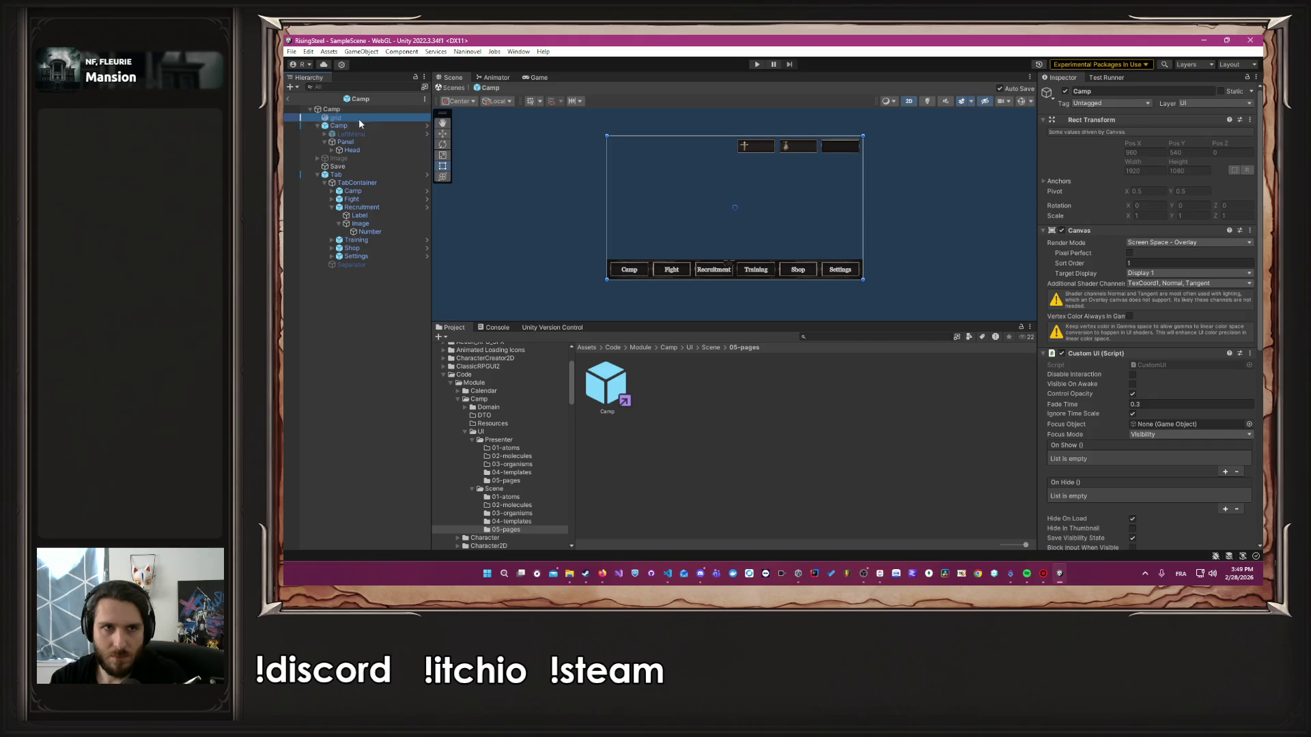
Turn on the grid overlay and drag the Head resource bar down to mid-grid
left_click(1065, 91)
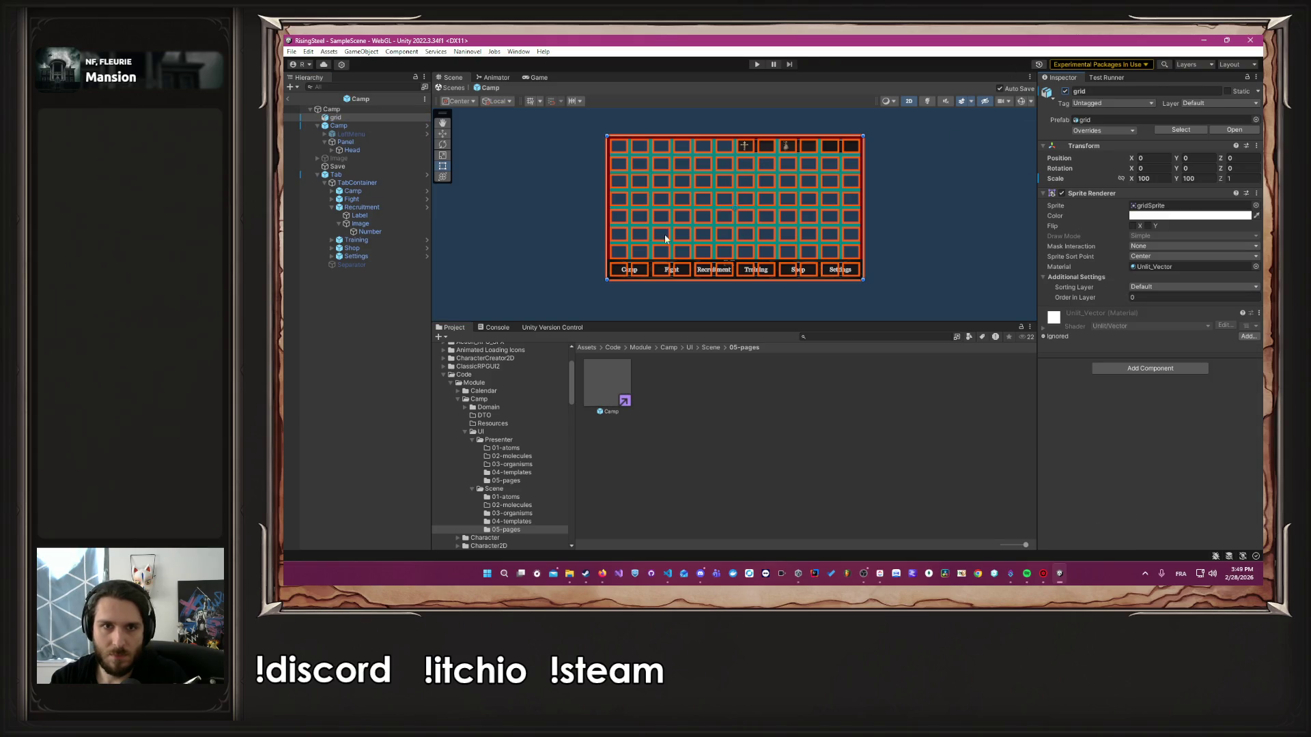
left_click(342, 175)
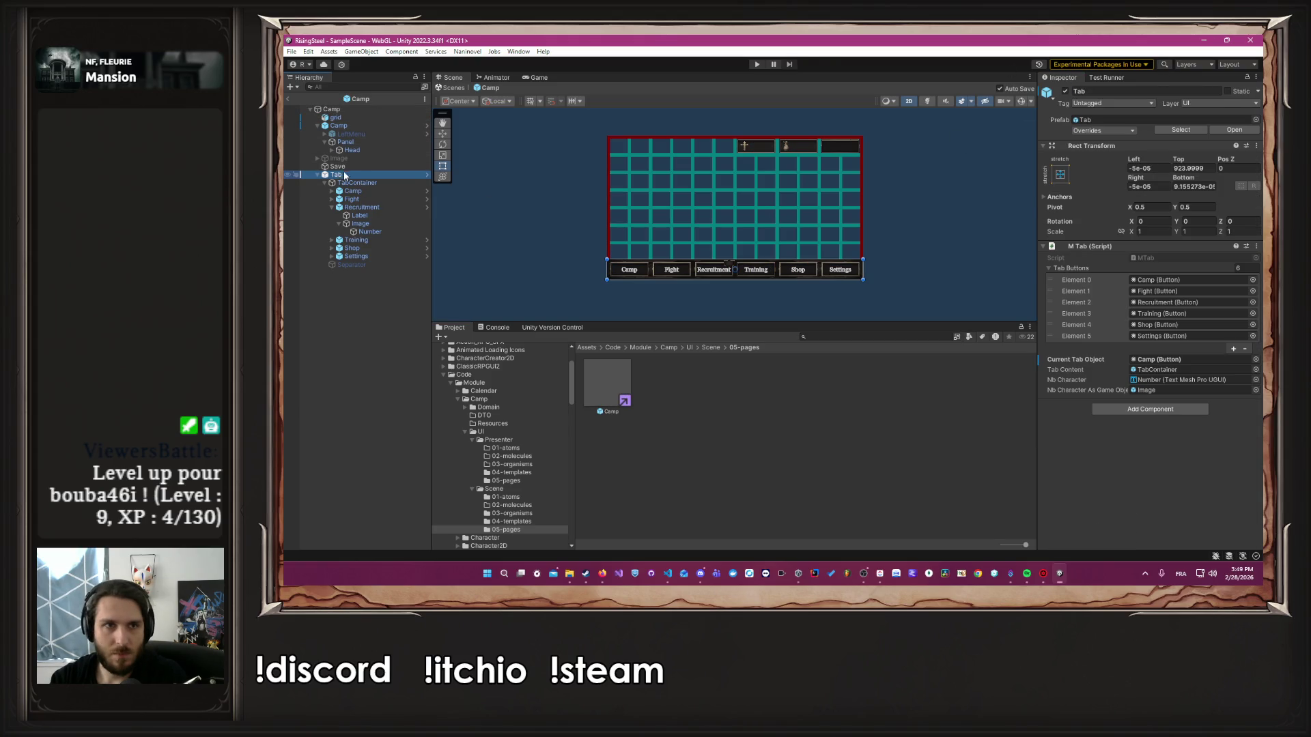
left_click(358, 125)
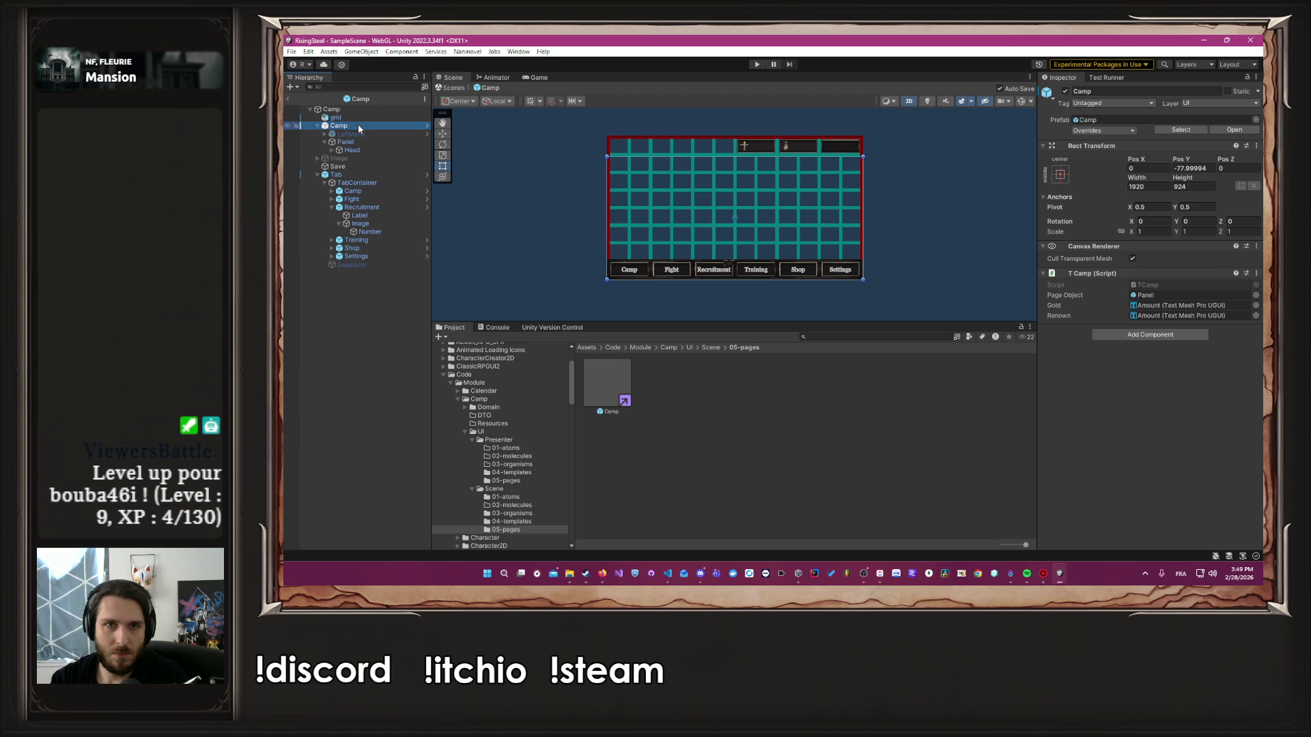
left_click(366, 150)
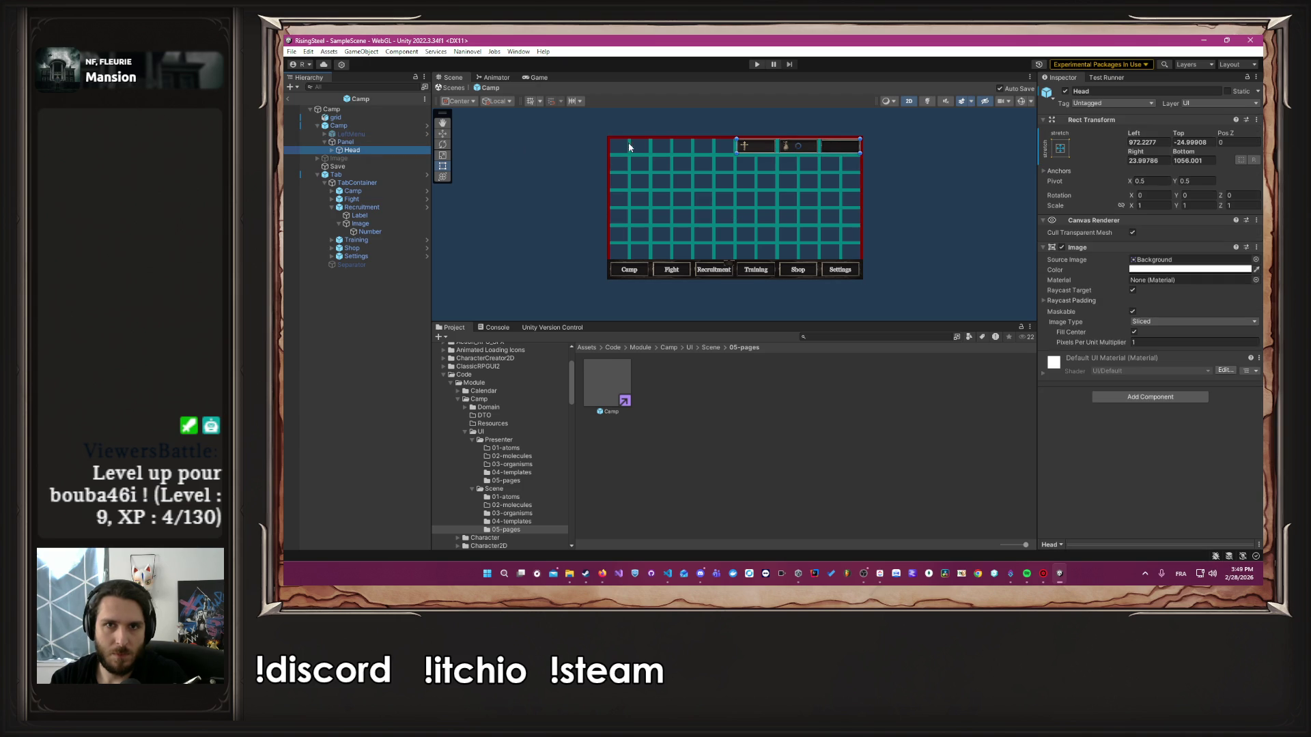
left_click_drag(773, 142, 775, 219)
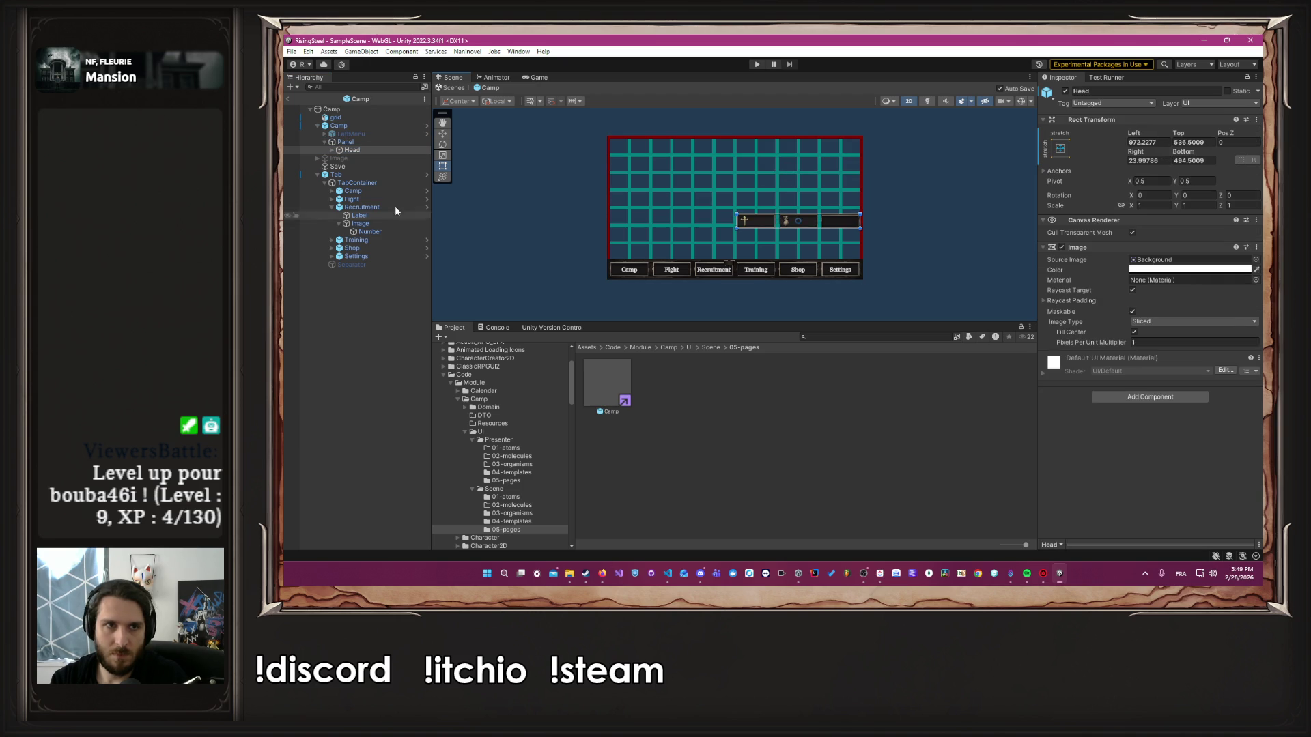
Move the Tab bar up to the top of the grid
left_click(336, 175)
left_click_drag(744, 270, 753, 149)
scroll(903, 121, "up", 6)
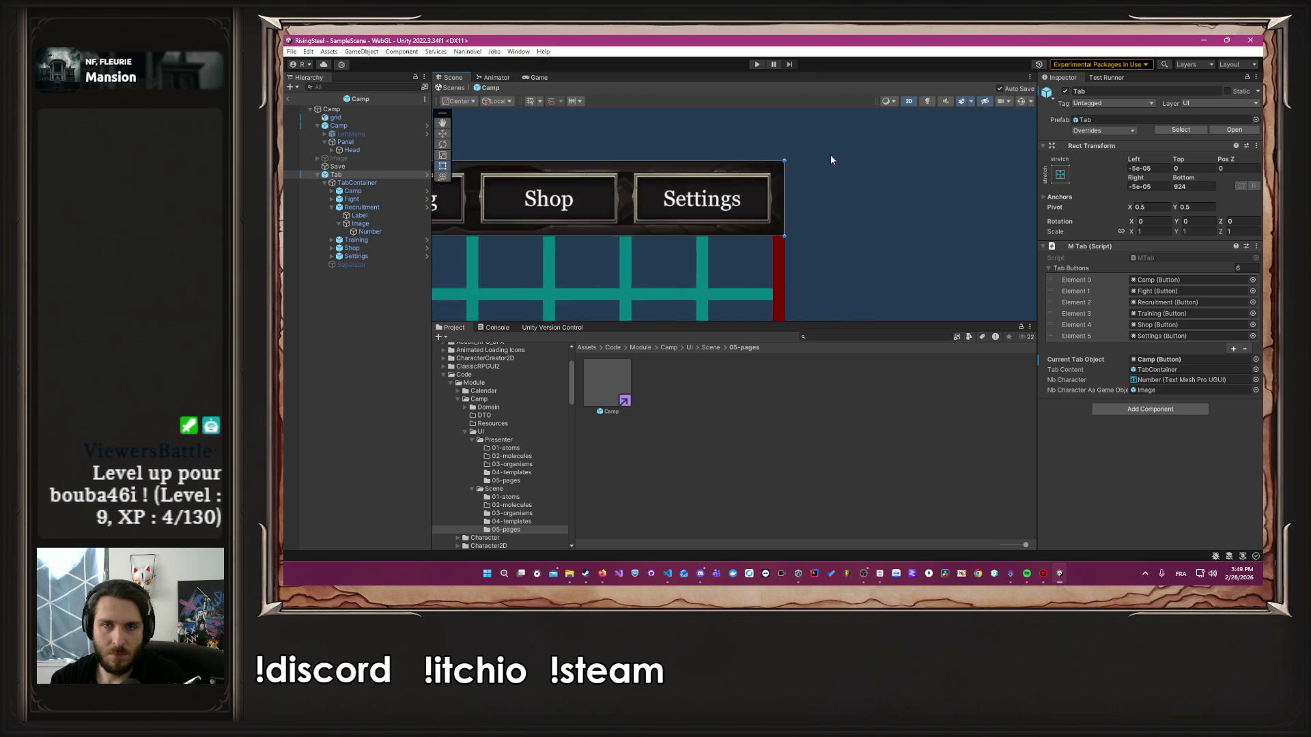
scroll(830, 159, "down", 5)
Drag the Head resource bar further down to the bottom of the grid
left_click(351, 150)
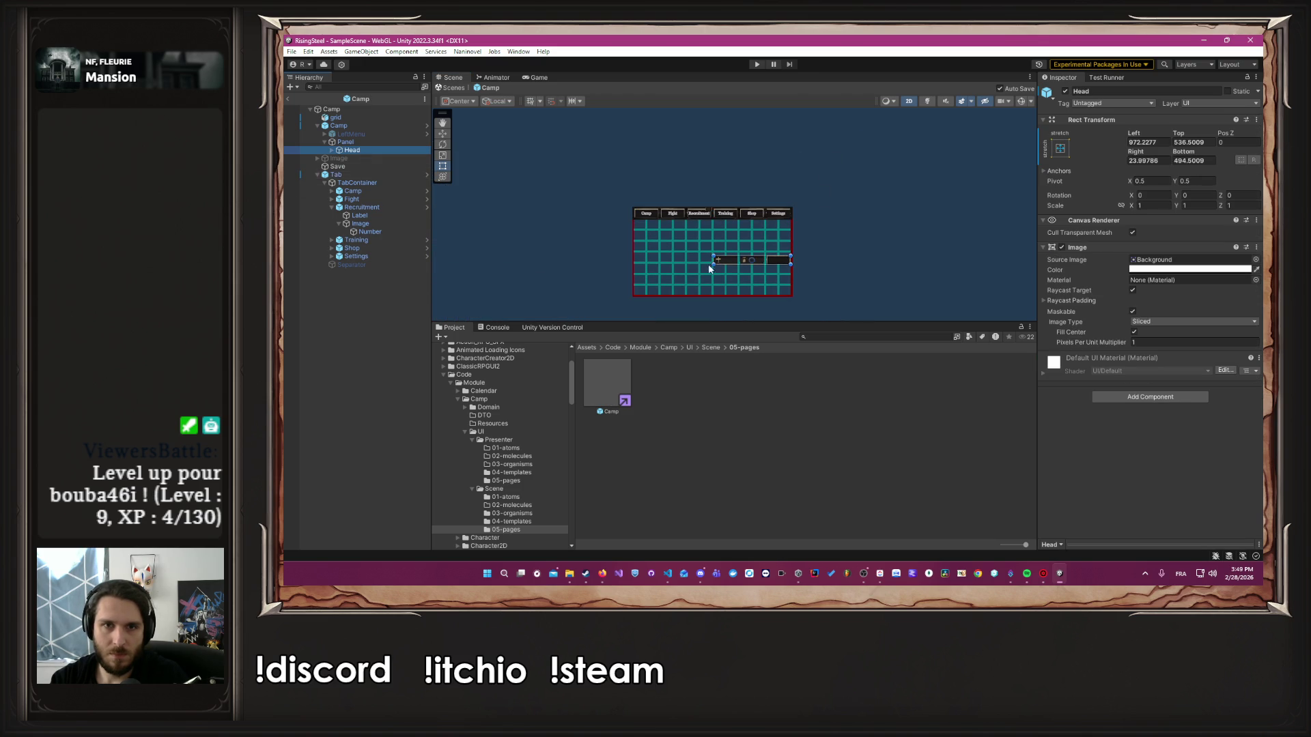
scroll(776, 301, "up", 5)
left_click_drag(732, 173, 741, 269)
scroll(749, 266, "up", 2)
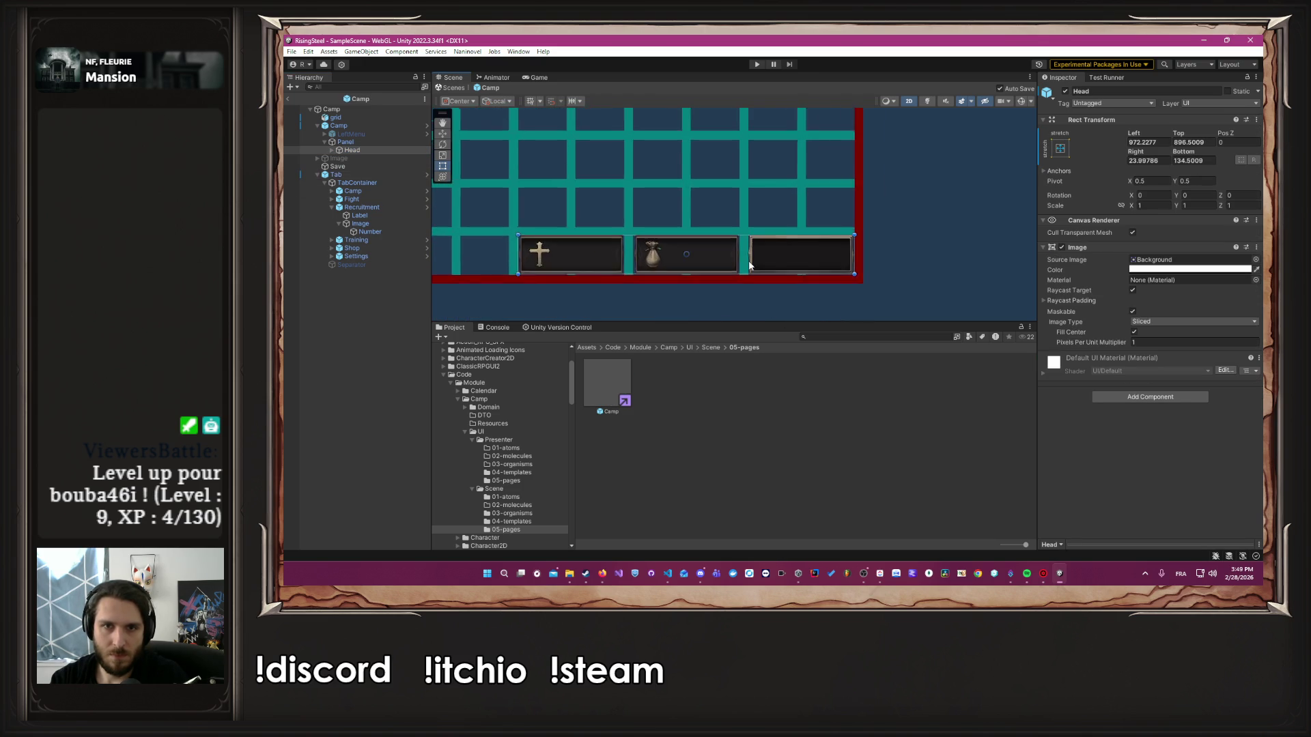
scroll(749, 265, "up", 6)
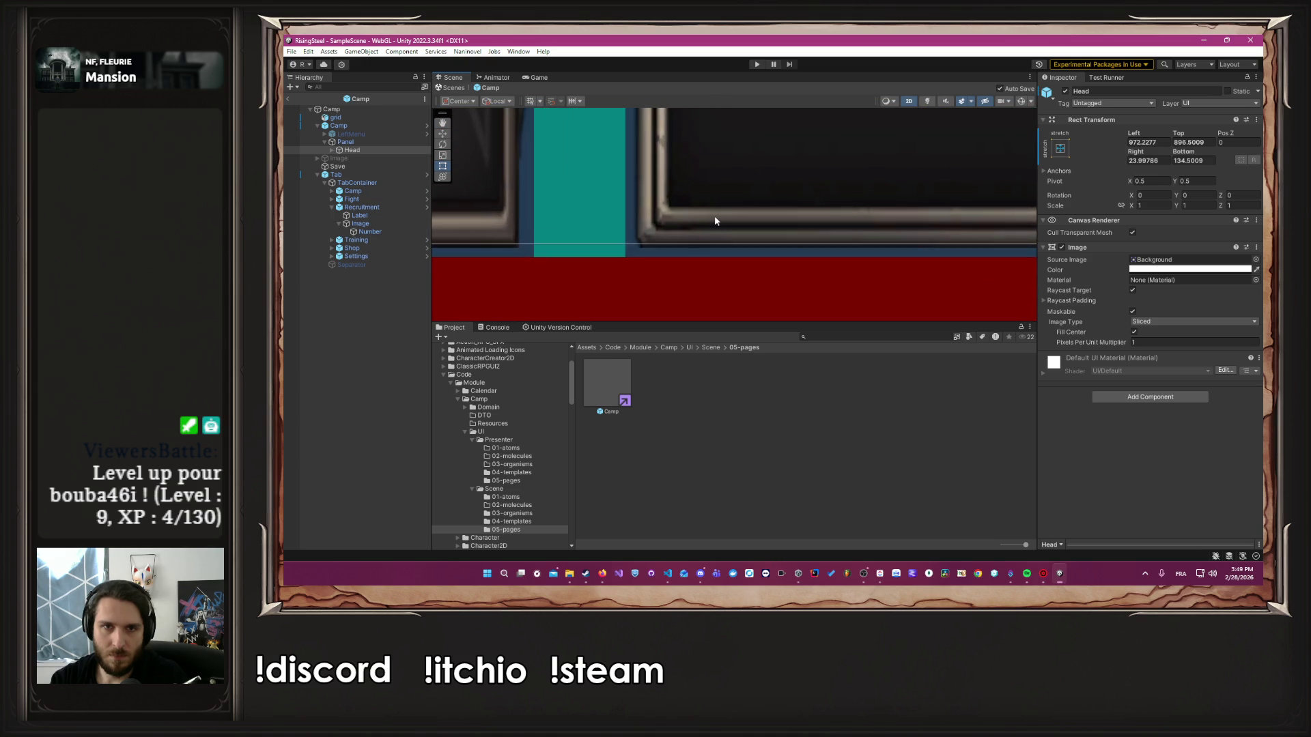
left_click_drag(715, 221, 712, 232)
scroll(716, 227, "down", 5)
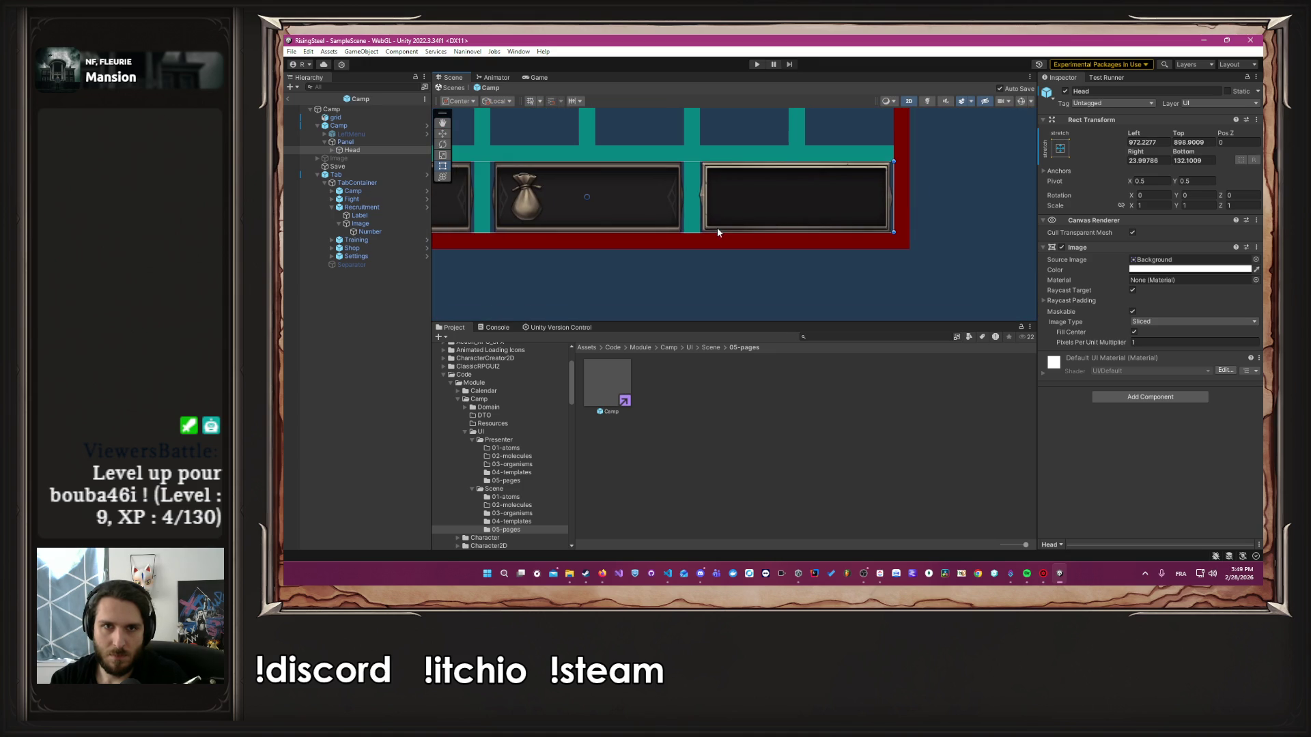
Clear the selection and hide the grid overlay again
left_click(957, 199)
scroll(951, 214, "down", 2)
scroll(951, 214, "down", 3)
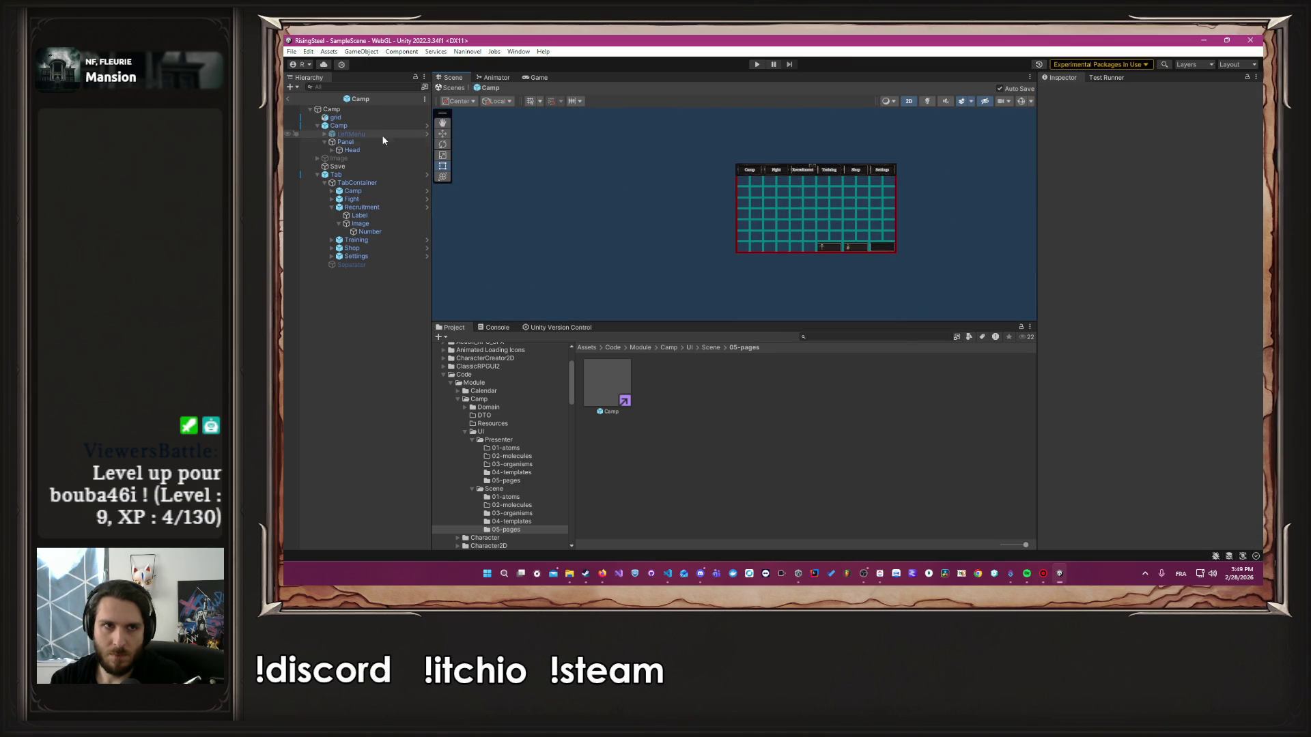
left_click(391, 109)
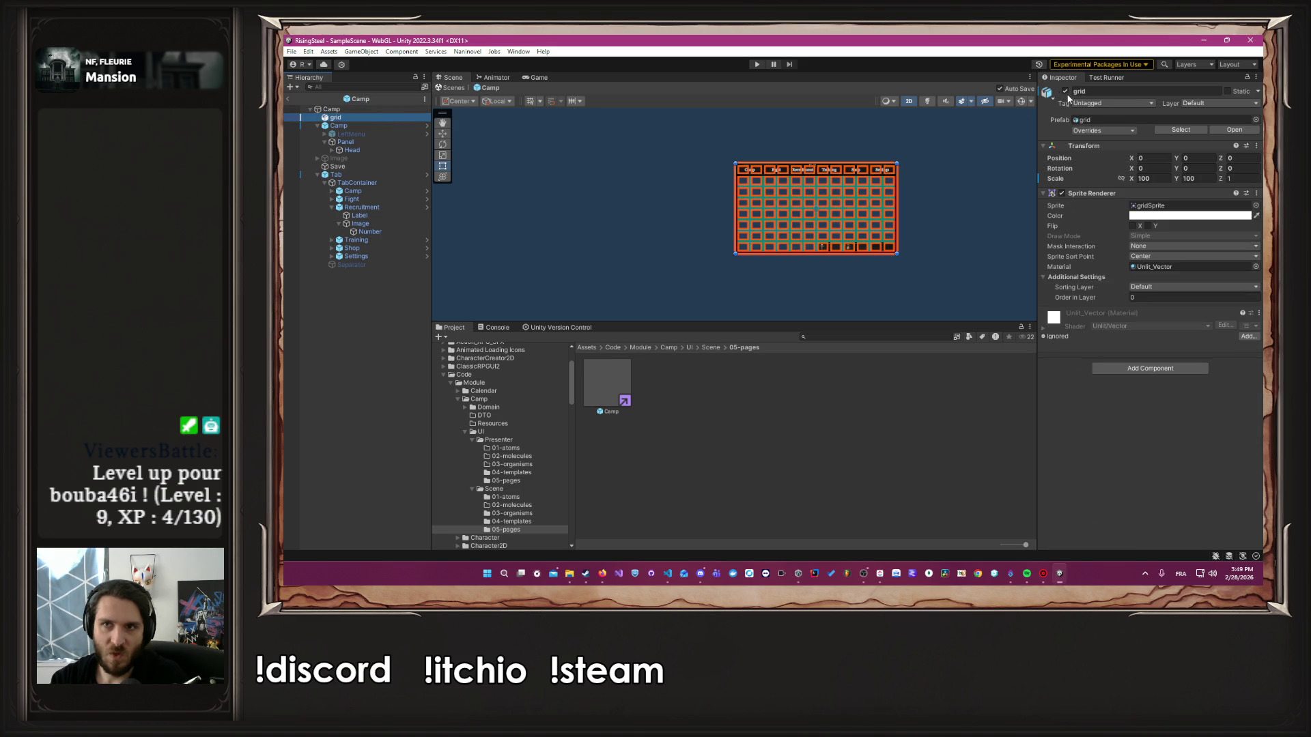
left_click(1066, 90)
left_click(581, 115)
left_click(757, 64)
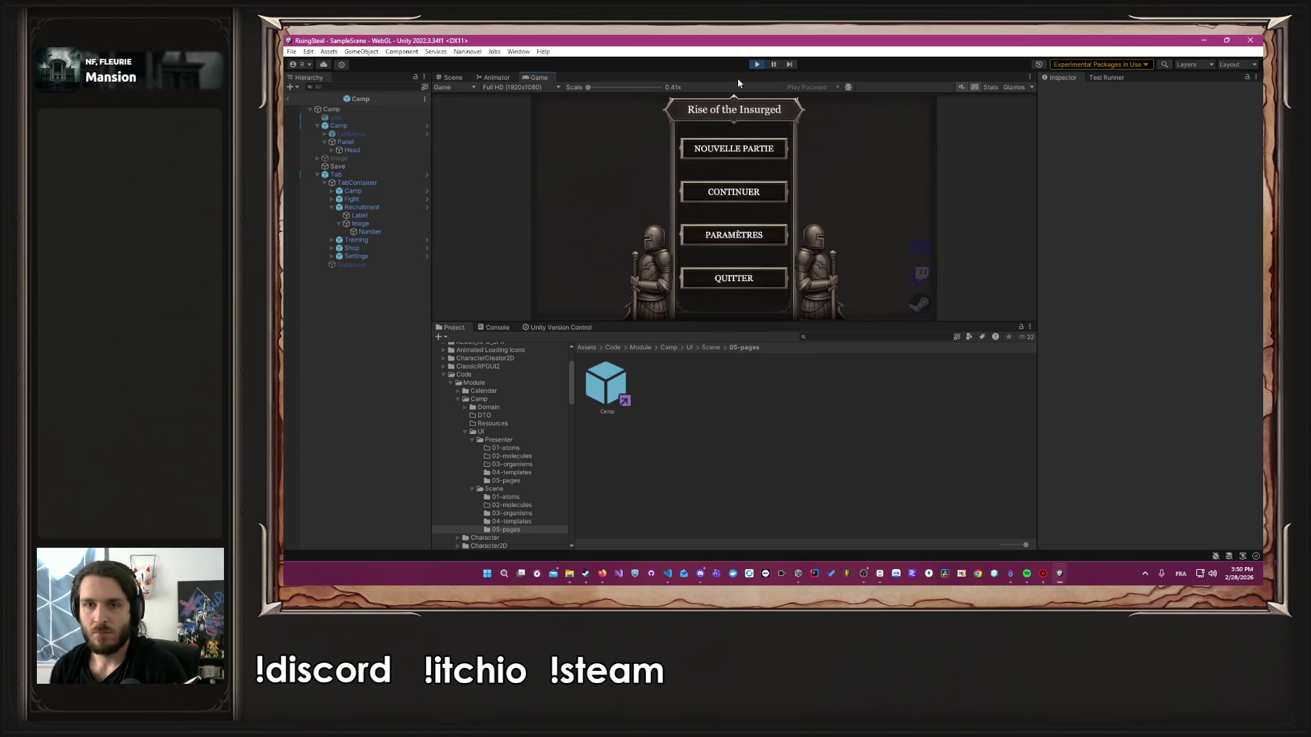
left_click(772, 157)
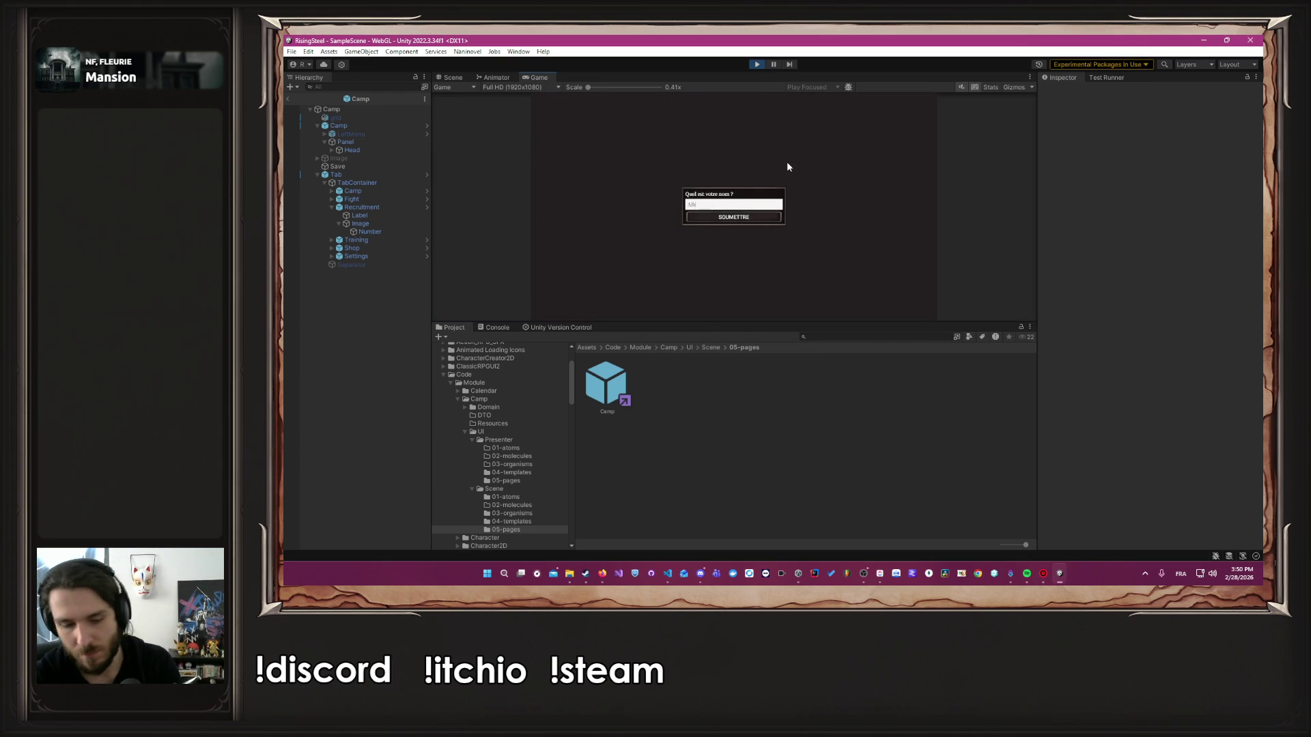
key("Return")
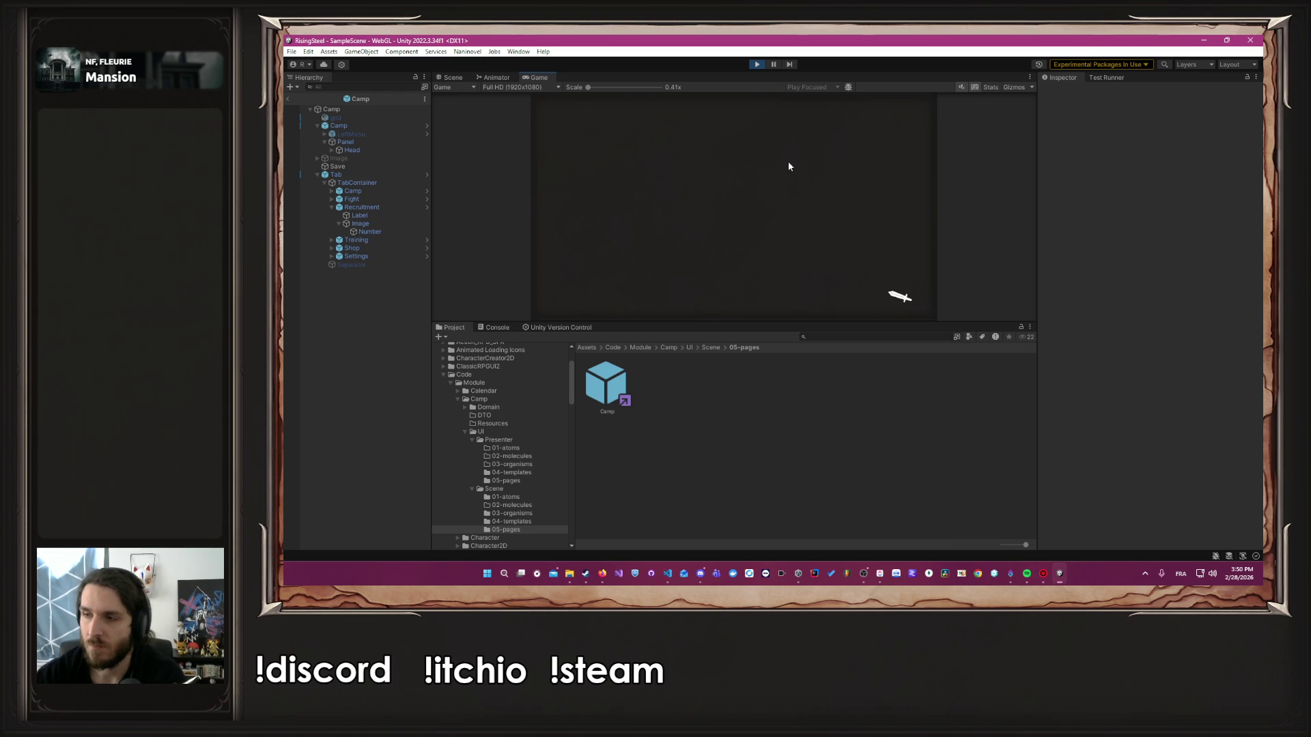
left_click(795, 204)
left_click(781, 196)
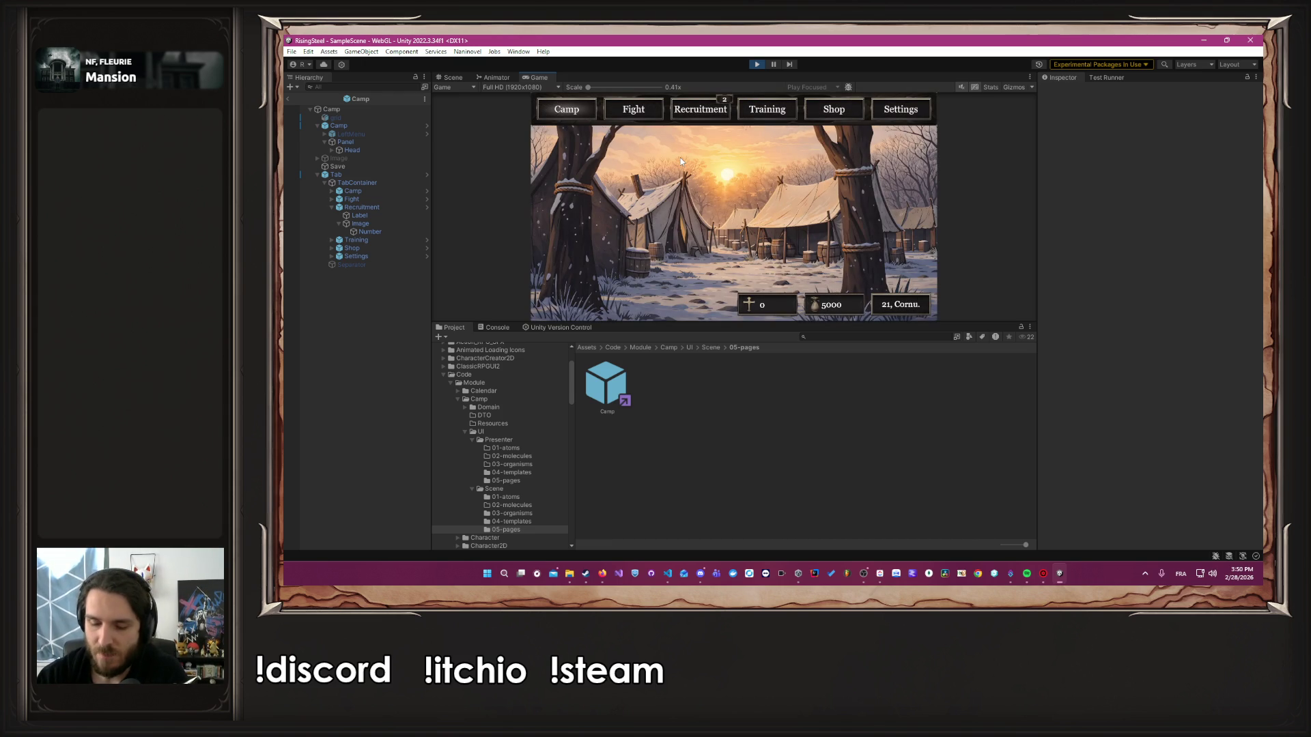
left_click(634, 111)
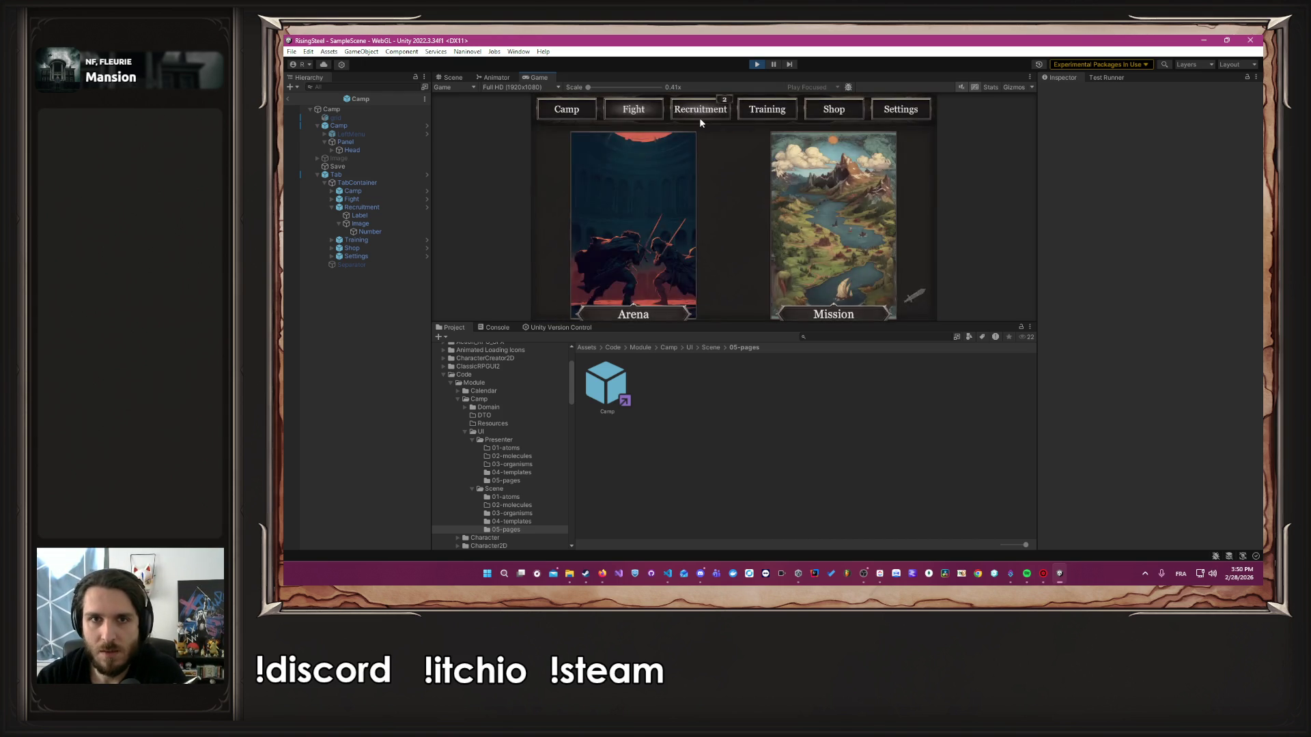
left_click(701, 114)
left_click(776, 109)
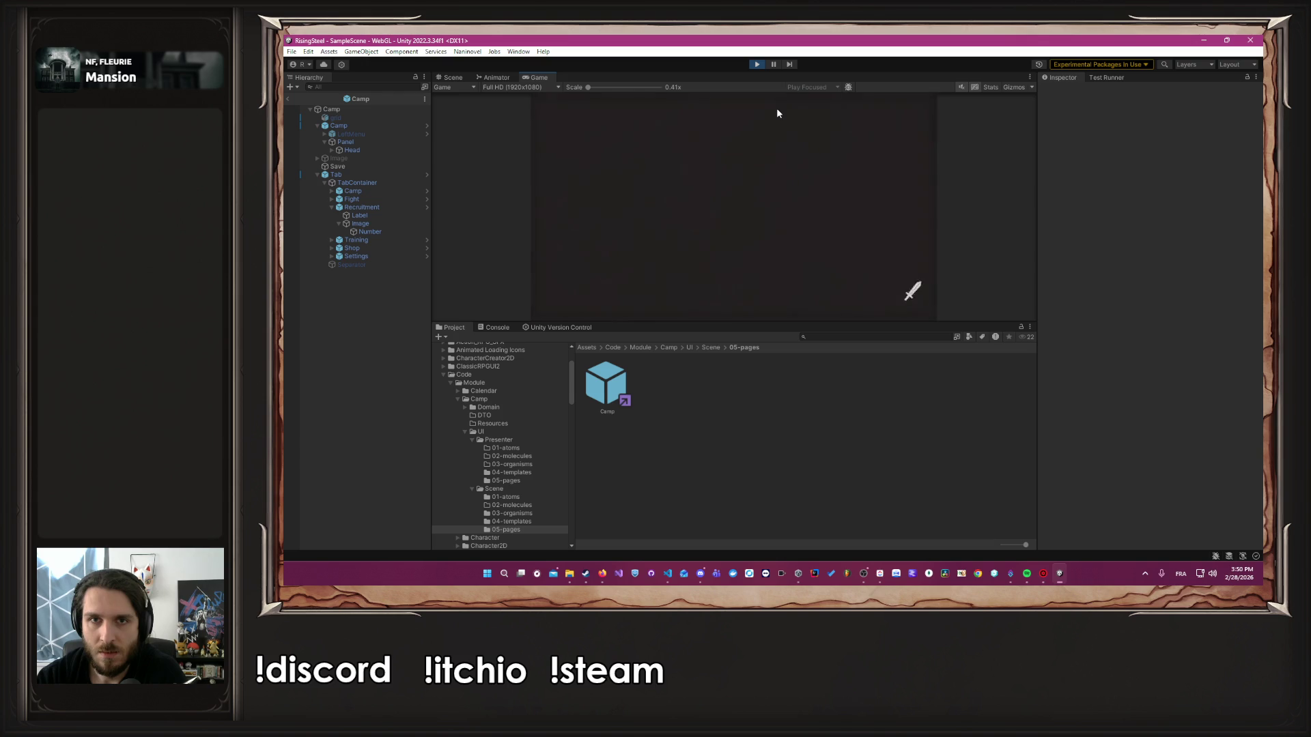
left_click(833, 110)
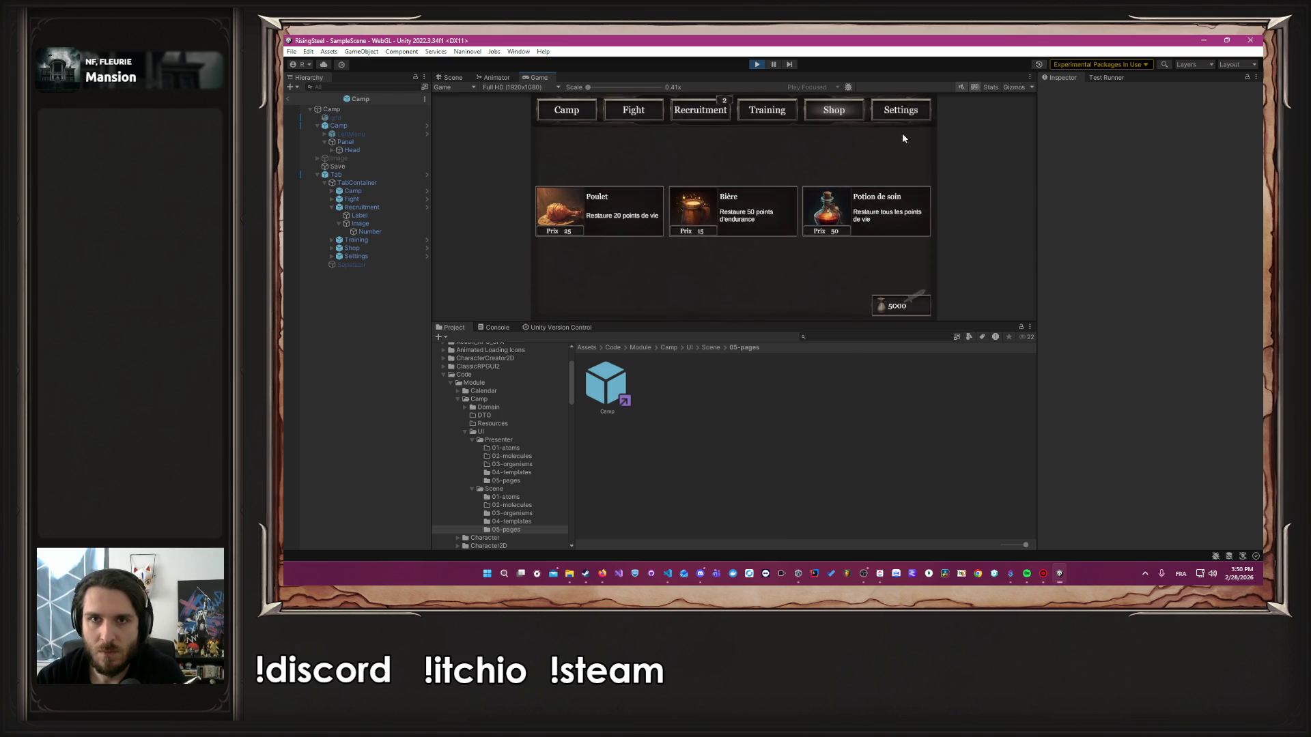
left_click(909, 115)
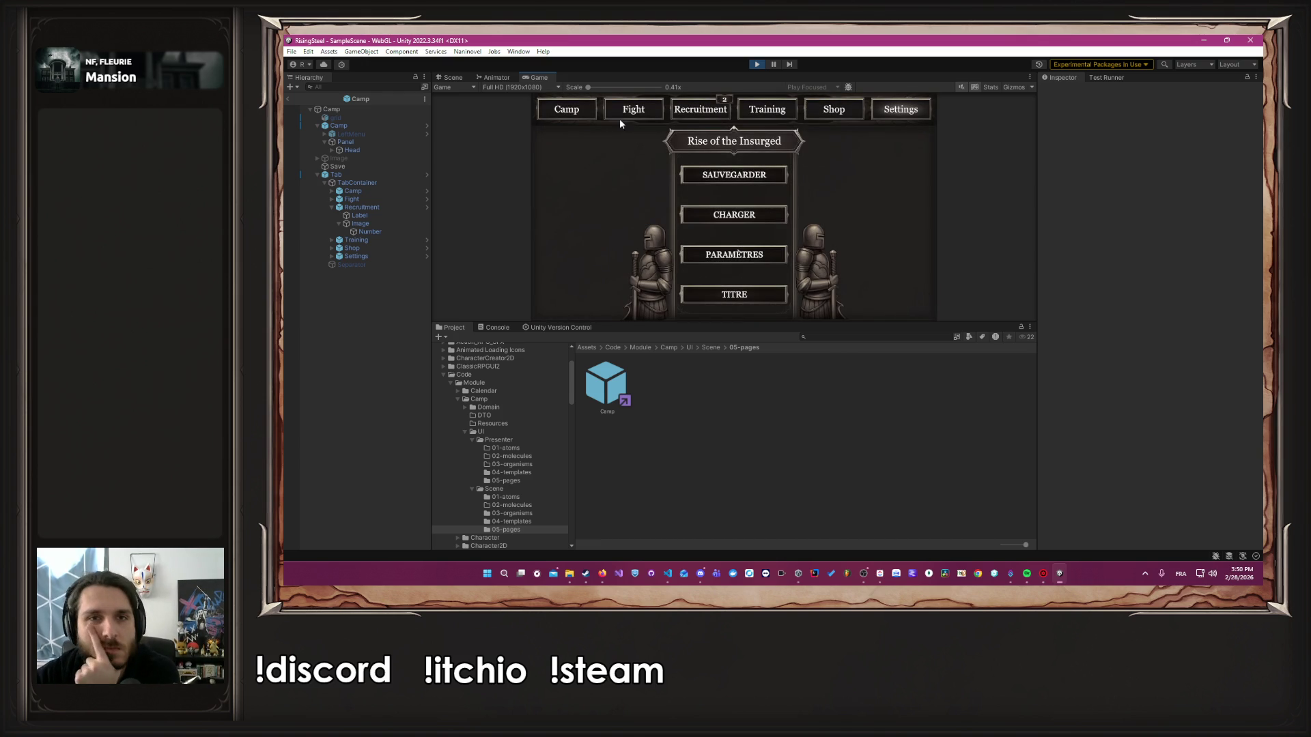
left_click(584, 117)
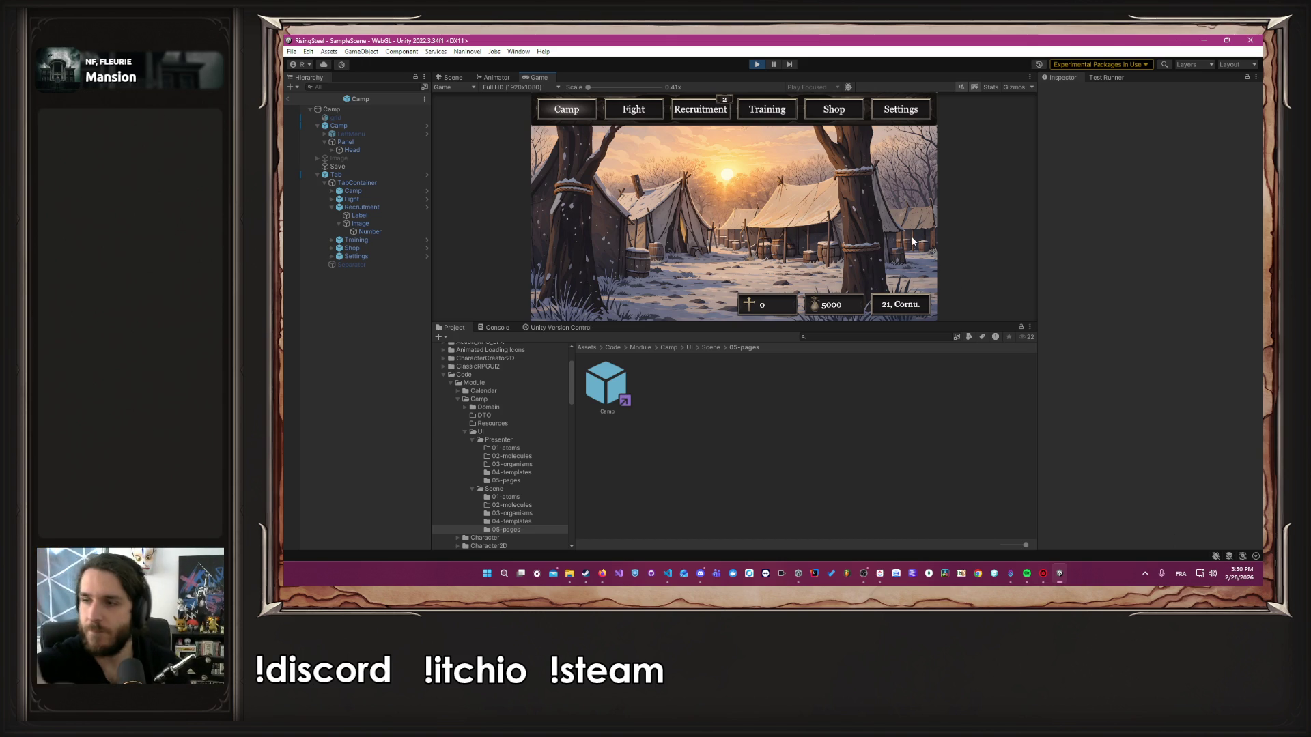
left_click(759, 65)
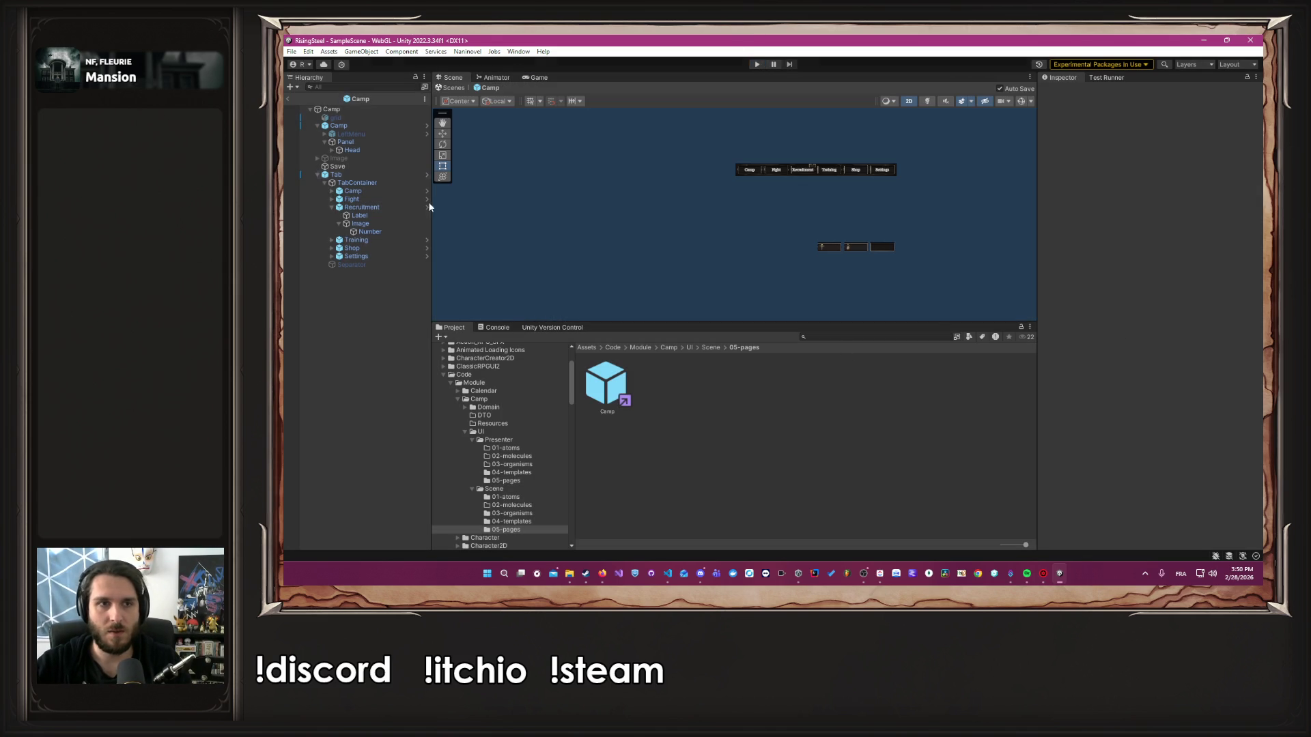
Turn the grid overlay back on and select the LeftMenu panel
left_click(382, 134)
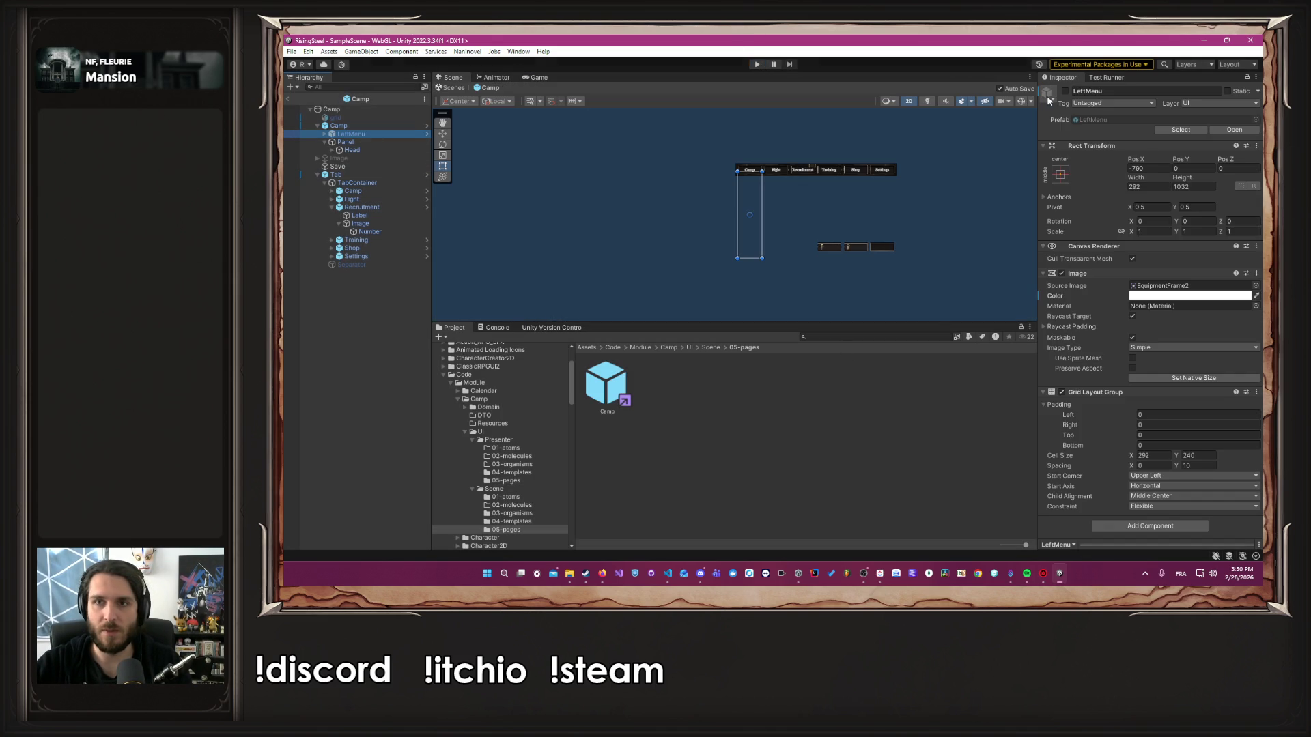
scroll(766, 189, "up", 3)
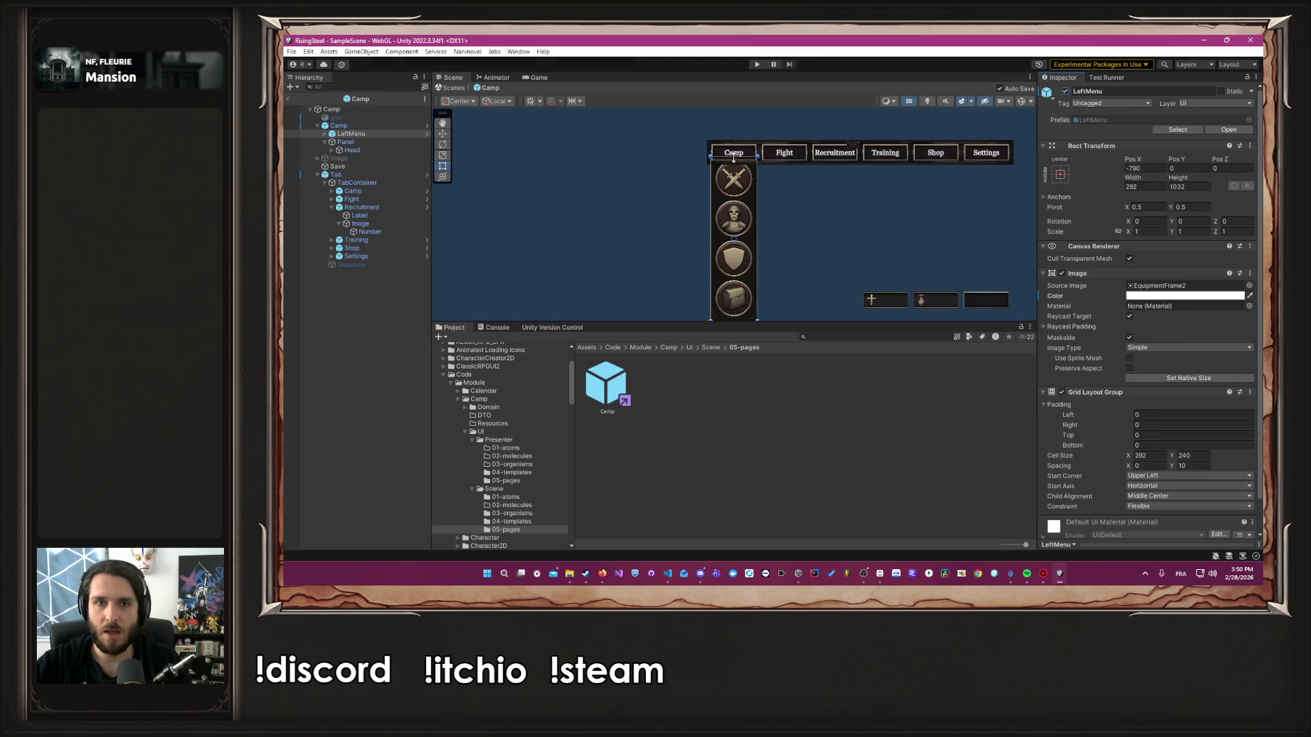
scroll(734, 157, "up", 2)
left_click(338, 118)
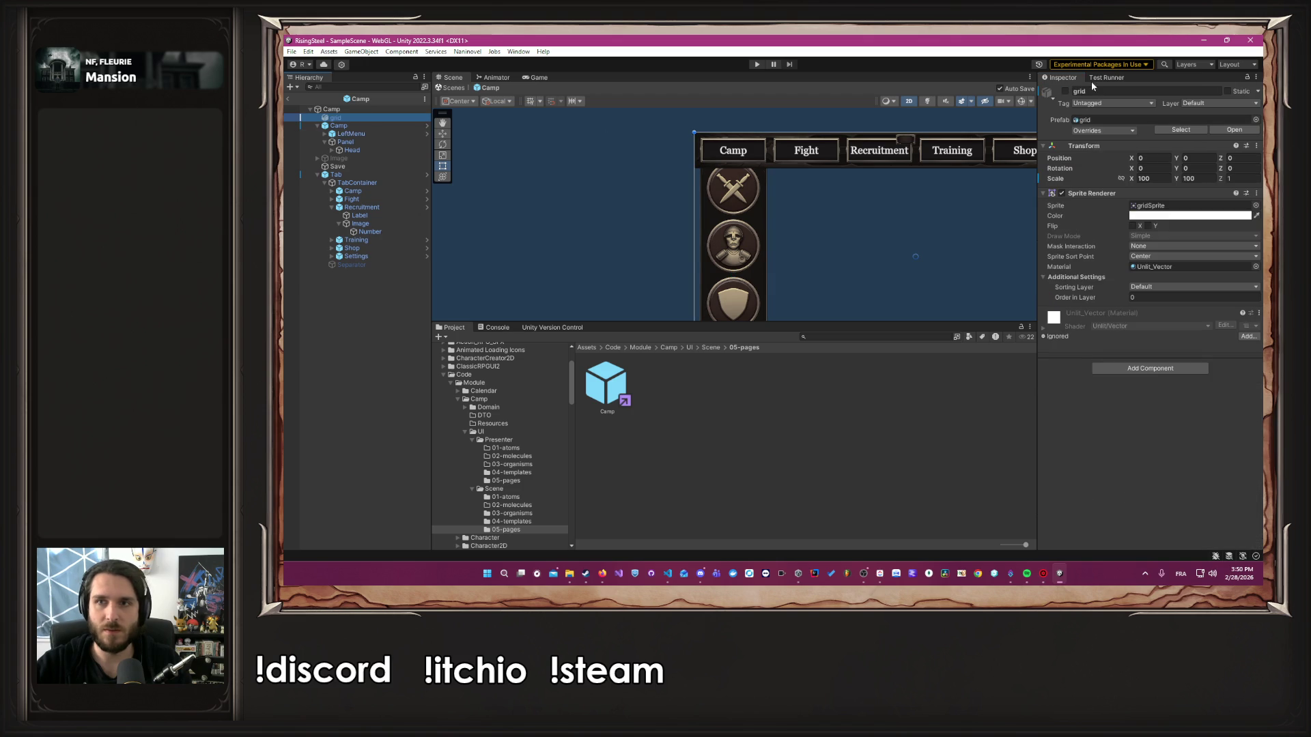
left_click(1065, 91)
scroll(717, 209, "up", 3)
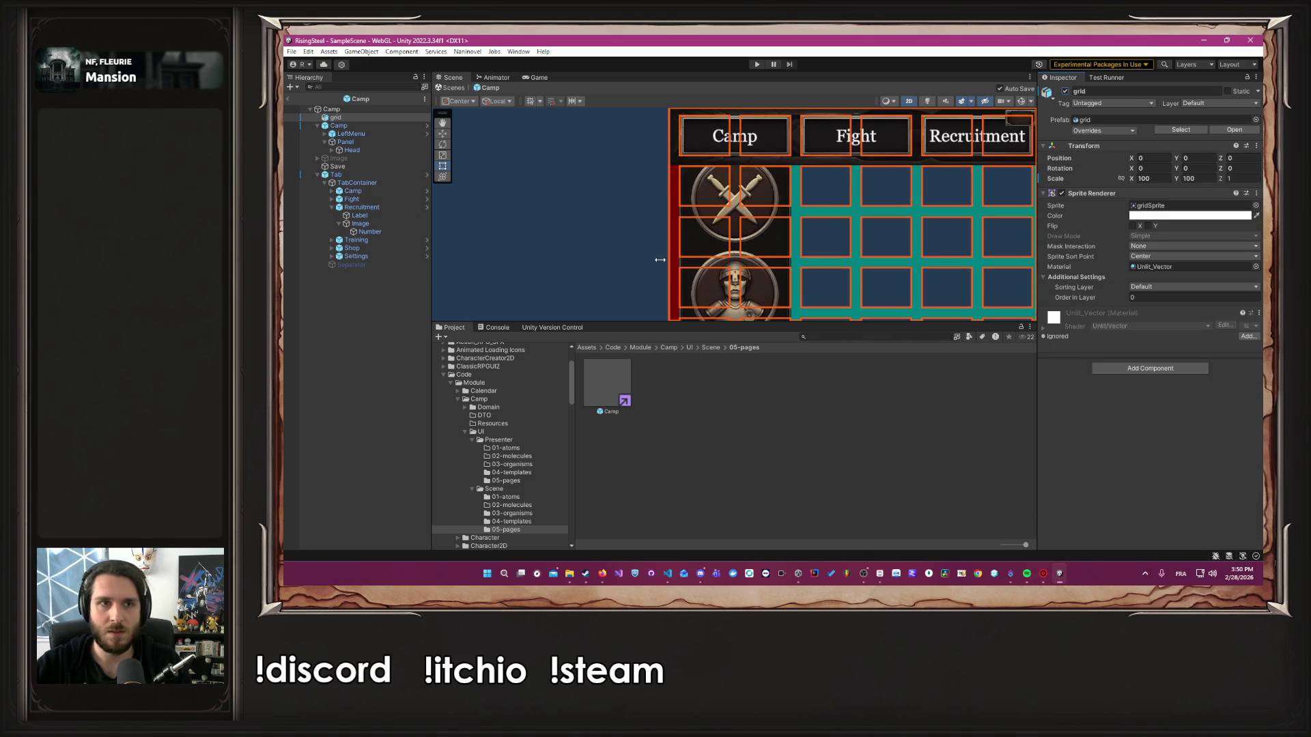
left_click(375, 133)
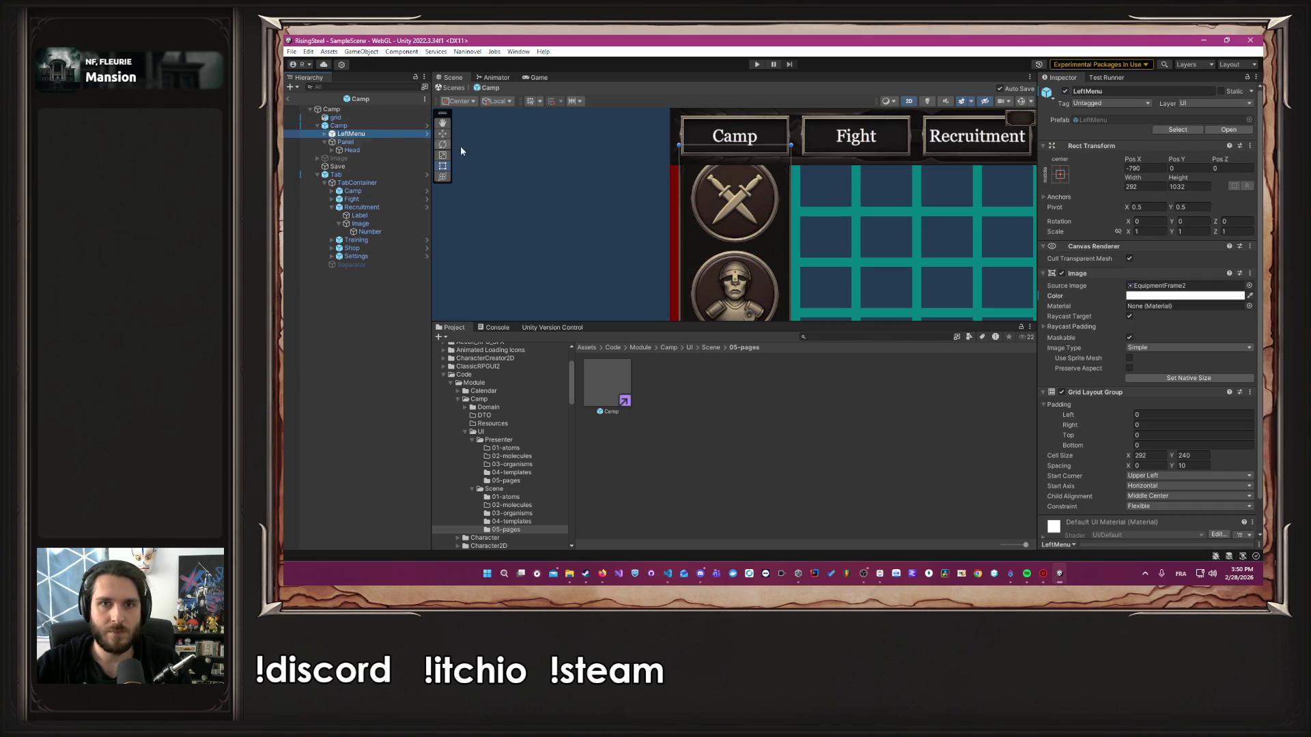
Lower LeftMenu's top edge below the tab bar and adjust its bottom edge
left_click_drag(753, 144, 753, 166)
scroll(758, 167, "down", 5)
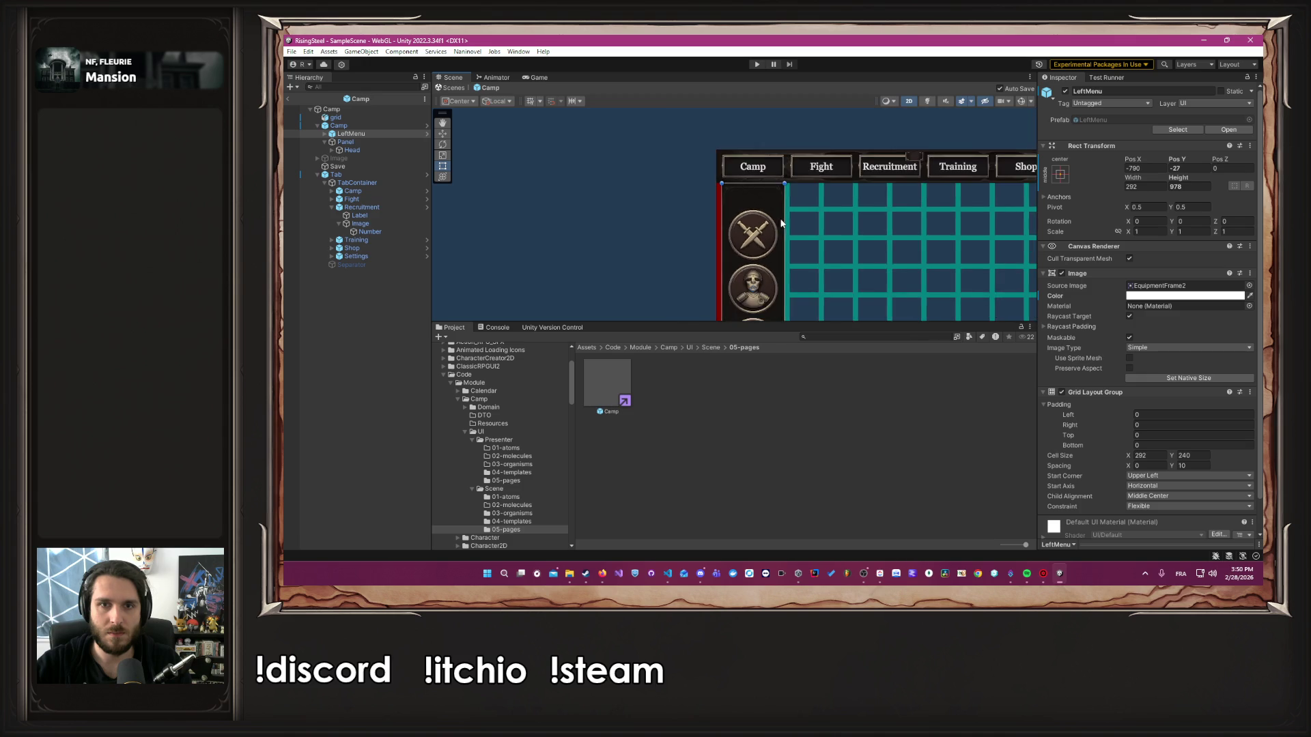
left_click_drag(765, 286, 763, 264)
scroll(777, 239, "up", 6)
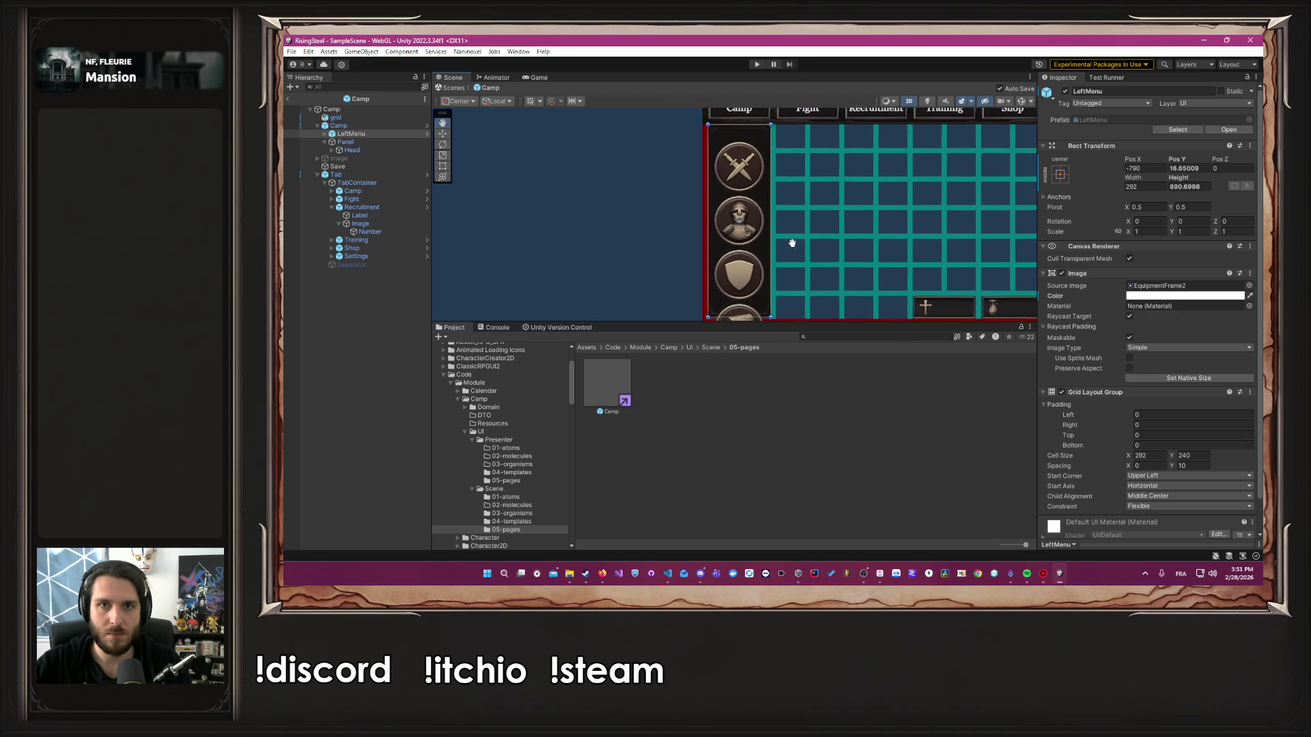
scroll(785, 239, "up", 6)
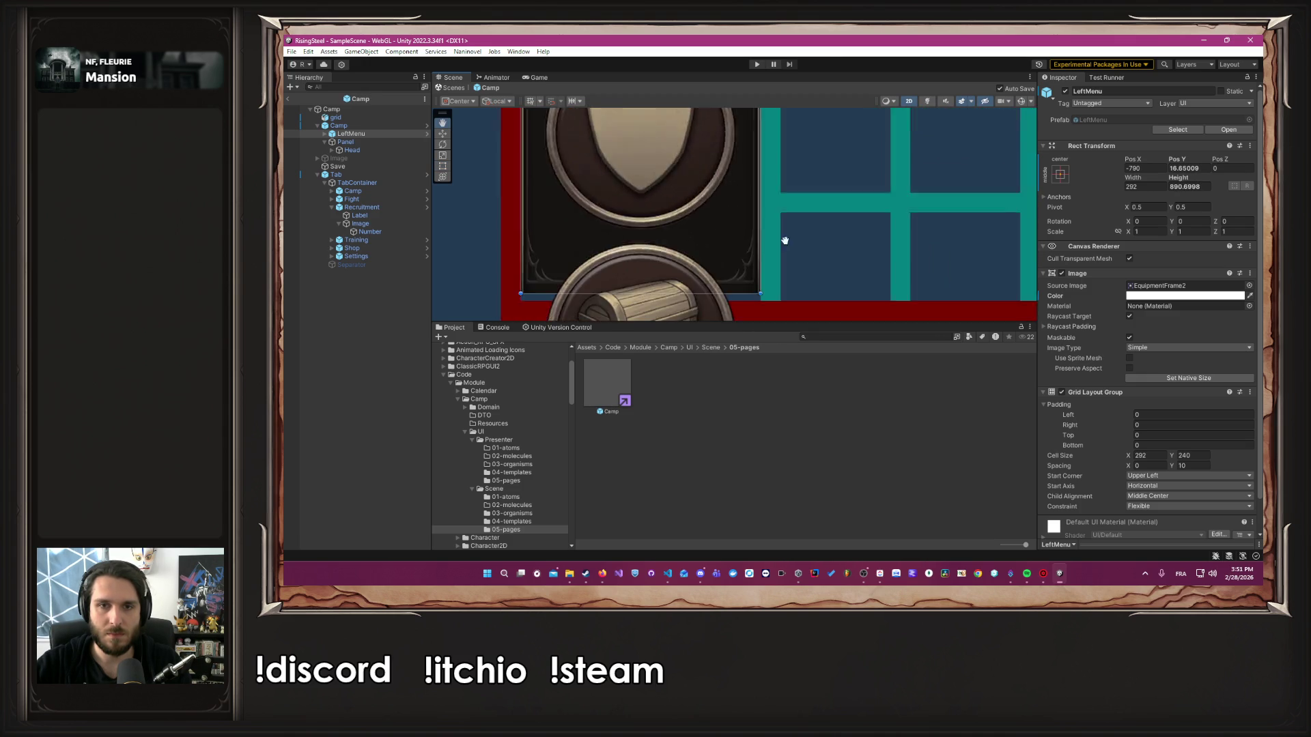
scroll(745, 219, "up", 1)
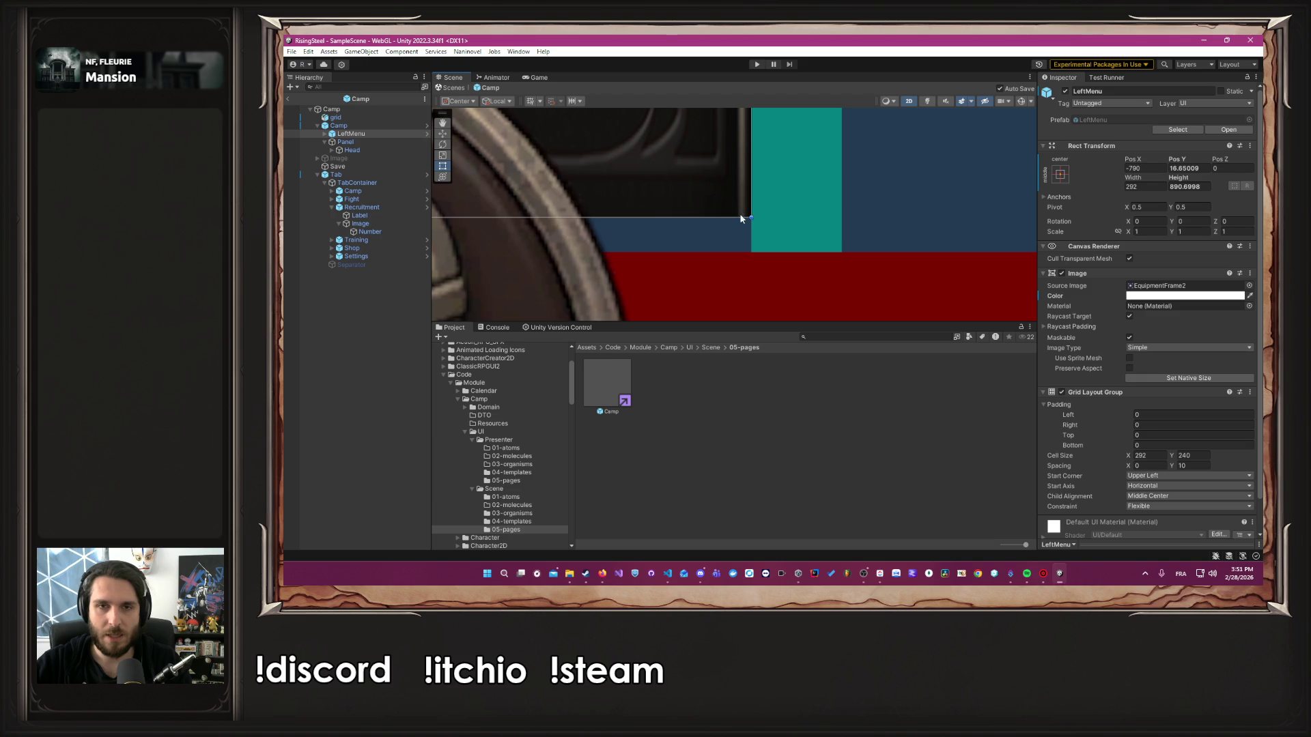
mouse_move(735, 216)
left_mouse_down()
mouse_move(731, 266)
mouse_move(761, 171)
mouse_move(739, 241)
left_mouse_up()
Save the Camp scene and stretch LeftMenu's left edge slightly further left
key("ctrl+s")
scroll(779, 207, "down", 5)
scroll(820, 232, "up", 6)
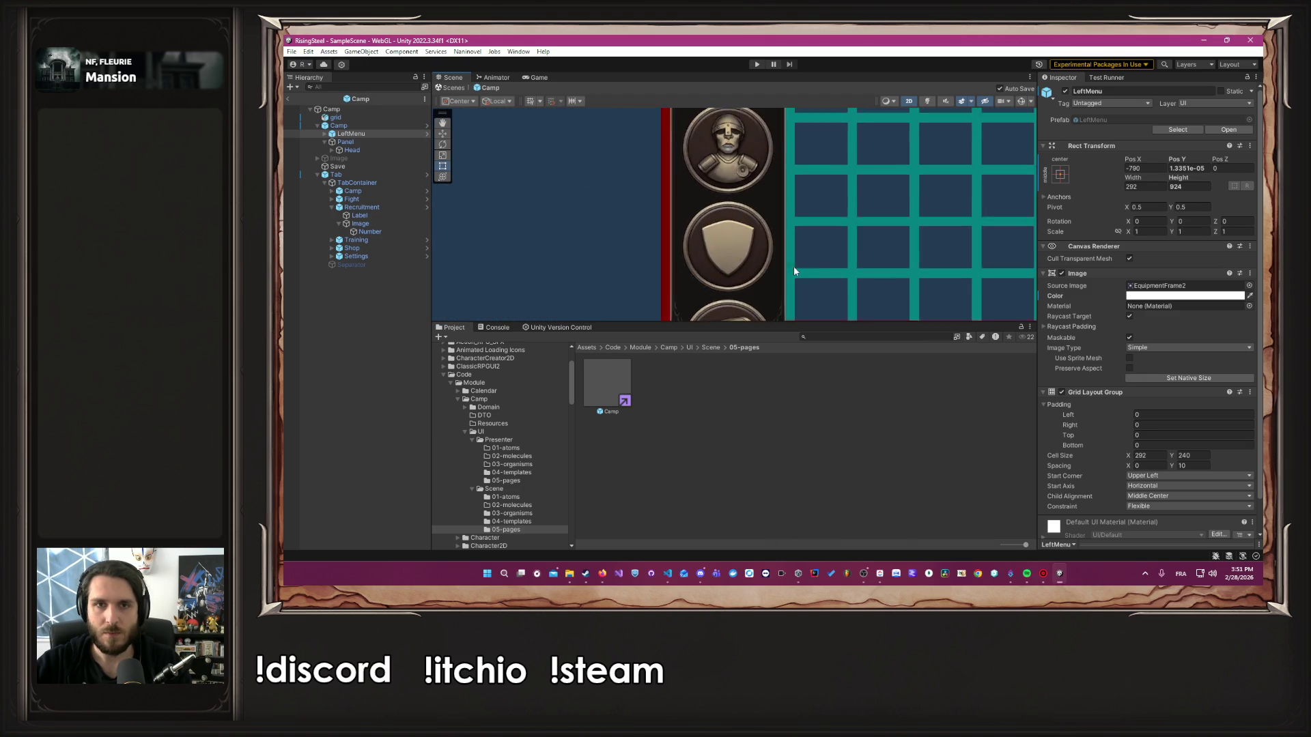
left_click_drag(691, 178, 682, 179)
left_click(653, 190)
scroll(841, 189, "down", 5)
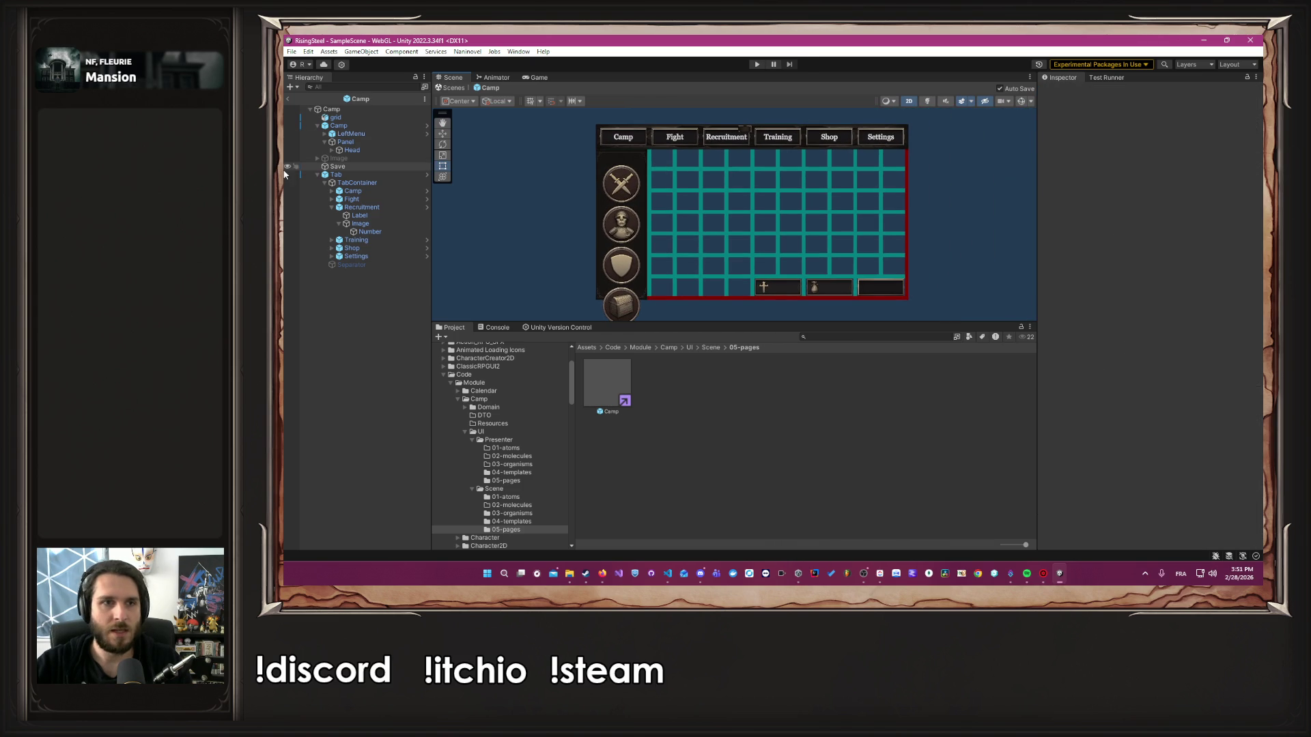
Open the LeftMenu prefab and inspect its Arena button and layout settings
left_click(325, 134)
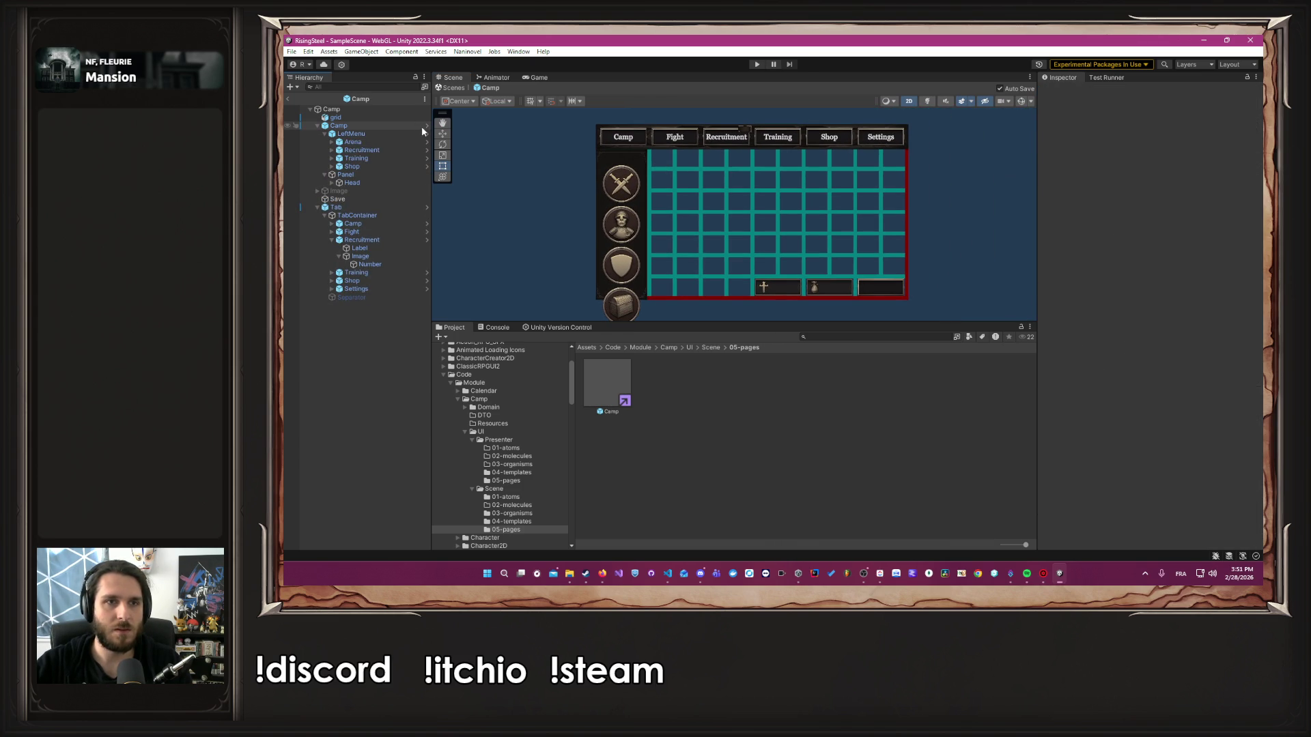
left_click(426, 134)
left_click(380, 127)
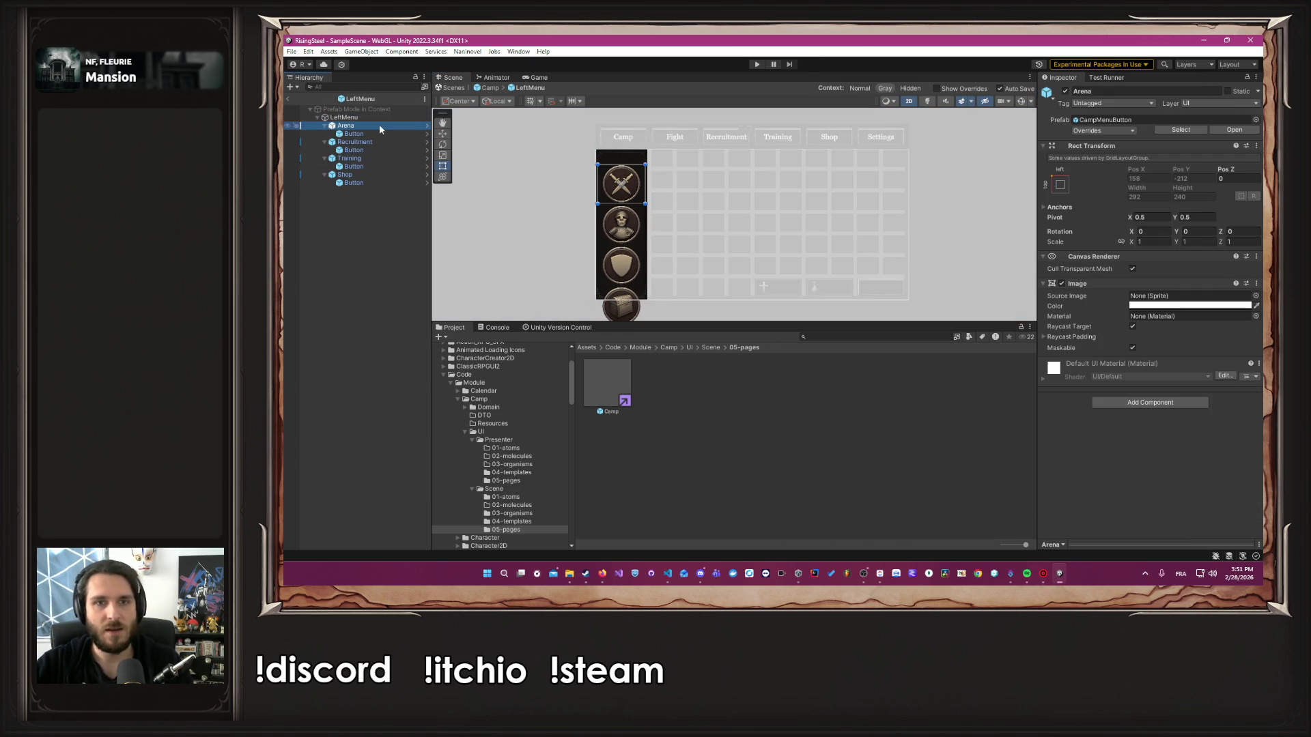
left_click(370, 117)
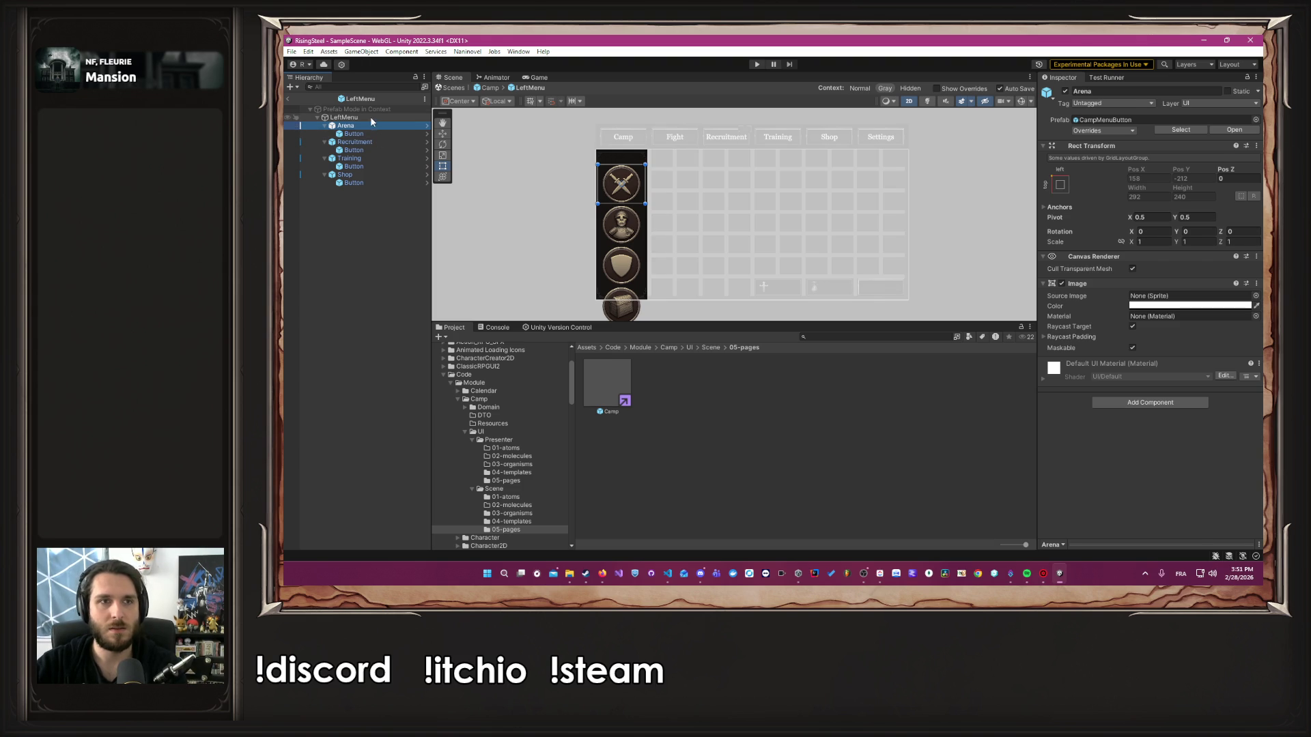
left_click(391, 126)
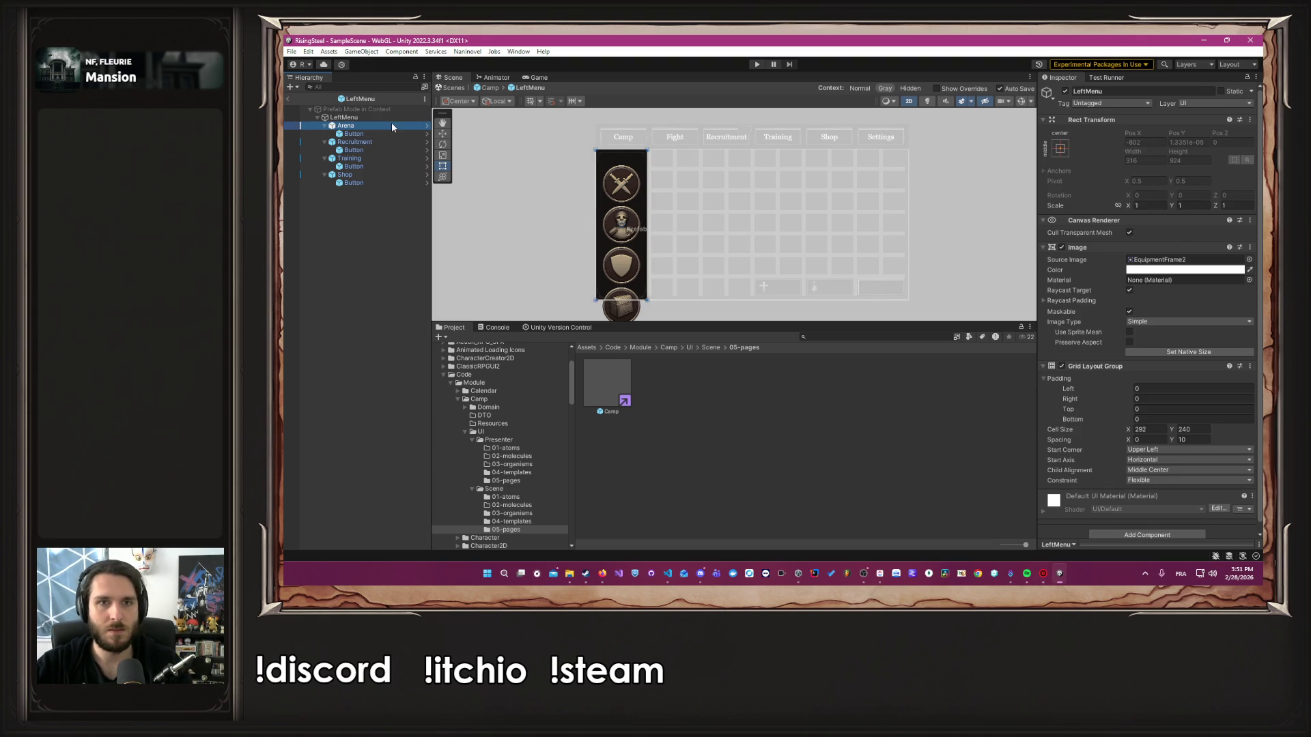
Delete the Training and Recruitment buttons from the LeftMenu prefab
left_click(384, 142)
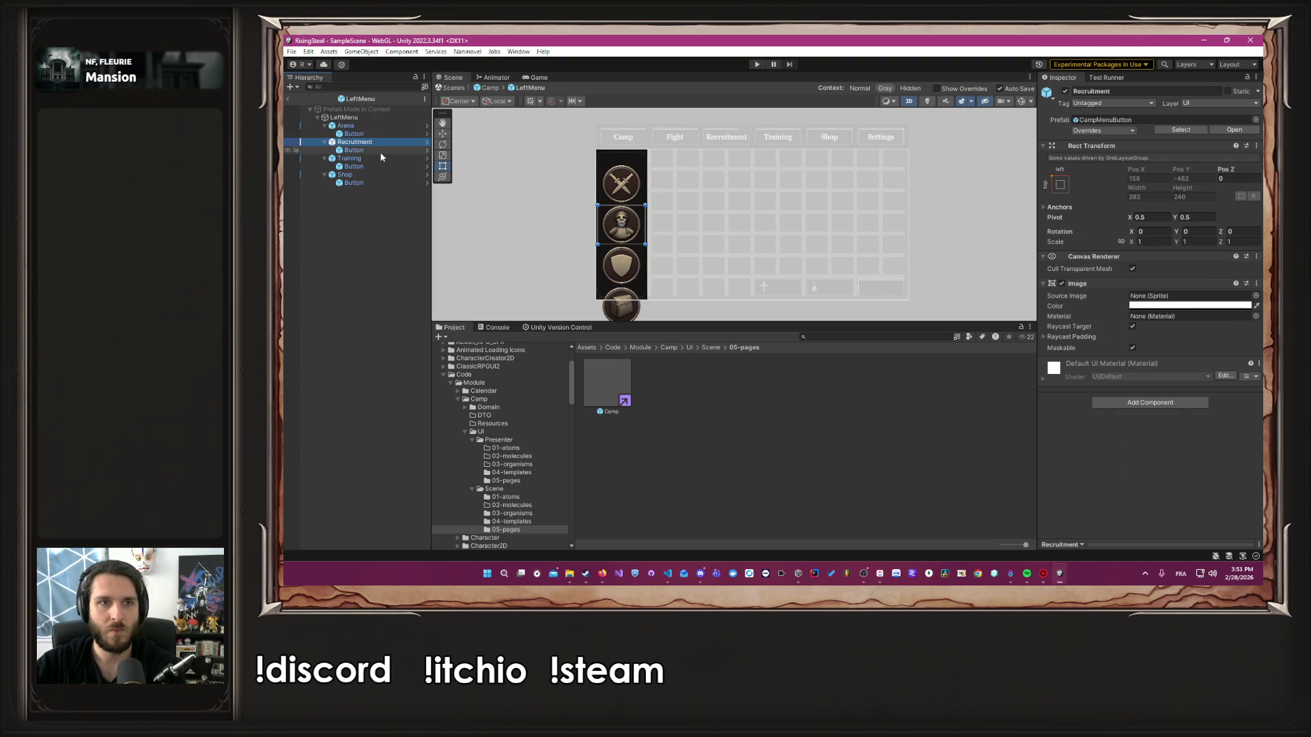
left_click(373, 158)
key("Delete")
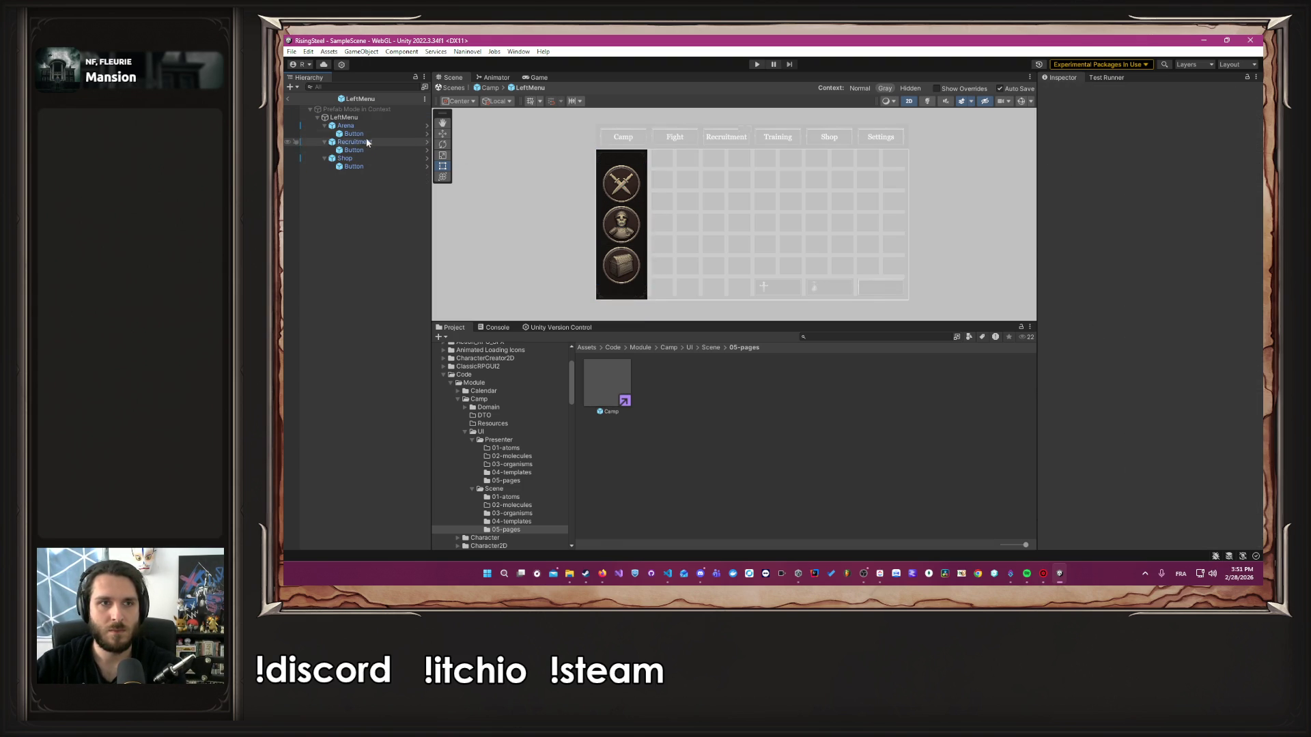
left_click(359, 144)
key("Delete")
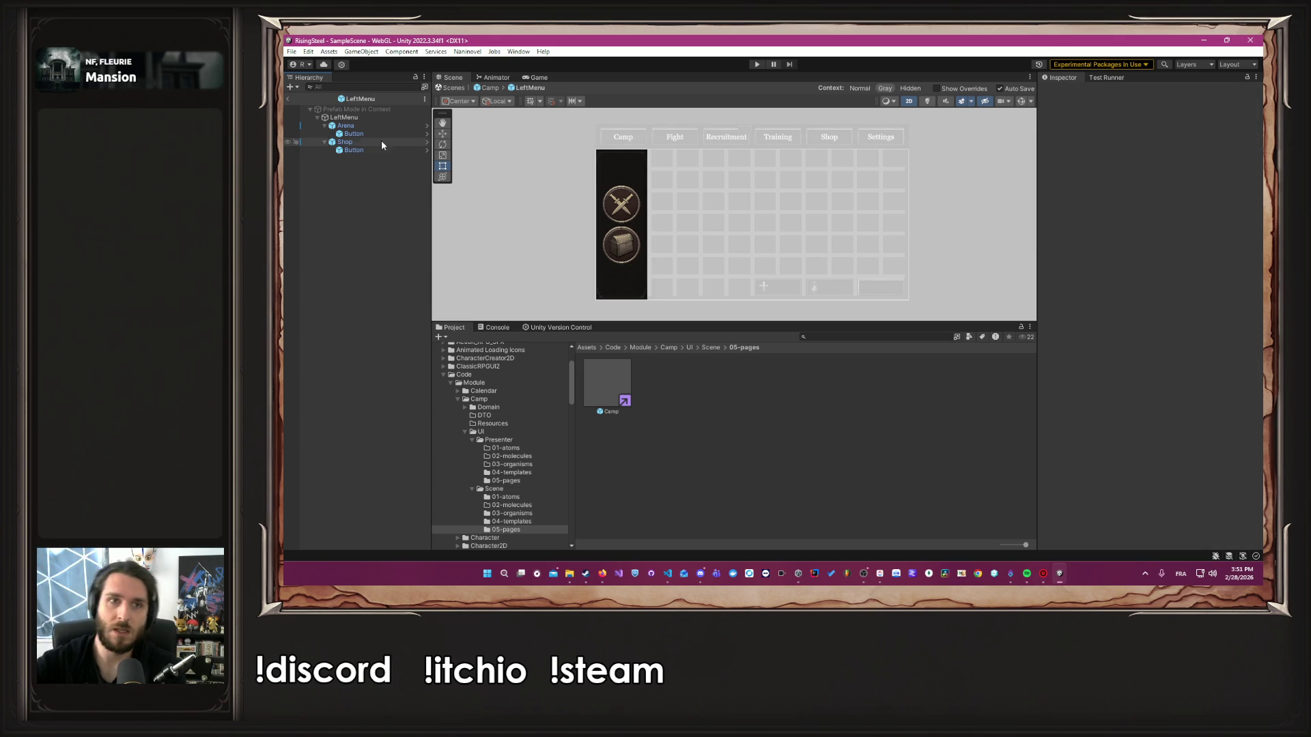
Return to the Camp scene and deactivate the grid object
left_click(488, 88)
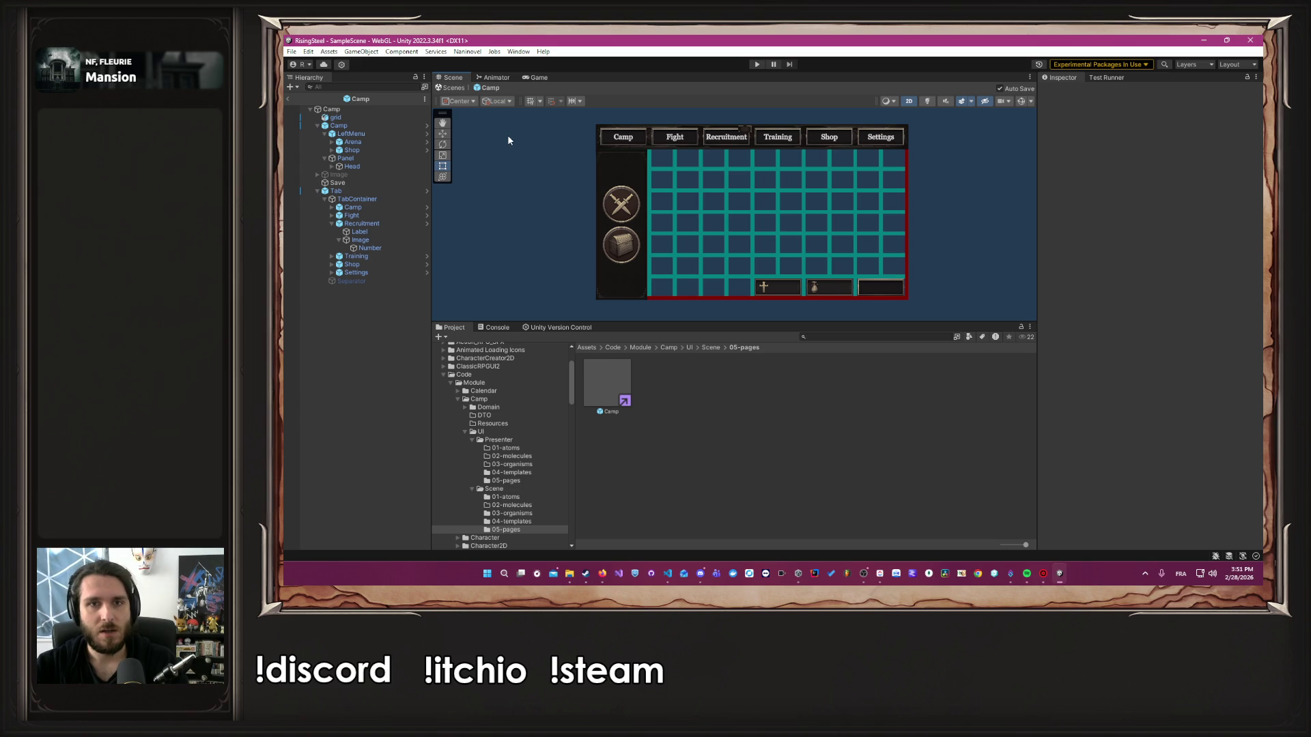
left_click(335, 116)
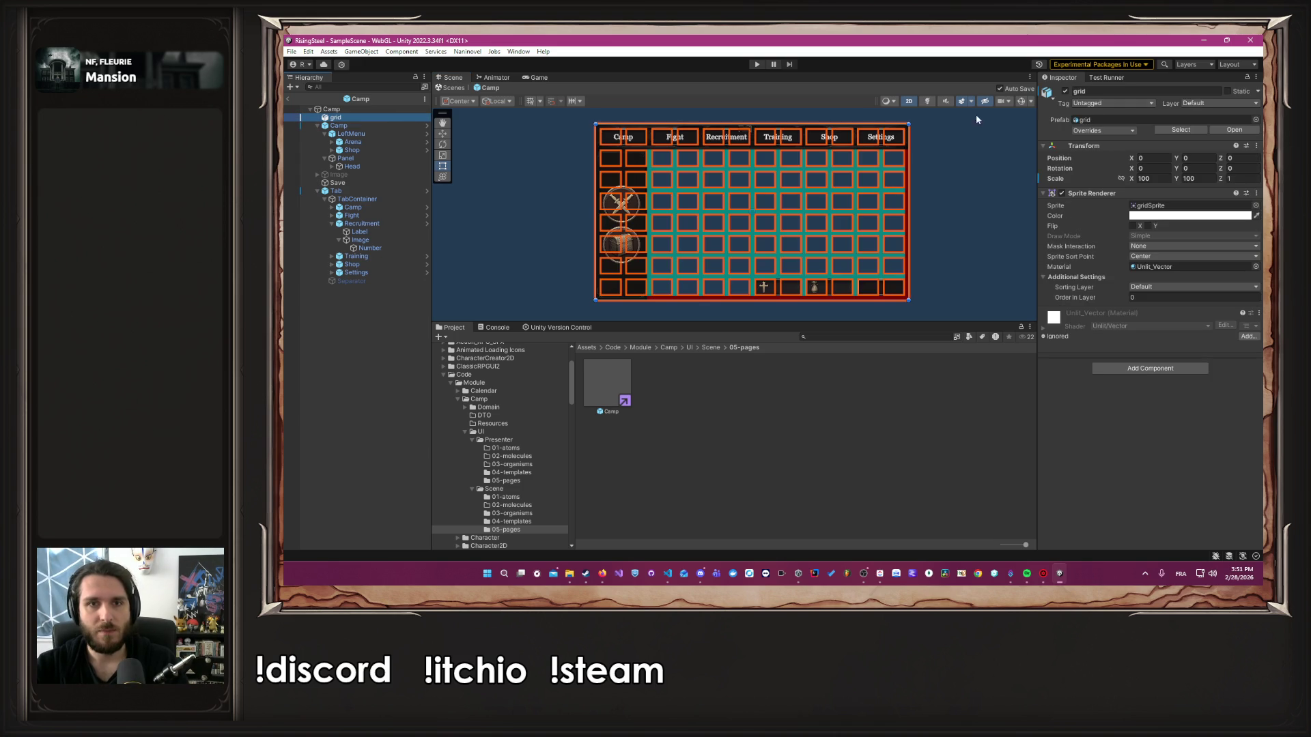
left_click(1066, 92)
left_click(954, 171)
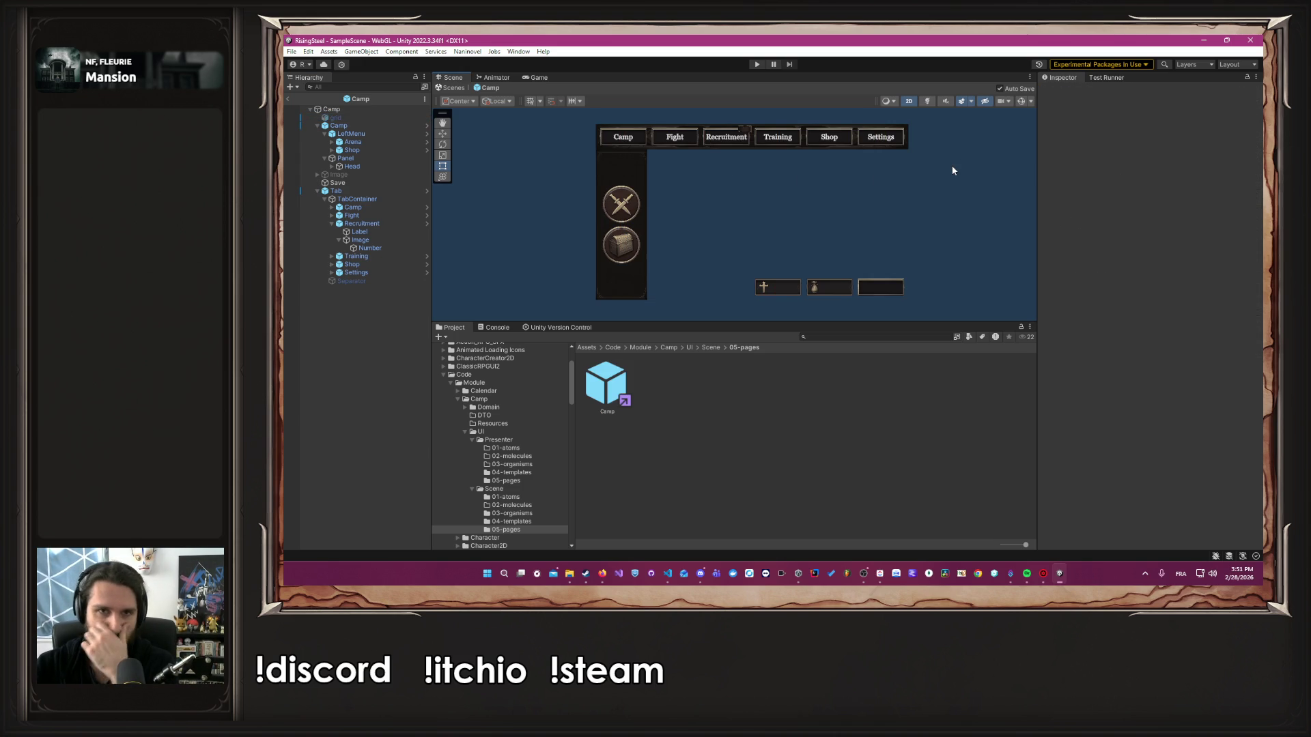
Open the ClassicRPGUI2 > IconsUI folder and browse its icon sprites
scroll(507, 420, "up", 3)
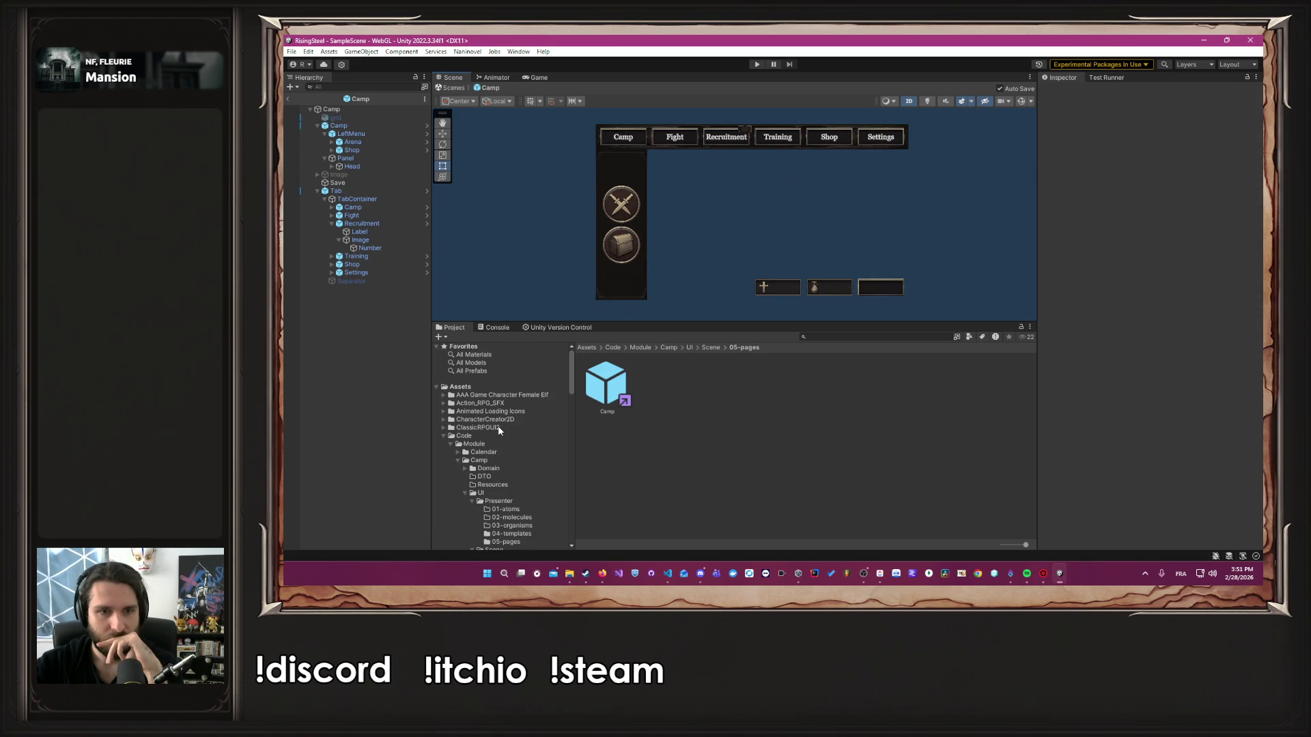
left_click(499, 429)
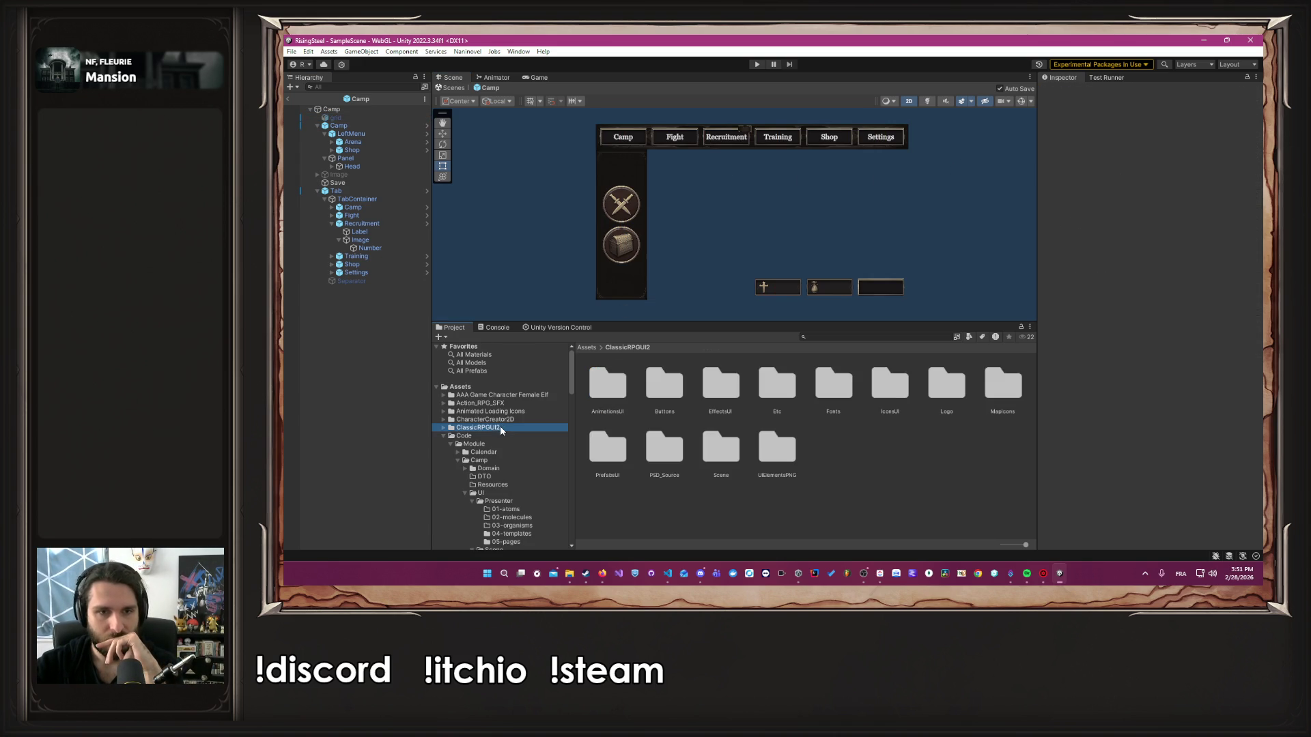
double_click(903, 394)
scroll(886, 415, "down", 6)
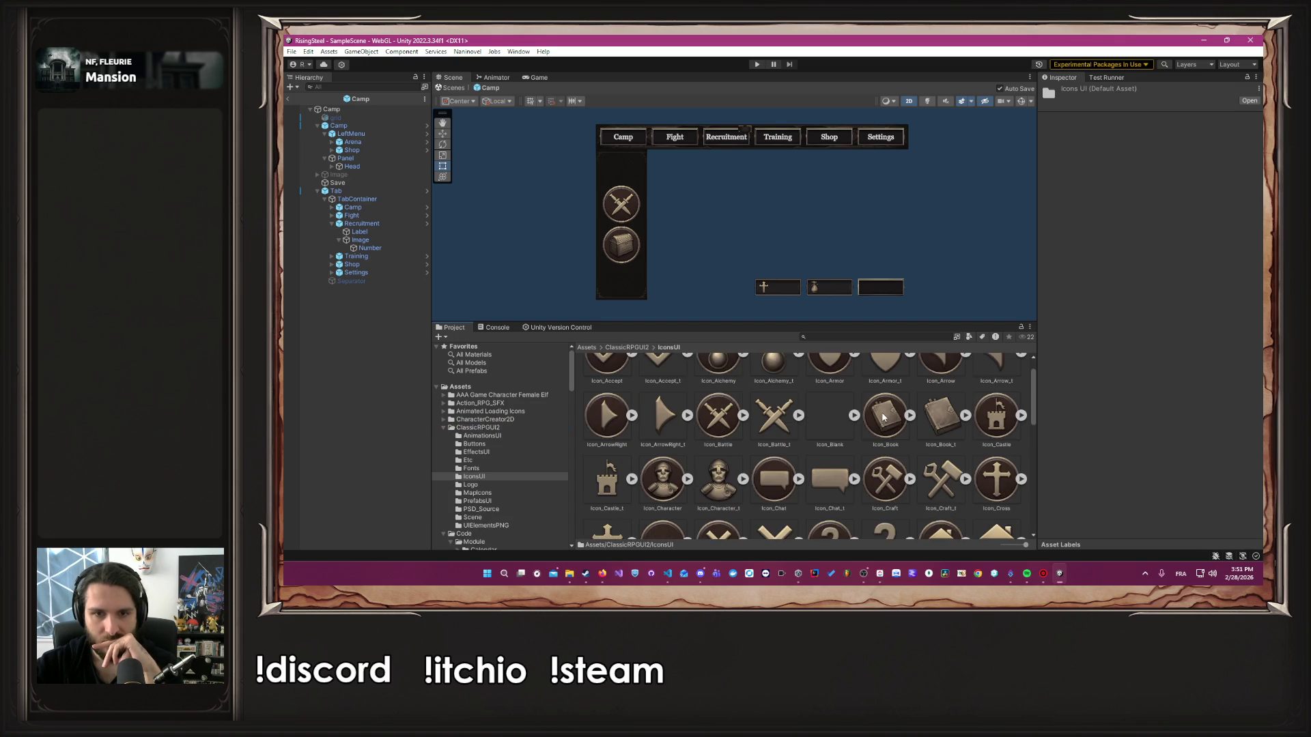
scroll(879, 420, "down", 4)
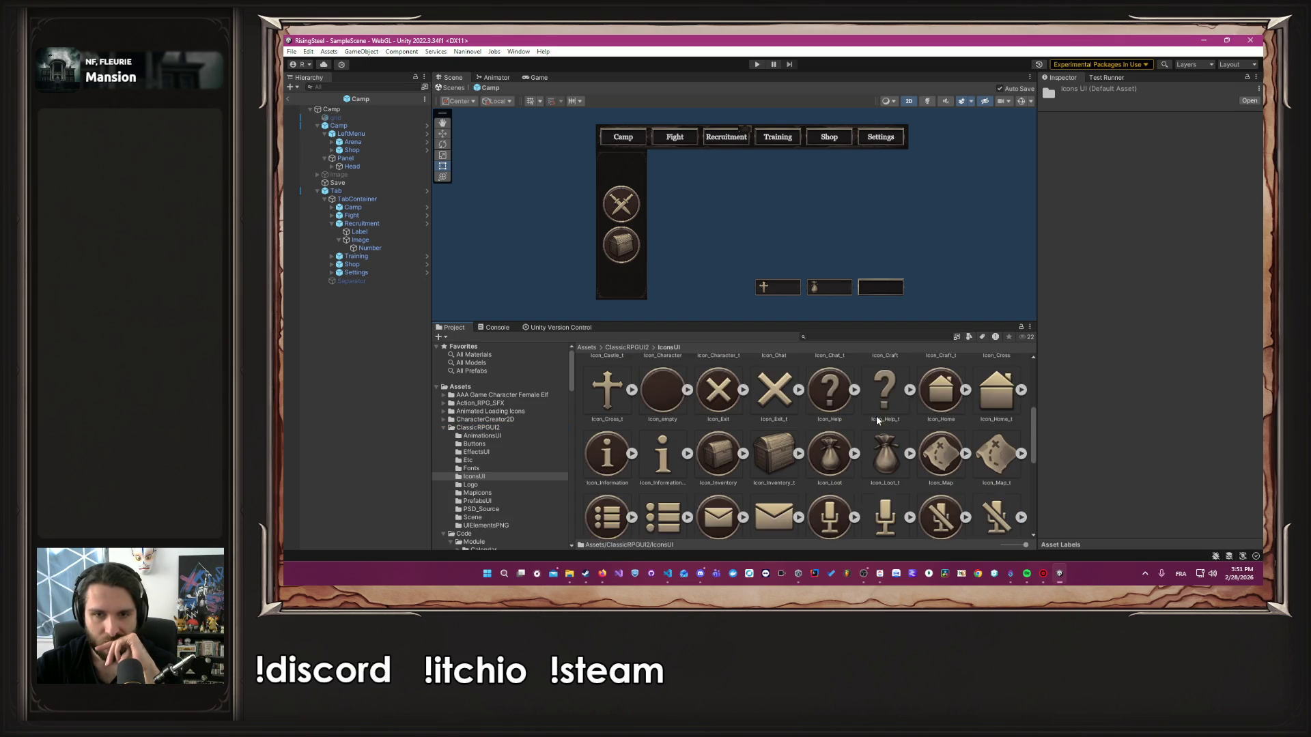
scroll(871, 430, "up", 3)
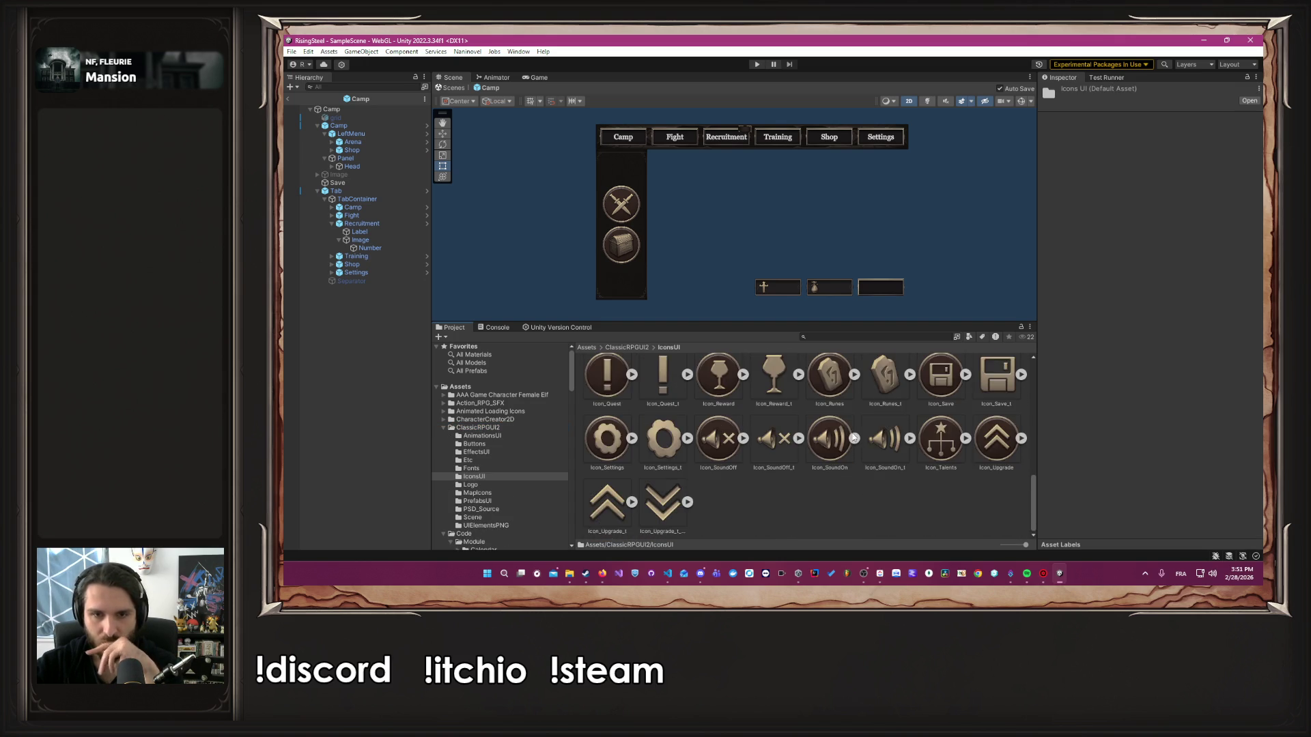
scroll(605, 263, "up", 2)
scroll(605, 263, "down", 1)
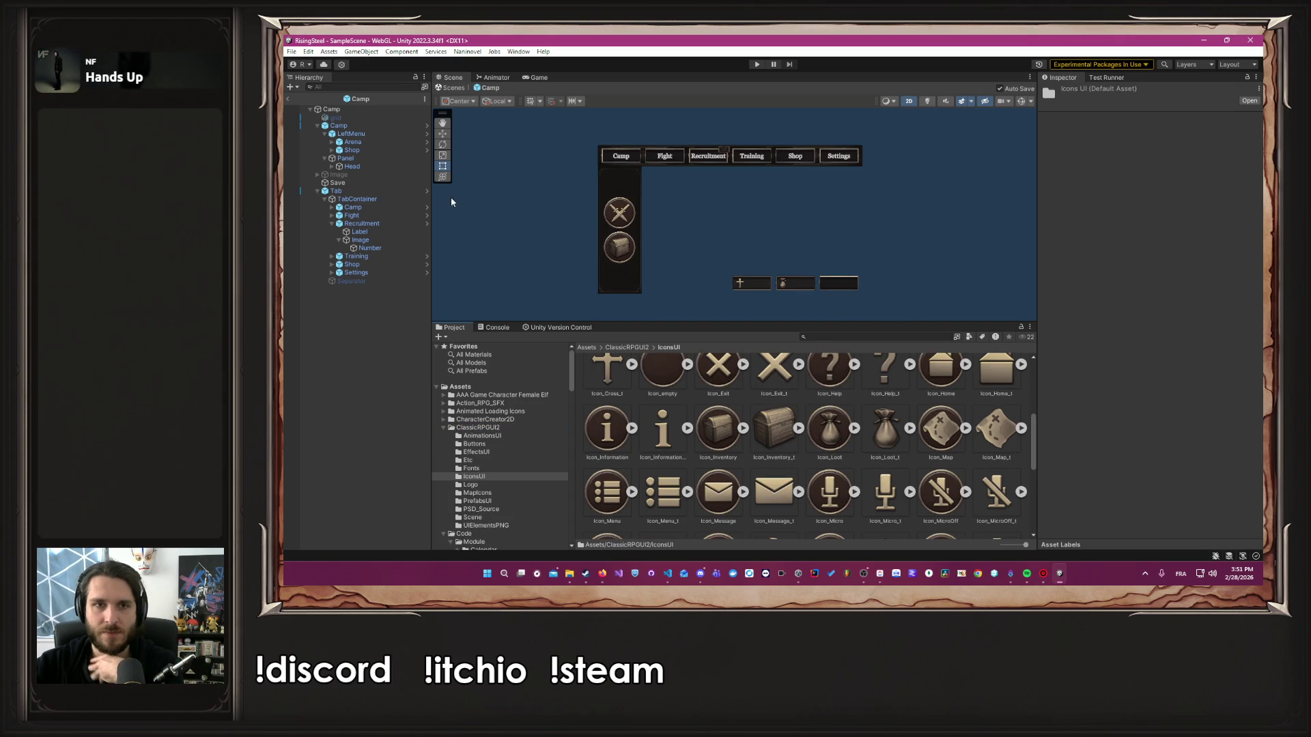
Set the LeftMenu panel's Image colour alpha to 0.349
left_click(372, 136)
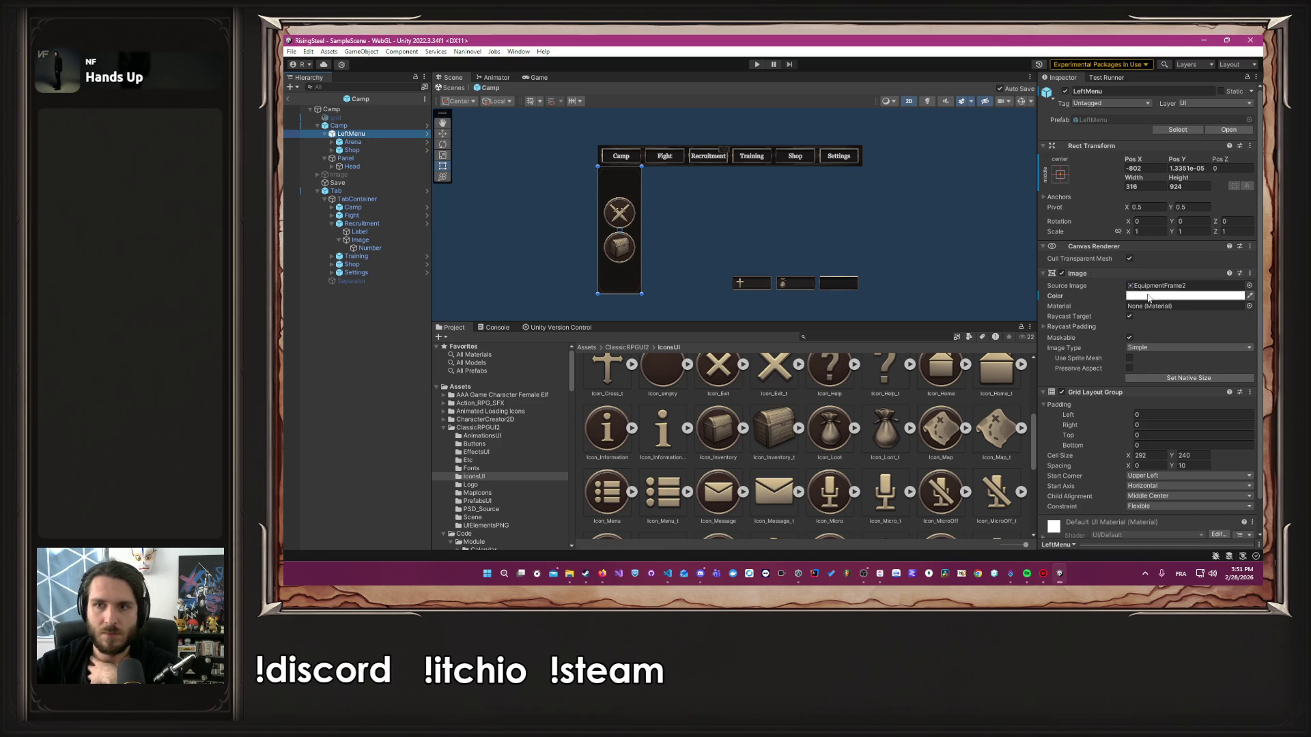
left_click(1132, 295)
left_click(1185, 493)
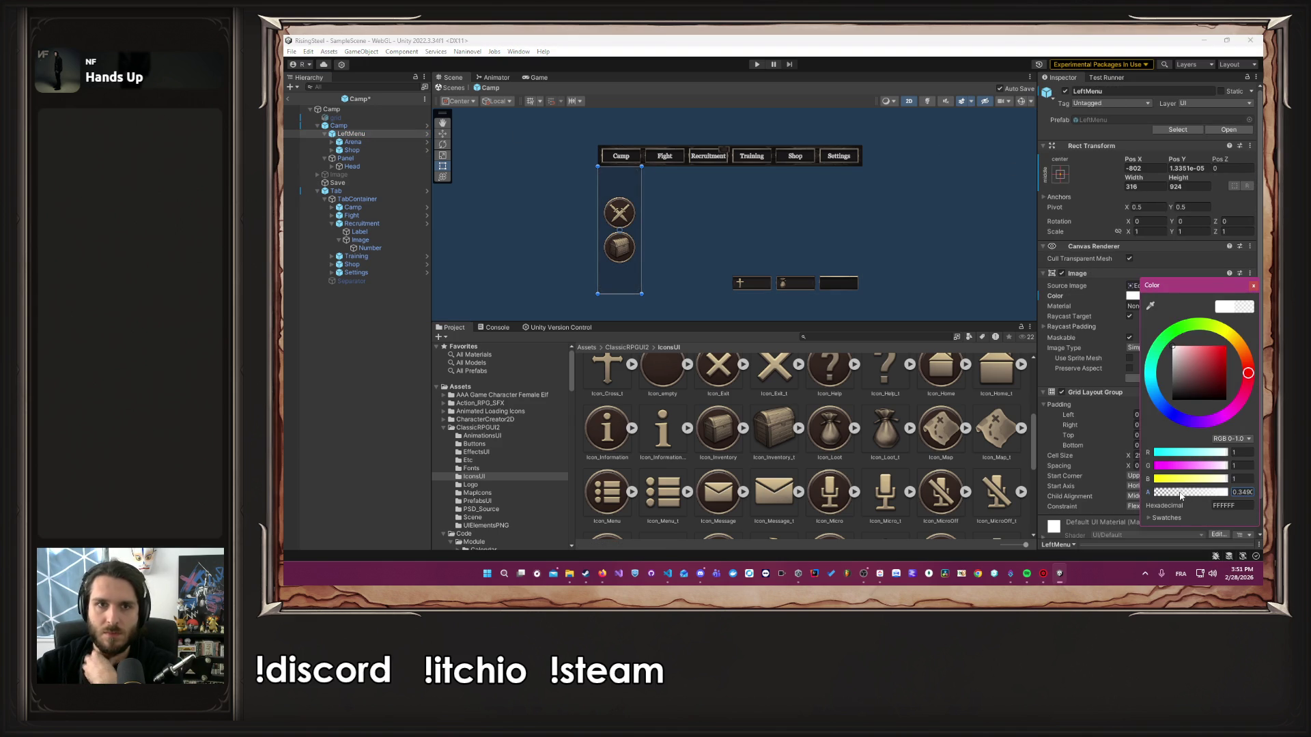
left_click(1254, 286)
Reactivate the grid object and open the LeftMenu prefab for editing
left_click(335, 117)
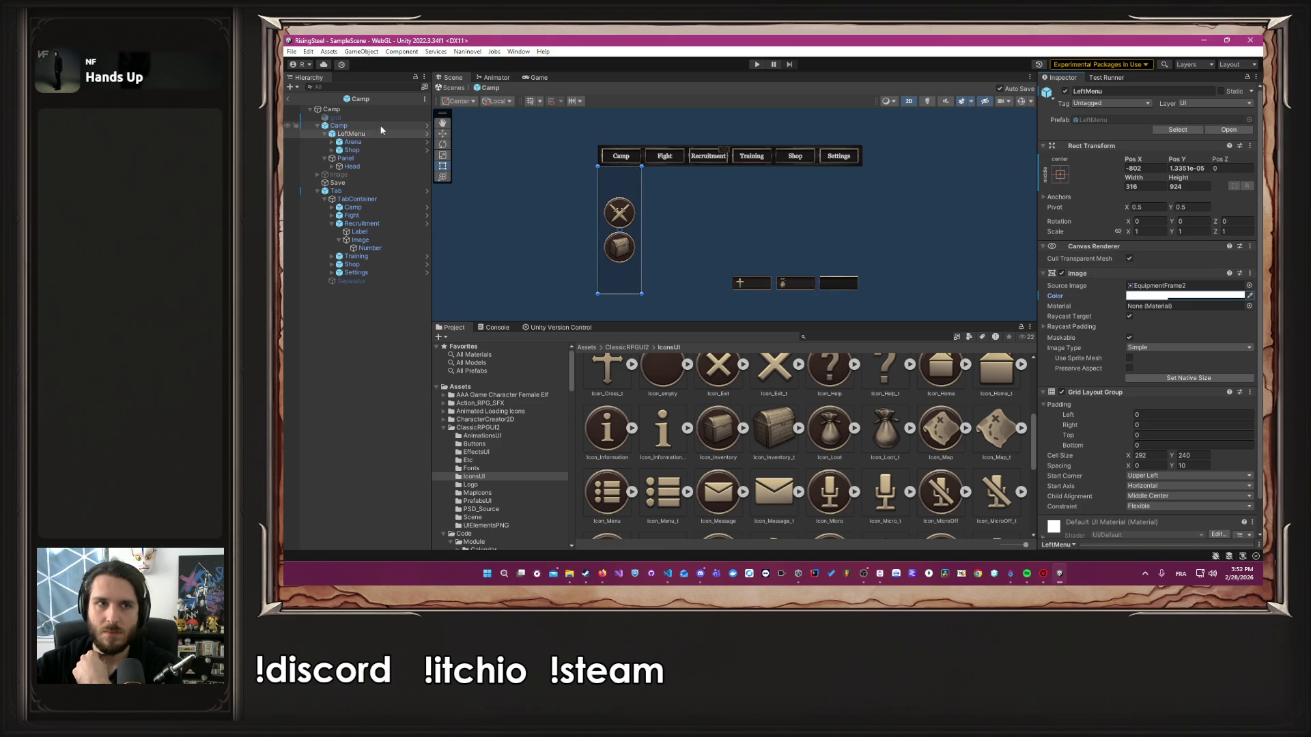
left_click(1065, 91)
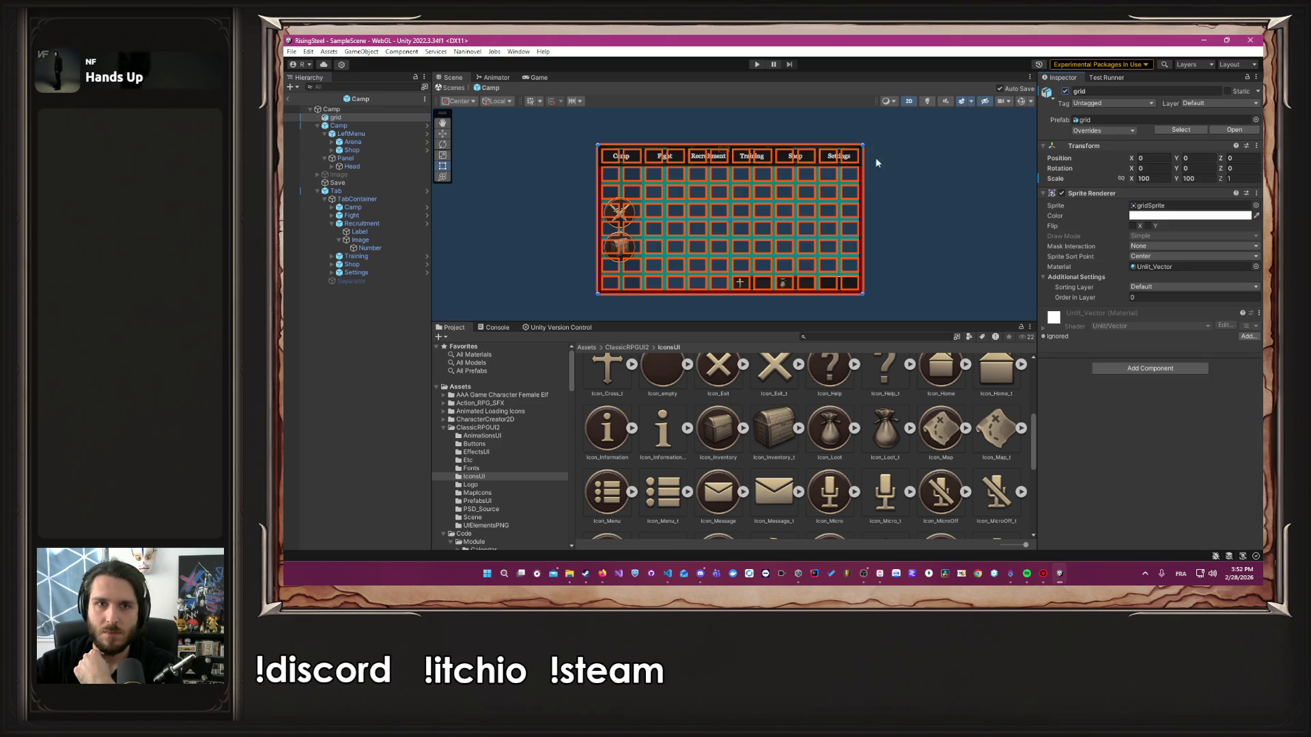
scroll(648, 183, "up", 3)
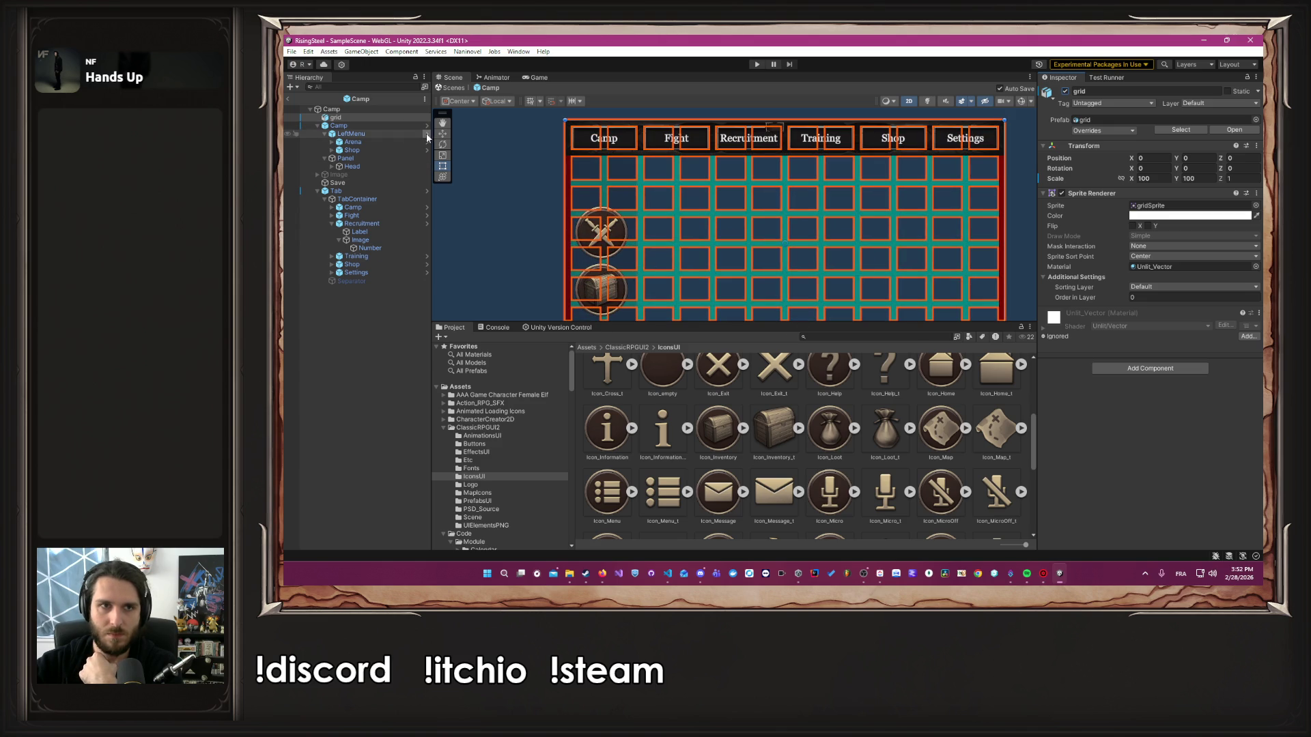
double_click(405, 134)
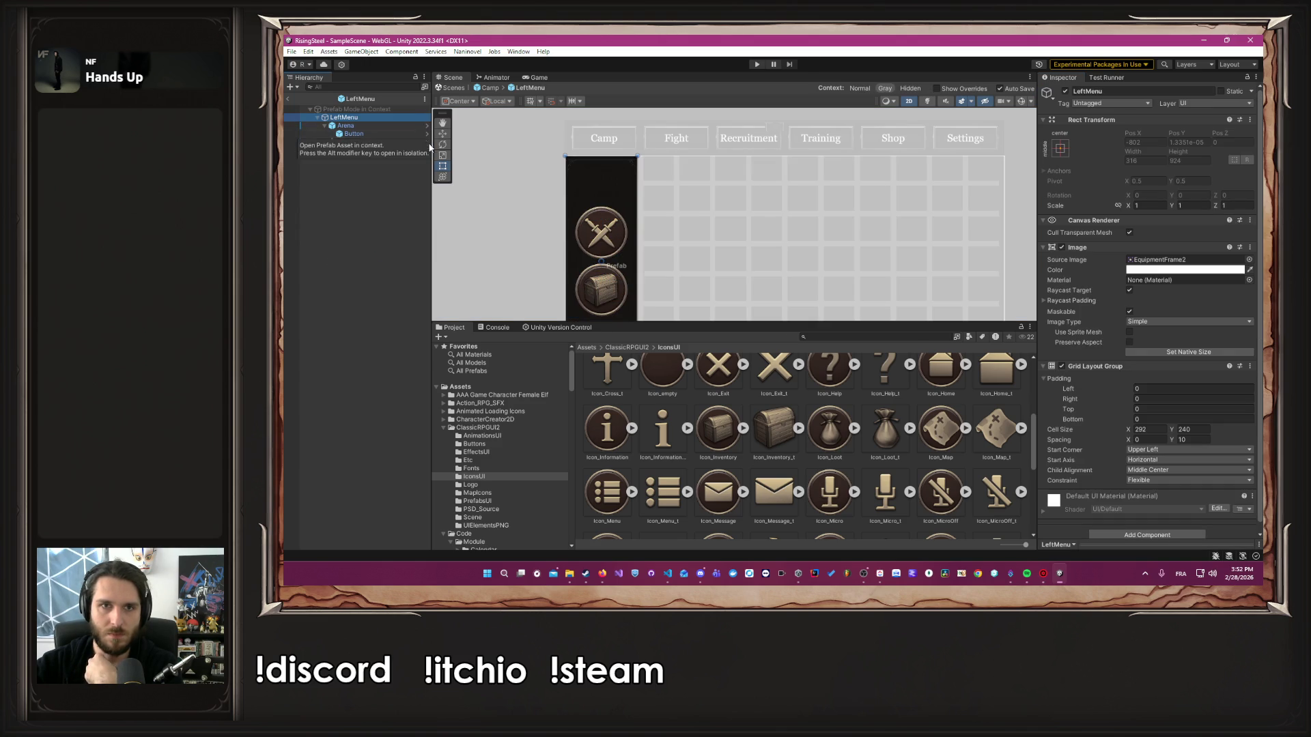
Lower the LeftMenu prefab background's alpha to about 0.3843
left_click(362, 111)
left_click(362, 116)
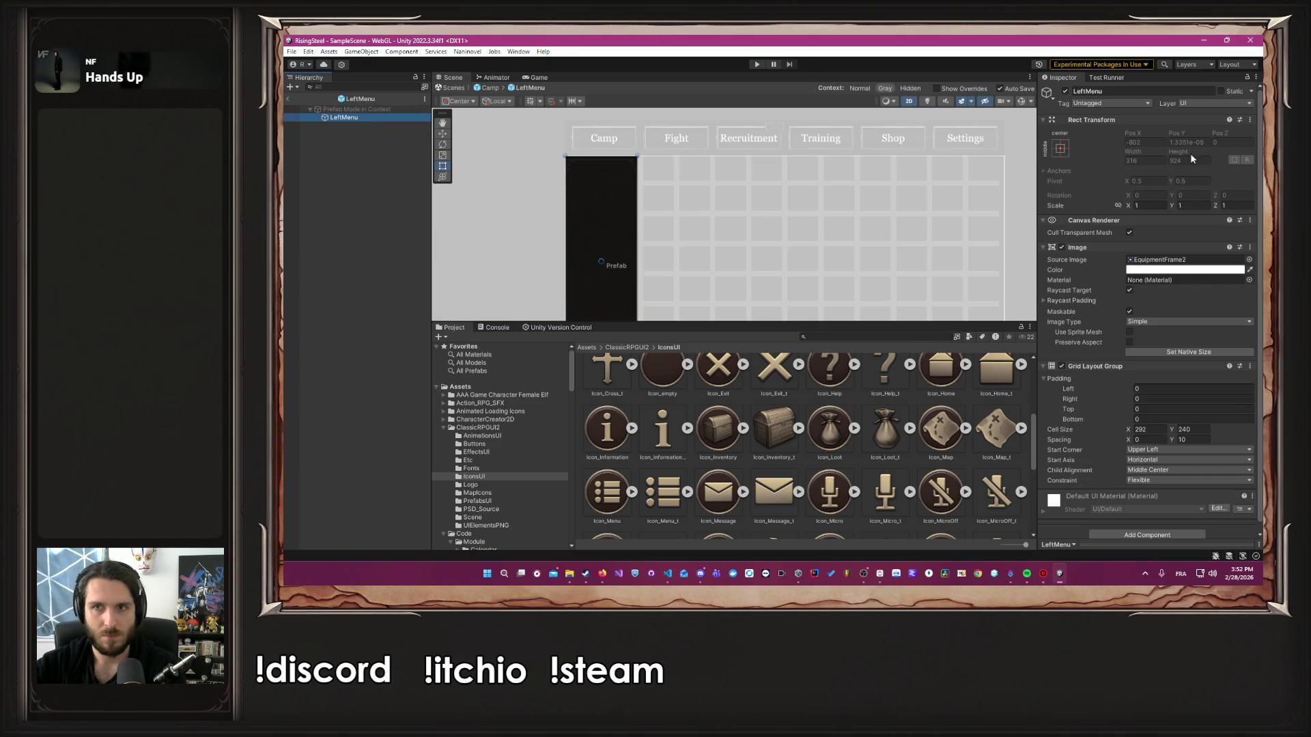
left_click(1132, 270)
left_click(1183, 468)
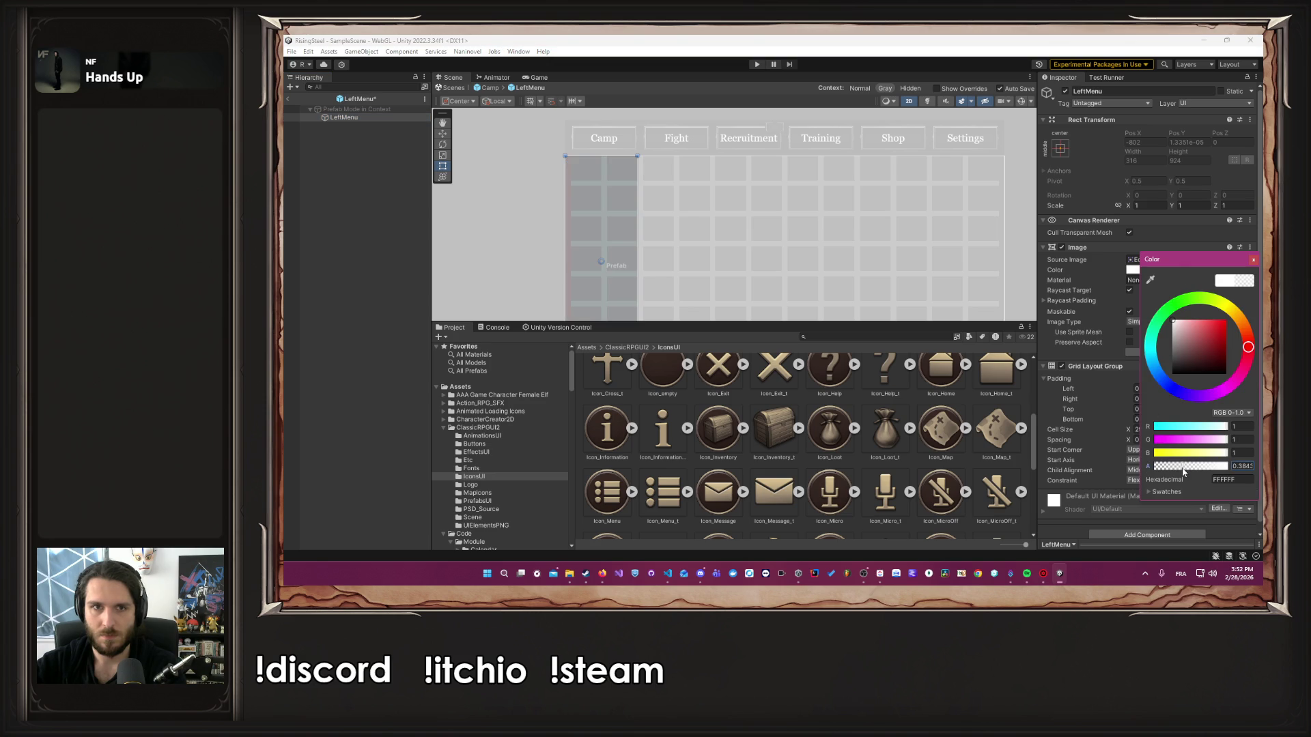
left_click(1253, 261)
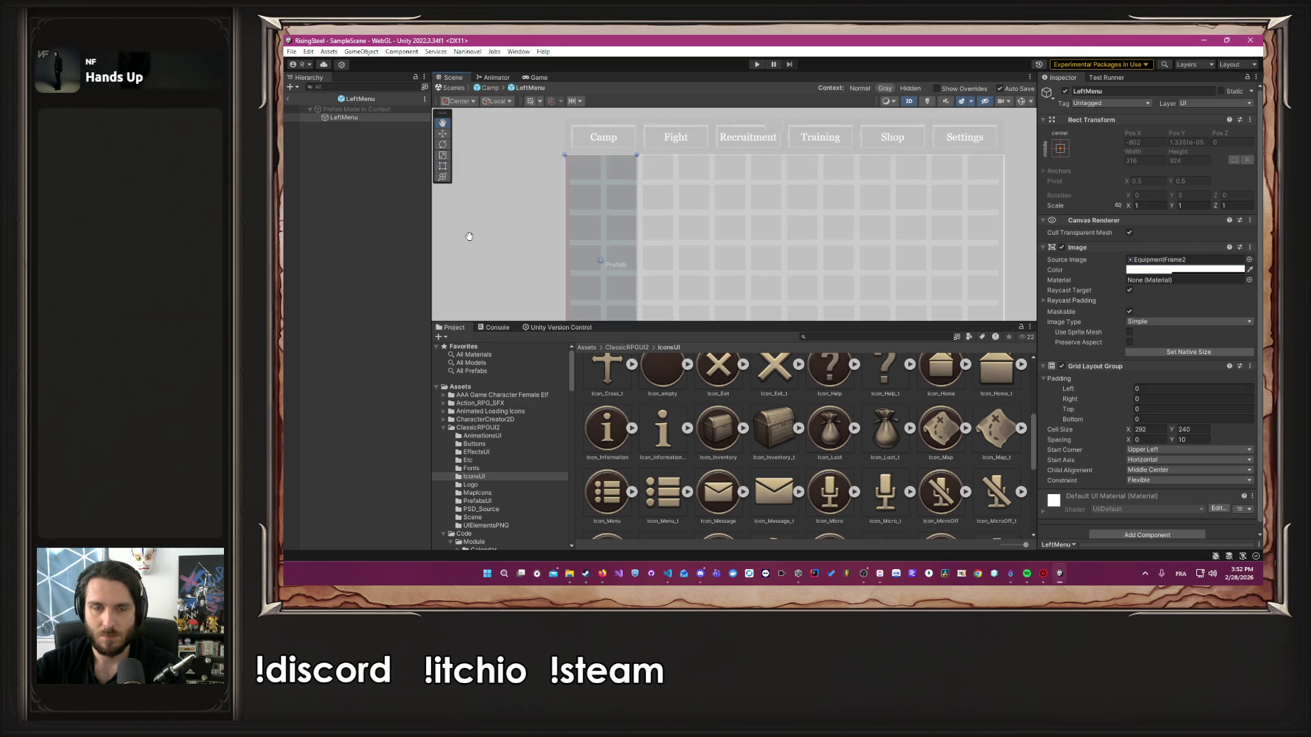
Pan the view and bring up LeftMenu's UI submenu for adding an element
mouse_move(468, 234)
left_mouse_down()
mouse_move(556, 161)
mouse_move(530, 229)
left_mouse_up()
right_click(348, 147)
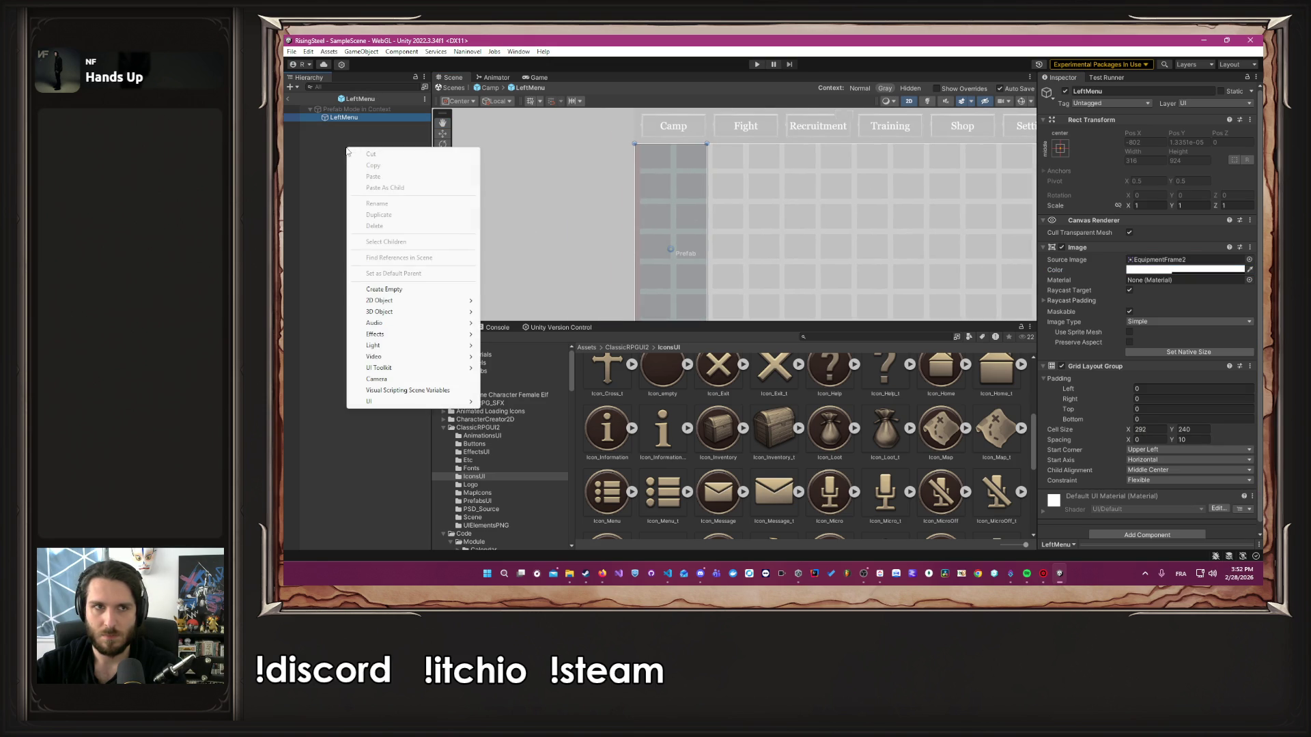
right_click(330, 120)
mouse_move(410, 435)
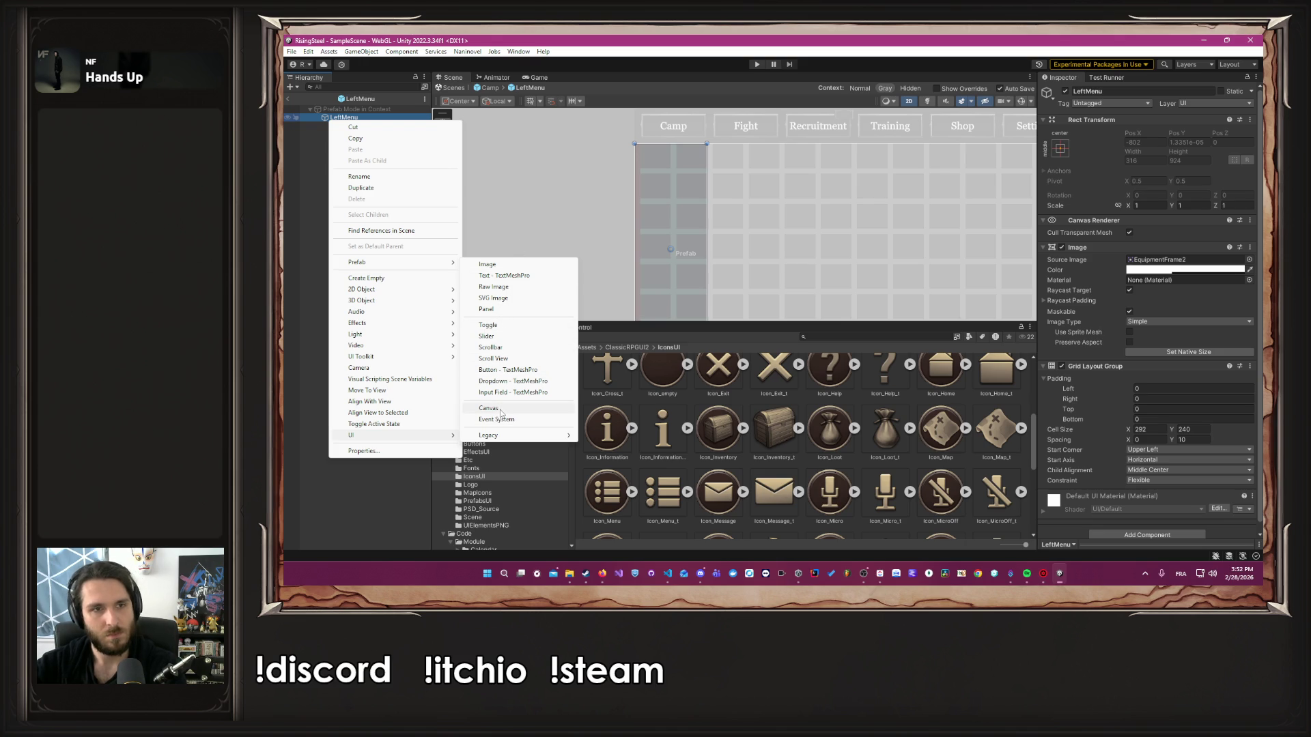
Add a UI Button under LeftMenu and set its Grid Layout Group alignment to Upper Center
left_click(522, 370)
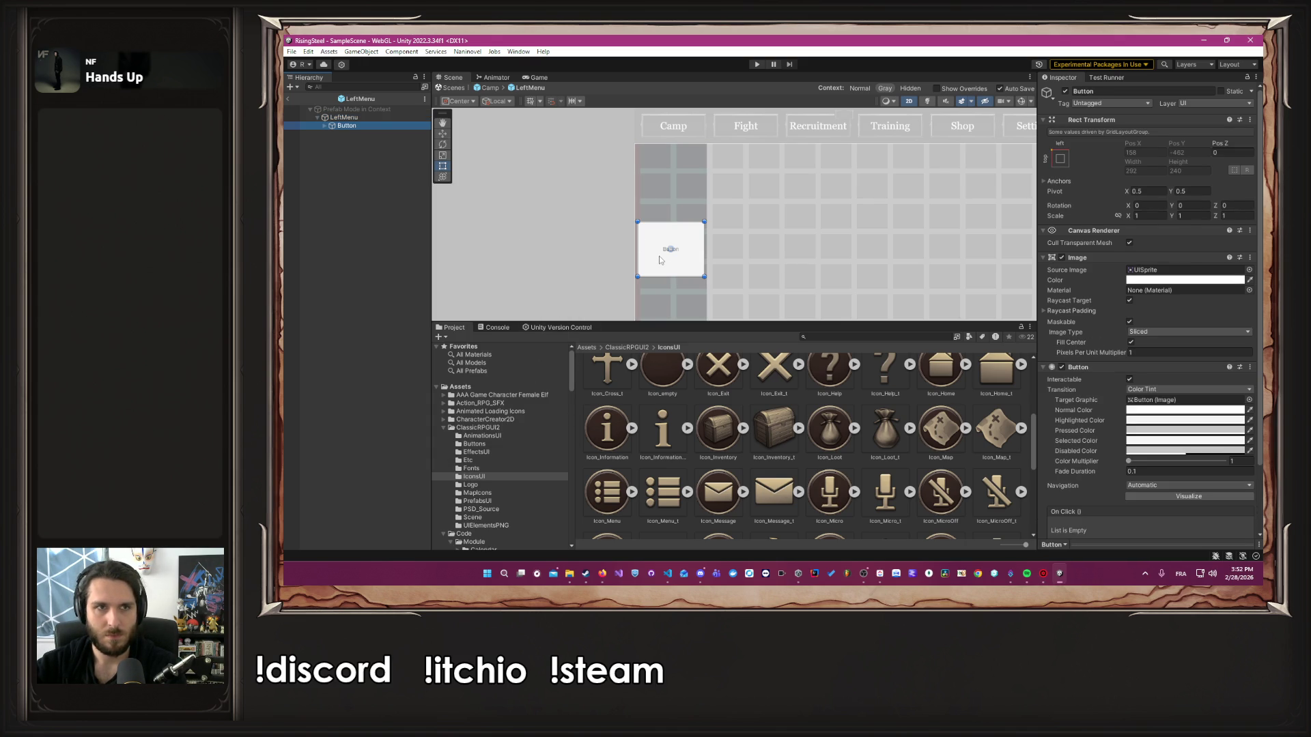
scroll(660, 261, "up", 3)
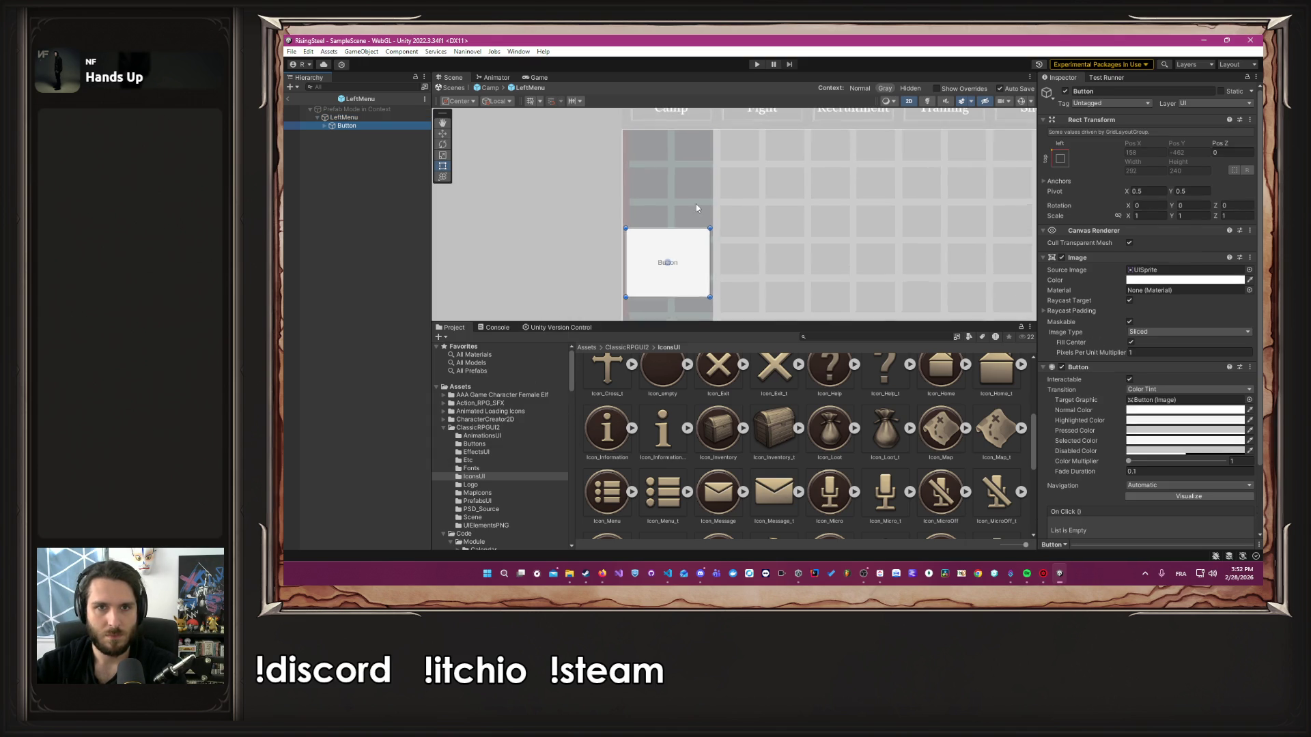
left_click(373, 118)
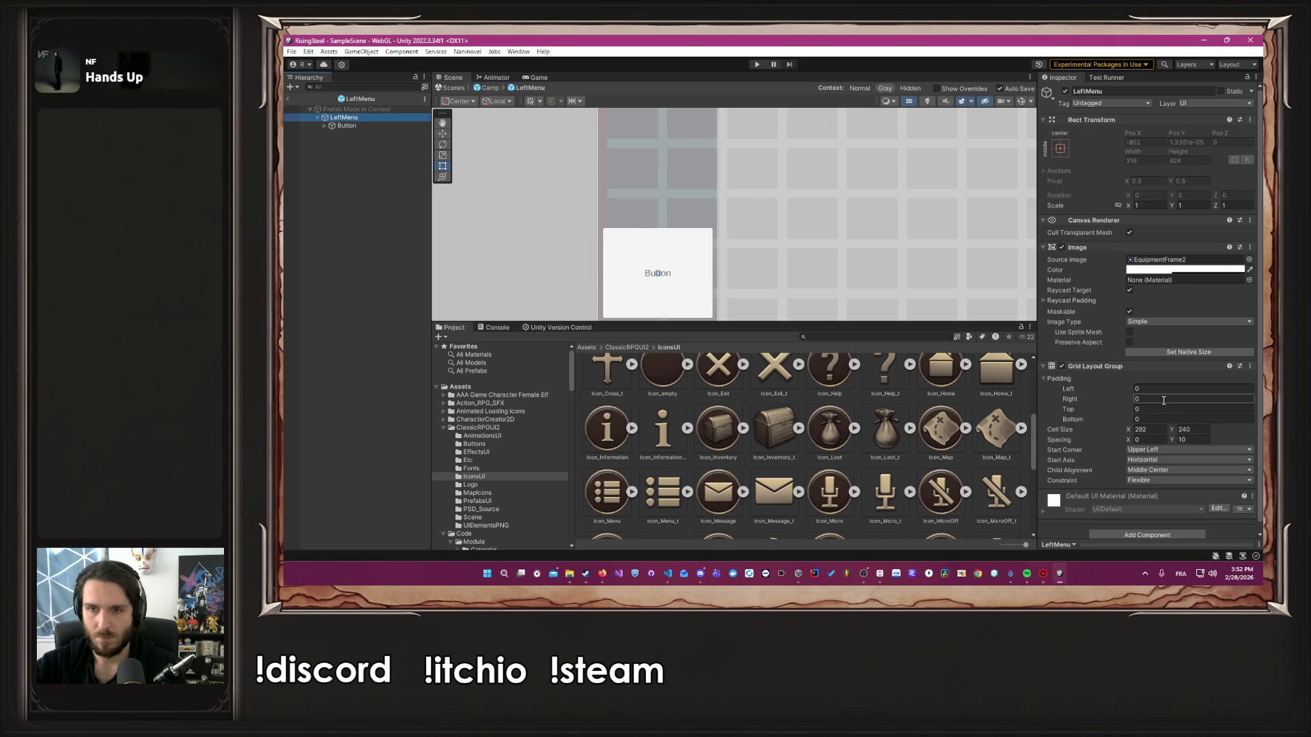
left_click(1169, 471)
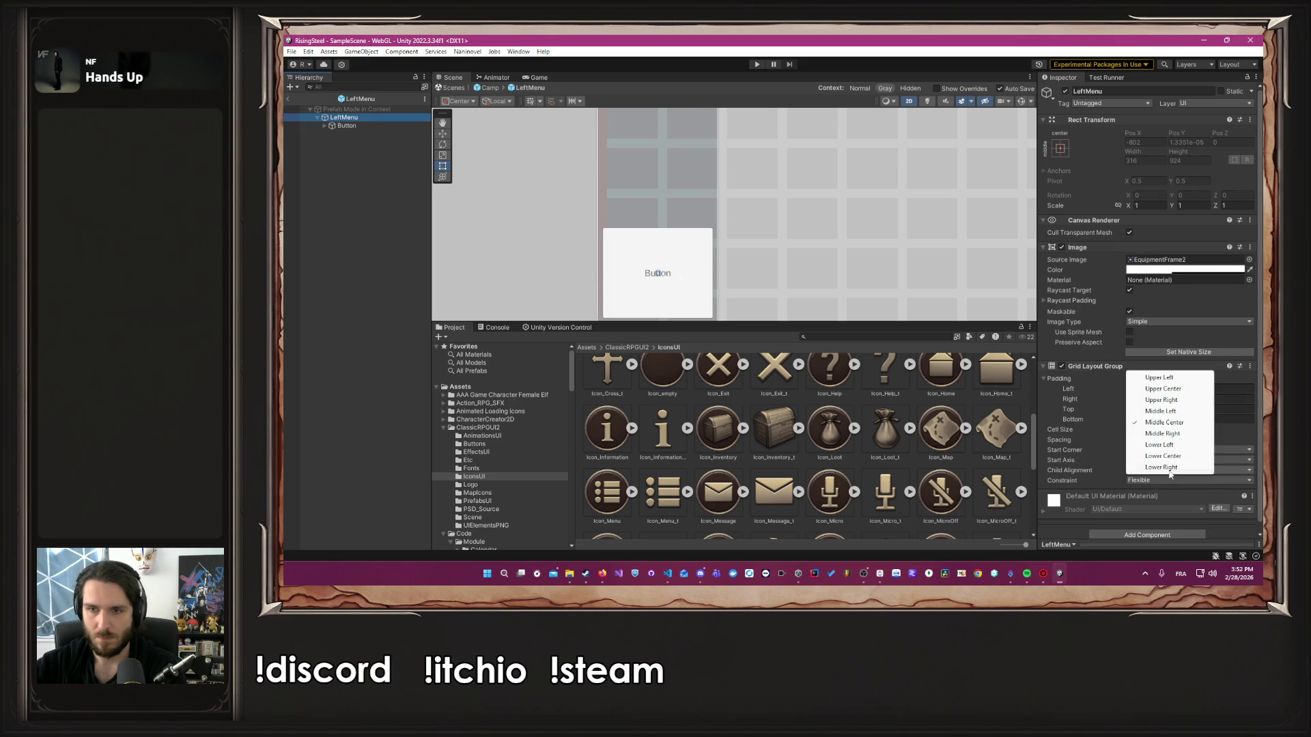
left_click(1163, 389)
Adjust the grid padding to left 22 and return to the Camp scene
left_click_drag(931, 254, 934, 322)
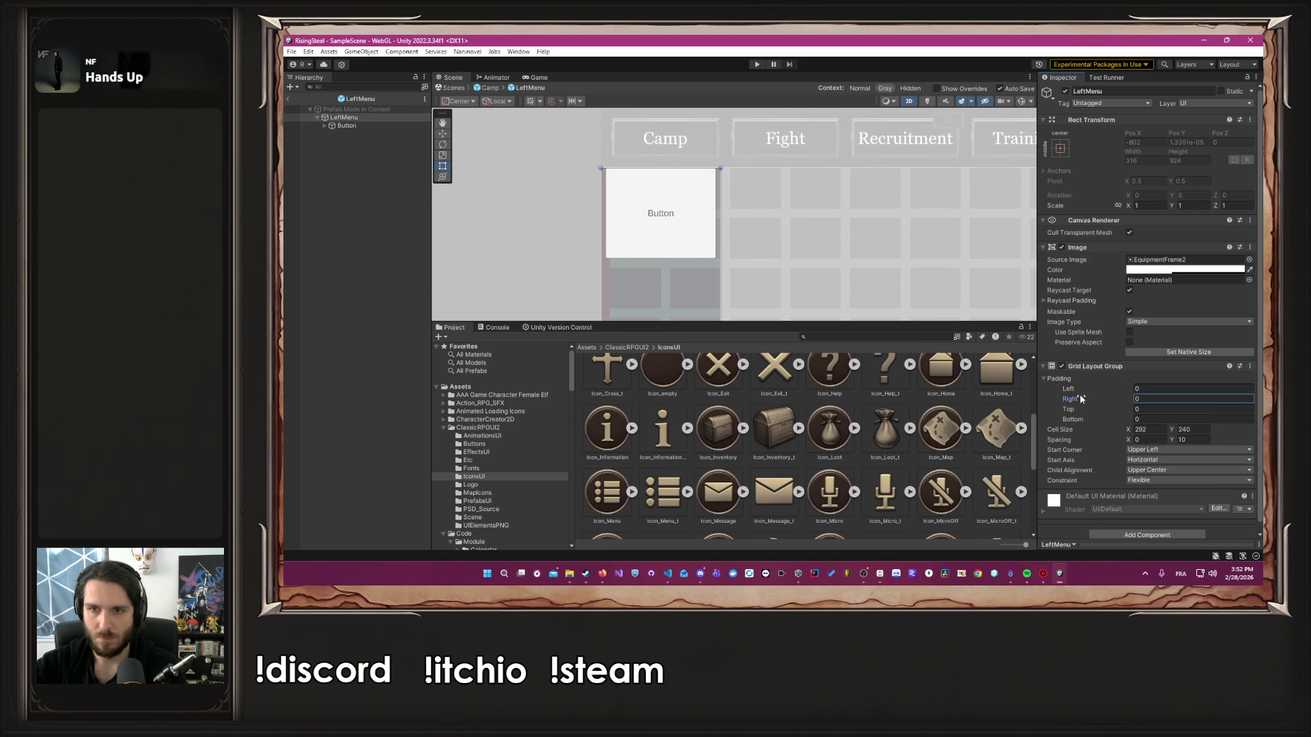
mouse_move(1083, 400)
left_mouse_down()
mouse_move(1114, 392)
mouse_move(1084, 388)
left_mouse_up()
scroll(650, 253, "up", 5)
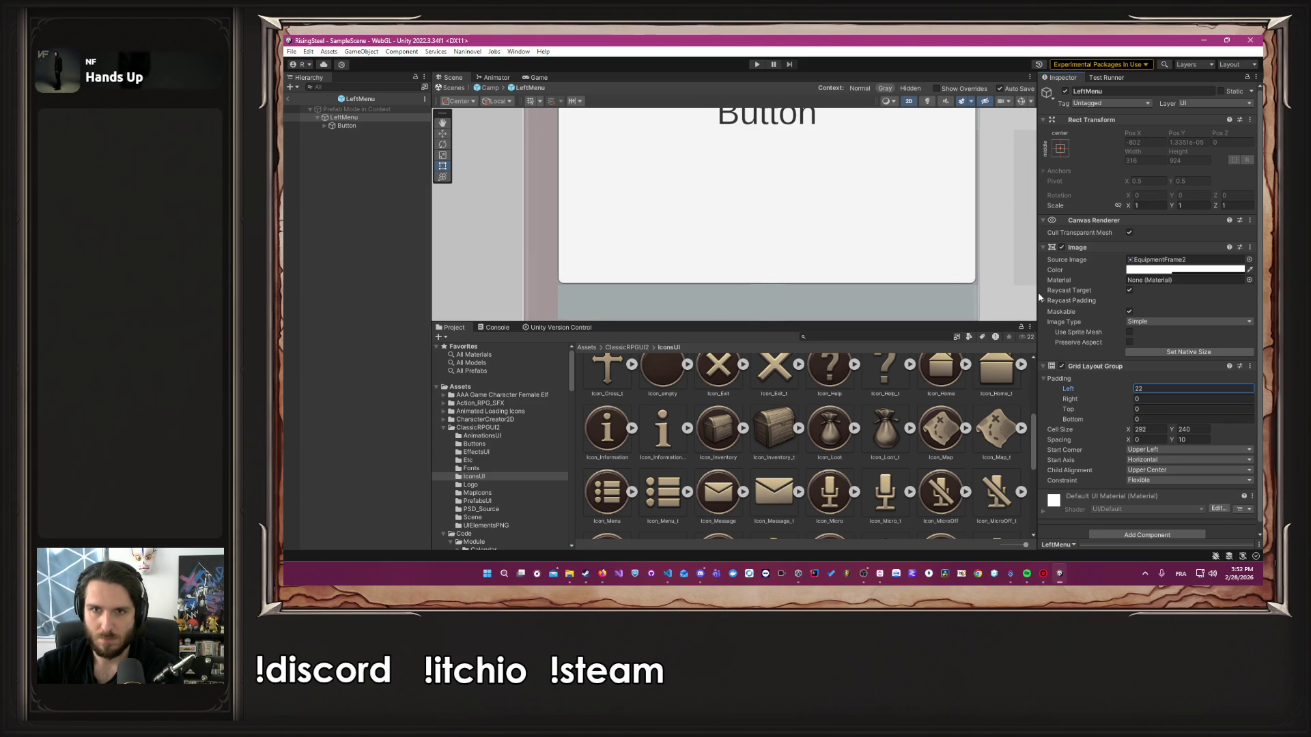
scroll(720, 197, "down", 5)
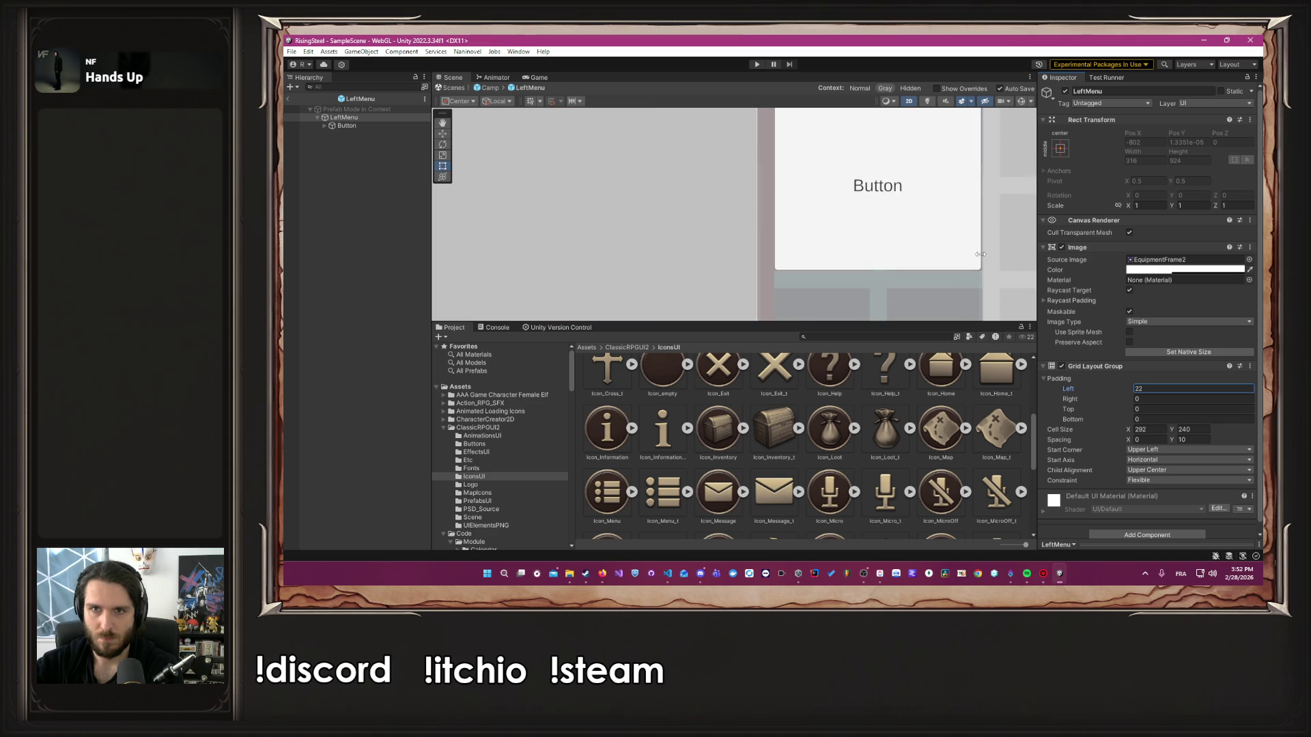
left_click(489, 89)
scroll(620, 117, "down", 3)
Set the LeftMenu panel's Image colour alpha to 1
left_click_drag(622, 117, 623, 137)
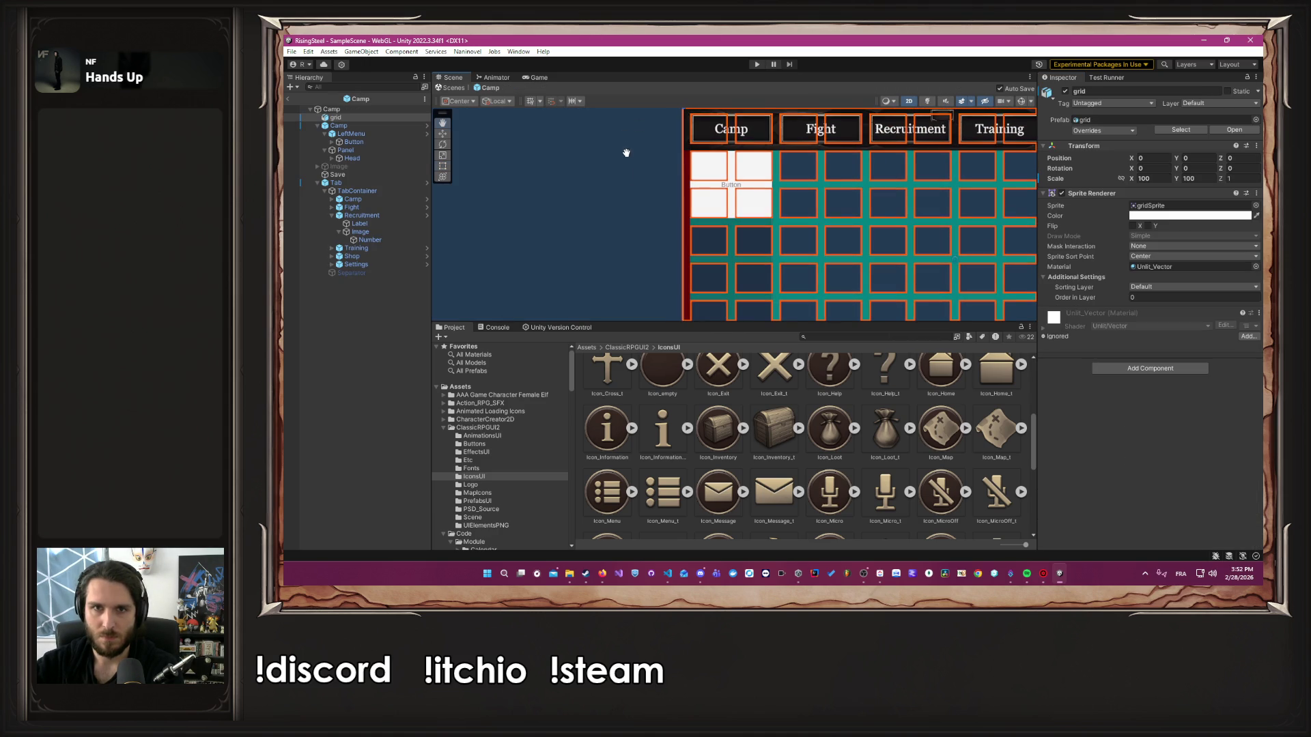
left_click(351, 133)
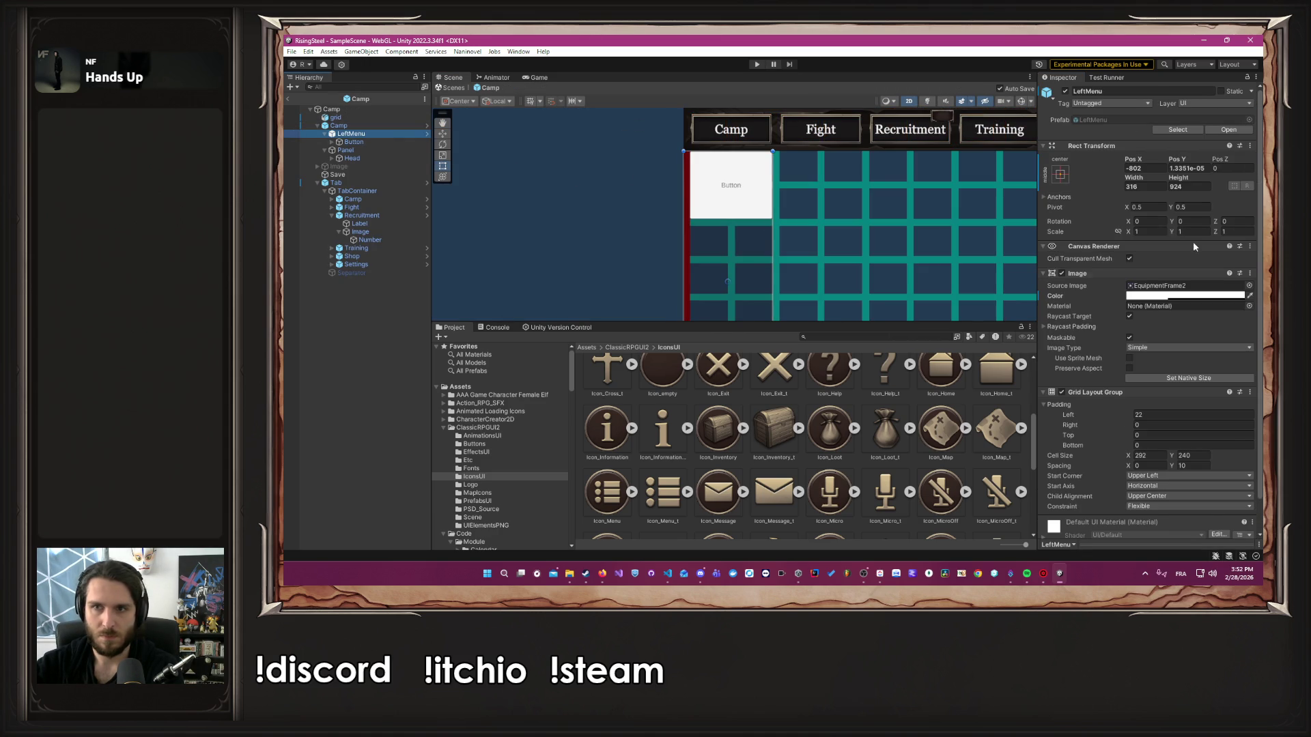
left_click(1133, 295)
type("1")
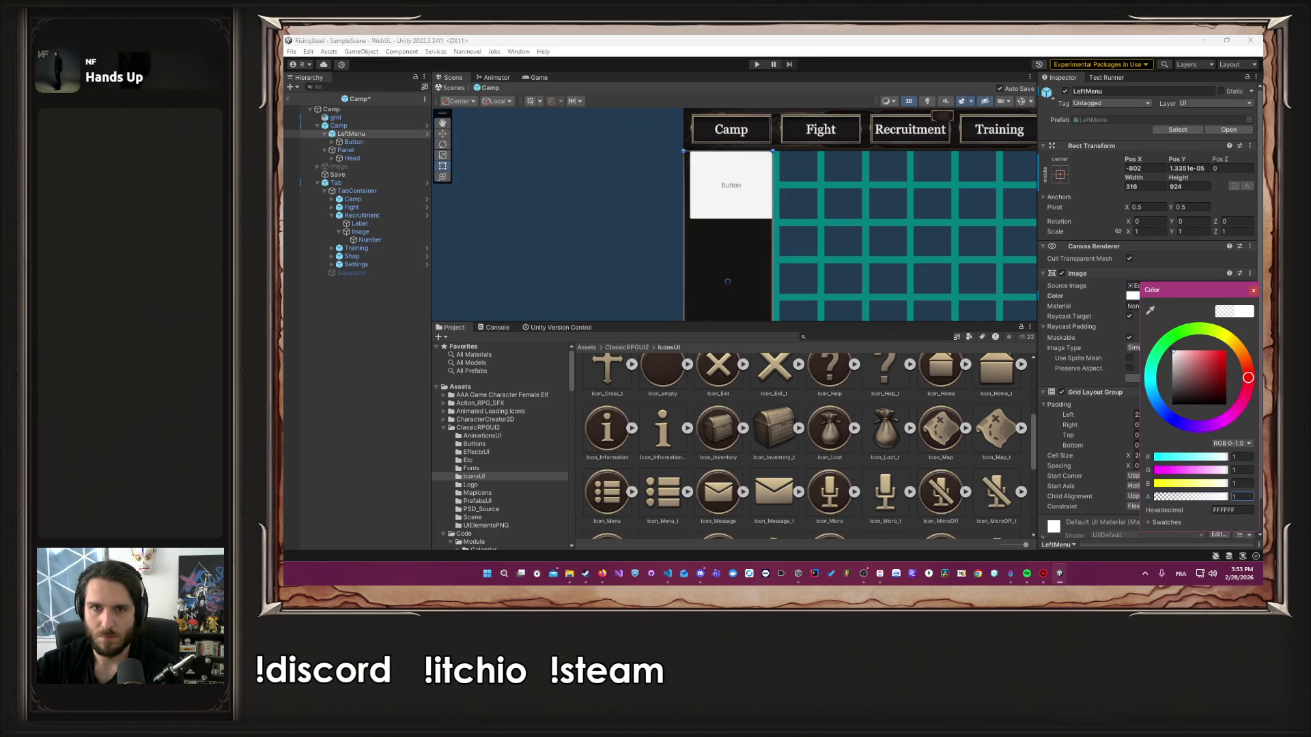
left_click(1252, 291)
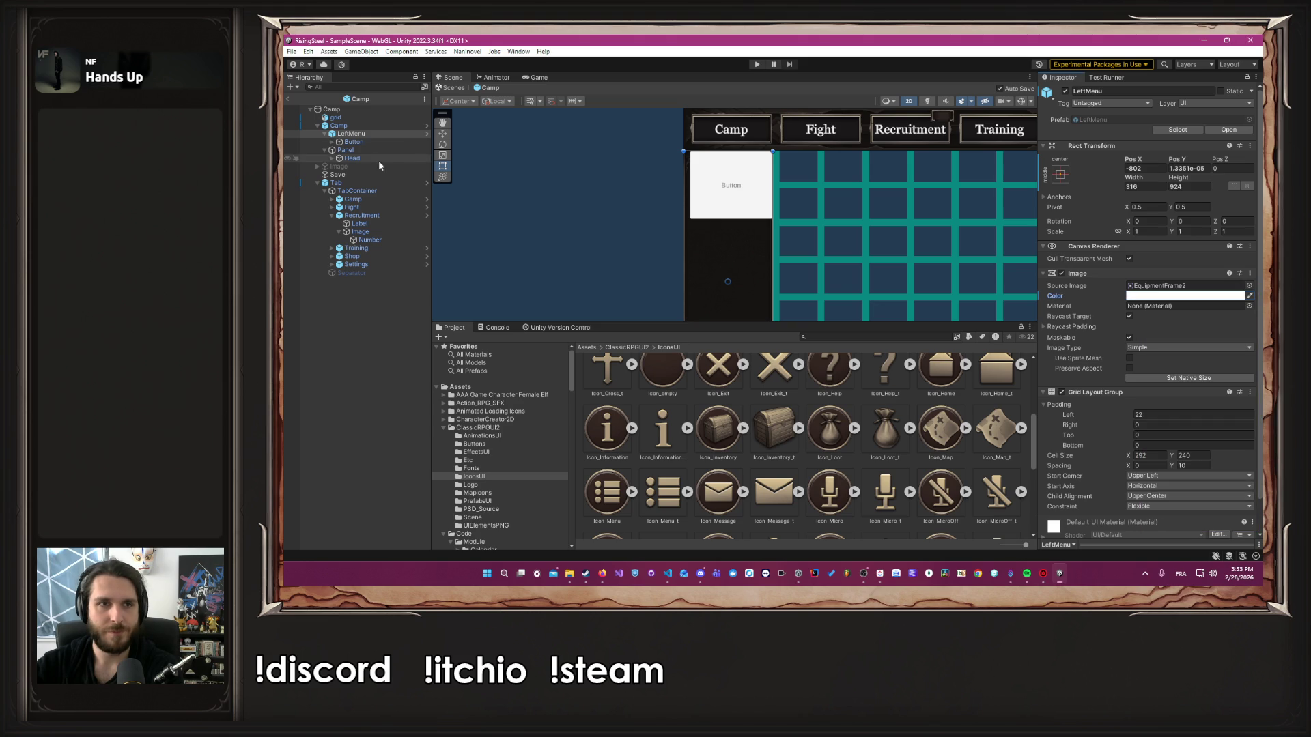
Check LeftMenu inside the Camp prefab, then return and bring up the Camp object's context menu
left_click(427, 132)
left_click(377, 117)
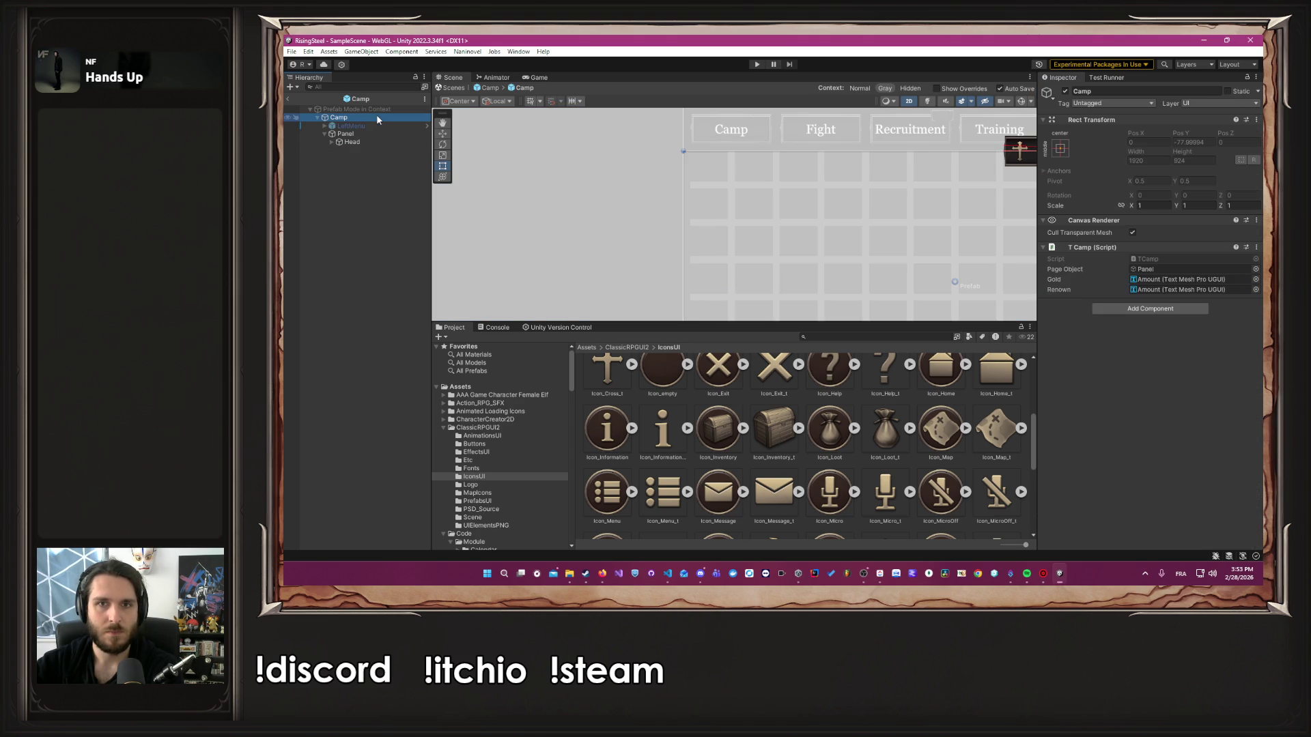
left_click(381, 126)
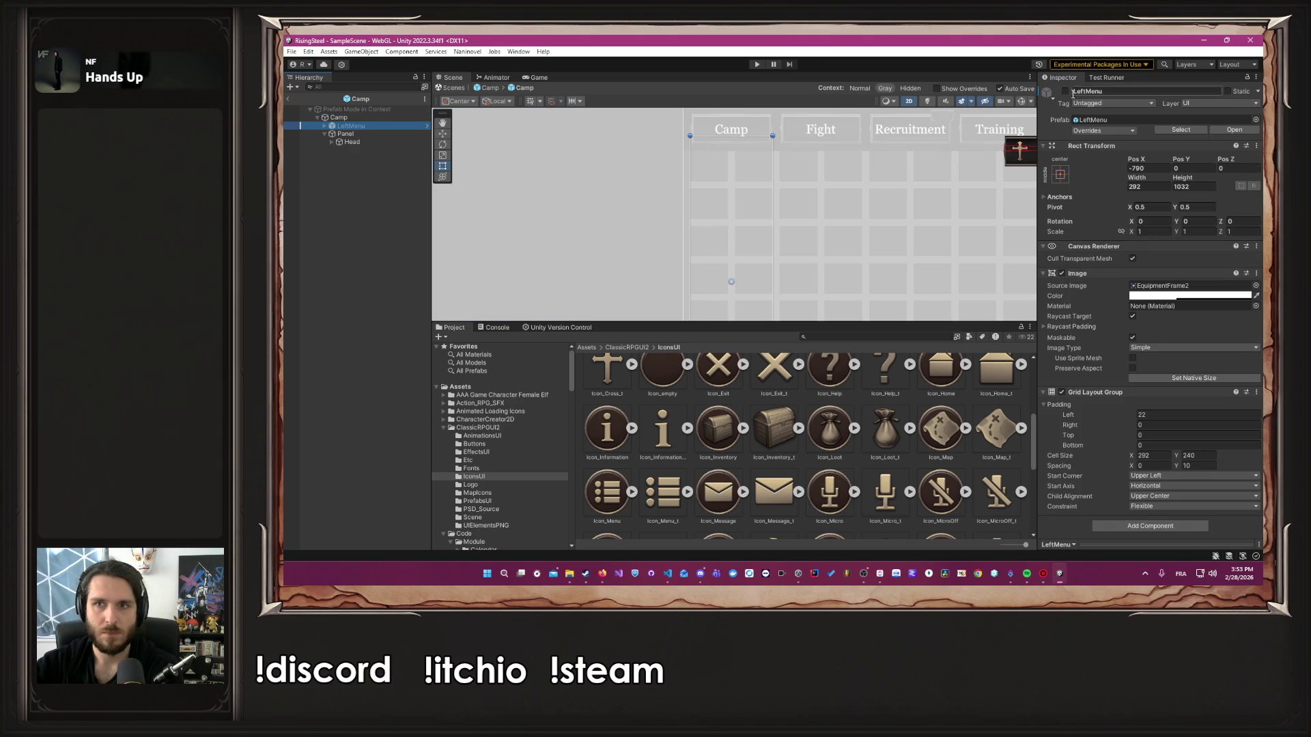
left_click(288, 98)
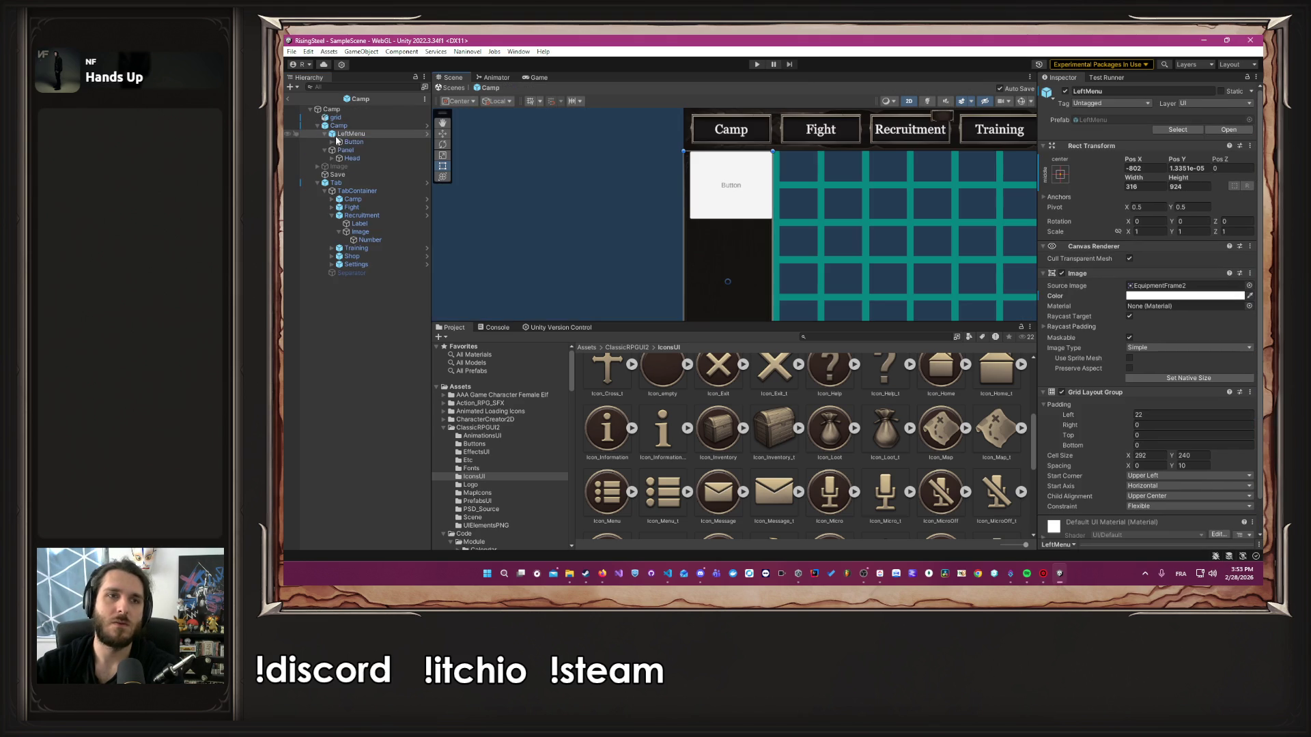
left_click(353, 127)
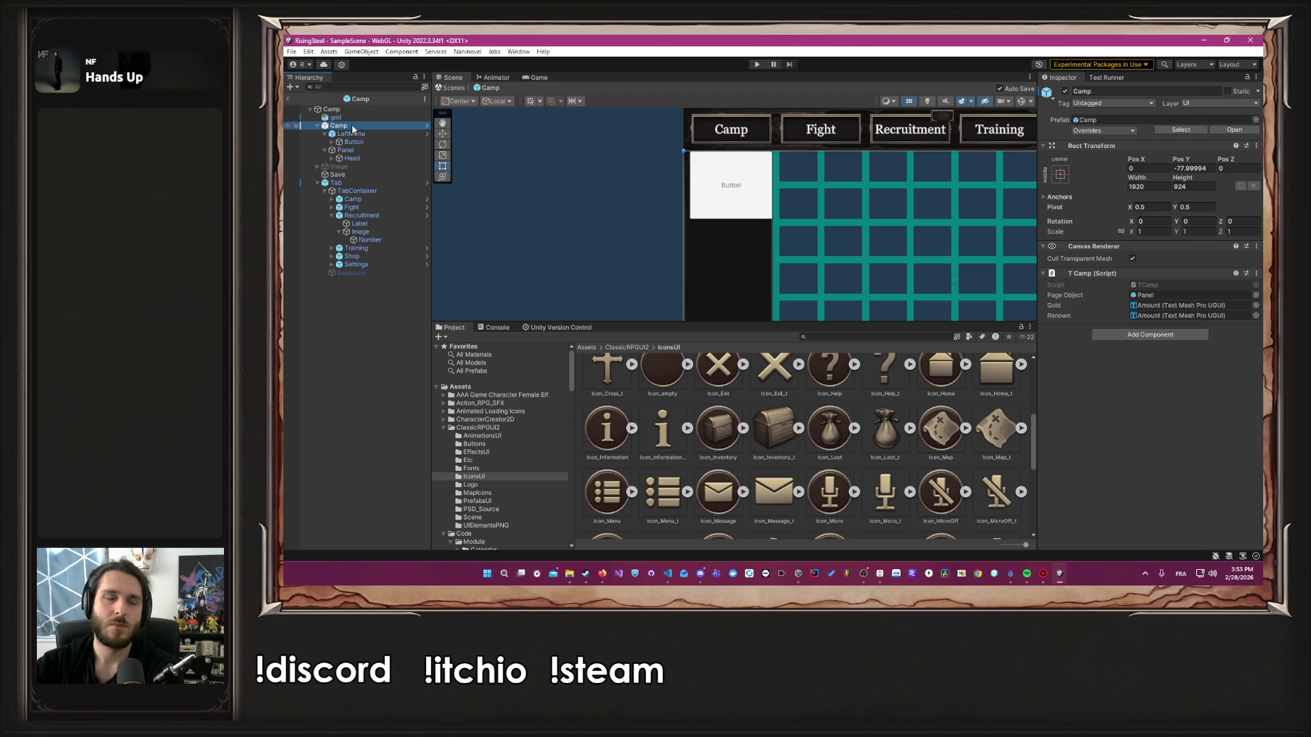
right_click(353, 128)
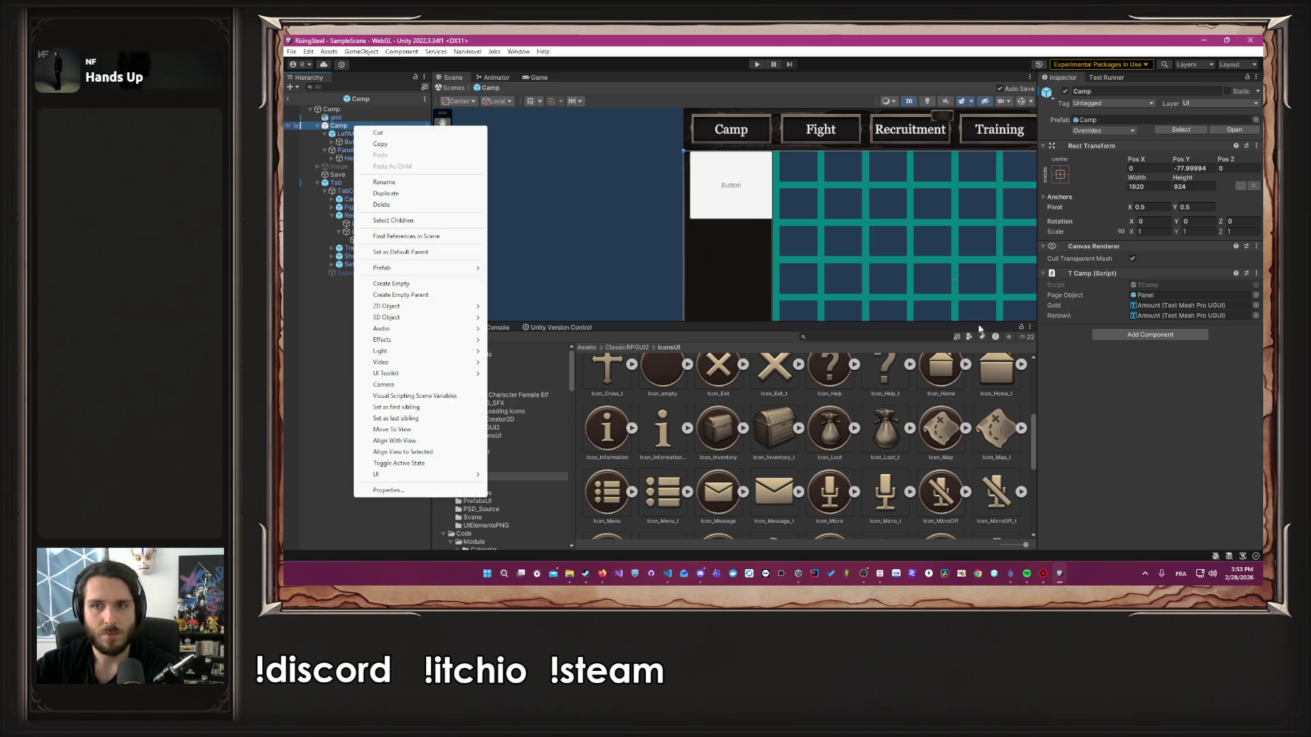
Open the Camp prefab, select LeftMenu, and raise its bottom edge
left_click(560, 205)
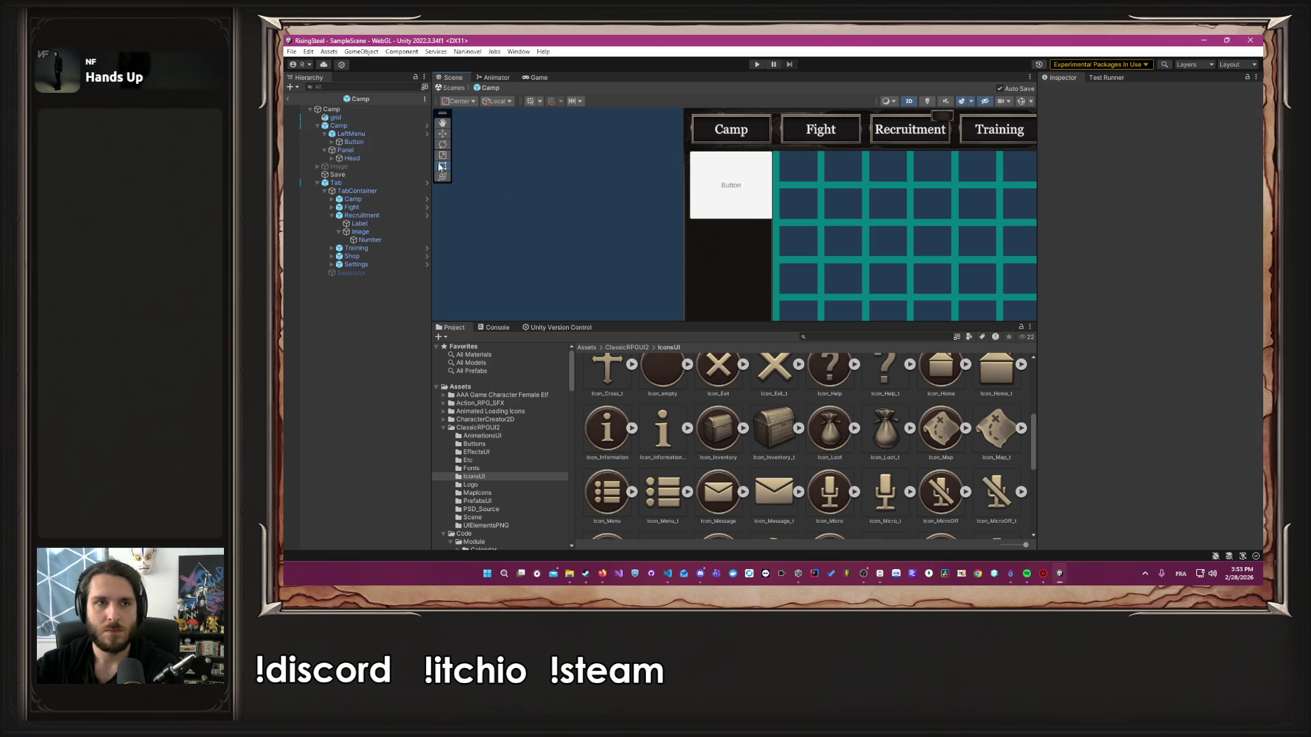
left_click(425, 127)
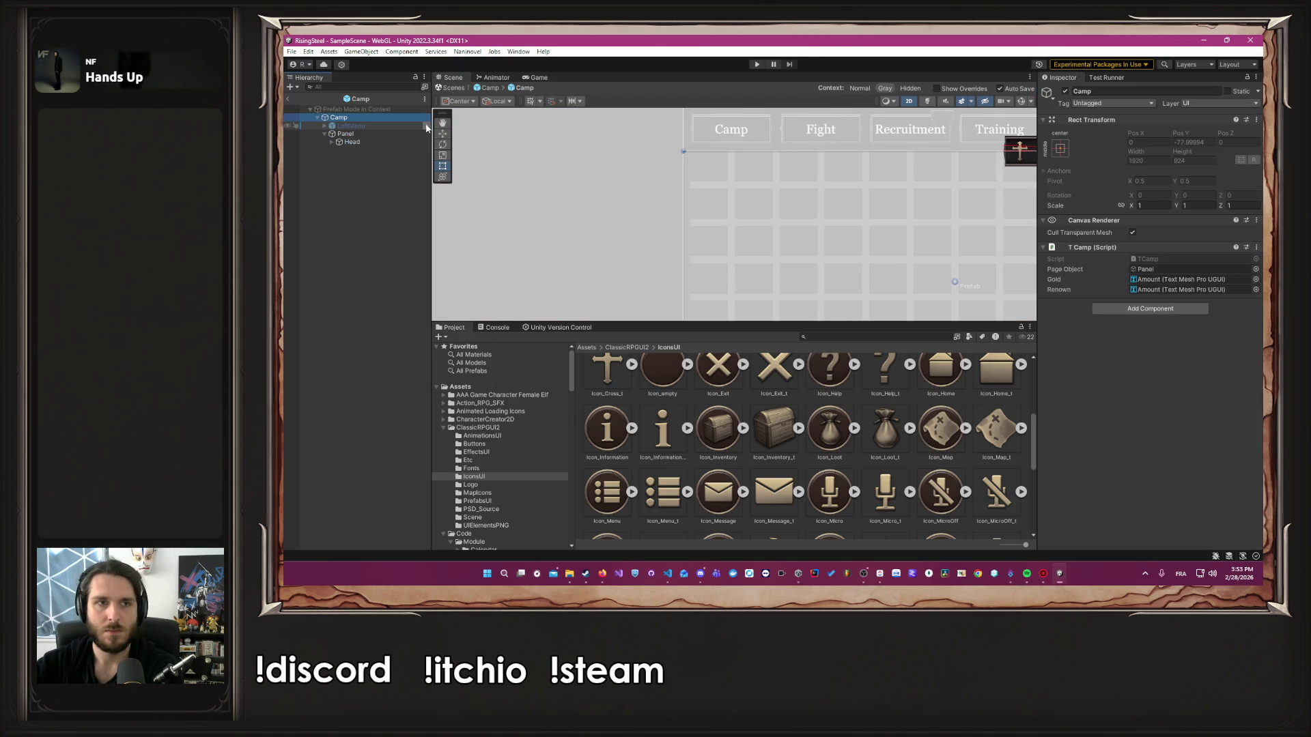
left_click(390, 127)
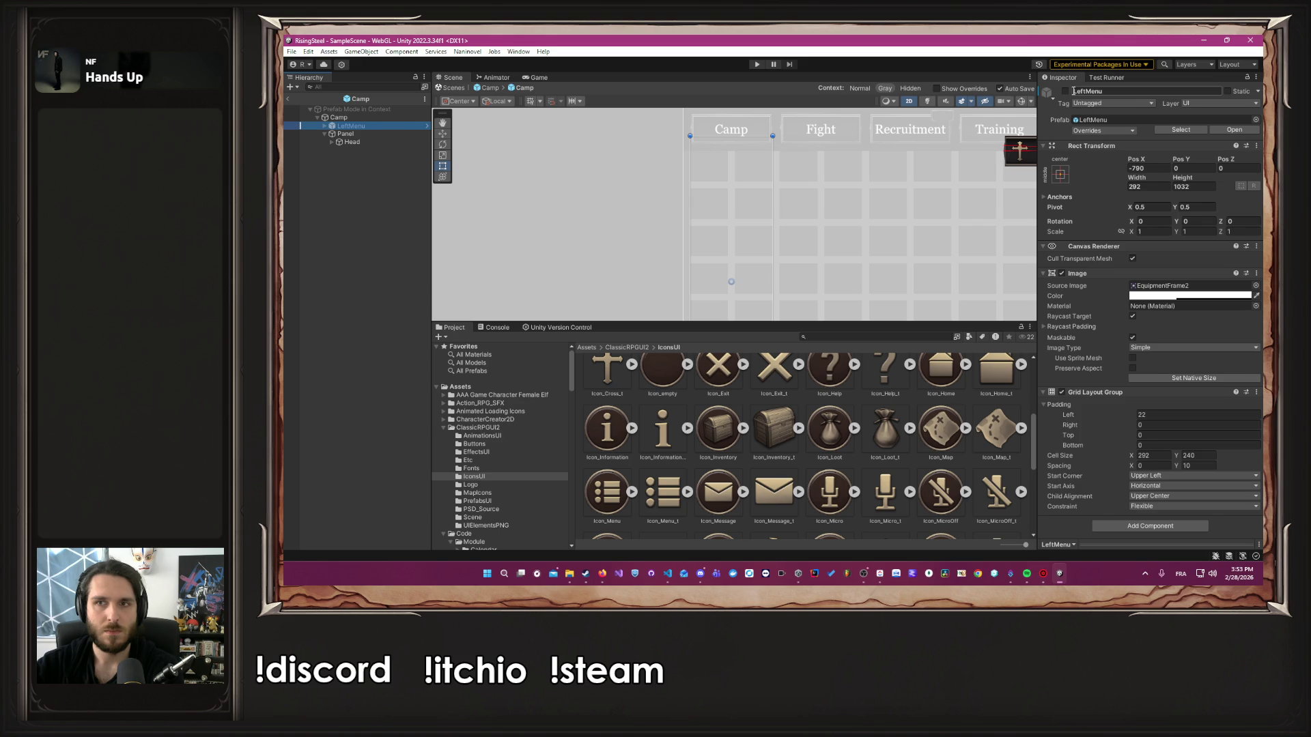
scroll(691, 221, "down", 3)
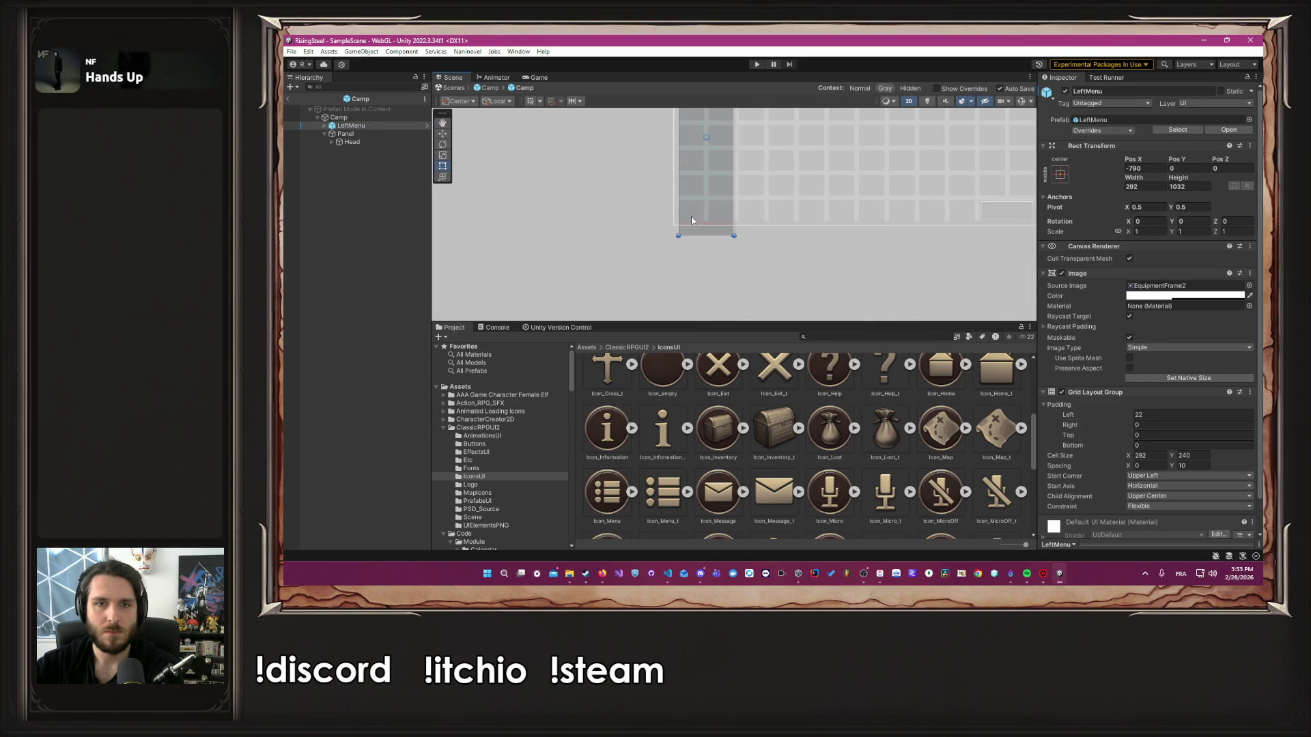
scroll(692, 220, "up", 5)
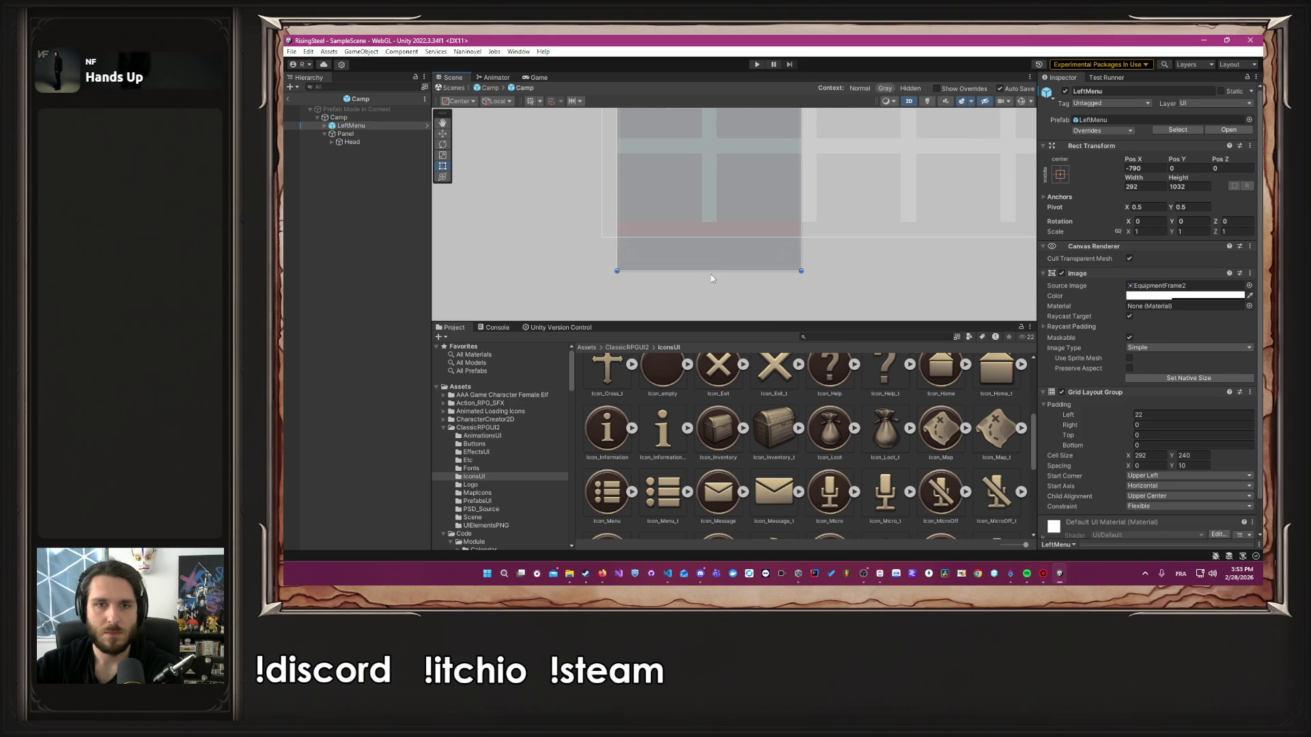
left_click_drag(711, 274, 714, 236)
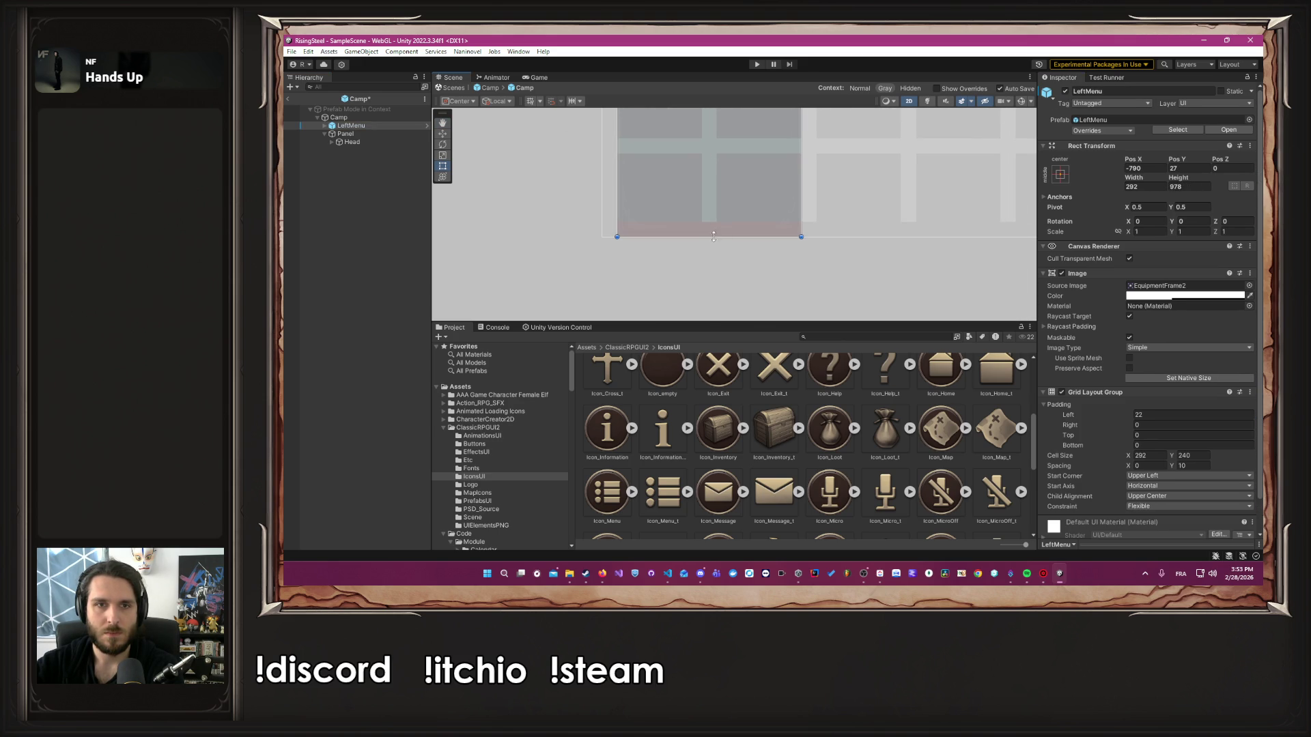
Widen LeftMenu left and right, then trim it to about 340 wide
left_click_drag(618, 199, 603, 200)
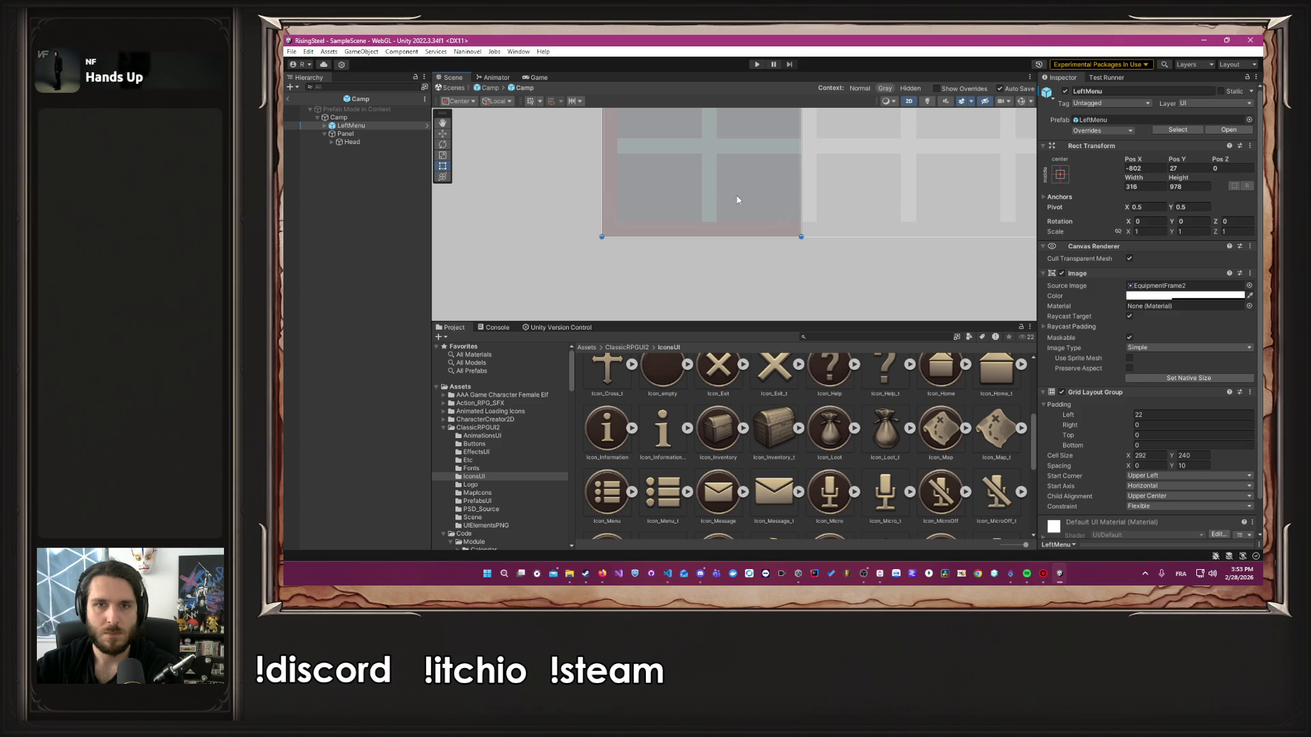
scroll(865, 215, "up", 5)
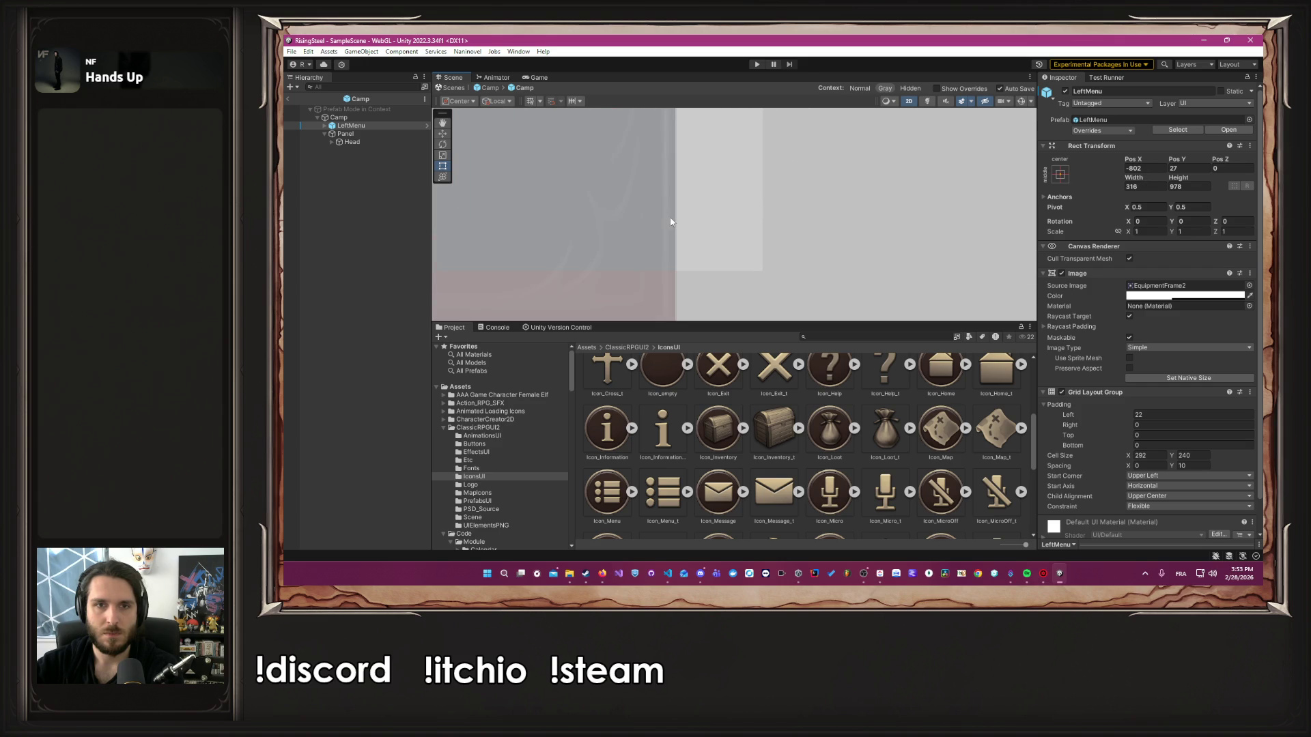
left_click_drag(674, 217, 761, 228)
scroll(714, 177, "down", 5)
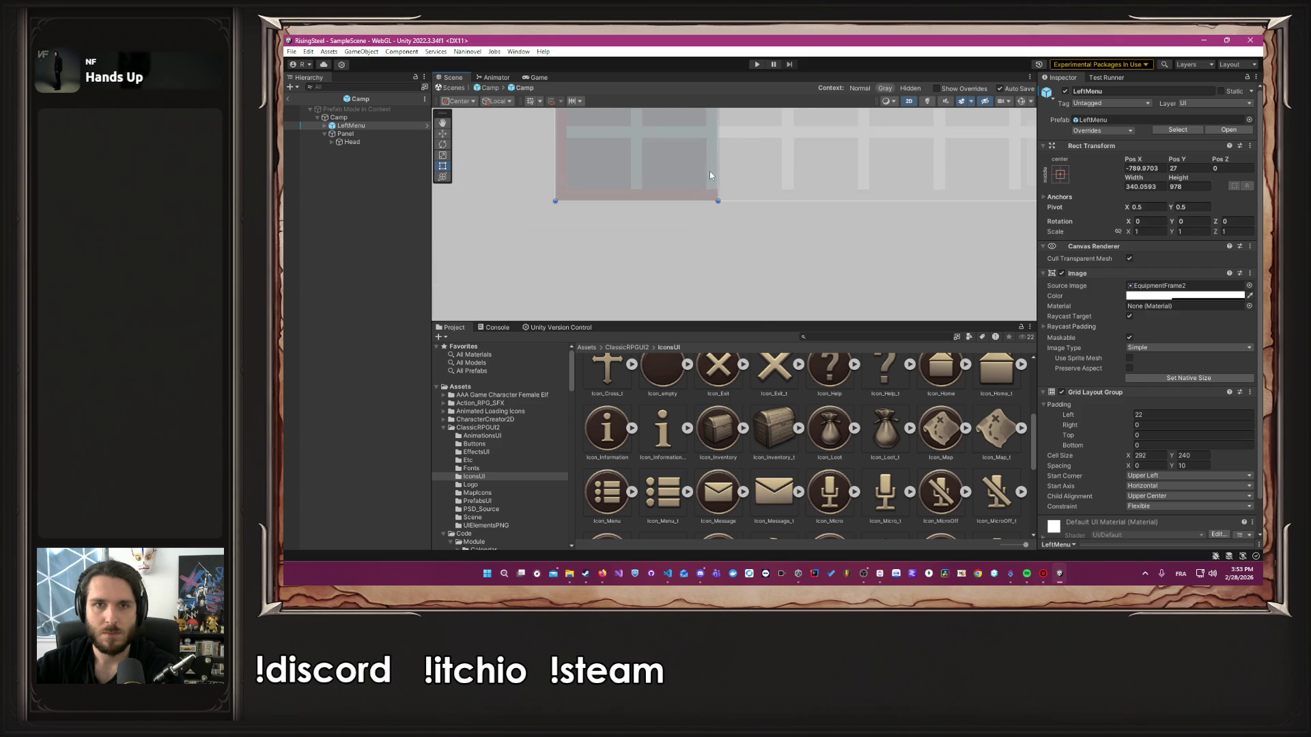
scroll(749, 205, "up", 2)
scroll(744, 212, "up", 3)
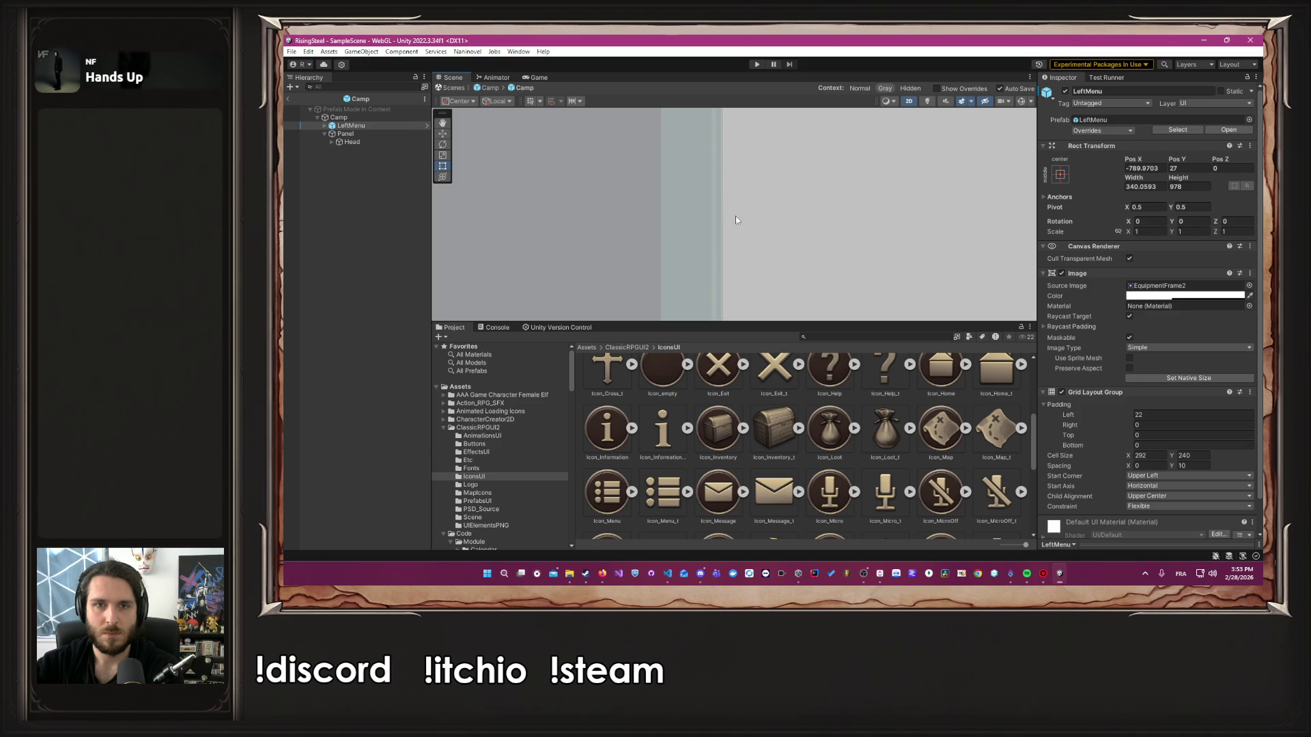
left_click_drag(722, 215, 686, 202)
scroll(714, 219, "down", 5)
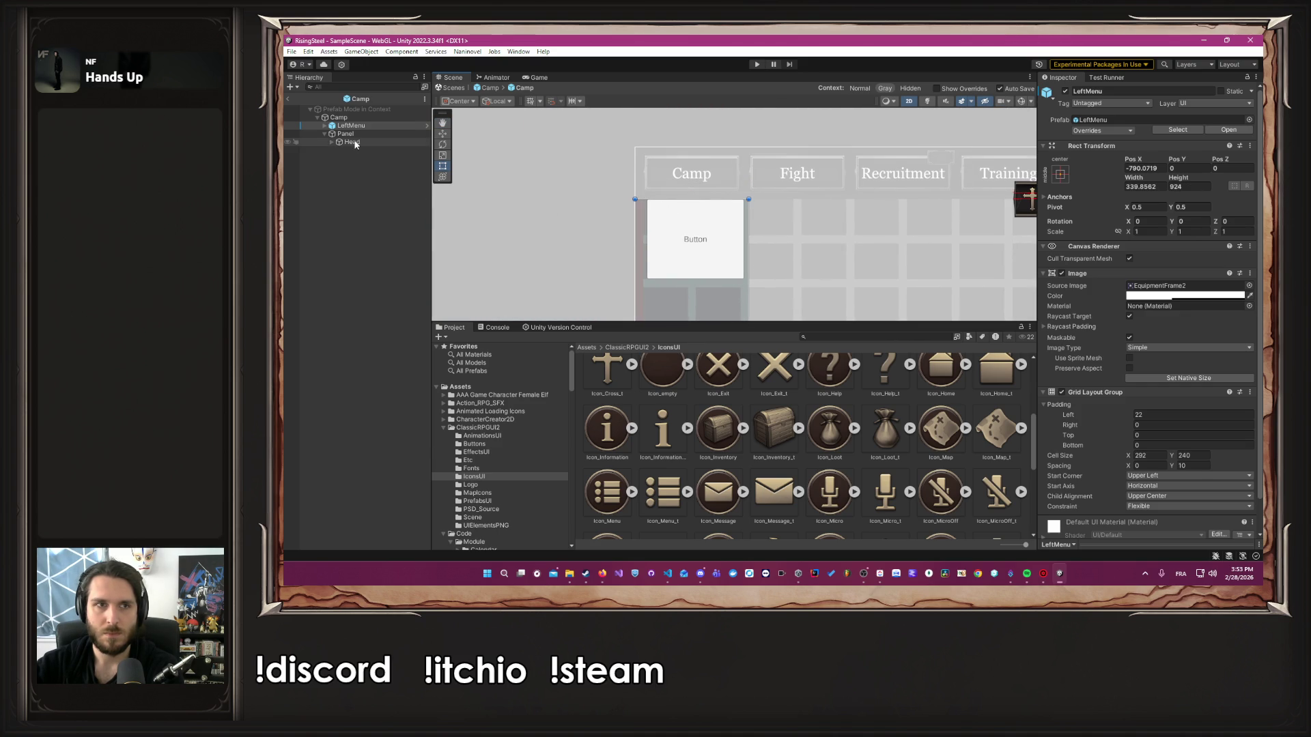
Lower the Grid Layout Group's Padding Left to -2
left_click(1115, 418)
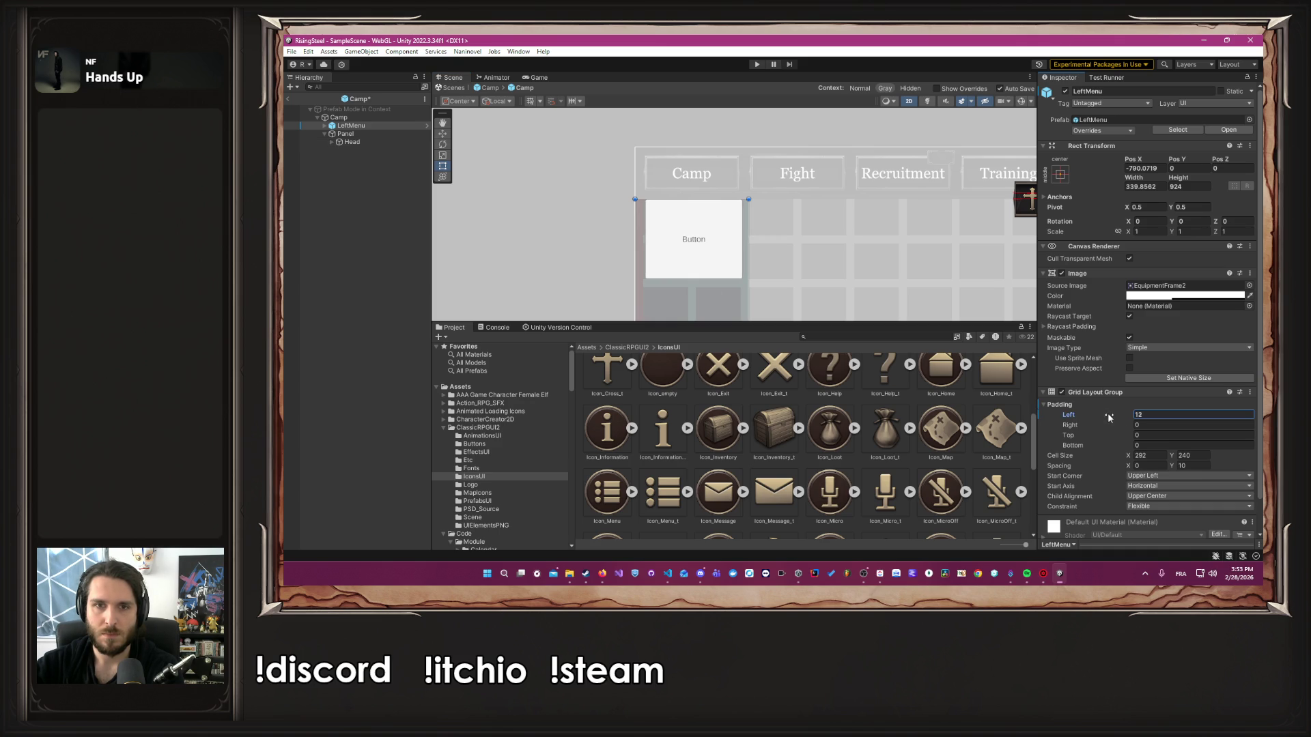
scroll(669, 263, "up", 10)
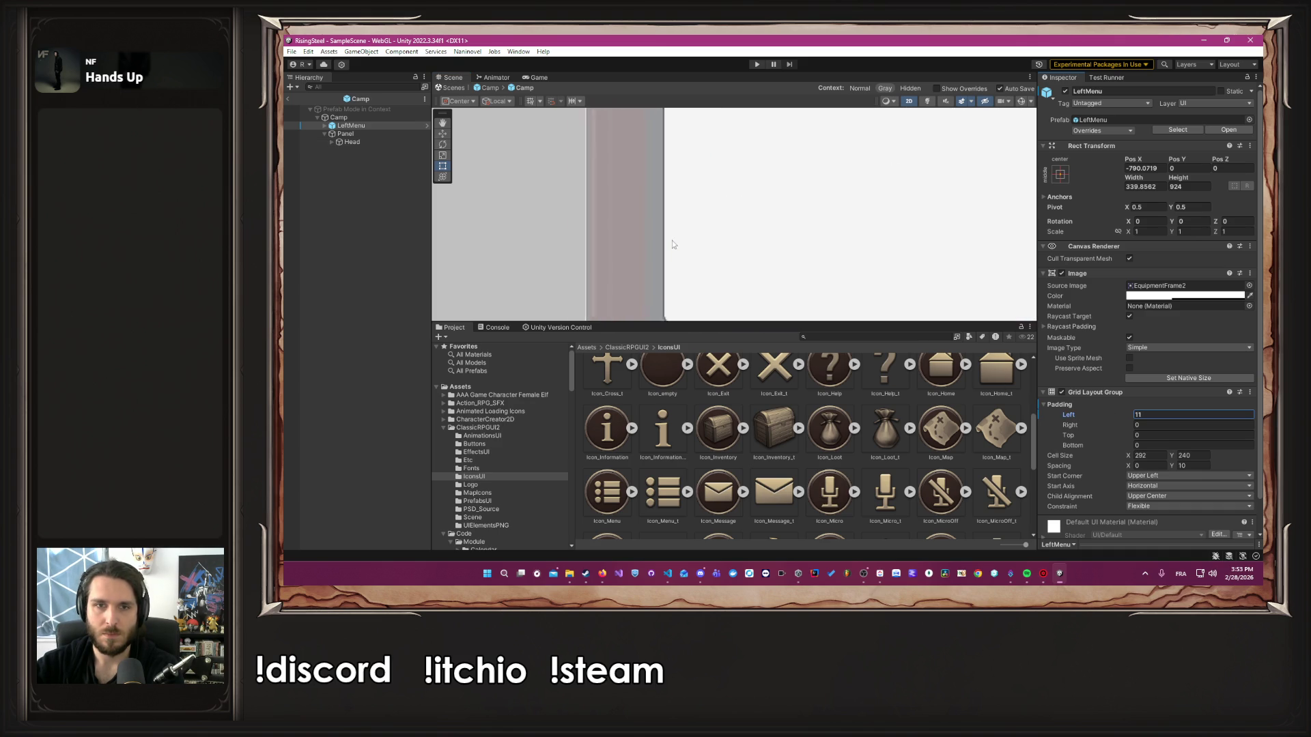
scroll(669, 264, "down", 2)
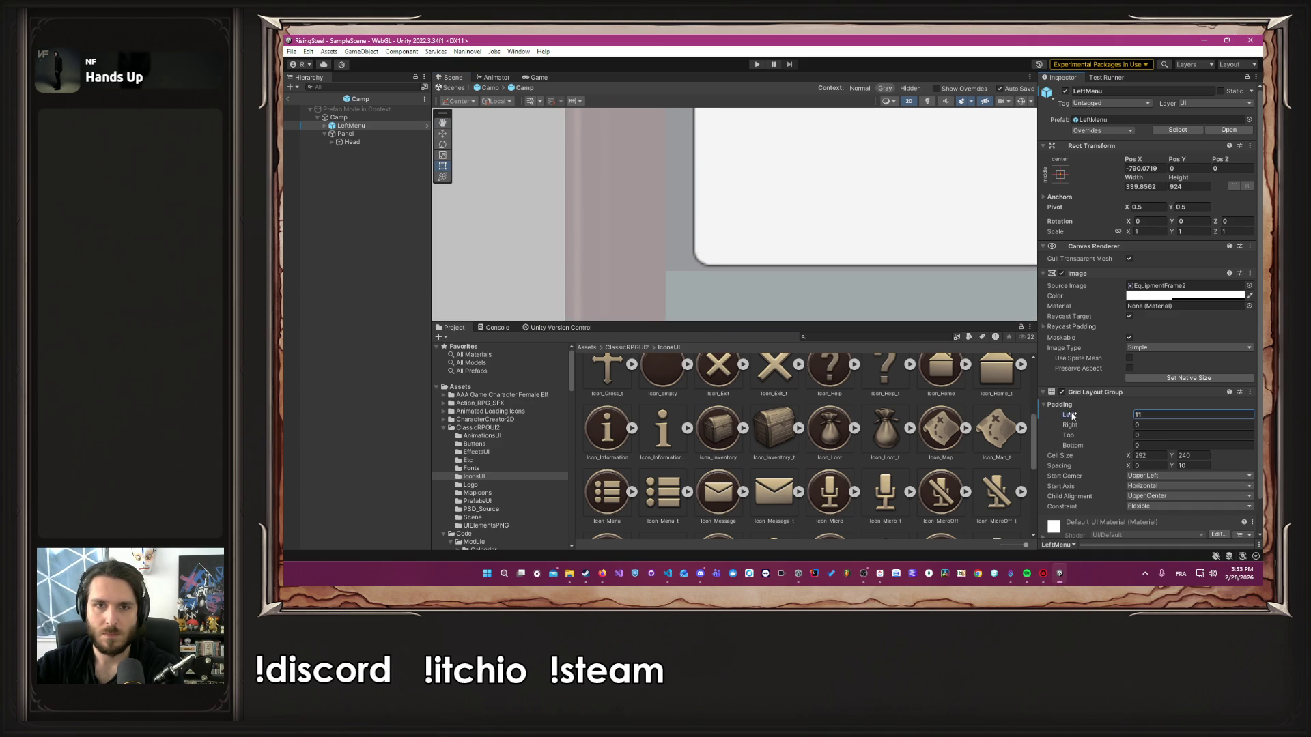
left_click_drag(1070, 415, 1063, 416)
scroll(840, 240, "down", 3)
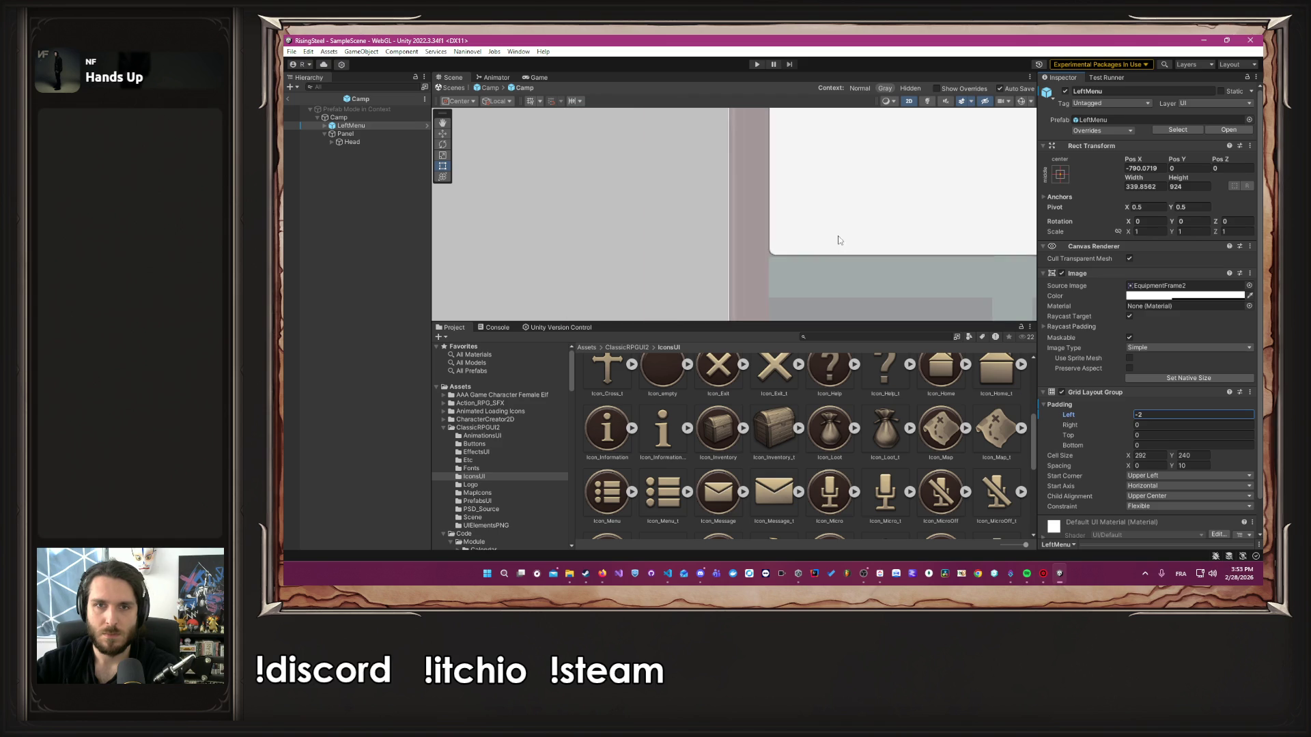
scroll(634, 269, "down", 3)
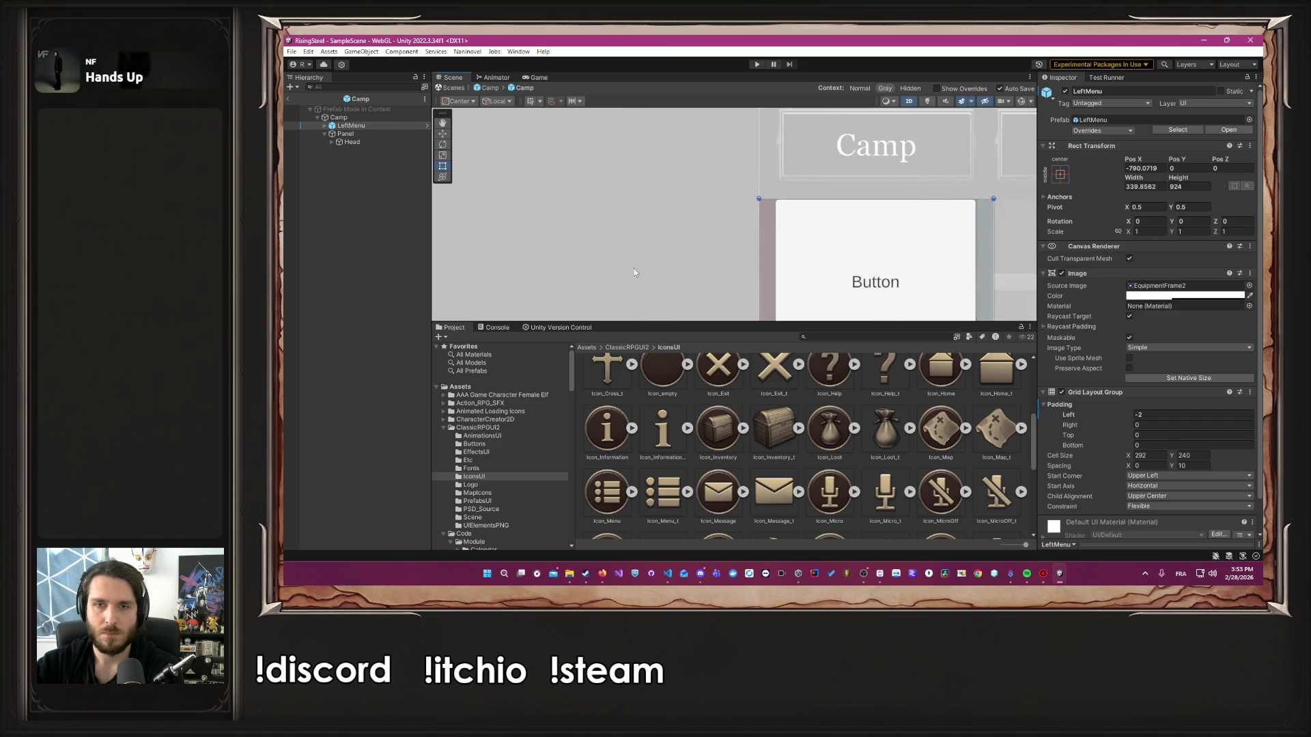
Deselect to check the button layout, then reselect the LeftMenu panel
left_click(636, 267)
left_click_drag(637, 269, 644, 203)
scroll(648, 214, "down", 1)
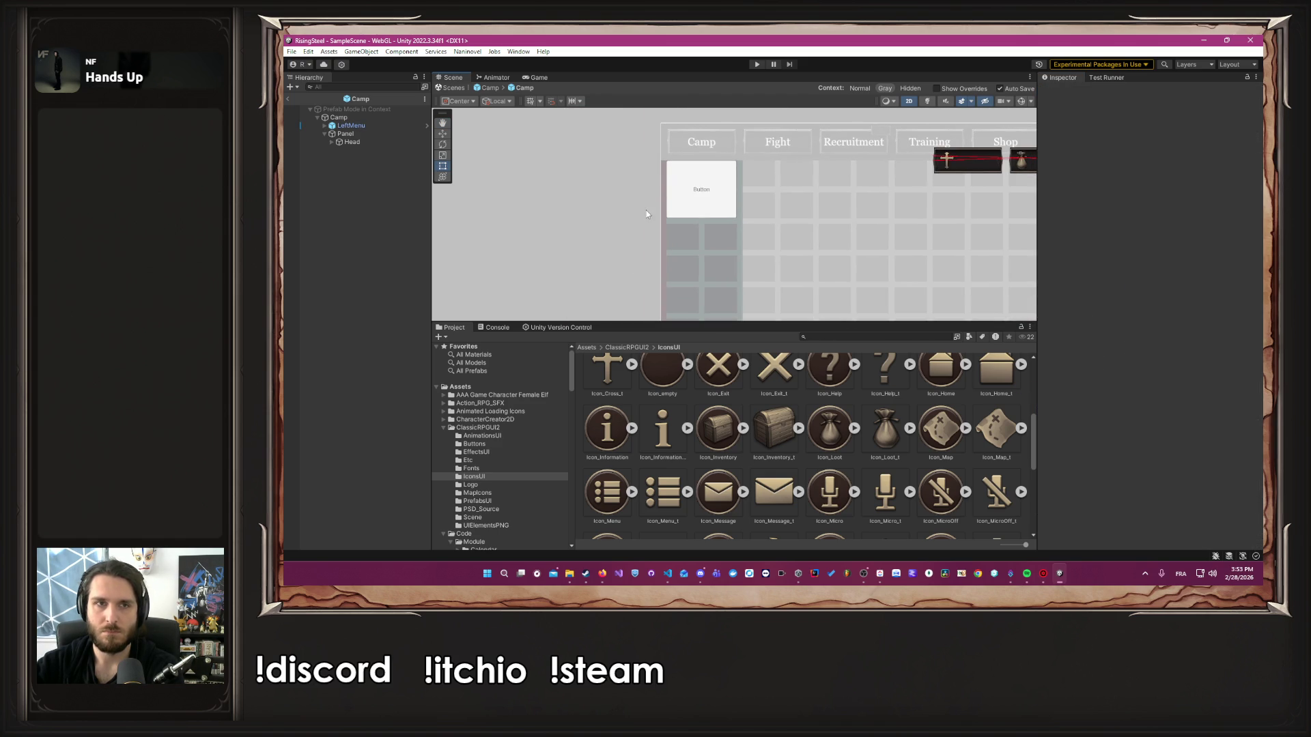
left_click(368, 126)
Make the LeftMenu background fully opaque with alpha 1
left_click(1176, 297)
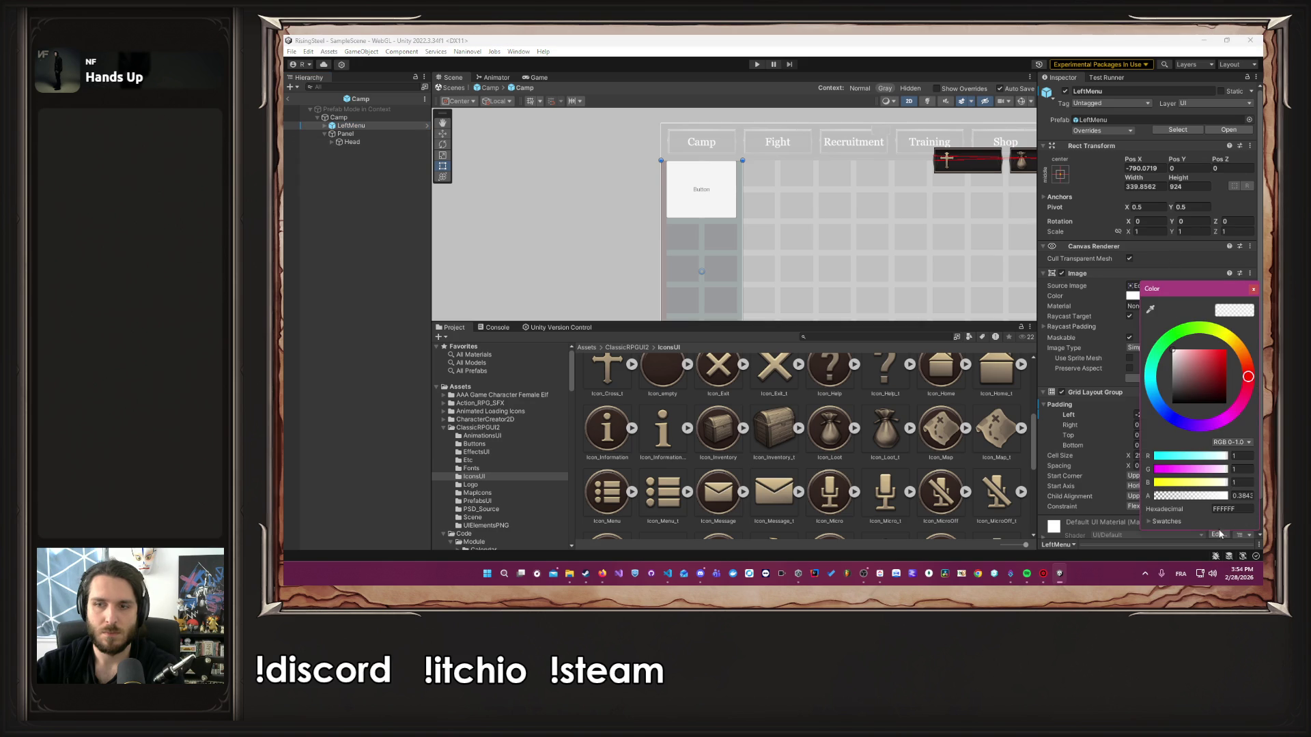
left_click(1241, 496)
type("1")
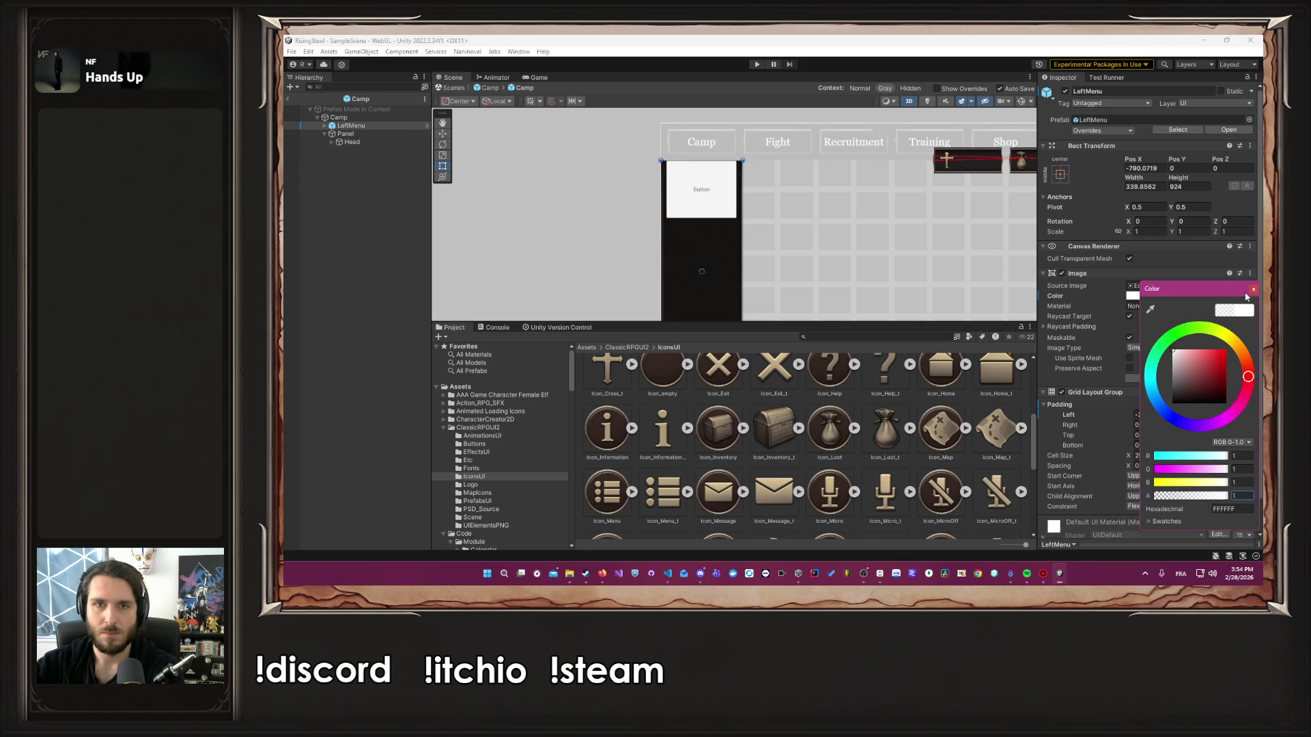
left_click(1252, 290)
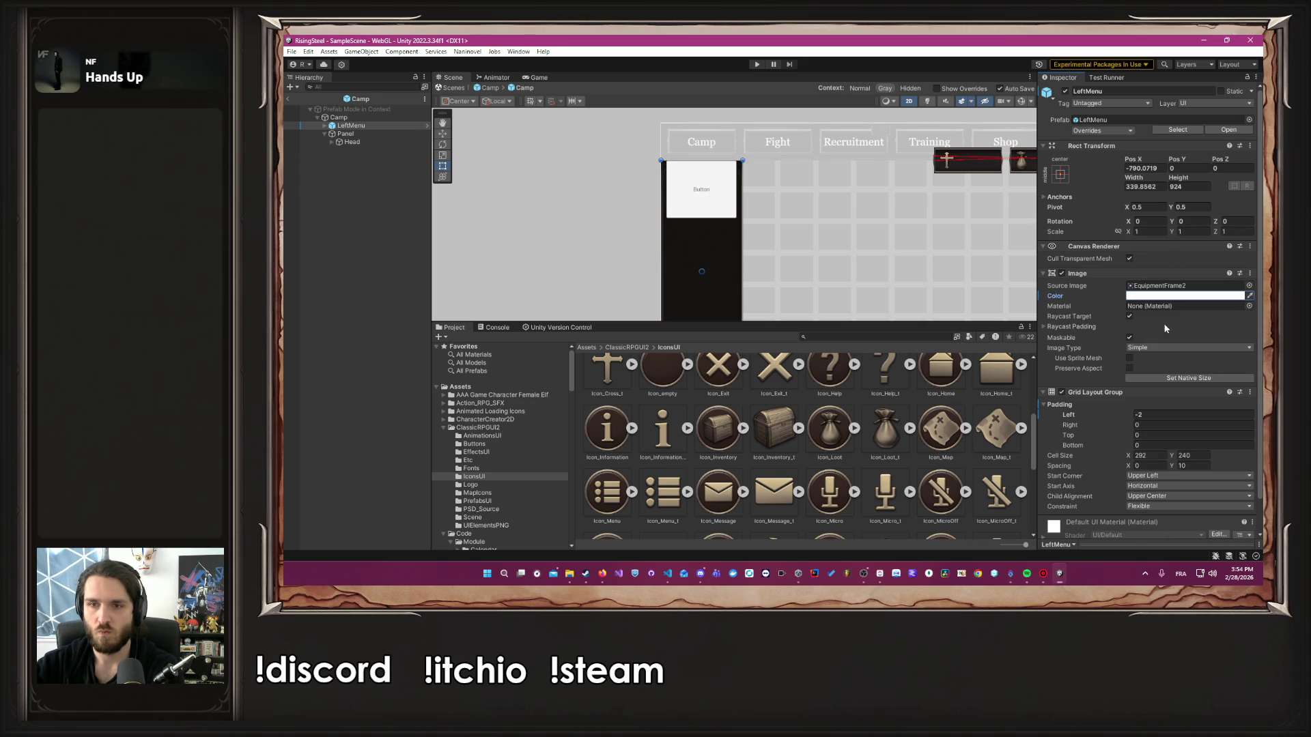
Set the grid's Padding Left to 0 and Padding Top to 37
scroll(740, 180, "up", 4)
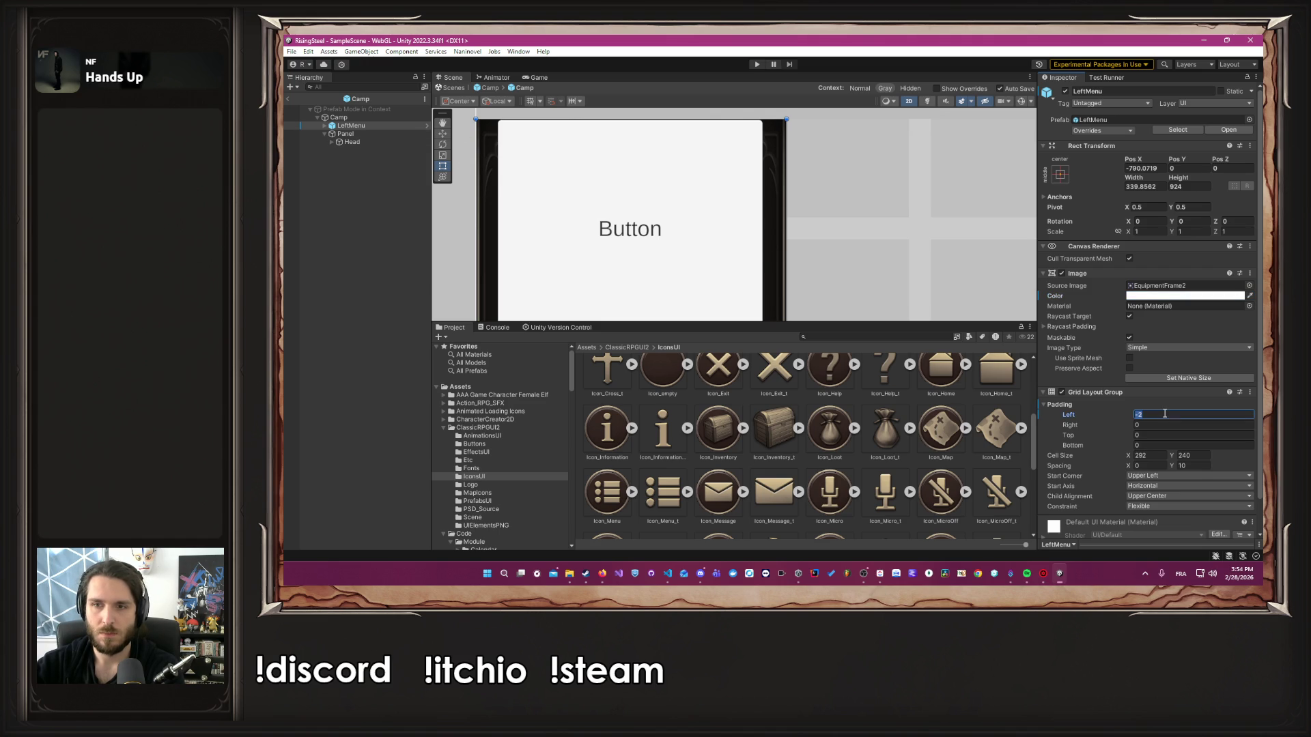
type("0")
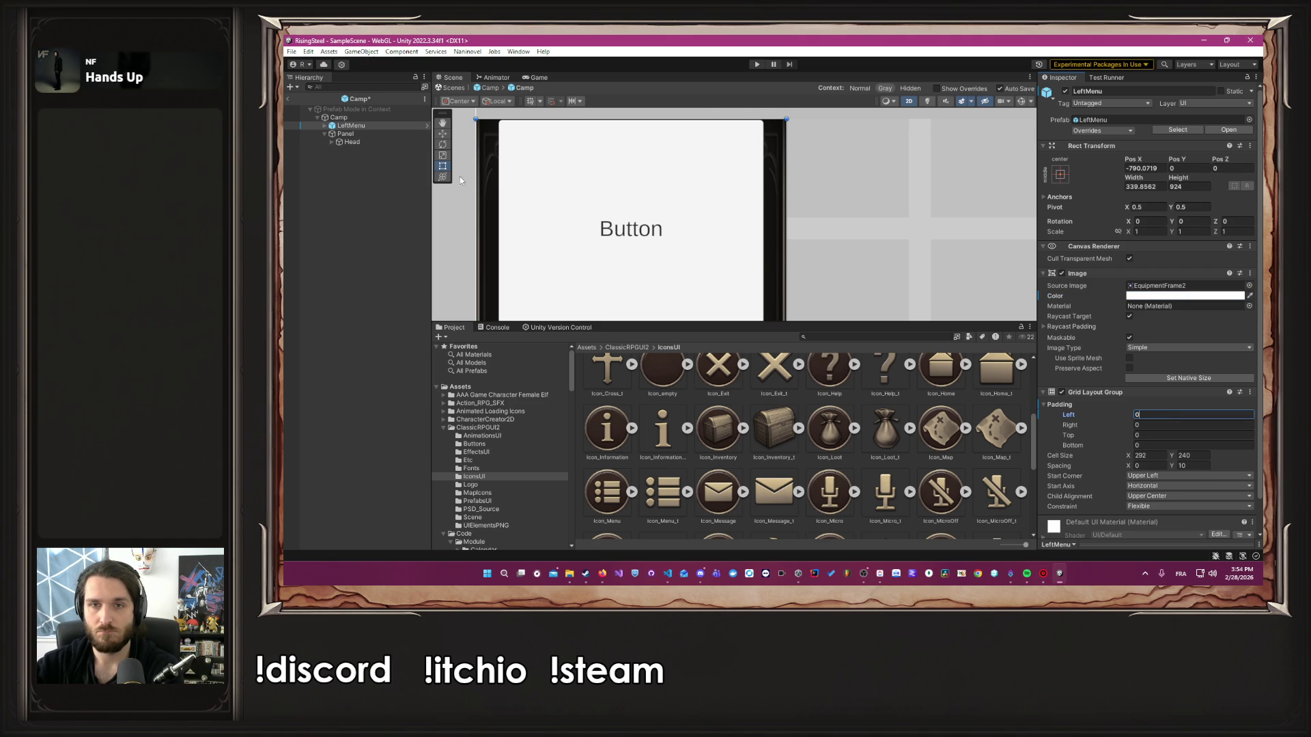
left_click_drag(1085, 439, 1105, 440)
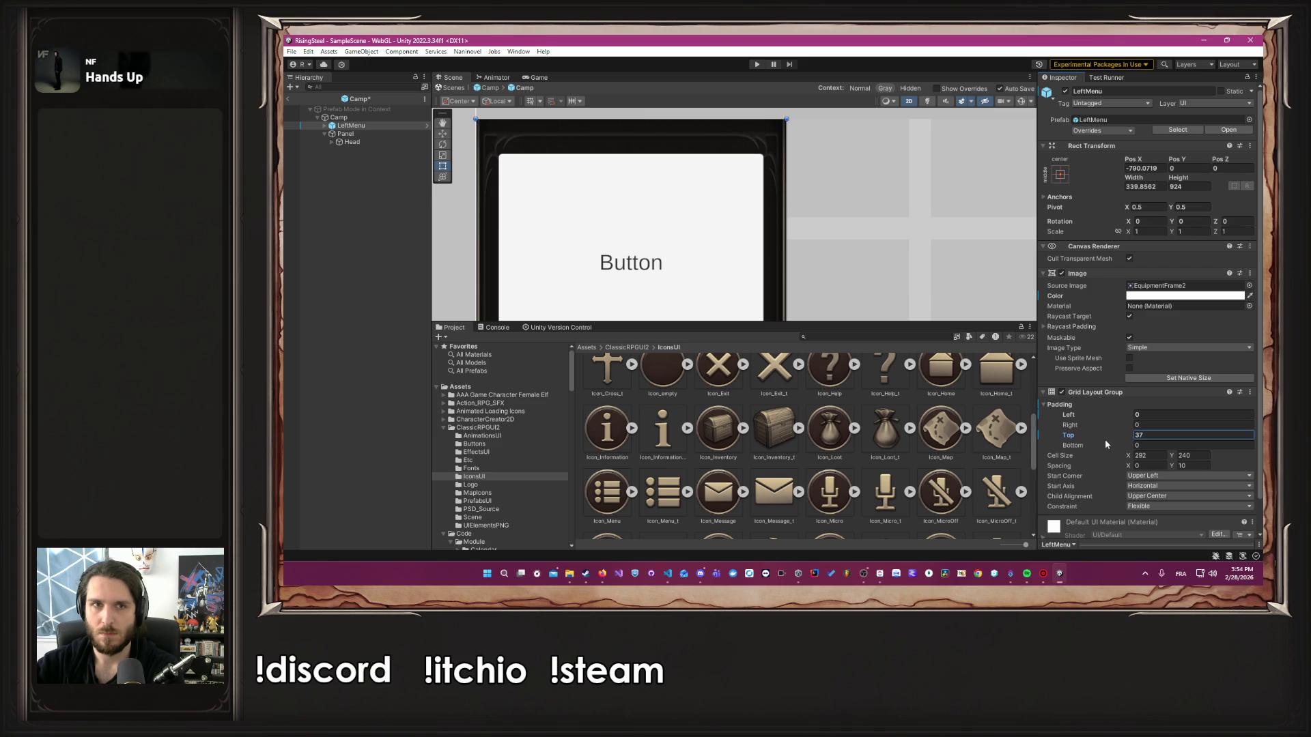
scroll(846, 269, "down", 5)
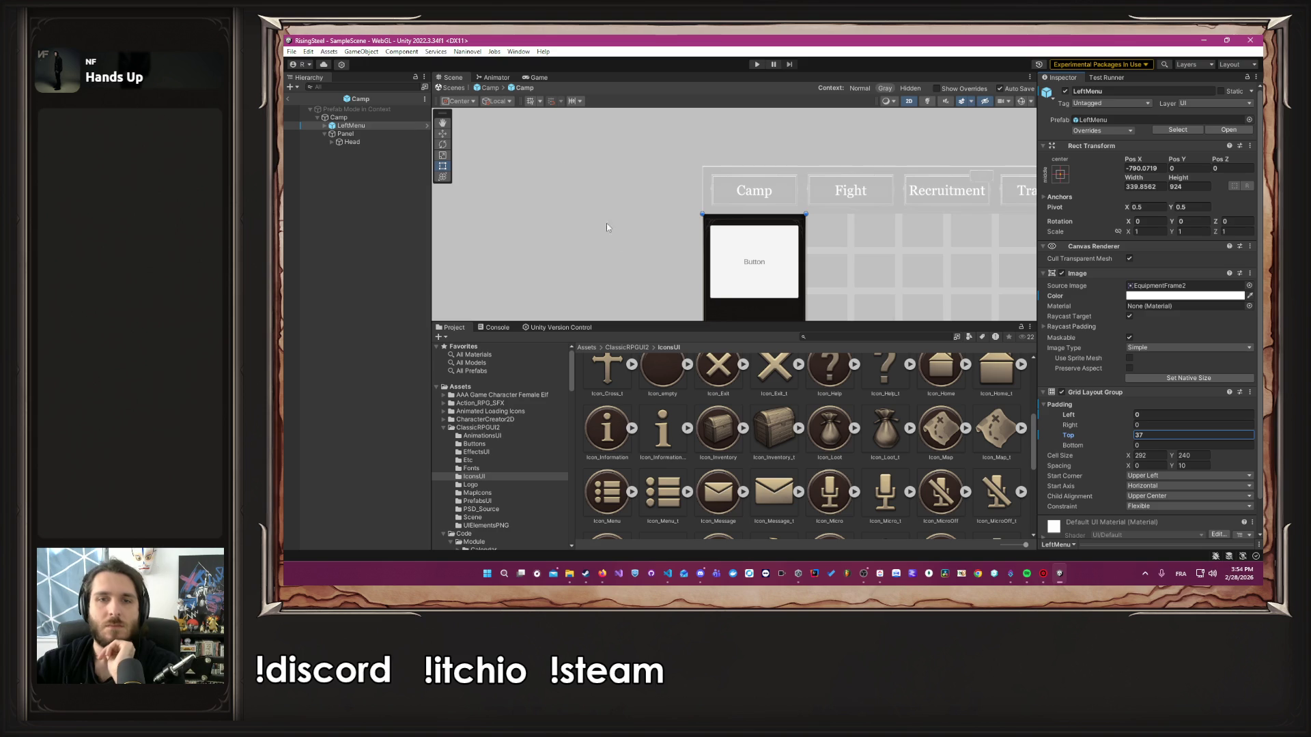
Exit prefab mode back to the Camp scene and select LeftMenu
left_click(490, 87)
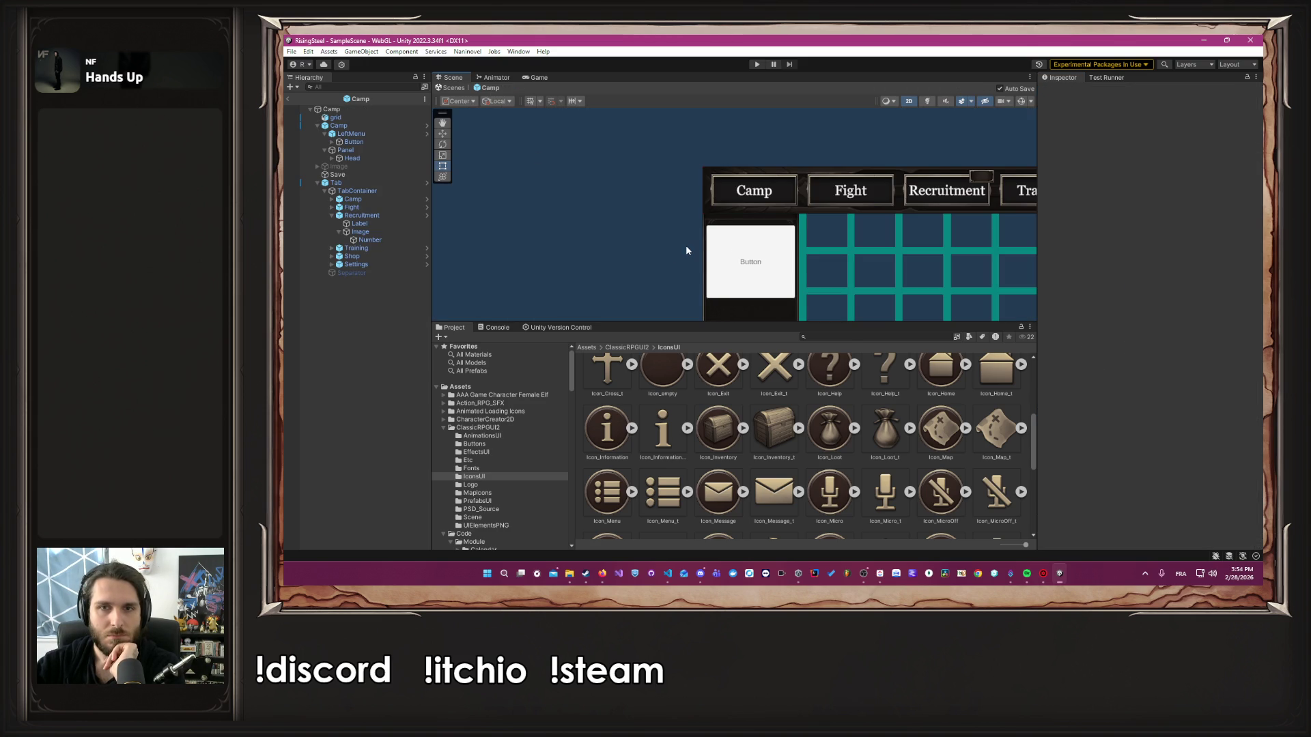
right_click(367, 125)
key("Escape")
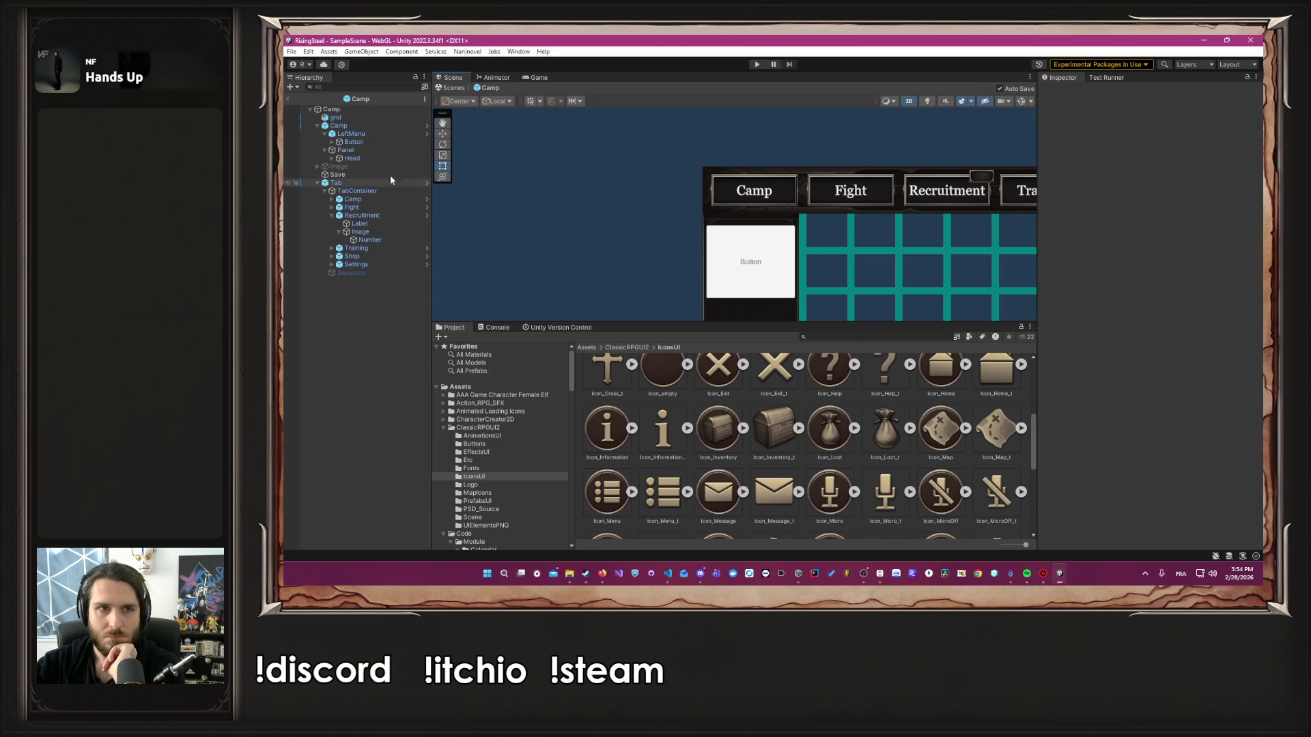
left_click(384, 135)
Widen LeftMenu's right edge to width 340 so it meets the grid, then save
scroll(822, 252, "up", 6)
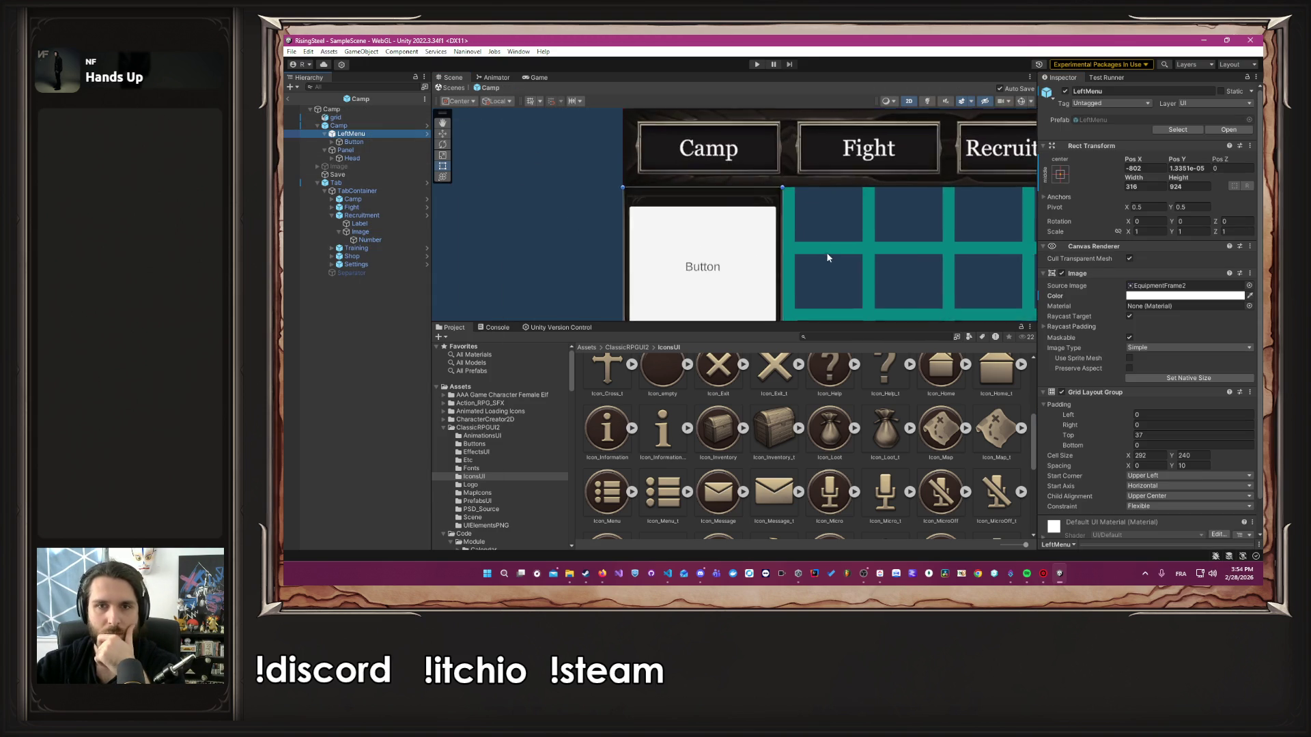
left_click_drag(762, 232, 800, 231)
scroll(819, 227, "up", 2)
scroll(819, 228, "up", 5)
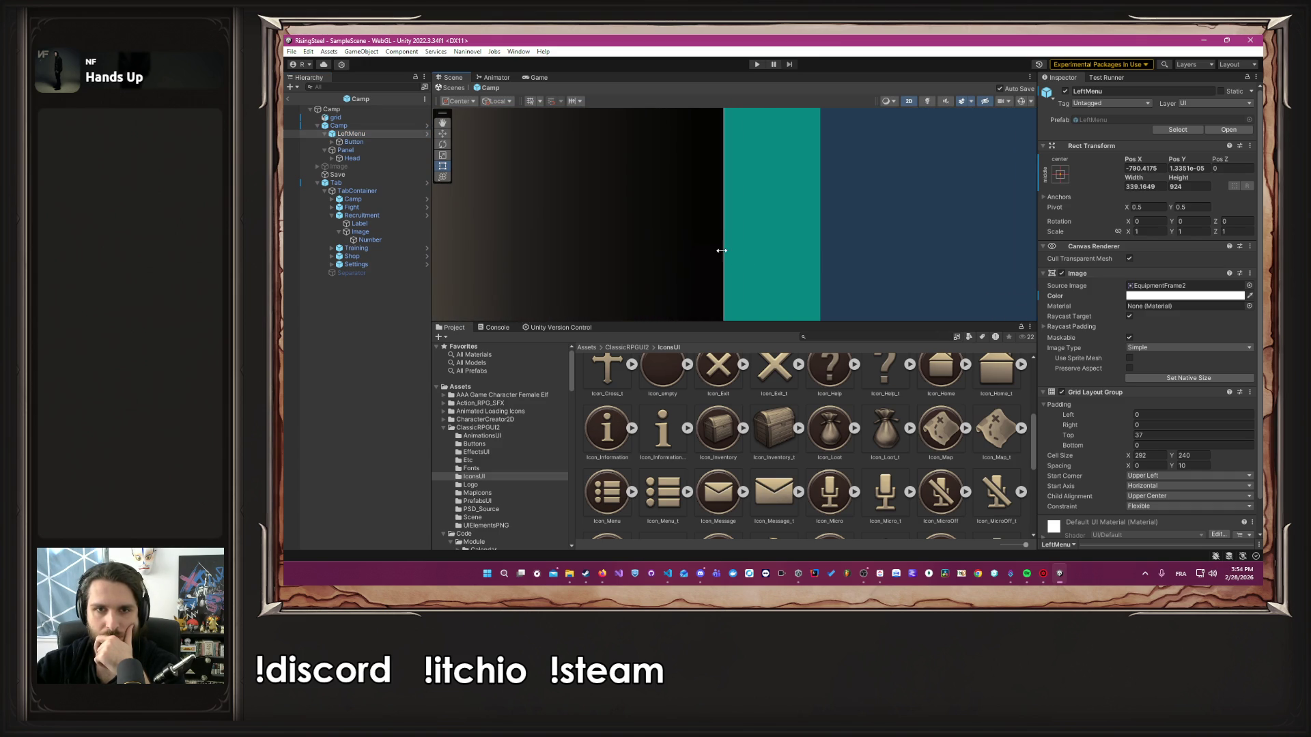
left_click_drag(722, 251, 821, 259)
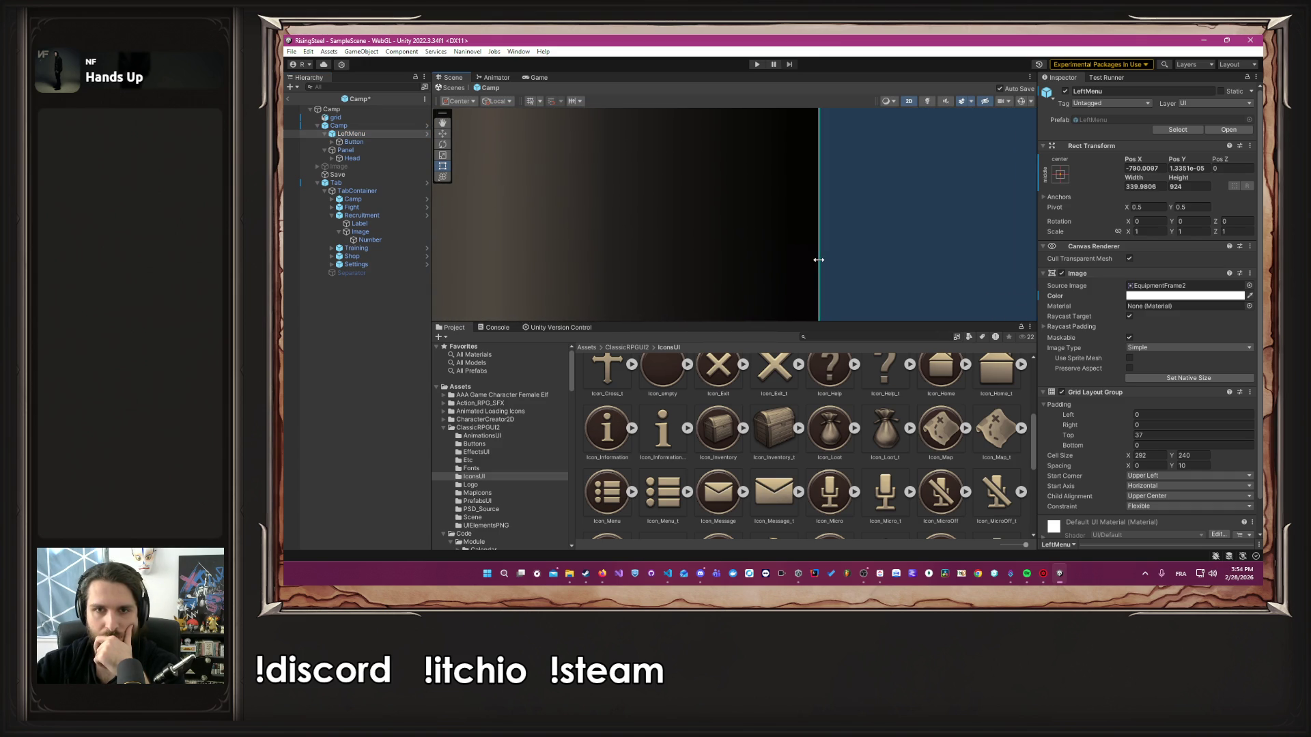
key("ctrl+s")
Toggle the LeftMenu selection to check the panel edge, saving the scene again
left_click(870, 236)
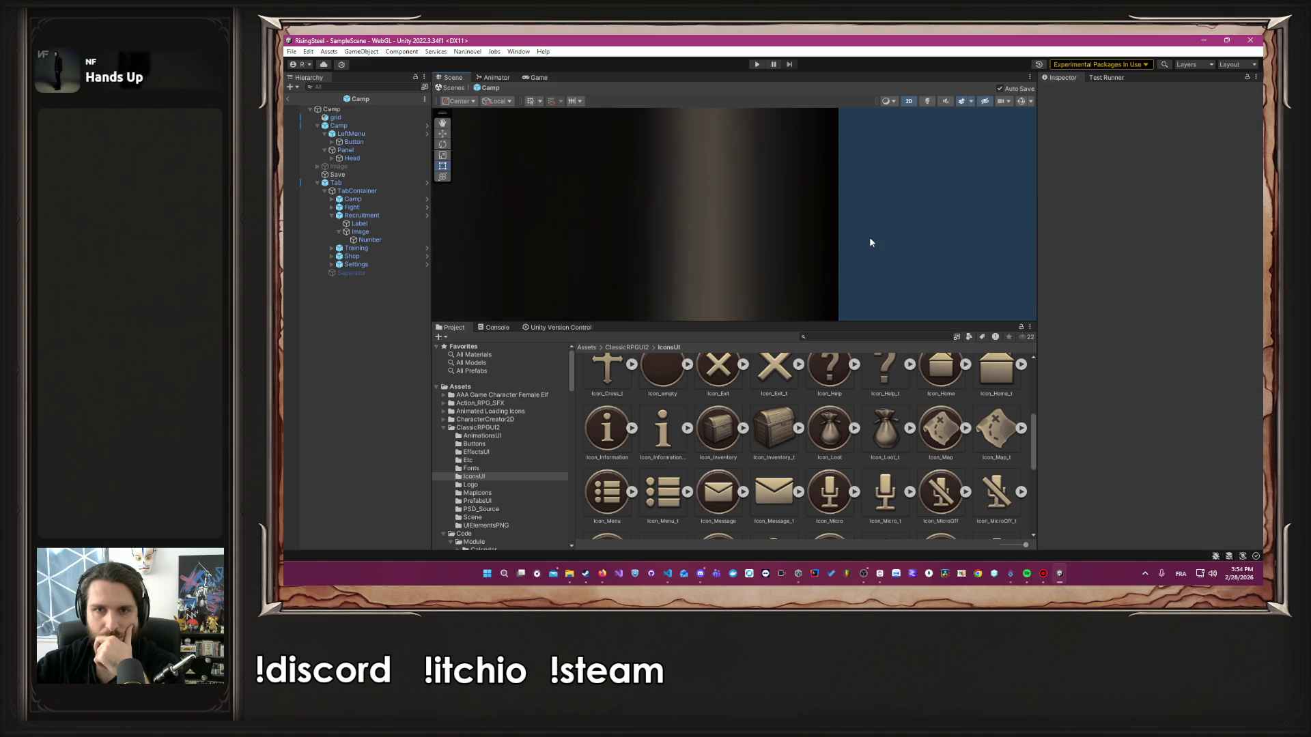
left_click(802, 262)
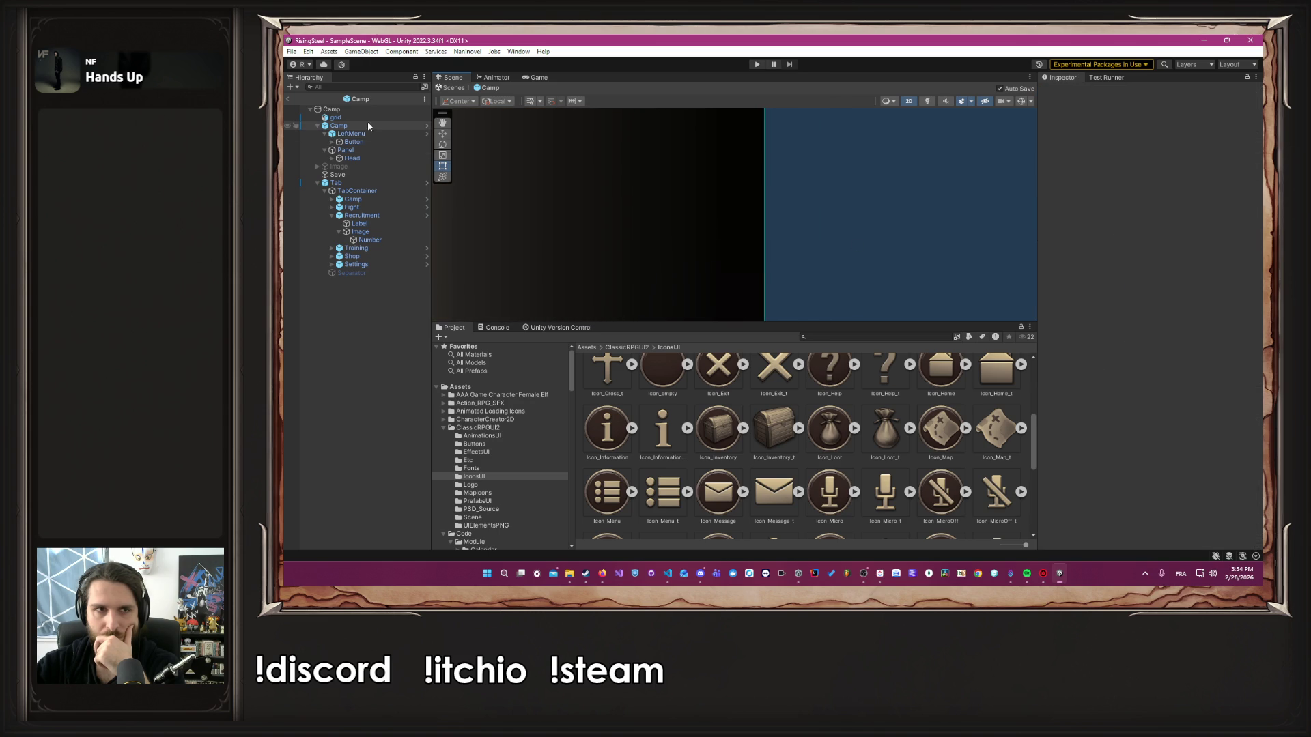
key("ctrl+s")
left_click(769, 248)
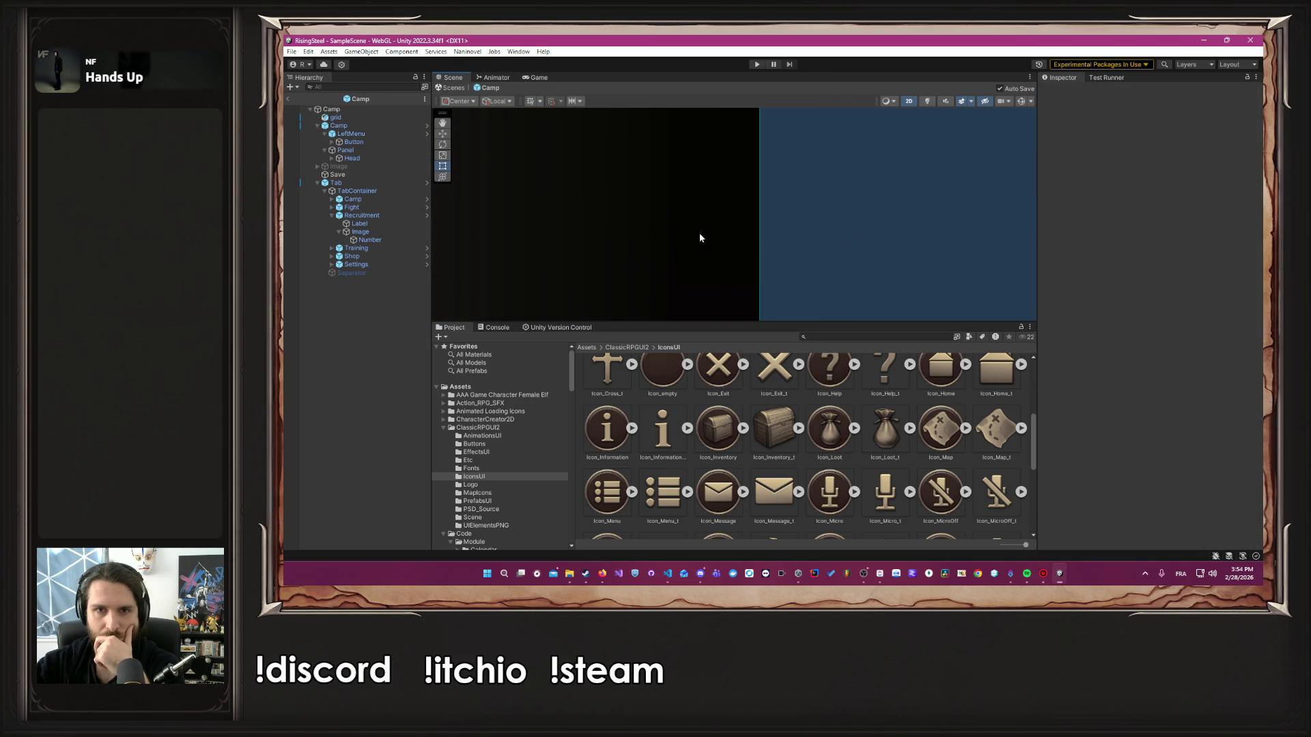
left_click(380, 136)
left_click(755, 252)
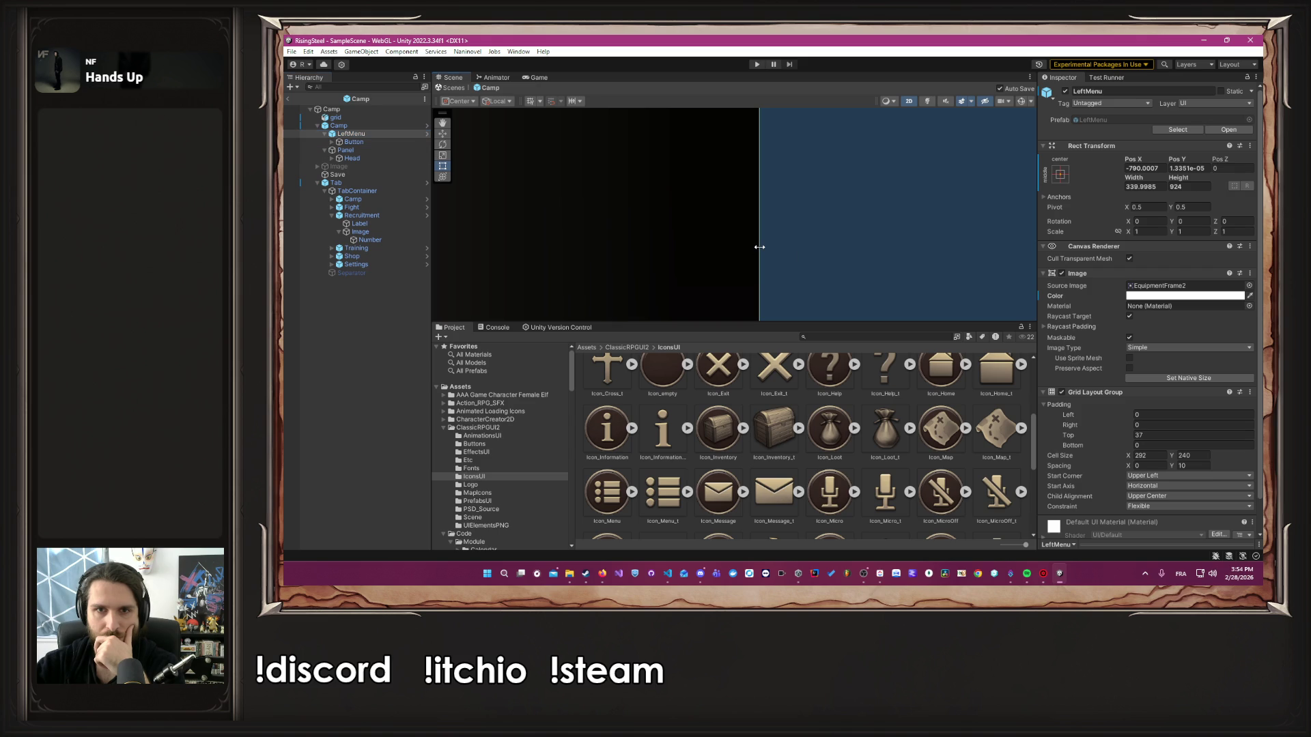
scroll(789, 253, "down", 10)
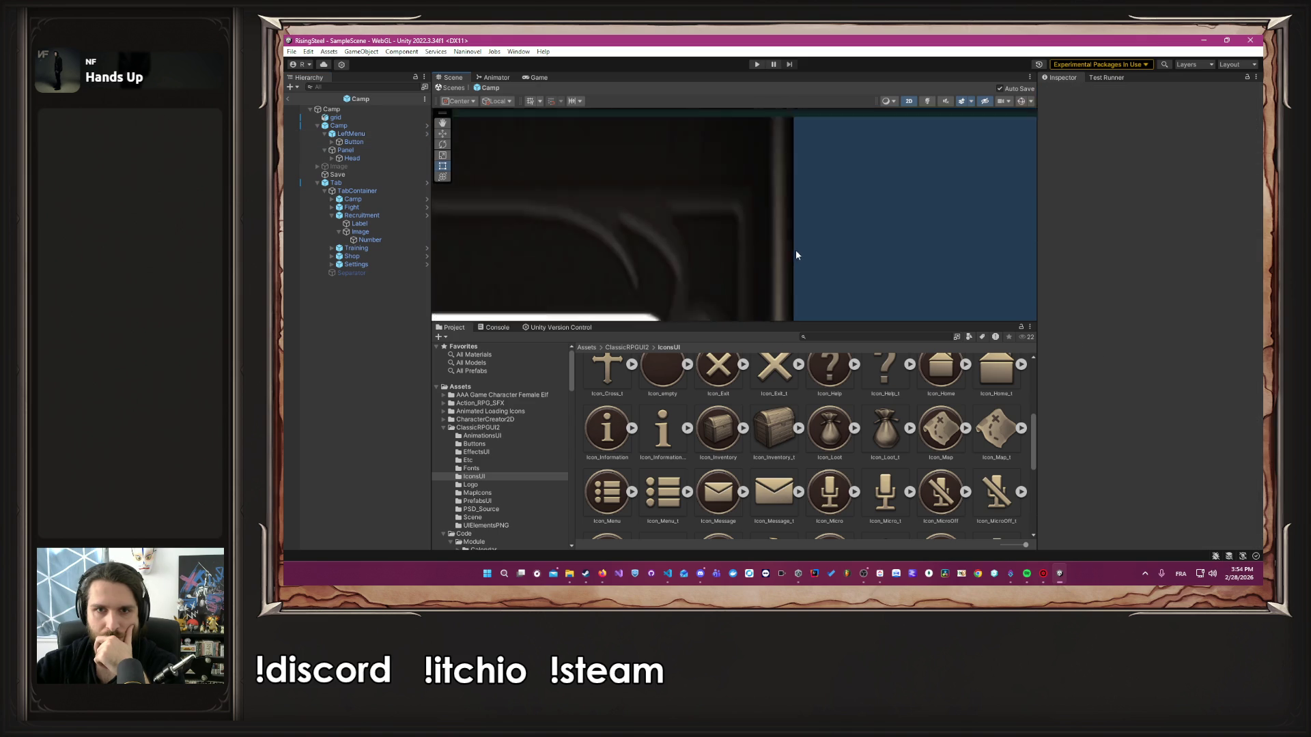
scroll(820, 233, "up", 4)
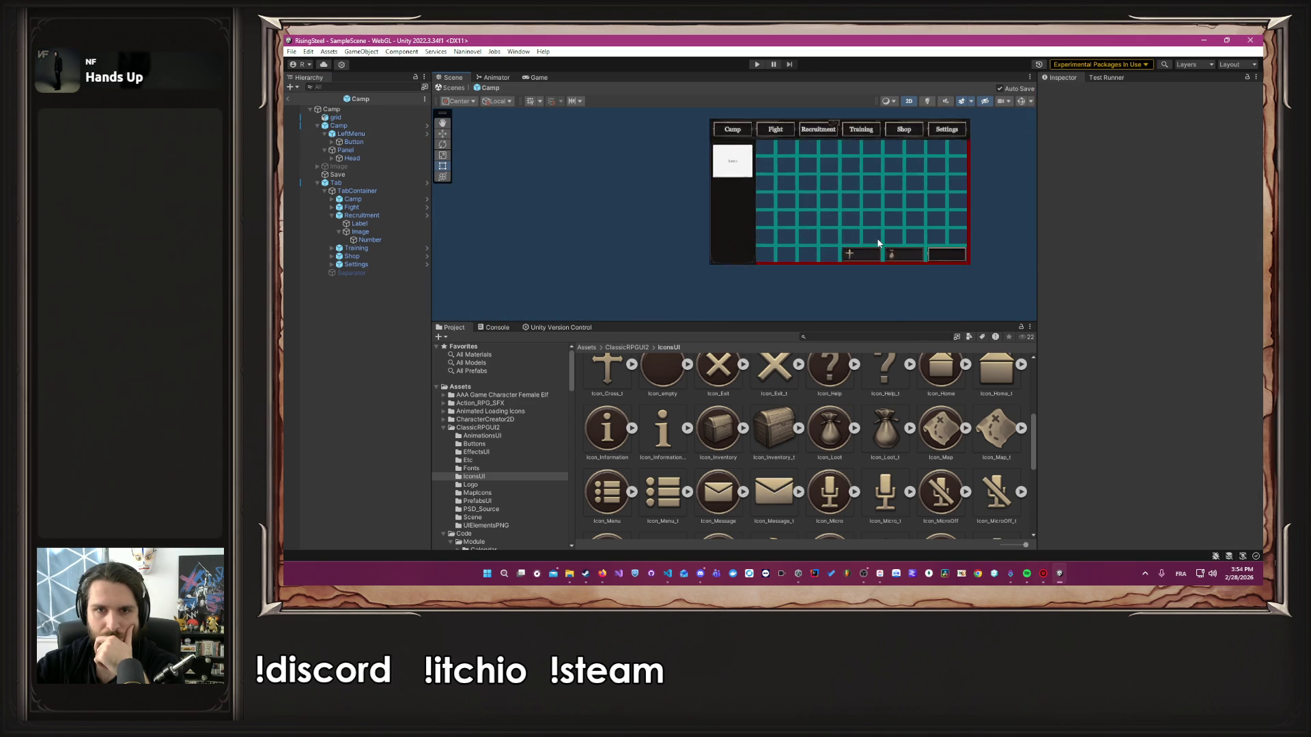
Deactivate the grid object so it is hidden in the Camp scene
left_click(358, 119)
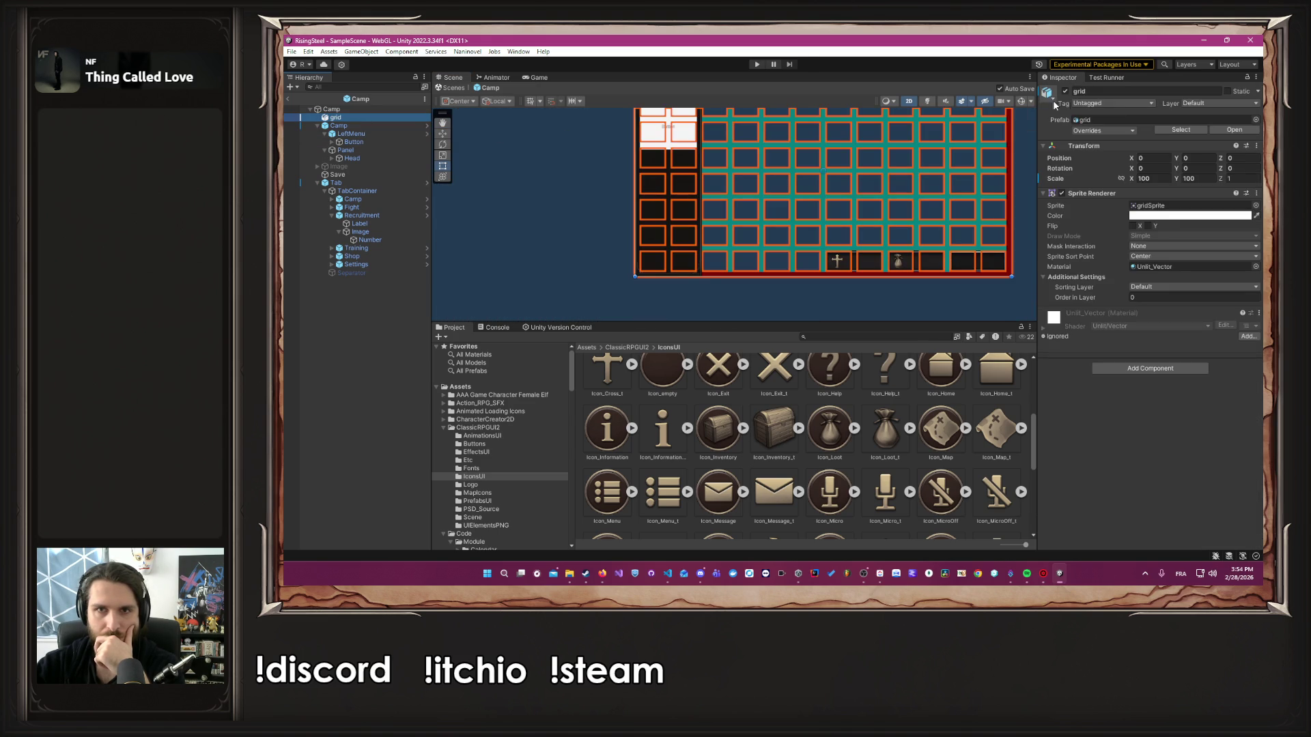
left_click(1066, 92)
left_click(752, 293)
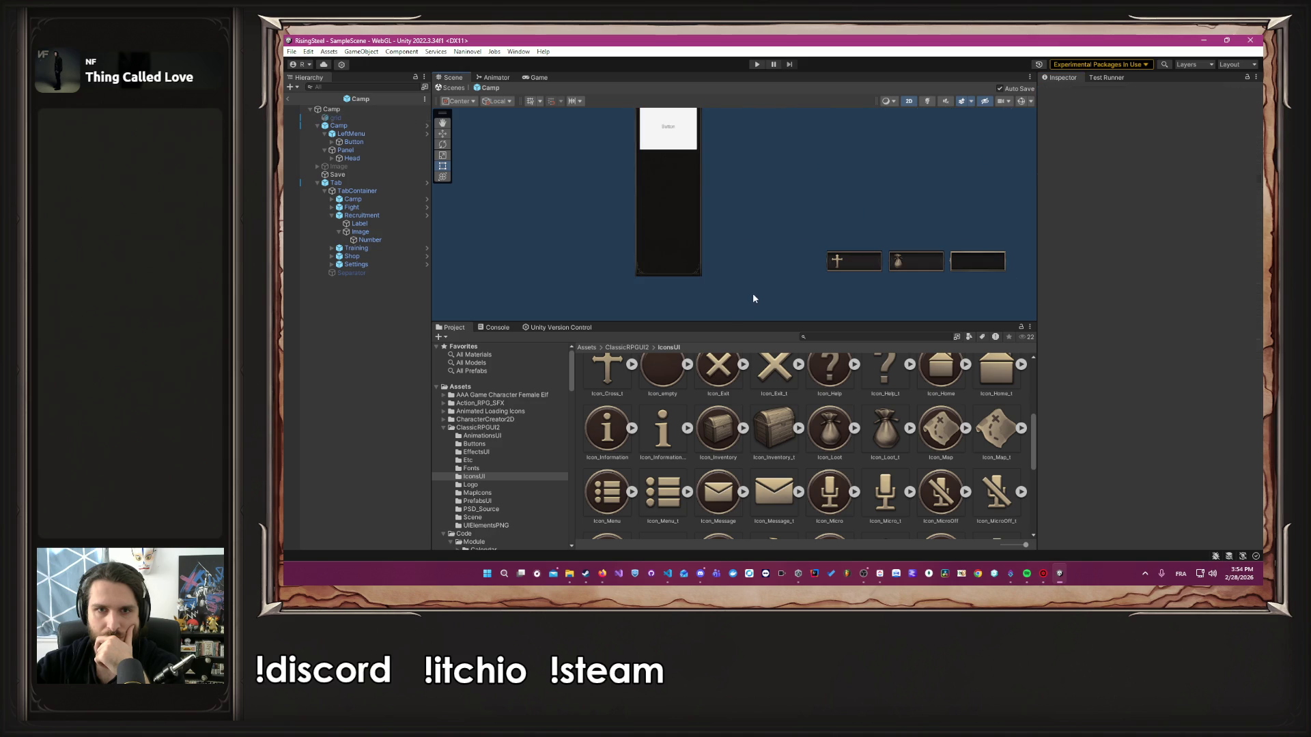
scroll(804, 210, "down", 3)
scroll(752, 226, "up", 5)
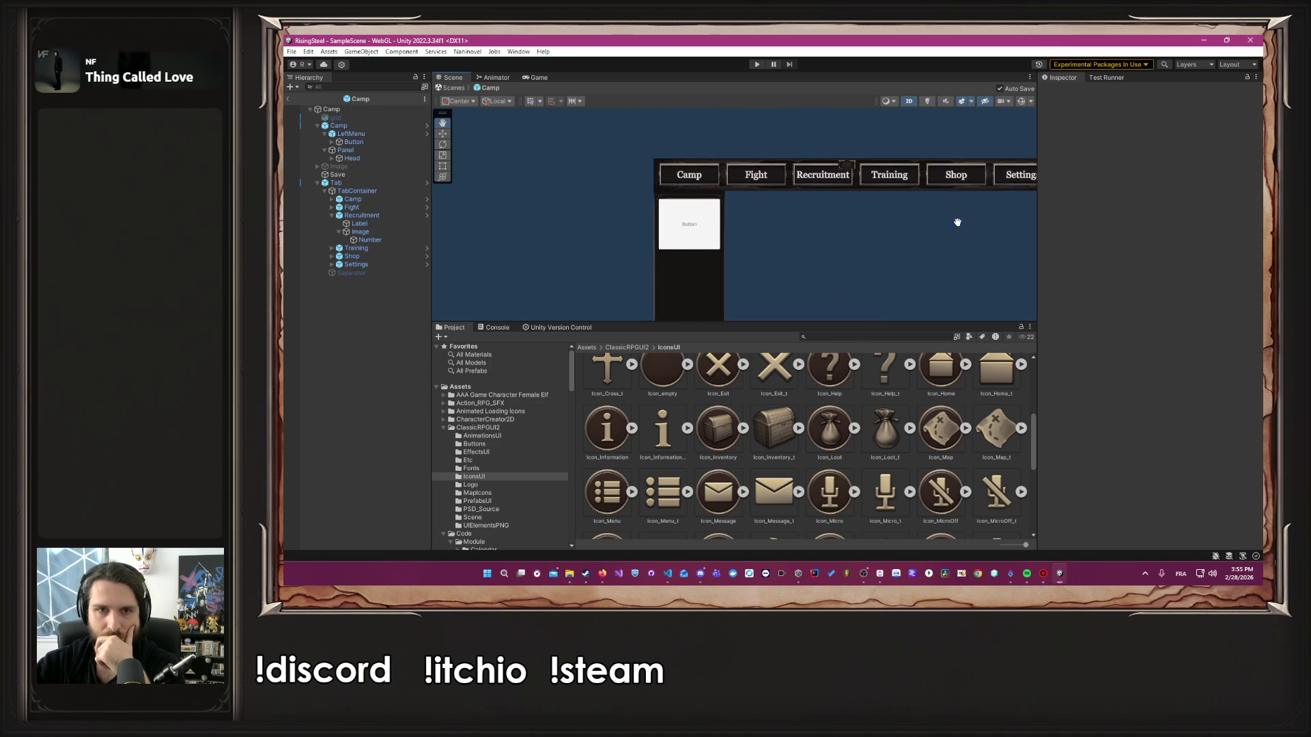
scroll(896, 425, "down", 8)
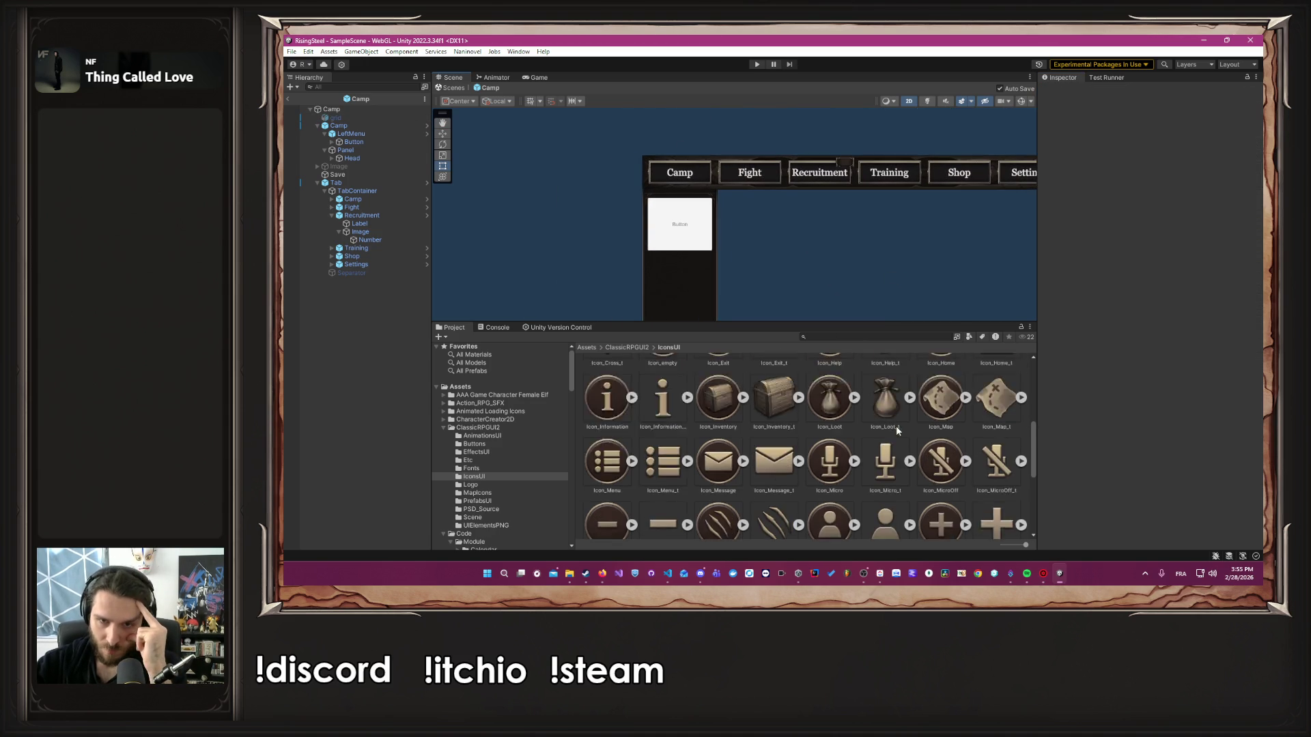
scroll(912, 445, "up", 8)
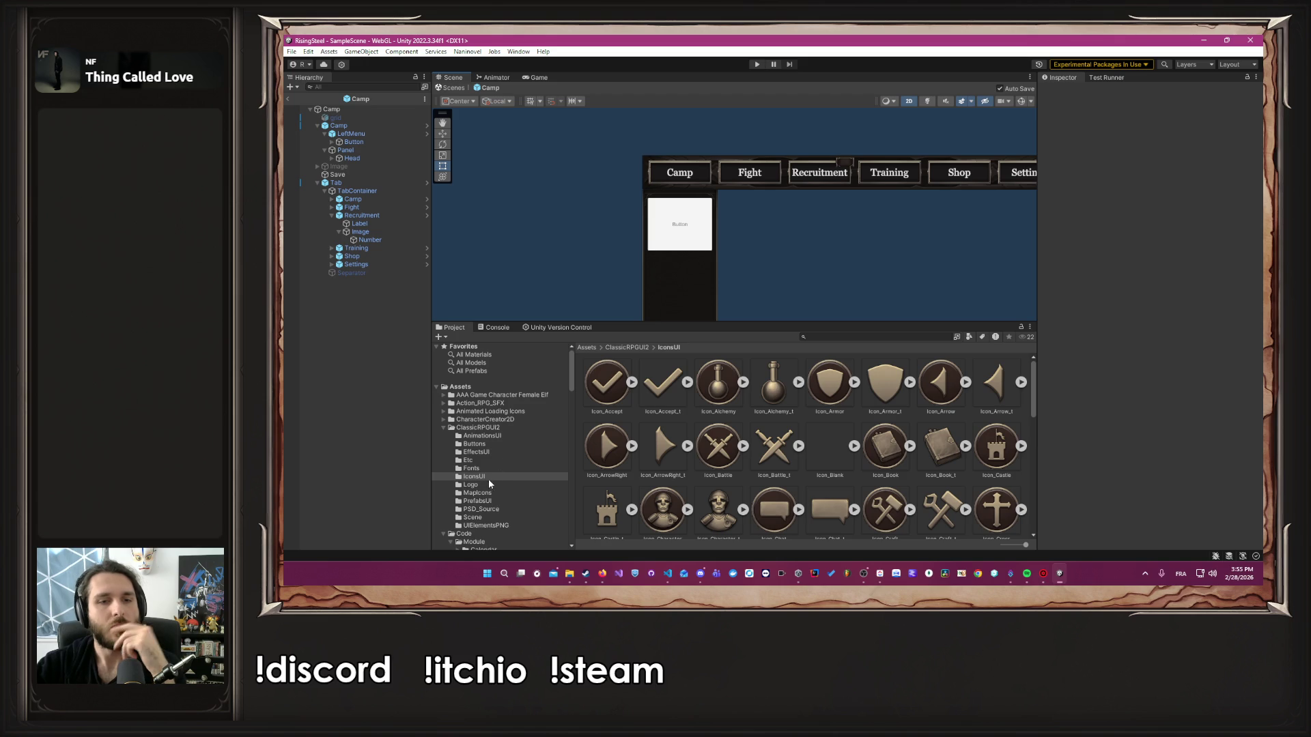
Browse to the ClassicRPGUI2/UIElementsPNG folder and scroll through its sprites
left_click(497, 517)
left_click(500, 535)
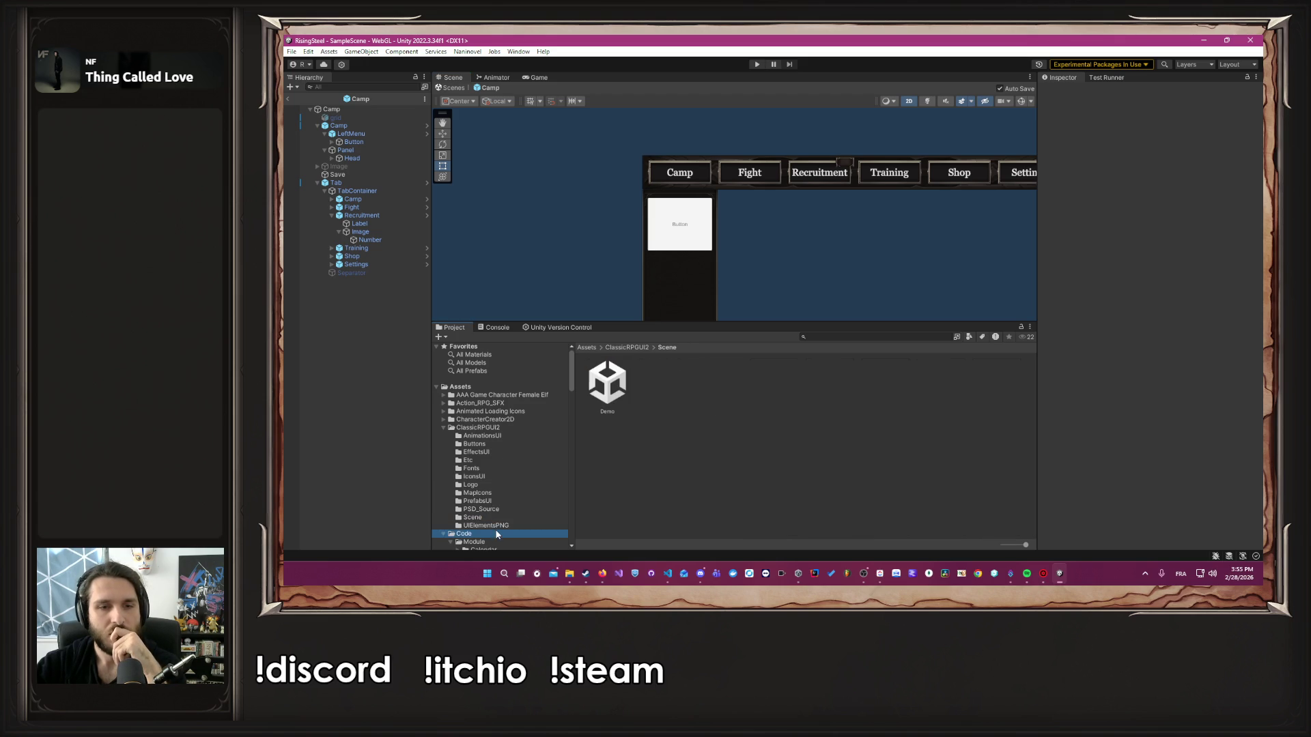
left_click(498, 526)
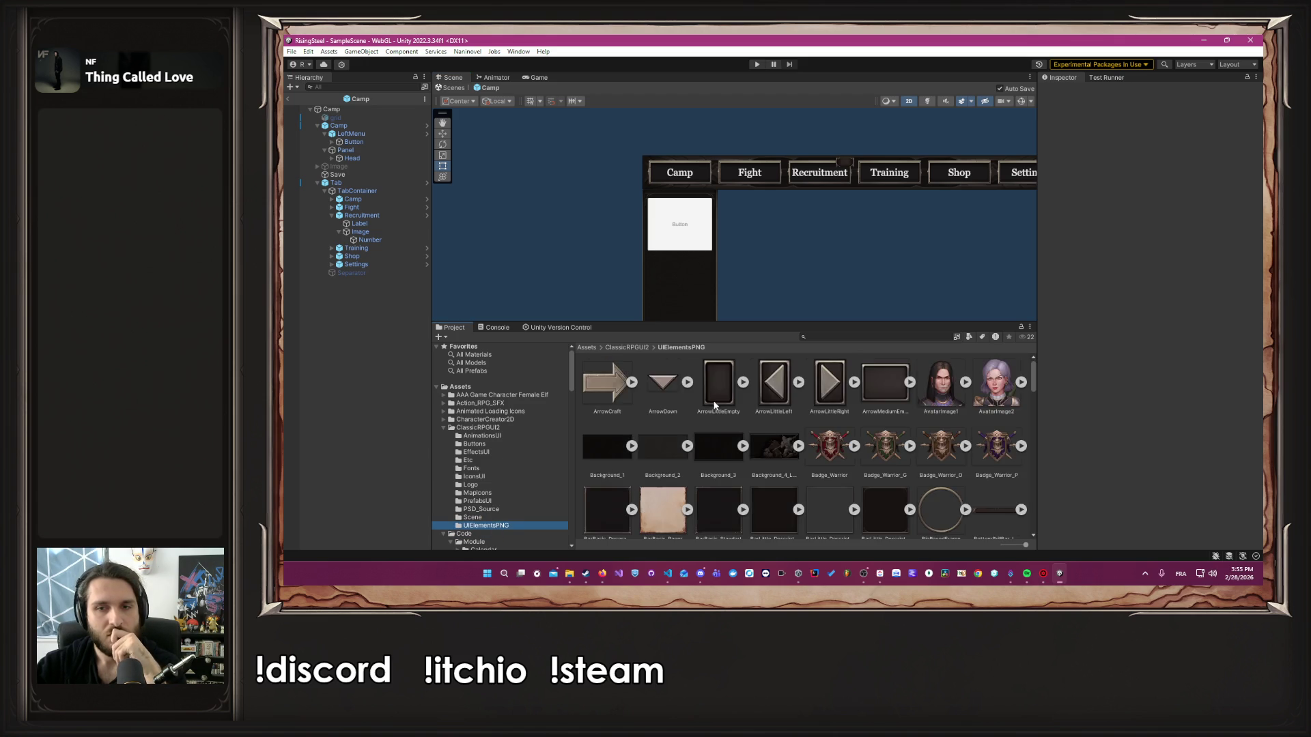
scroll(721, 413, "down", 5)
scroll(735, 429, "down", 2)
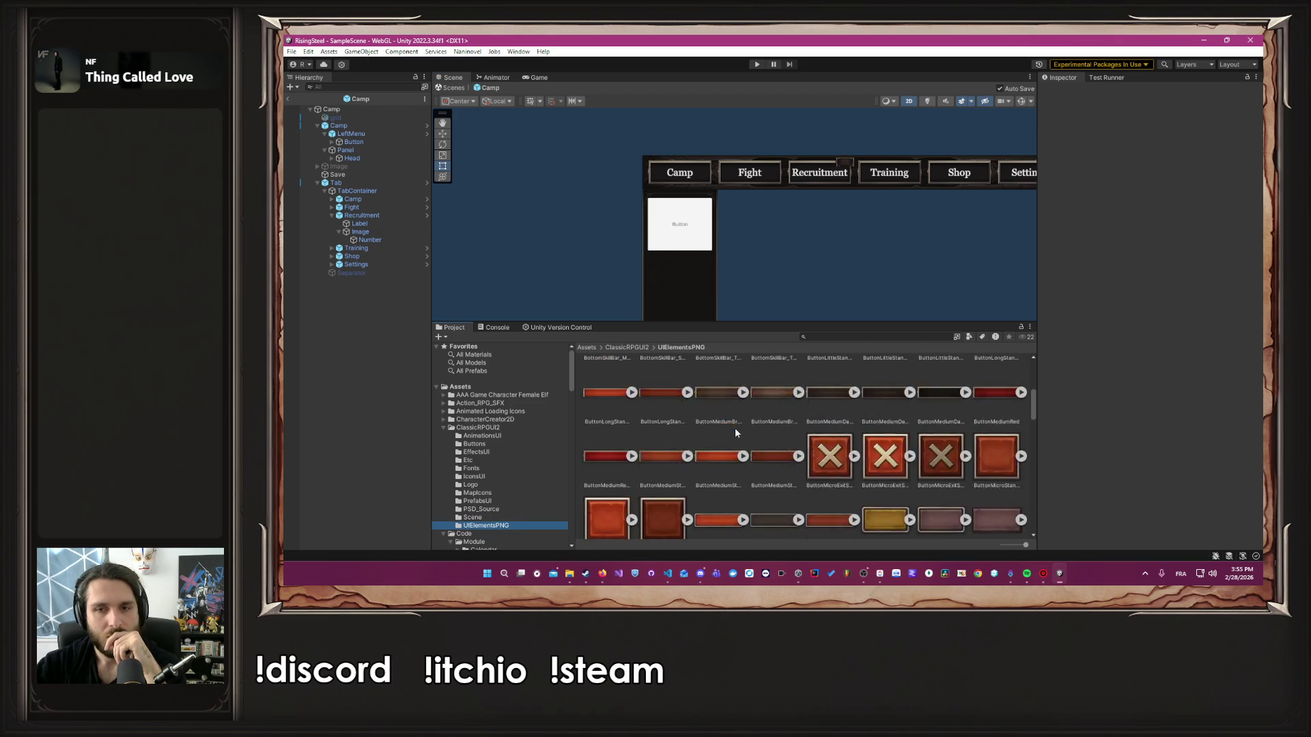
scroll(742, 441, "down", 5)
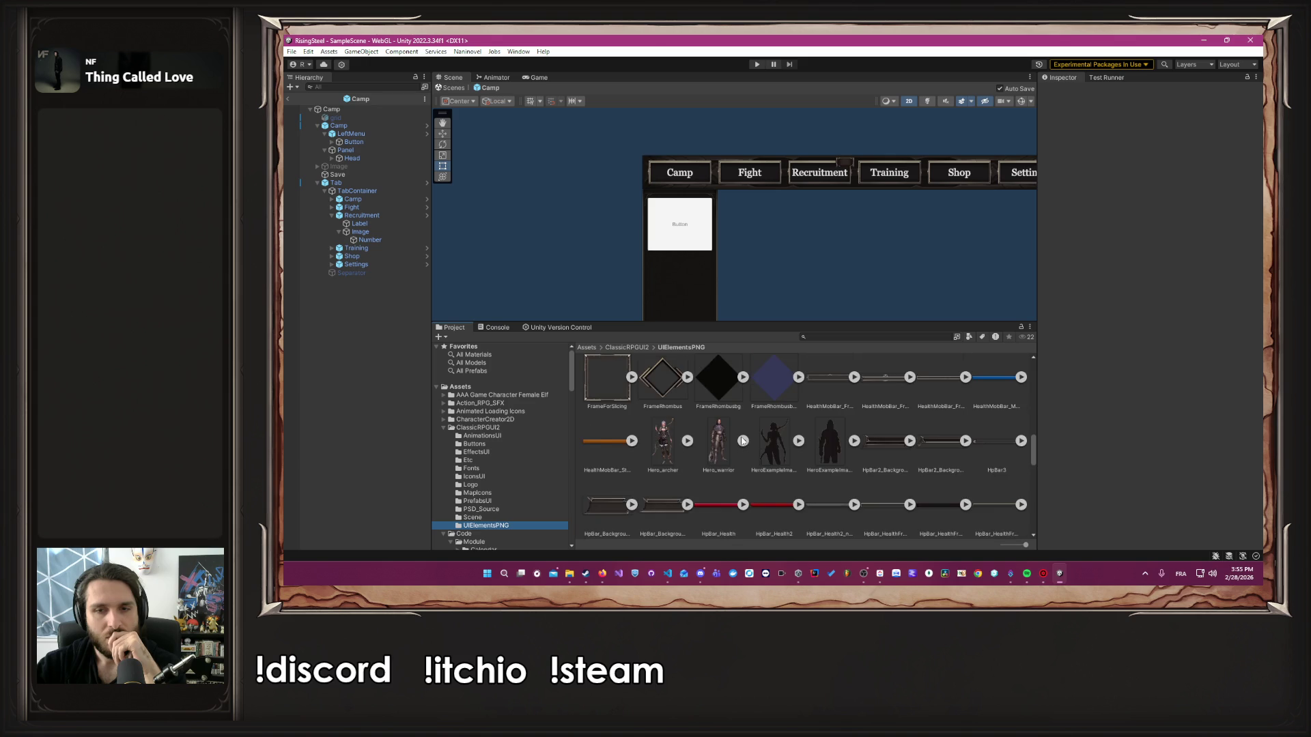
scroll(742, 442, "up", 7)
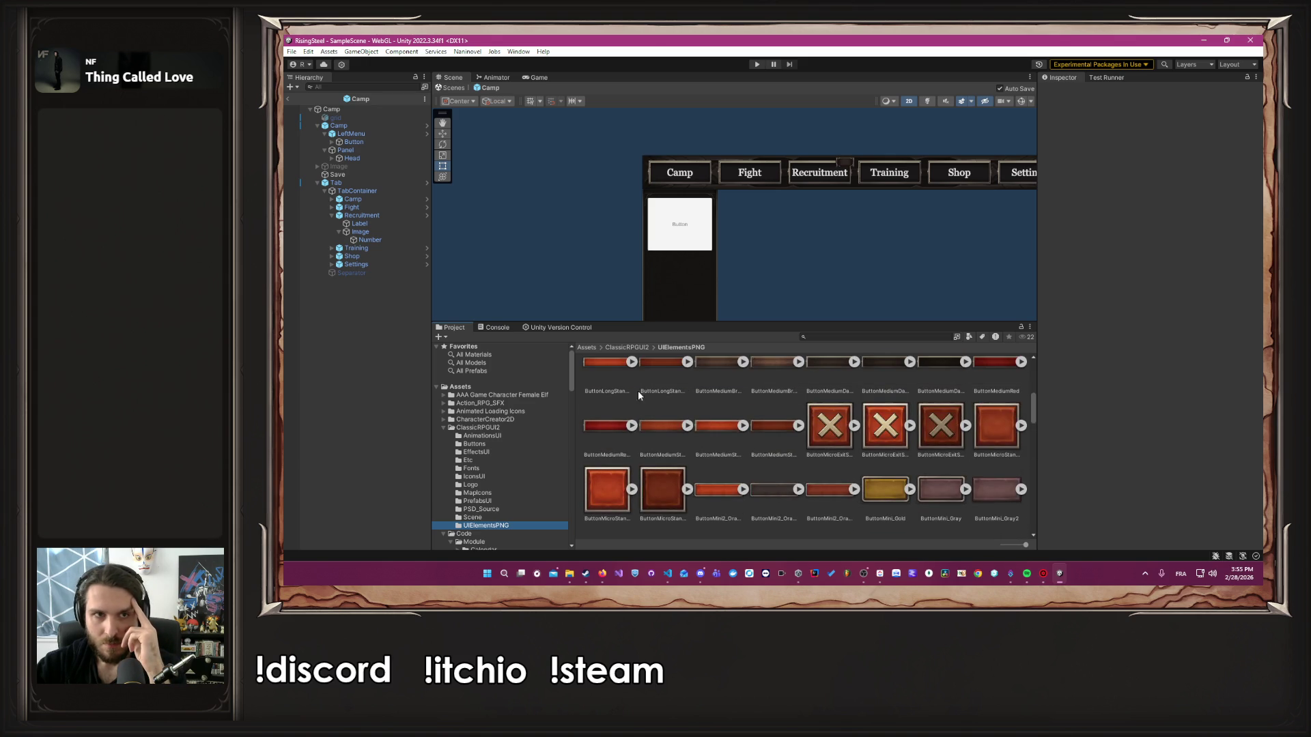
Assign the ButtonMini2_OrangeDis sprite to LeftMenu's Button, then reselect LeftMenu
left_click(359, 144)
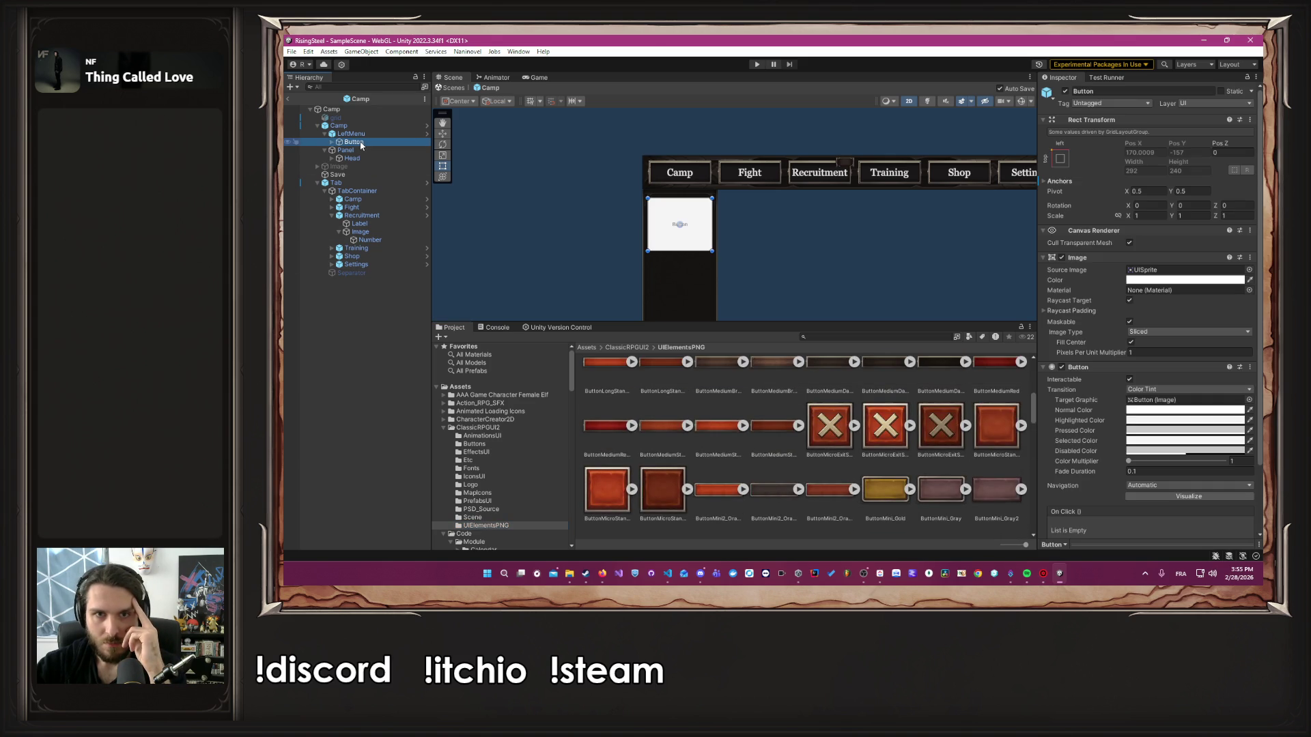
left_click_drag(733, 485, 1184, 271)
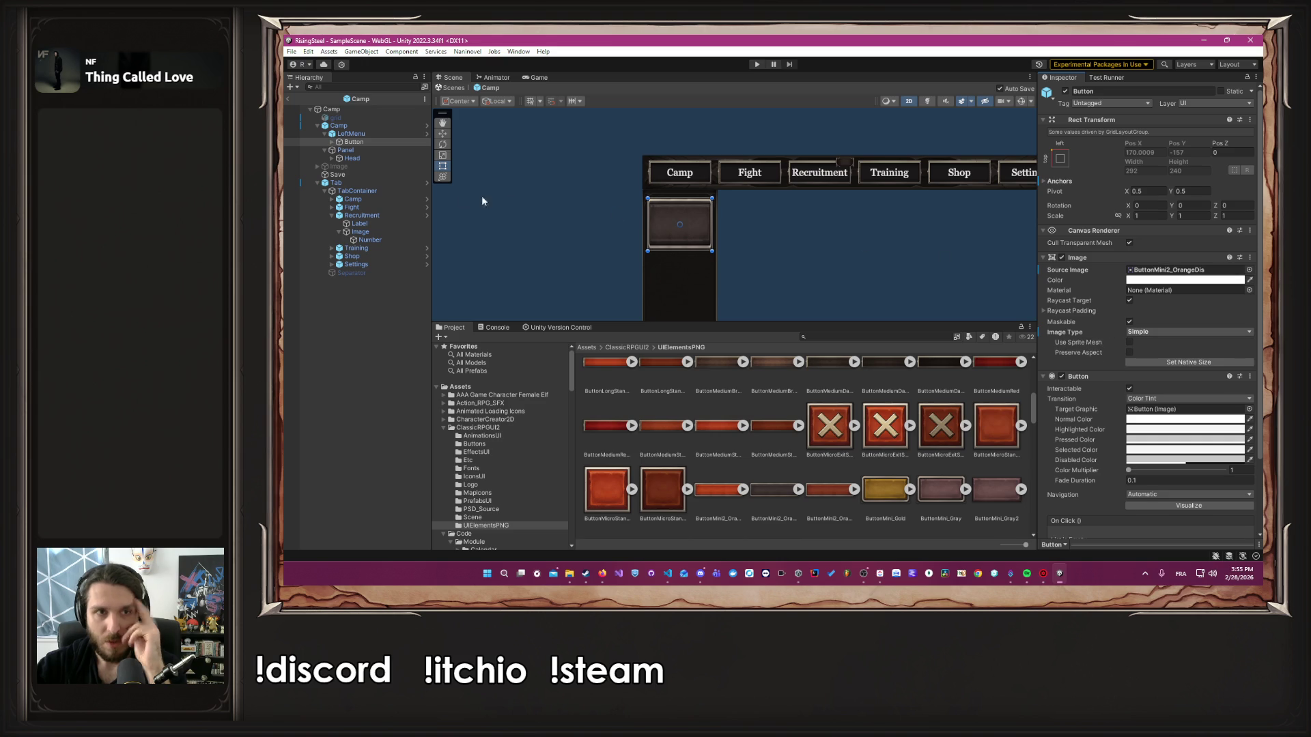
left_click(384, 126)
left_click(379, 135)
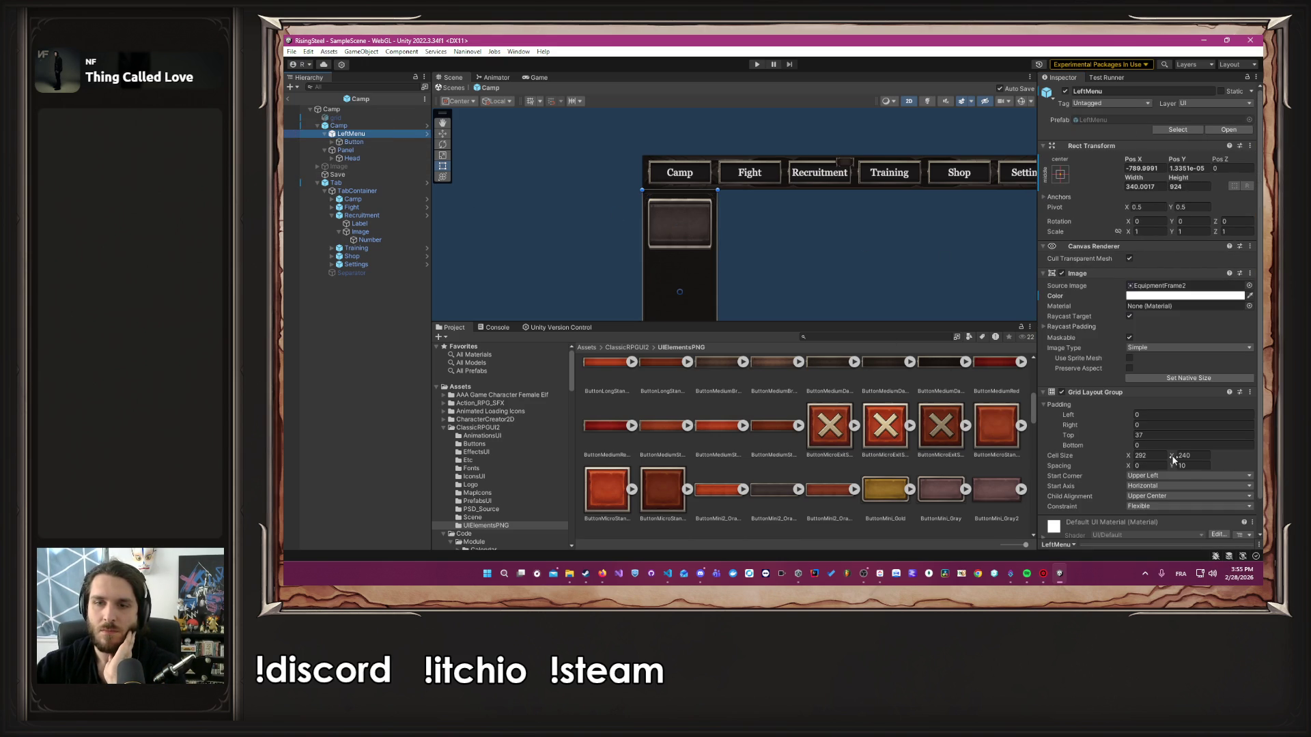
Shrink LeftMenu's cell height, make its panel semi-transparent, and reactivate the grid
left_click_drag(1173, 459, 1153, 462)
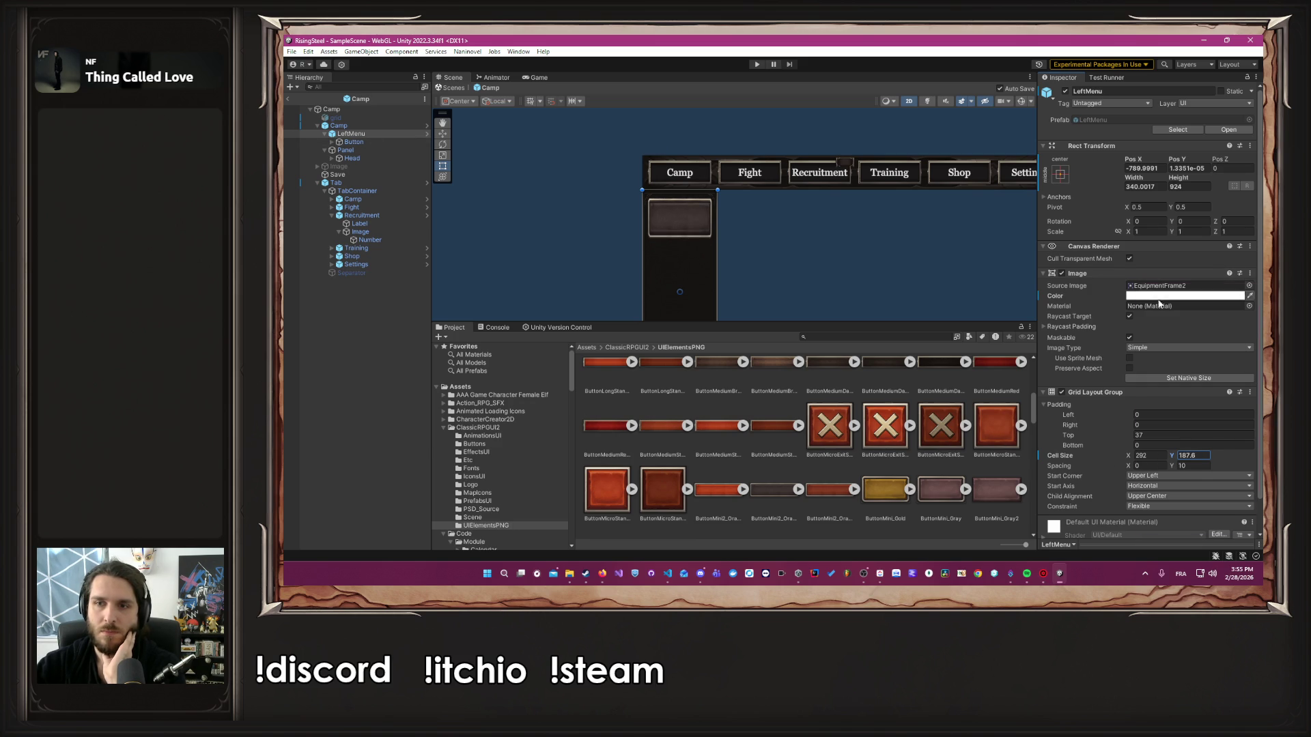
left_click(1185, 296)
left_click(1192, 499)
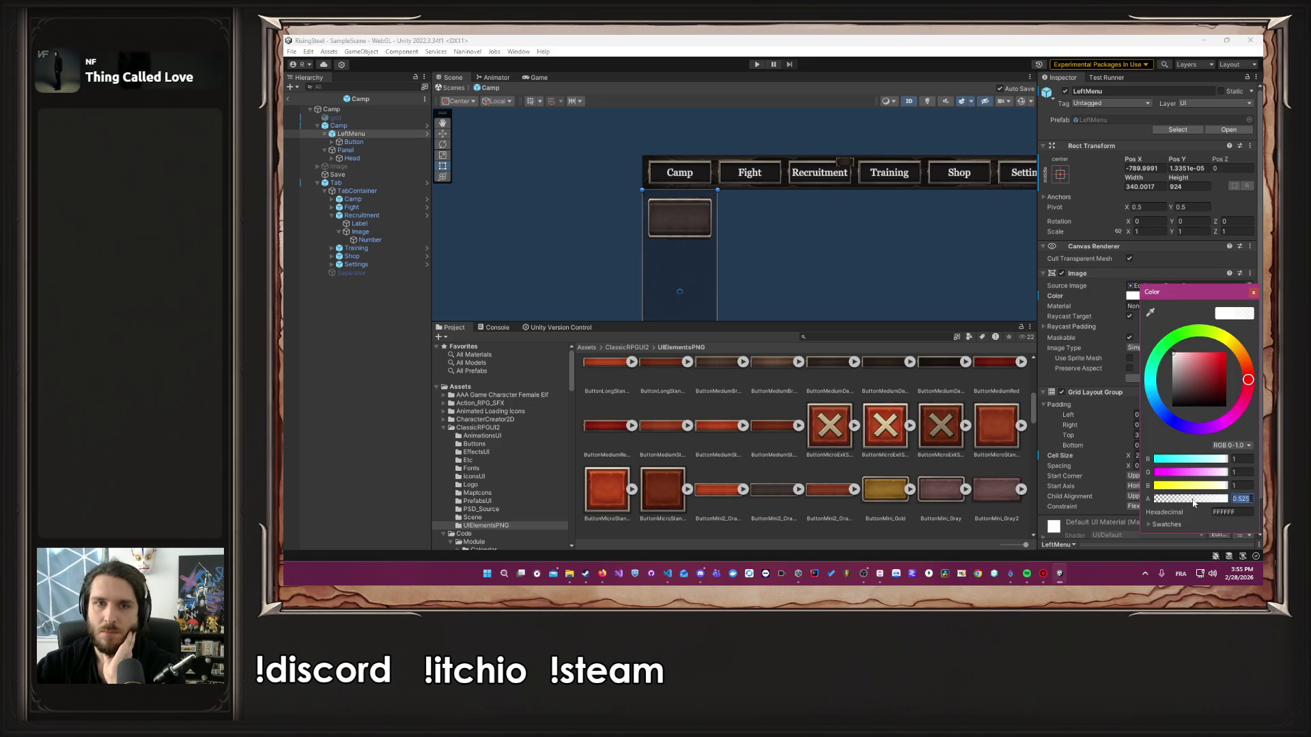
left_click(362, 117)
left_click(1065, 91)
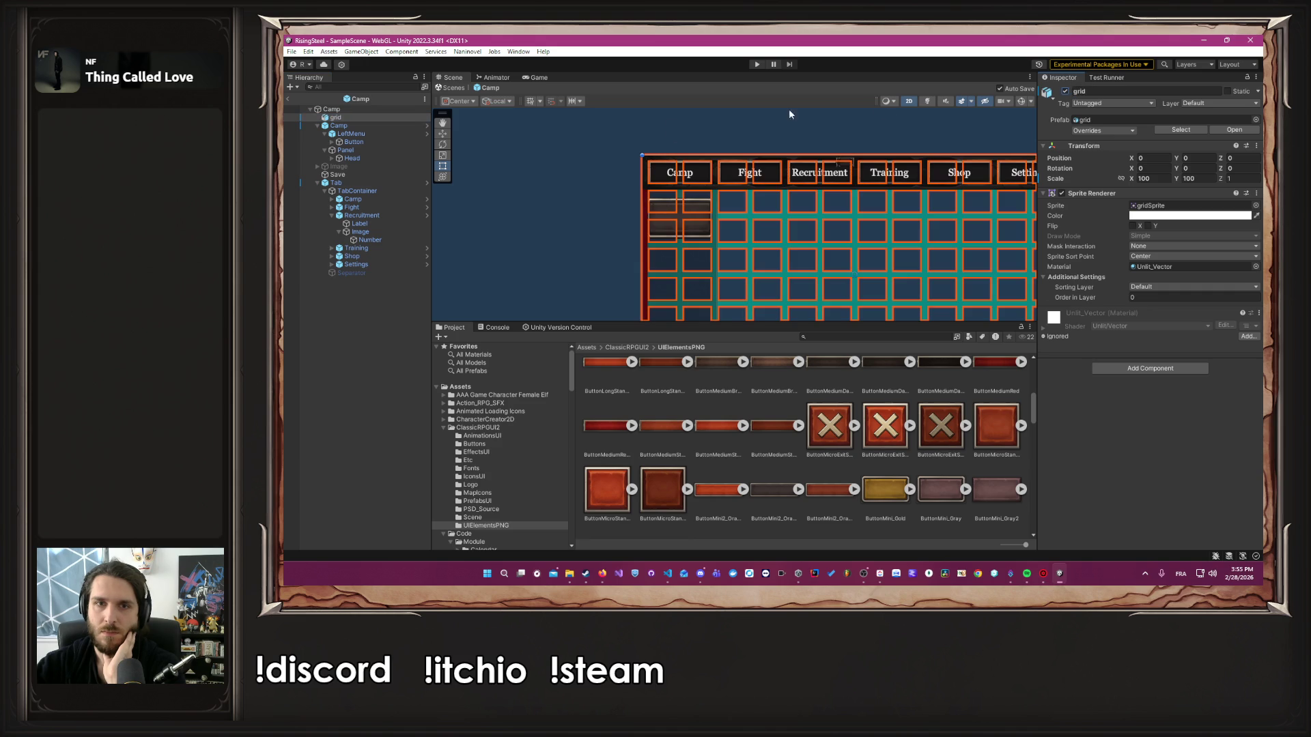
Edit LeftMenu's grid top padding and drag the cell height shorter
left_click(364, 141)
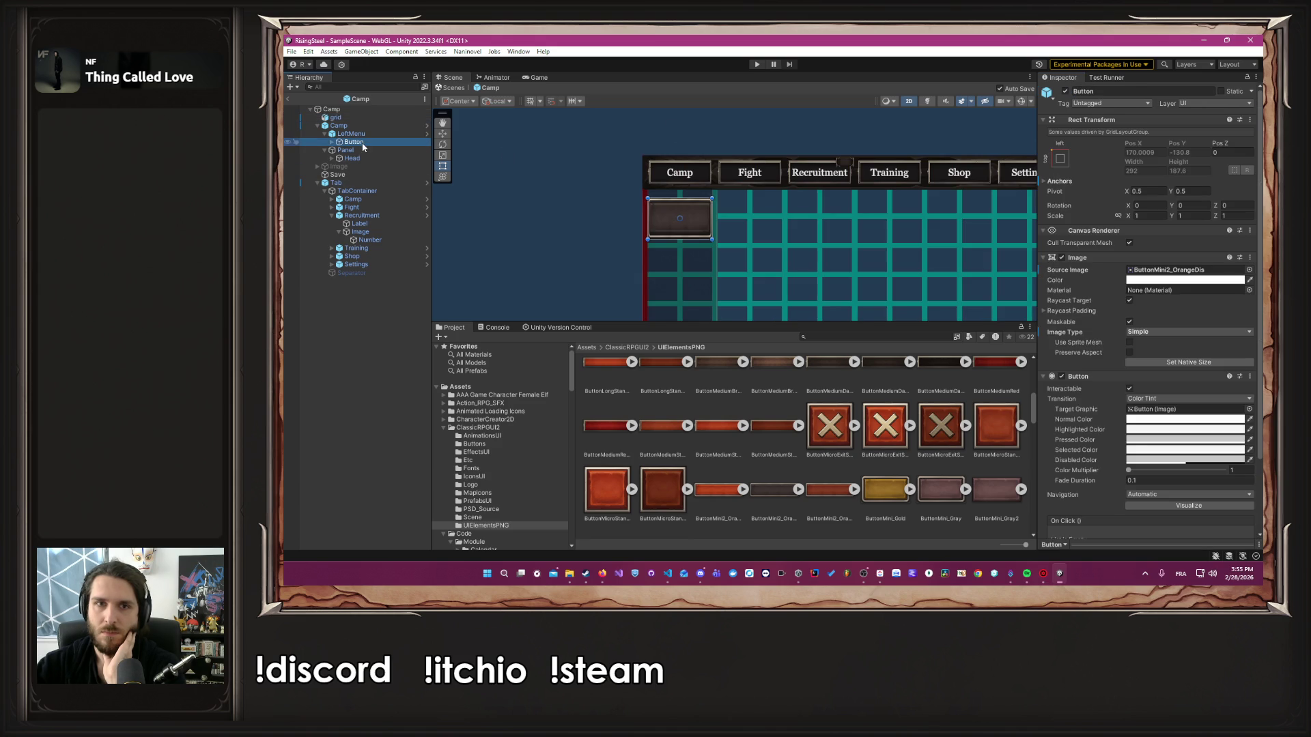
left_click(352, 133)
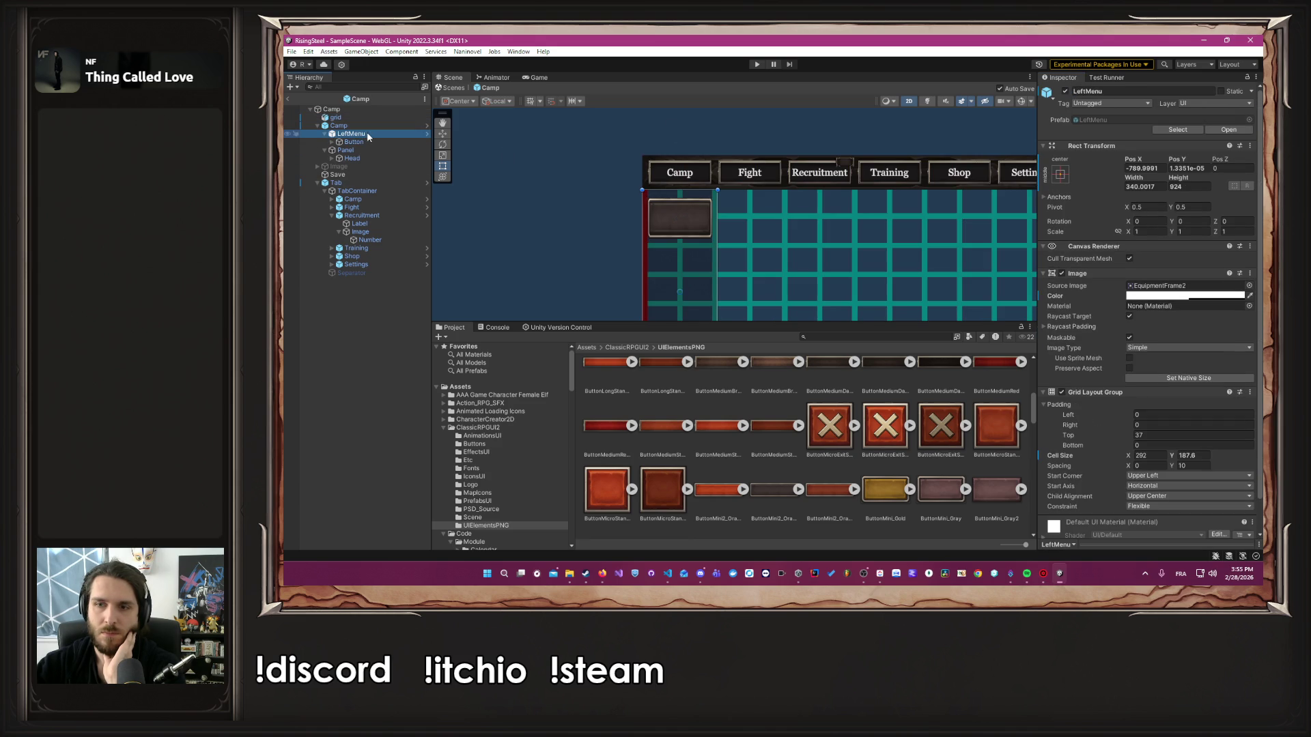
left_click(1200, 436)
type("0")
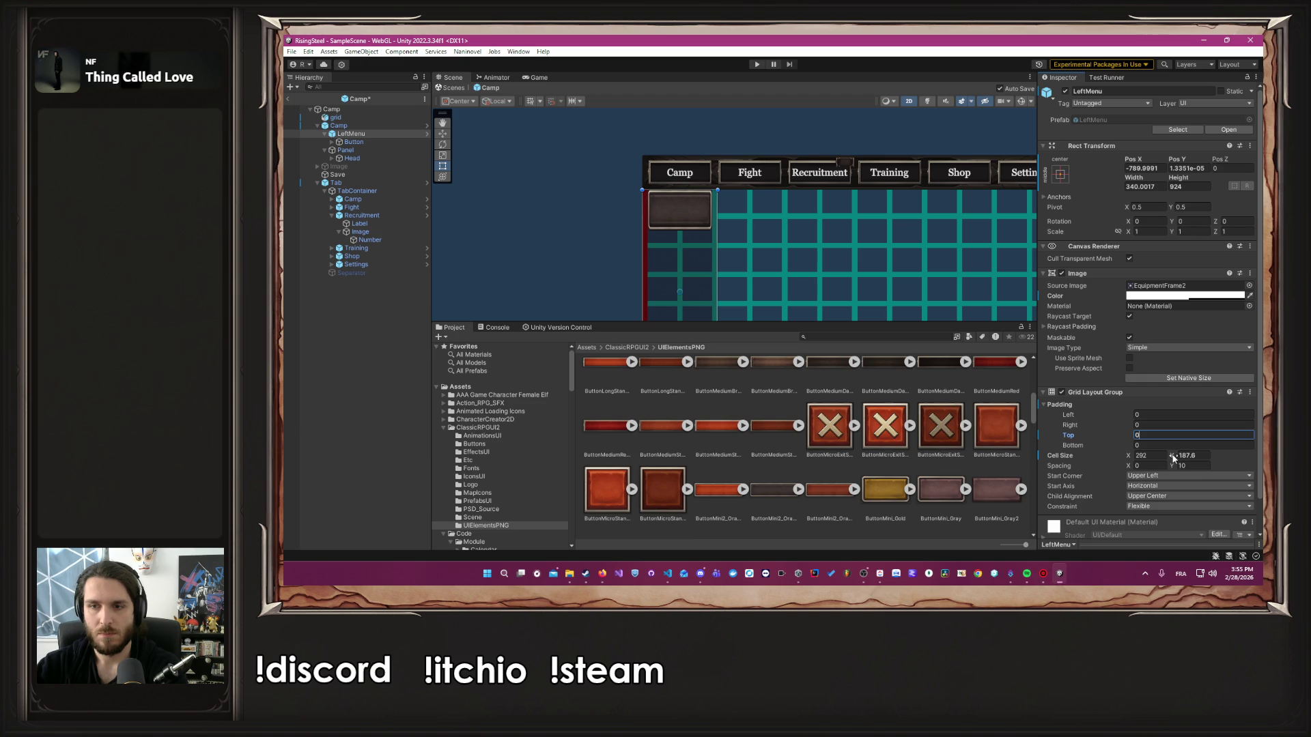
left_click_drag(1173, 458, 1106, 453)
scroll(687, 179, "up", 10)
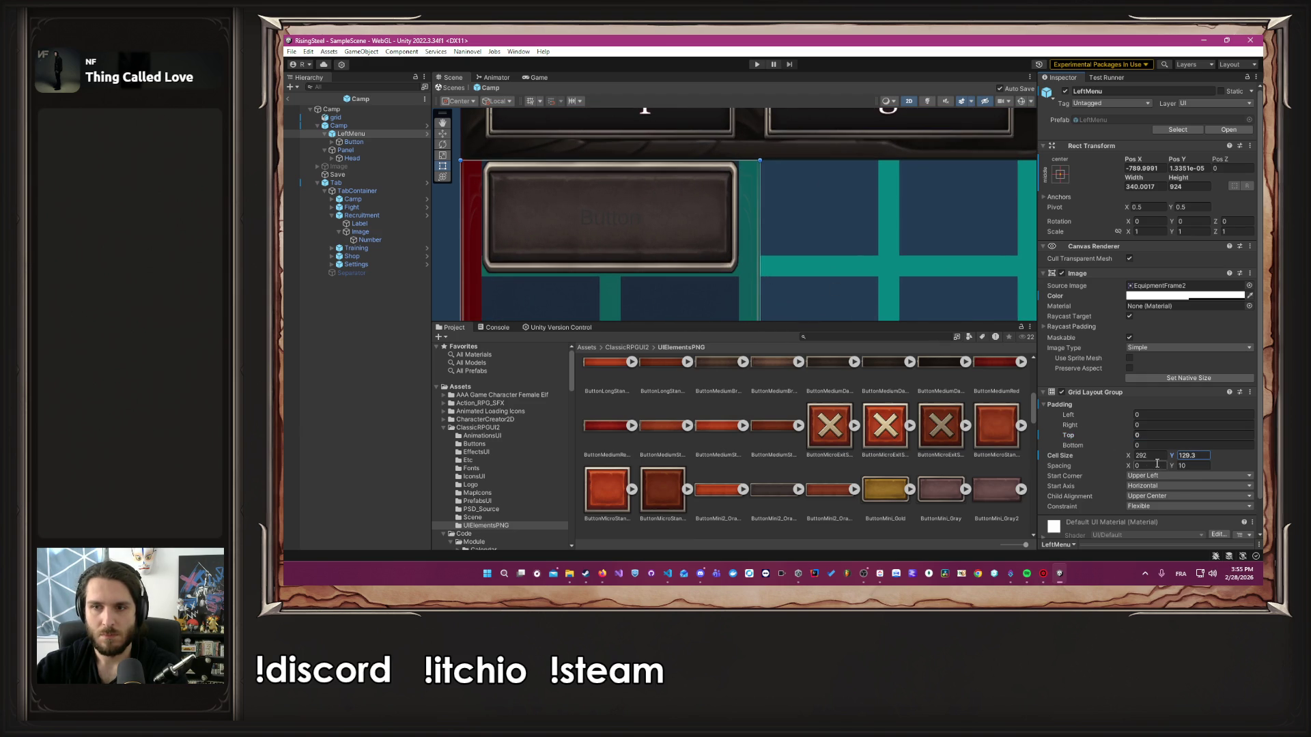
left_click_drag(1173, 457, 1137, 447)
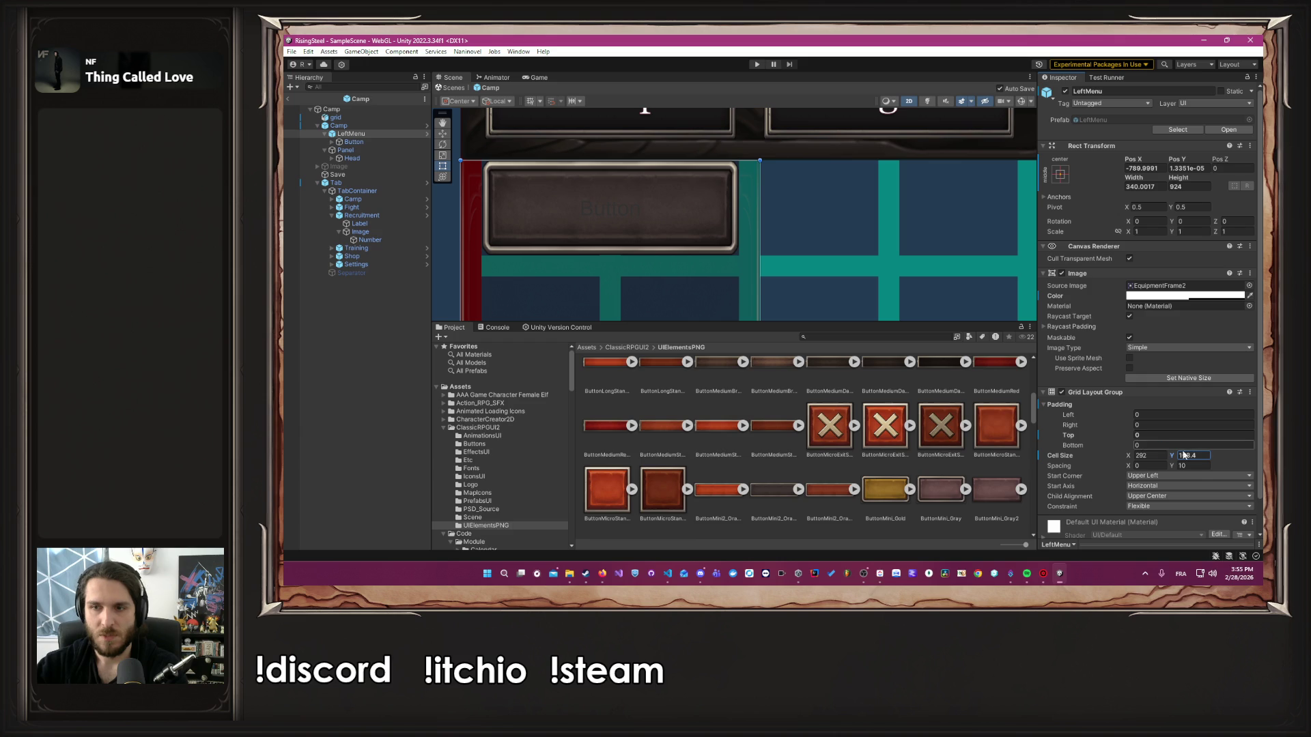
Set LeftMenu's Grid Layout cell height to 108 and save the Camp scene
left_click(1197, 456)
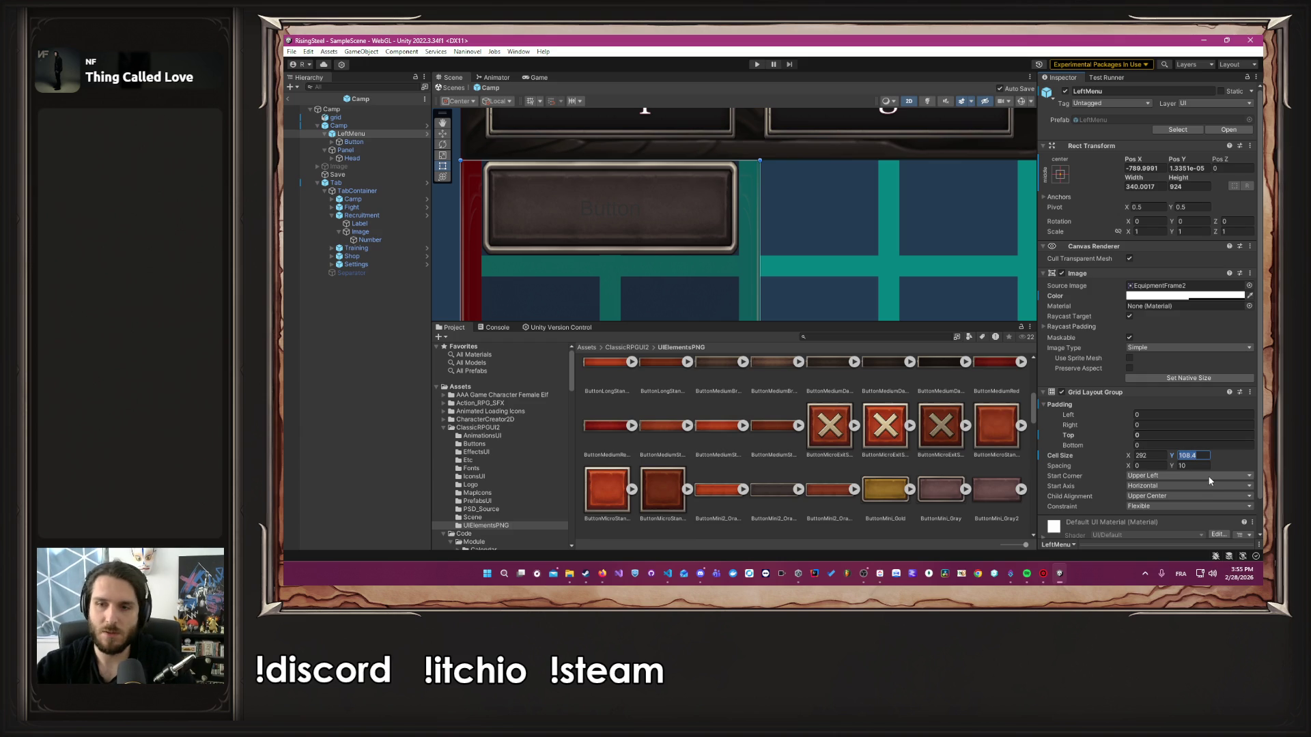
type("187.6")
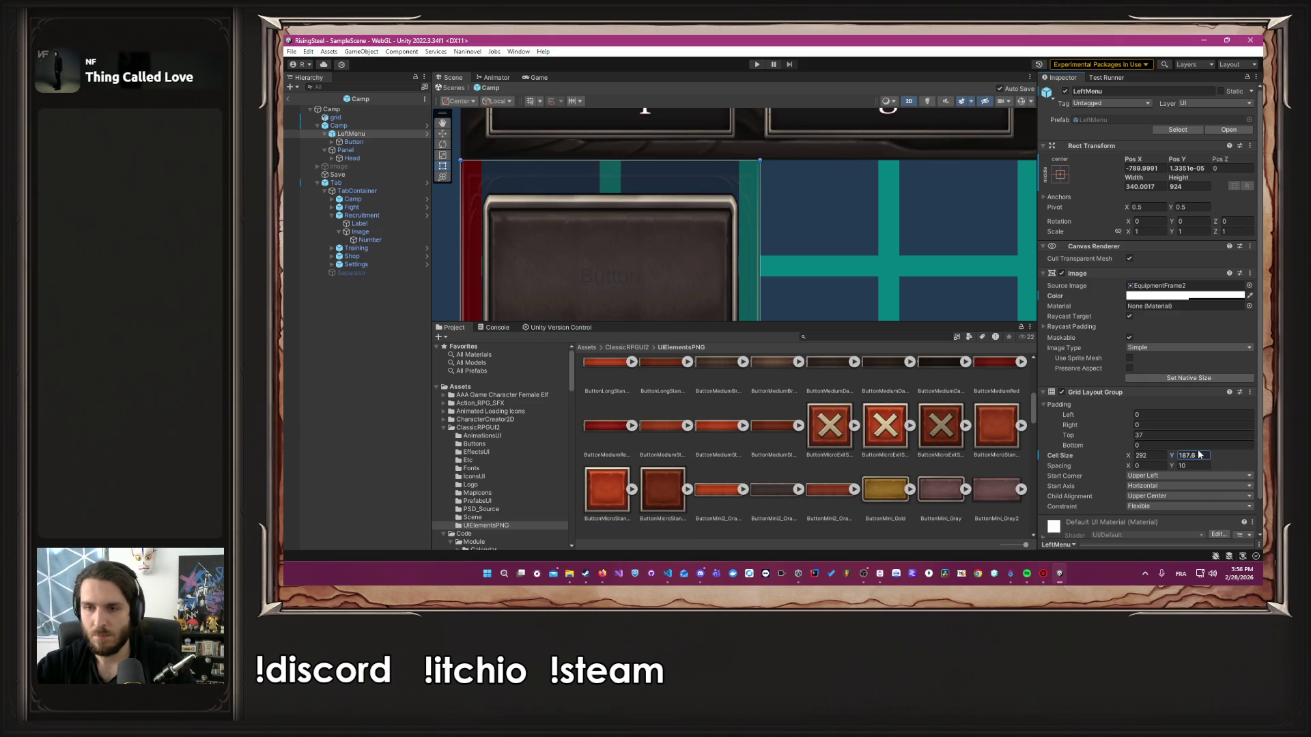
left_click(1201, 455)
type("10")
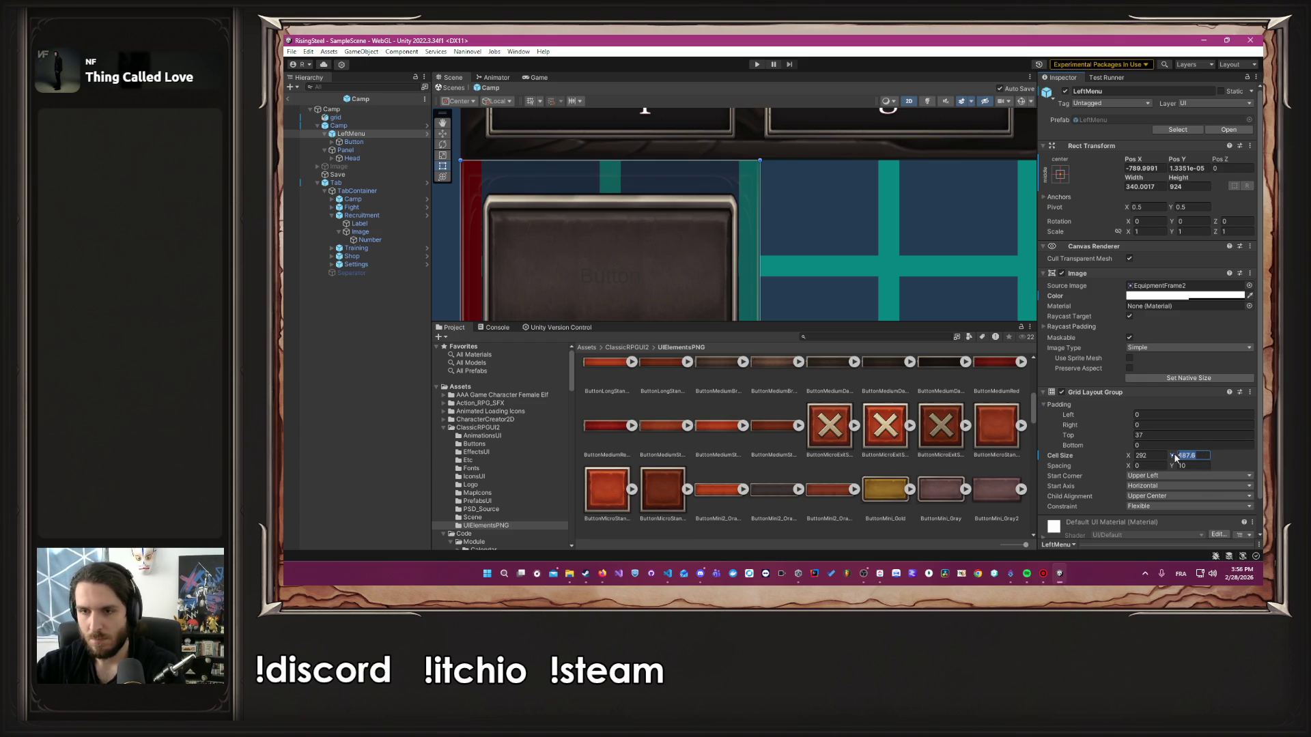
type("8")
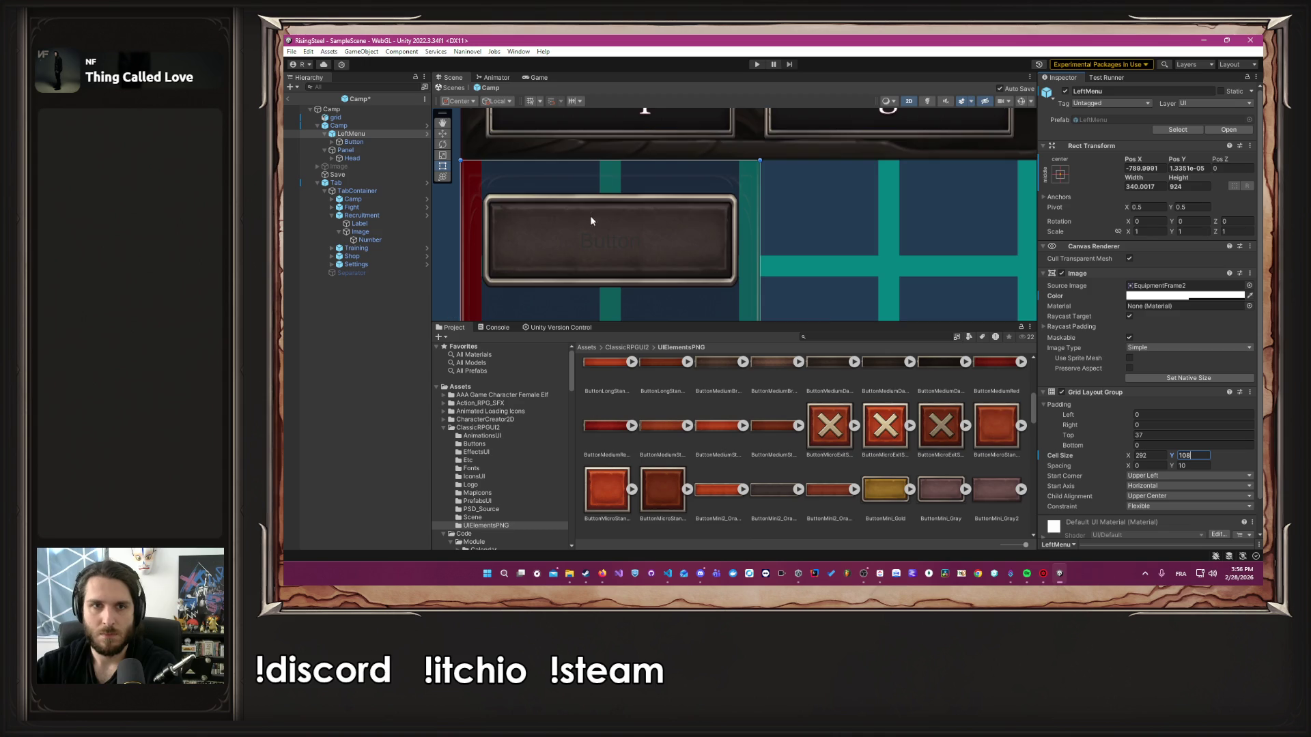
scroll(591, 221, "down", 5)
left_click(511, 223)
key("ctrl+s")
mouse_move(546, 252)
left_mouse_down()
mouse_move(570, 180)
mouse_move(589, 237)
left_mouse_up()
left_click(335, 117)
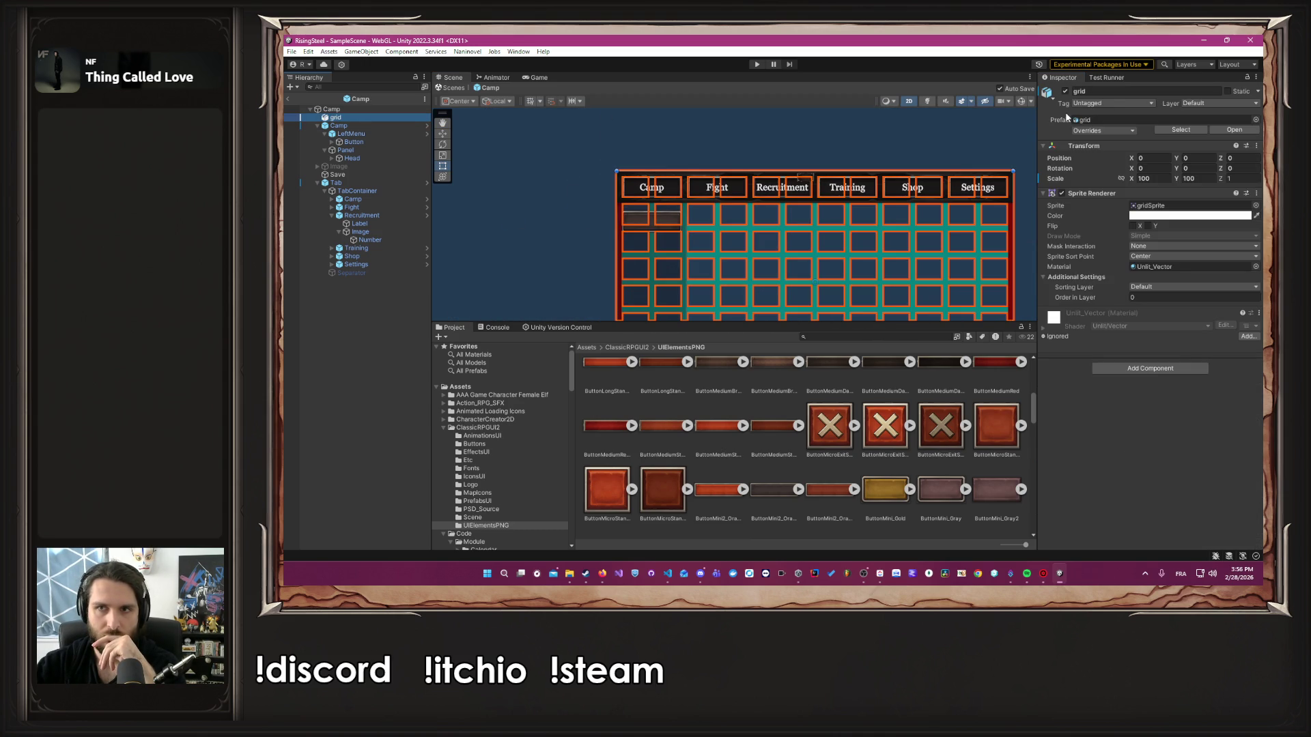
Hide the grid, then test the Panel's opacity and return it to fully transparent
left_click(1065, 92)
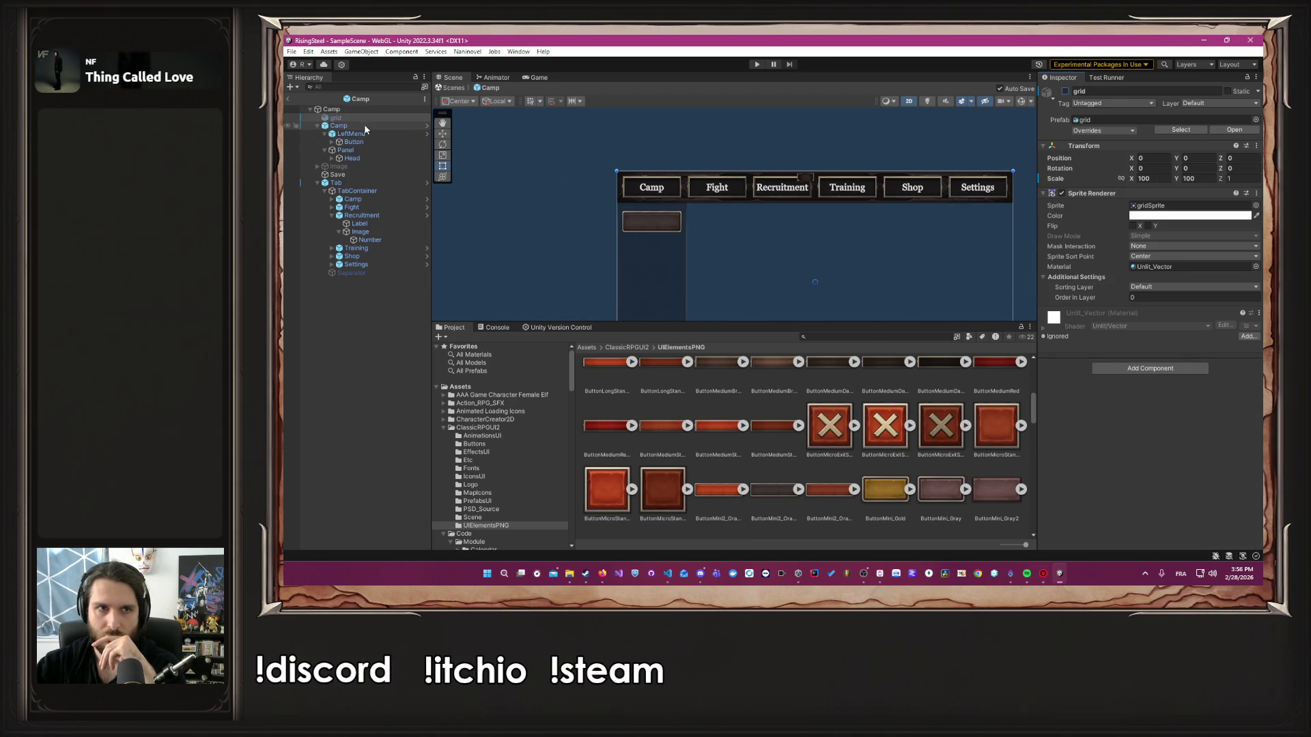
left_click(363, 150)
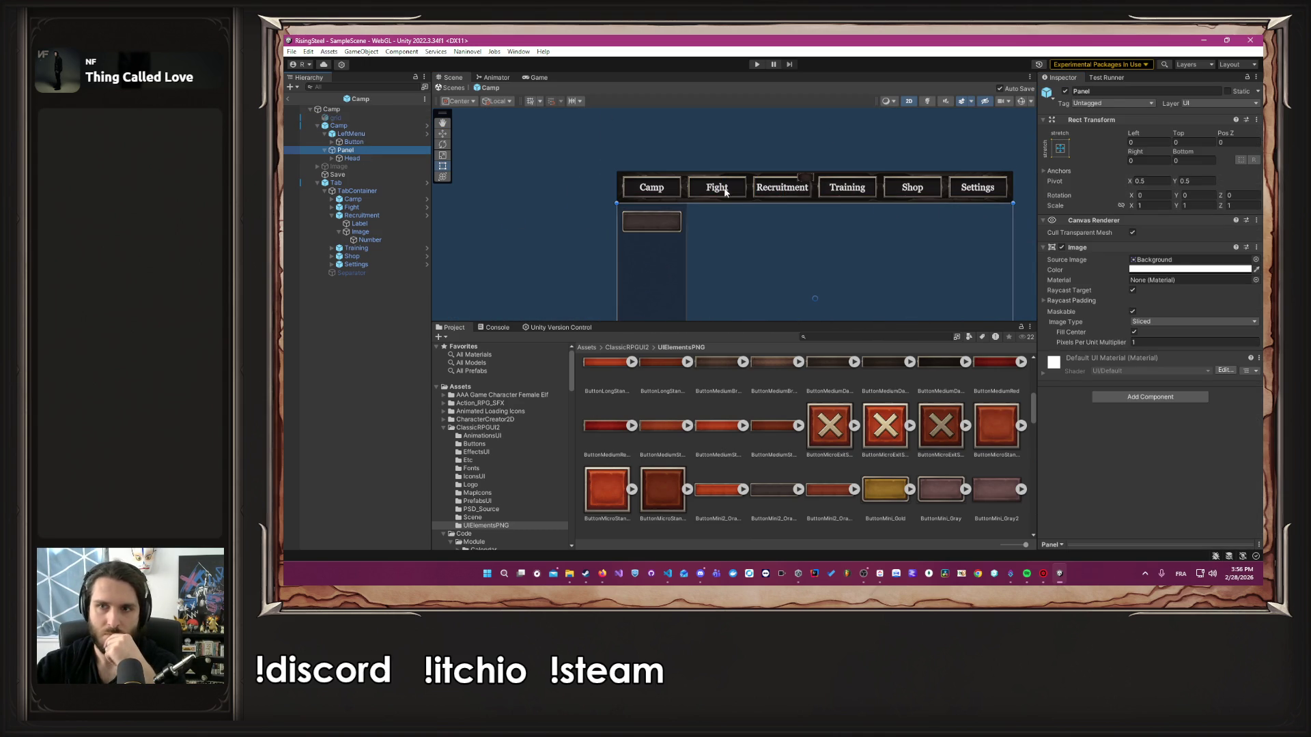
left_click(1188, 270)
mouse_move(1192, 474)
left_mouse_down()
mouse_move(1236, 480)
mouse_move(1102, 474)
left_mouse_up()
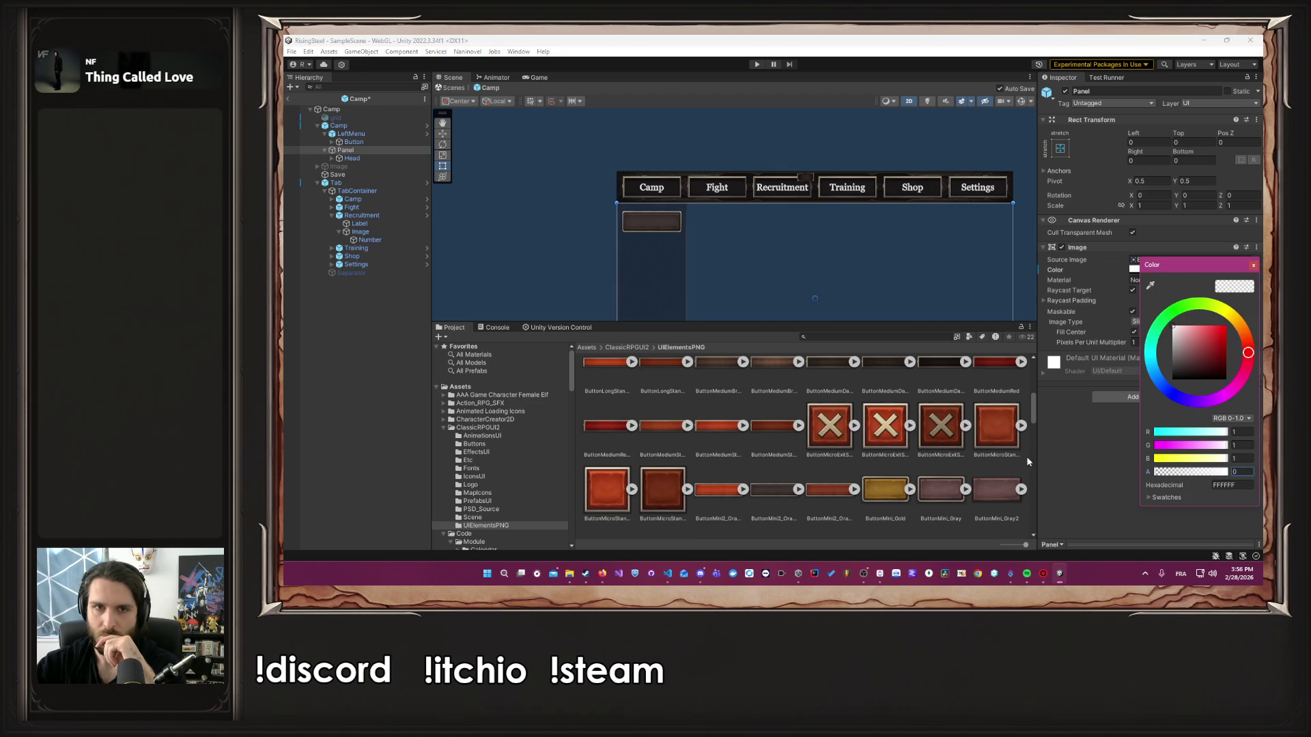
left_click(1253, 266)
Set the LeftMenu Image colour alpha to 1 for an opaque dark background
left_click(386, 142)
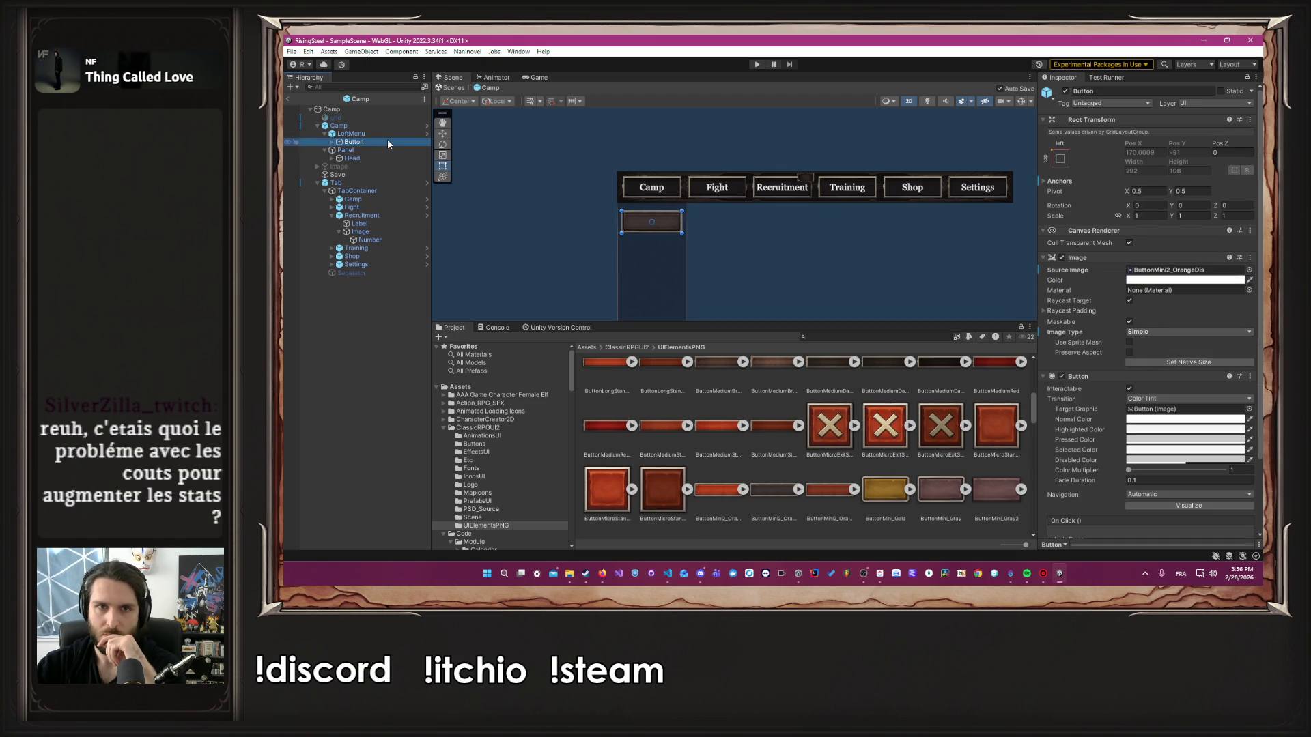
left_click(350, 133)
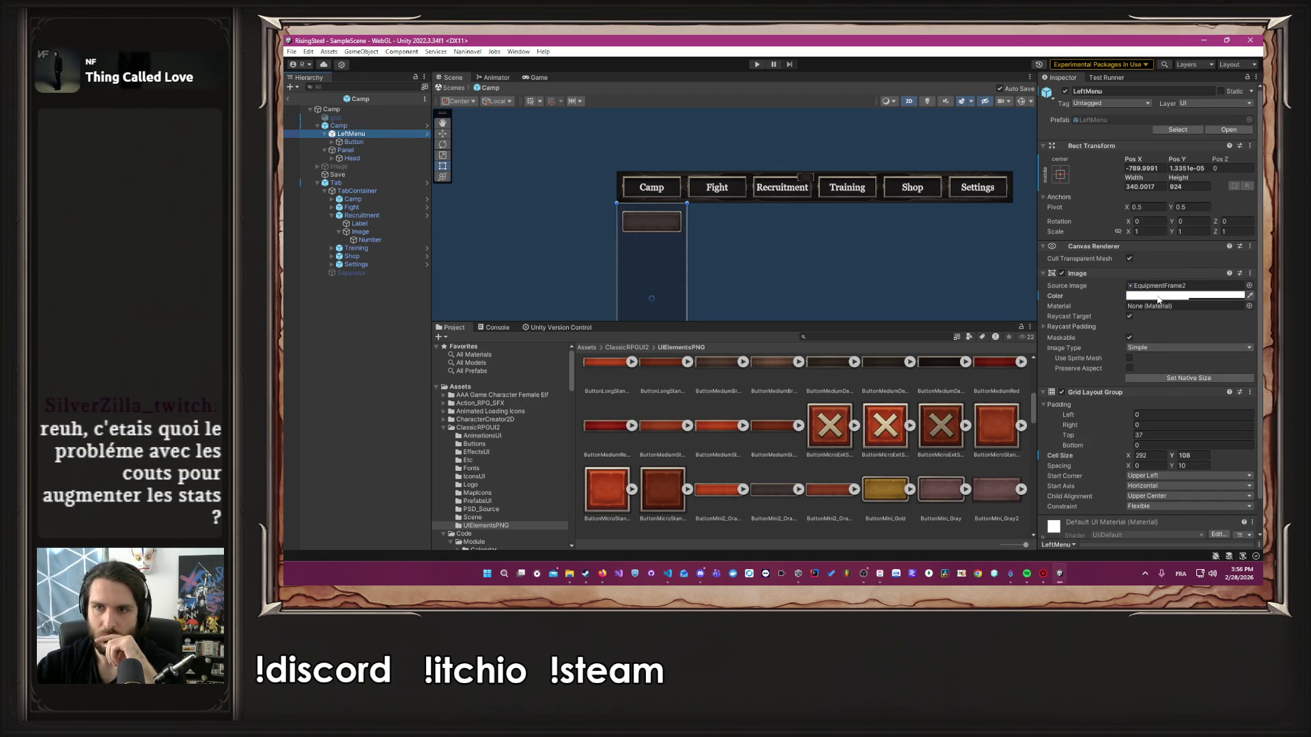
left_click(1158, 296)
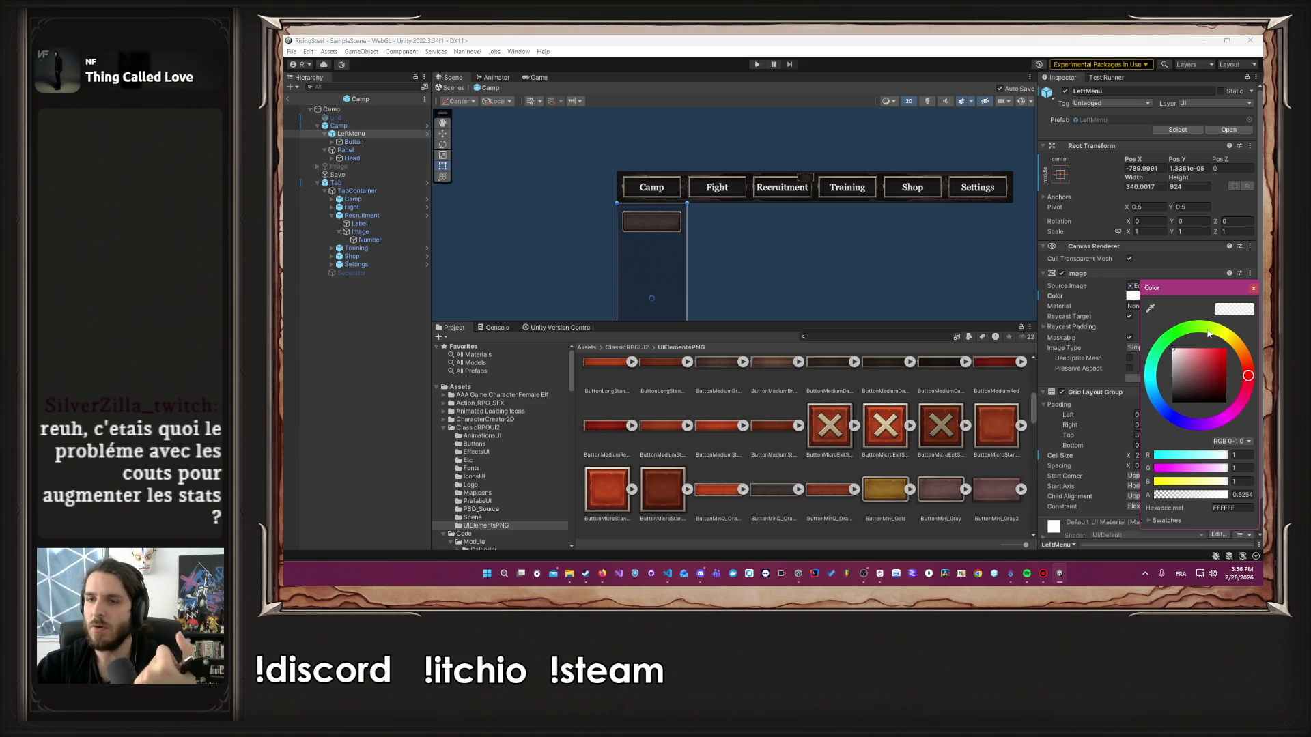
double_click(1241, 495)
type("1")
key("Return")
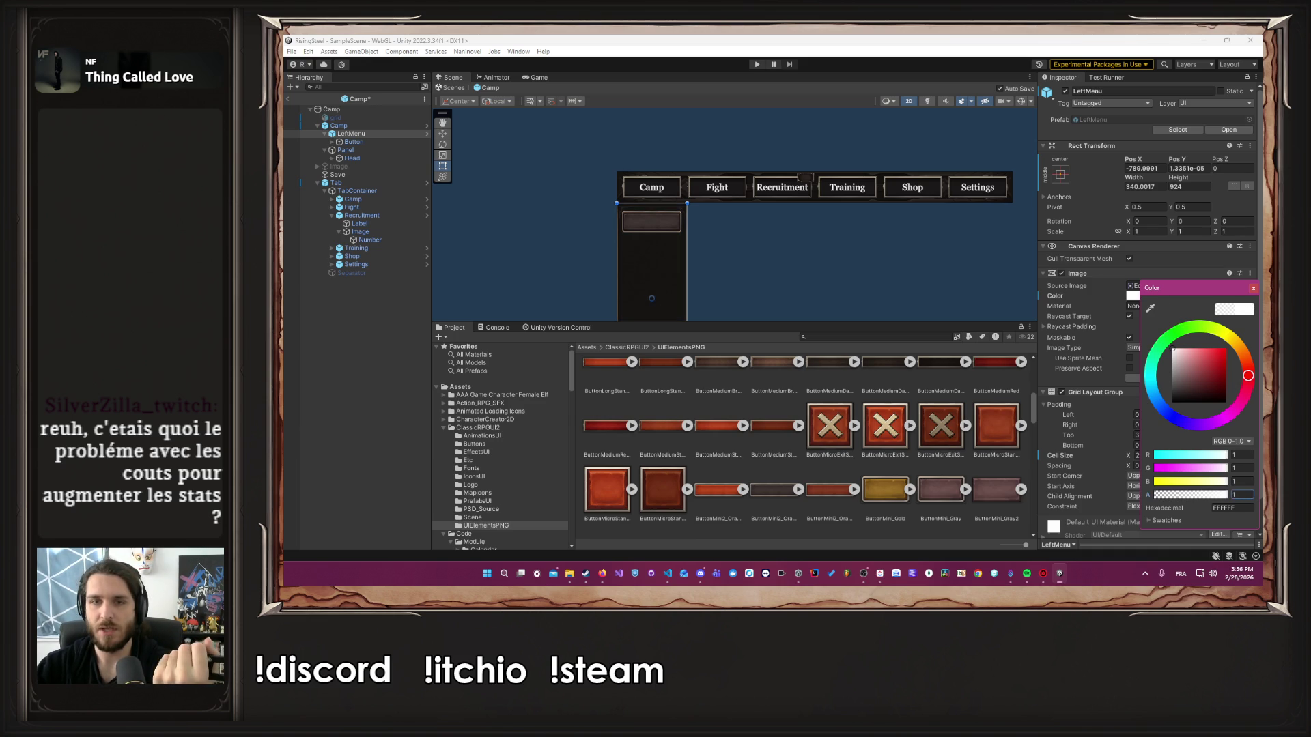
left_click(1255, 288)
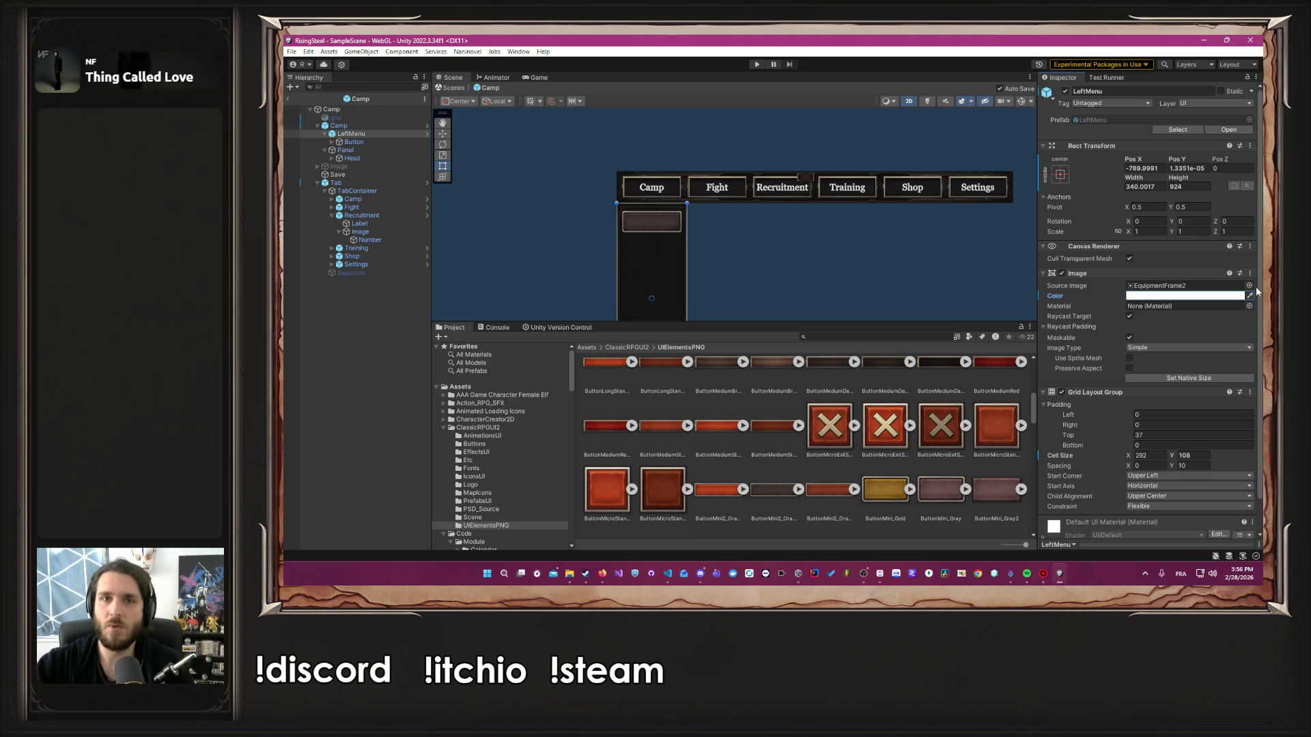
Enter play mode to test the Camp scene in the Game view
left_click(756, 65)
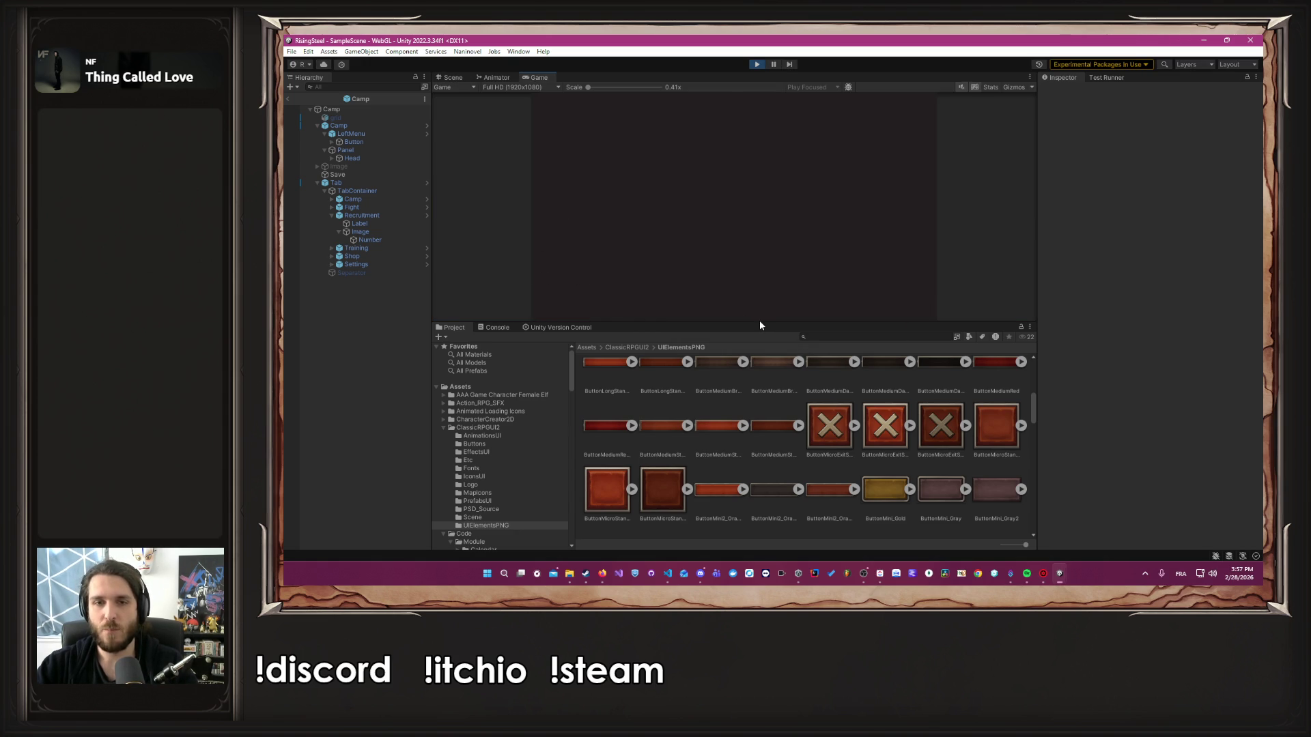
Enlarge the Game view, start Nouvelle Partie, skip the tutorial, and open a recruit's stats
left_click_drag(760, 325, 751, 418)
left_click(732, 174)
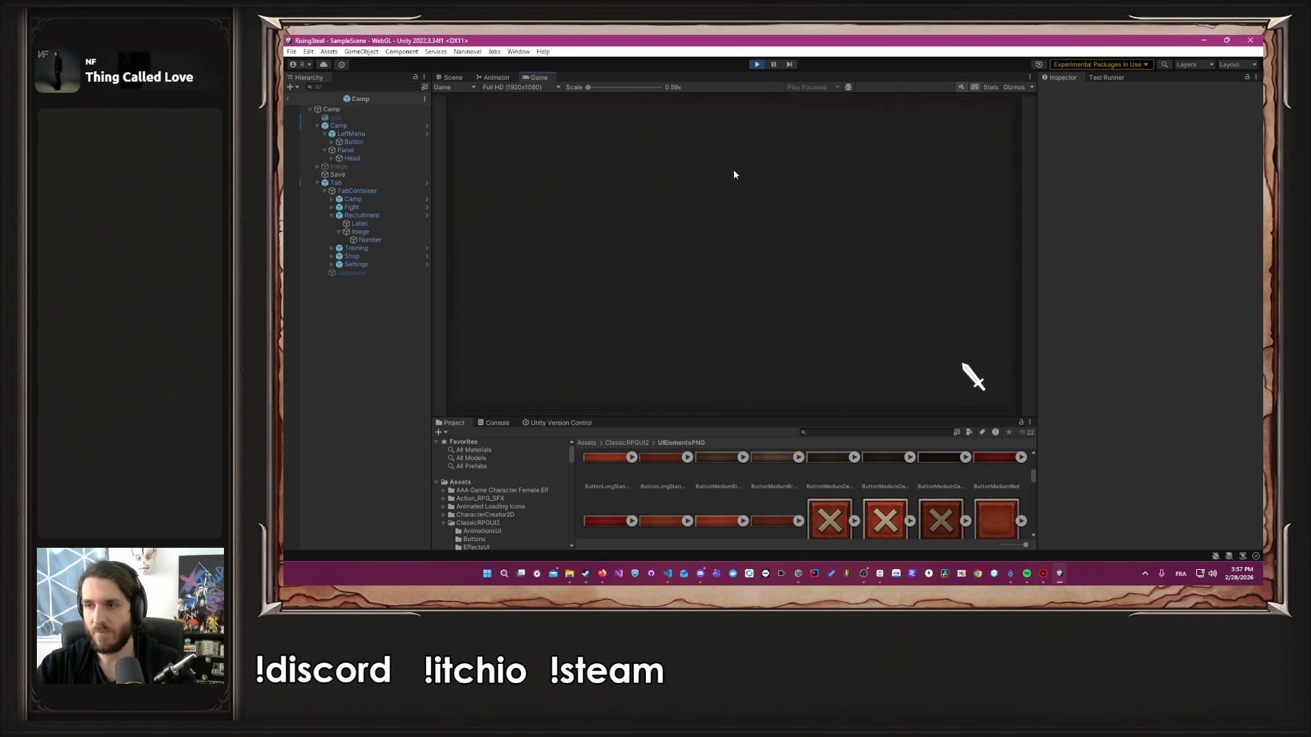
left_click(837, 251)
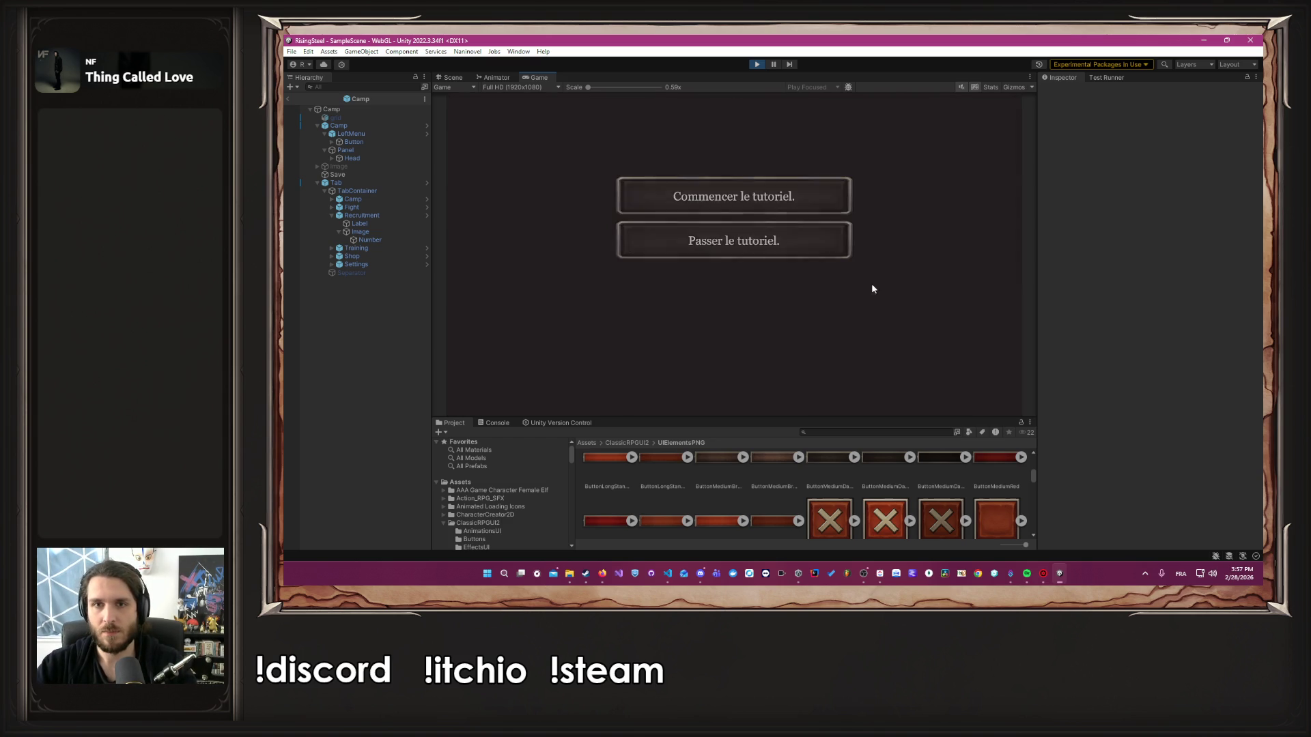
left_click(716, 246)
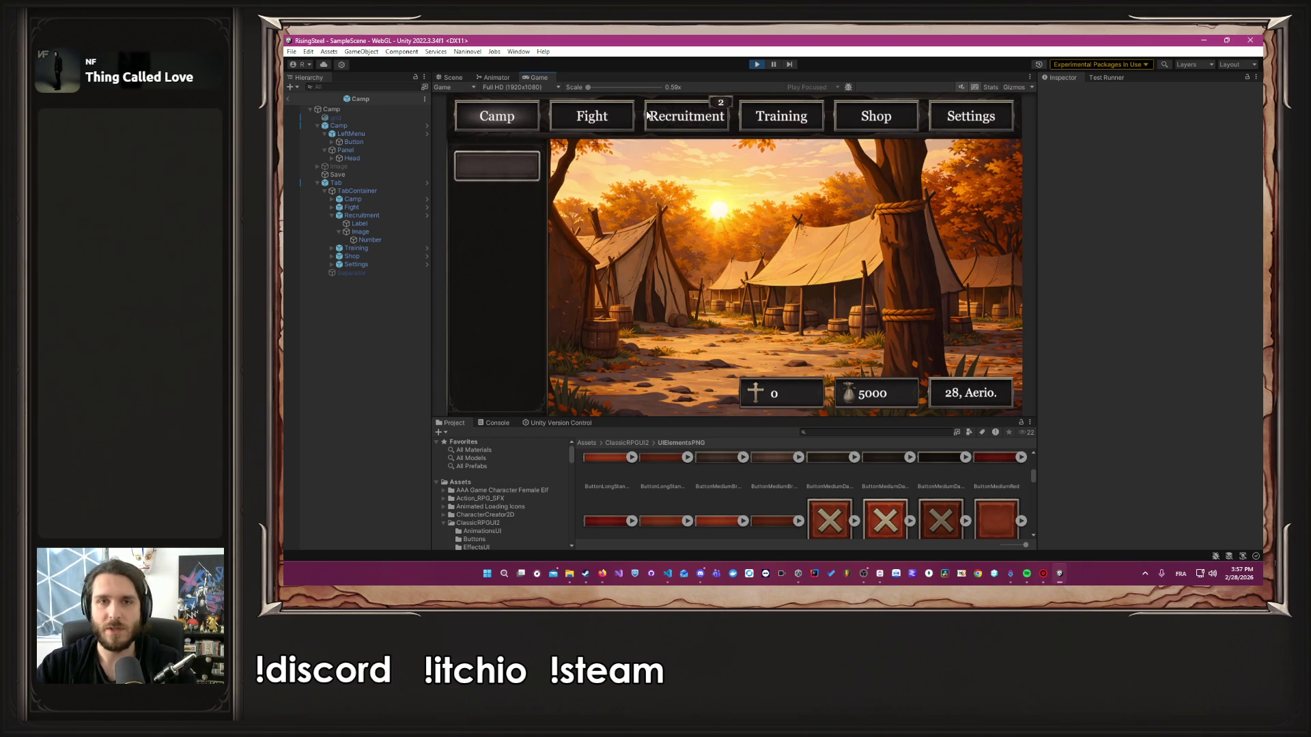
left_click(647, 115)
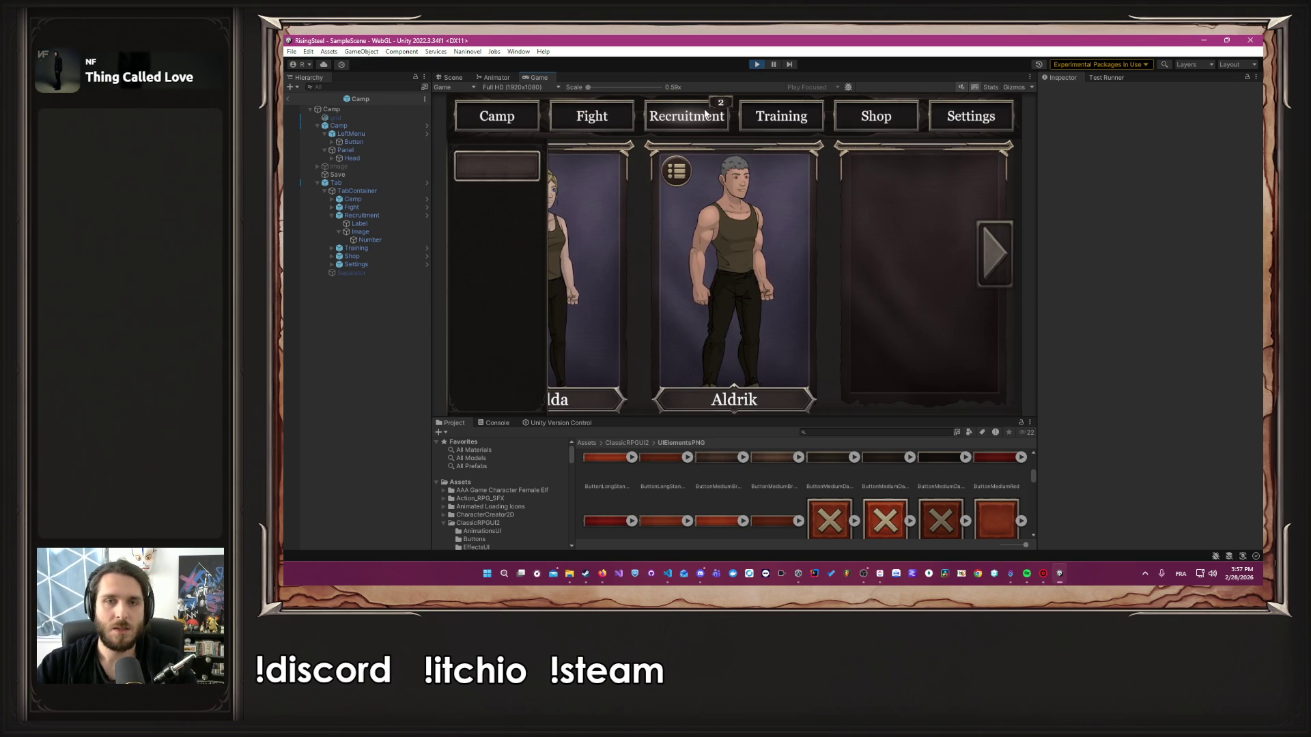
left_click(680, 198)
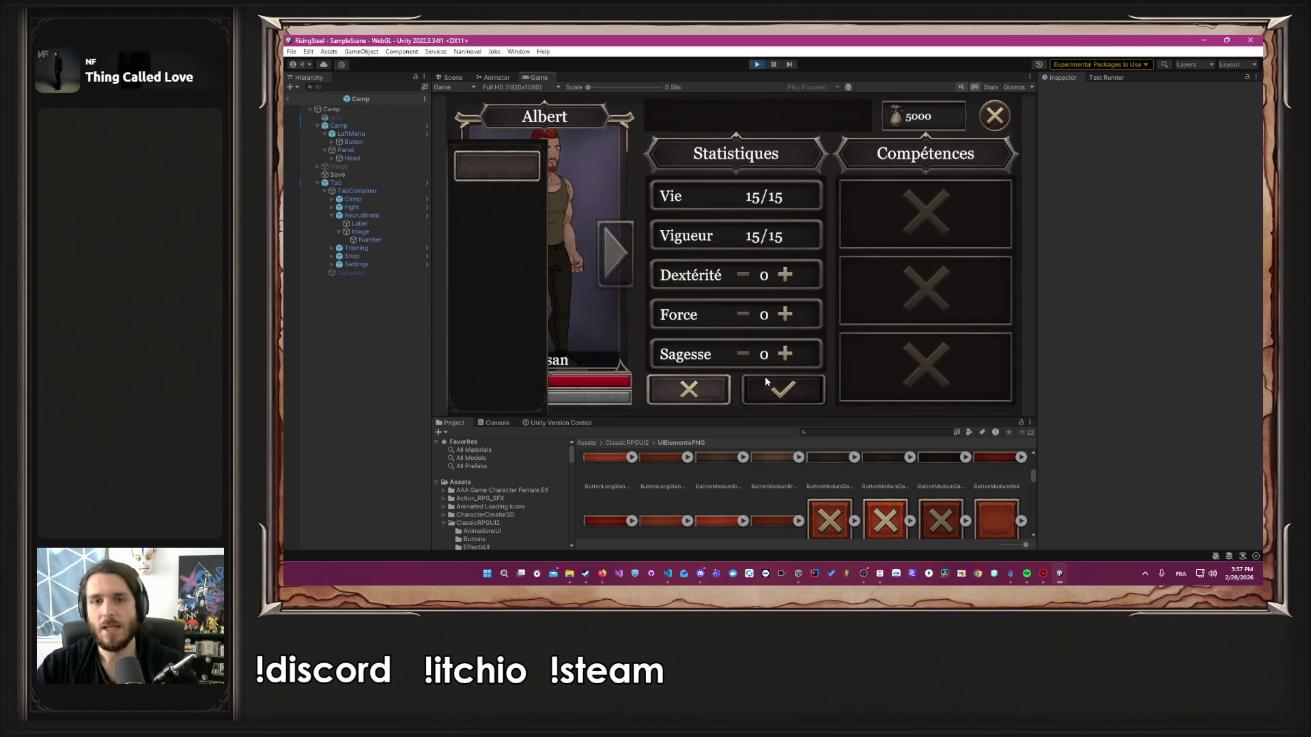
Test the recruit's stat buttons, confirming one Force upgrade and one Sagesse upgrade
left_click(787, 316)
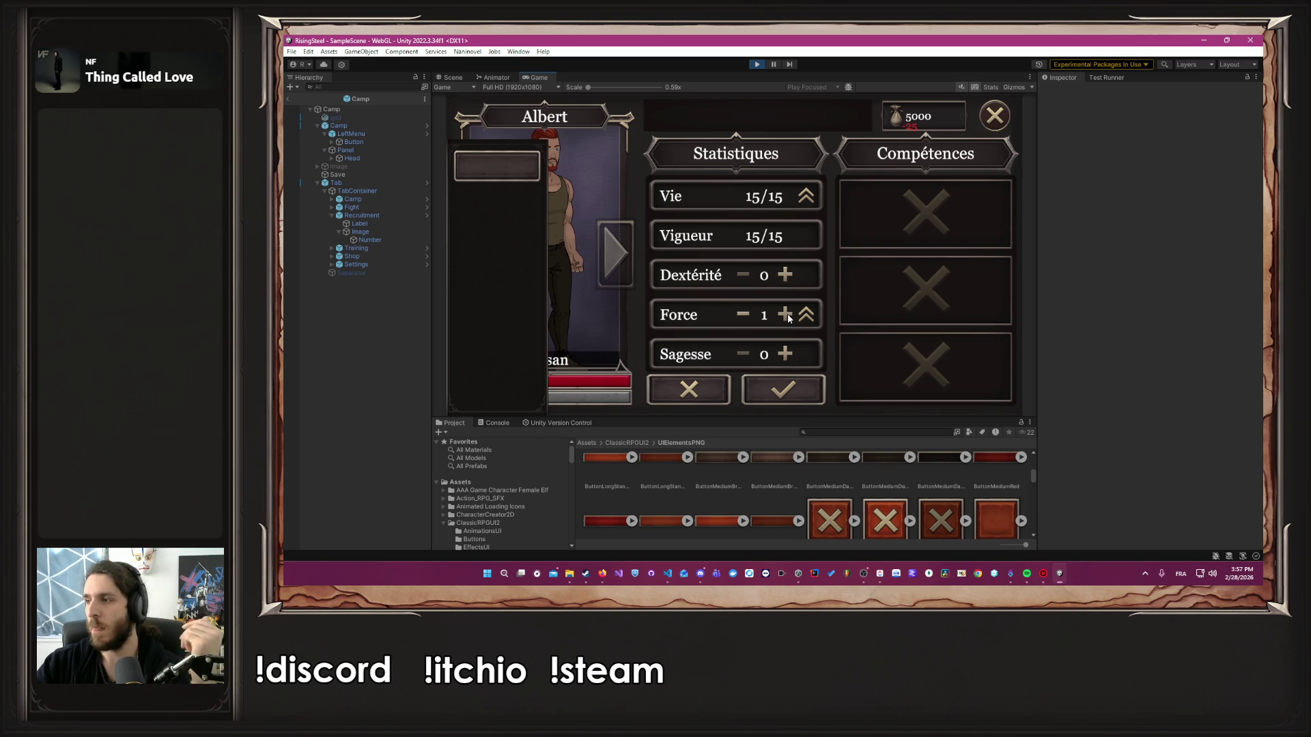
left_click(786, 315)
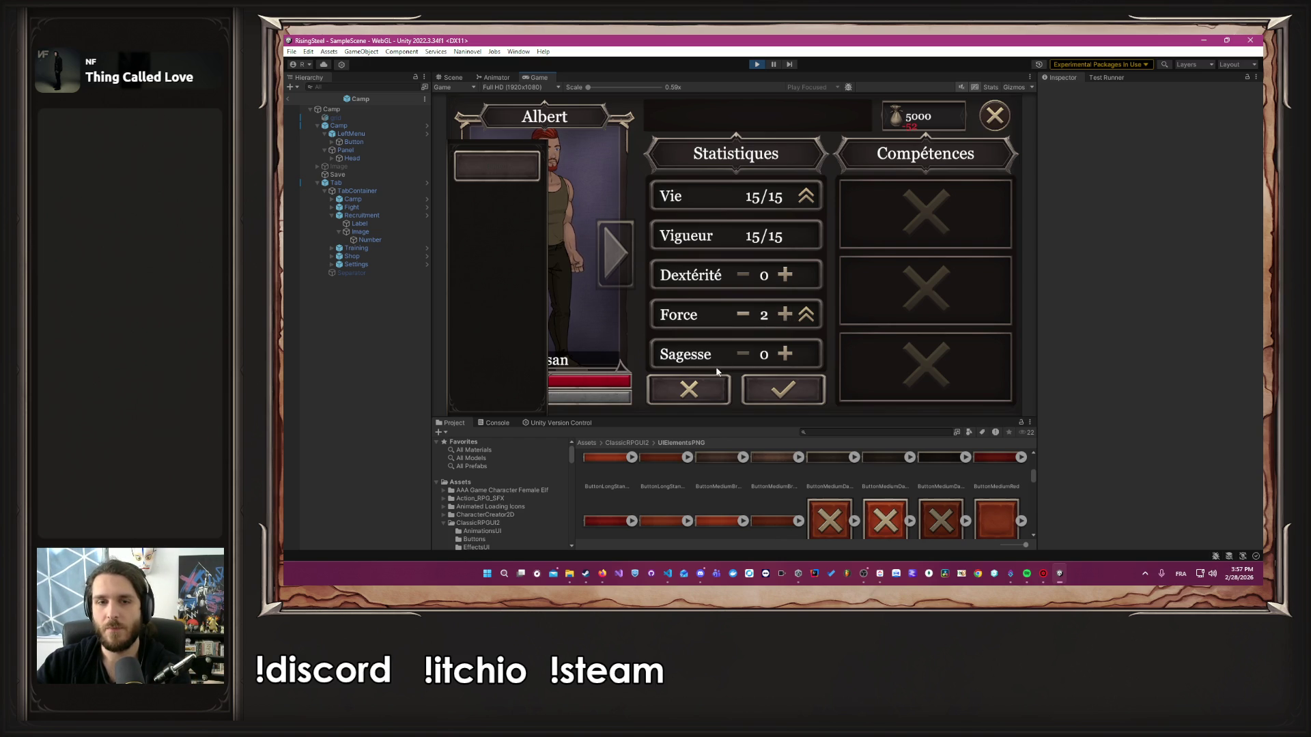
left_click(744, 314)
left_click(782, 389)
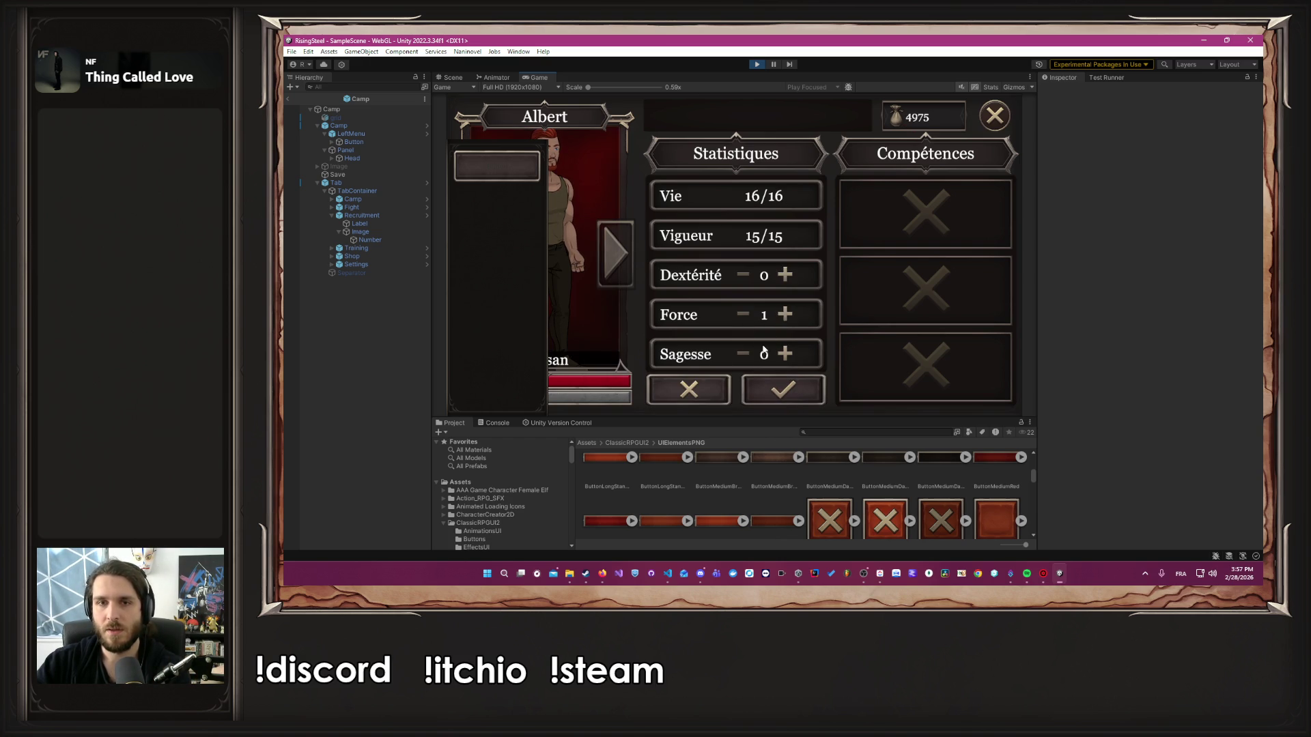
left_click(783, 277)
left_click(743, 275)
left_click(784, 315)
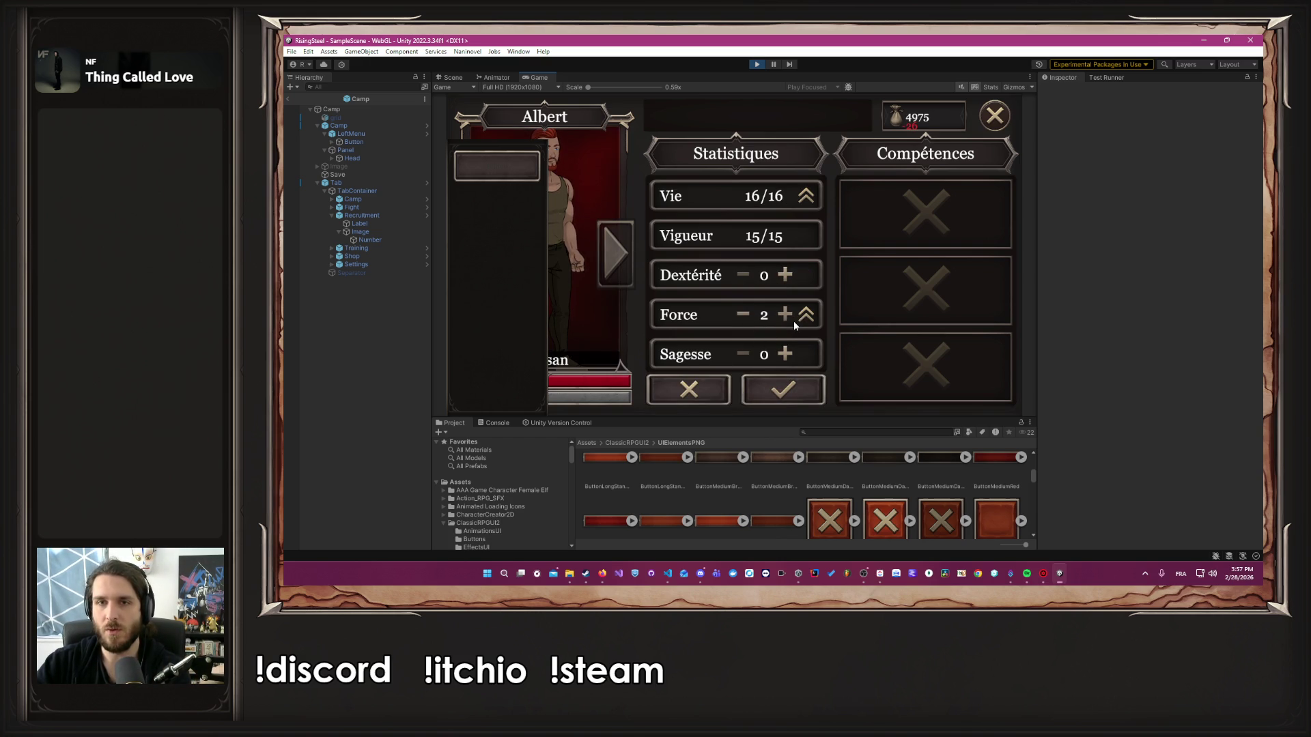
left_click(743, 316)
left_click(785, 353)
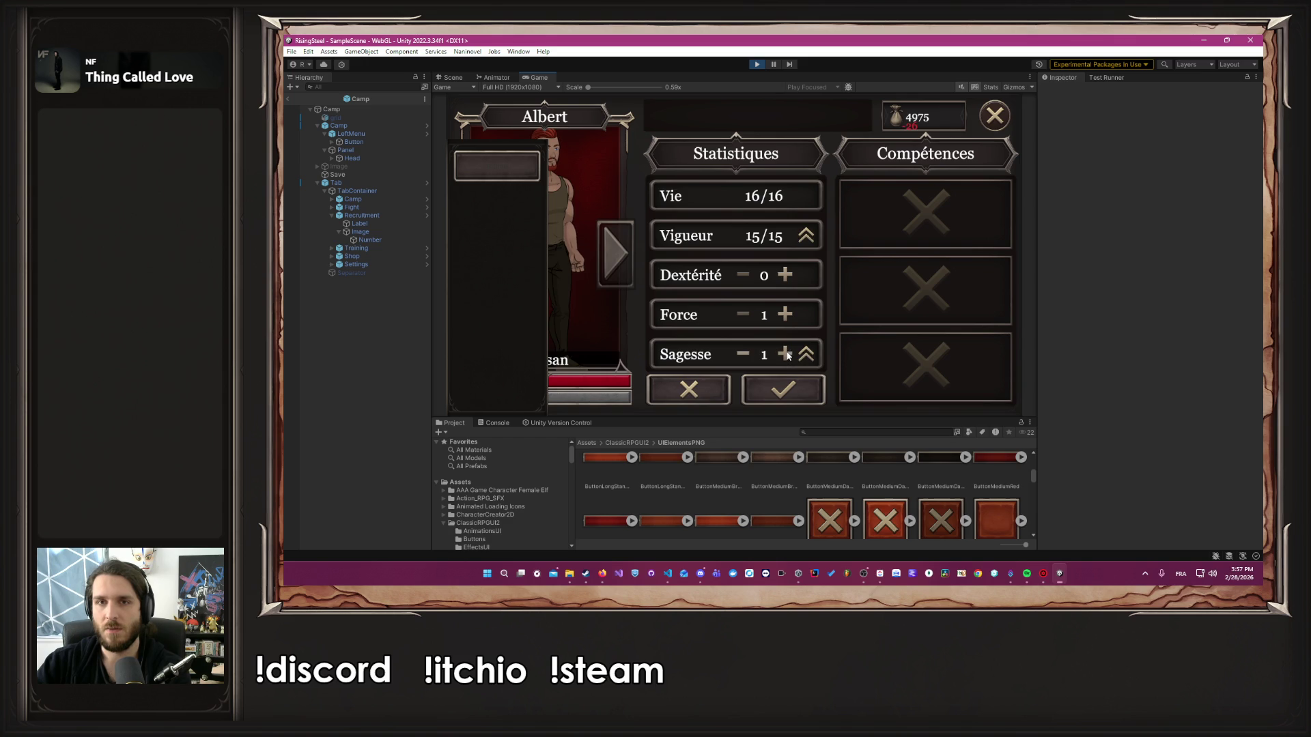
left_click(781, 388)
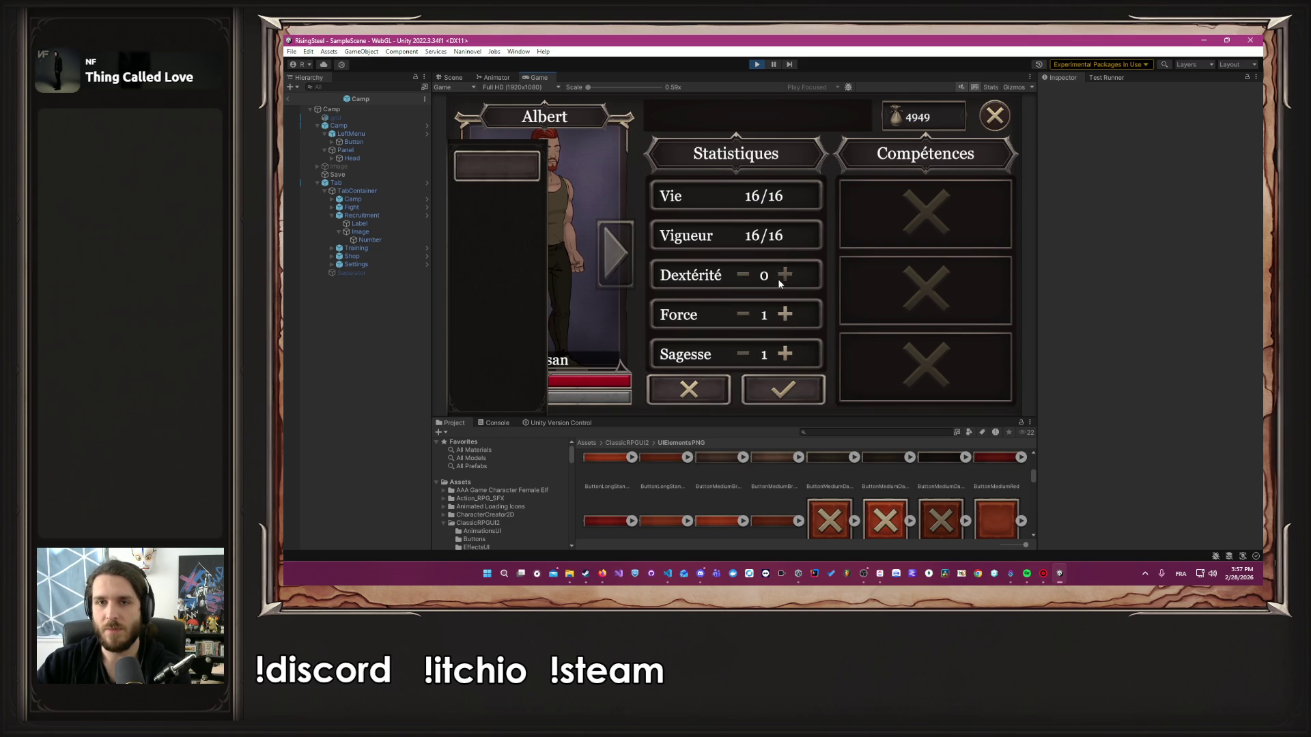
Confirm a Dextérité upgrade, test rapid Force increases, cancel them, and stop play mode
left_click(784, 276)
left_click(743, 276)
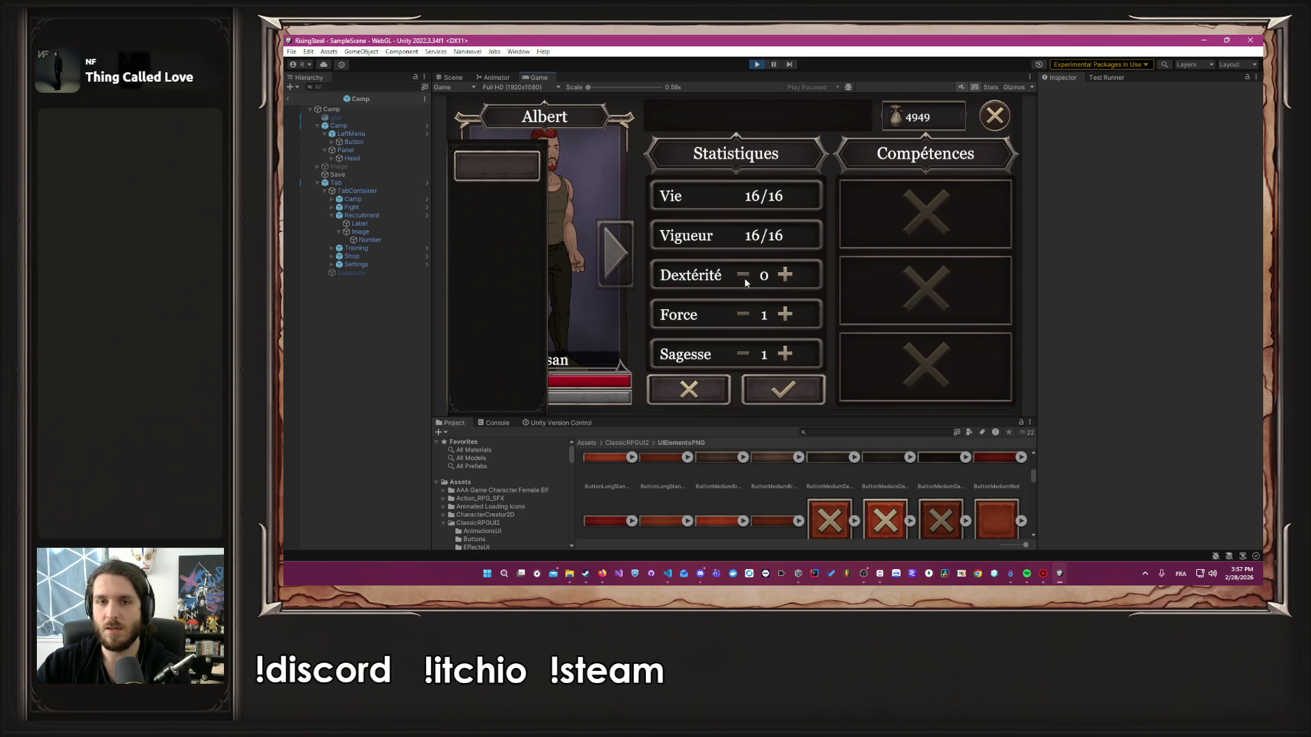
left_click(786, 314)
left_click(743, 315)
left_click(785, 275)
left_click(783, 388)
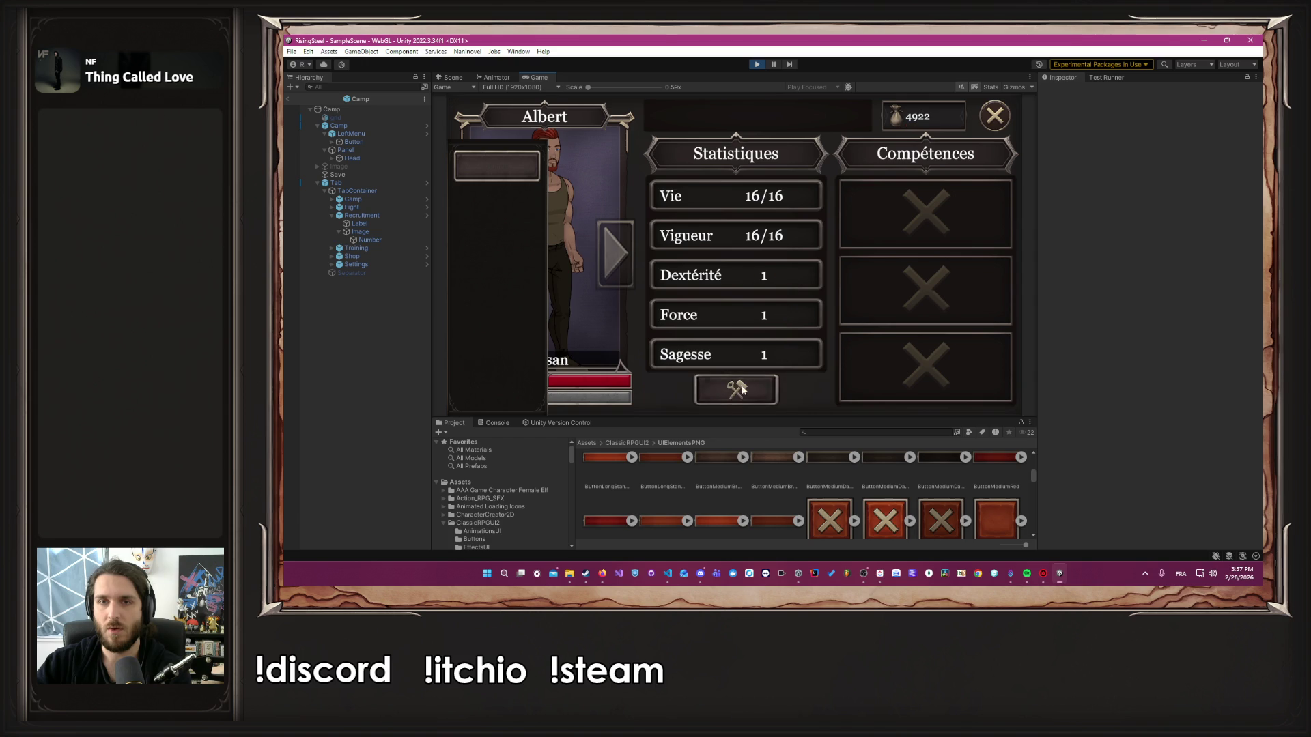
left_click(785, 314)
left_click(785, 314)
left_click_drag(785, 316, 785, 317)
left_click(670, 384)
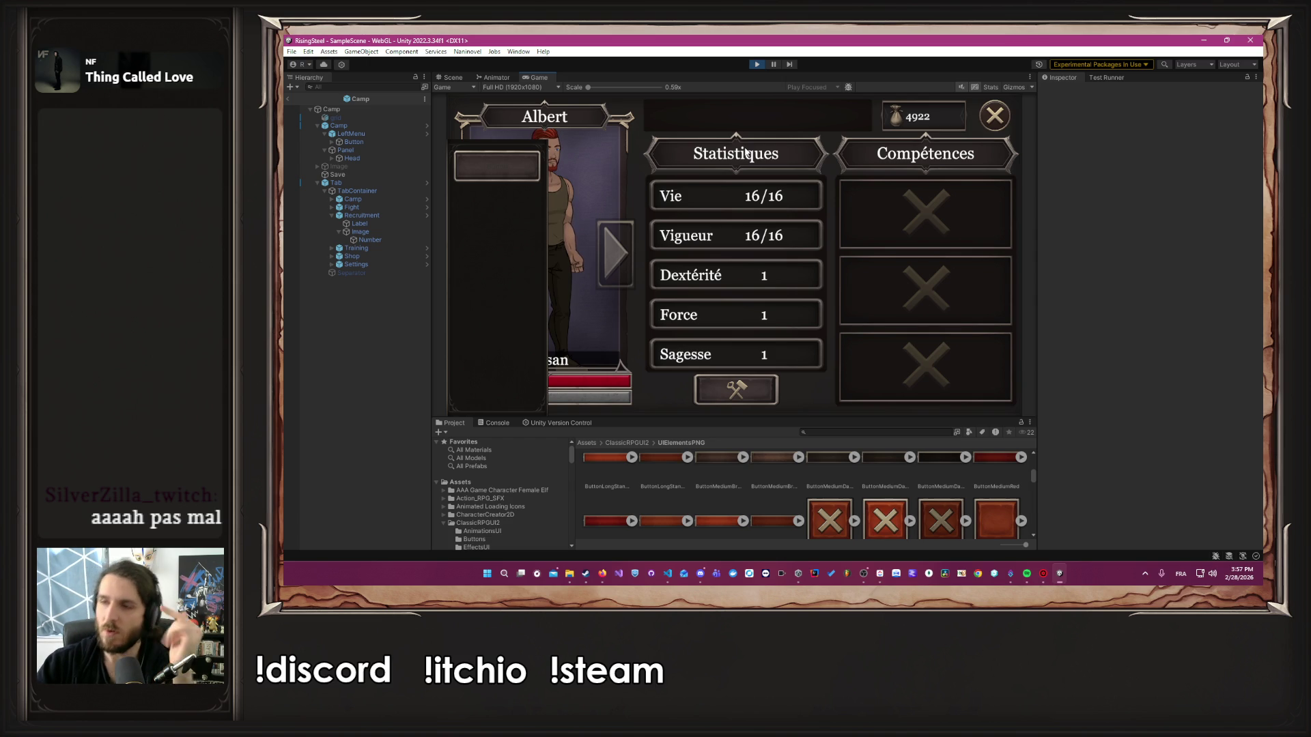
left_click(756, 66)
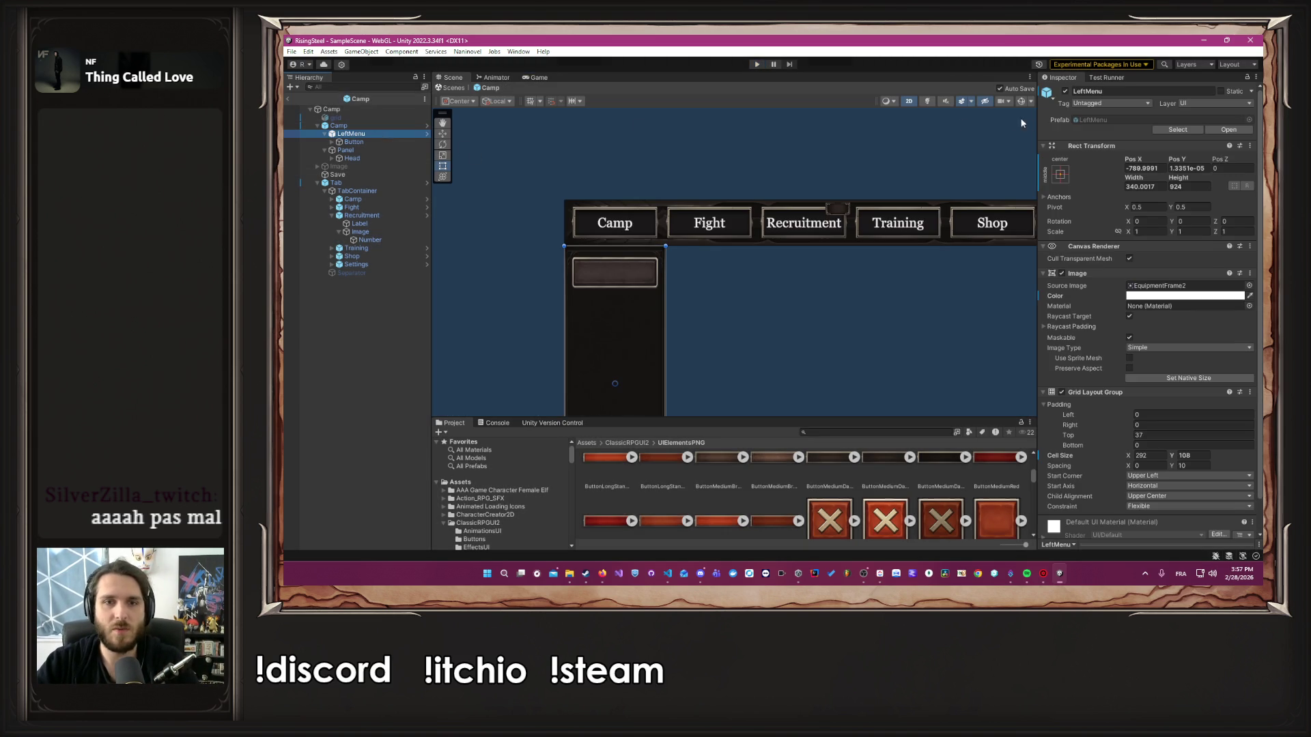
Hide LeftMenu and open the Naninovel Custom Variables project settings
left_click(1065, 91)
left_click(720, 147)
left_click(467, 51)
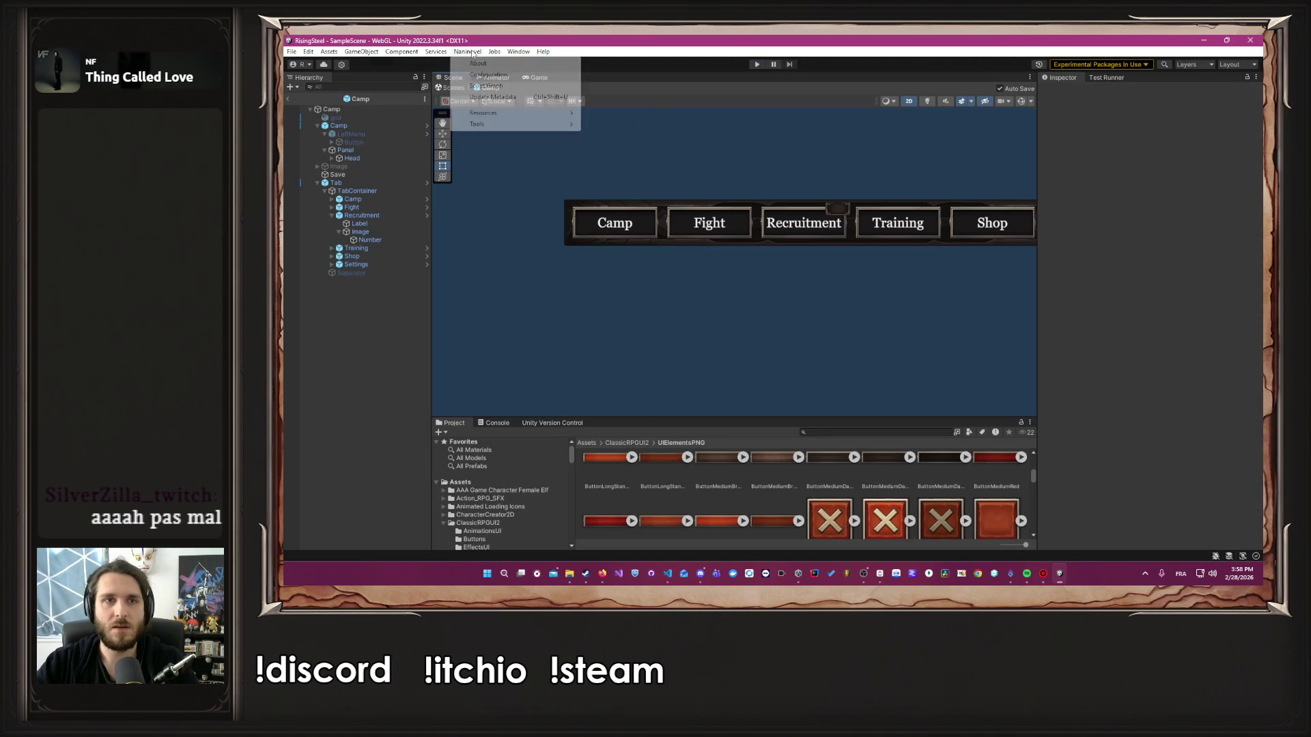
mouse_move(498, 112)
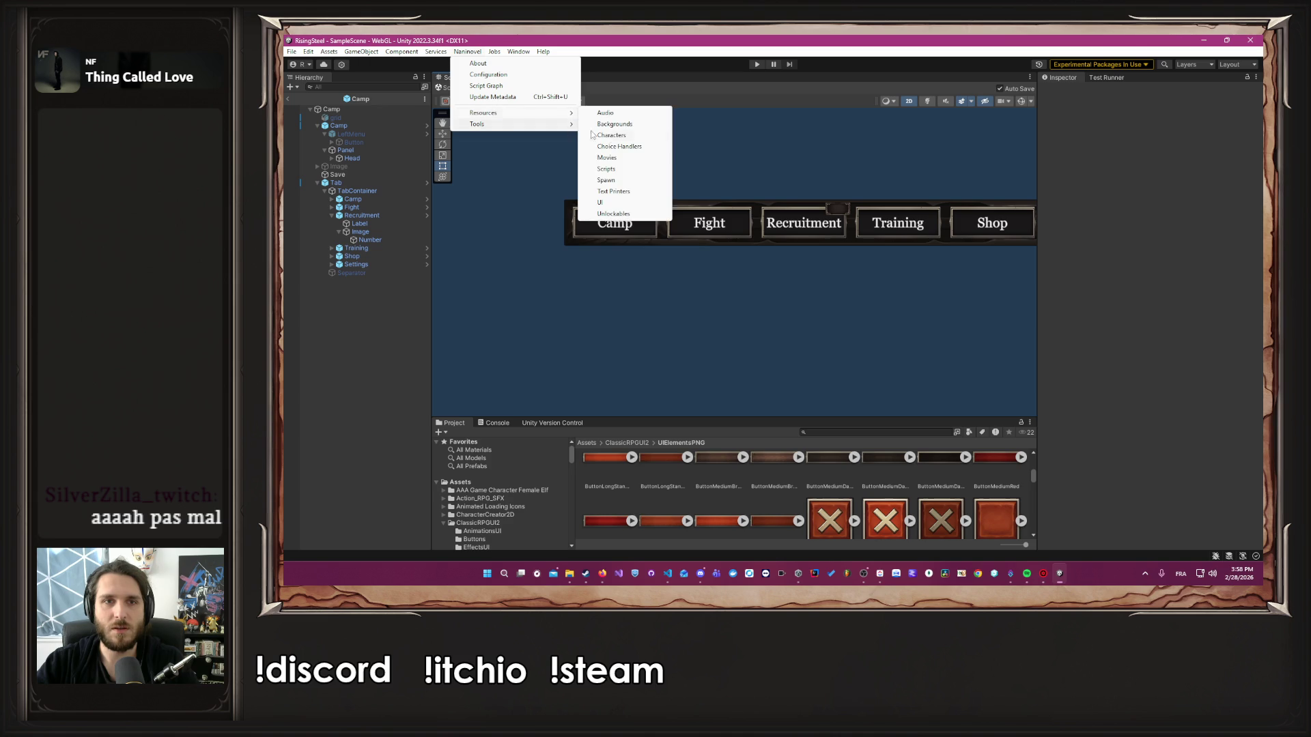
left_click(614, 169)
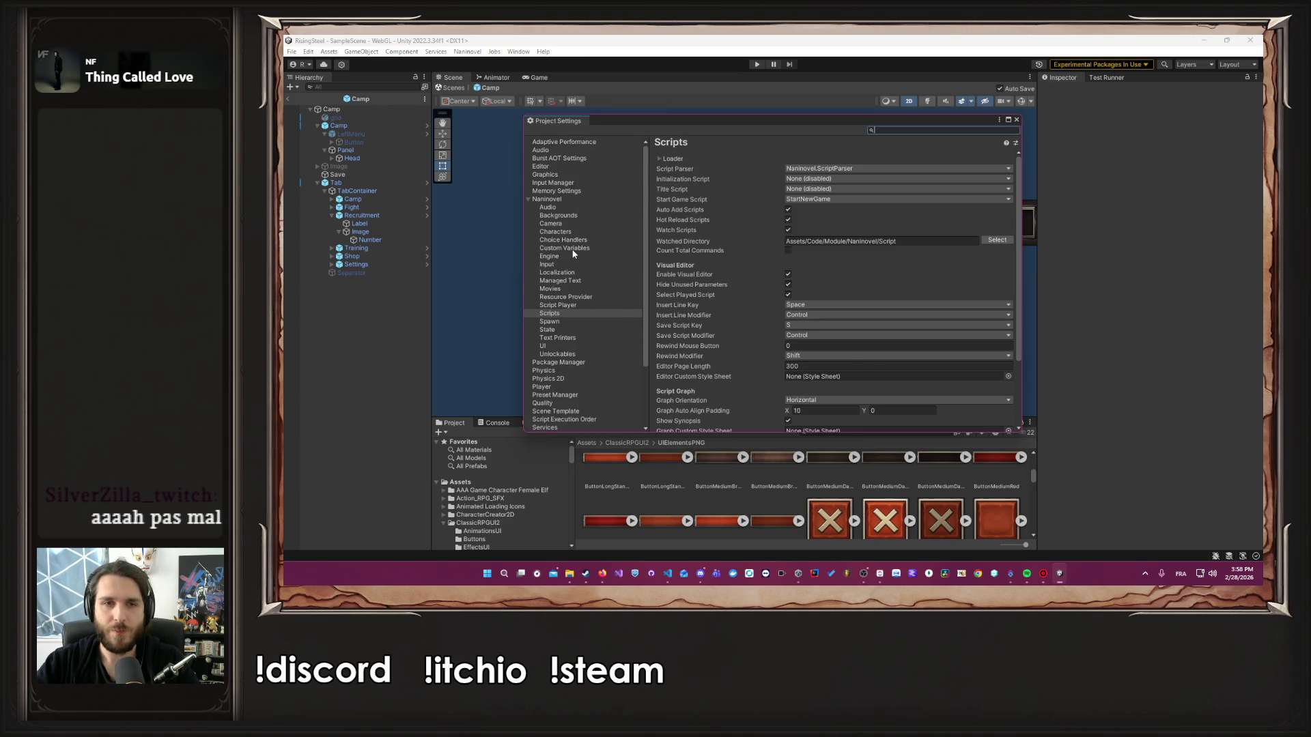
left_click(572, 250)
Set startingGold to 5000000, close the settings, and start a fresh play test
left_click(889, 183)
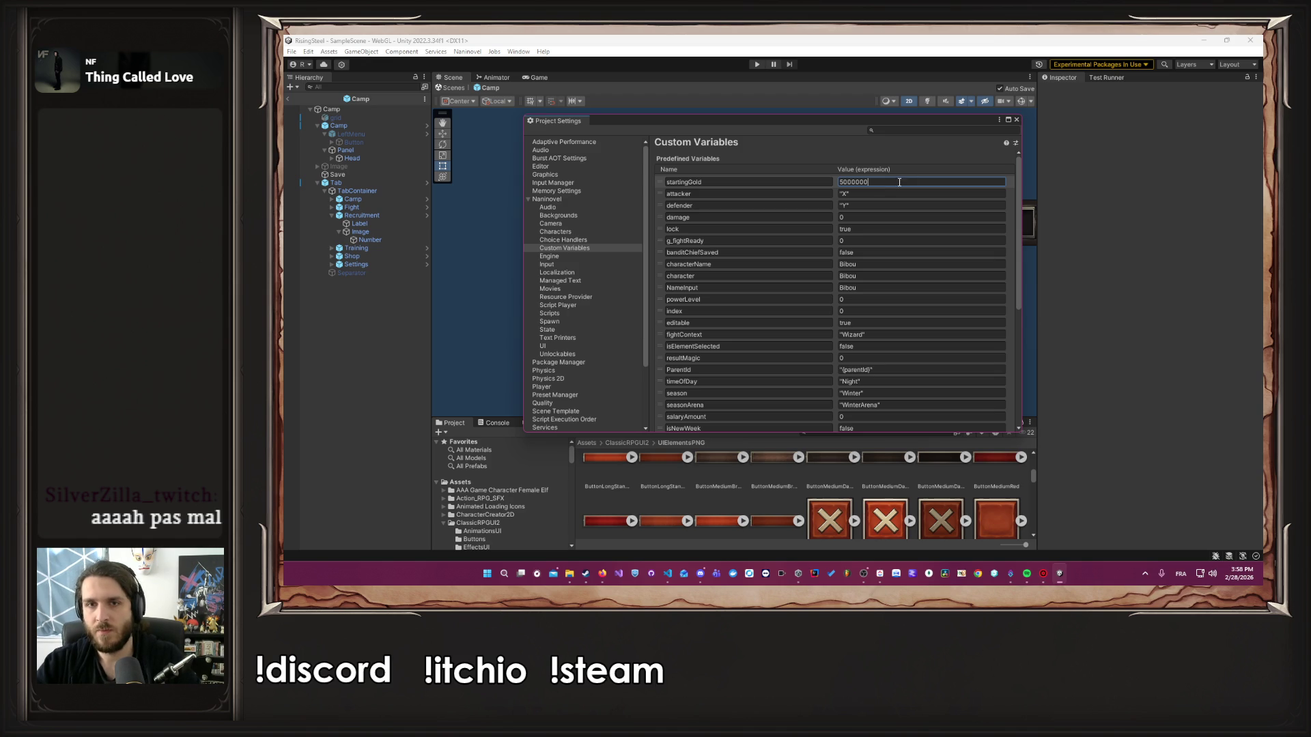
left_click(1017, 120)
left_click(757, 64)
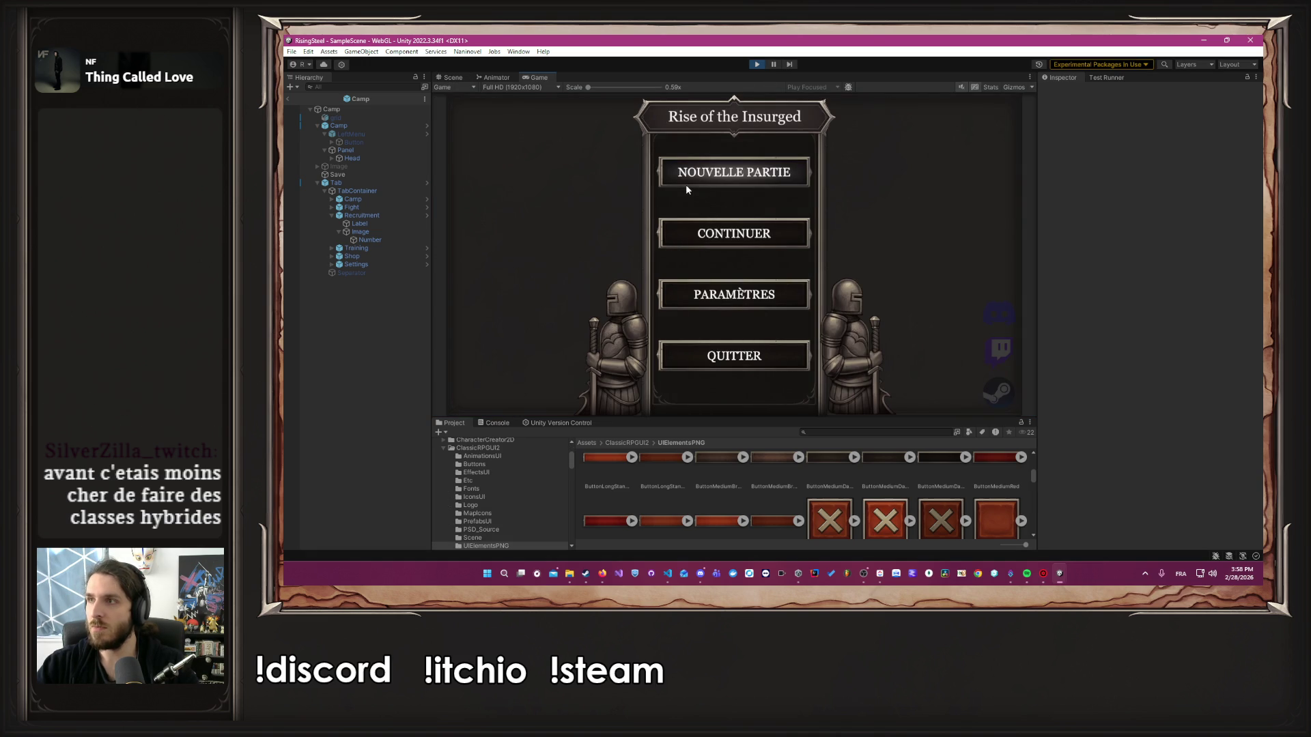
Start a new game named 'test', skip the tutorial, and open Albert's stats in Training
left_click(688, 183)
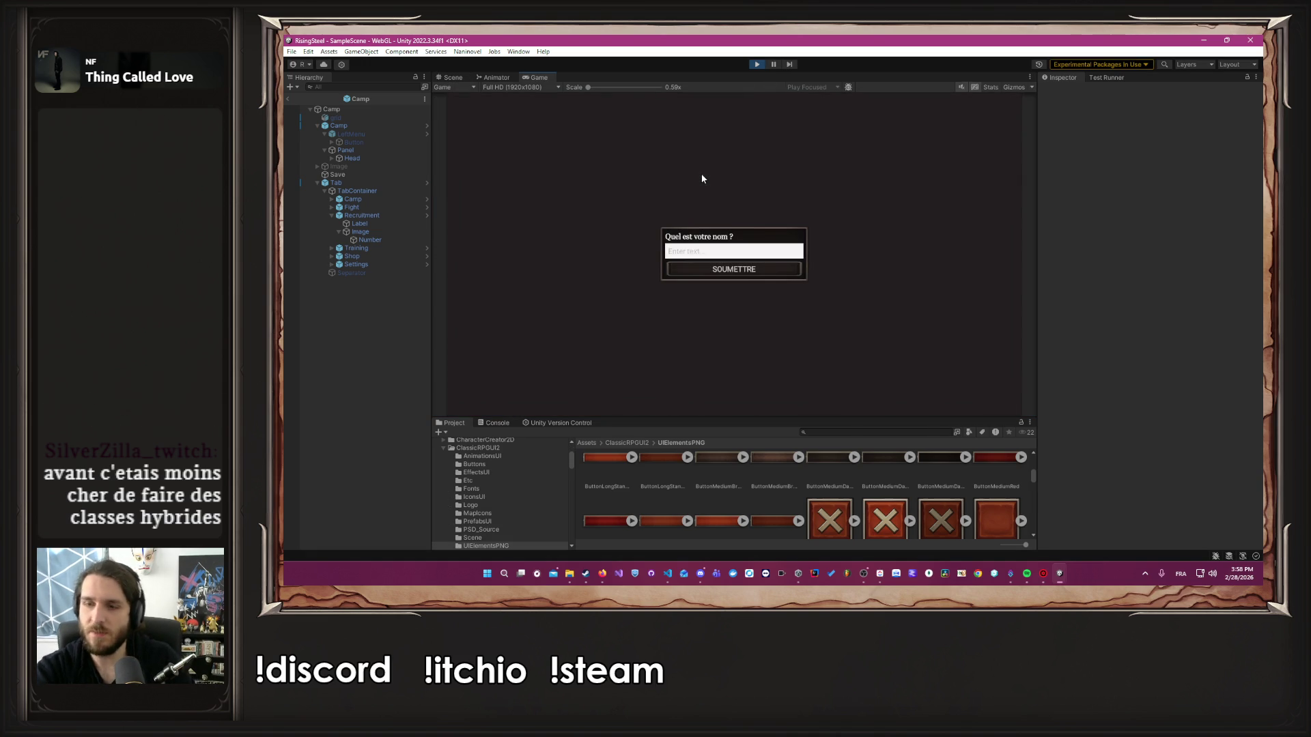
type("test")
key("Return")
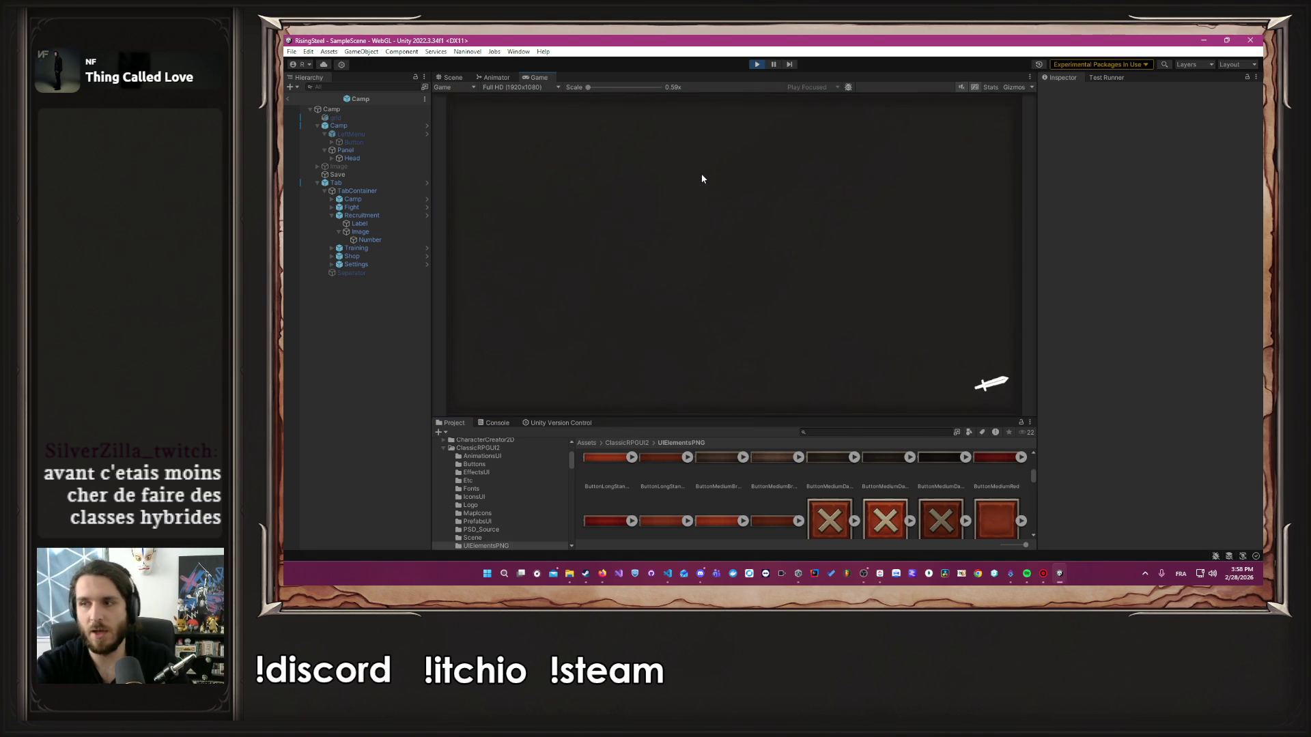
left_click(828, 272)
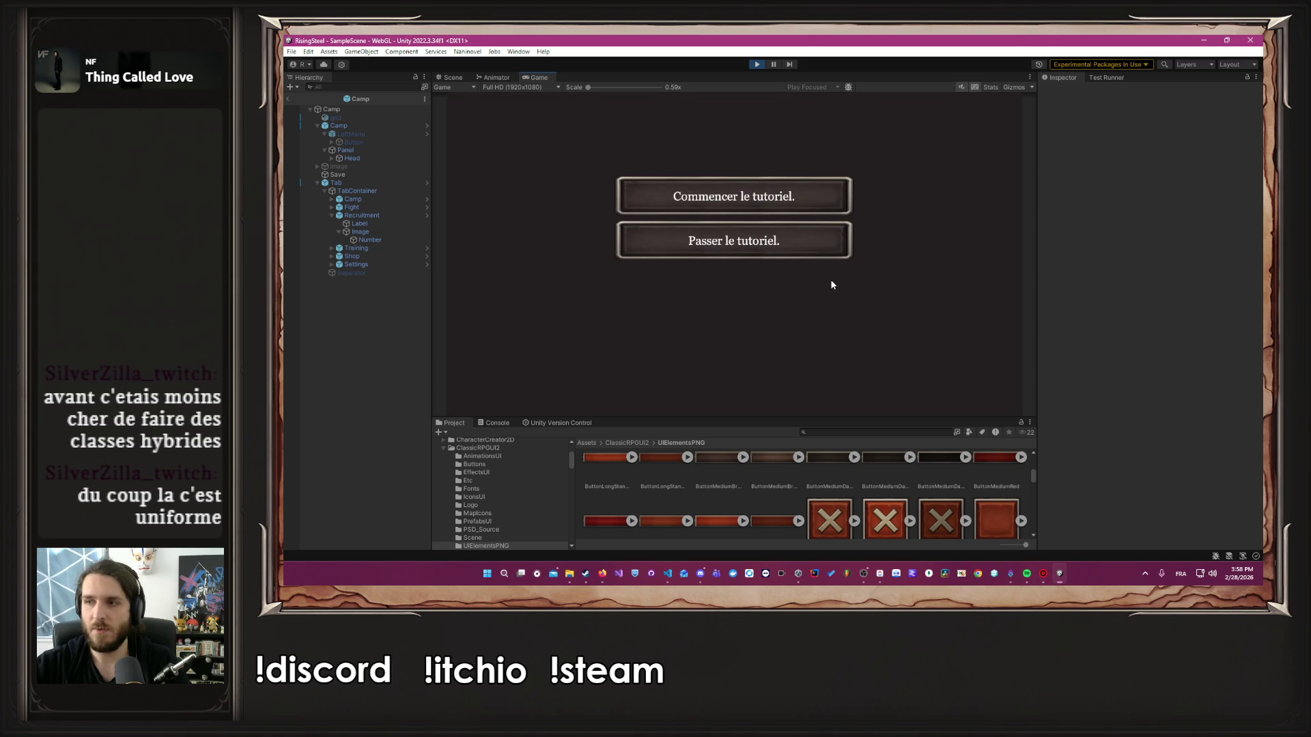
left_click(797, 241)
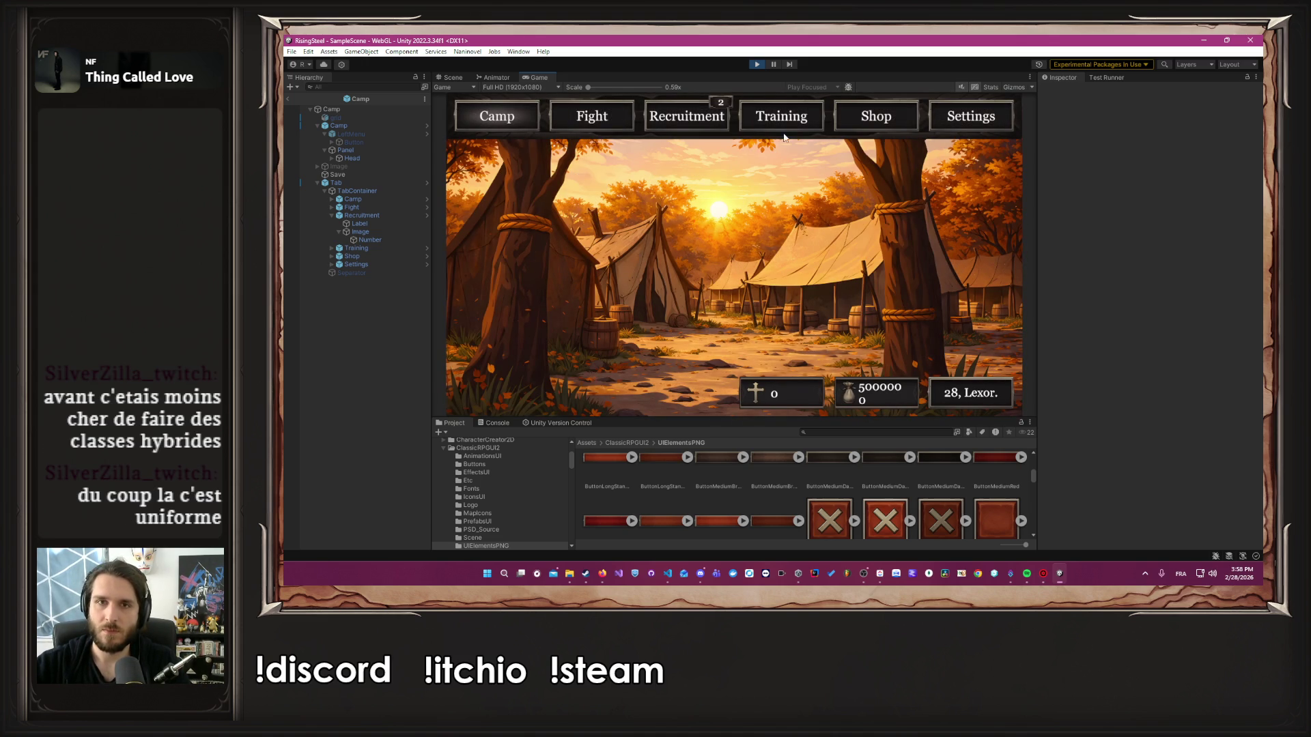
left_click(783, 121)
left_click(609, 220)
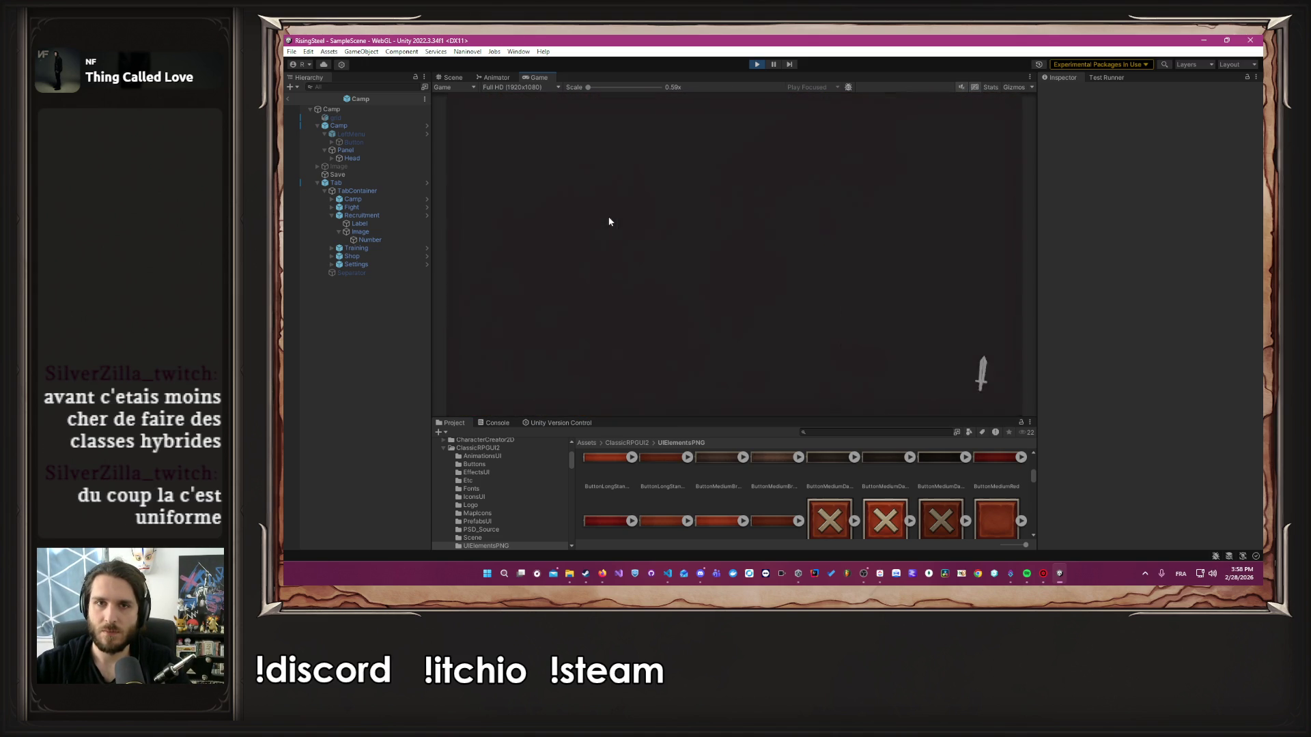
Raise Albert's Dextérité to 99 and confirm the upgrade
left_click(786, 276)
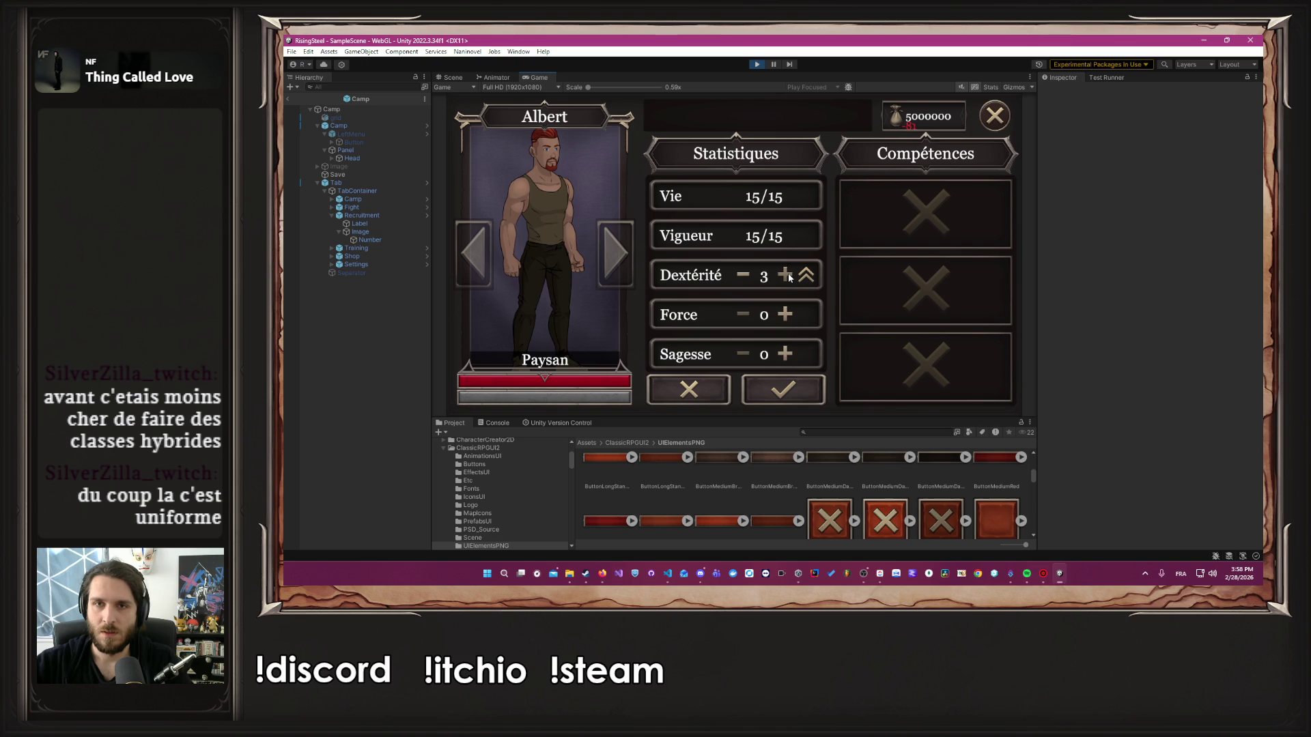
left_click(785, 275)
left_click(785, 275)
left_click(785, 276)
left_click(789, 275)
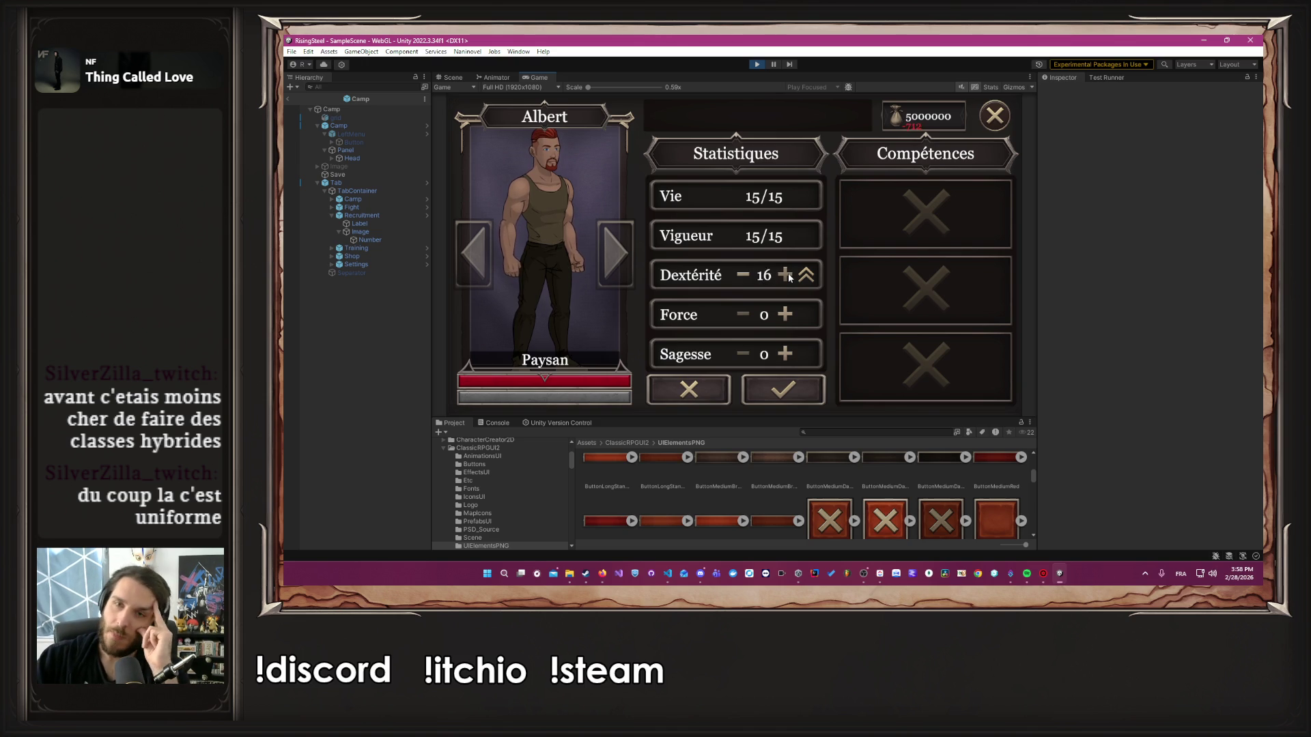
left_click(789, 275)
left_click(789, 275)
left_click(789, 275)
left_click(787, 275)
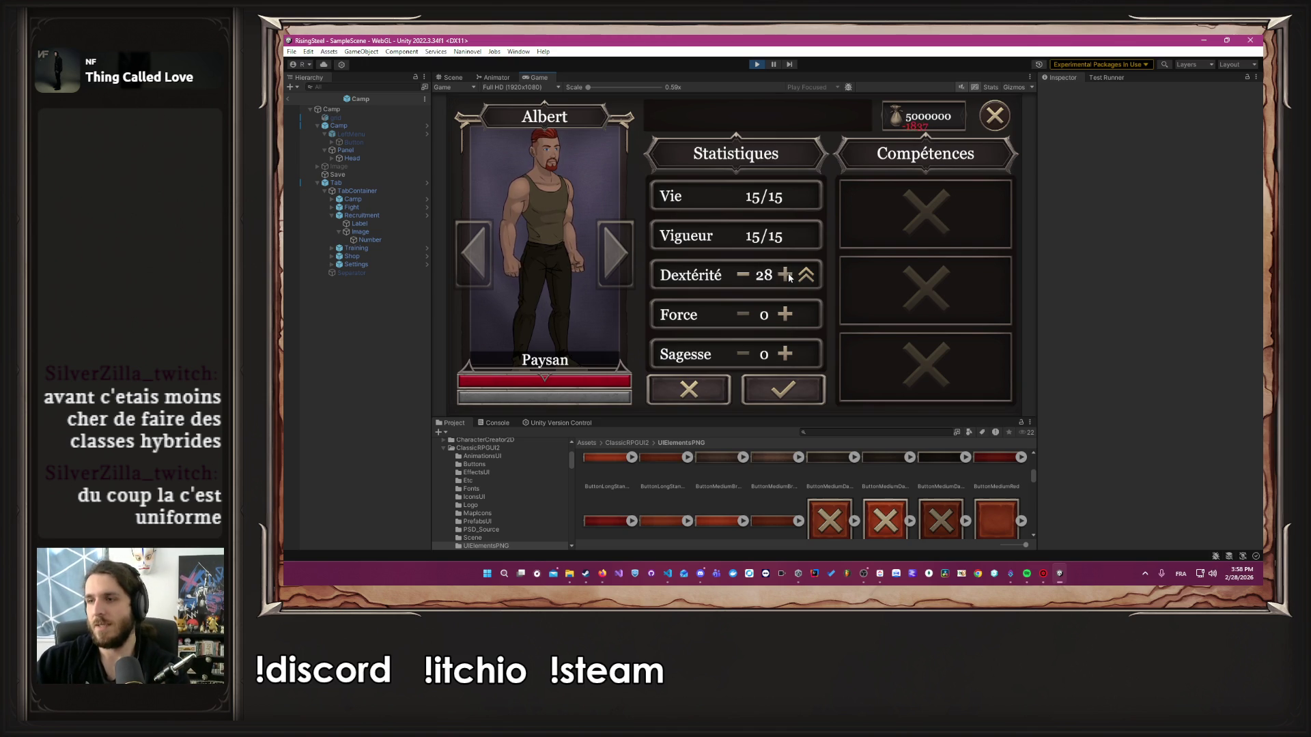
left_click(787, 275)
left_click(785, 275)
left_click(786, 275)
left_click(785, 275)
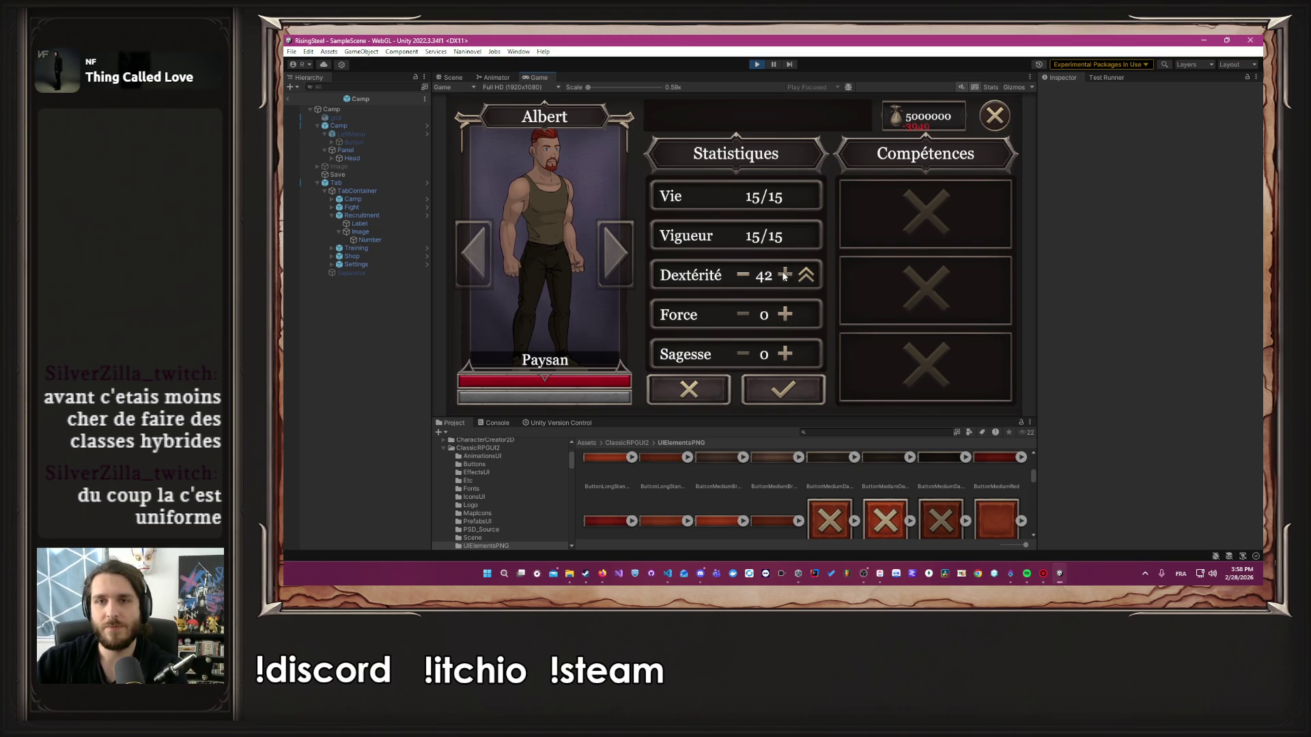
left_click(783, 276)
left_click(782, 276)
left_click(781, 278)
left_click(780, 278)
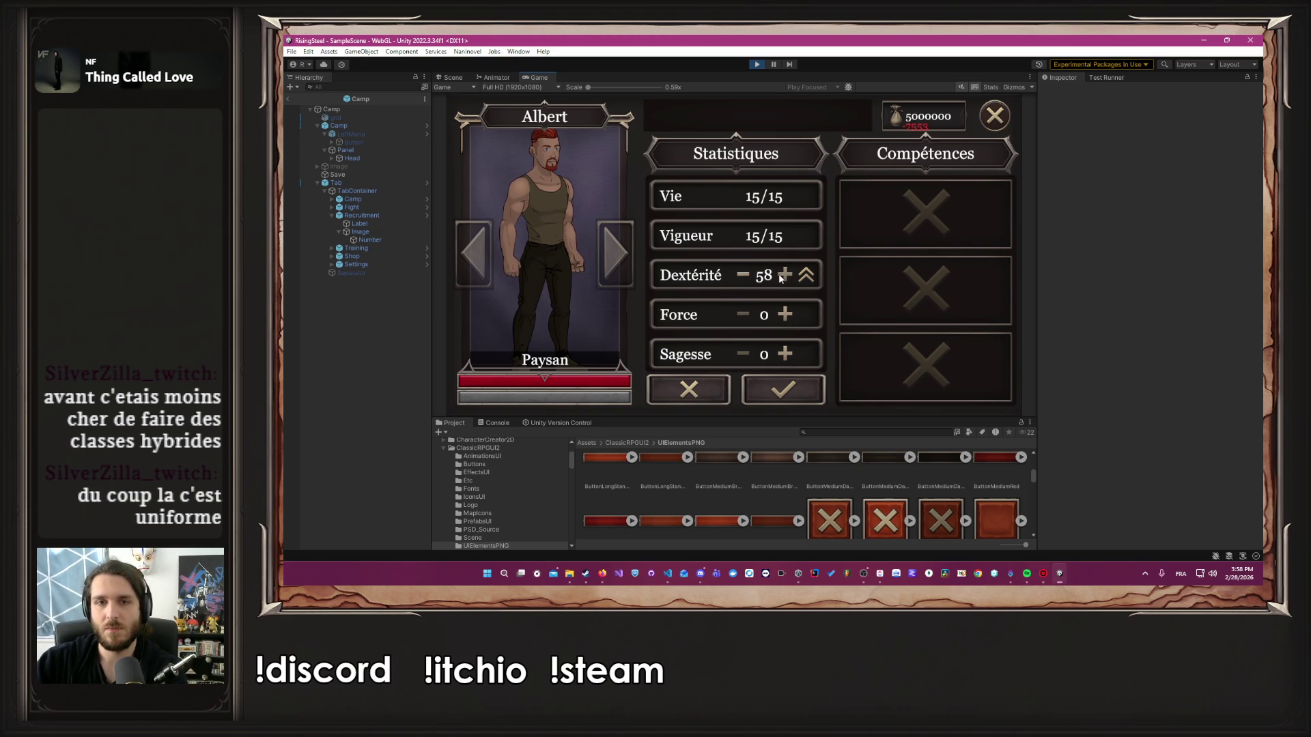
left_click(781, 278)
left_click(781, 278)
left_click(781, 278)
left_click(780, 279)
left_click(780, 279)
left_click(780, 278)
left_click(780, 278)
left_click(780, 278)
left_click(780, 278)
left_click(780, 278)
left_click(783, 390)
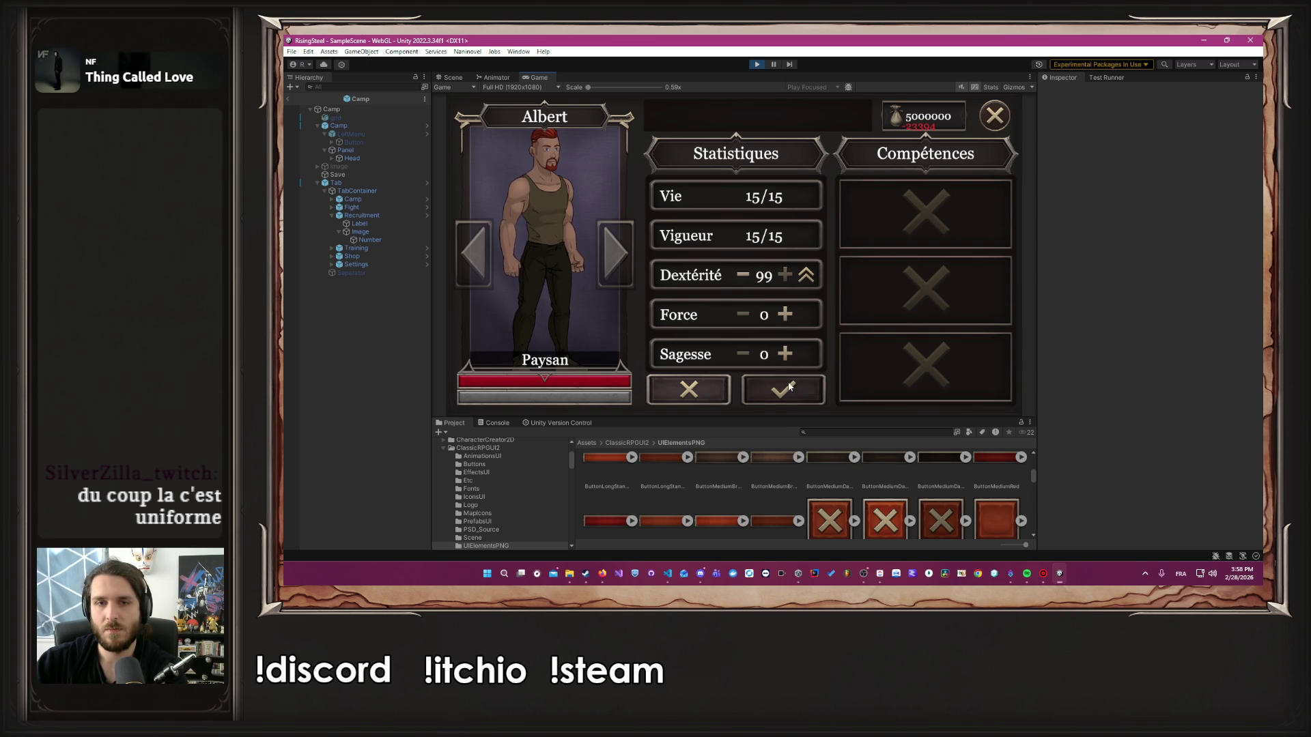
Raise Albert's Force to 99 and confirm, bringing his Vie to 114/114
left_click(787, 314)
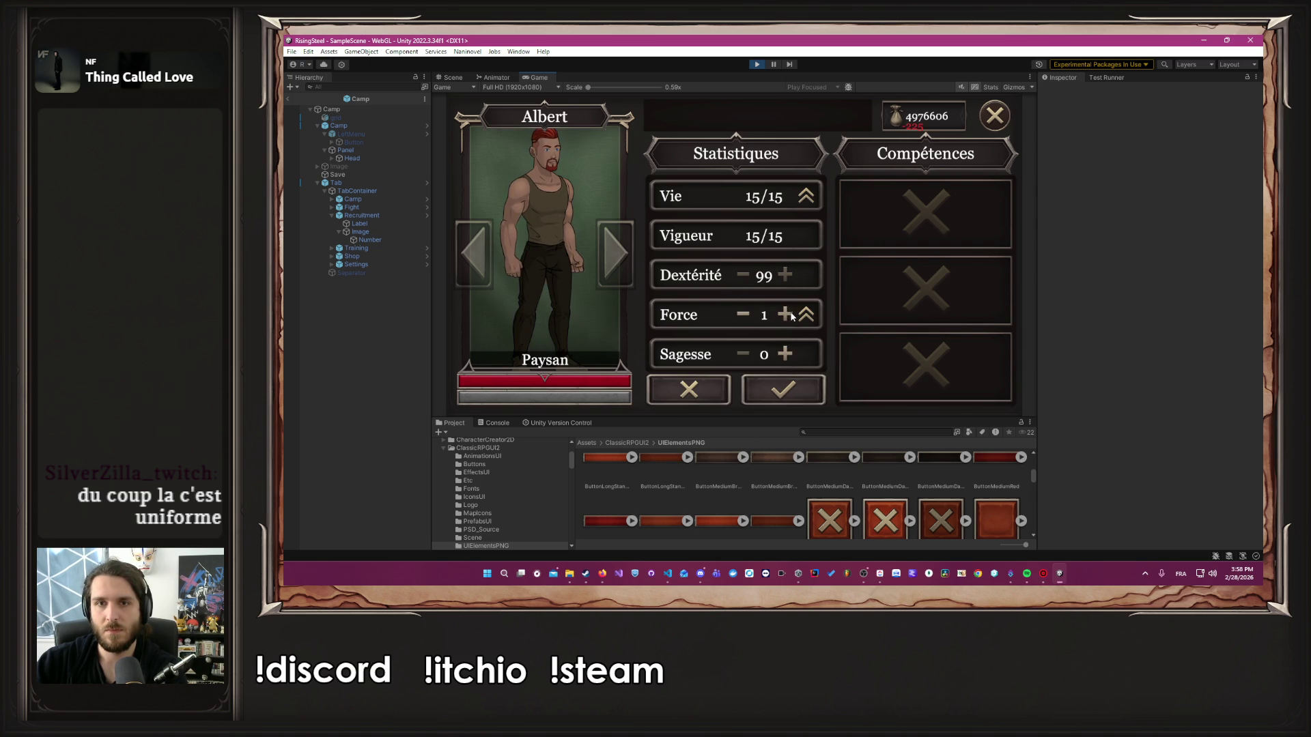
left_click(787, 318)
left_click(787, 318)
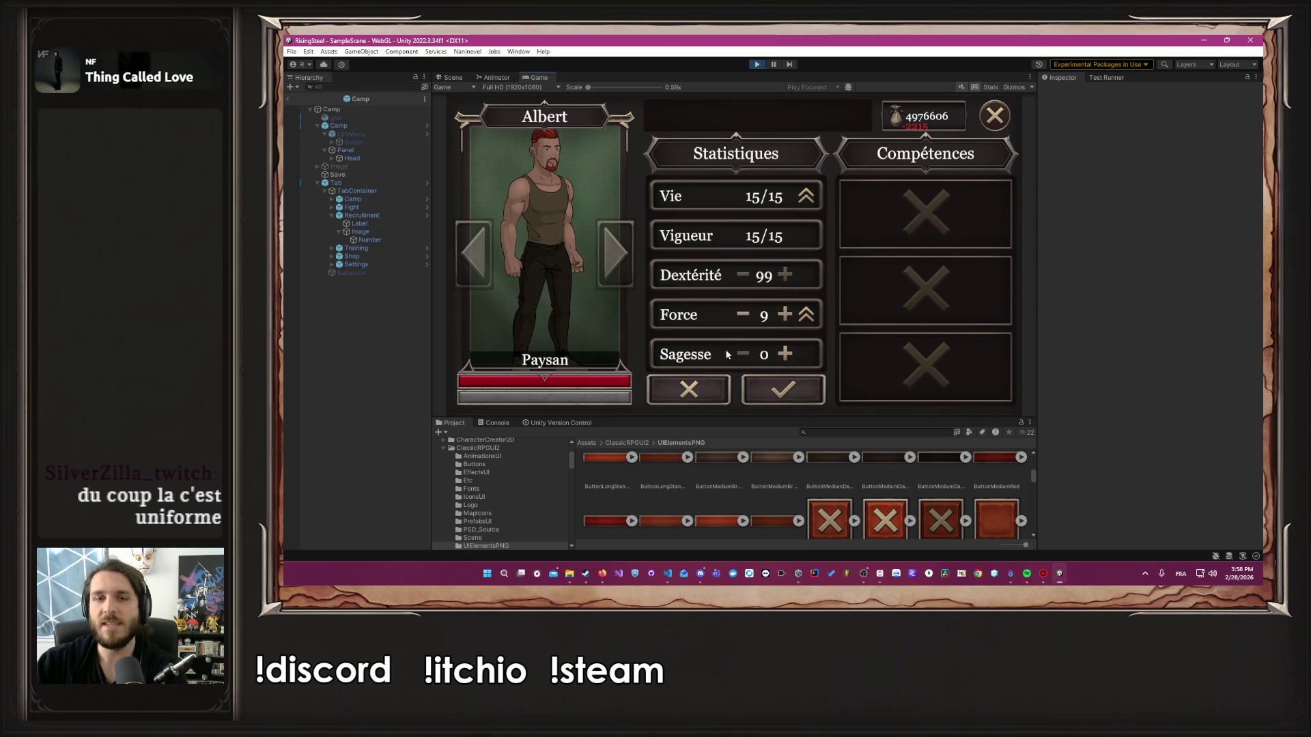
left_click(785, 317)
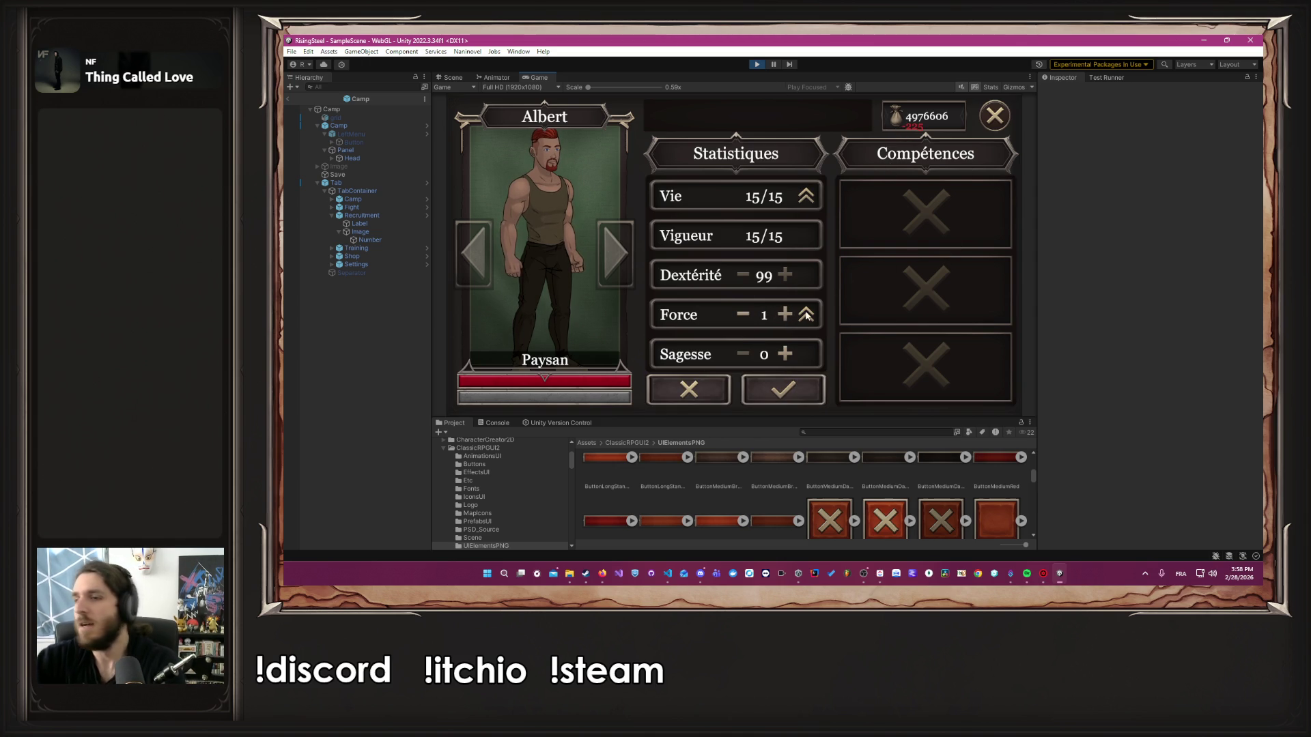
left_click(785, 316)
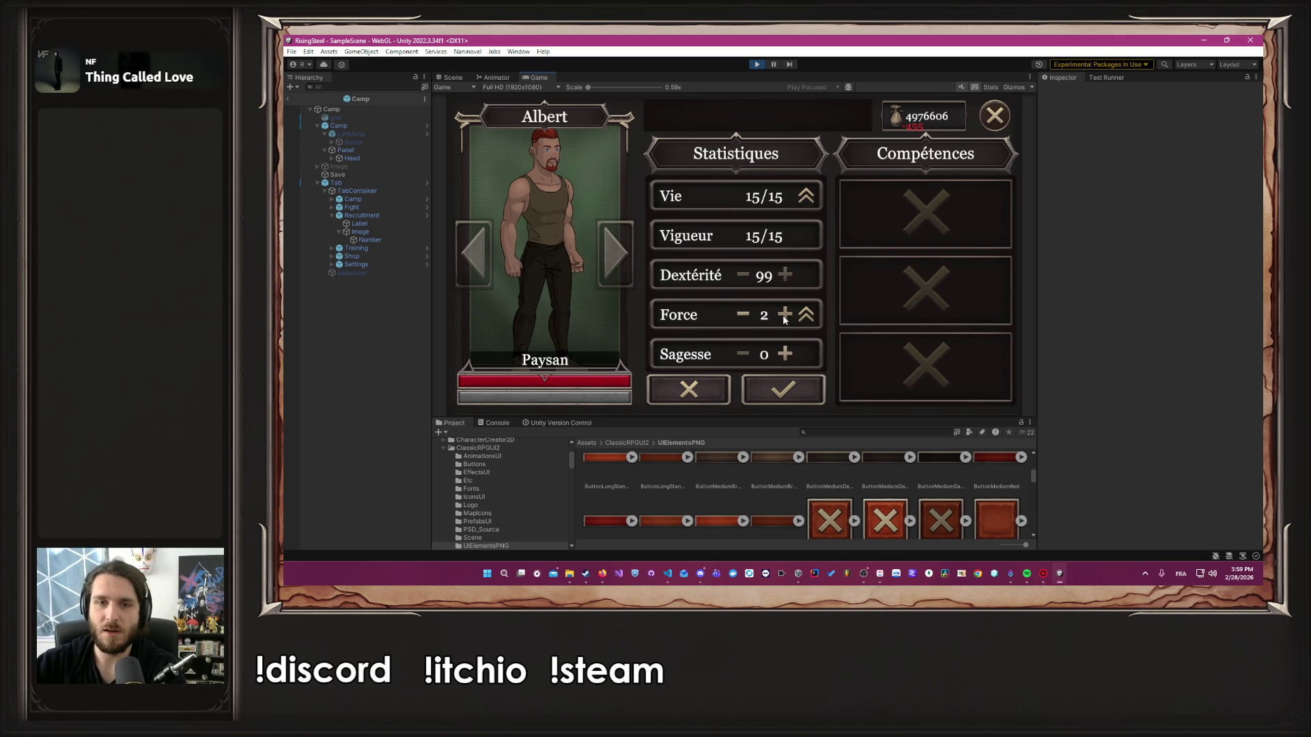
left_click(784, 316)
left_click(784, 316)
left_click(785, 316)
left_click(784, 316)
left_click(784, 316)
left_click(785, 315)
left_click(784, 315)
left_click(784, 315)
left_click(785, 315)
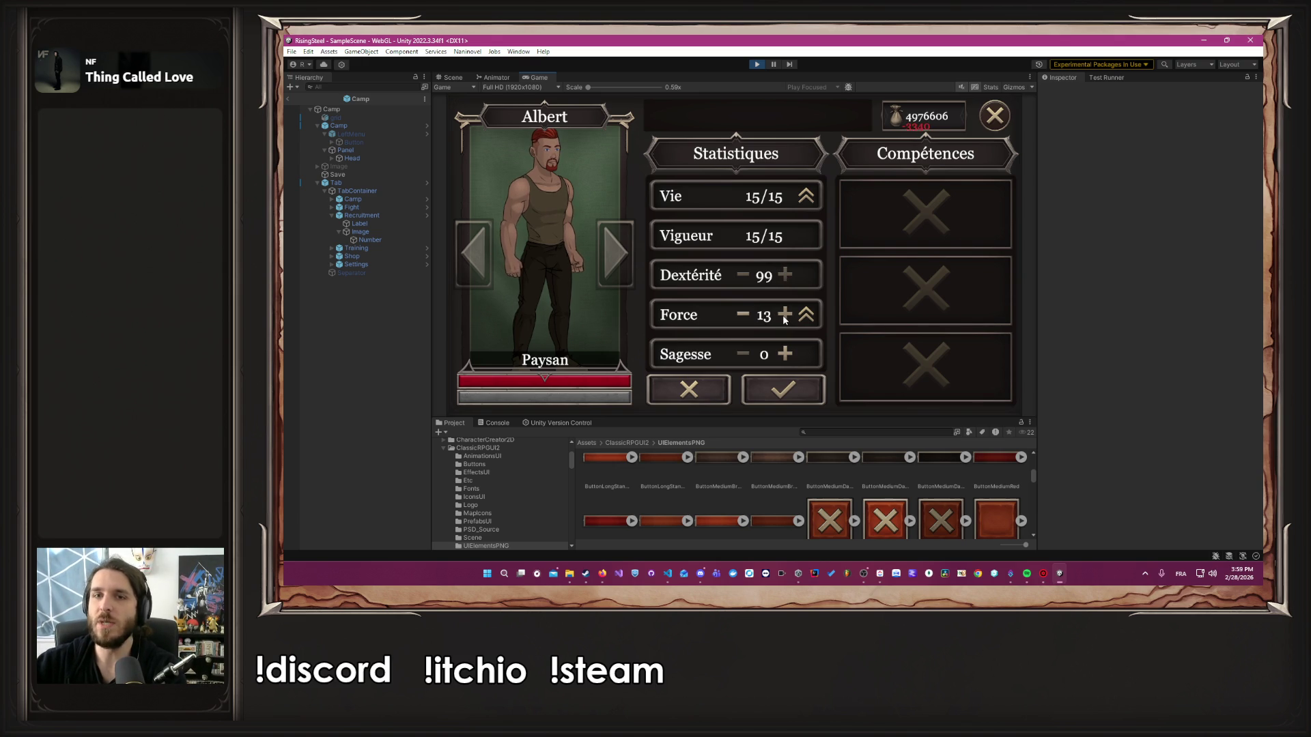
left_click(785, 316)
left_click(785, 316)
left_click(784, 318)
left_click(784, 318)
left_click(784, 318)
left_click(785, 319)
left_click(784, 319)
left_click(785, 318)
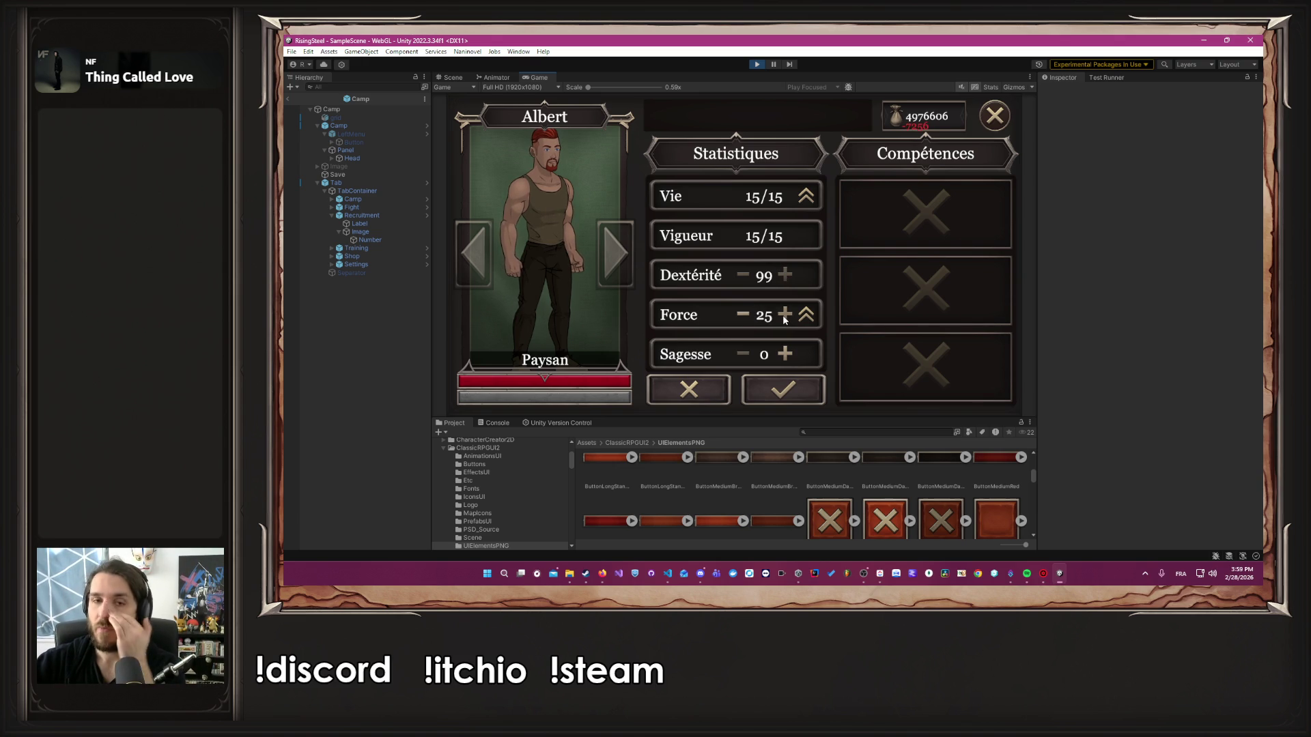
left_click(785, 318)
left_click(784, 318)
left_click(785, 315)
left_click(785, 316)
left_click(784, 316)
left_click(784, 316)
left_click(785, 316)
left_click(785, 315)
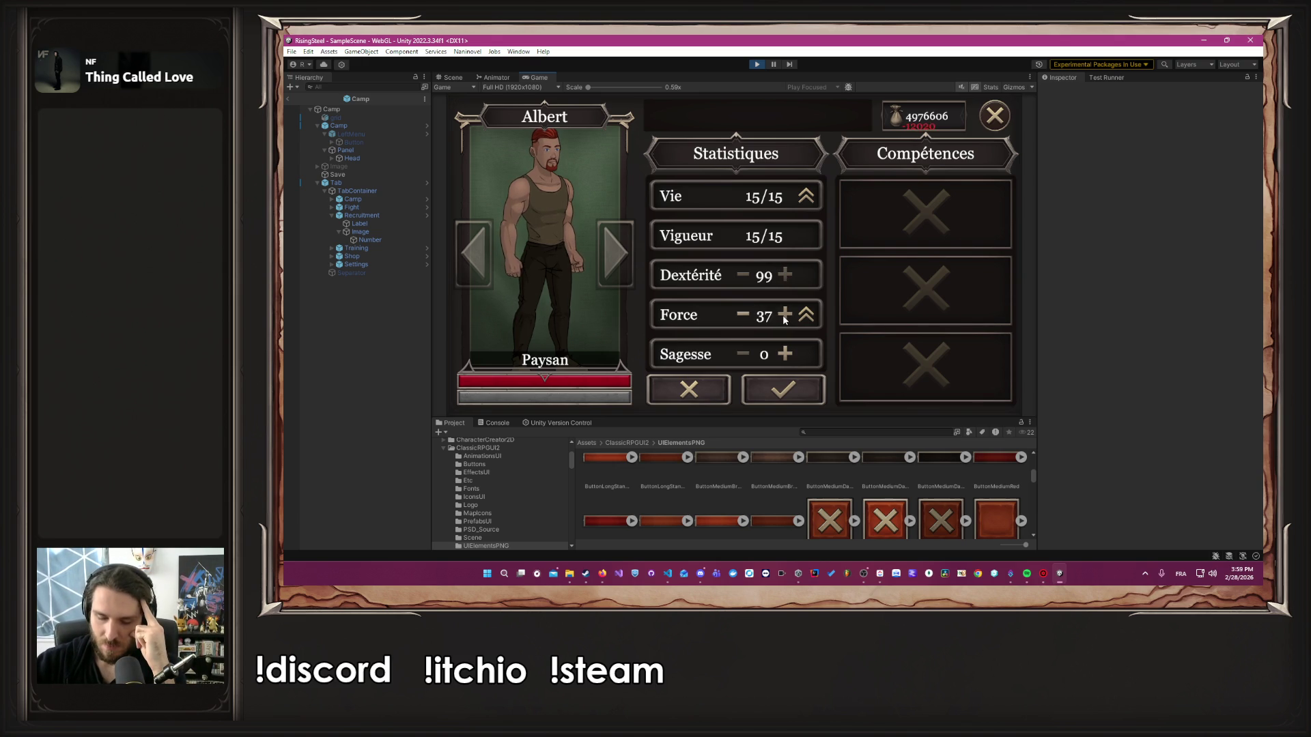
left_click(785, 315)
left_click(785, 316)
left_click(784, 316)
left_click(785, 315)
left_click(785, 316)
left_click(784, 315)
left_click(784, 316)
left_click(784, 315)
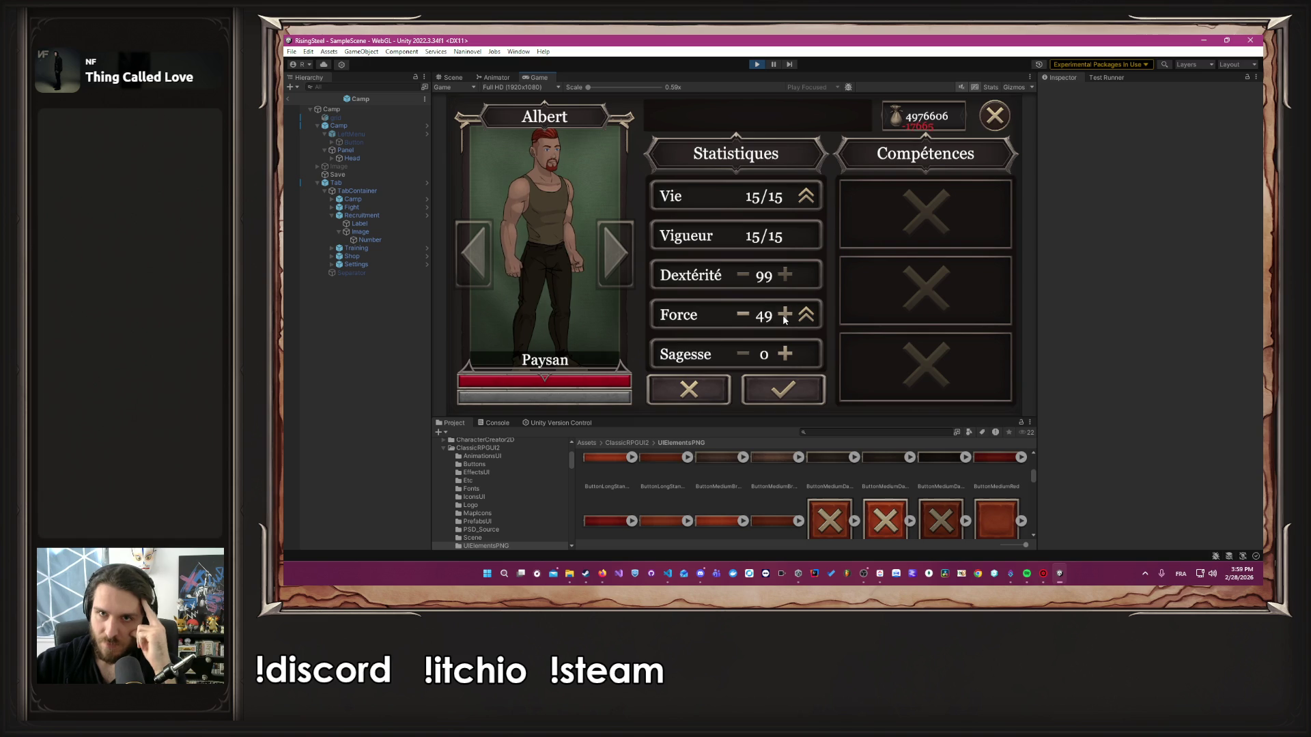
left_click(784, 315)
left_click(785, 315)
left_click(785, 315)
left_click(784, 315)
left_click(785, 316)
left_click(784, 315)
left_click(785, 315)
left_click(784, 316)
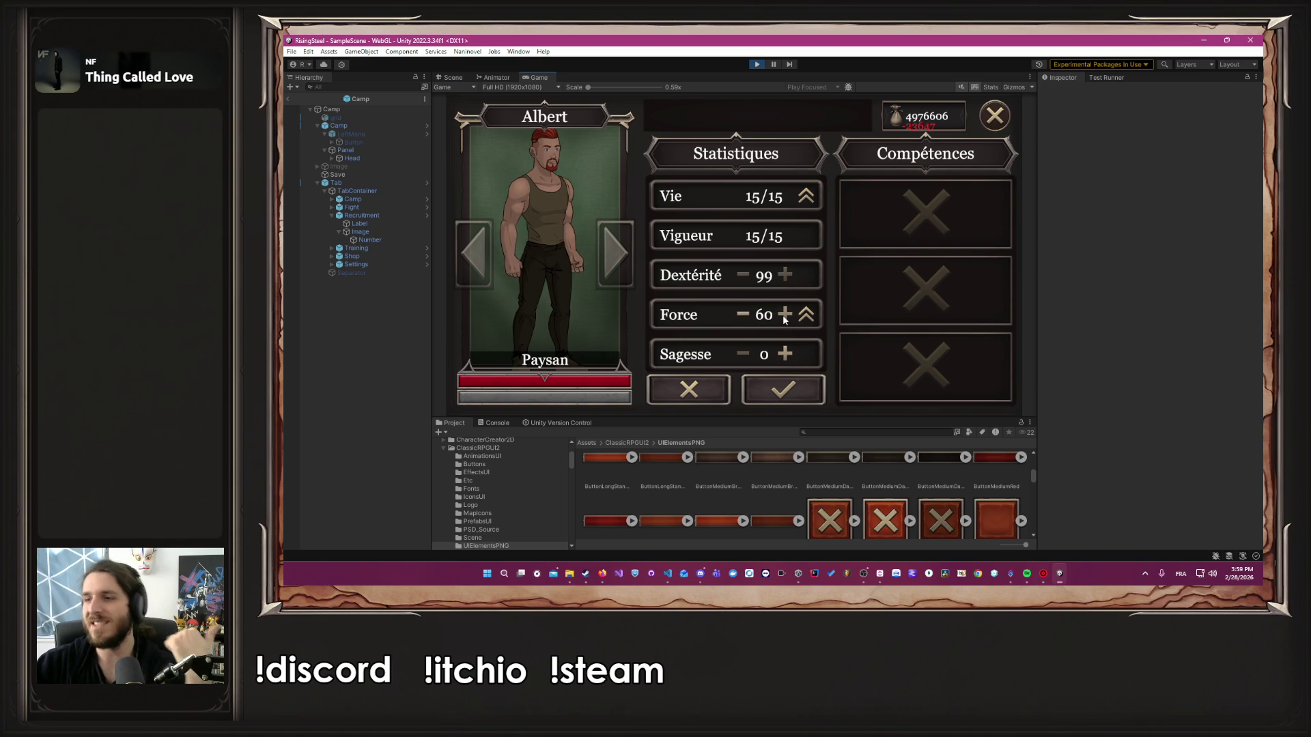
left_click(785, 316)
left_click(785, 315)
left_click(785, 316)
left_click(785, 315)
left_click(785, 315)
left_click(784, 315)
left_click(784, 315)
left_click(785, 316)
left_click(785, 315)
left_click(784, 315)
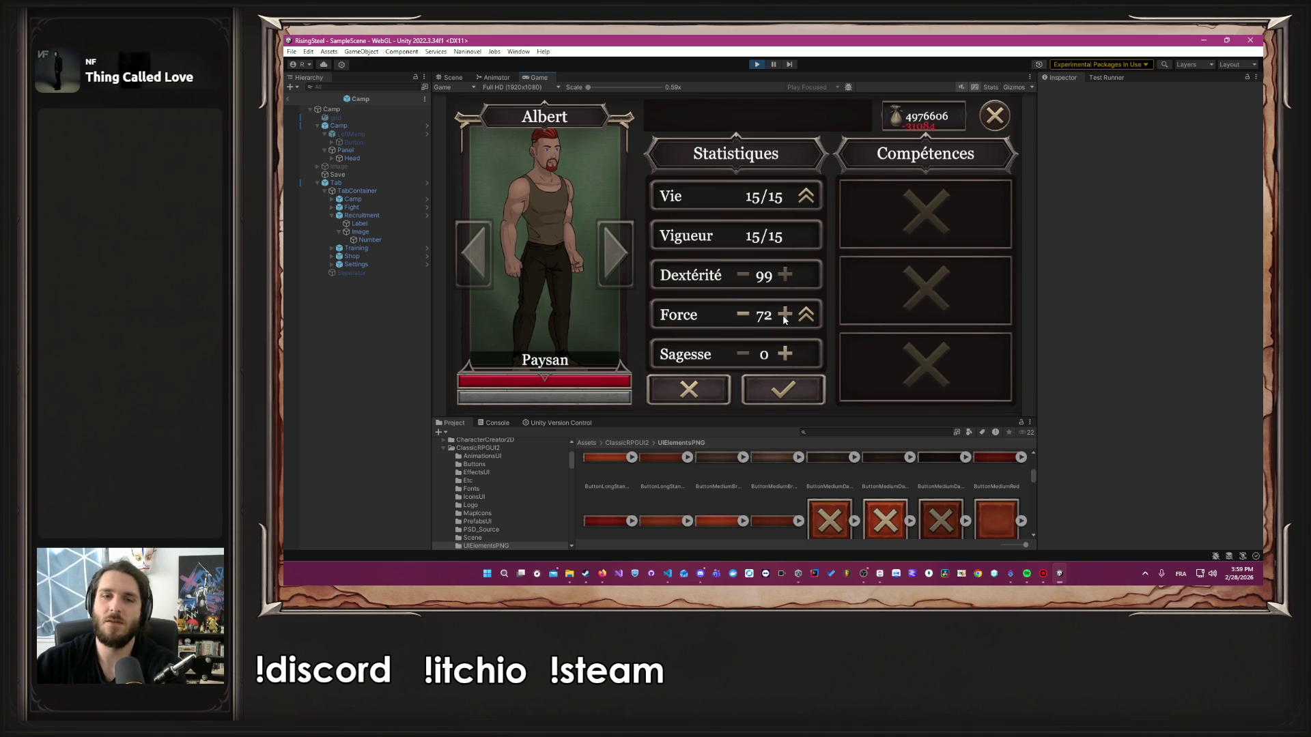
left_click(784, 316)
left_click(784, 315)
left_click(784, 316)
left_click(785, 315)
left_click(785, 316)
left_click(785, 316)
left_click(784, 315)
left_click(785, 316)
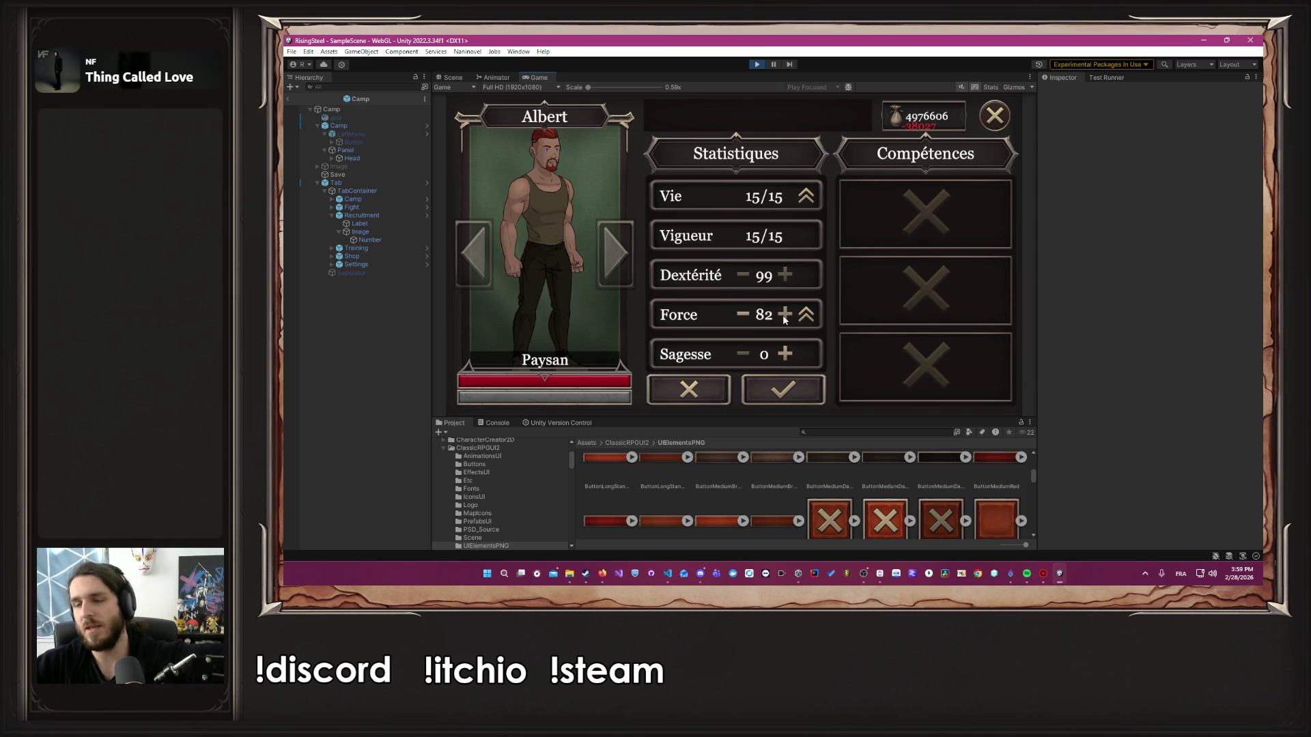
left_click(785, 314)
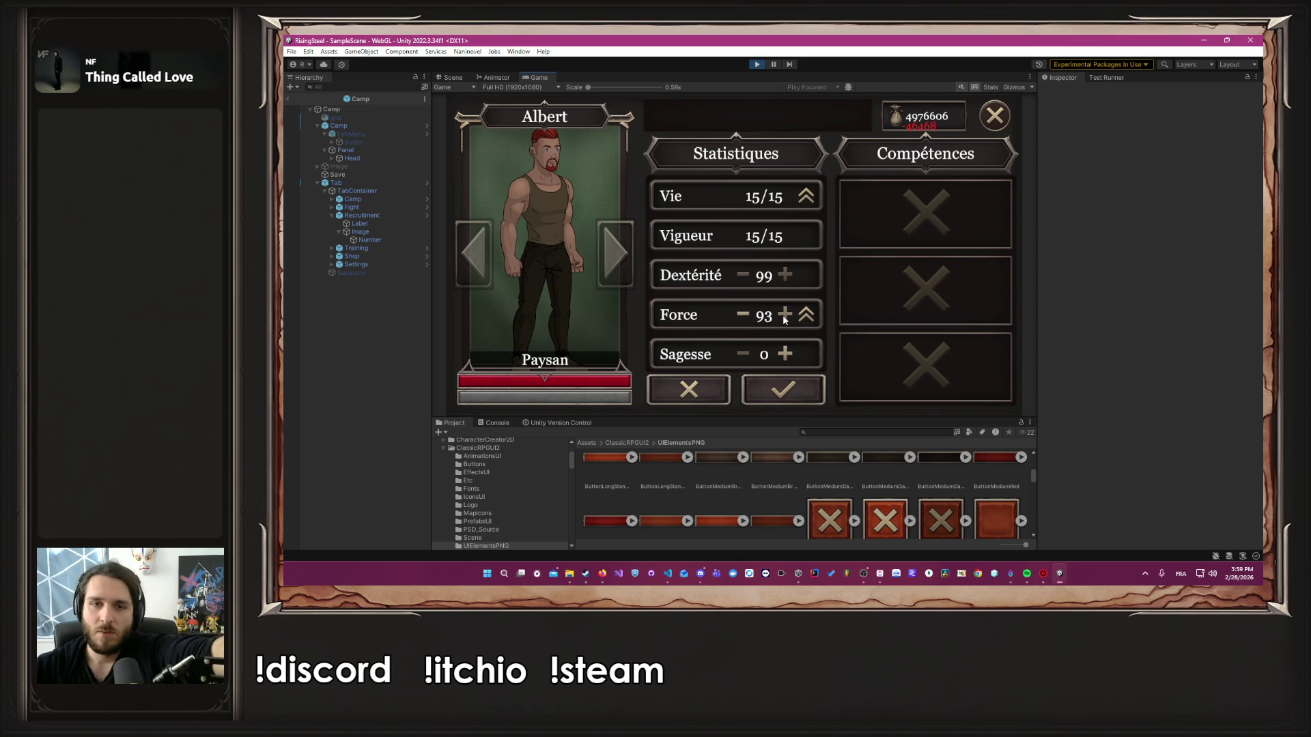
left_click(784, 314)
left_click(785, 314)
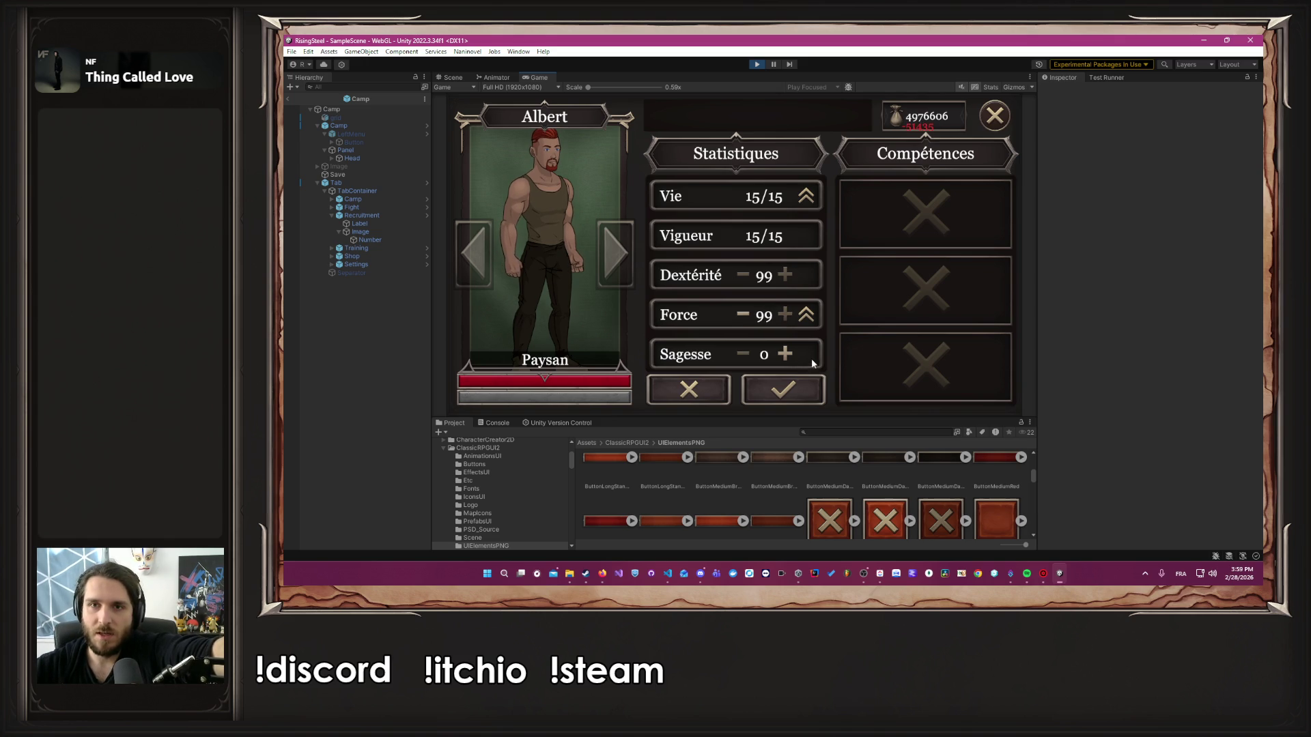
left_click(795, 383)
Raise Albert's Sagesse to 98 and commit the gold payment
left_click(786, 353)
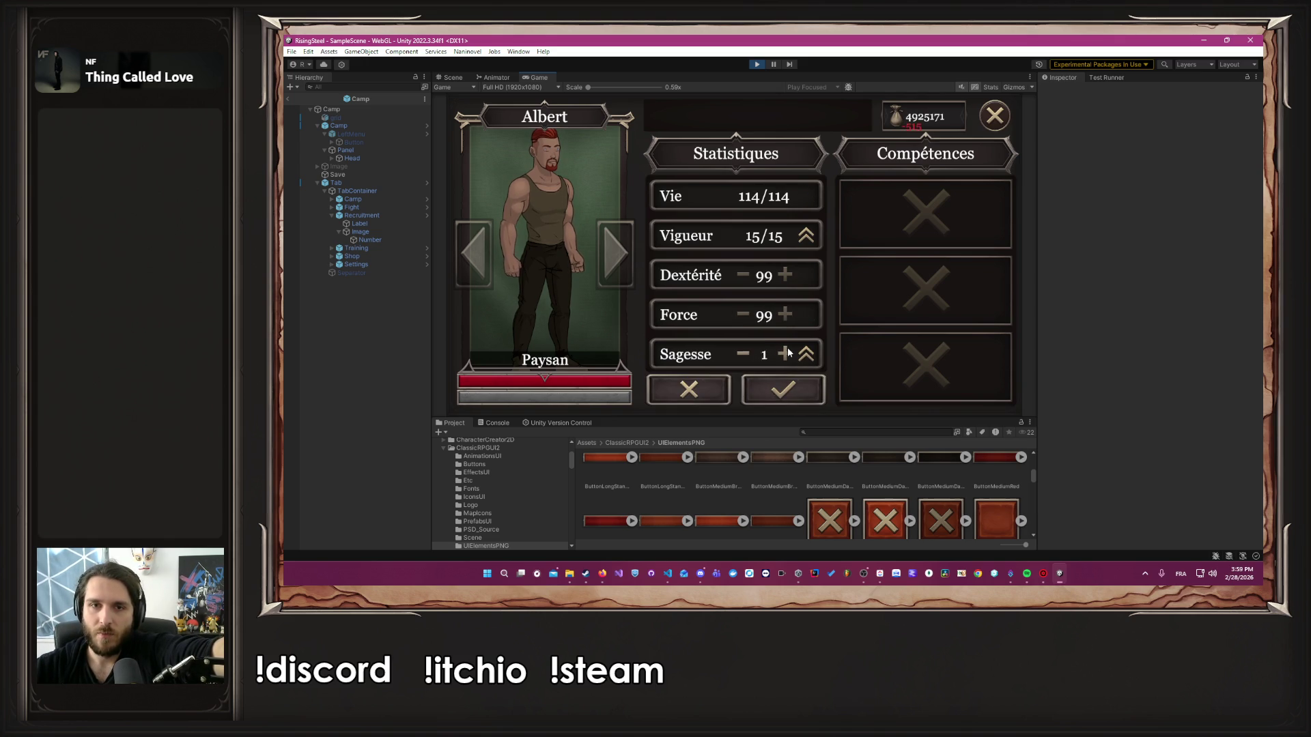
left_click(786, 353)
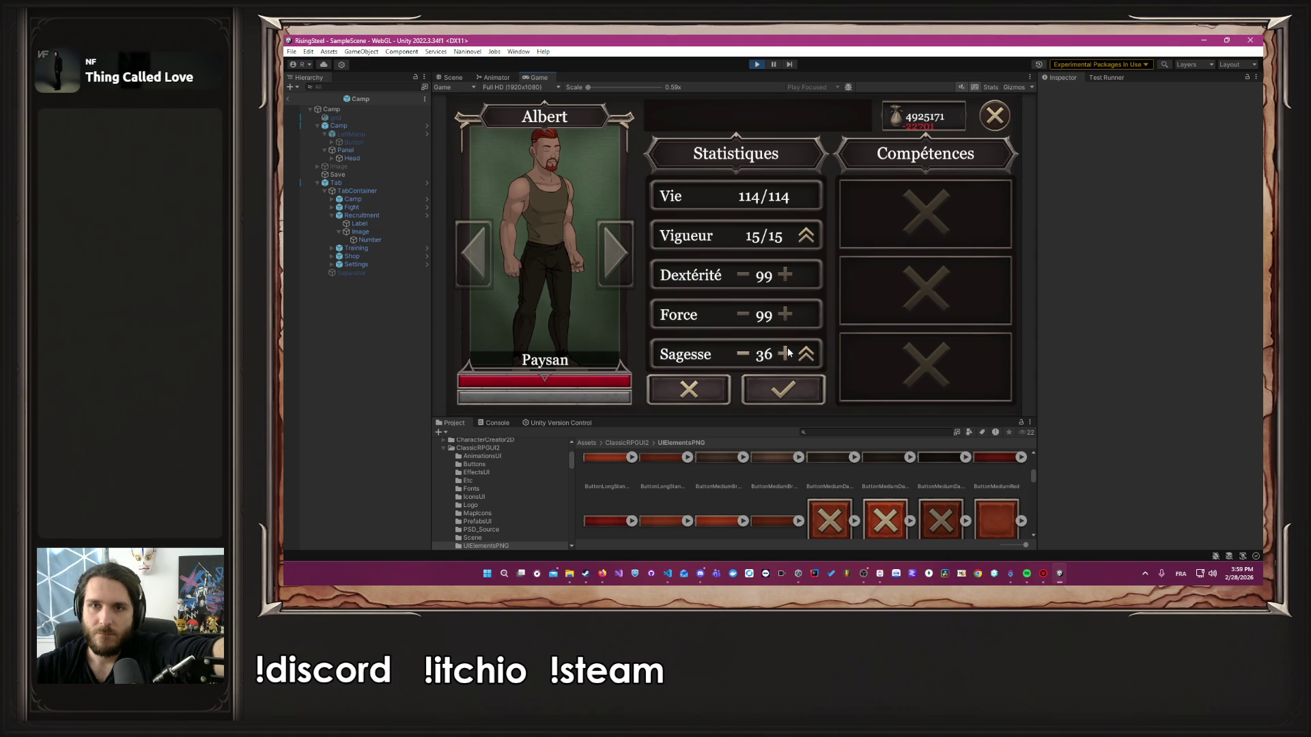
left_click(785, 353)
left_click(787, 352)
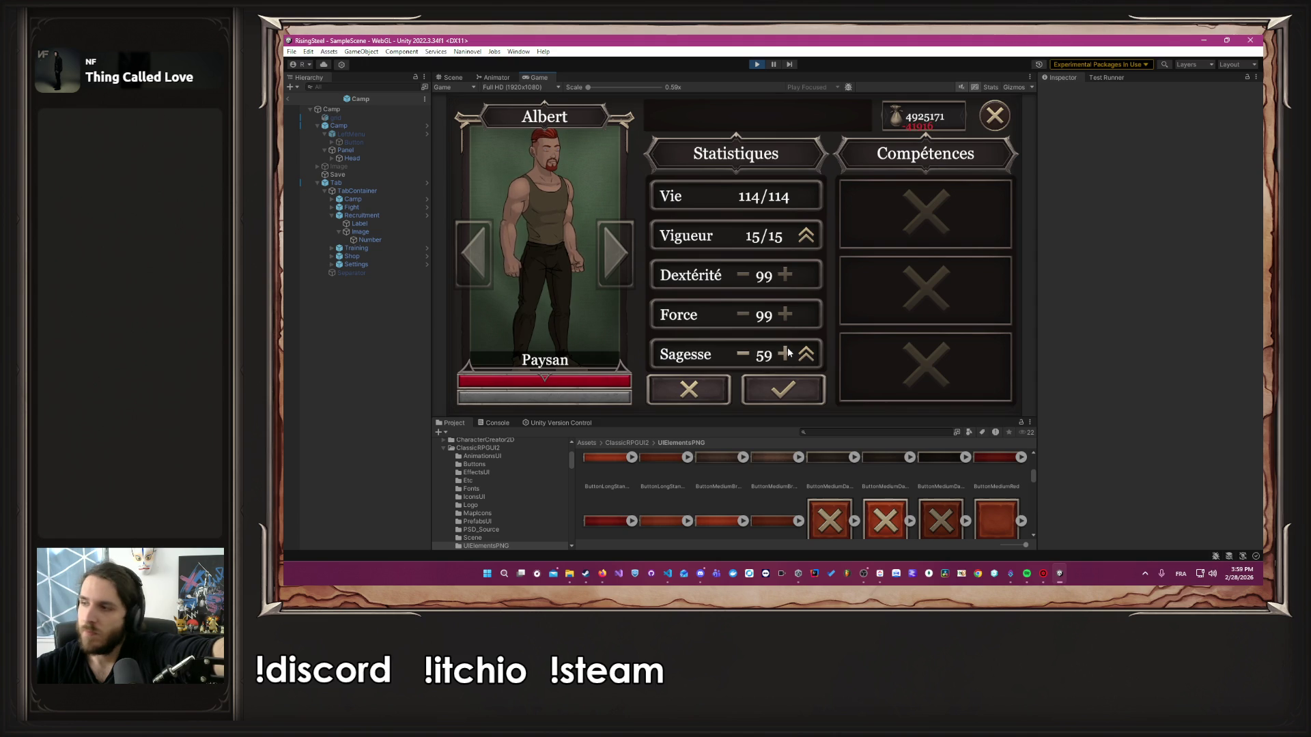
left_click(786, 352)
left_click(786, 353)
left_click(787, 352)
left_click(787, 352)
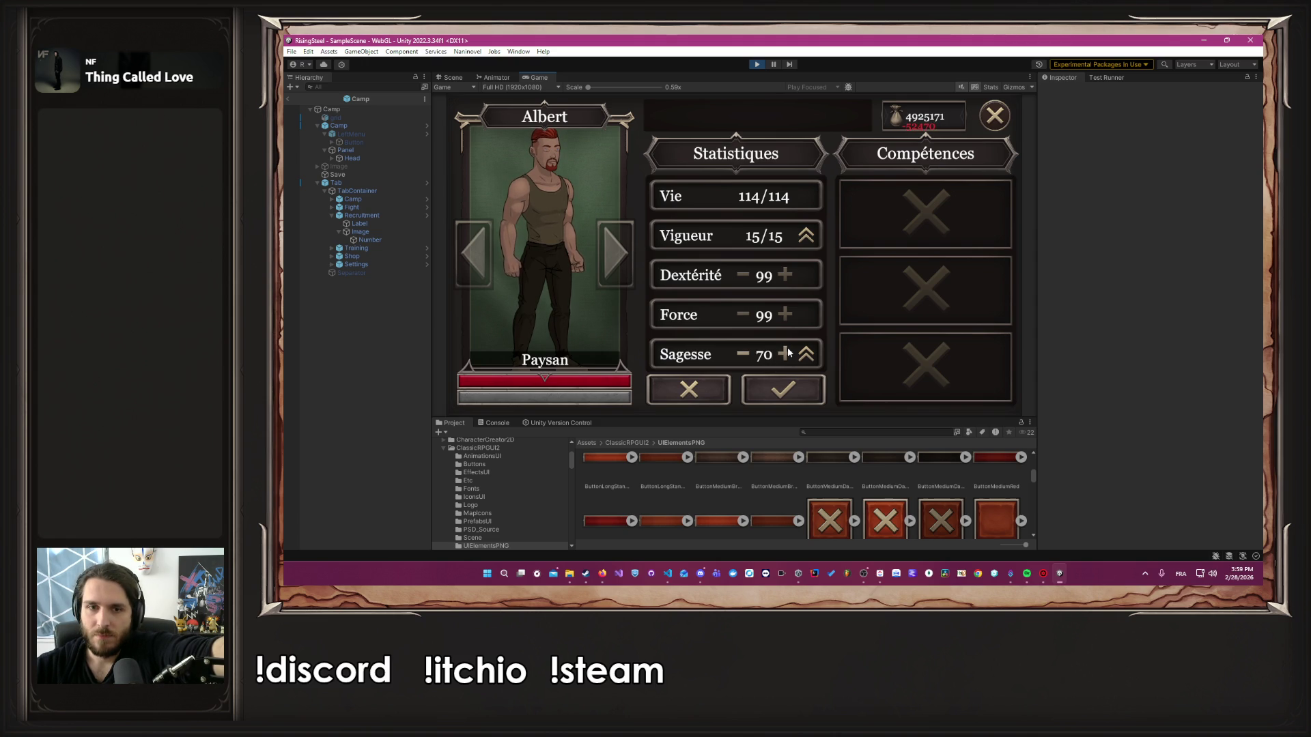
left_click(786, 352)
left_click(787, 353)
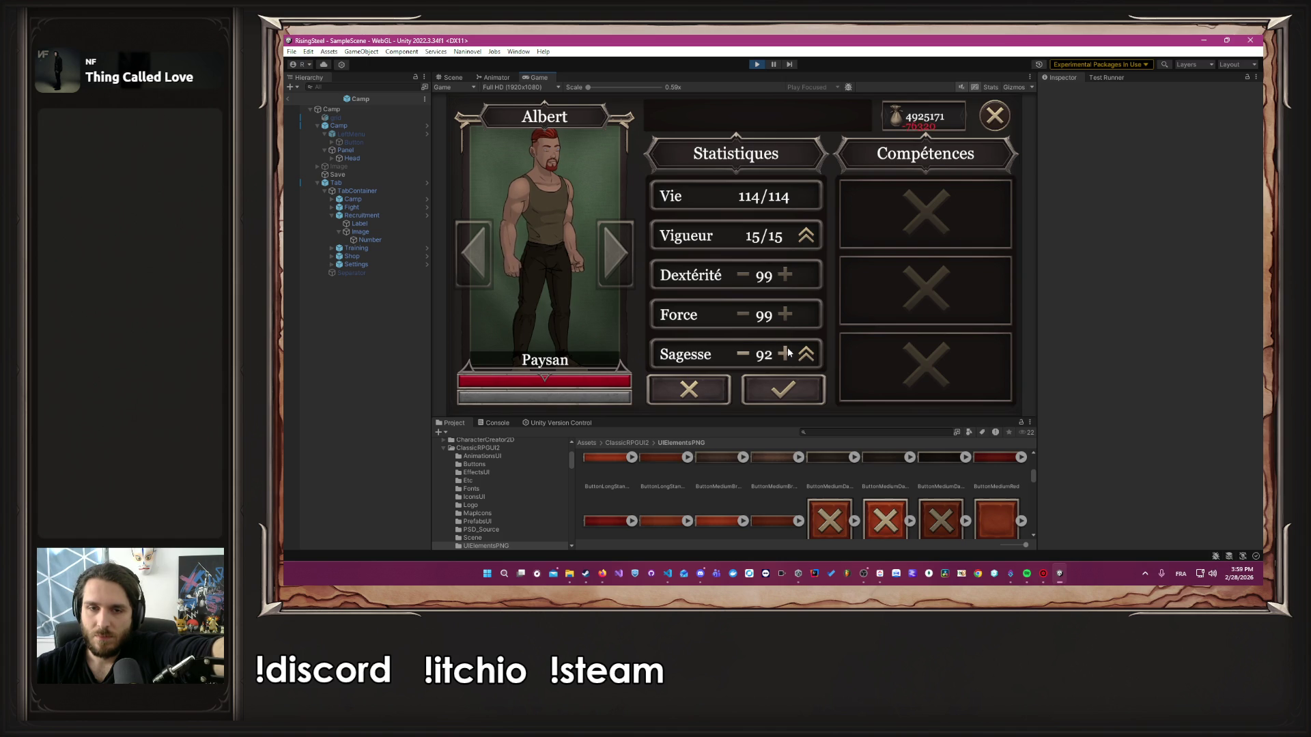
left_click(788, 352)
left_click(782, 390)
Reopen stat editing and add one pending Sagesse point toward 99
left_click(766, 396)
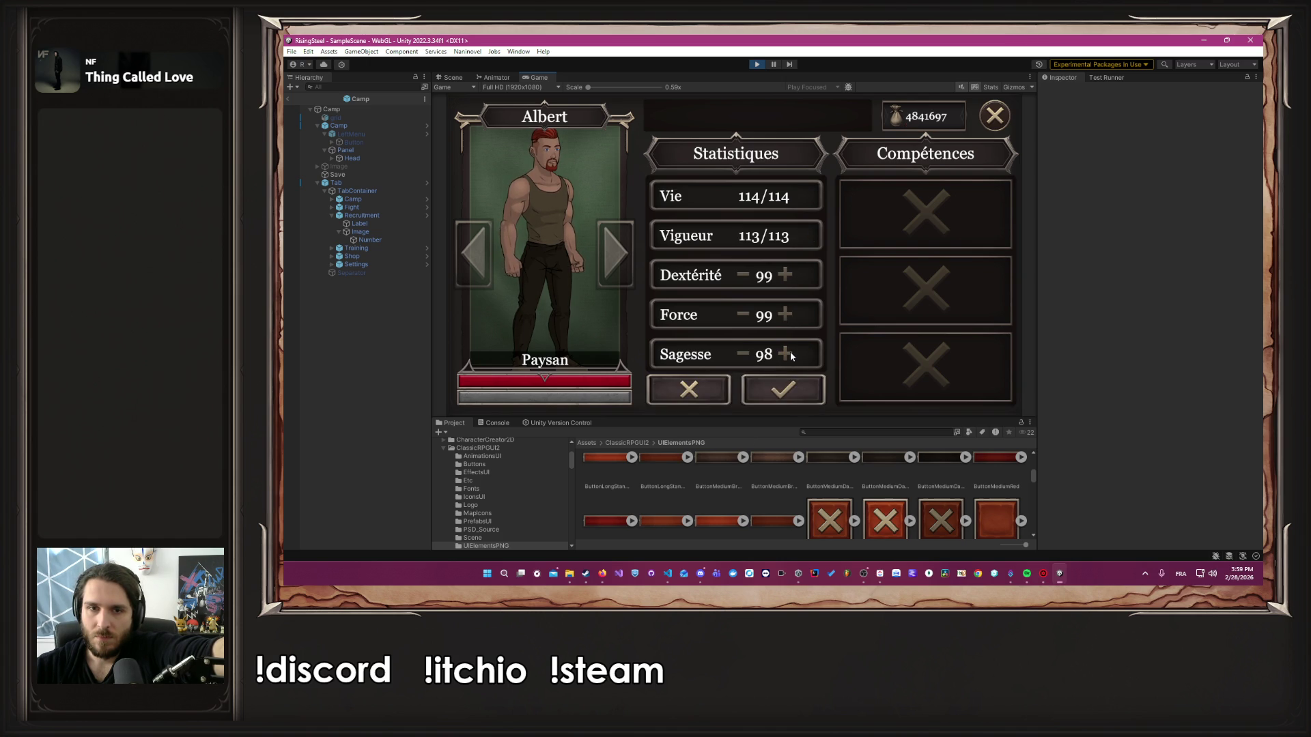
left_click(787, 354)
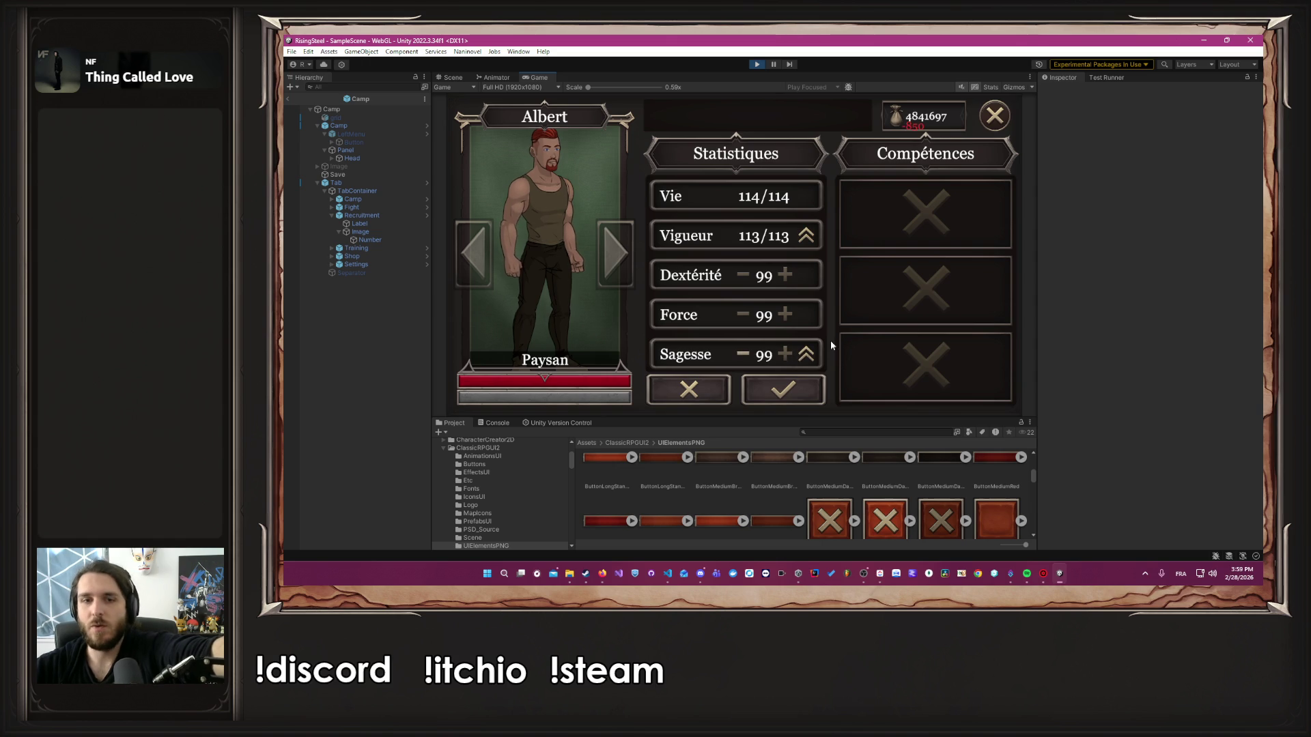
scroll(780, 328, "down", 3)
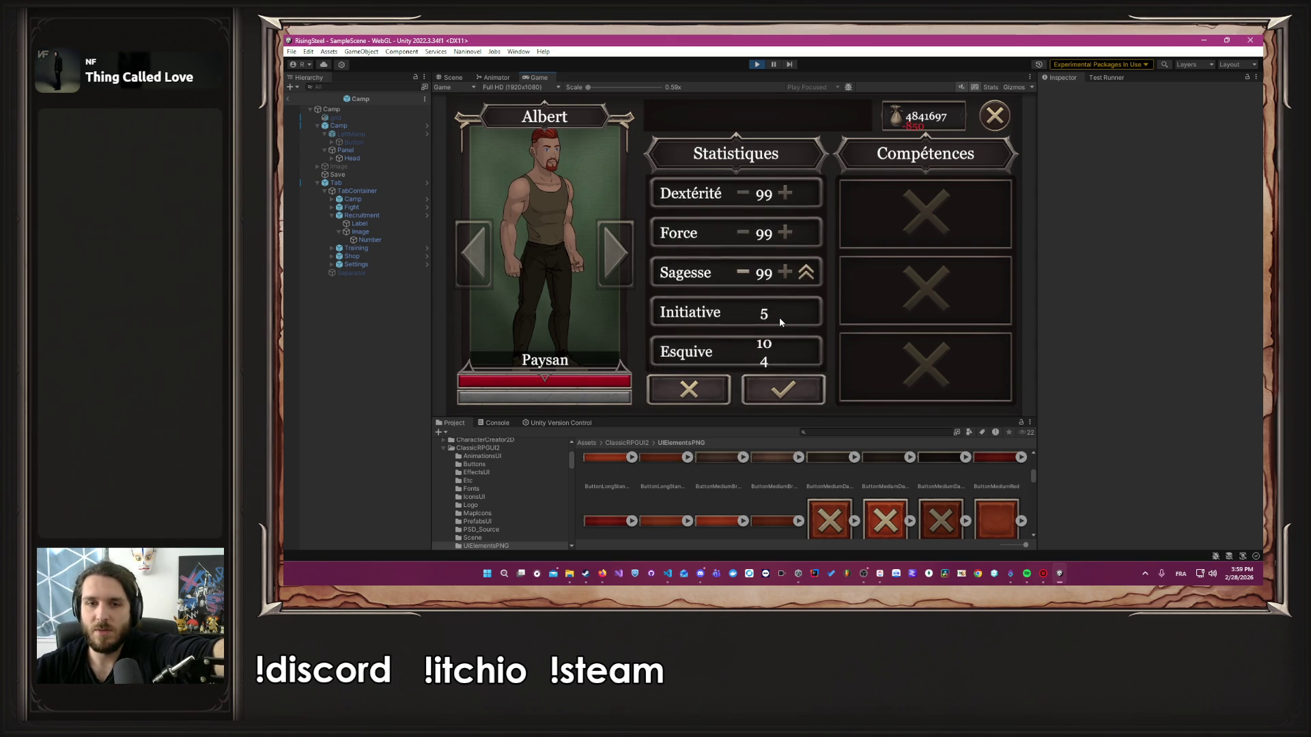
Commit Albert's Sagesse at 99 for 850 gold
scroll(781, 321, "up", 3)
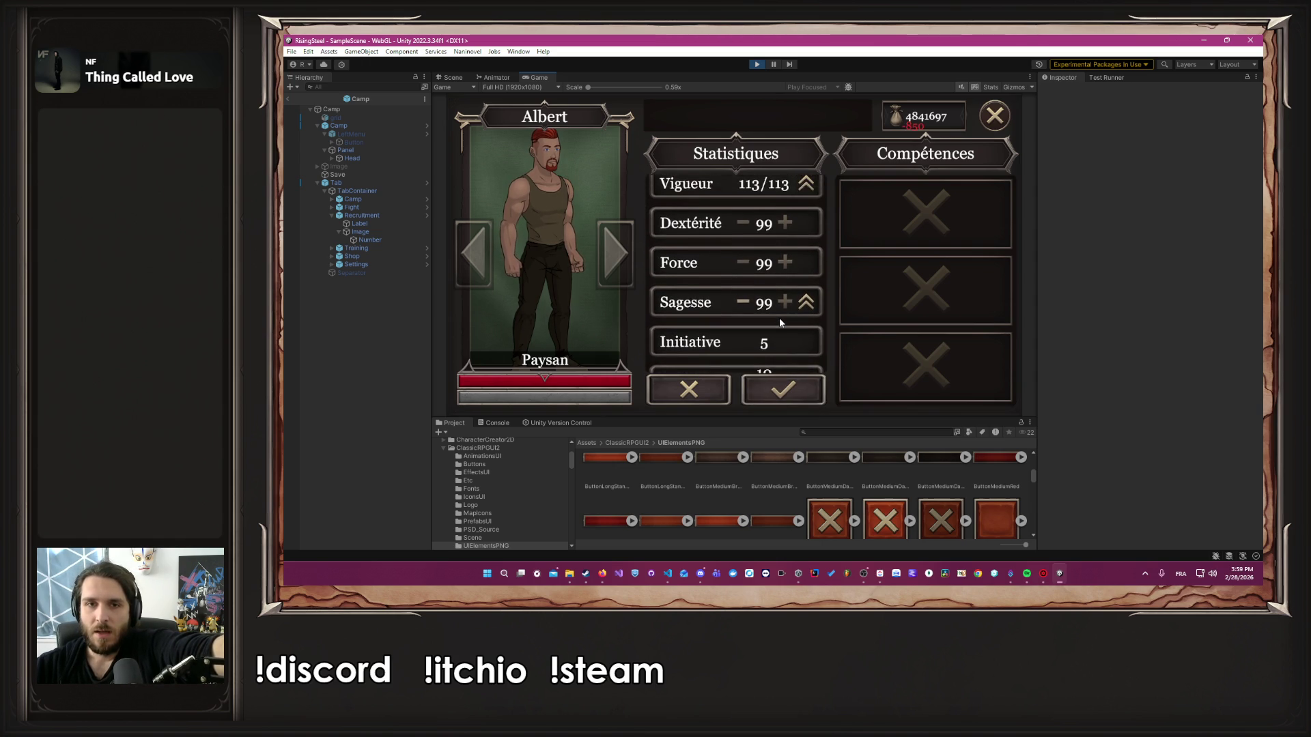
scroll(786, 342, "down", 3)
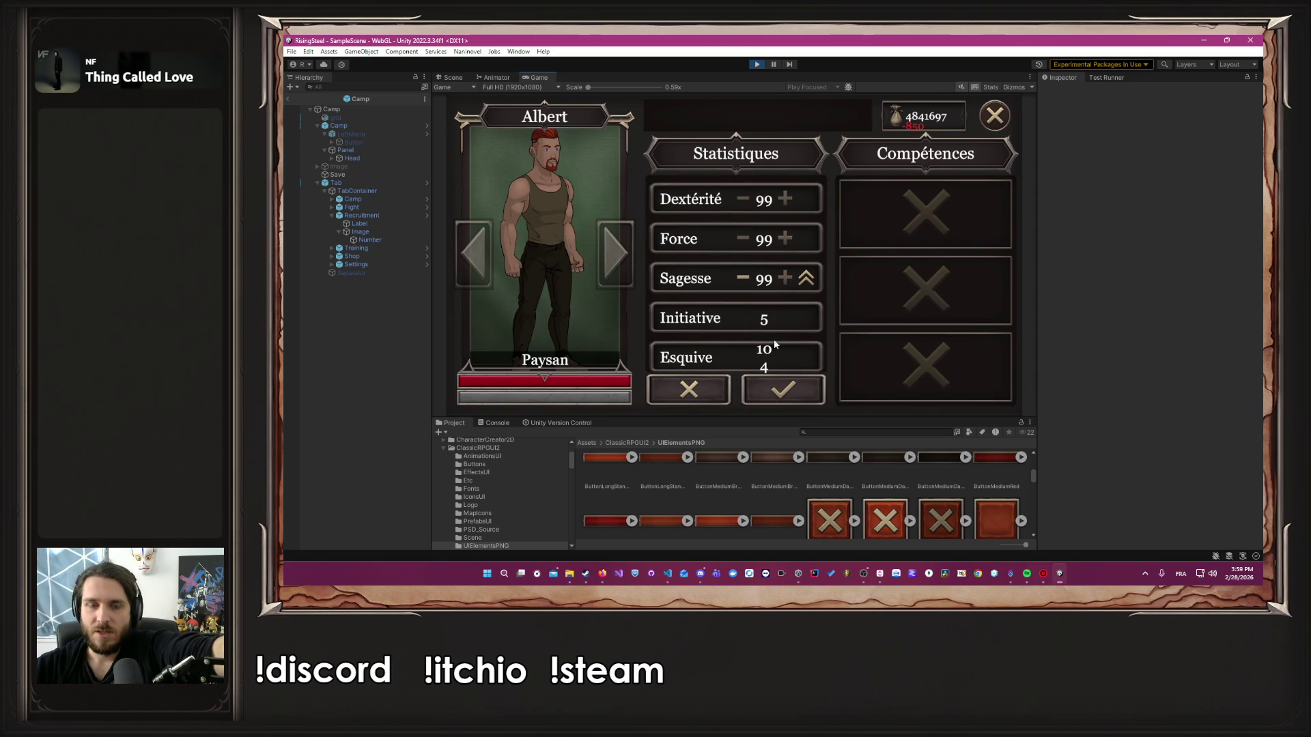
scroll(769, 353, "up", 3)
scroll(751, 359, "down", 3)
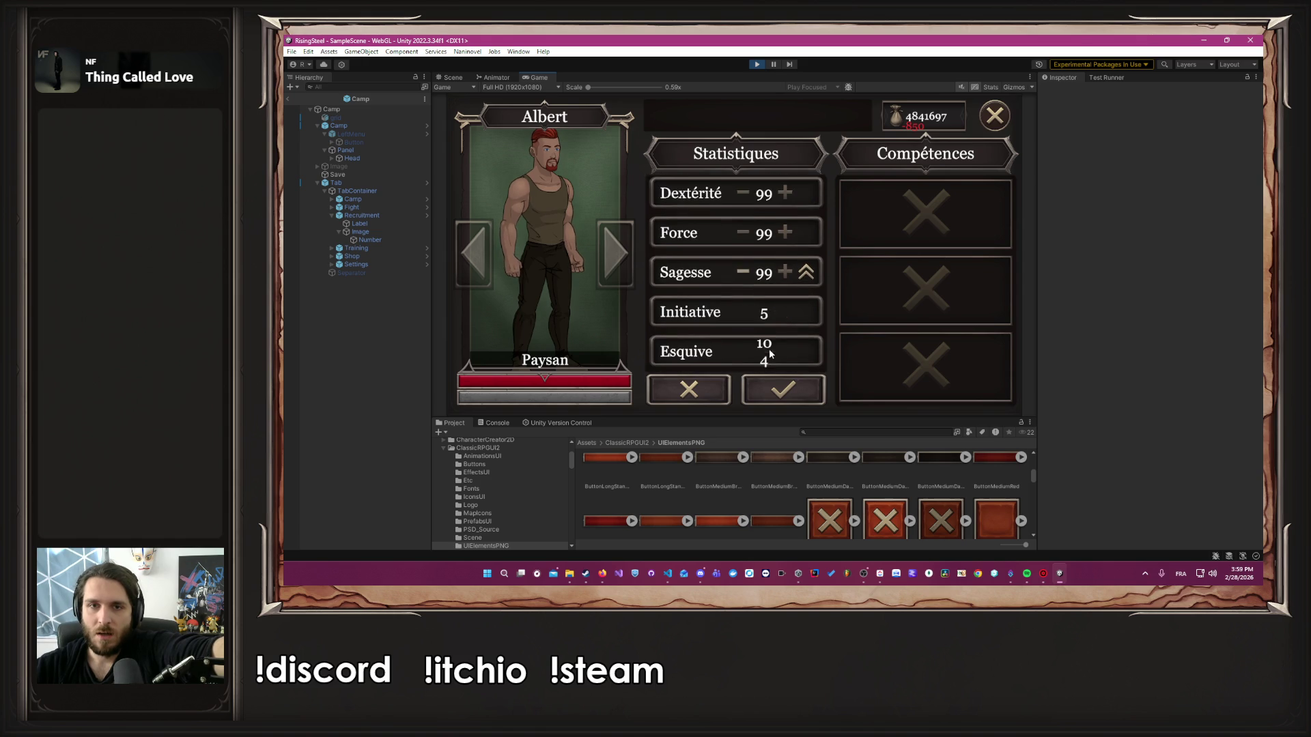
left_click(806, 387)
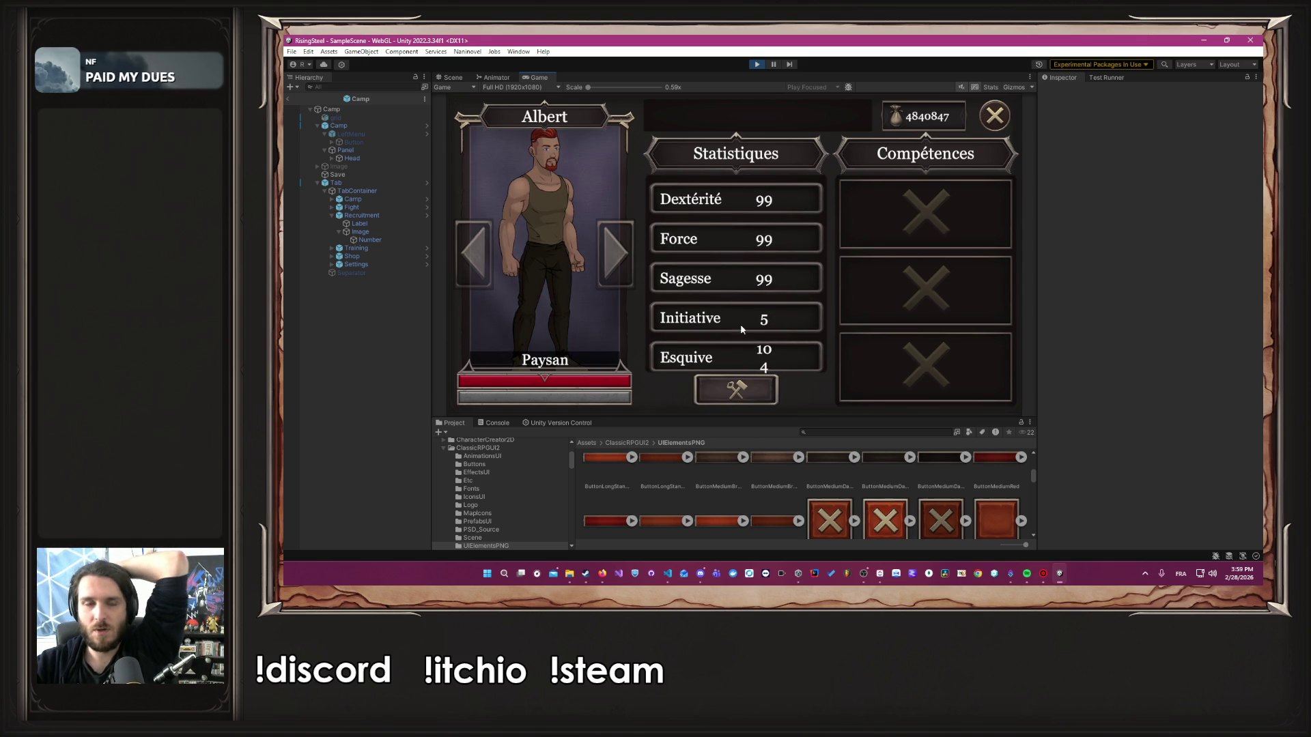
Close Albert's character sheet, leaving an empty Game view
scroll(779, 263, "up", 3)
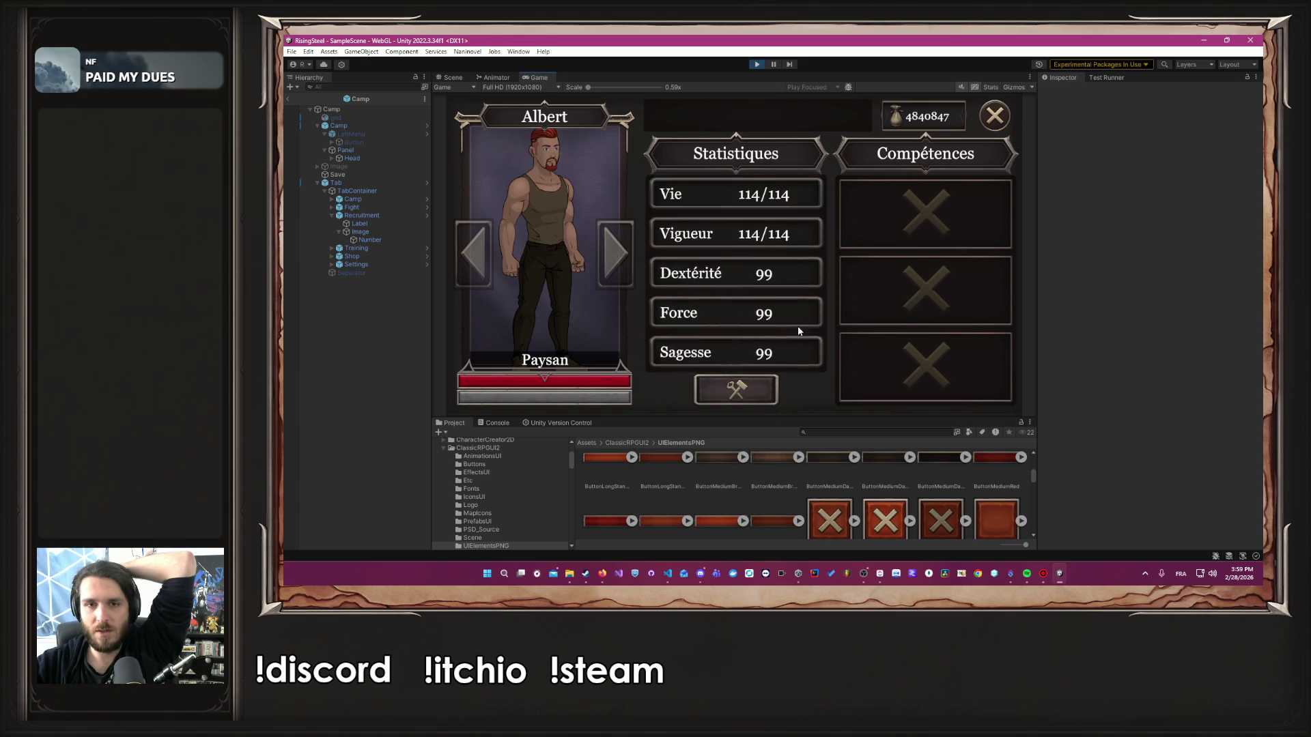
scroll(797, 325, "down", 3)
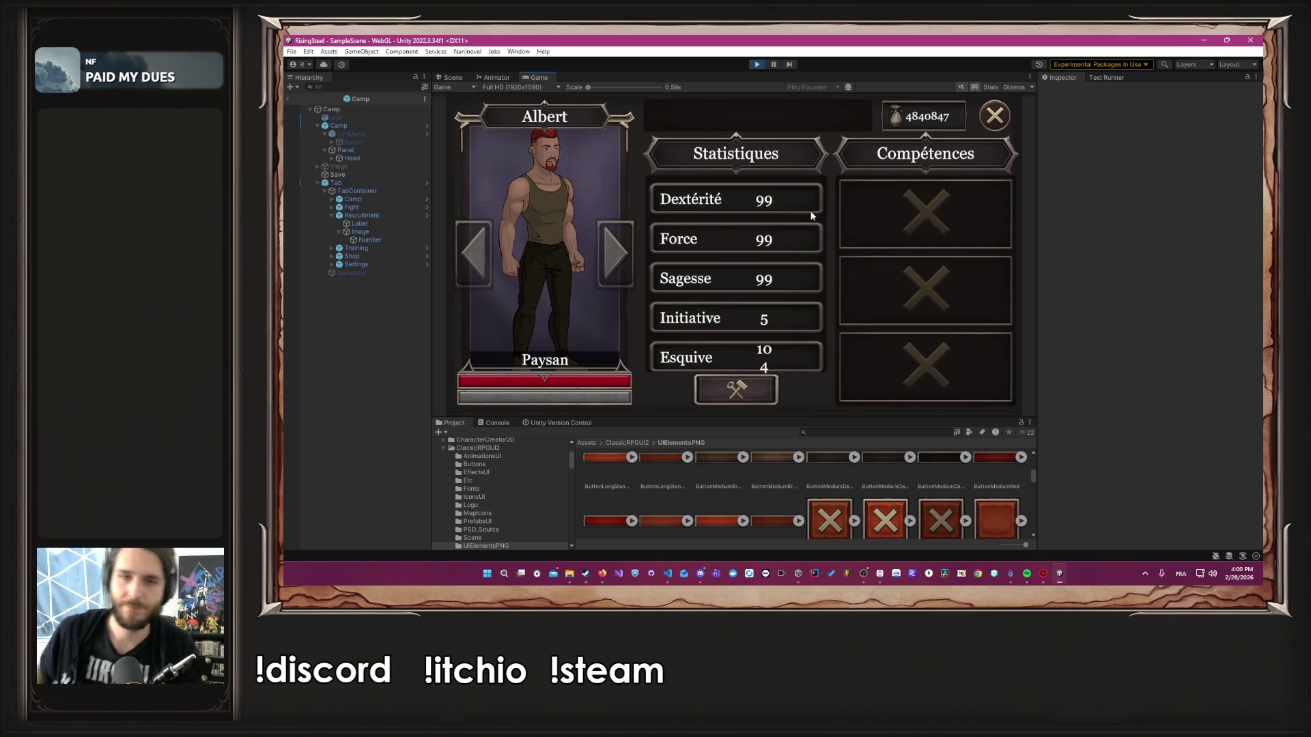
scroll(790, 208, "up", 3)
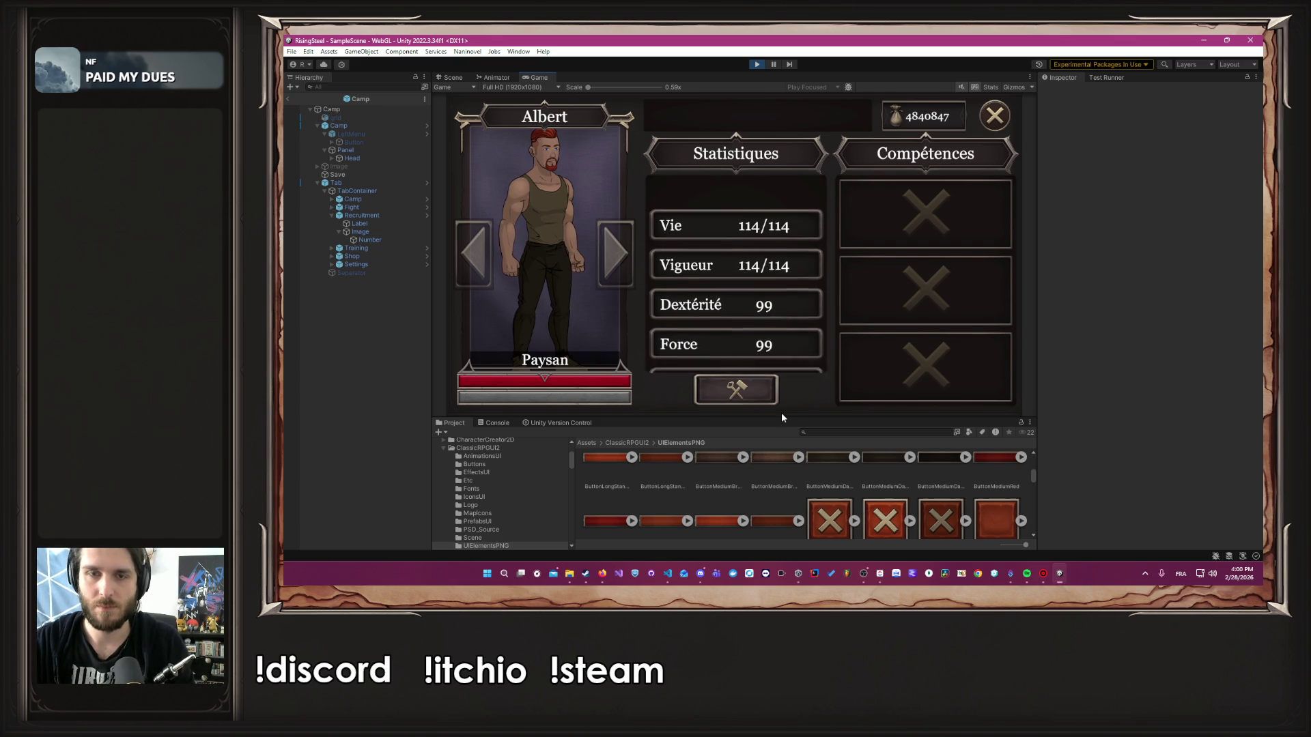
left_click(1004, 114)
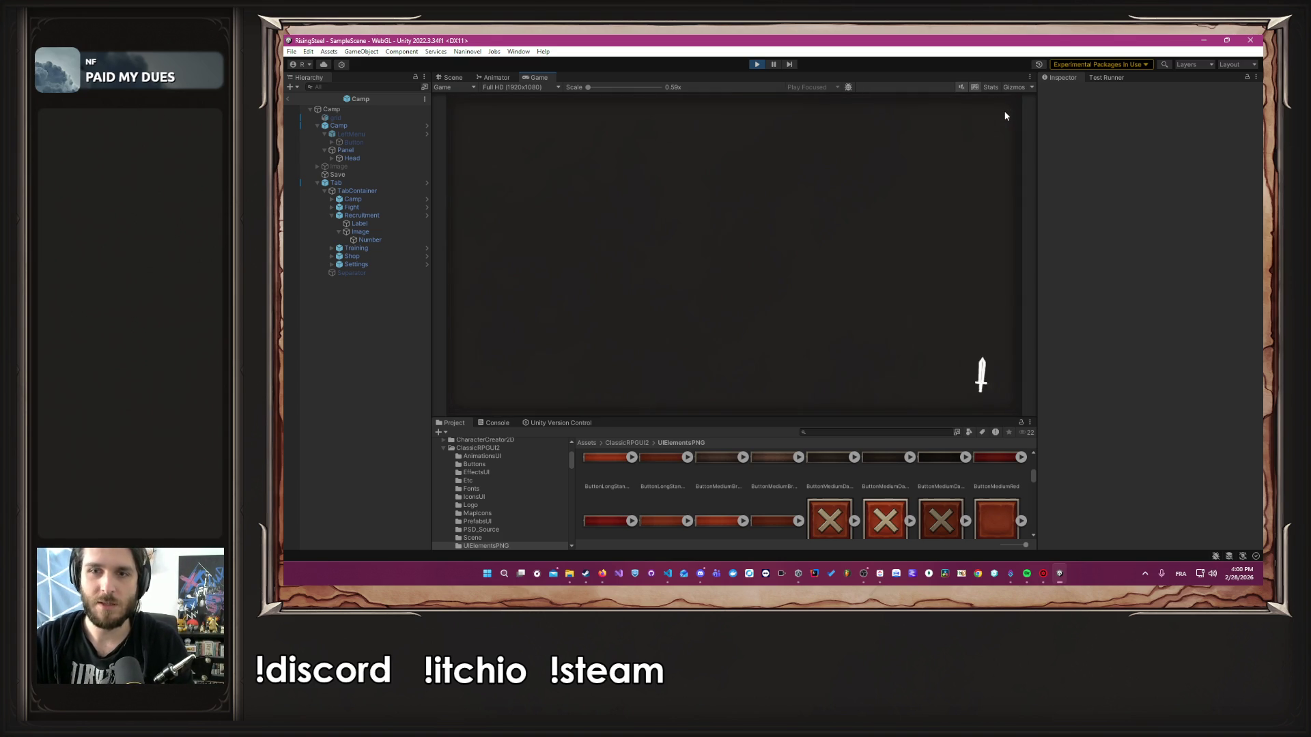
Start the Défense du village d'Écorce Noire mission with Albert
left_click(689, 123)
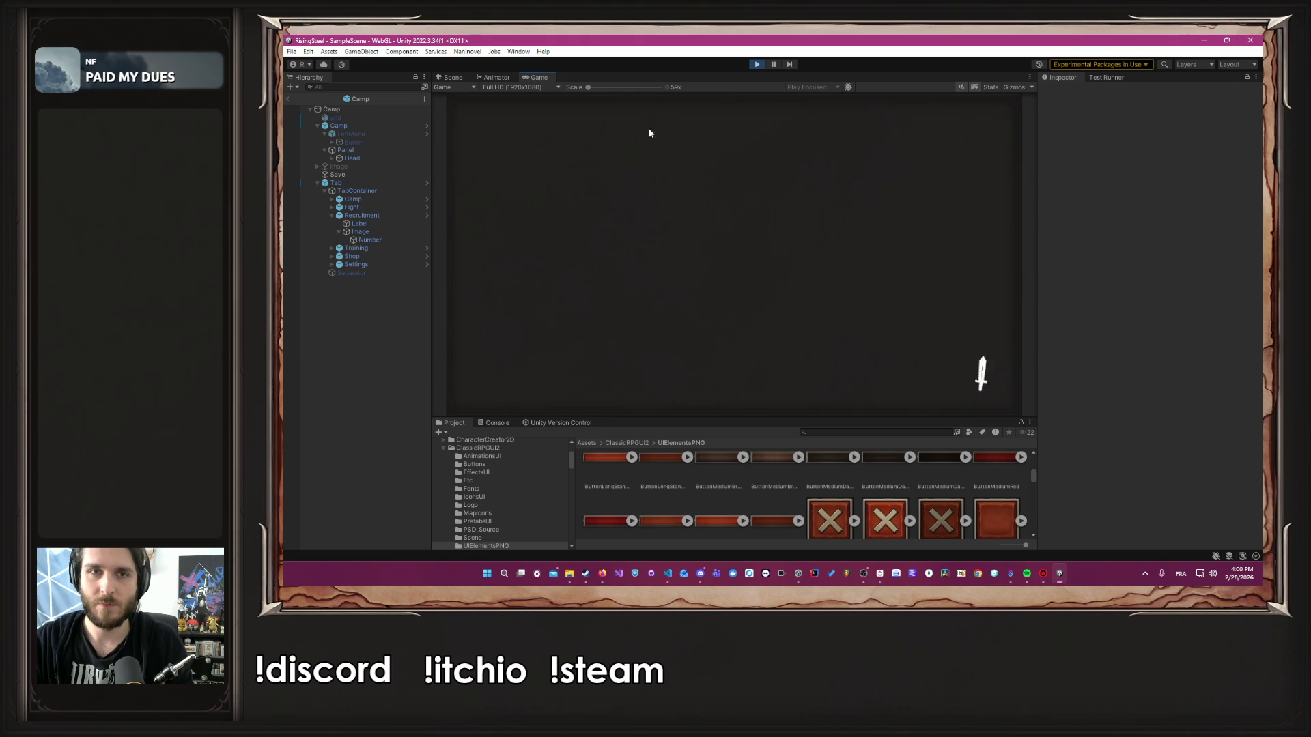
left_click(606, 118)
left_click(916, 243)
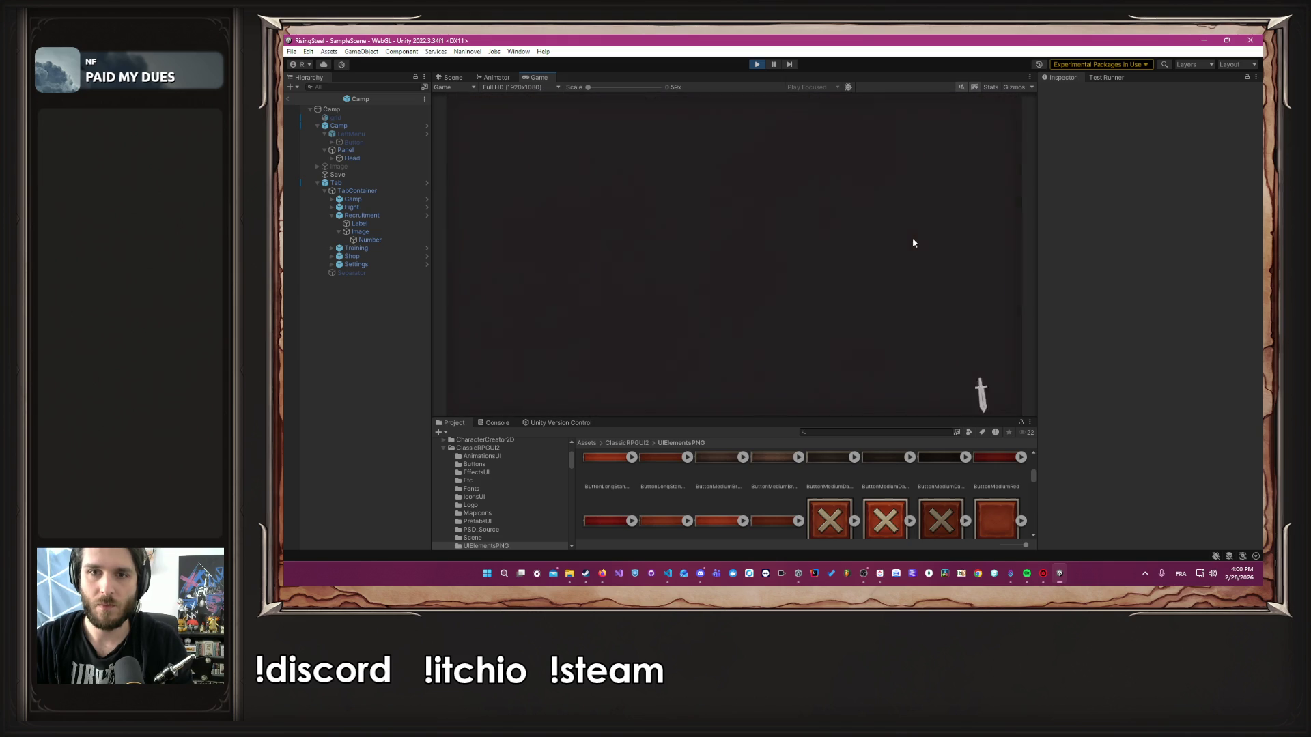
left_click(573, 171)
left_click(831, 379)
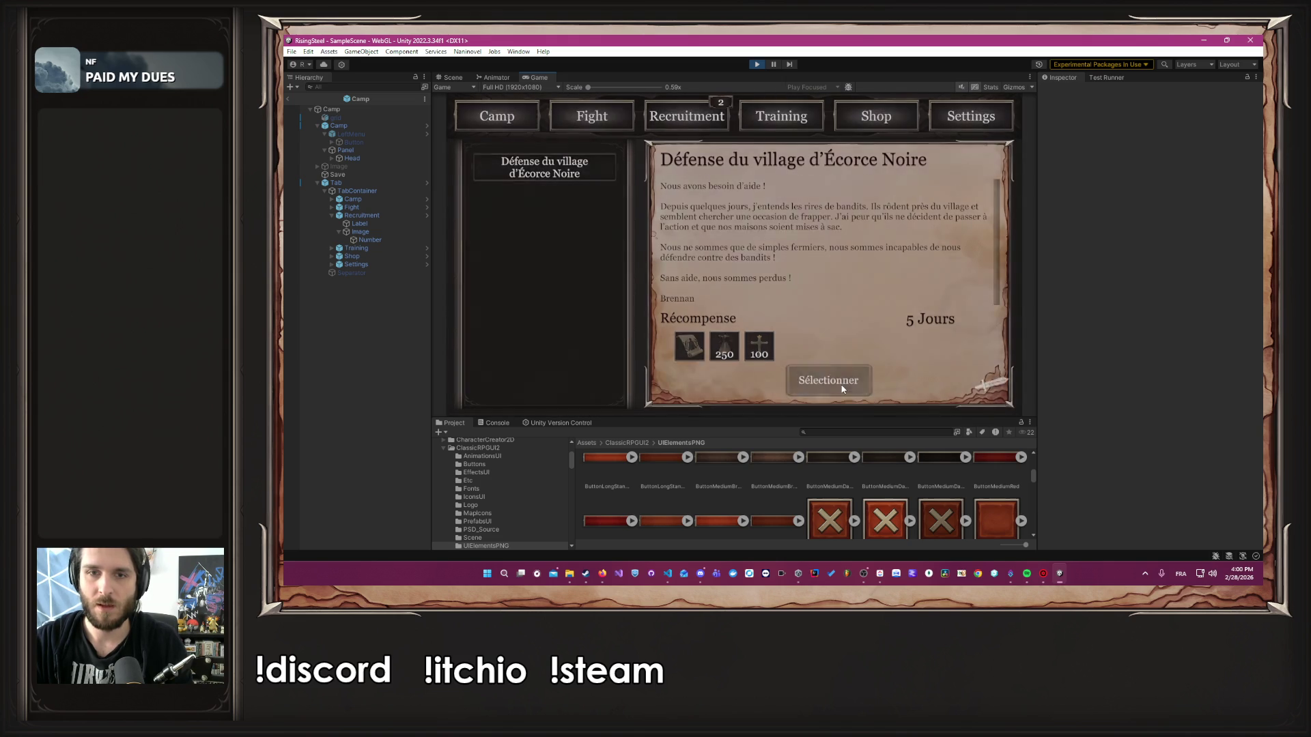
left_click(483, 231)
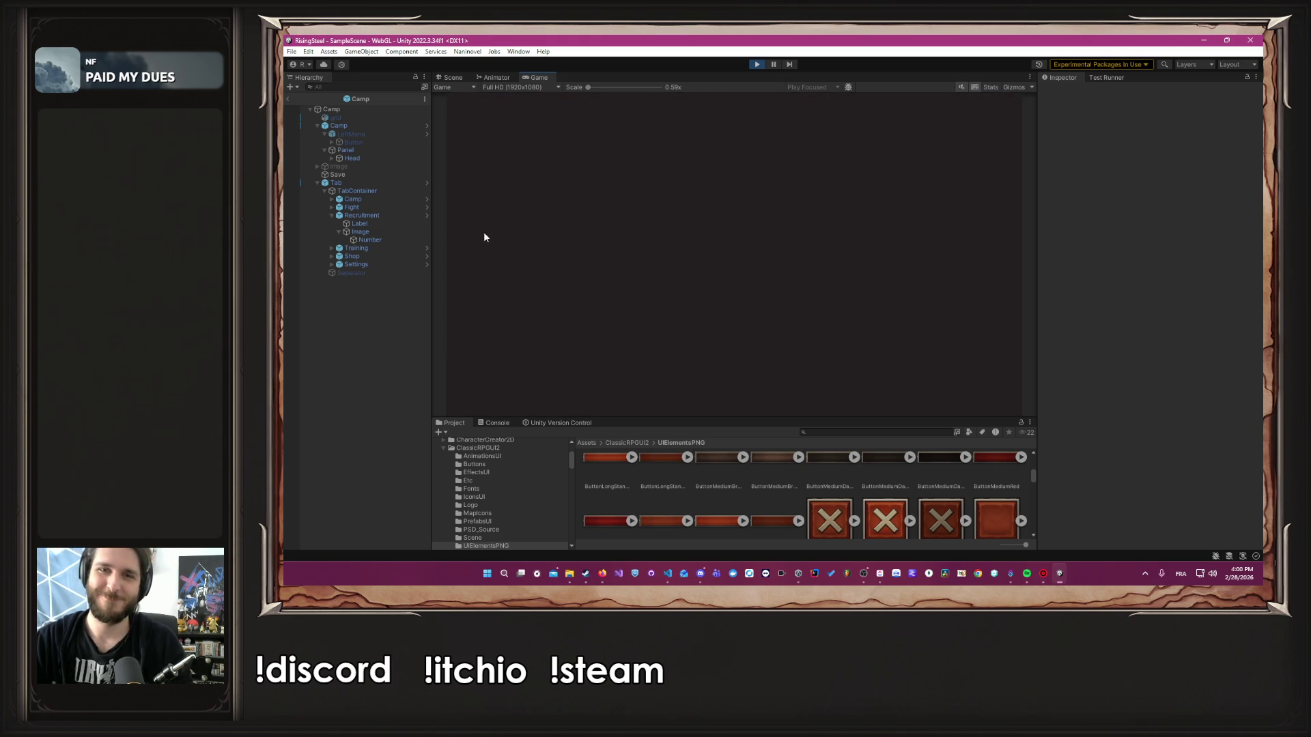
Defeat Bob and Robin in the mission fights, then spare Robin
left_click(518, 236)
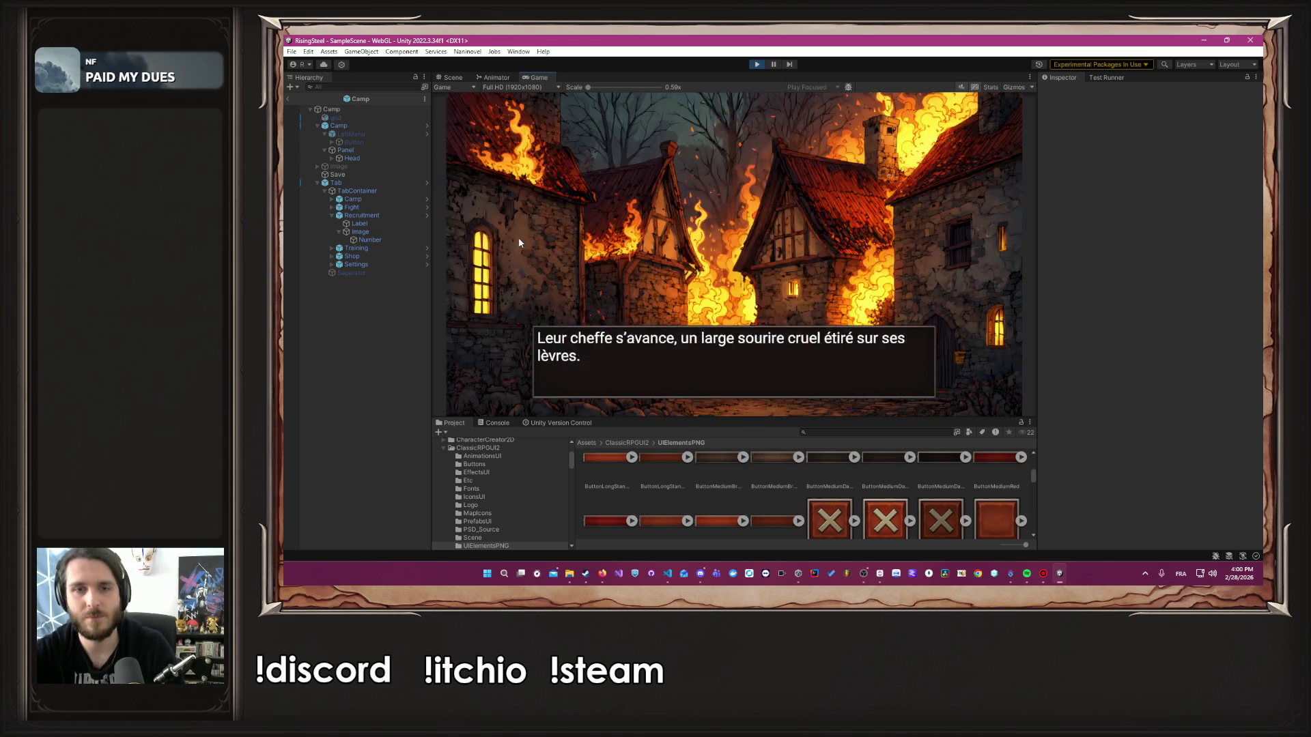
left_click(519, 237)
left_click(623, 240)
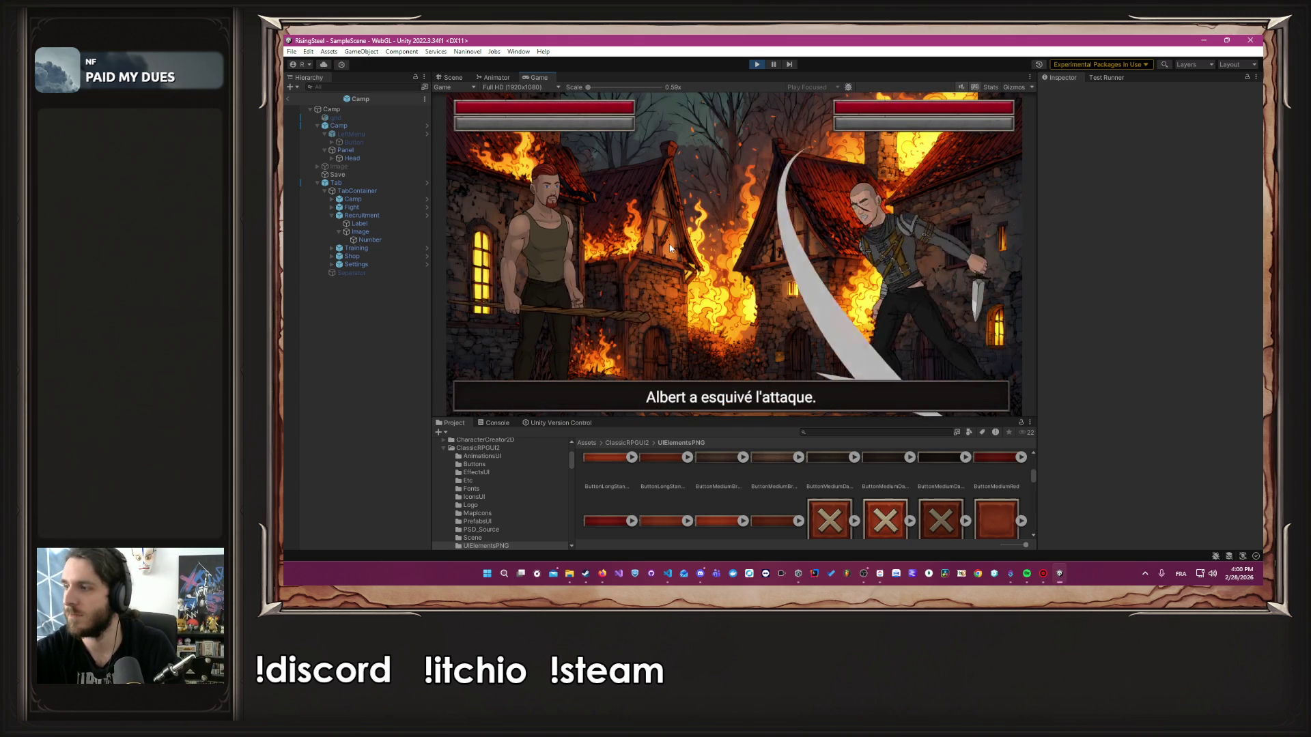
left_click(612, 280)
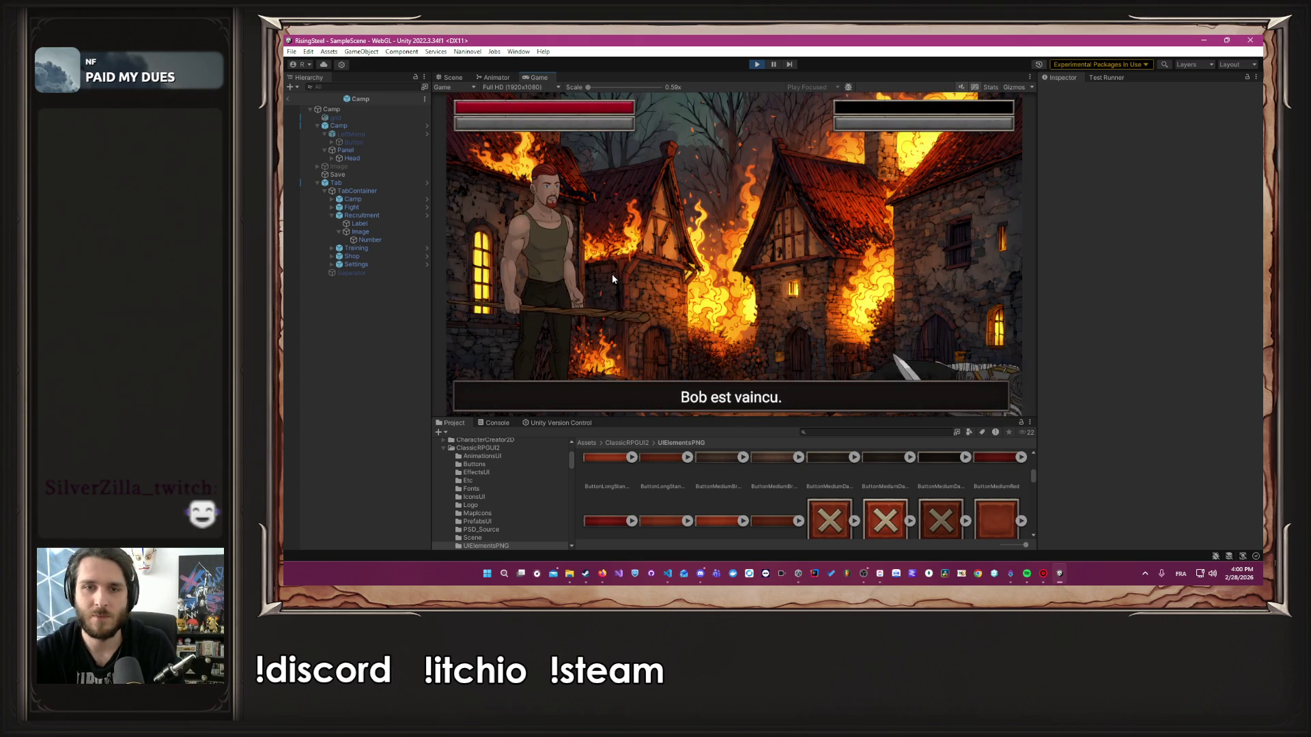
left_click(611, 274)
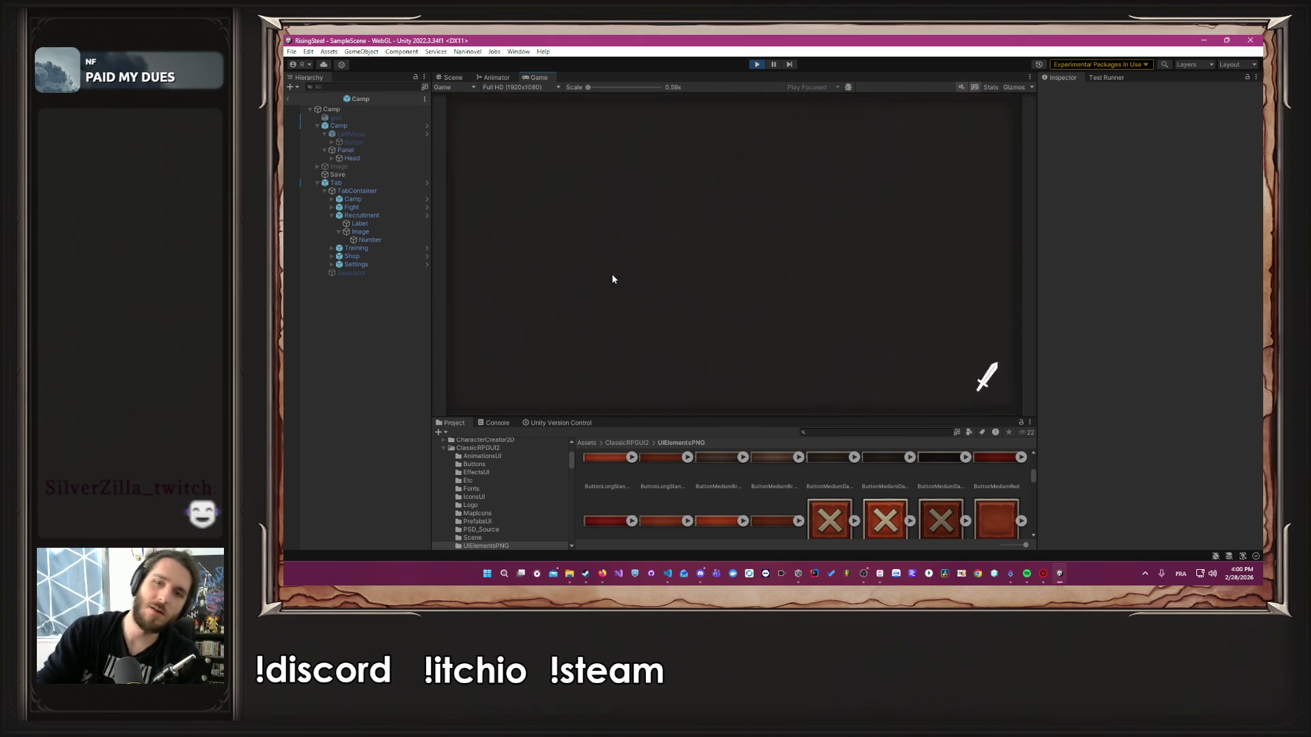
left_click(747, 248)
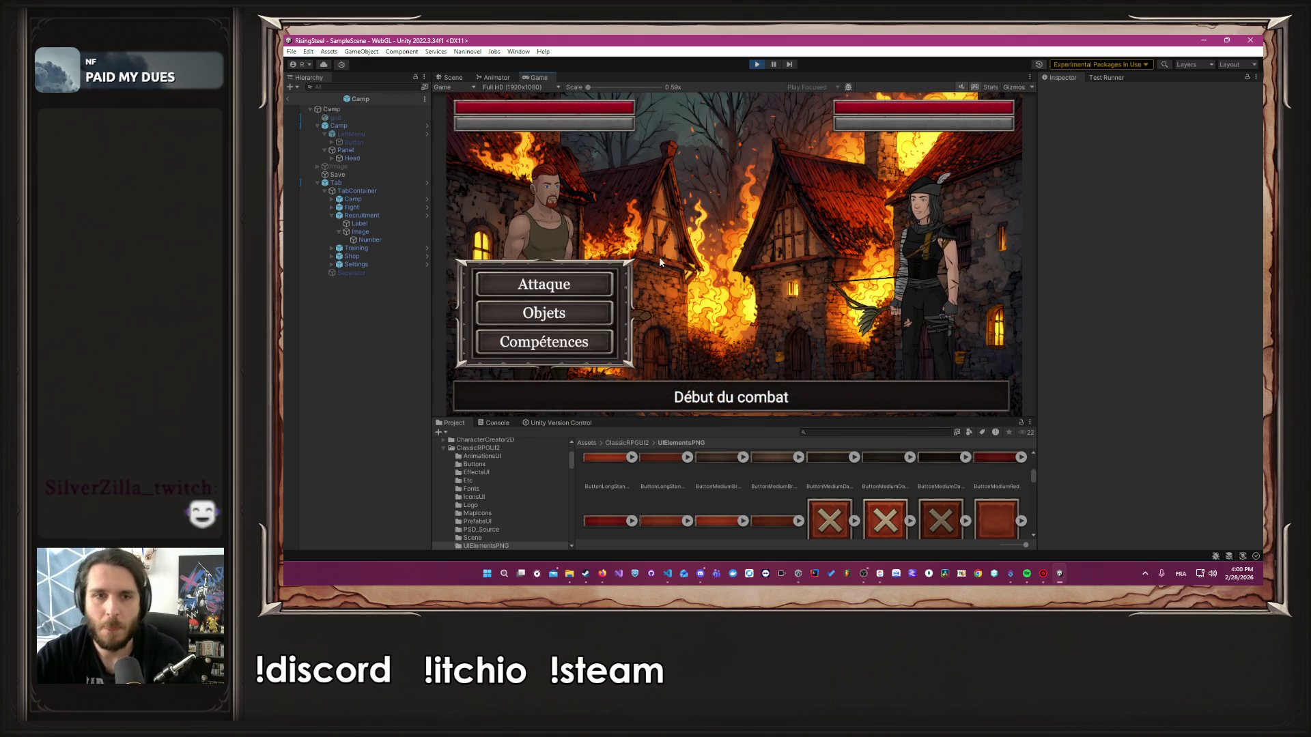
left_click(587, 276)
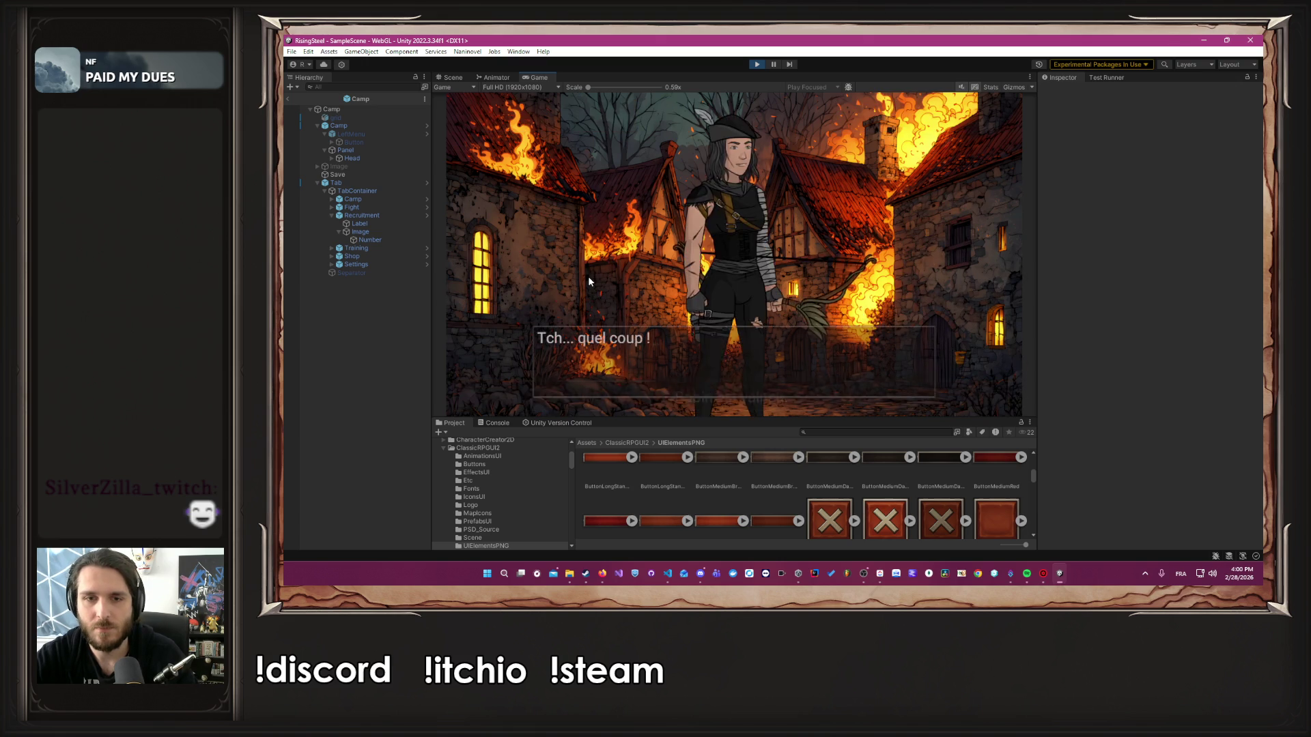
left_click(590, 276)
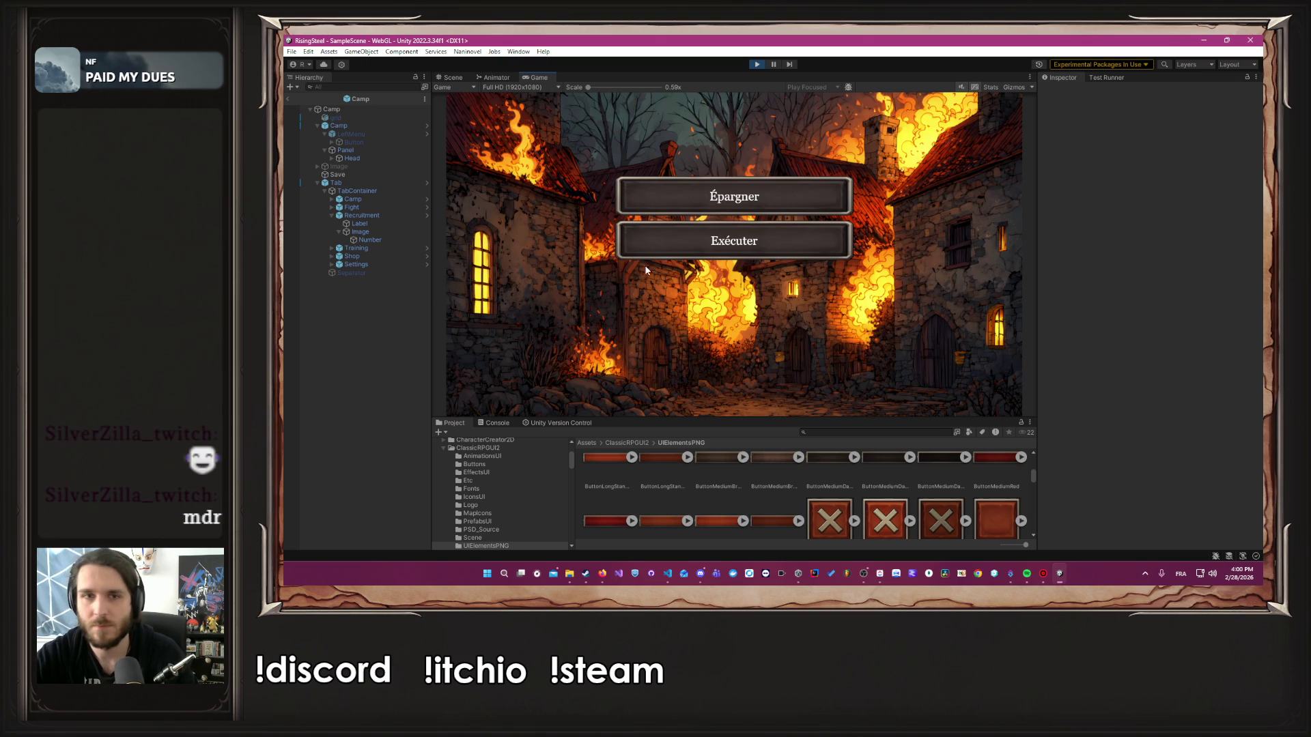
left_click(699, 196)
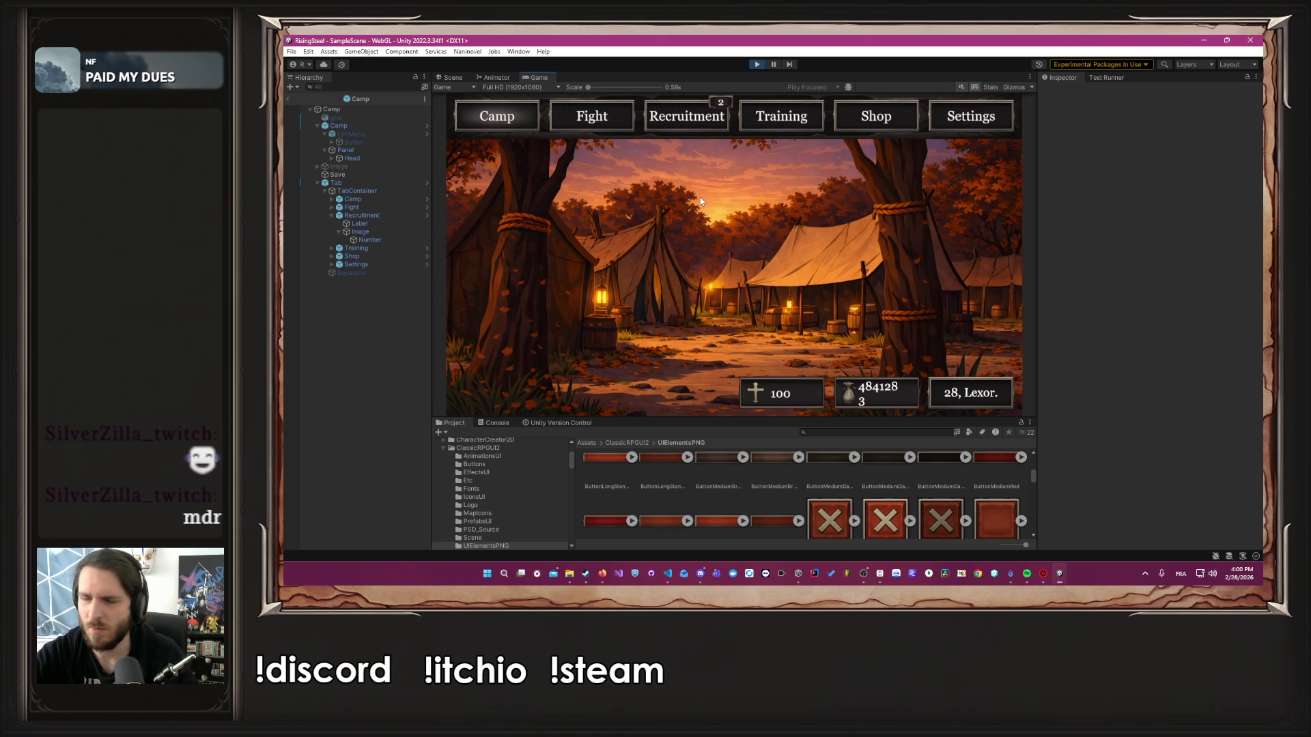
Make Albert a Soldat with Frappe Puissante in his first skill slot, then show the Fight options
left_click(767, 131)
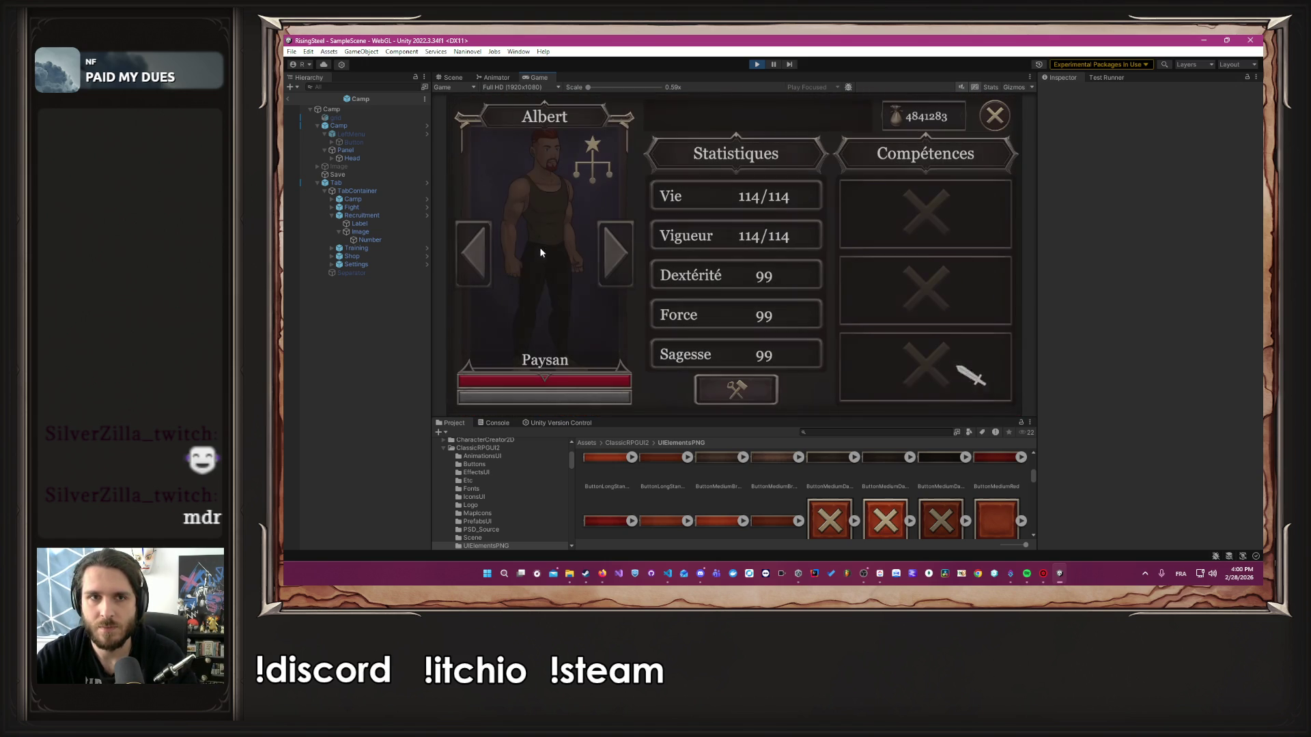
left_click(527, 197)
left_click(749, 134)
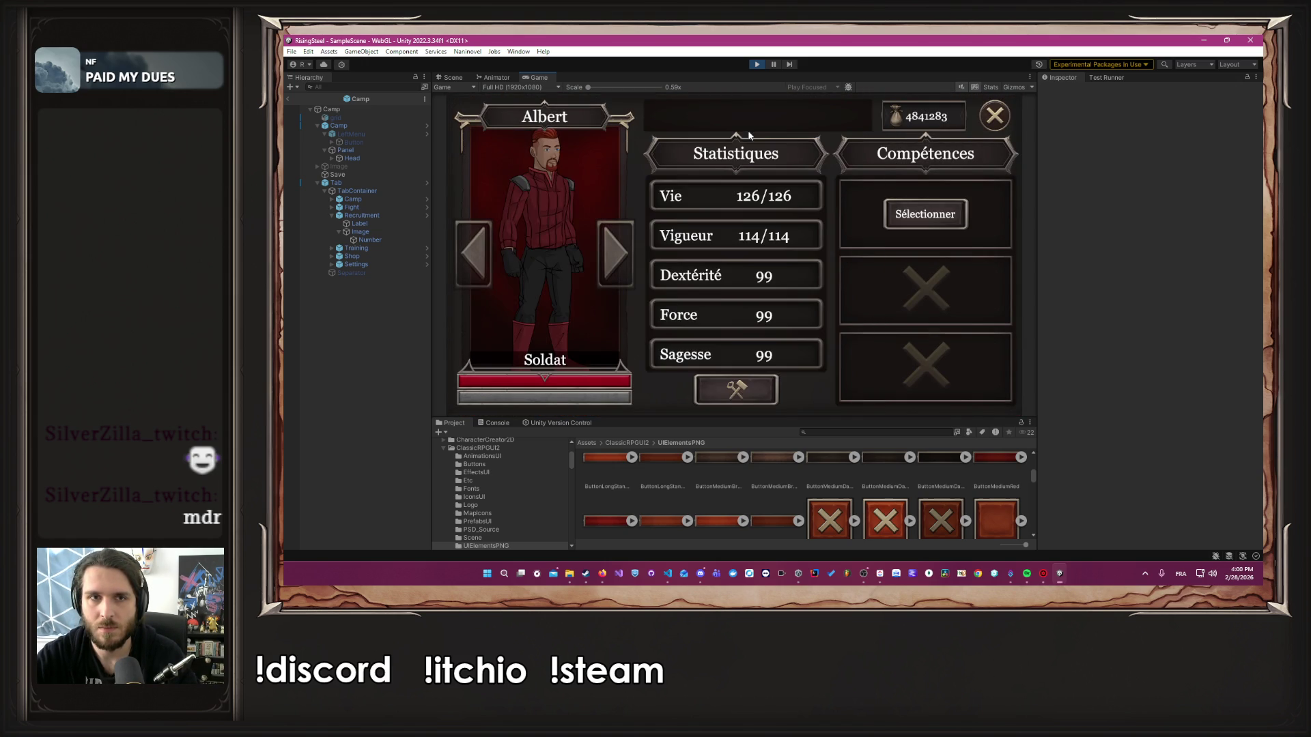
left_click(925, 215)
left_click(919, 265)
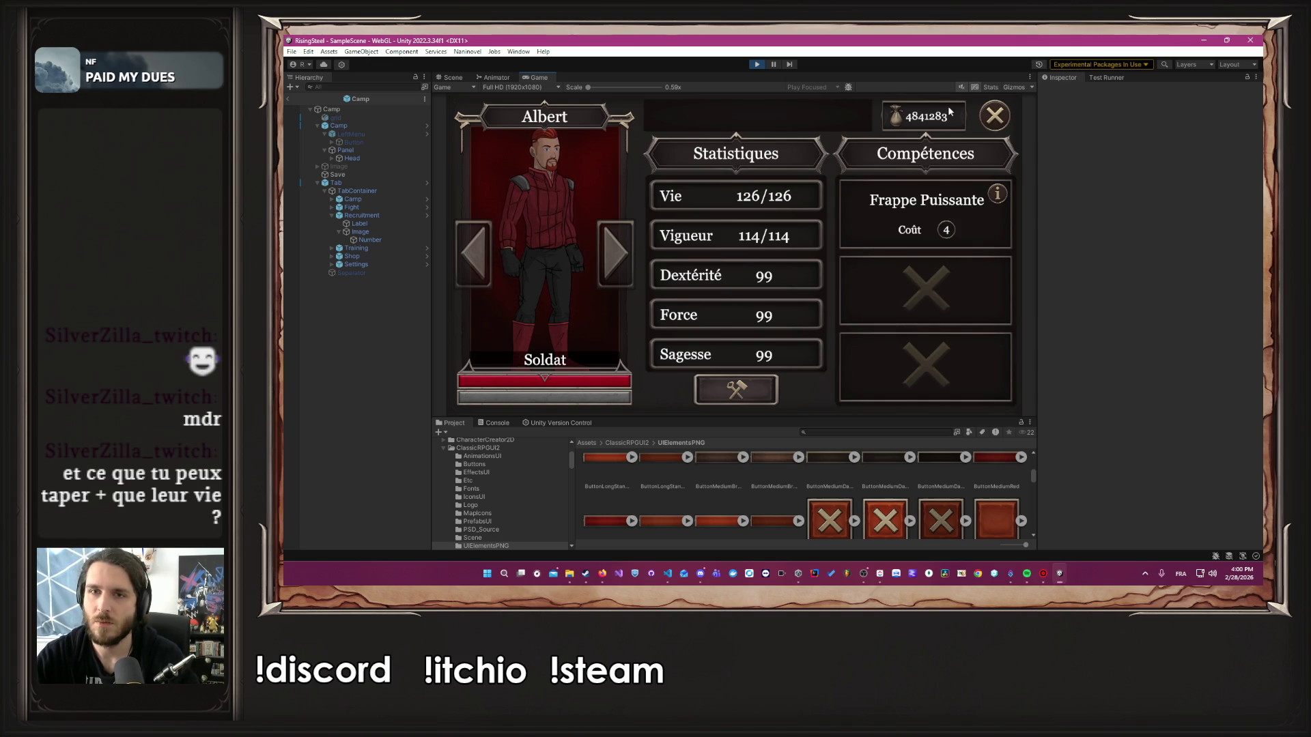
left_click(995, 115)
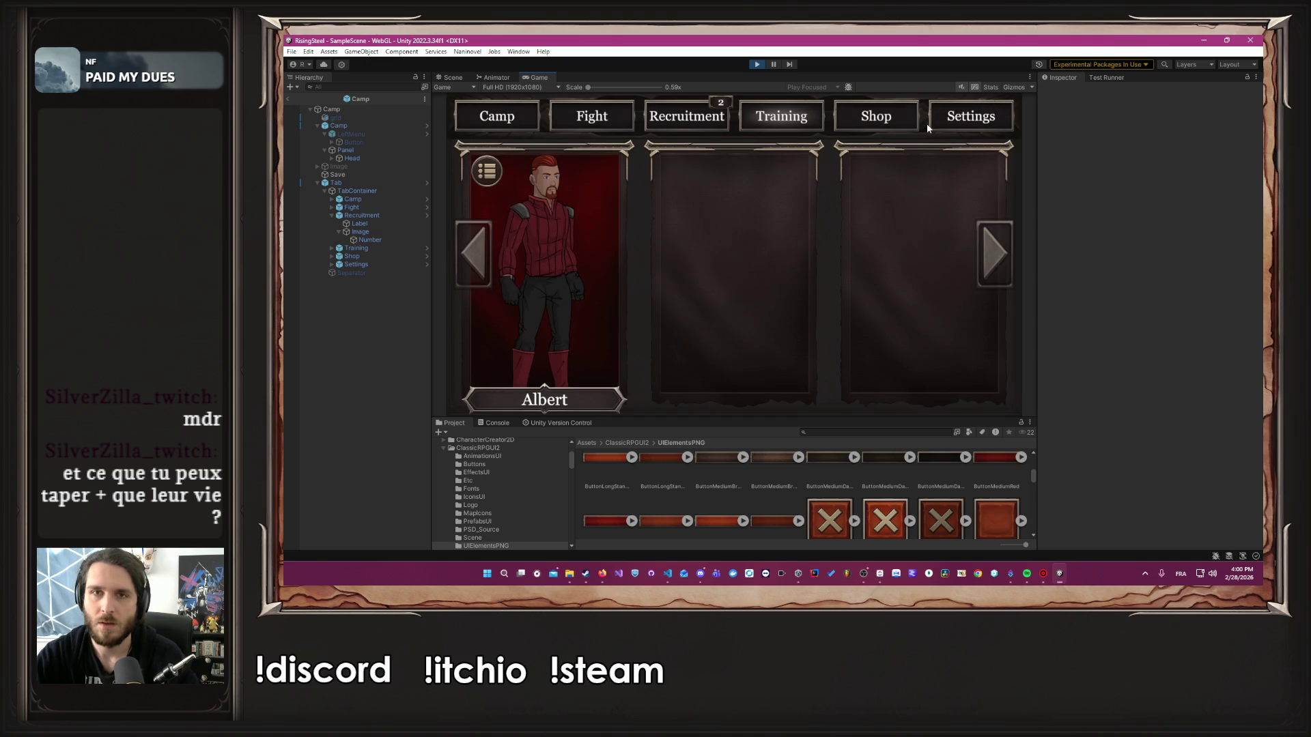
left_click(582, 119)
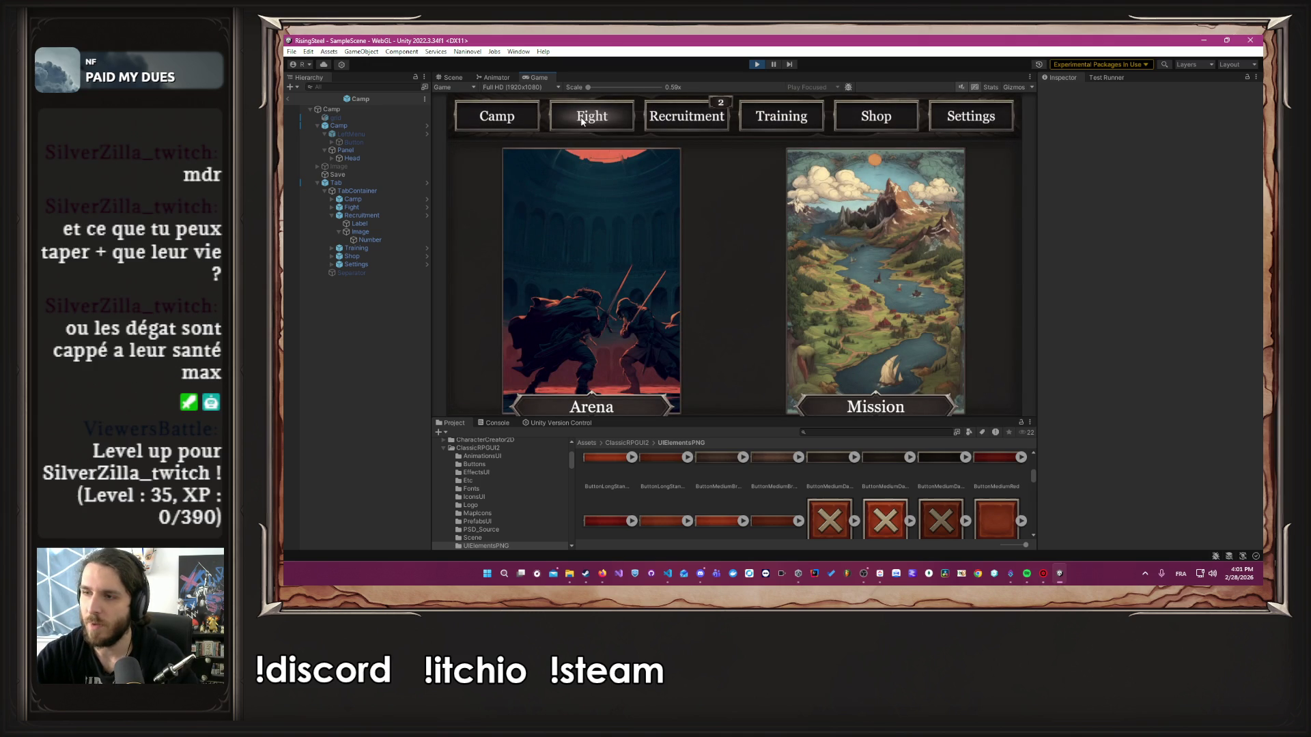
Enter the Arena and use Frappe Puissante three times against Elowen
left_click(583, 163)
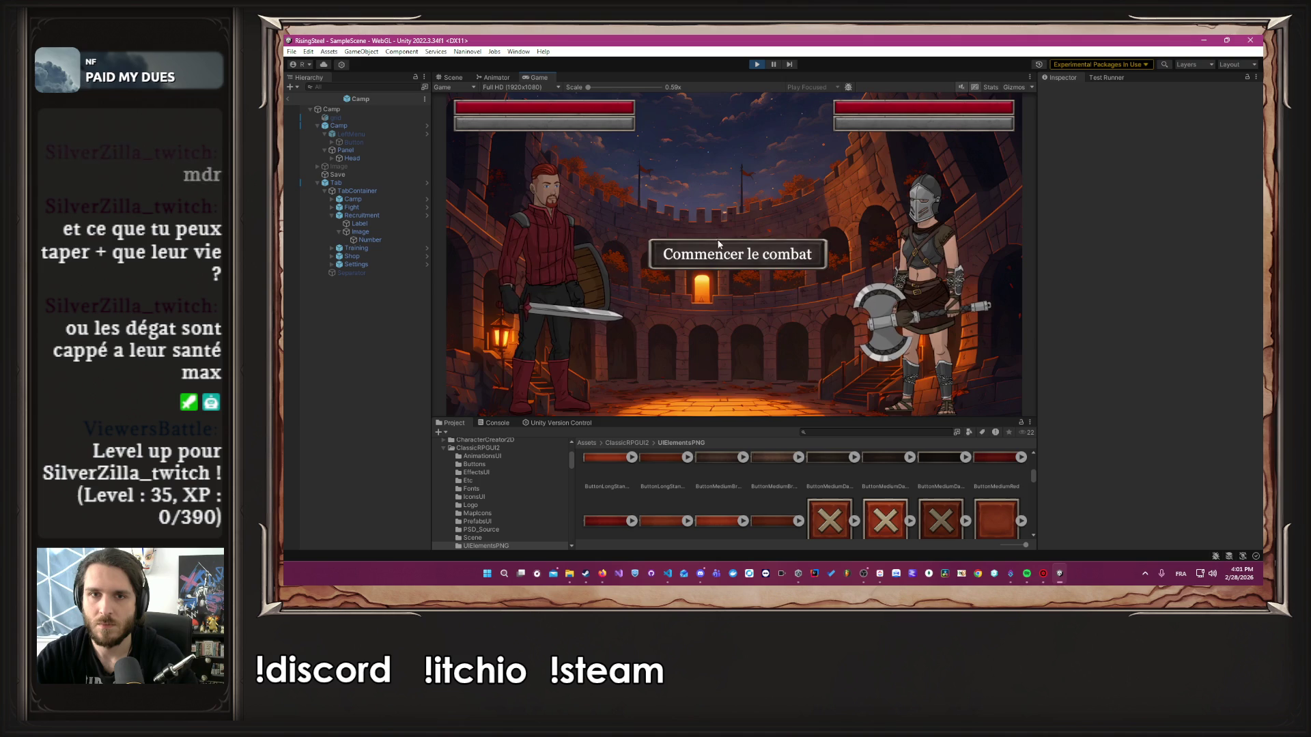
left_click(581, 342)
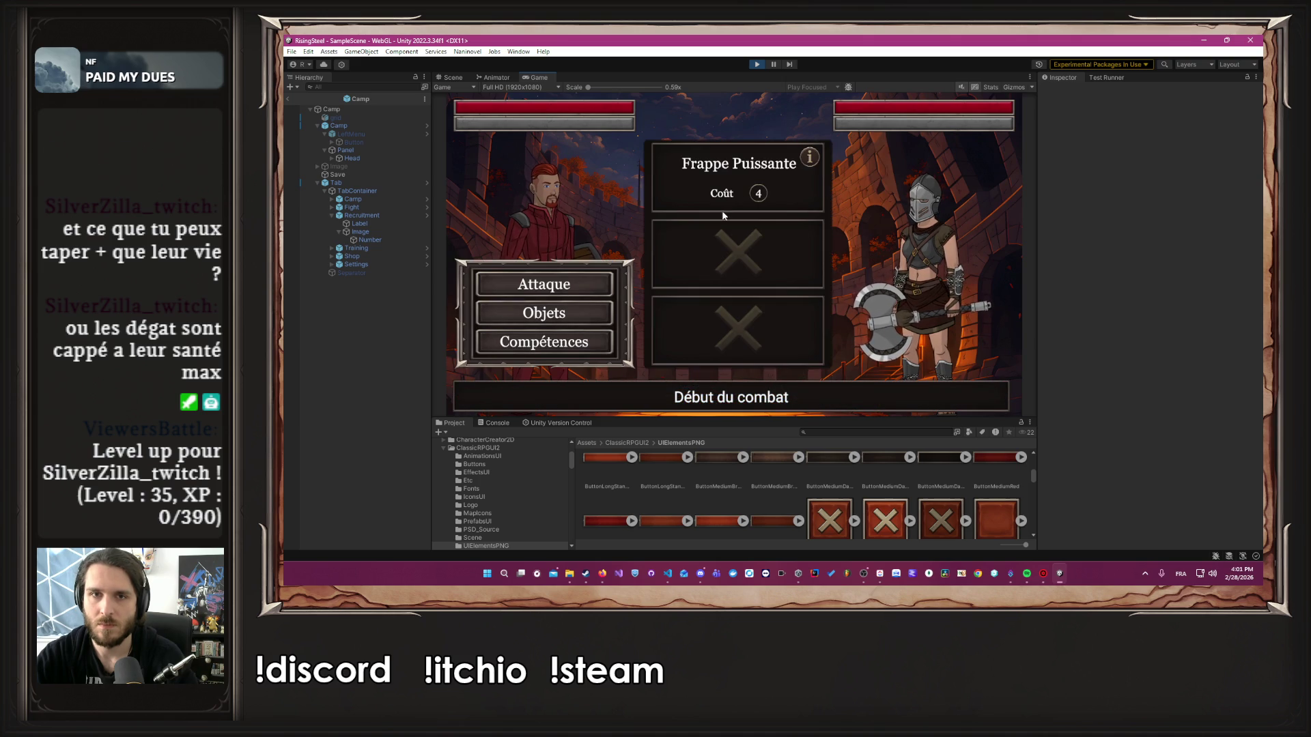
left_click(735, 171)
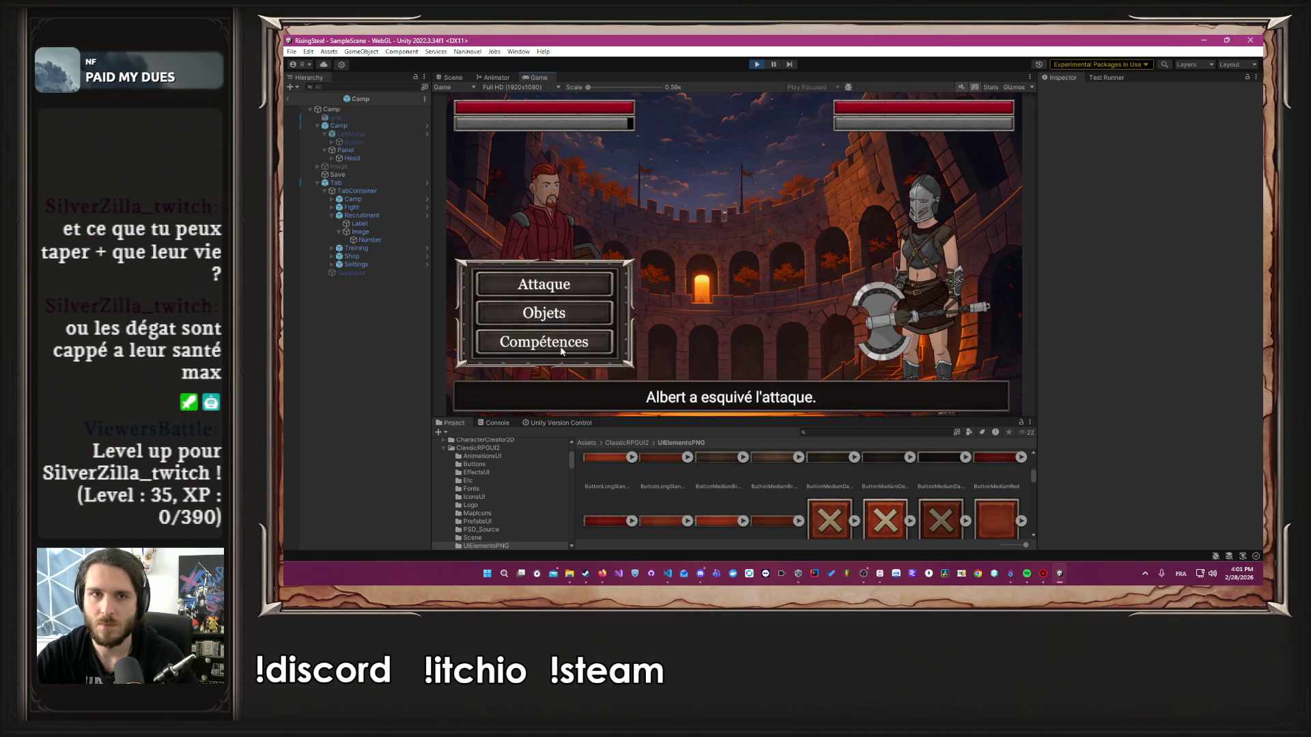
left_click(547, 345)
left_click(732, 167)
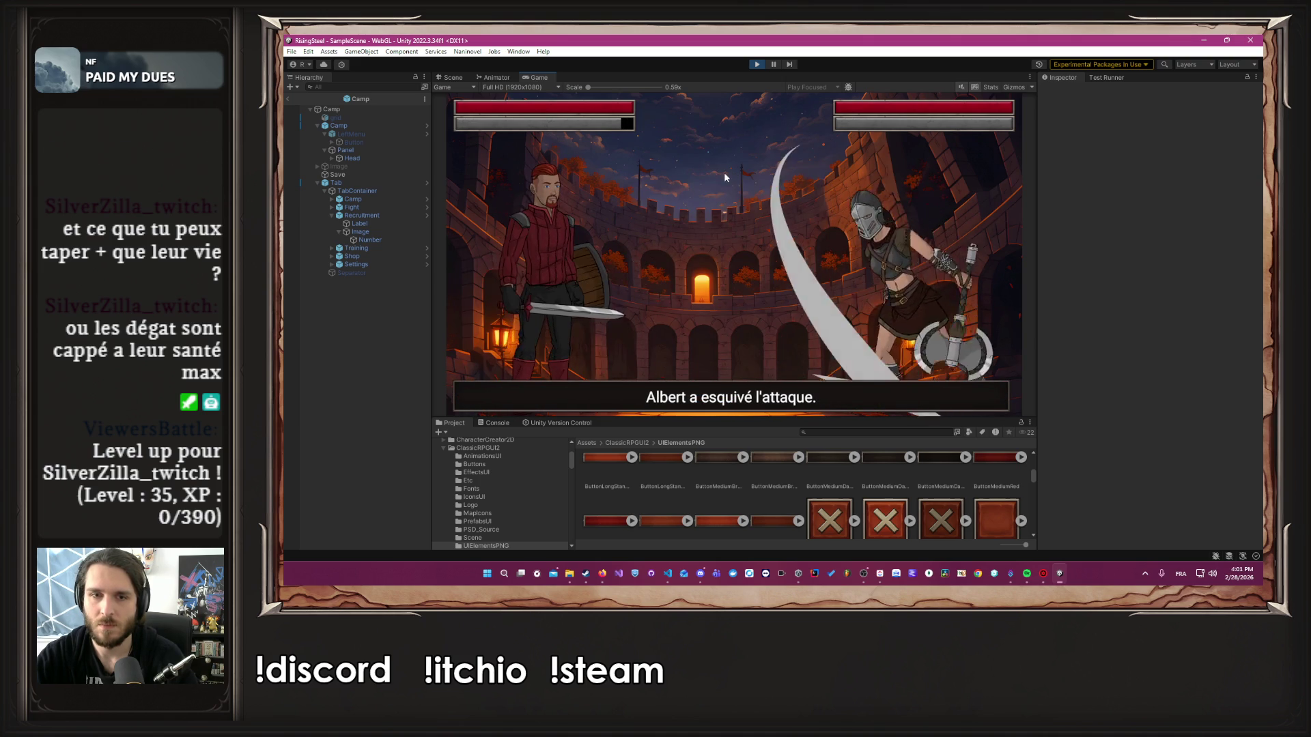
left_click(546, 341)
left_click(722, 174)
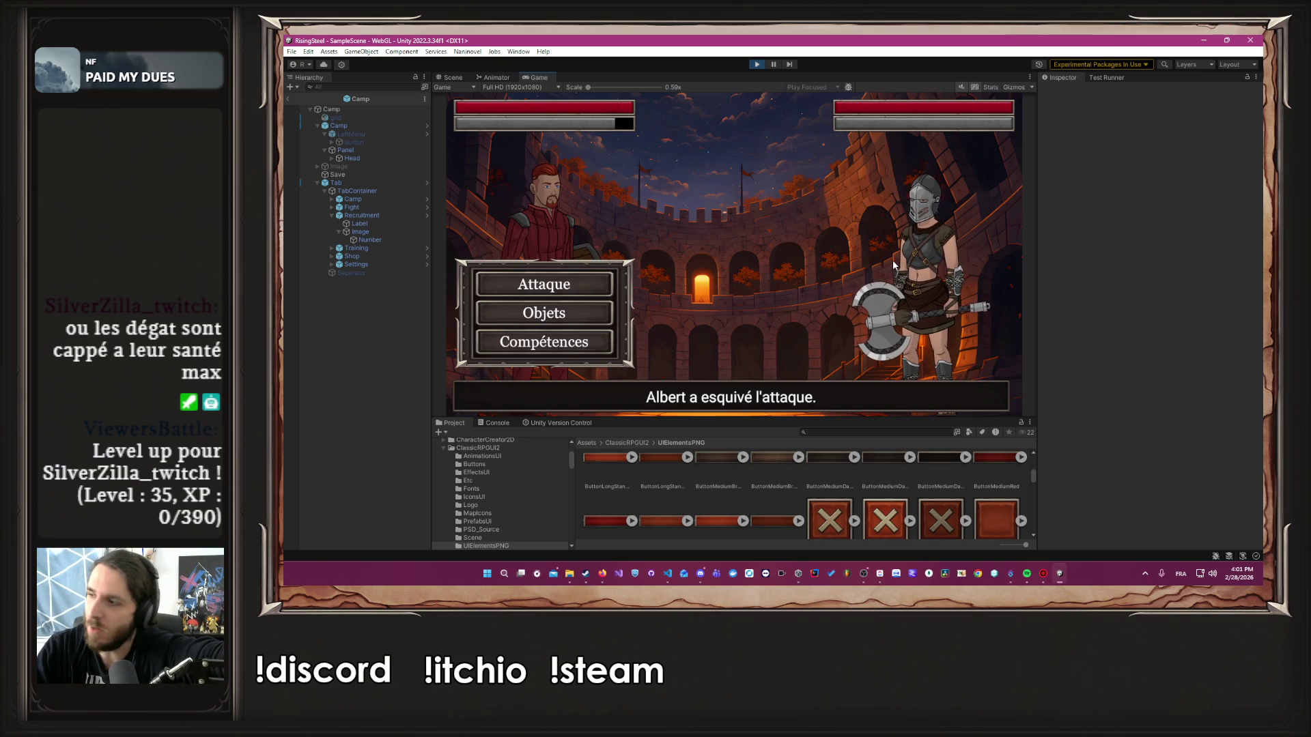
Launch twelve basic attacks at Elowen, all dodged
left_click(556, 286)
left_click(557, 285)
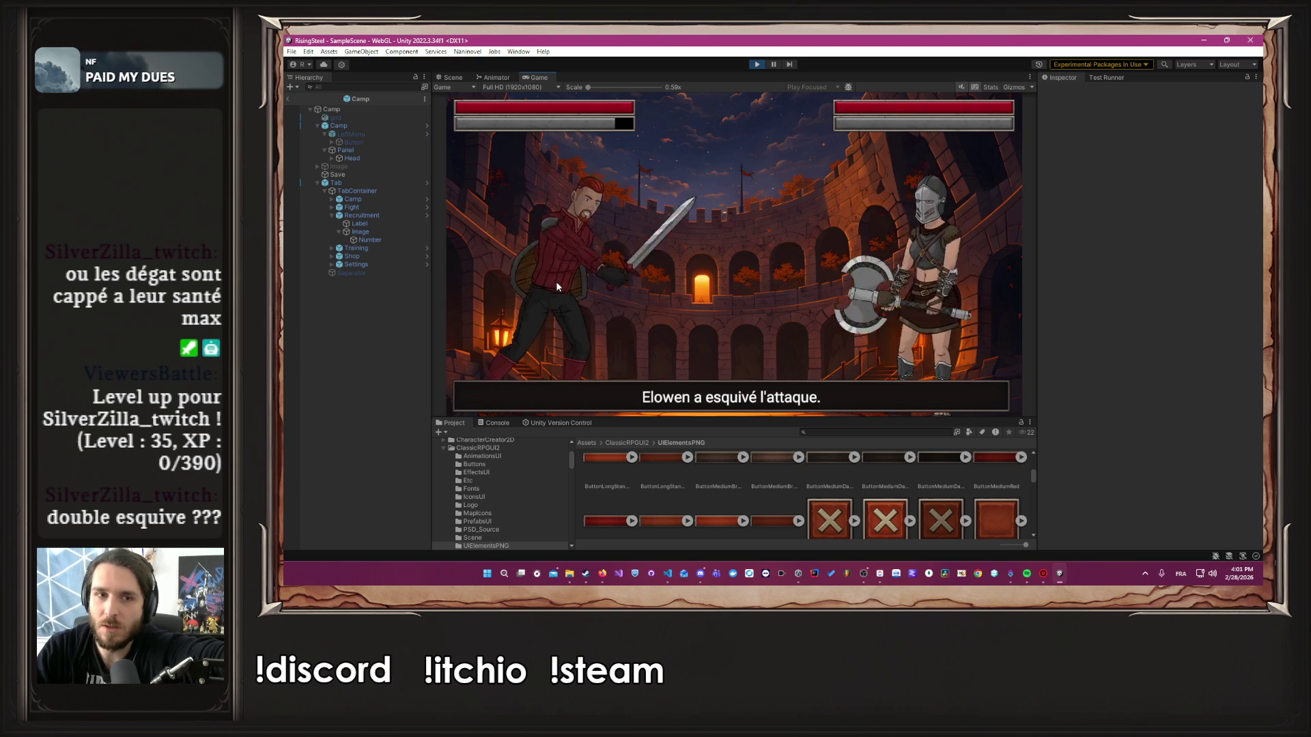
left_click(556, 284)
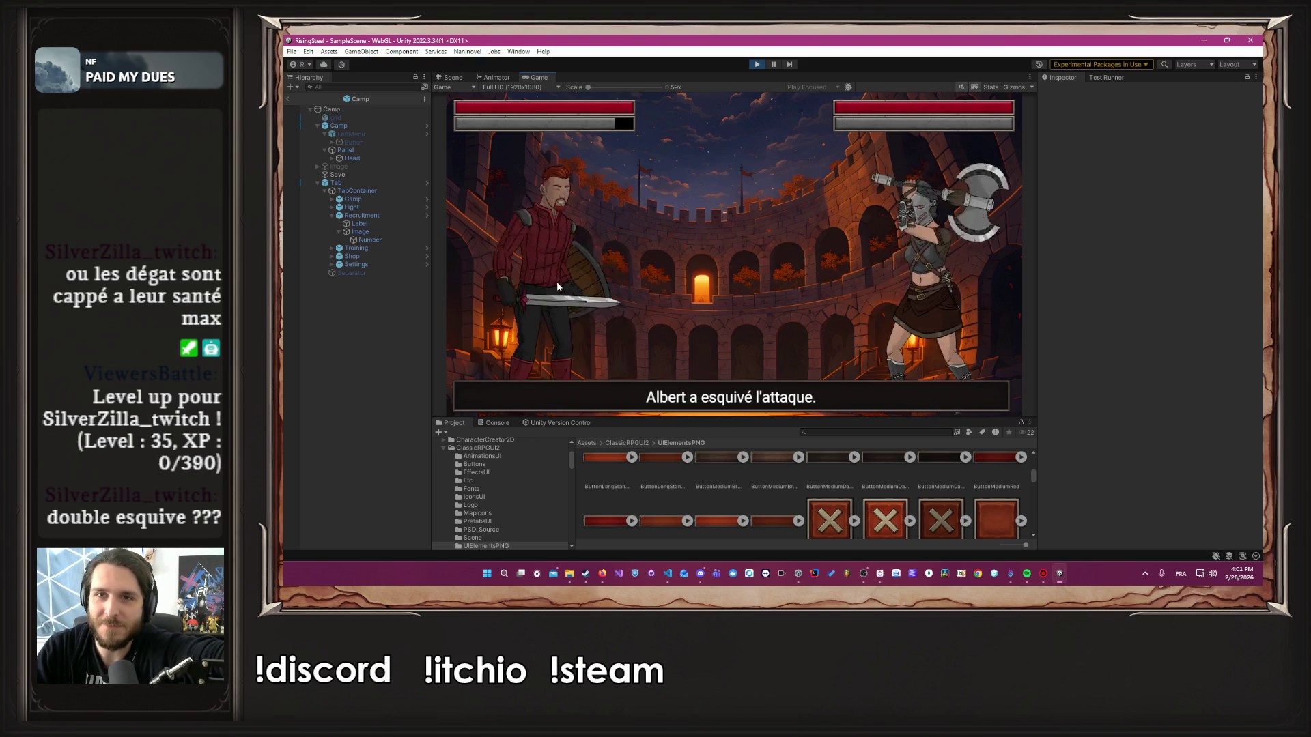
left_click(556, 286)
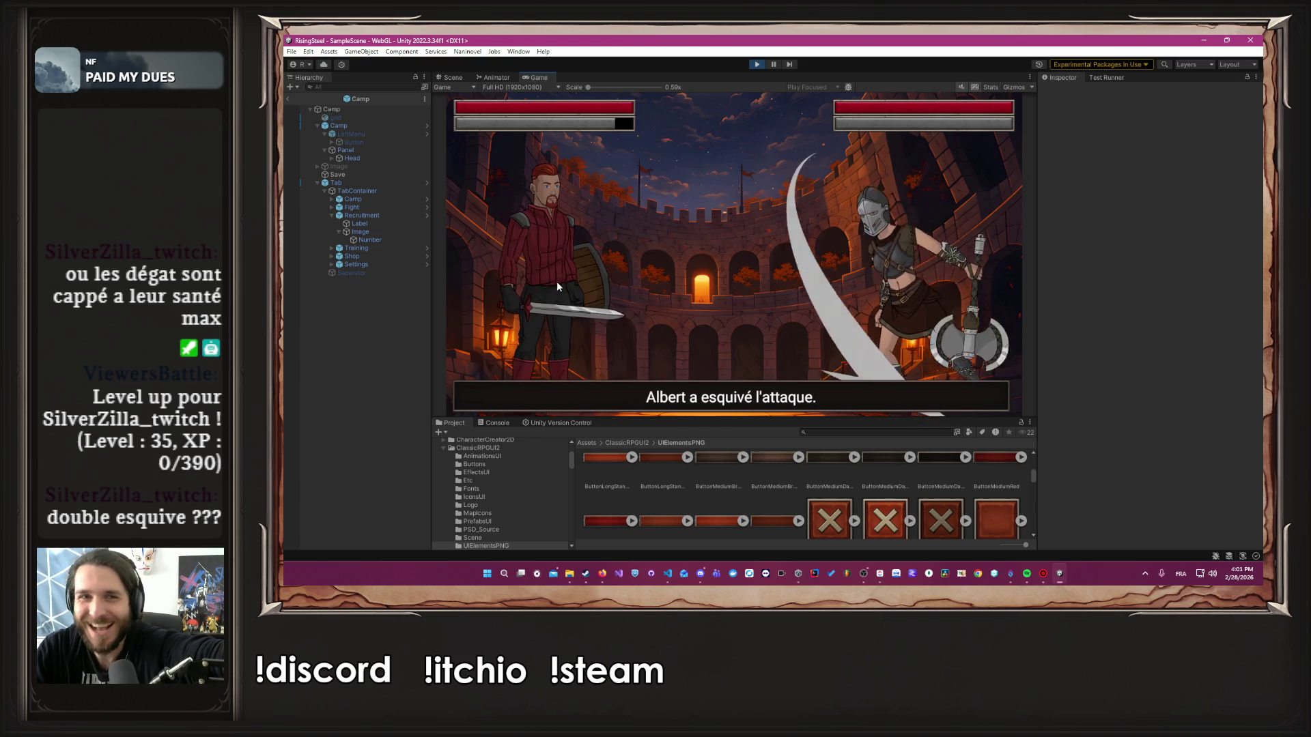
left_click(556, 286)
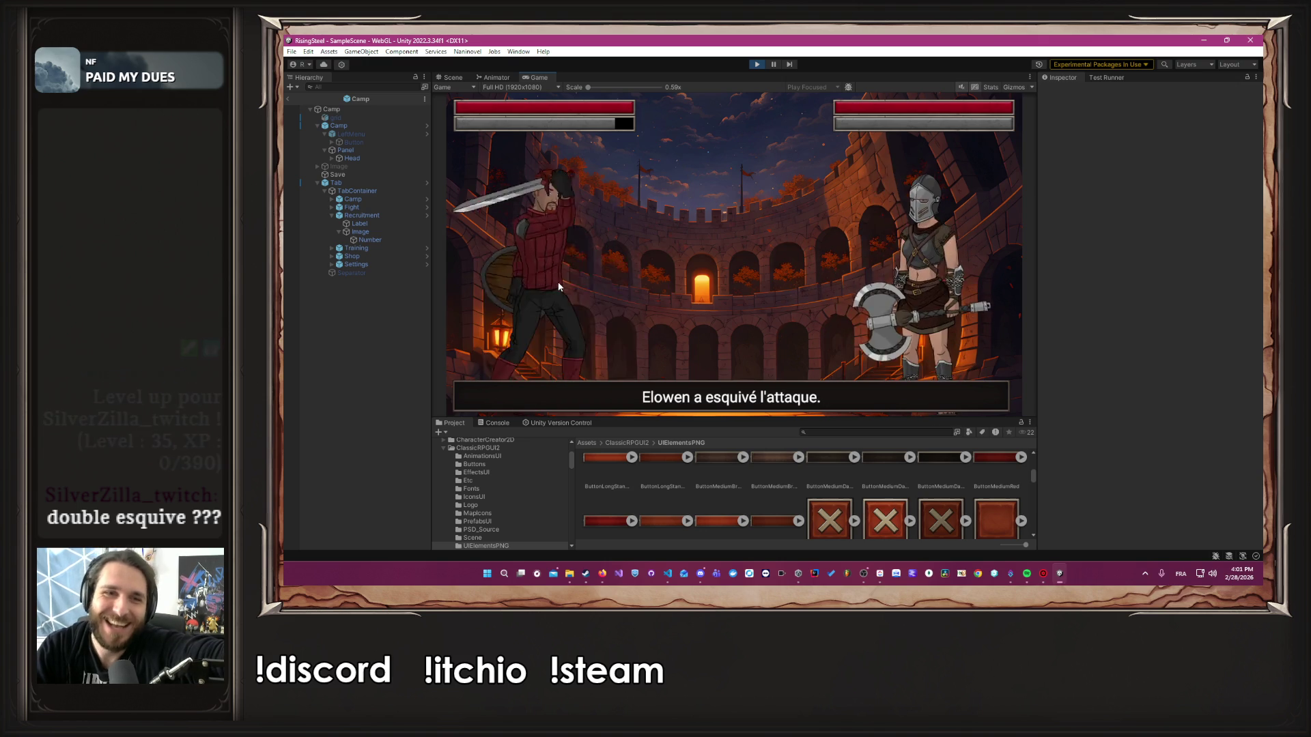
left_click(559, 287)
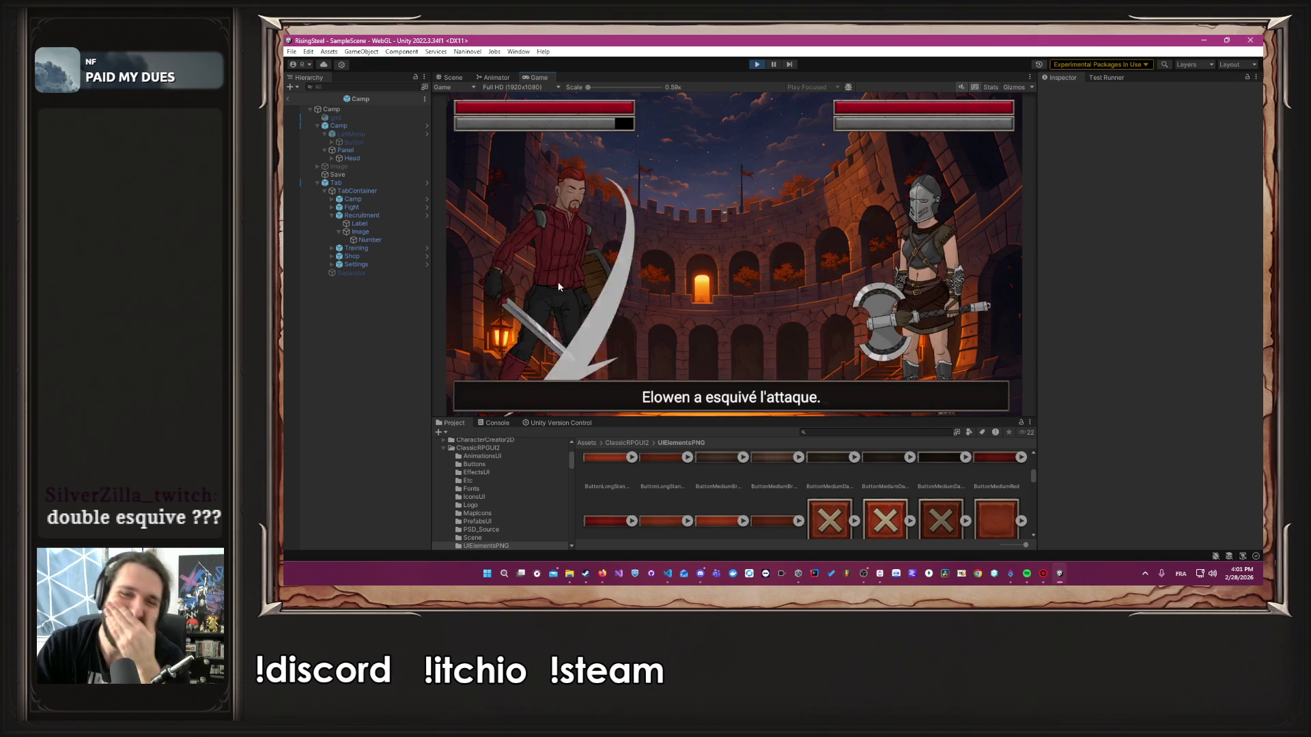
left_click(559, 286)
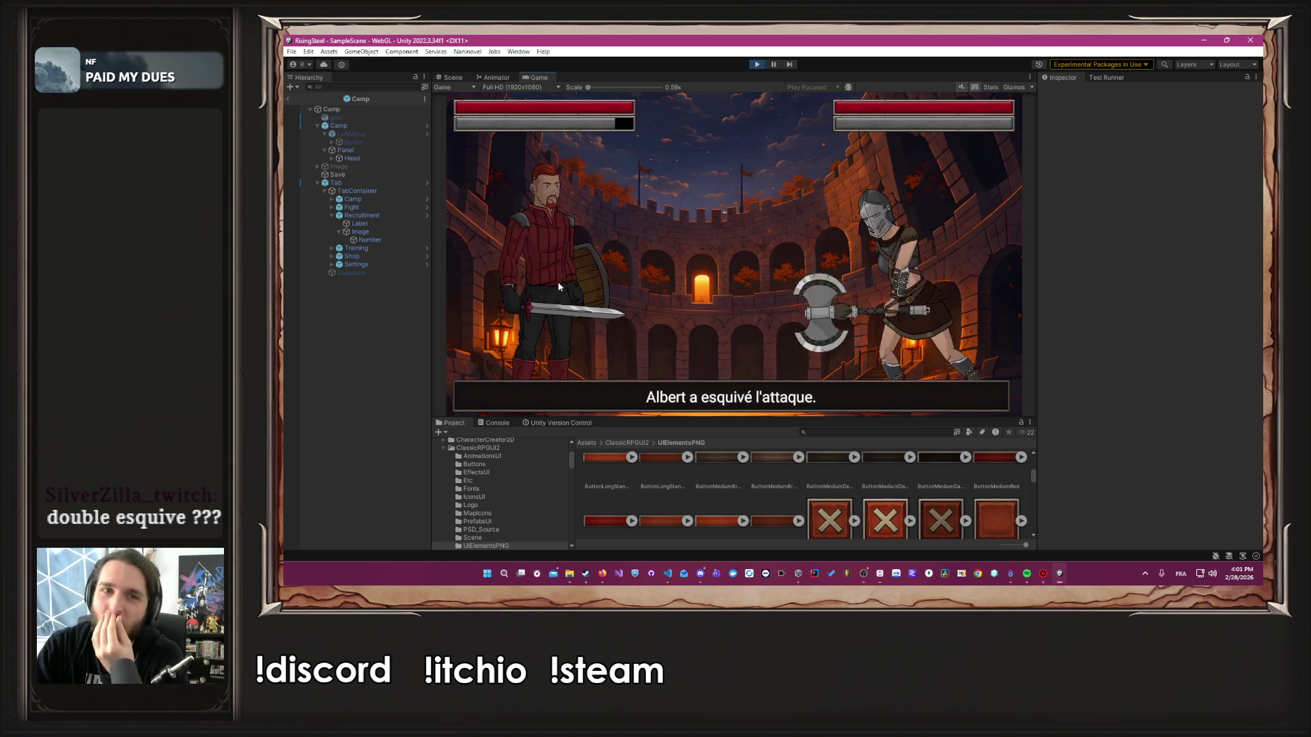
left_click(559, 286)
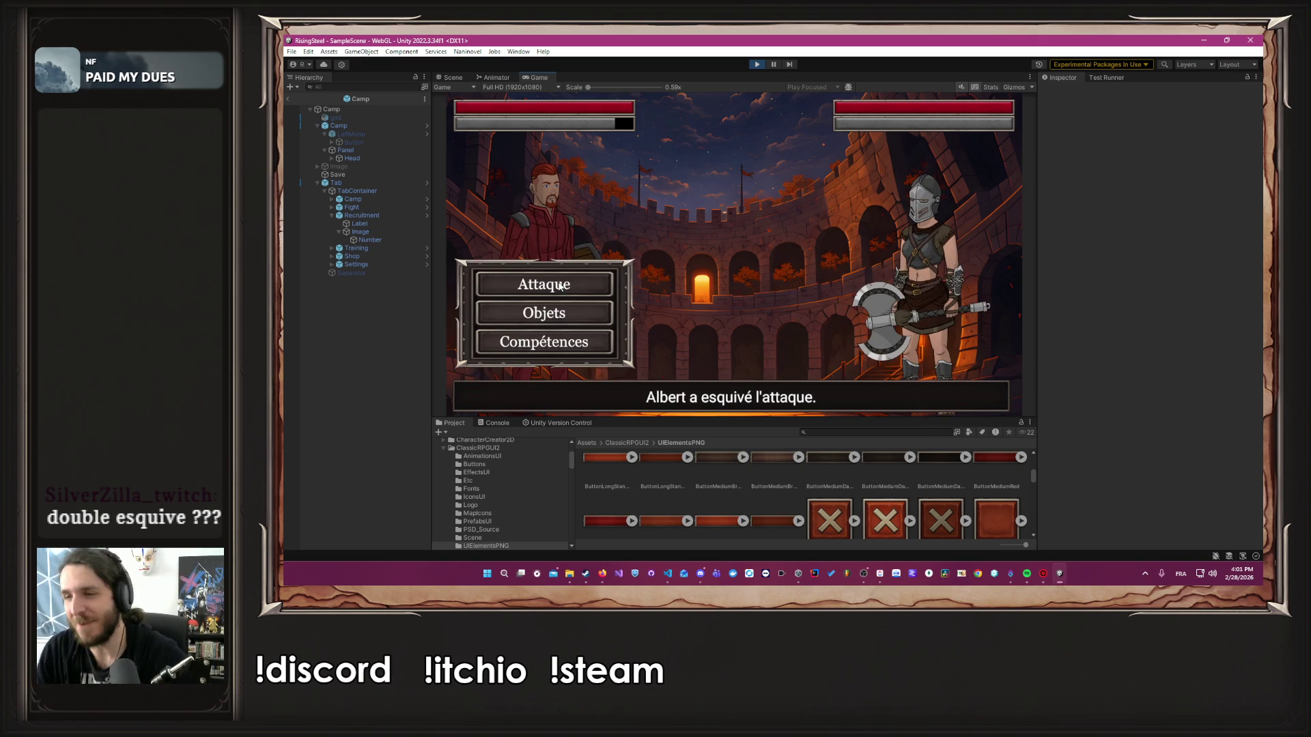
left_click(559, 286)
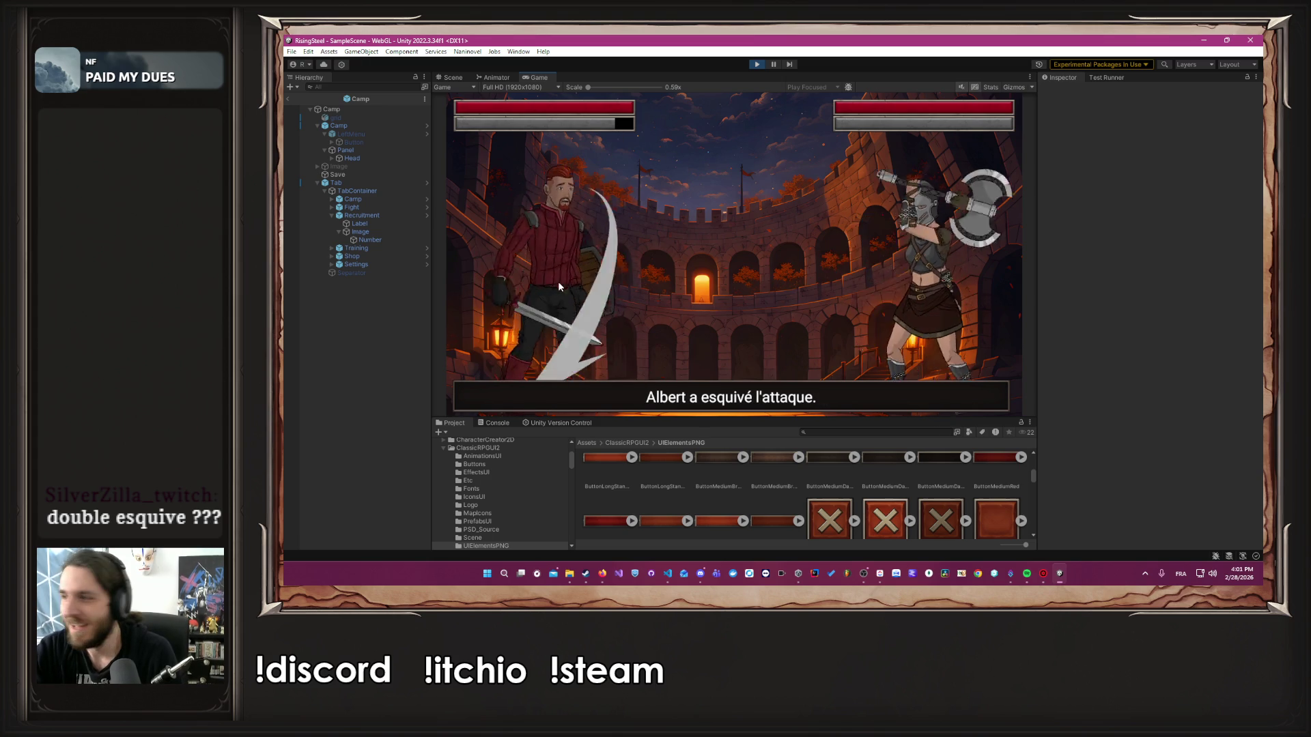
left_click(559, 286)
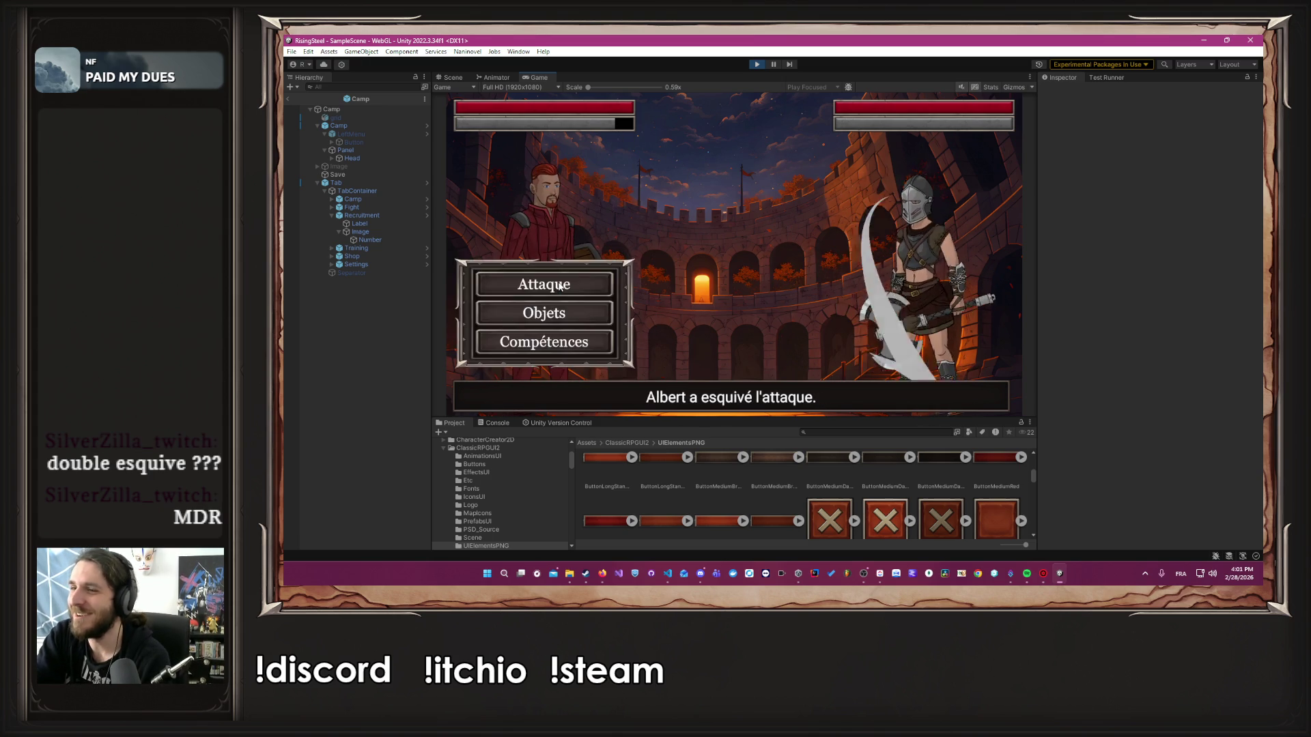
left_click(558, 281)
left_click(557, 283)
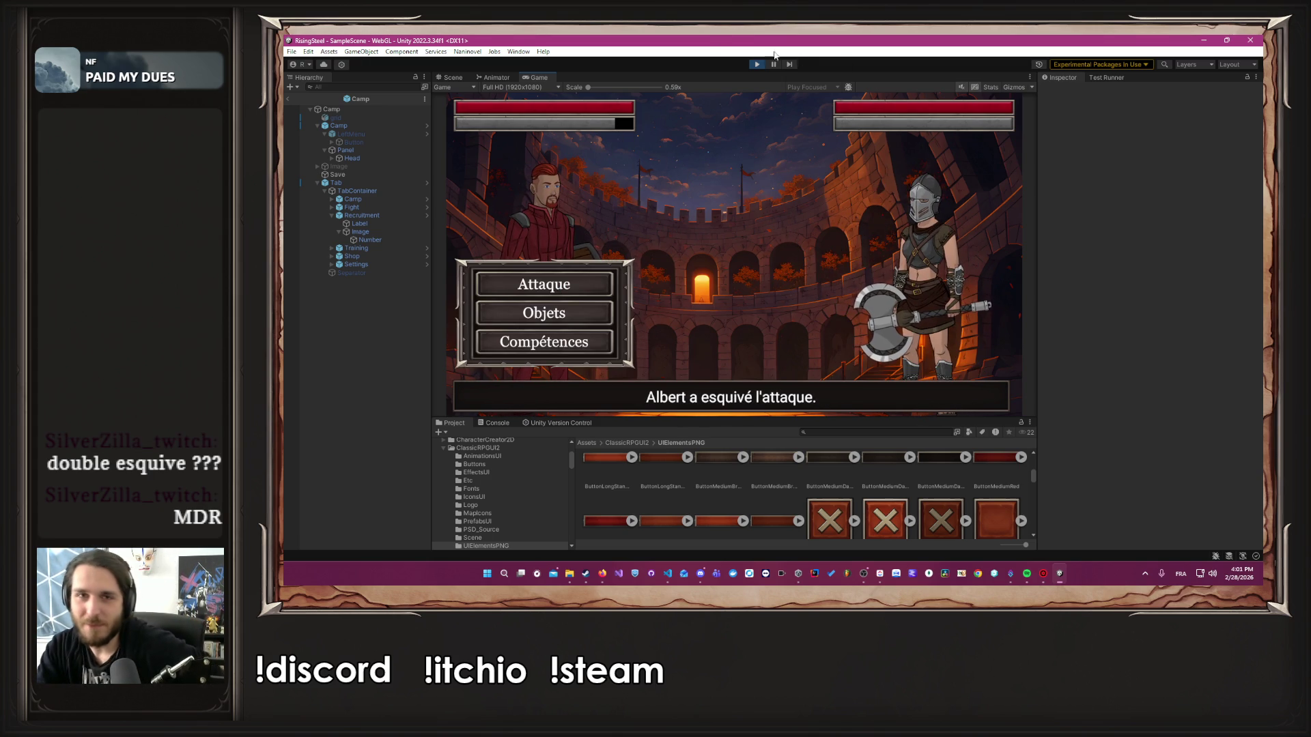
Exit play mode to return to the Camp scene in the Scene view
left_click(754, 63)
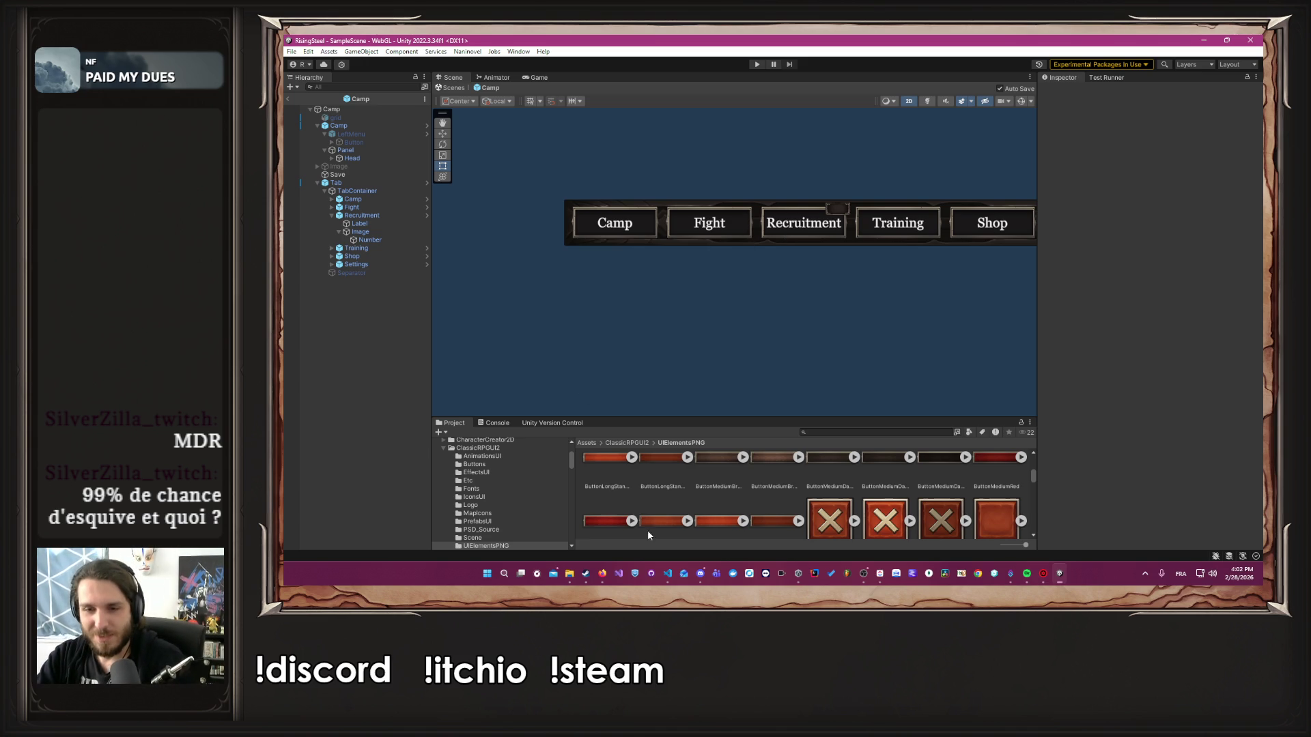
Add the task 'Fixer une esquive maximal' under AMÉLIORATION on the ClickUp board, then return to Unity
left_click(883, 578)
scroll(826, 380, "down", 2)
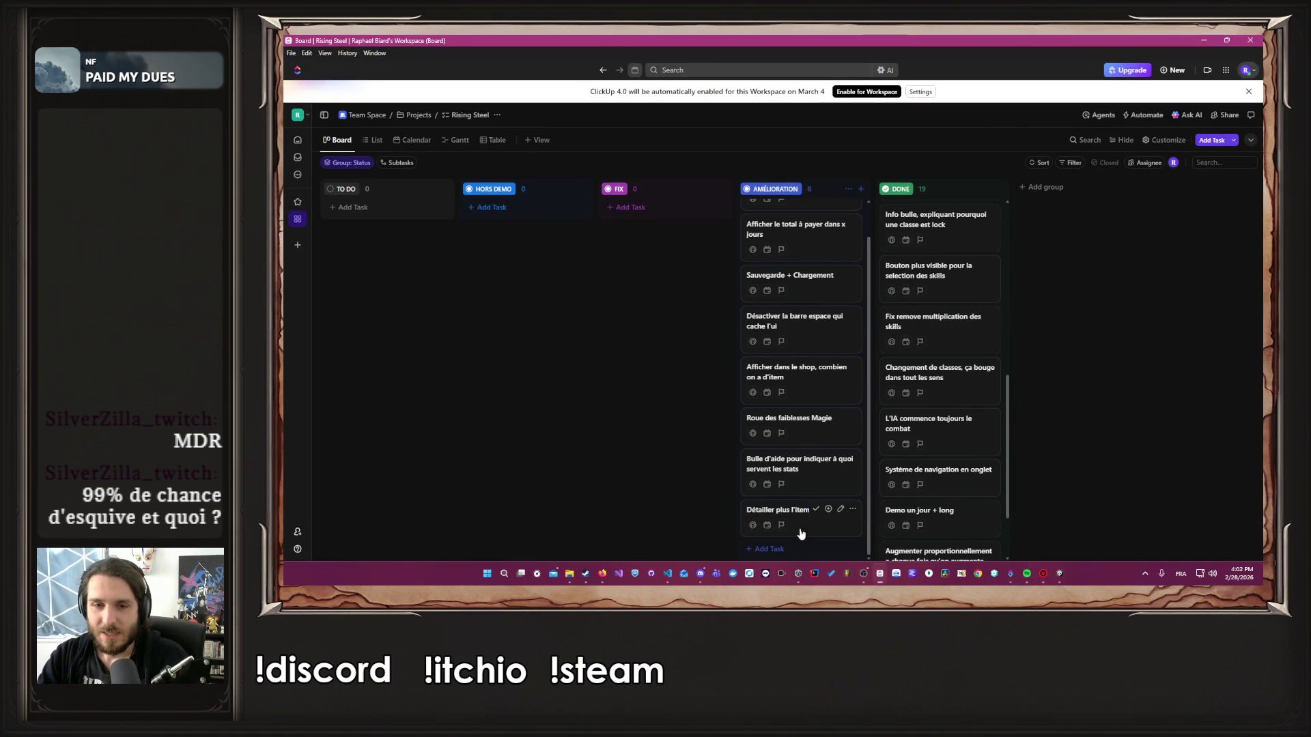
left_click(789, 550)
type("Fixer une esqui")
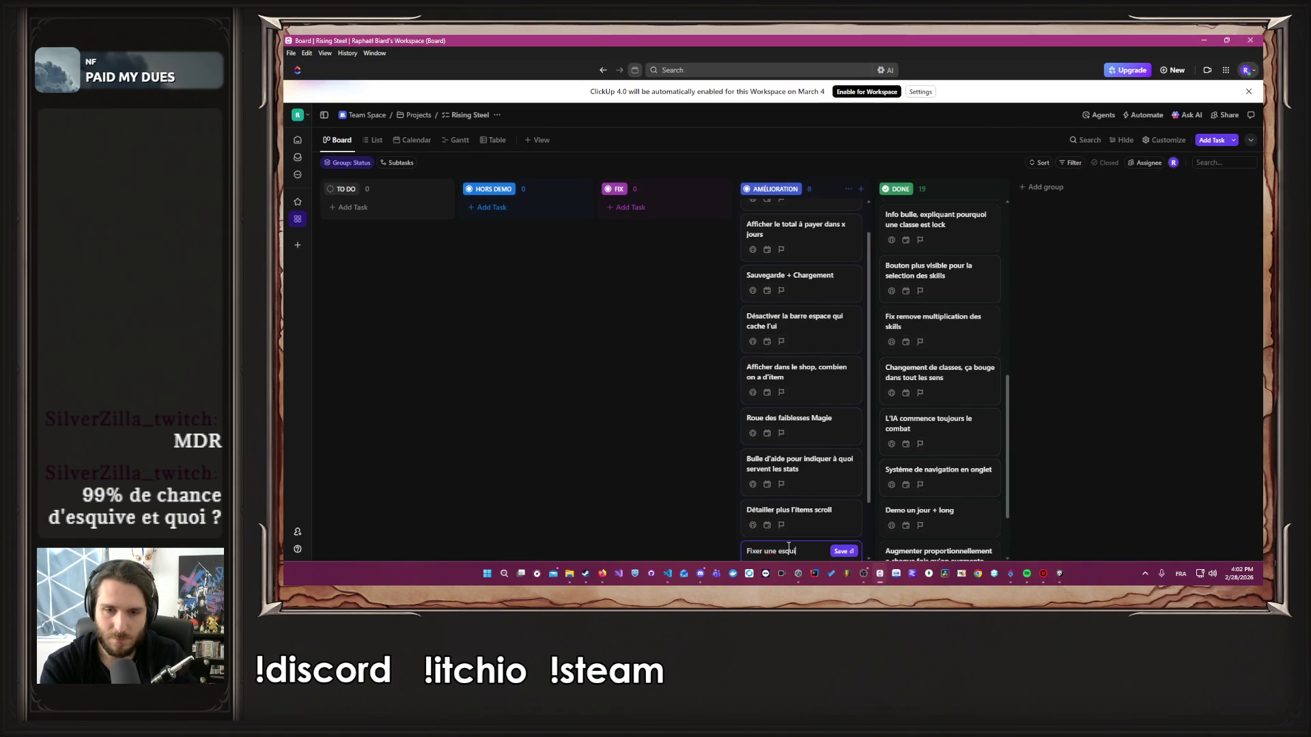
type("mal")
key("Return")
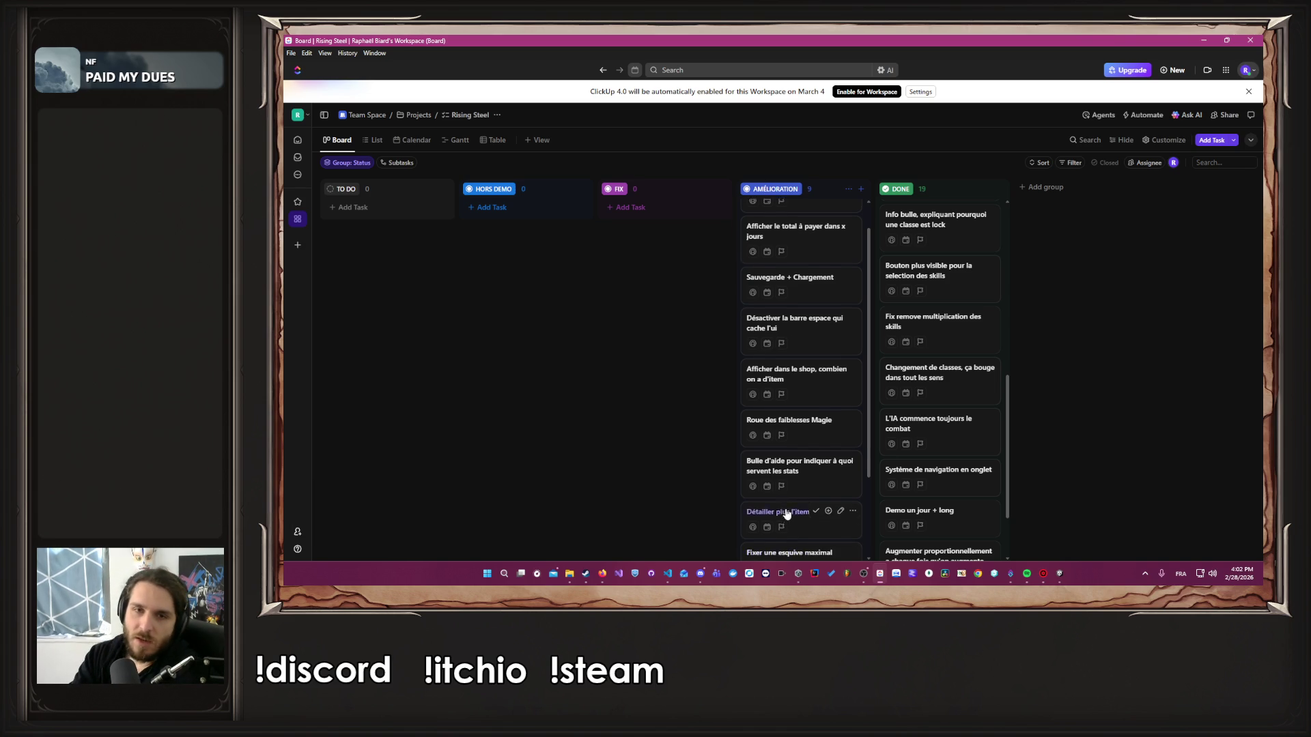
scroll(778, 509, "up", 1)
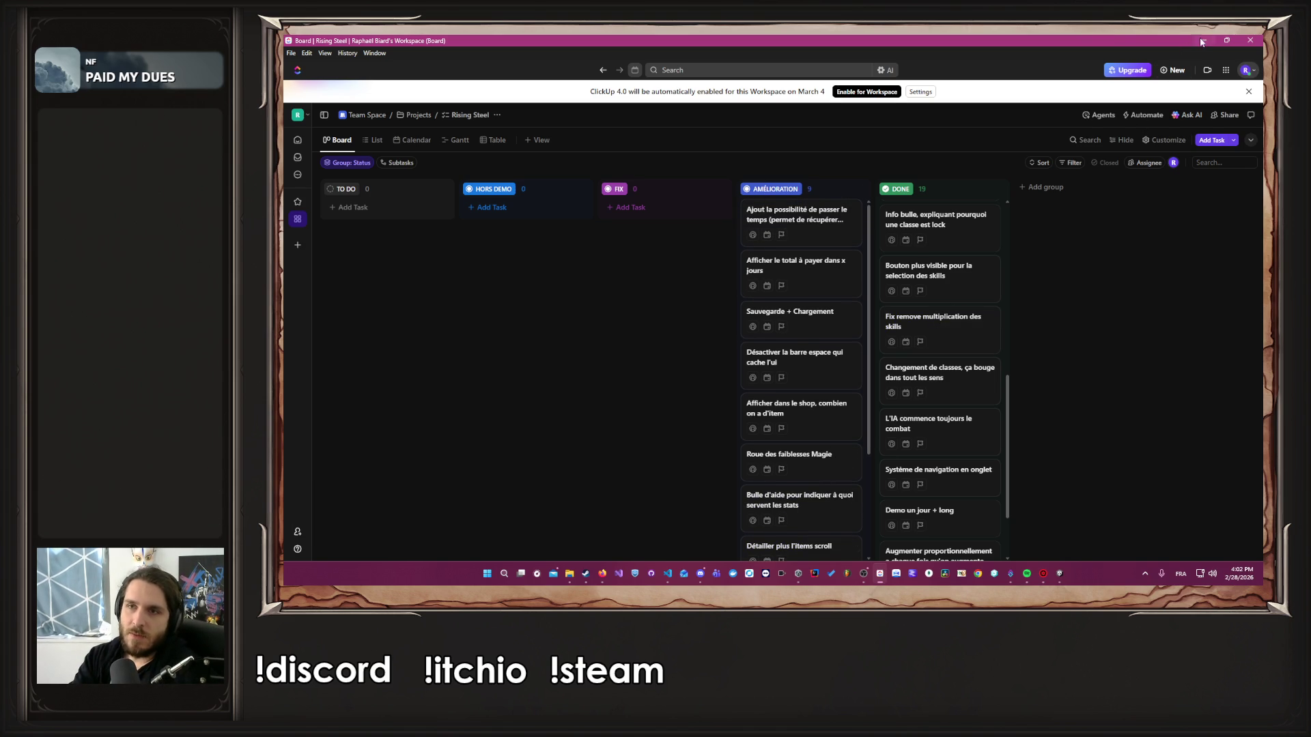
key("alt+Tab")
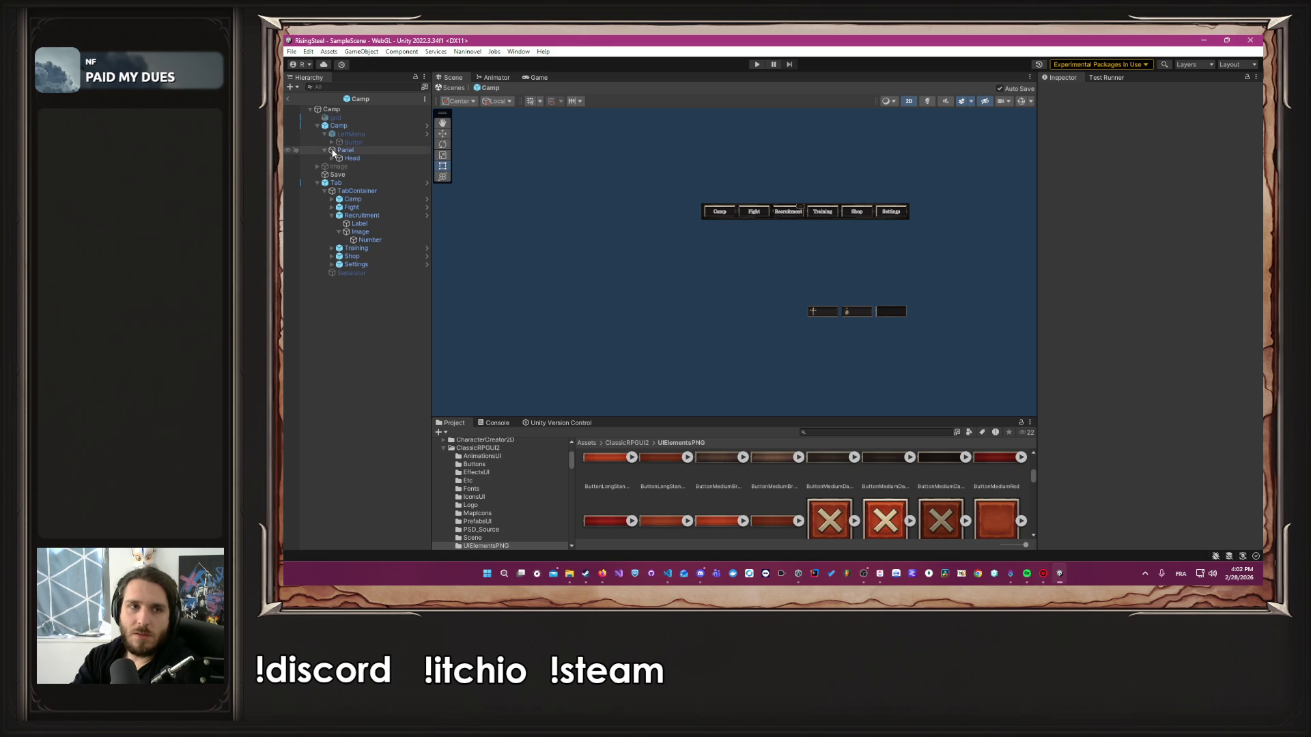
Activate the LeftMenu object in the Inspector, leaving its Image colour unchanged, then switch away from Unity
left_click(351, 134)
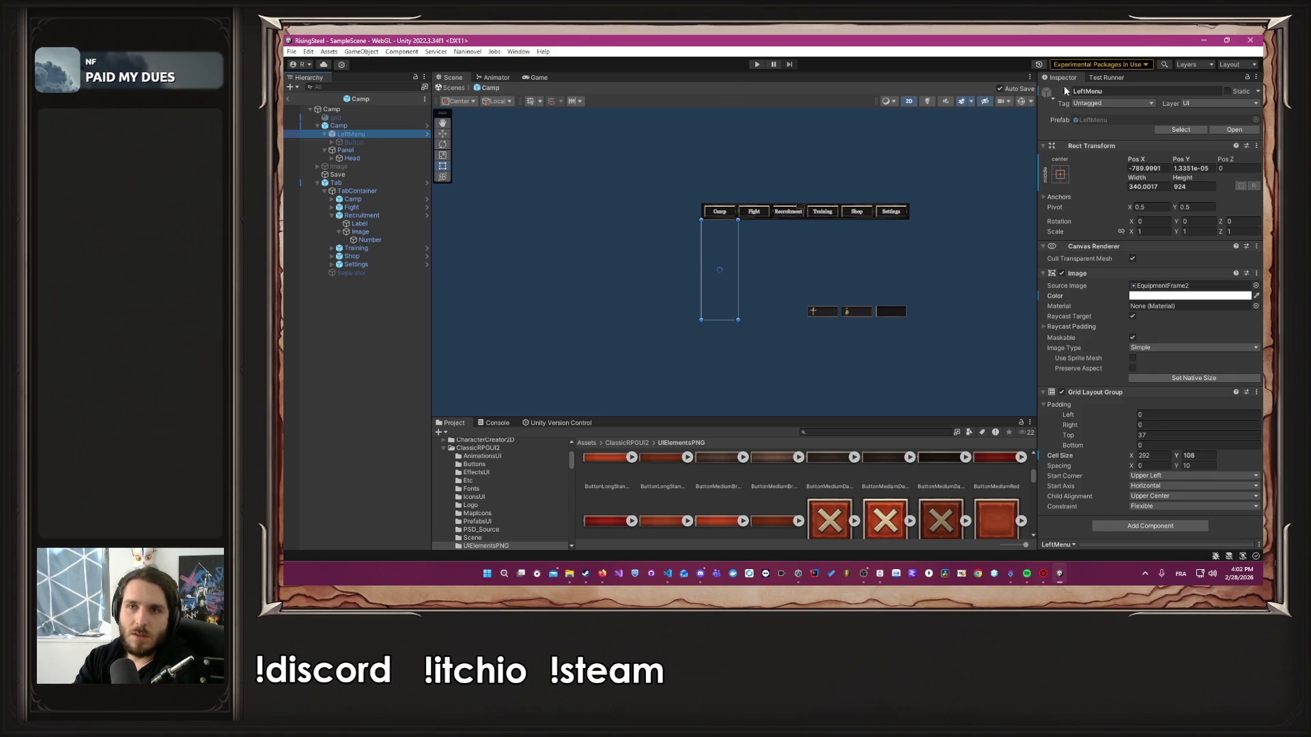
left_click(1066, 92)
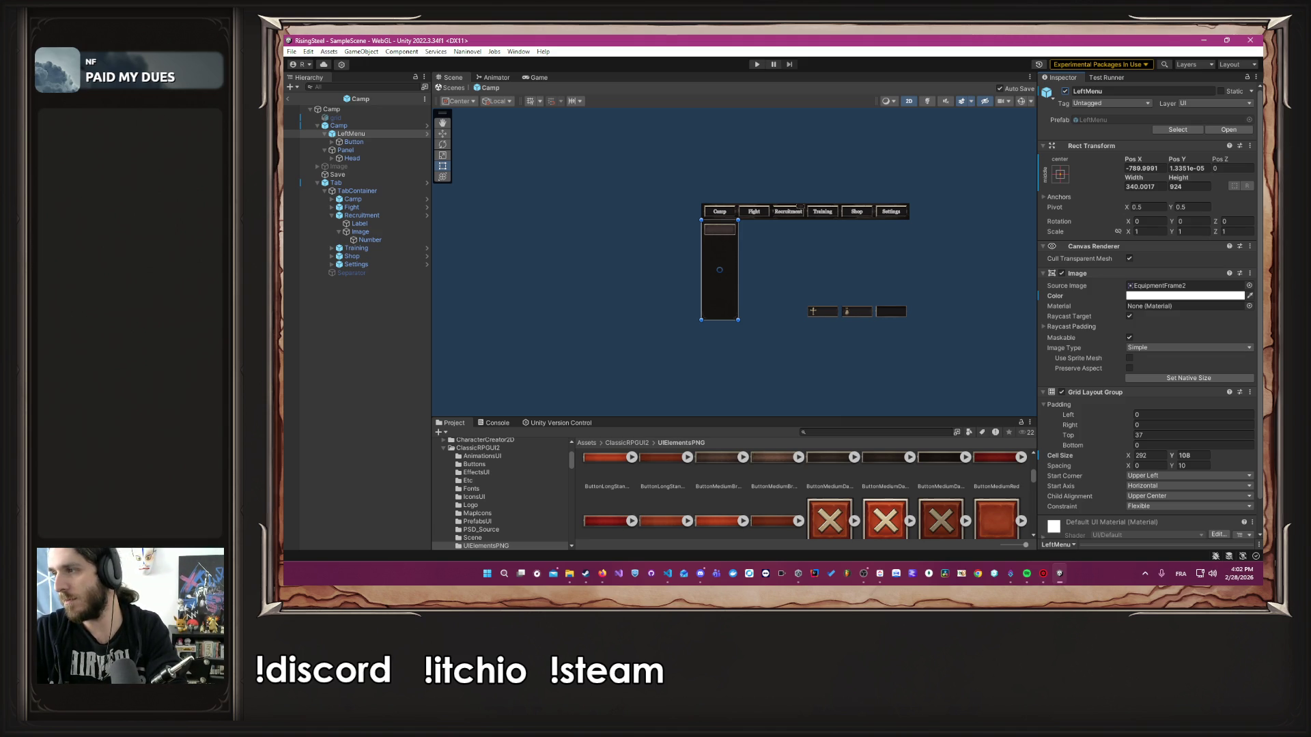
left_click(1131, 297)
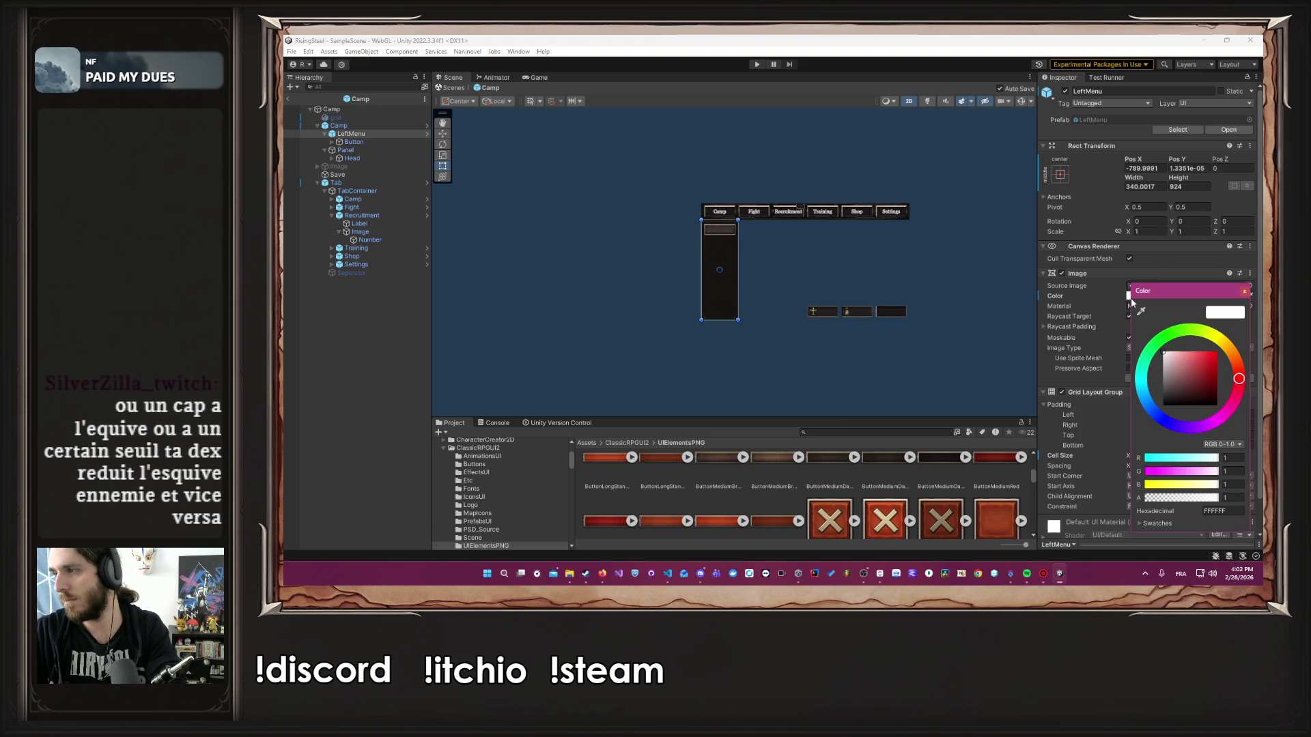
left_click(1244, 291)
left_click(950, 287)
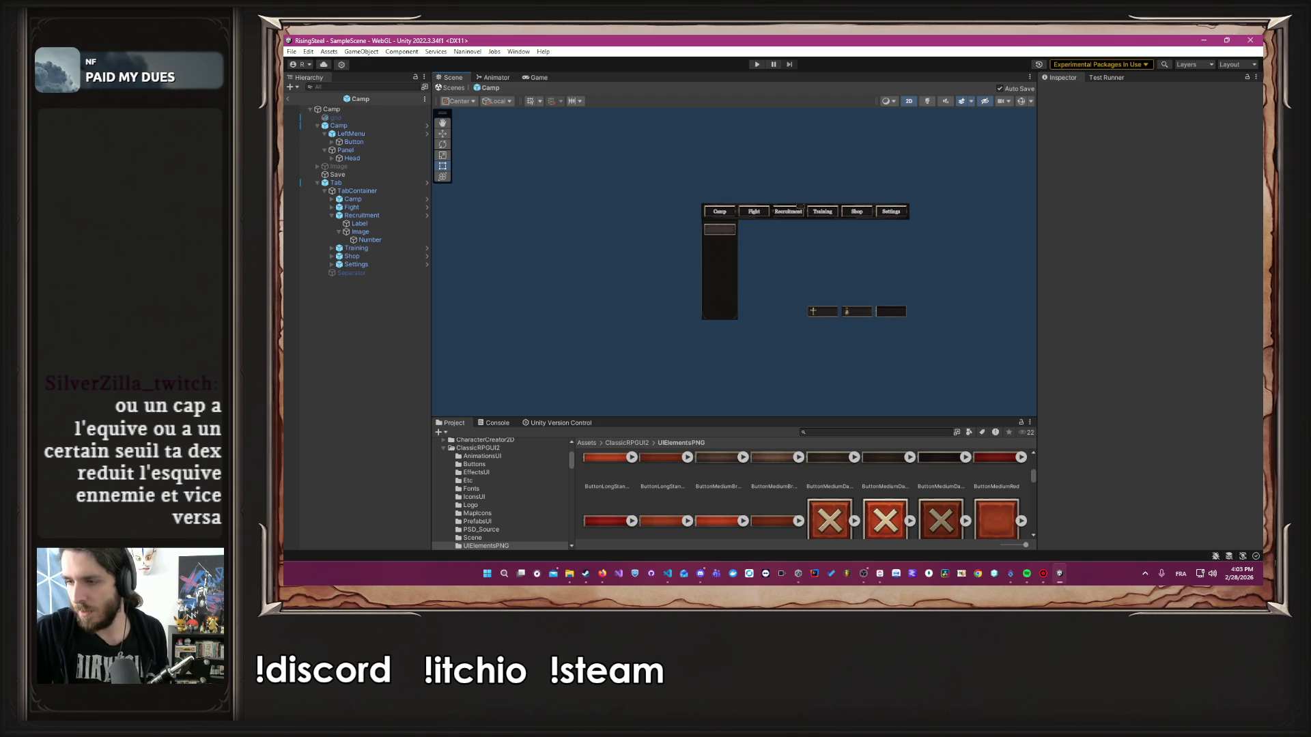
key("alt+Tab")
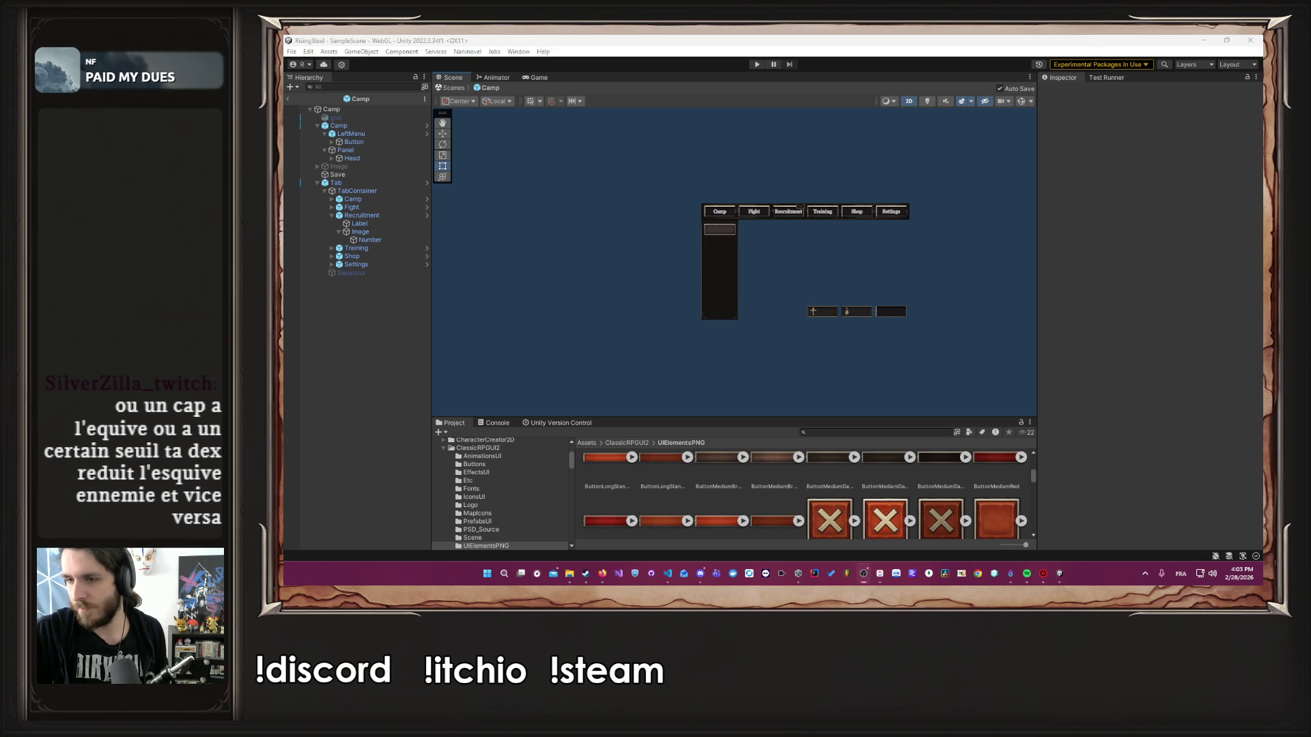
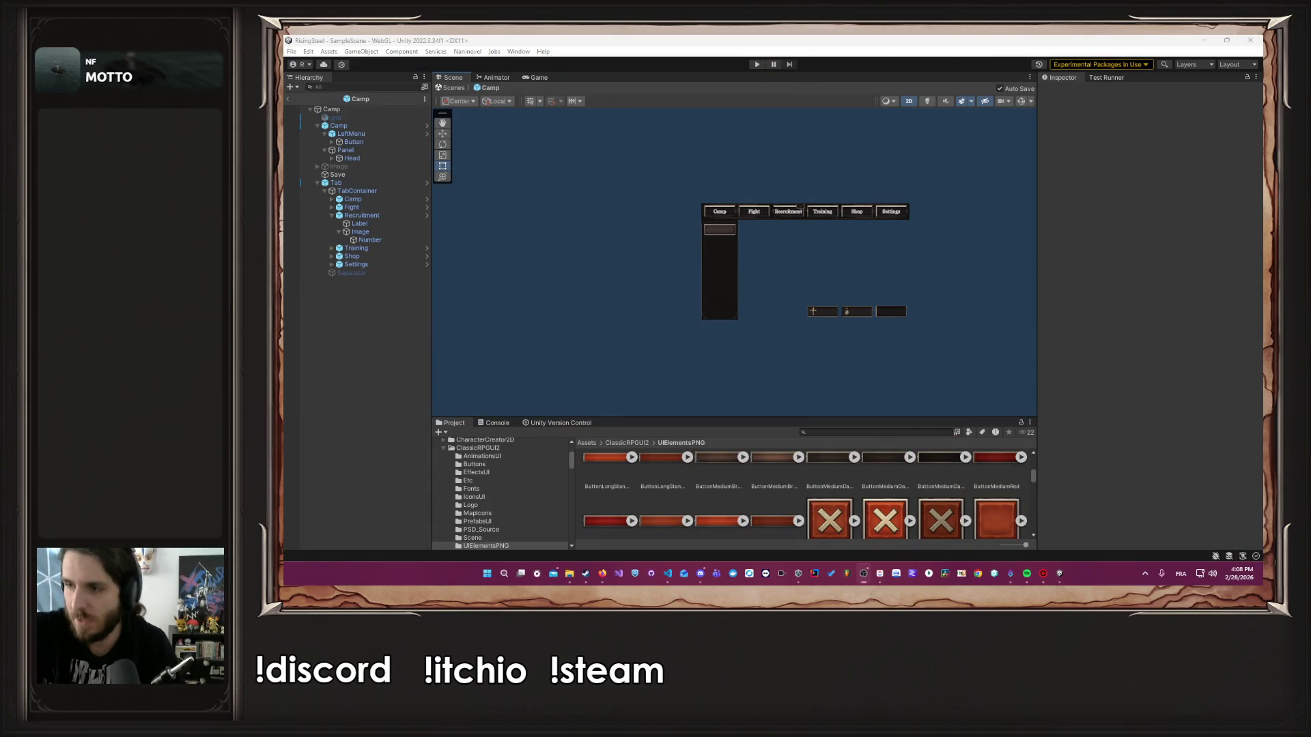
Rename the LeftMenu's Button object to 'Next Perdiod'
left_click(383, 142)
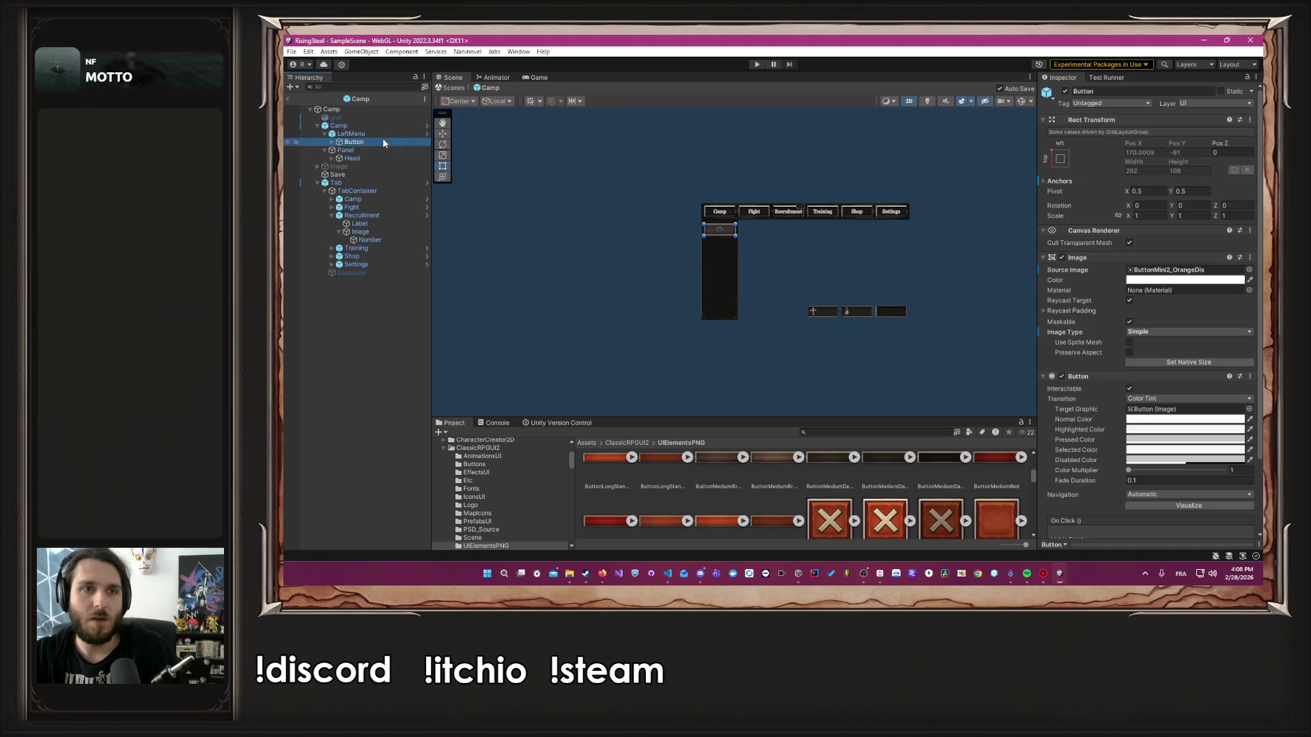
left_click(1112, 90)
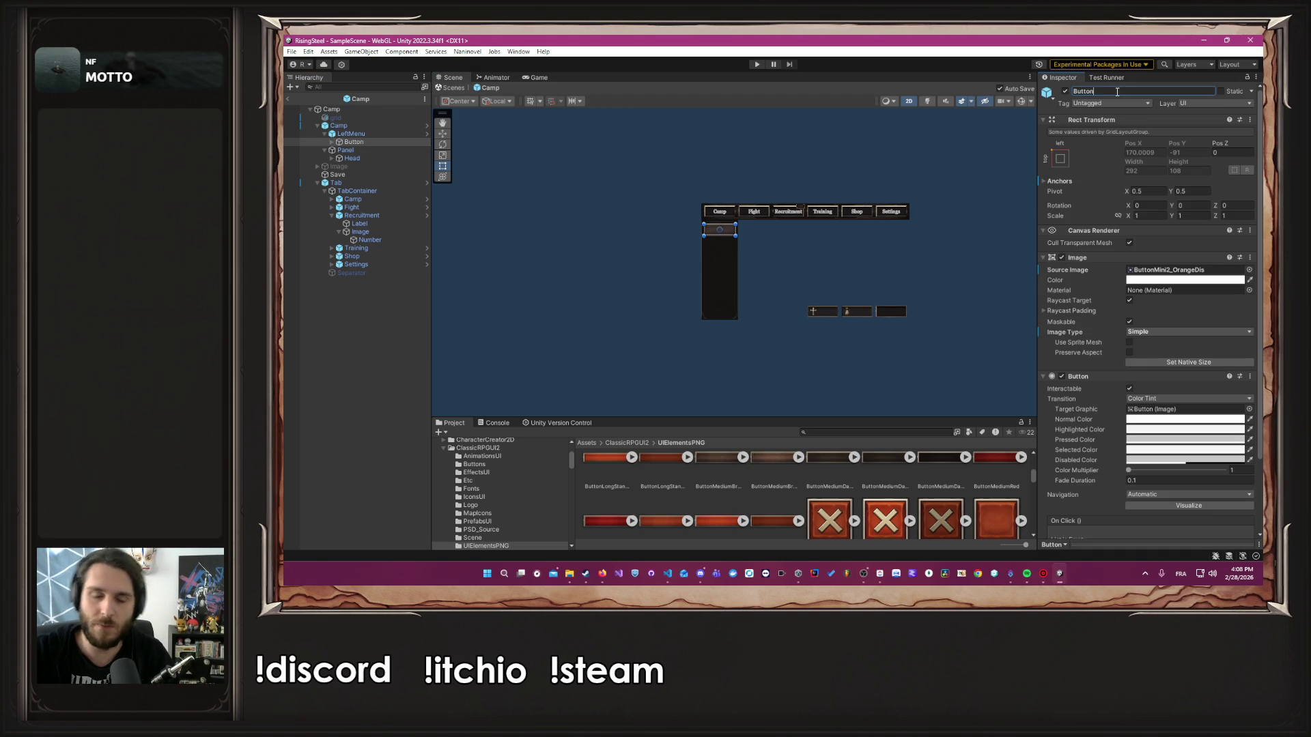
type("Ne")
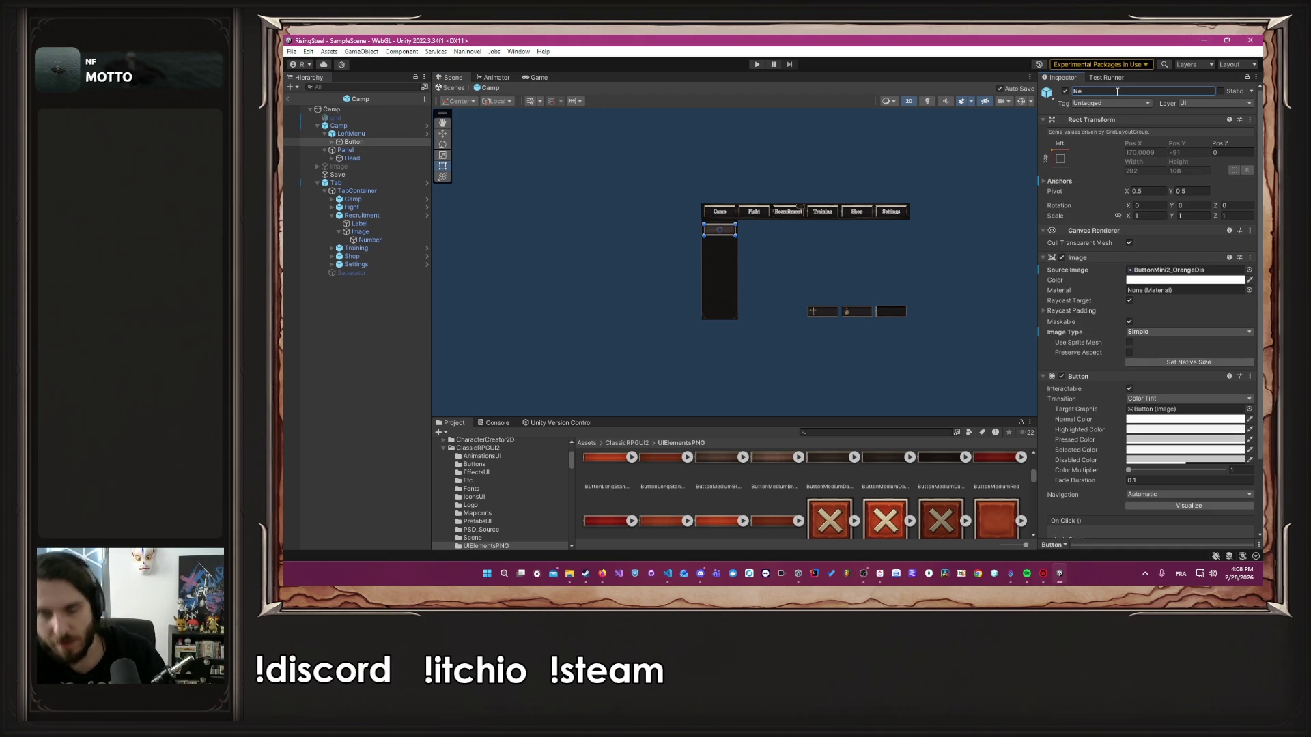
type("xt Perdio")
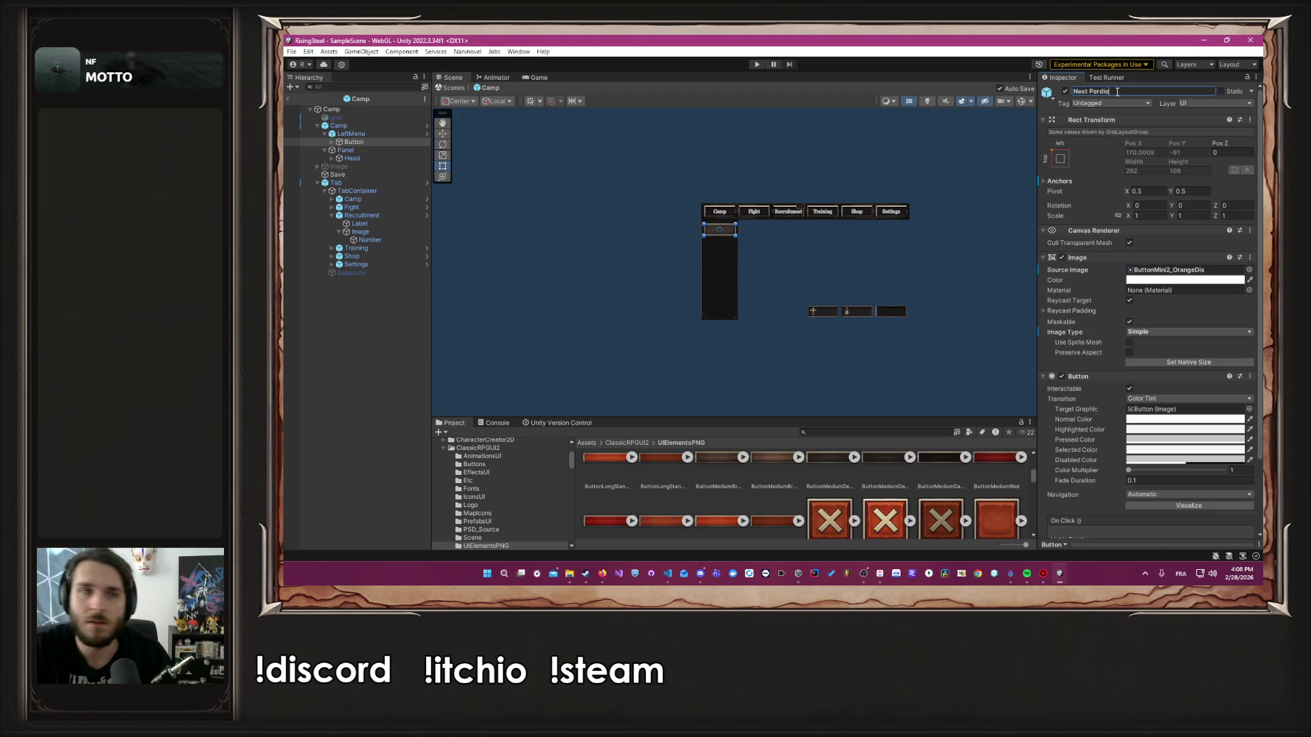
type("d")
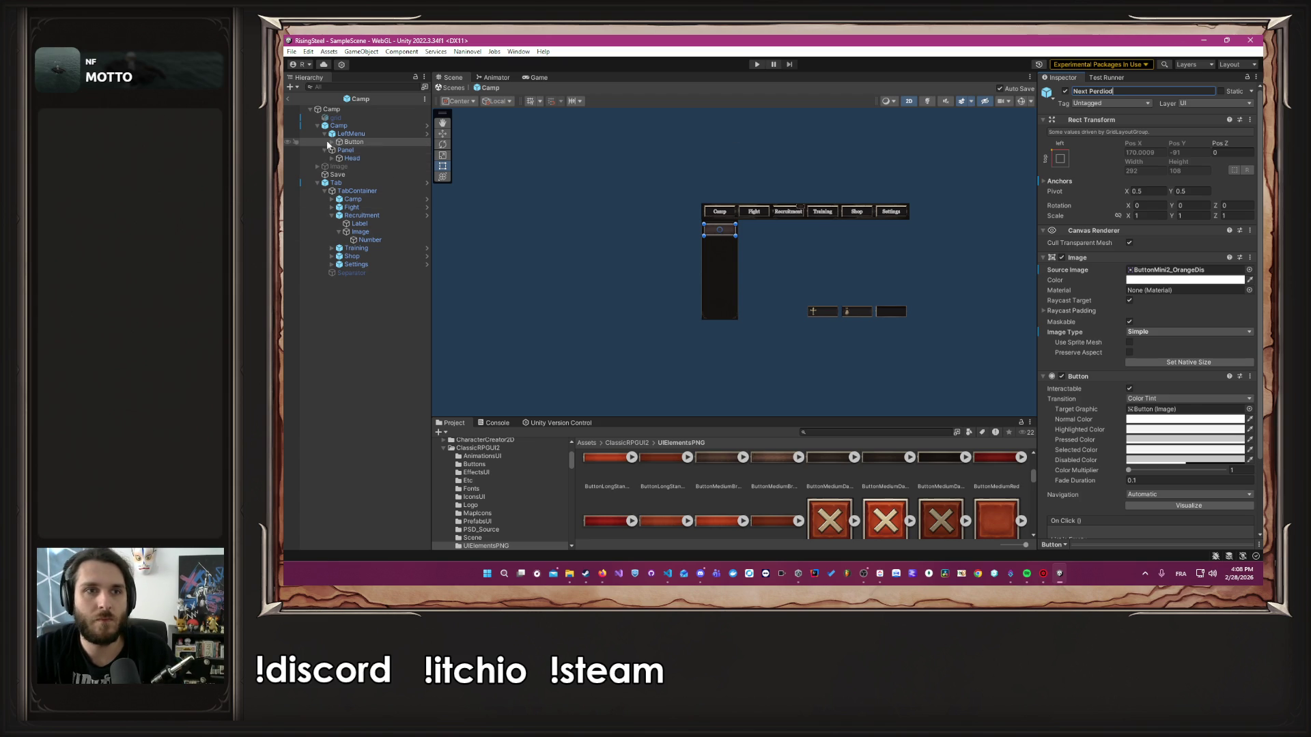
left_click(330, 141)
left_click(346, 150)
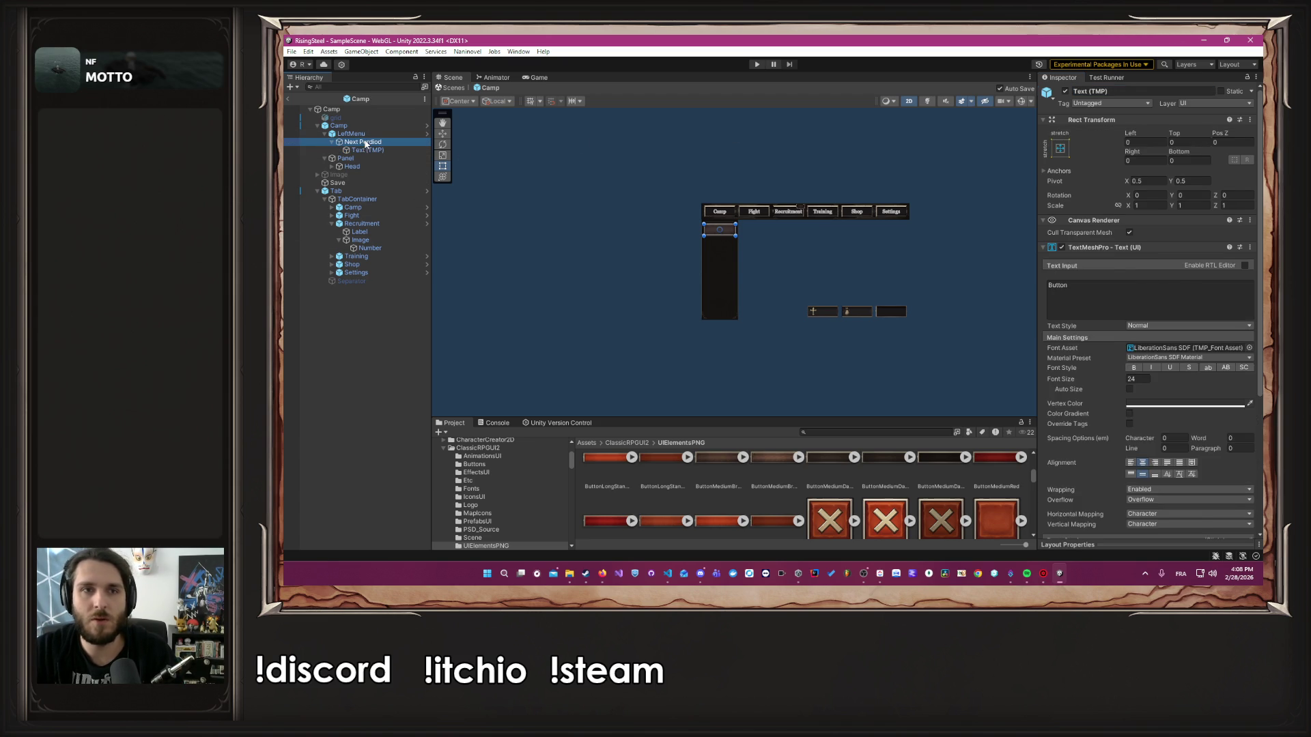
Remove the space so the button's name reads NextPerdiod
left_click(366, 142)
left_click(1134, 91)
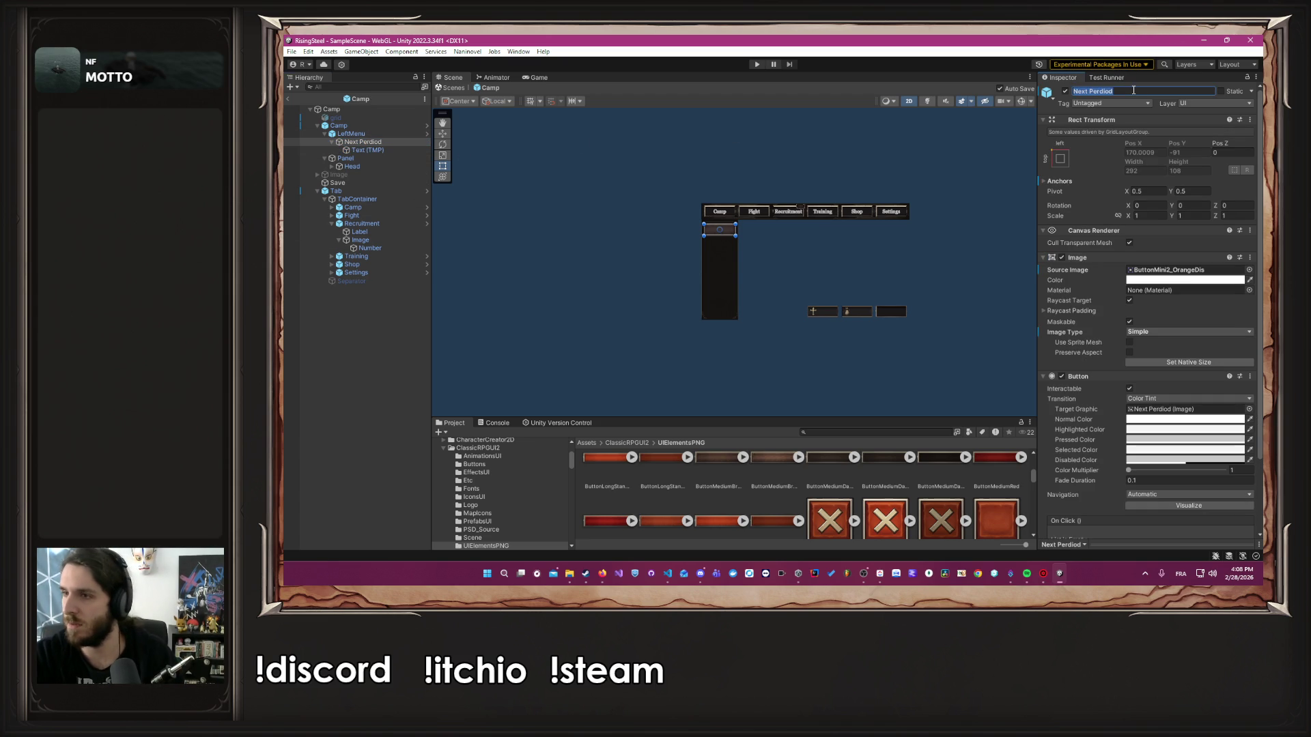
left_click(1133, 90)
key("BackSpace")
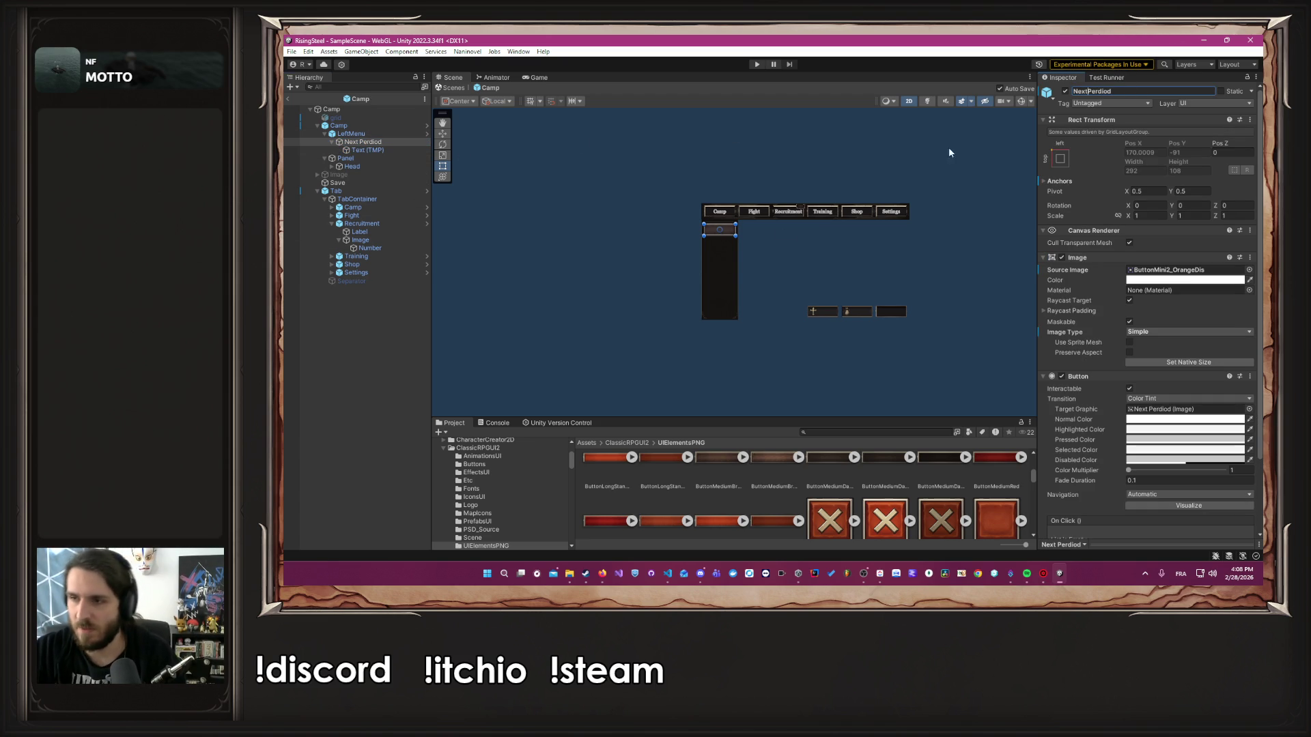
left_click(603, 573)
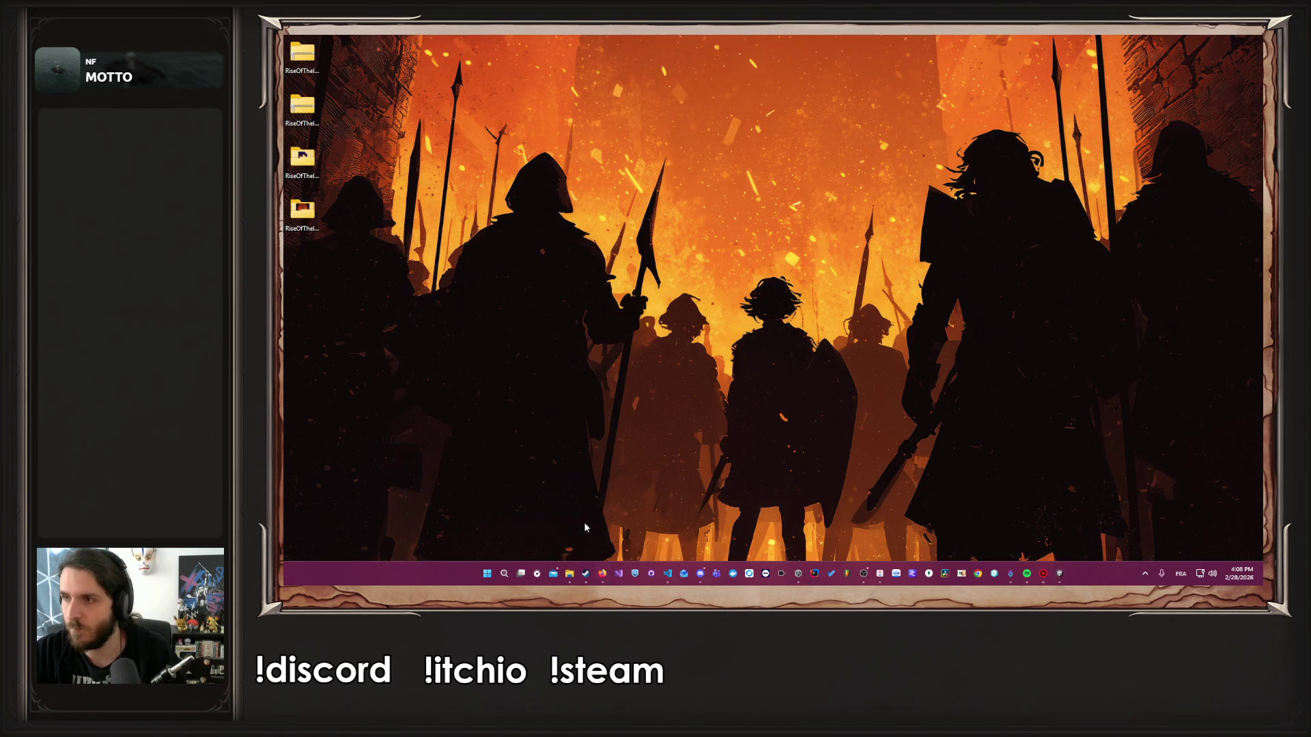
left_click(635, 485)
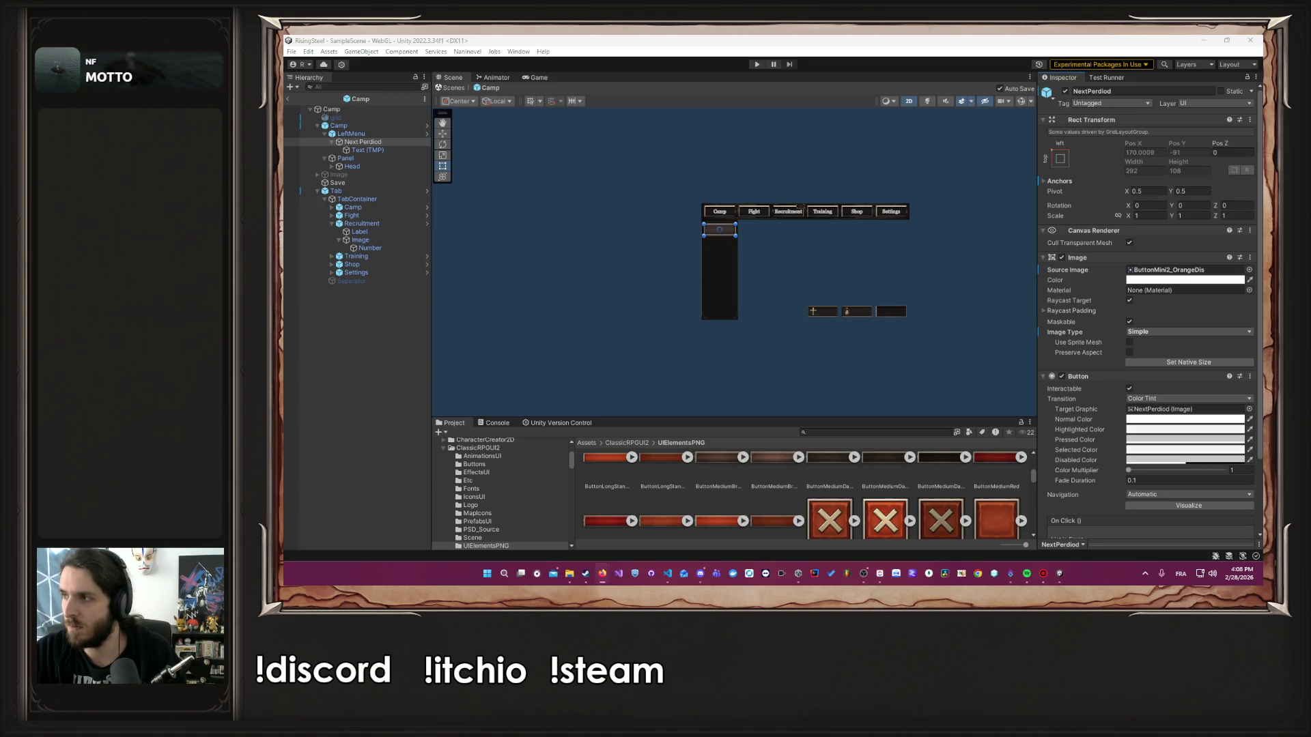
left_click(1060, 574)
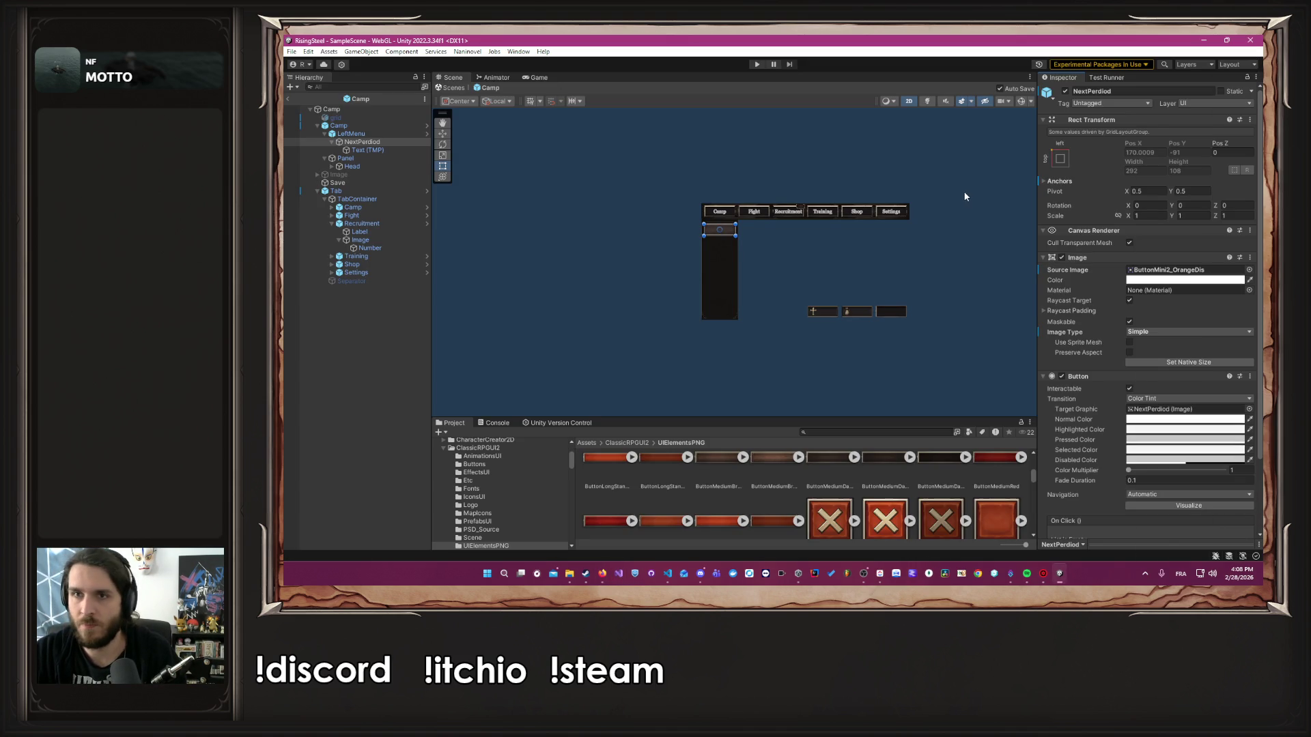
left_click(367, 150)
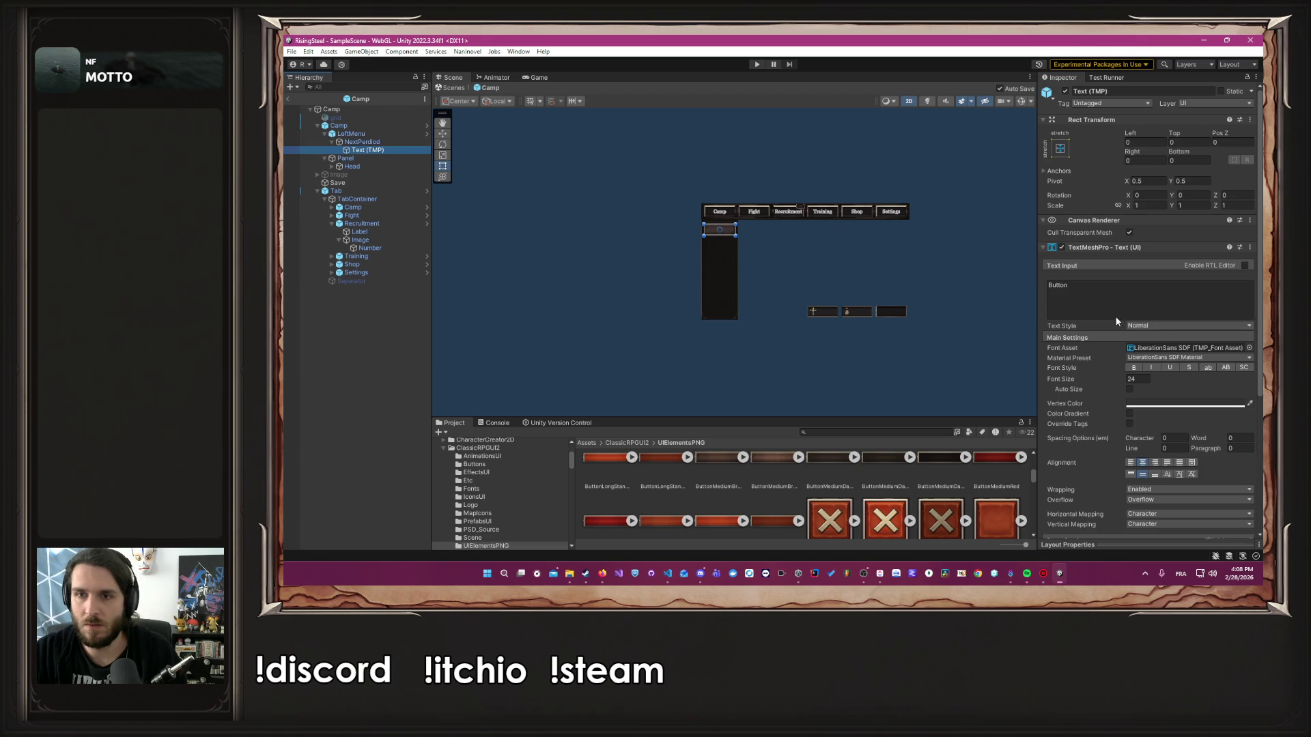
Change the button label's Text Input to 'Next Period'
left_click(1126, 312)
type("Next Perdio")
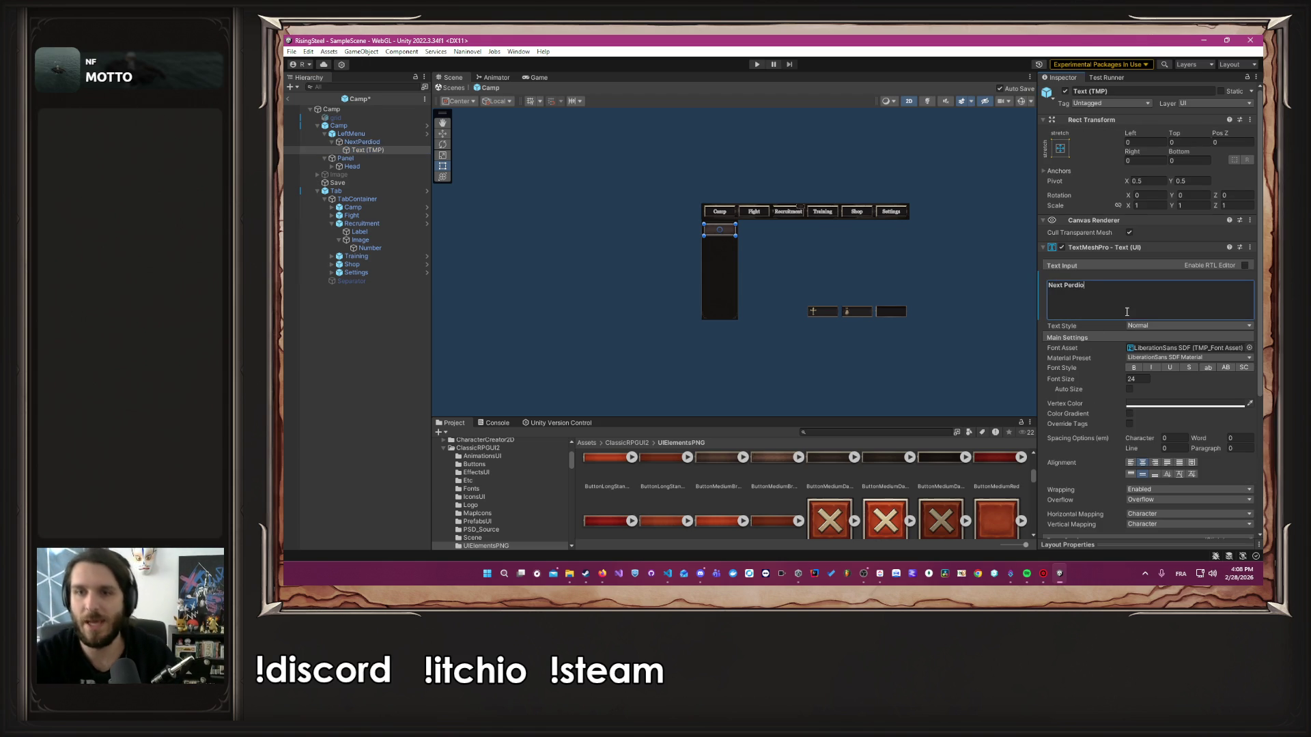
key("BackSpace")
key("BackSpace")
key("BackSpace")
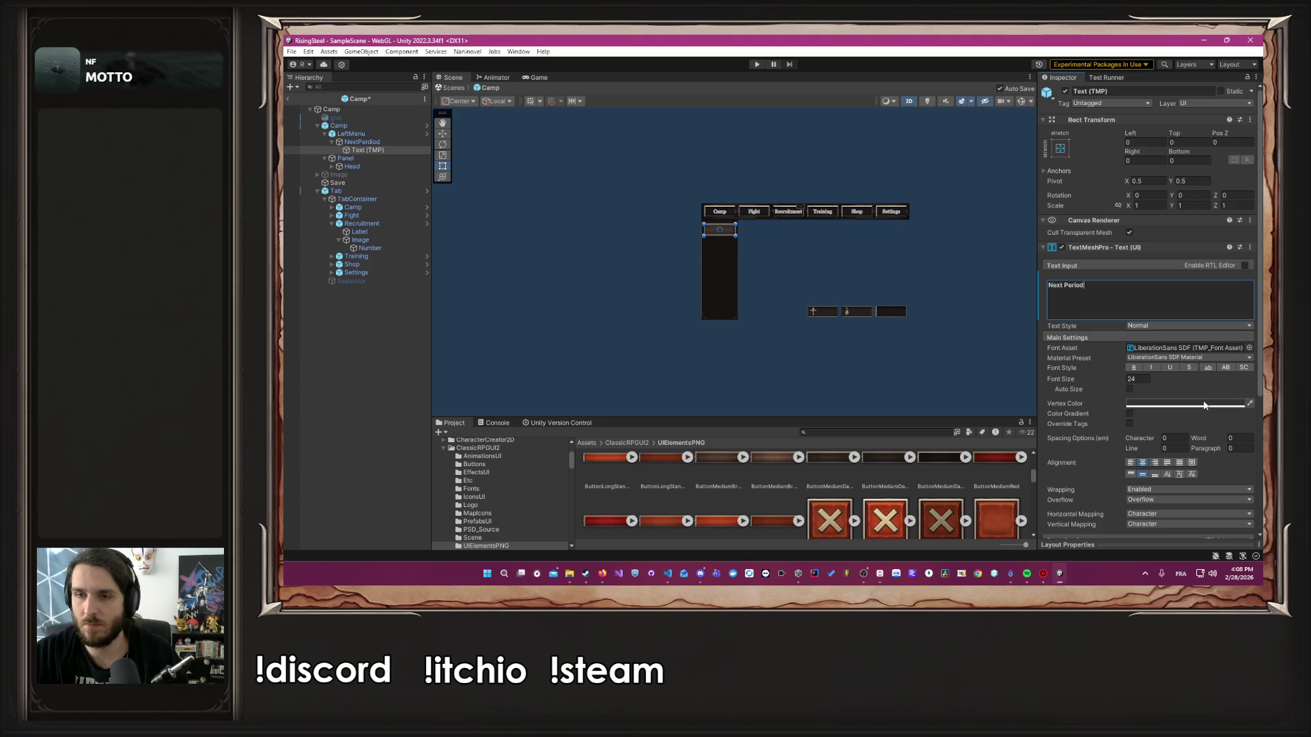
scroll(710, 225, "up", 10)
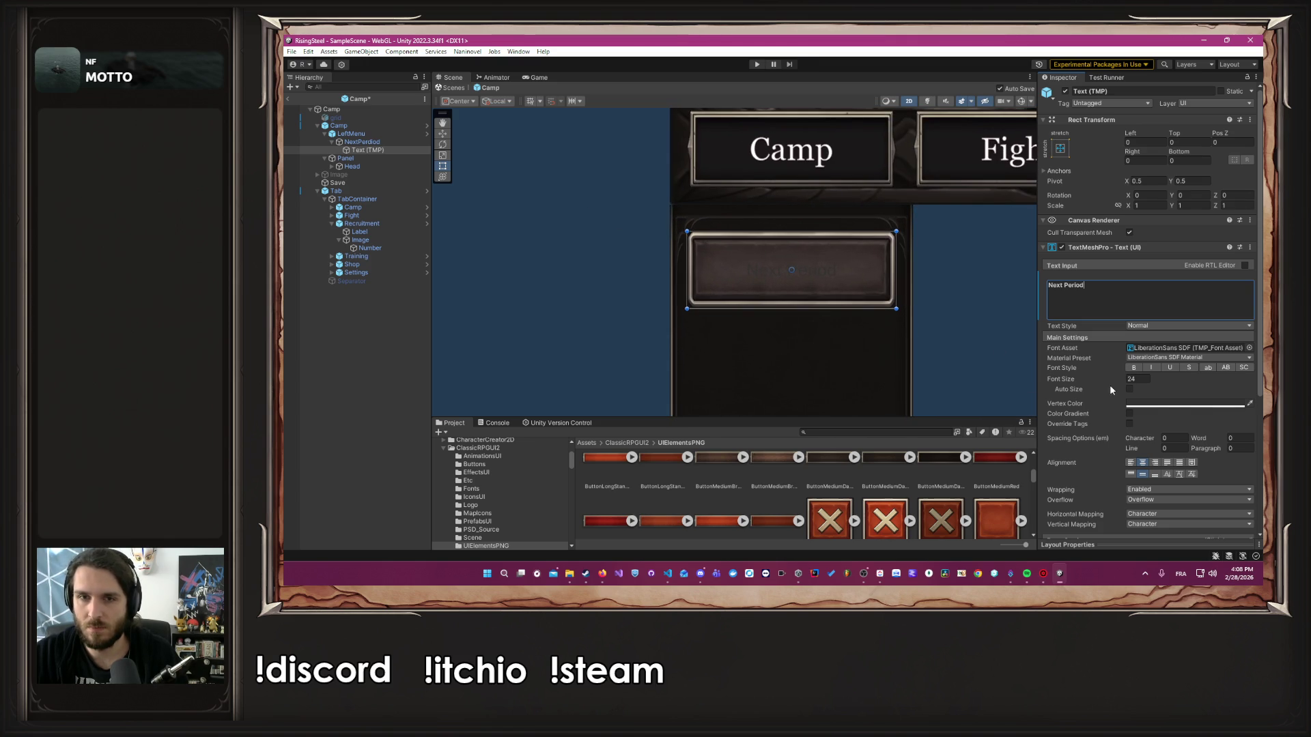
Set the label's font asset to GeorgiaText with font size 40
left_click(1161, 404)
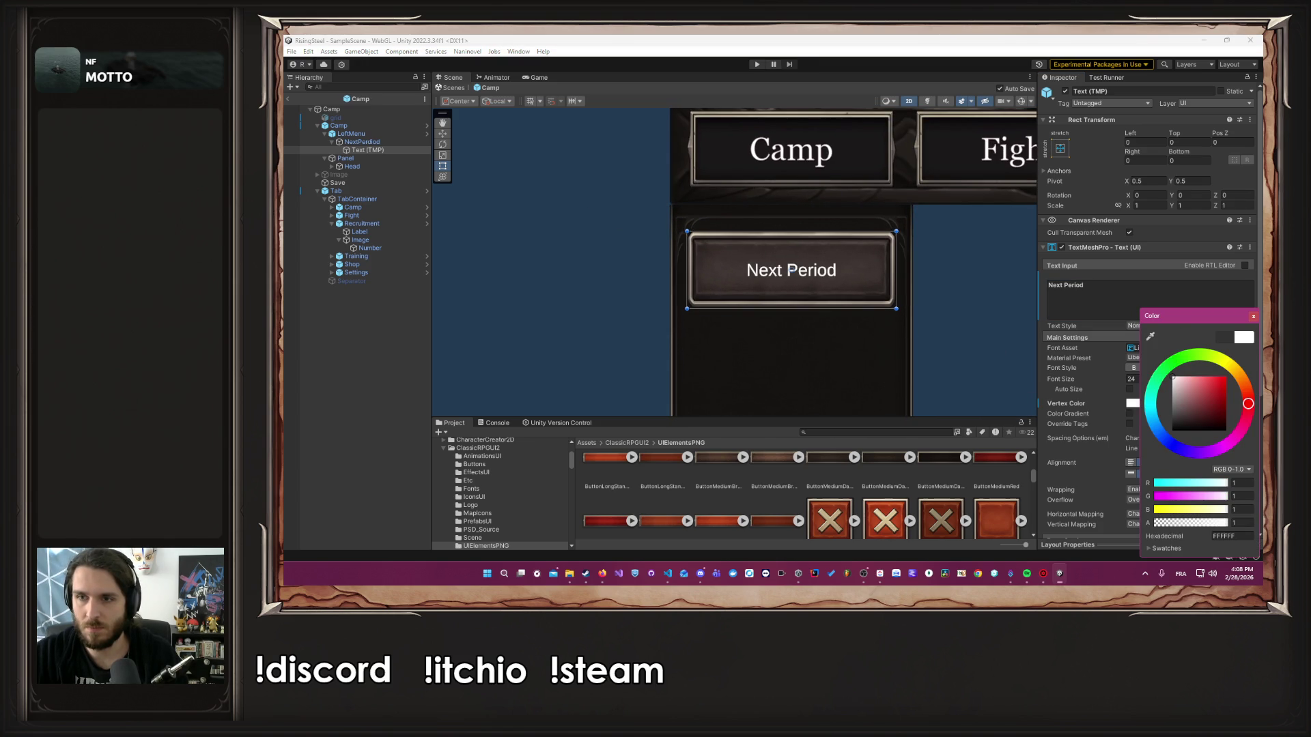
left_click(1254, 316)
left_click(1251, 349)
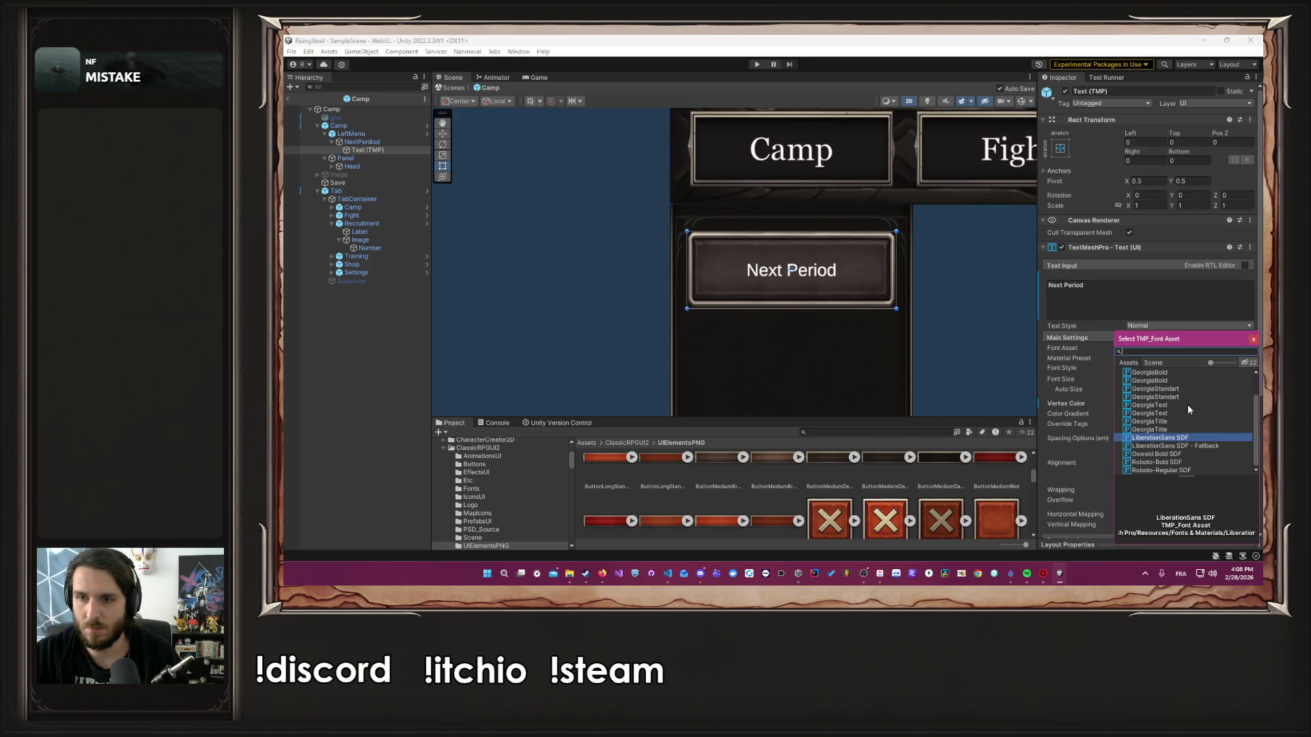
left_click(1166, 414)
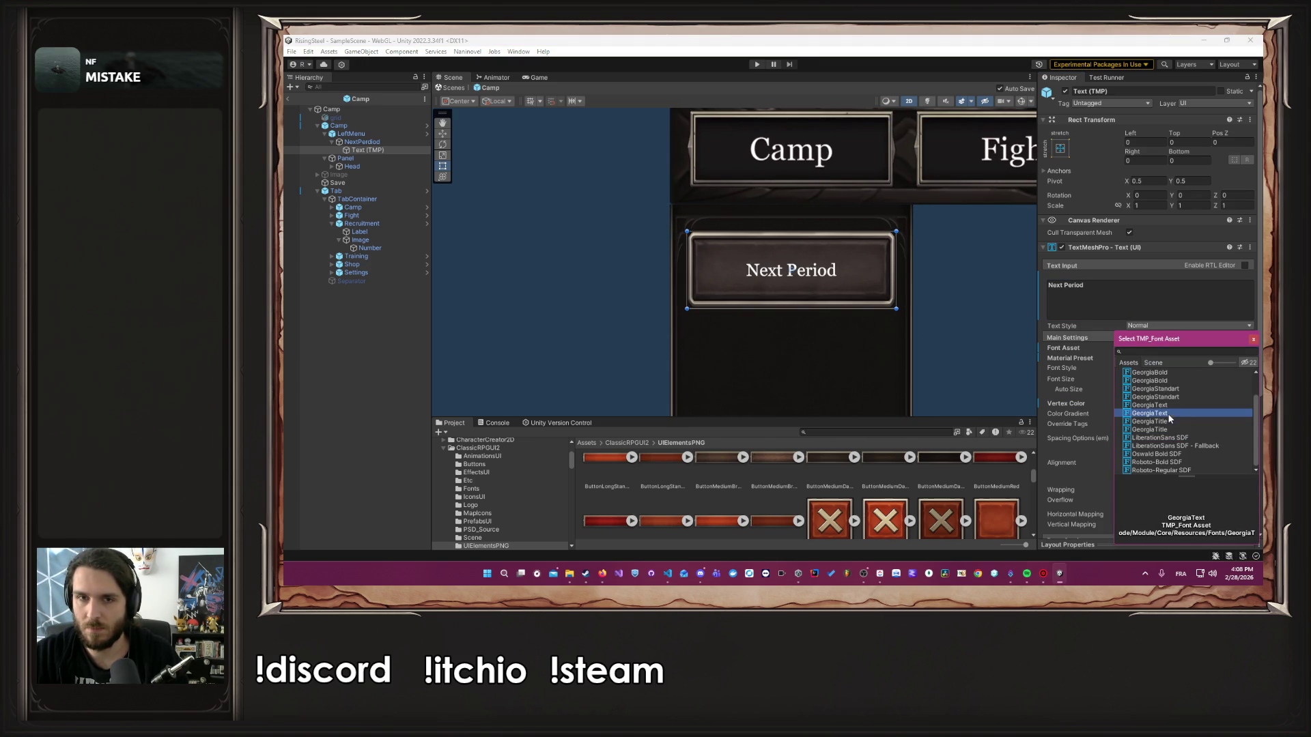
left_click(1254, 339)
double_click(1136, 379)
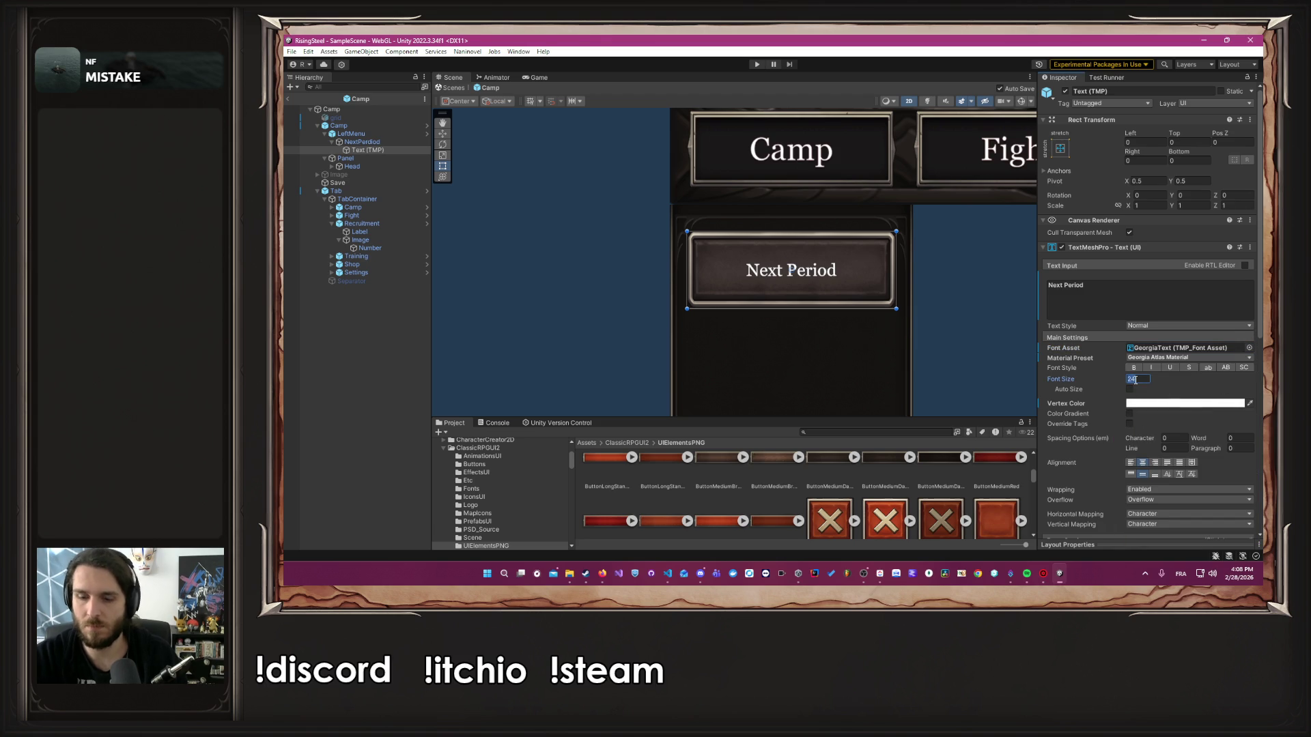
type("50")
type("40")
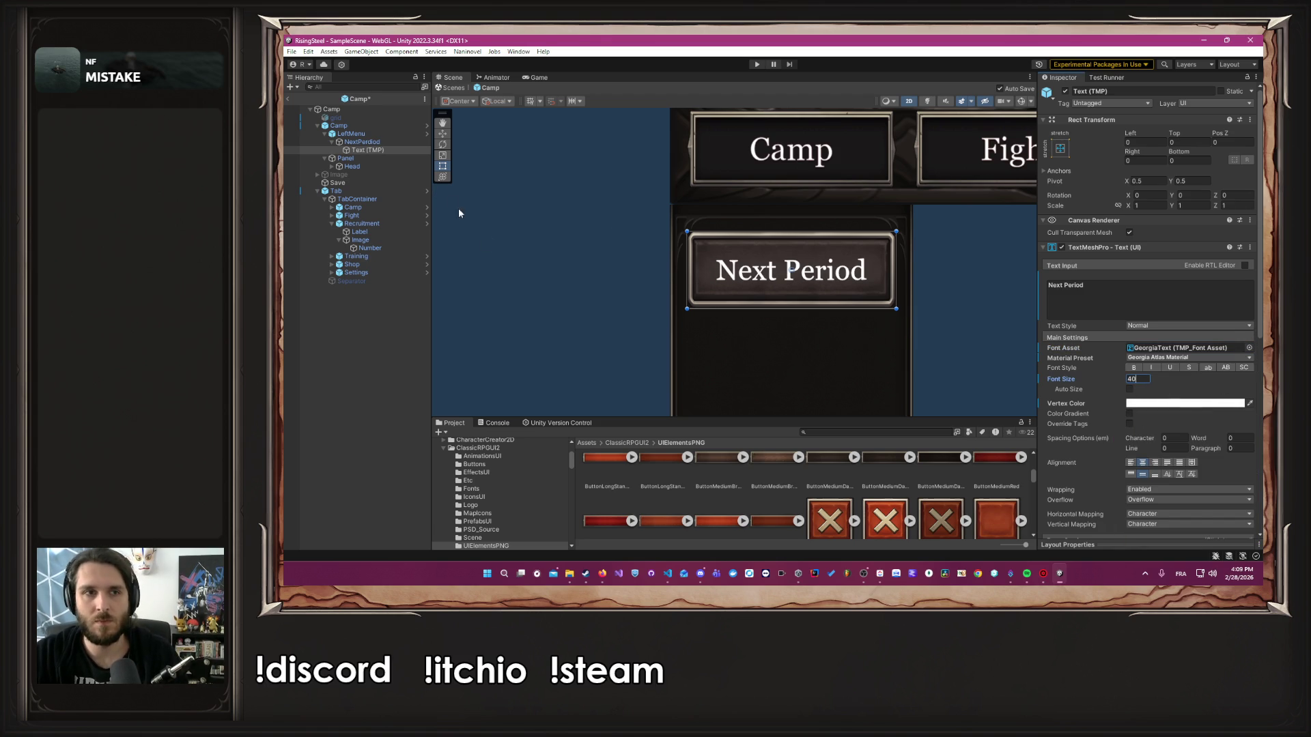
left_click(379, 143)
Duplicate the NextPerdiod button and name the copy NextDay
left_click(332, 143)
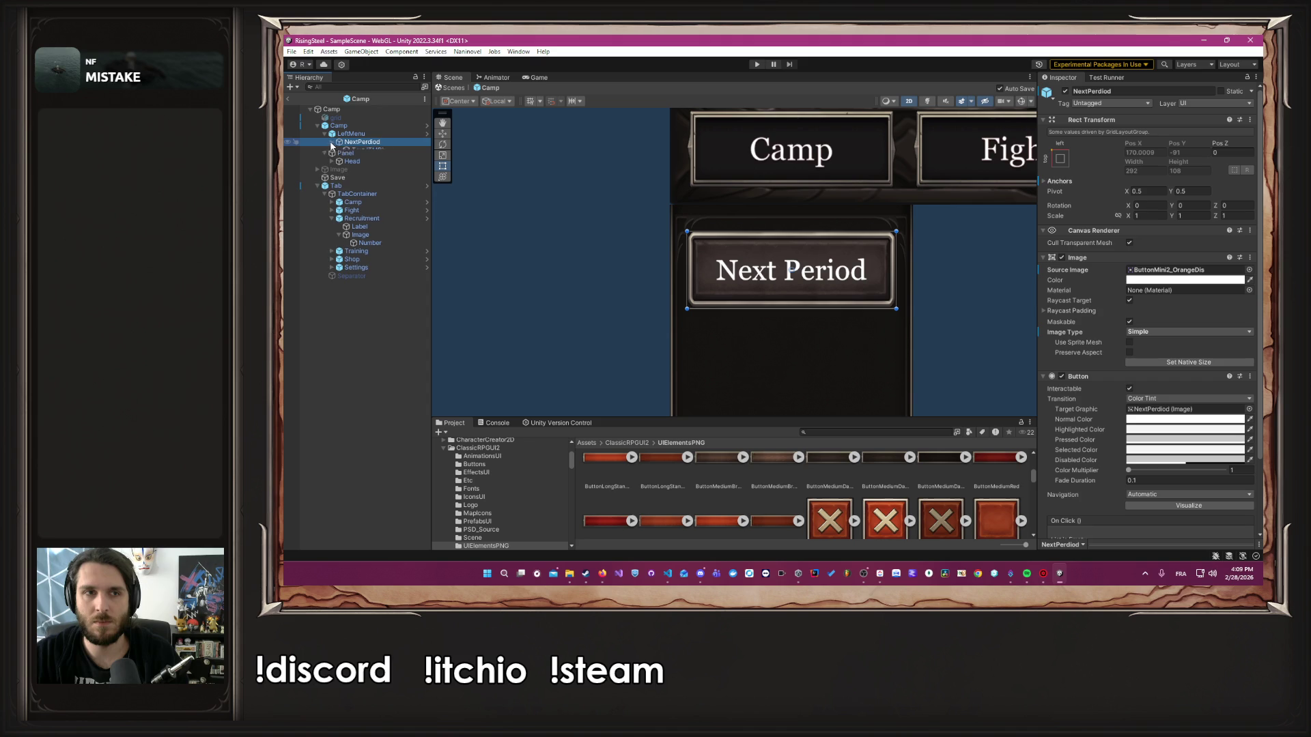
key("ctrl+d")
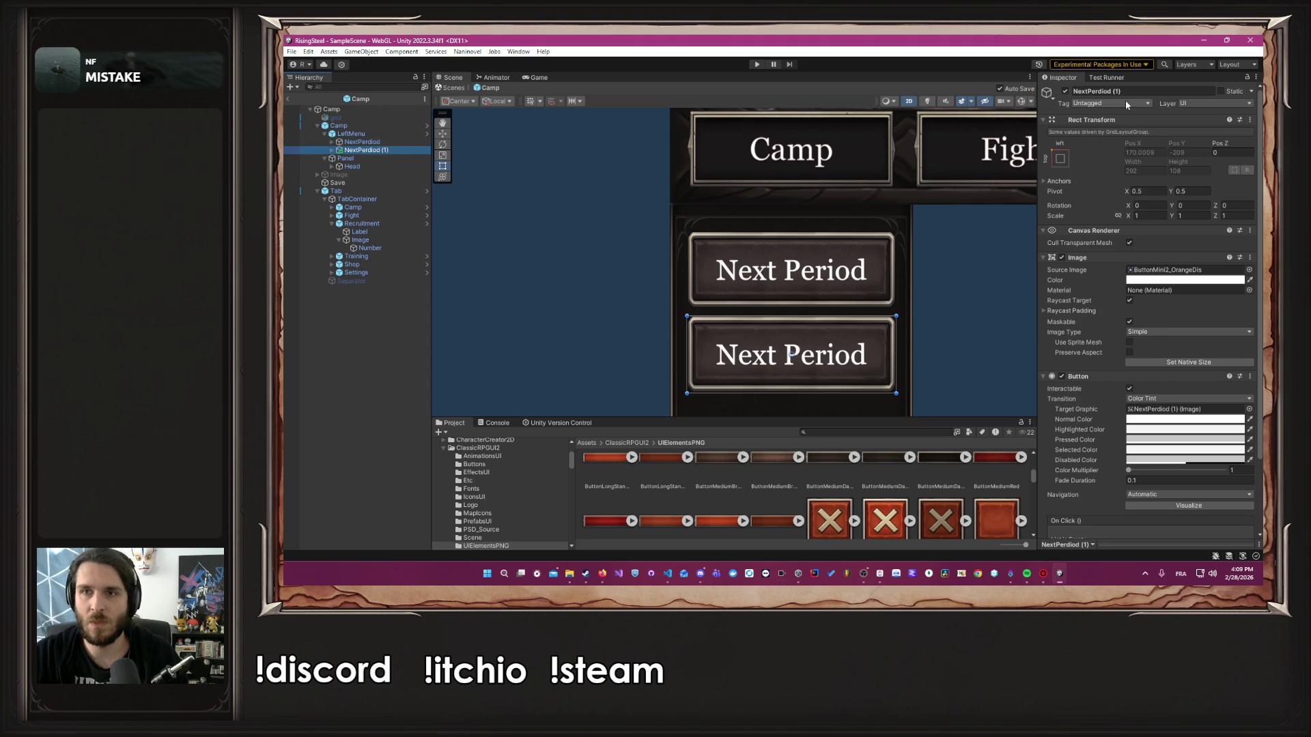
left_click(1140, 91)
left_click(1140, 92)
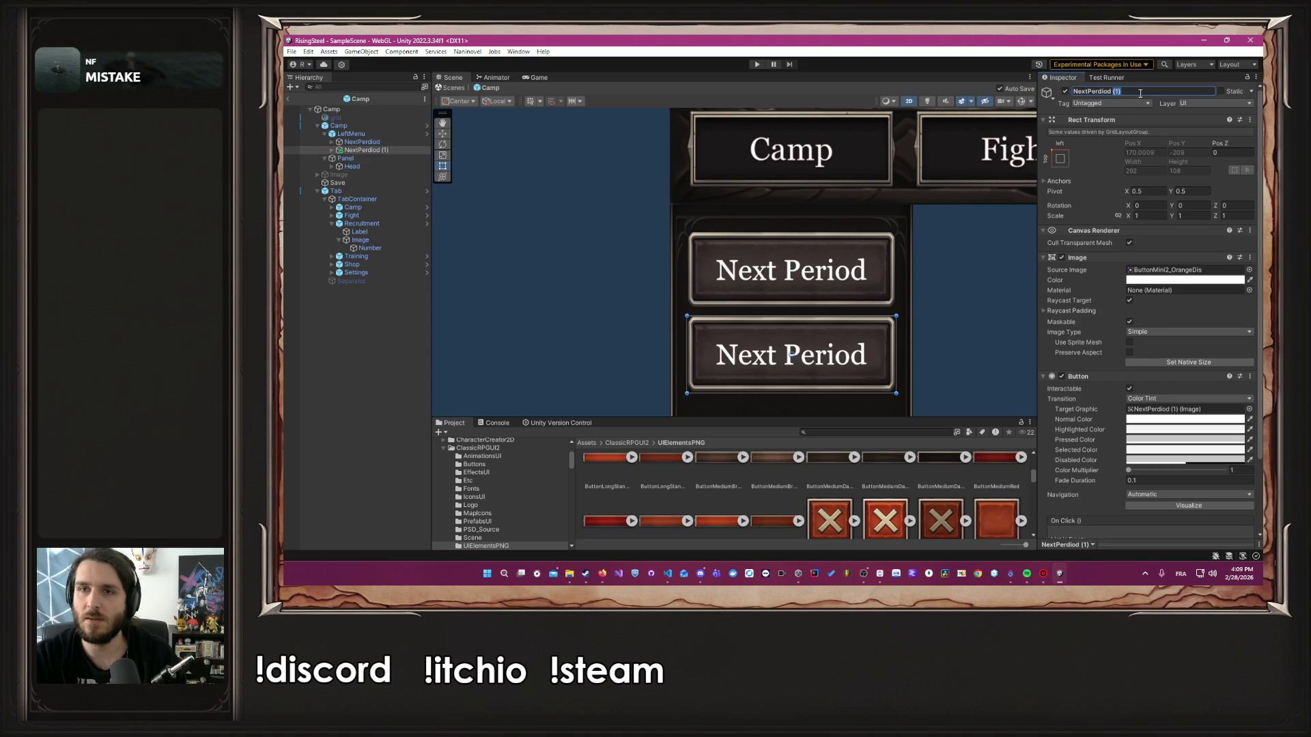
type("Day")
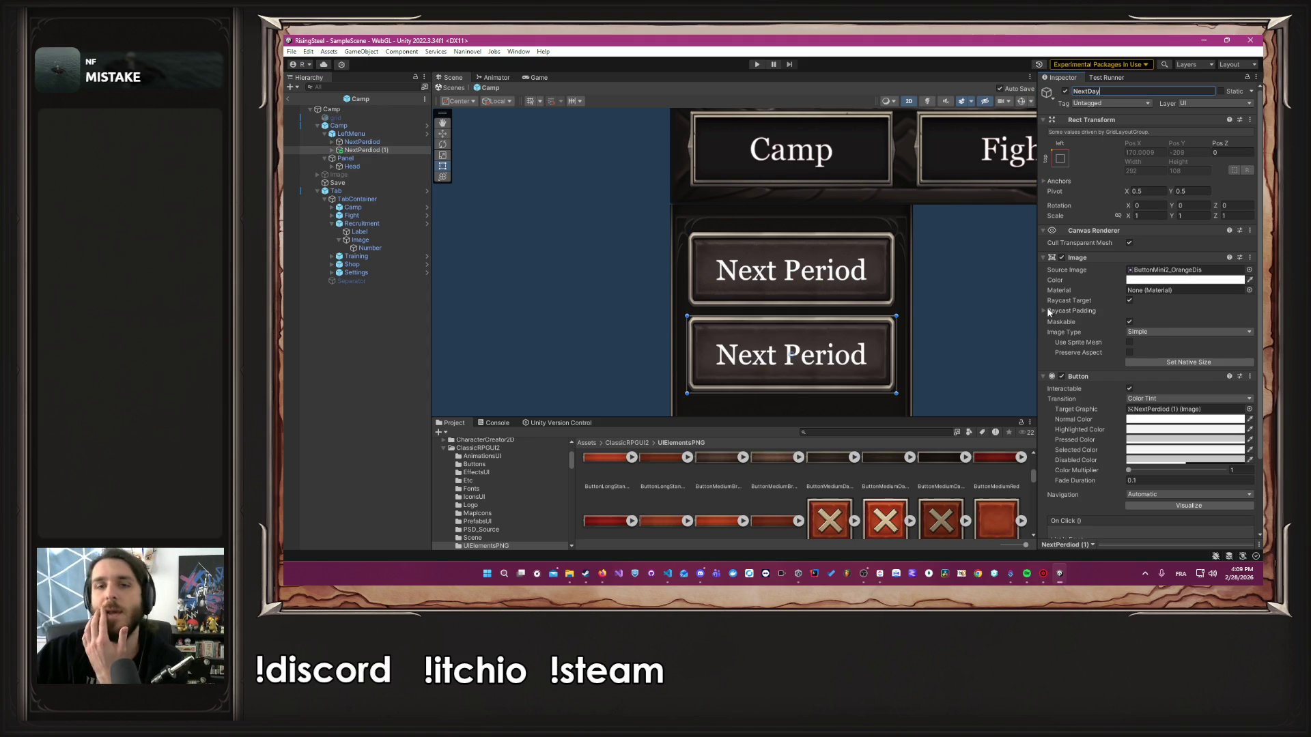
left_click(368, 150)
key("Right")
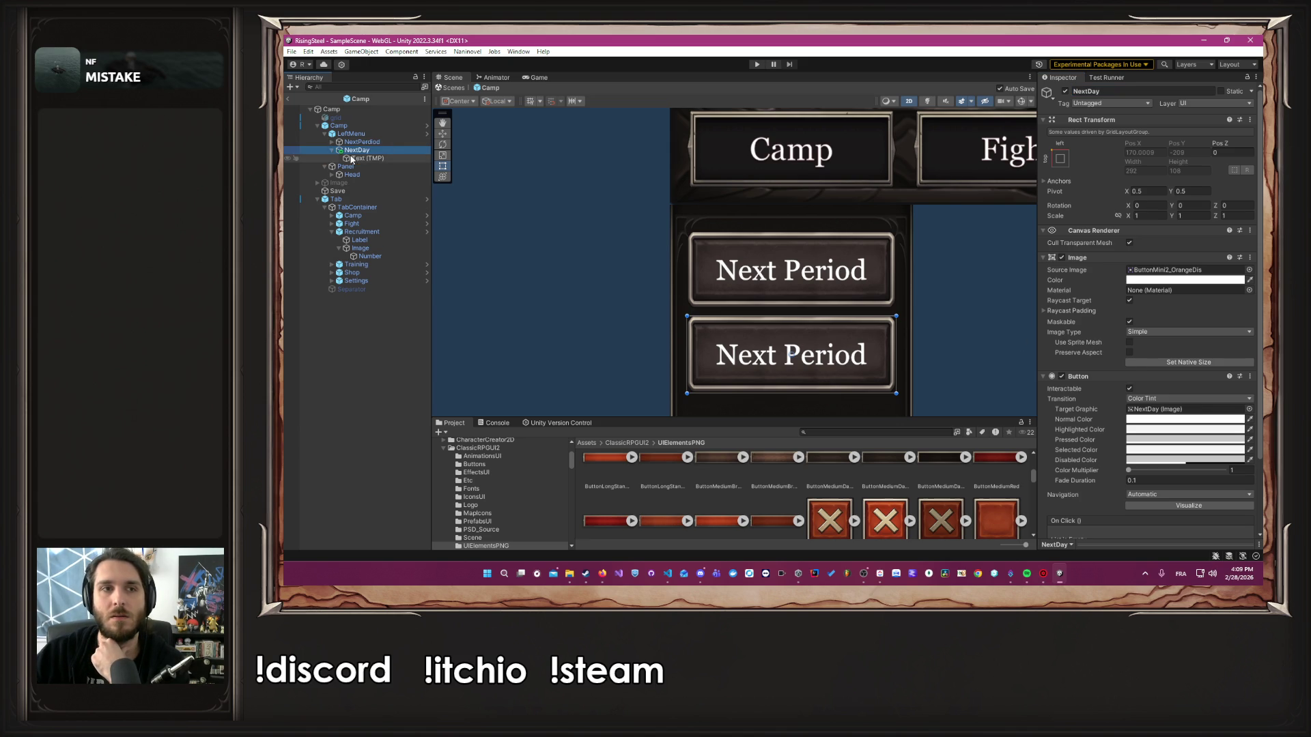
Change the NextDay button's label text to 'Next Day'
left_click(367, 158)
left_click(1096, 317)
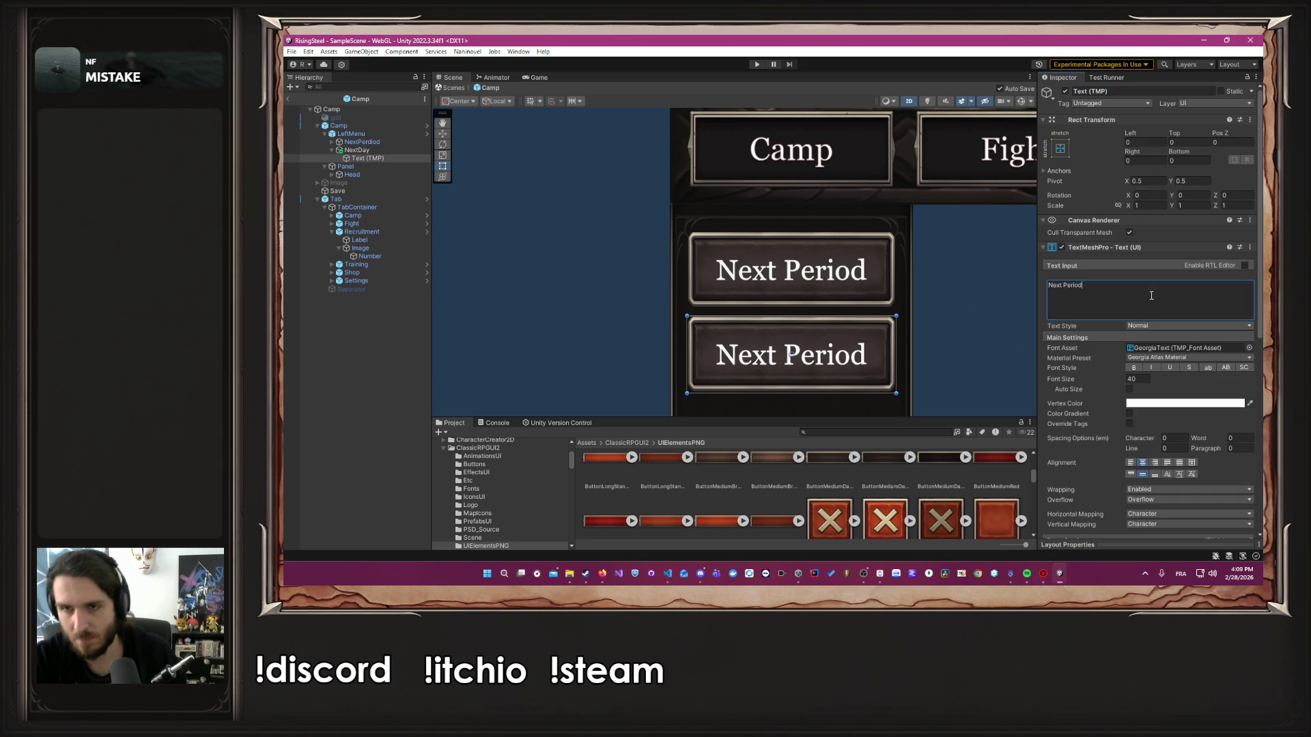
key("ctrl+shift+Left")
type("Day")
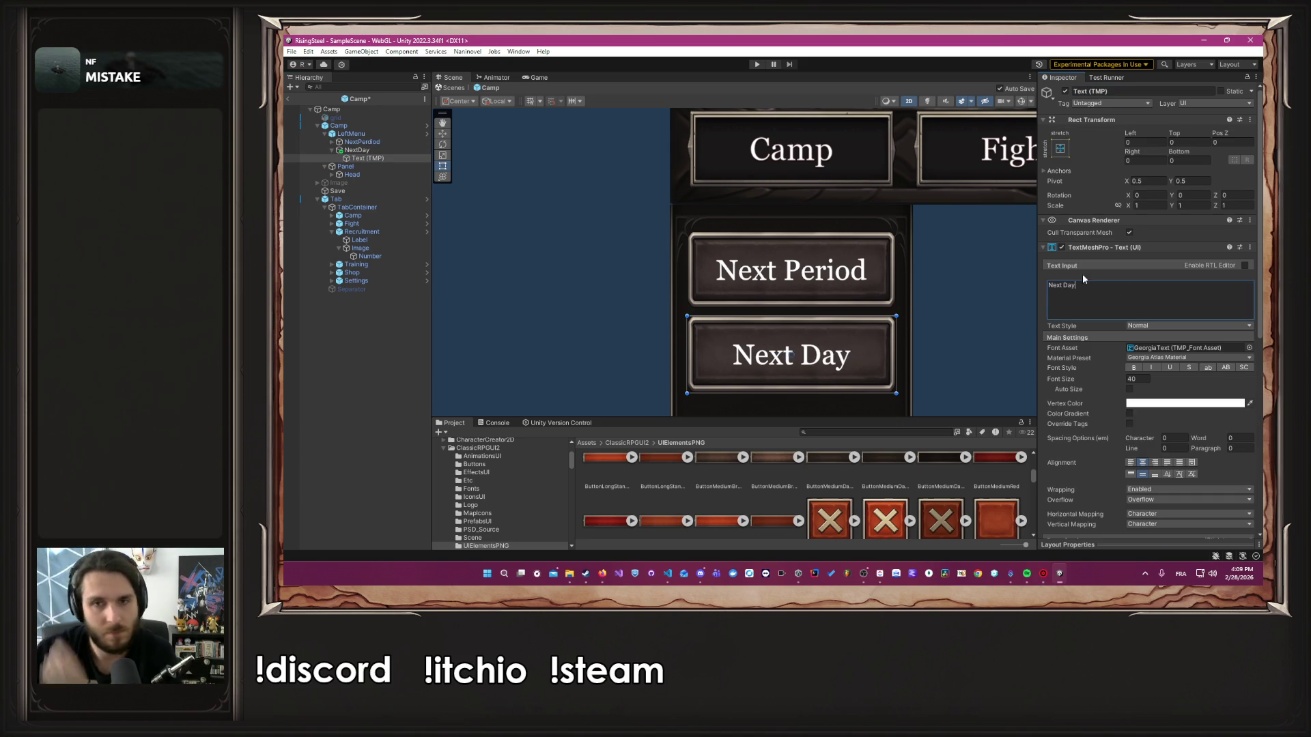
left_click(946, 306)
scroll(952, 301, "down", 5)
left_click_drag(956, 306, 699, 279)
scroll(699, 279, "down", 2)
left_click_drag(620, 264, 640, 283)
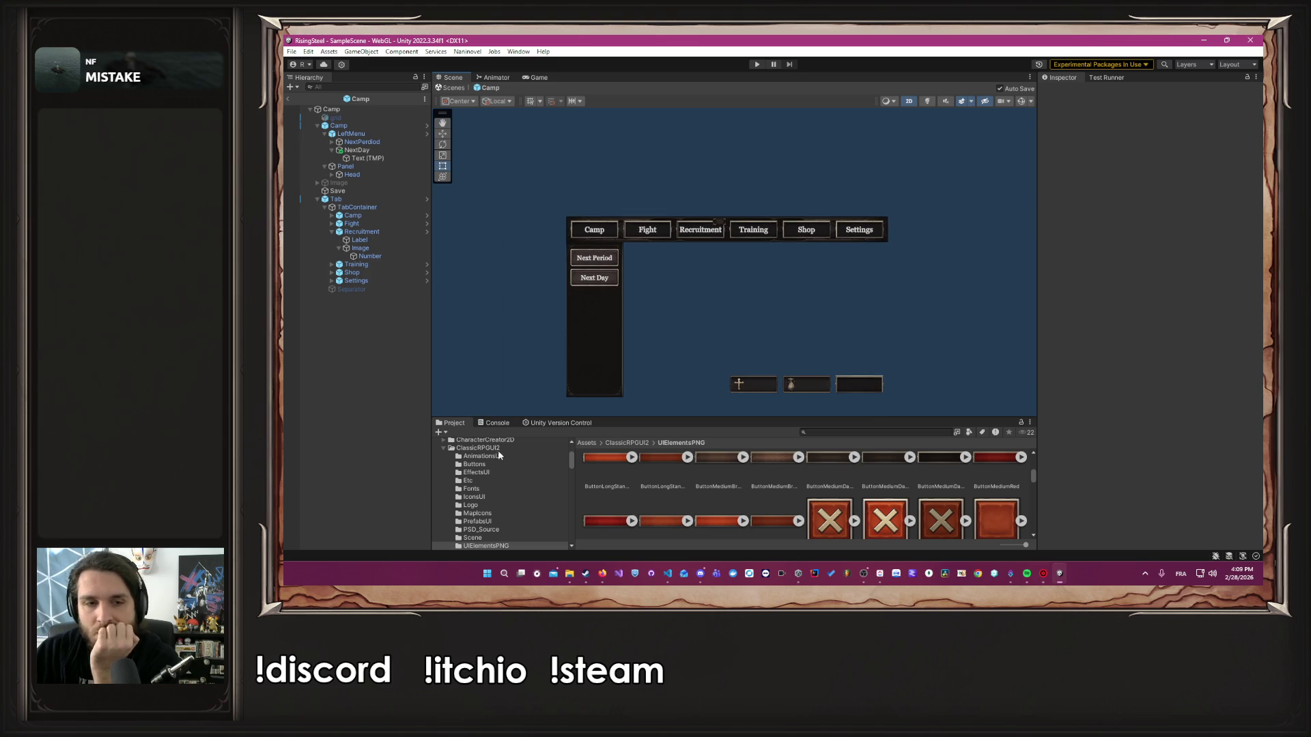
Open the UIElementsPNG > IconsUI sprite folder in the Project panel
left_click_drag(691, 415, 688, 338)
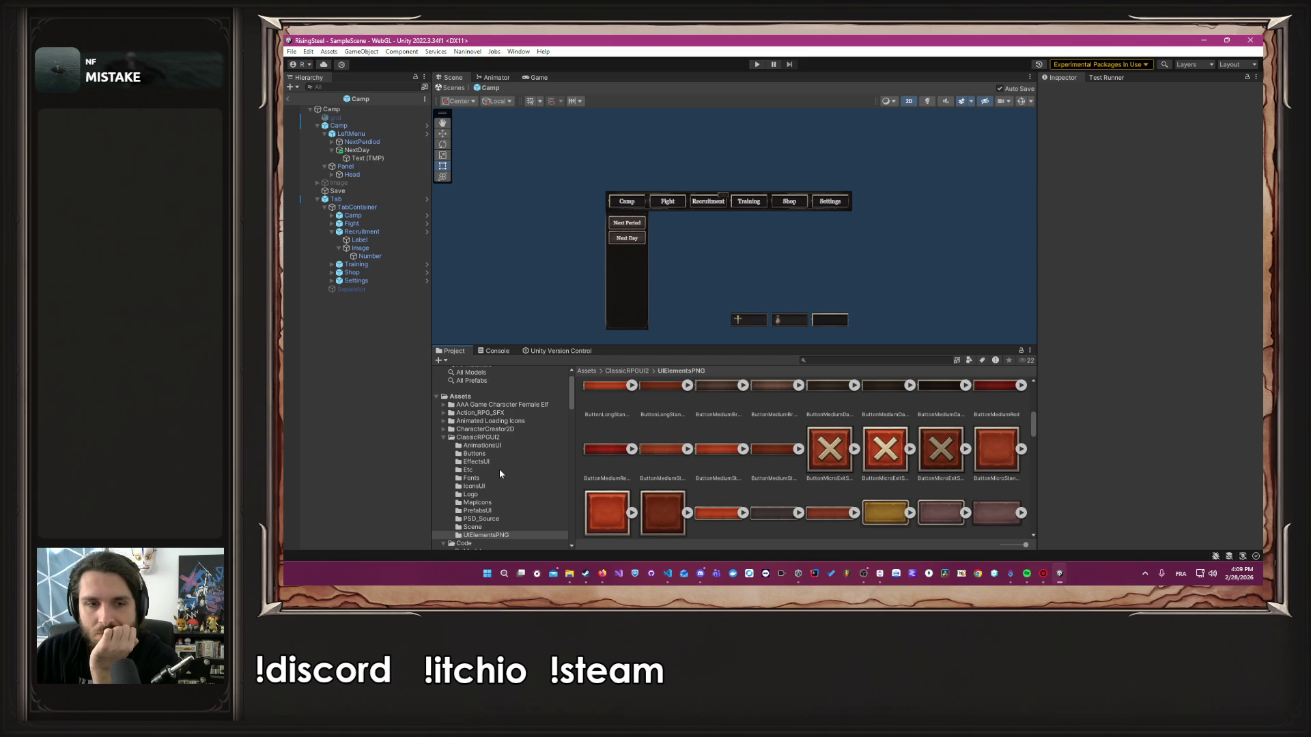
left_click(489, 429)
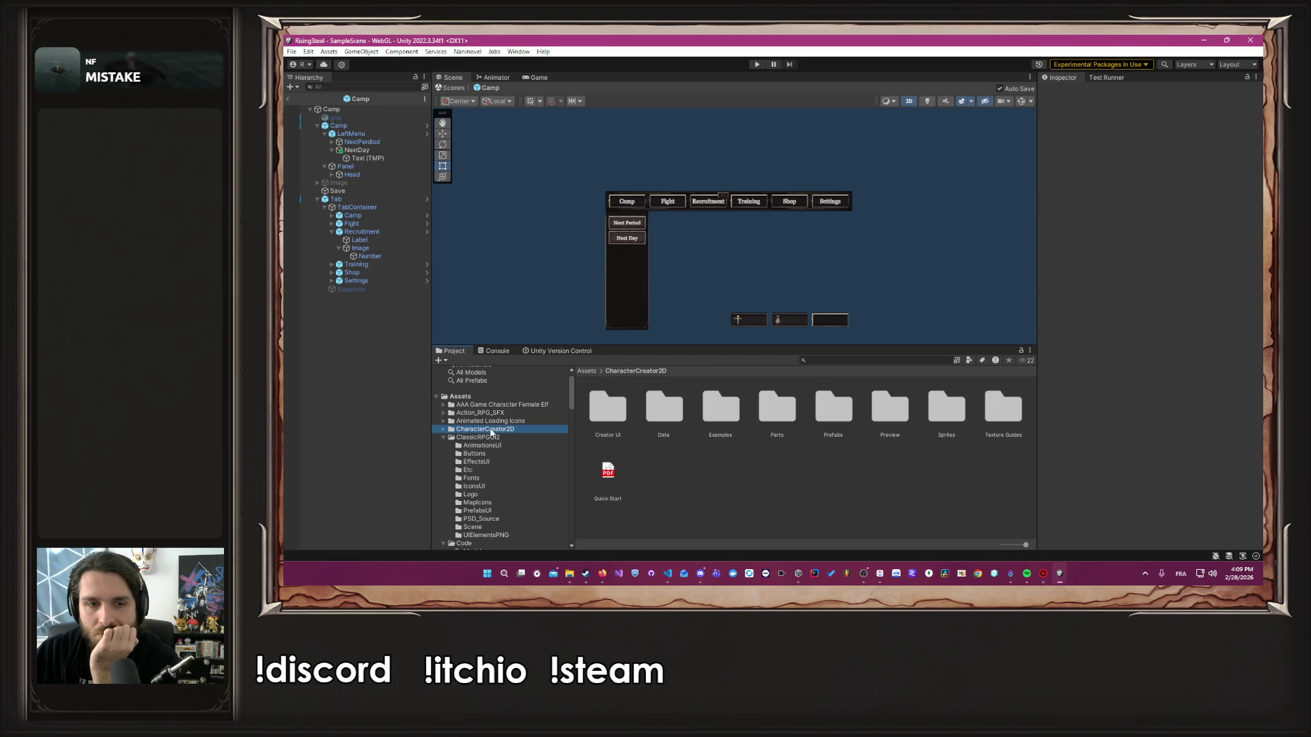
left_click(487, 537)
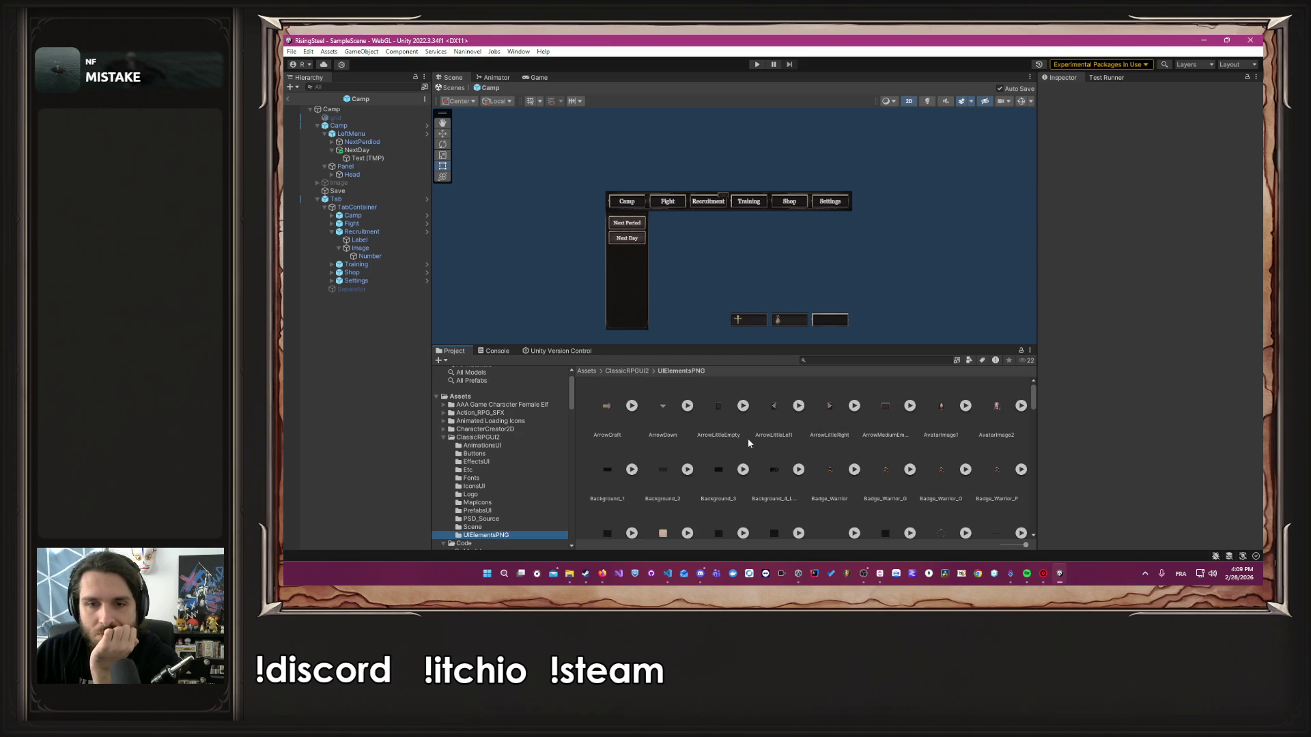
left_click(490, 486)
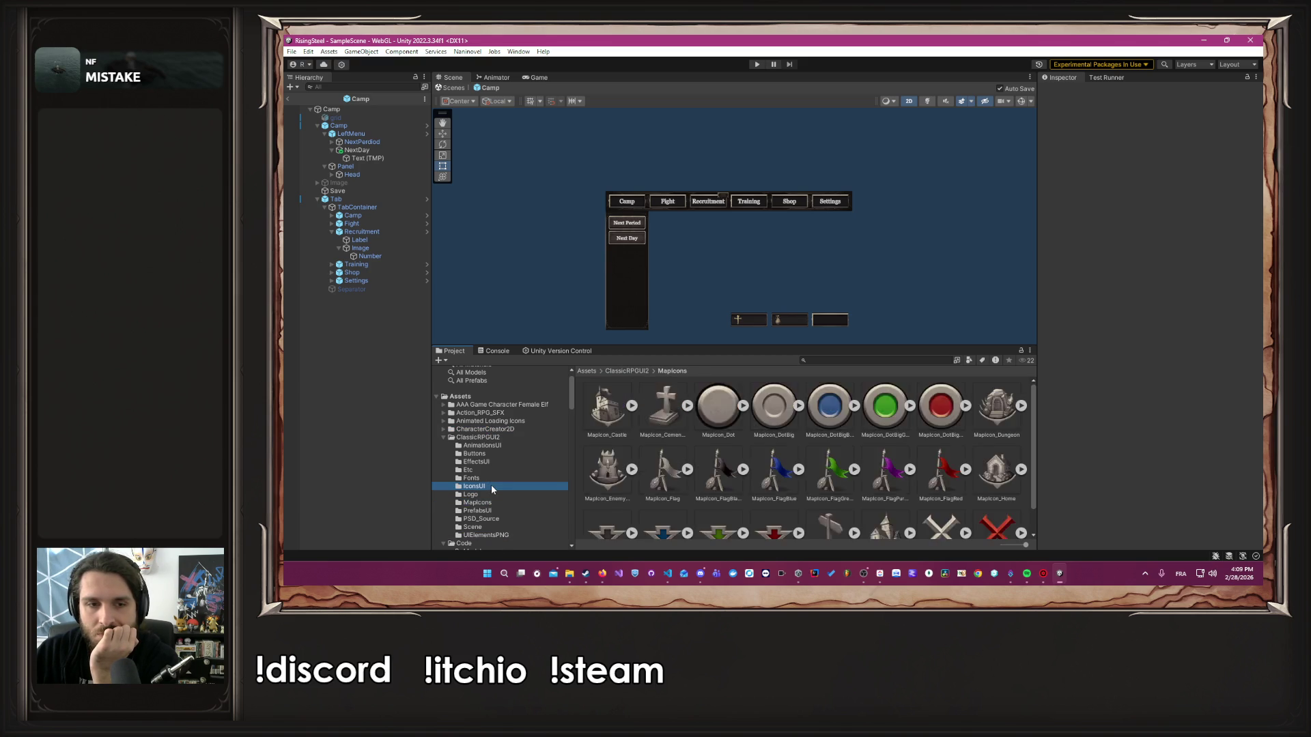
Scroll through the icon sprites, then enlarge the Scene view around the camp tab bar and left menu
scroll(826, 443, "down", 5)
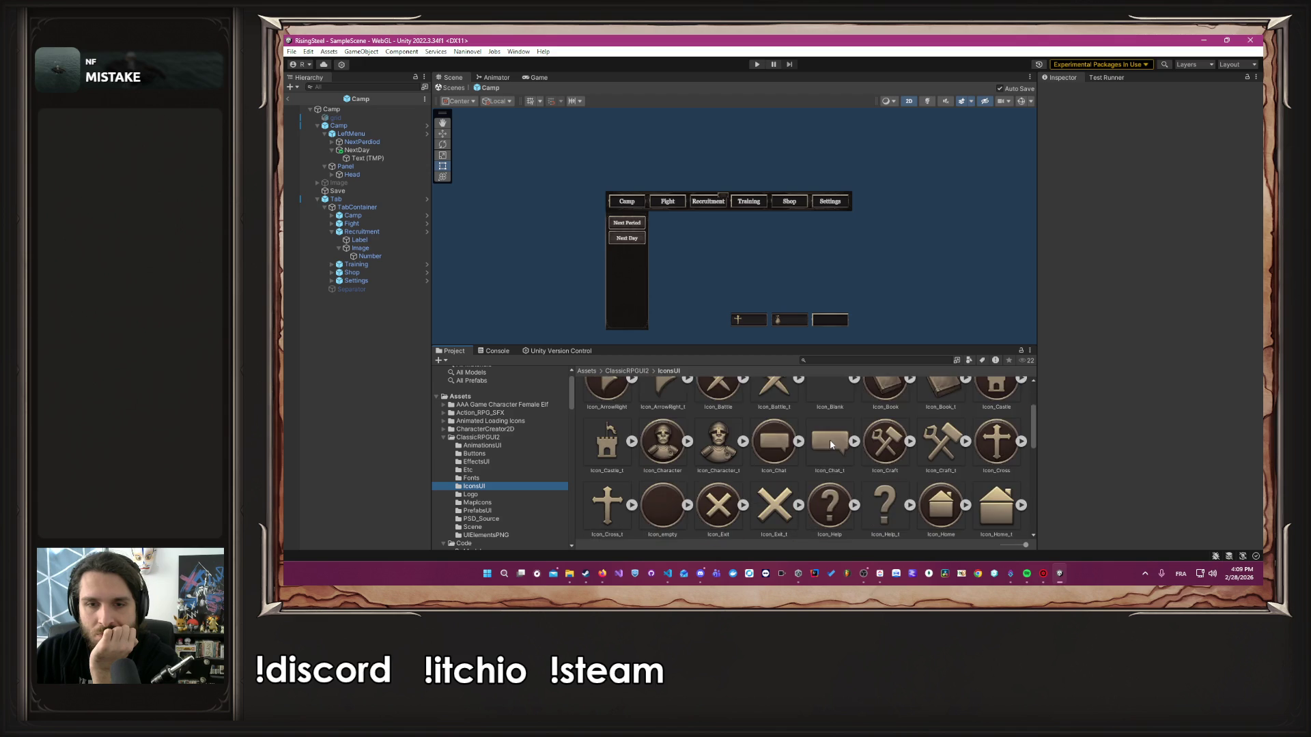
scroll(832, 444, "down", 3)
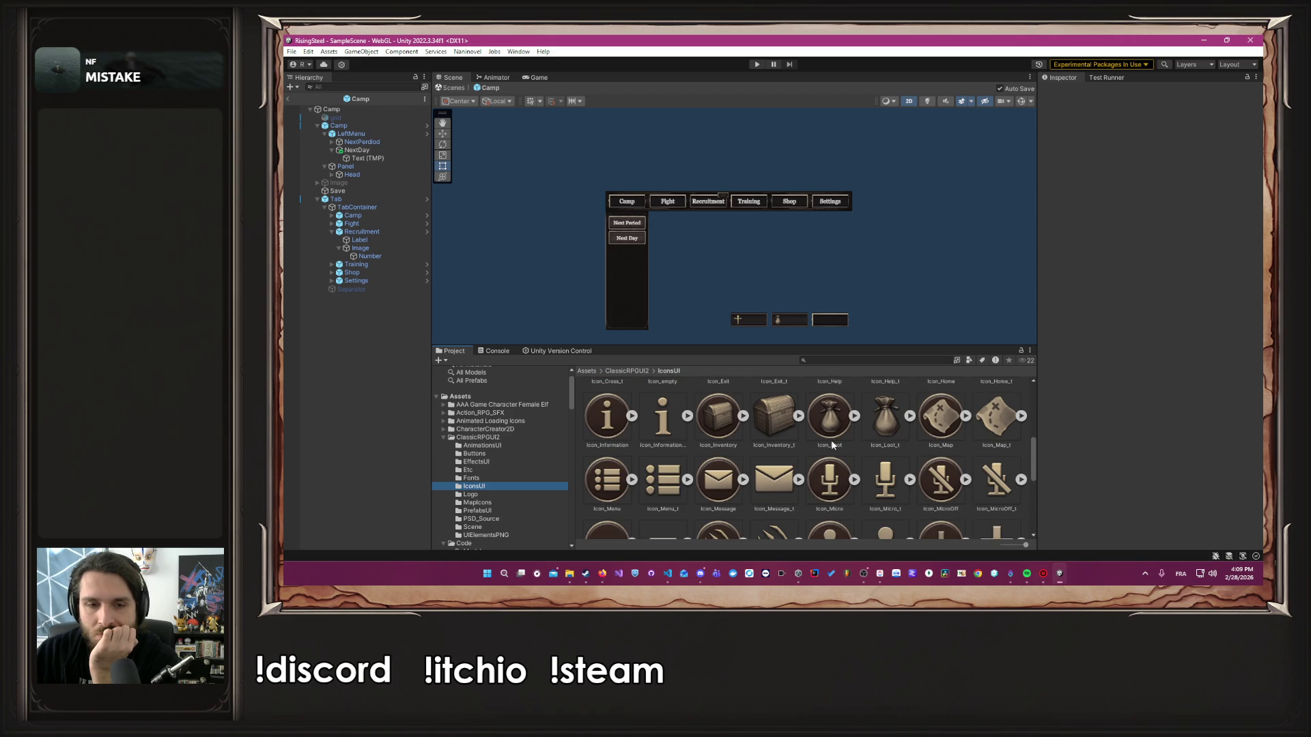
scroll(832, 448, "down", 10)
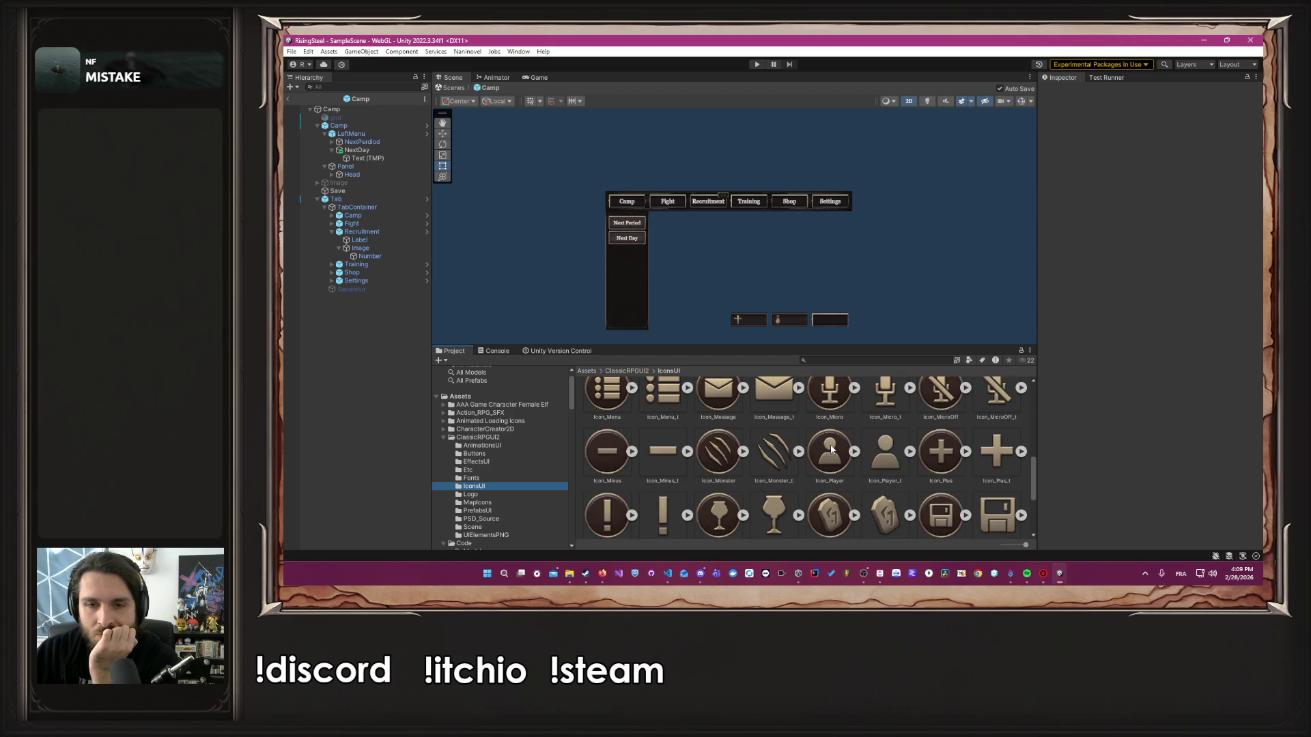
scroll(831, 454, "up", 8)
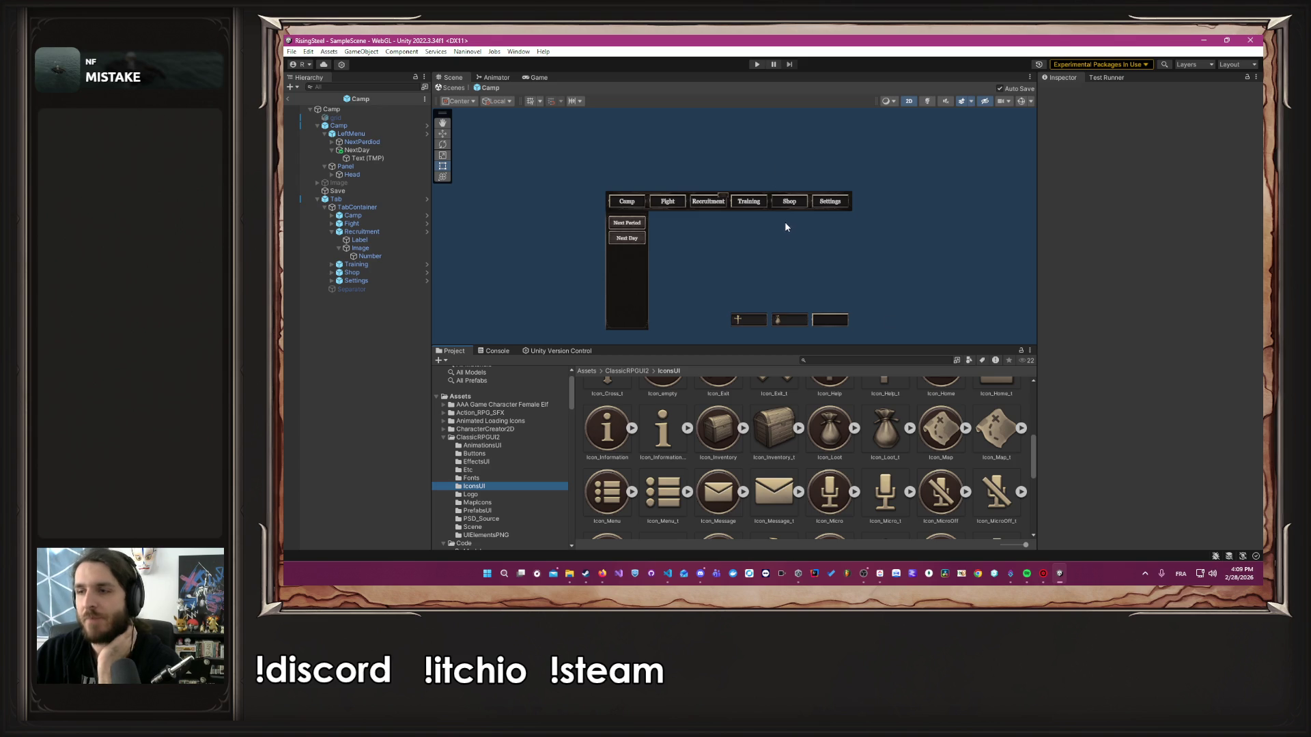
scroll(788, 224, "up", 3)
left_click_drag(788, 223, 920, 144)
left_click_drag(877, 345, 867, 438)
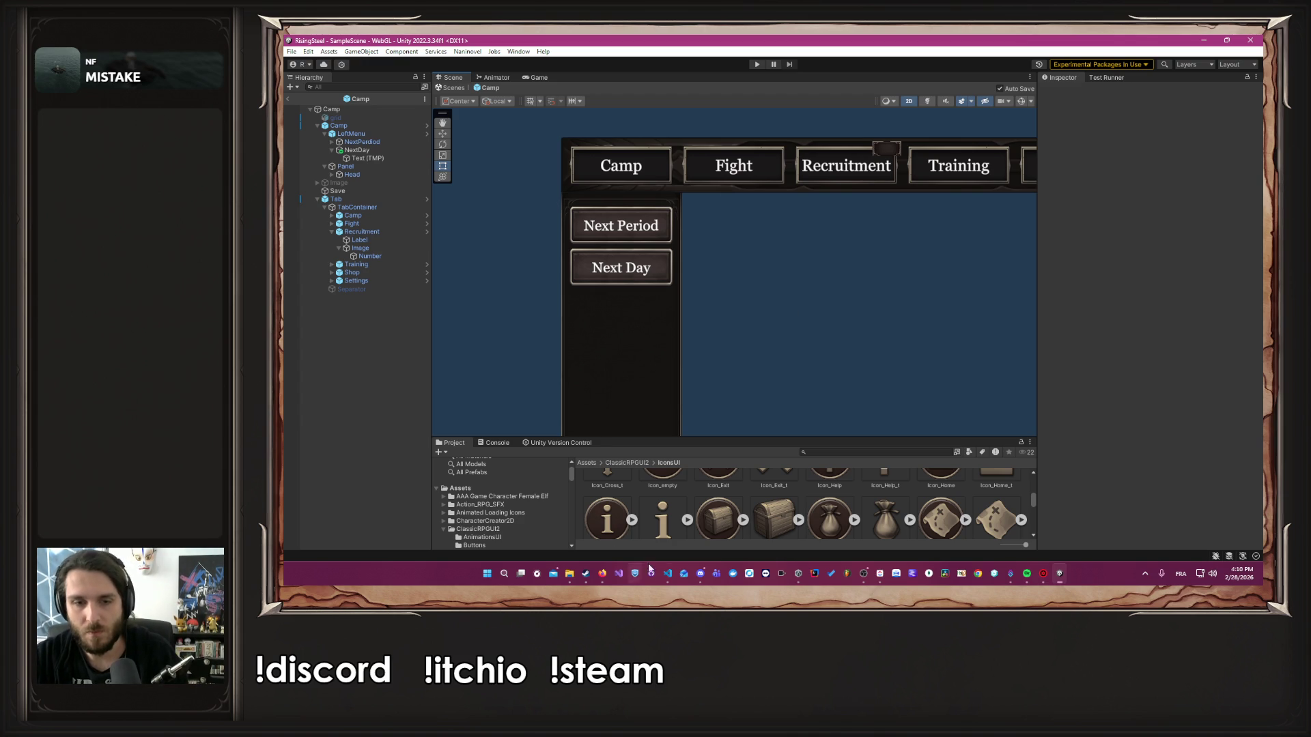
Close AStatistic.cs, ACost.cs and the remaining open scripts in VS Code
left_click(668, 574)
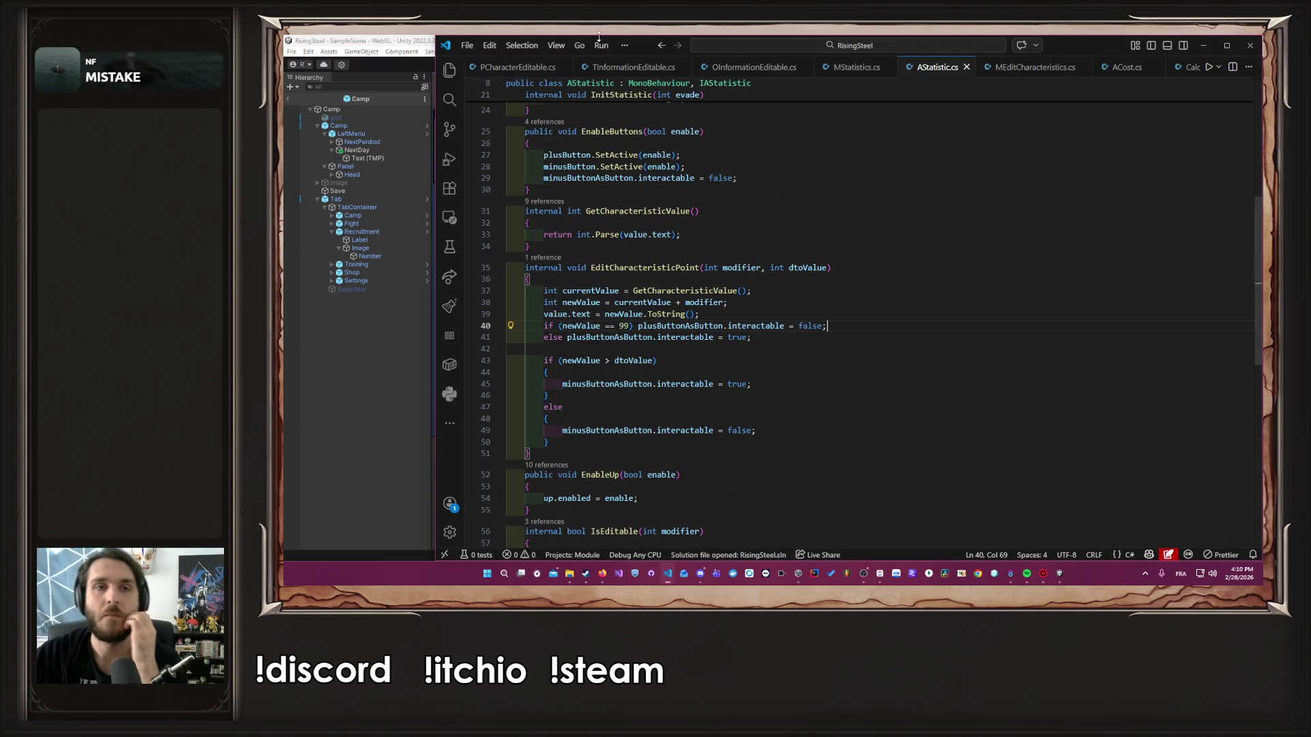
middle_click(543, 71)
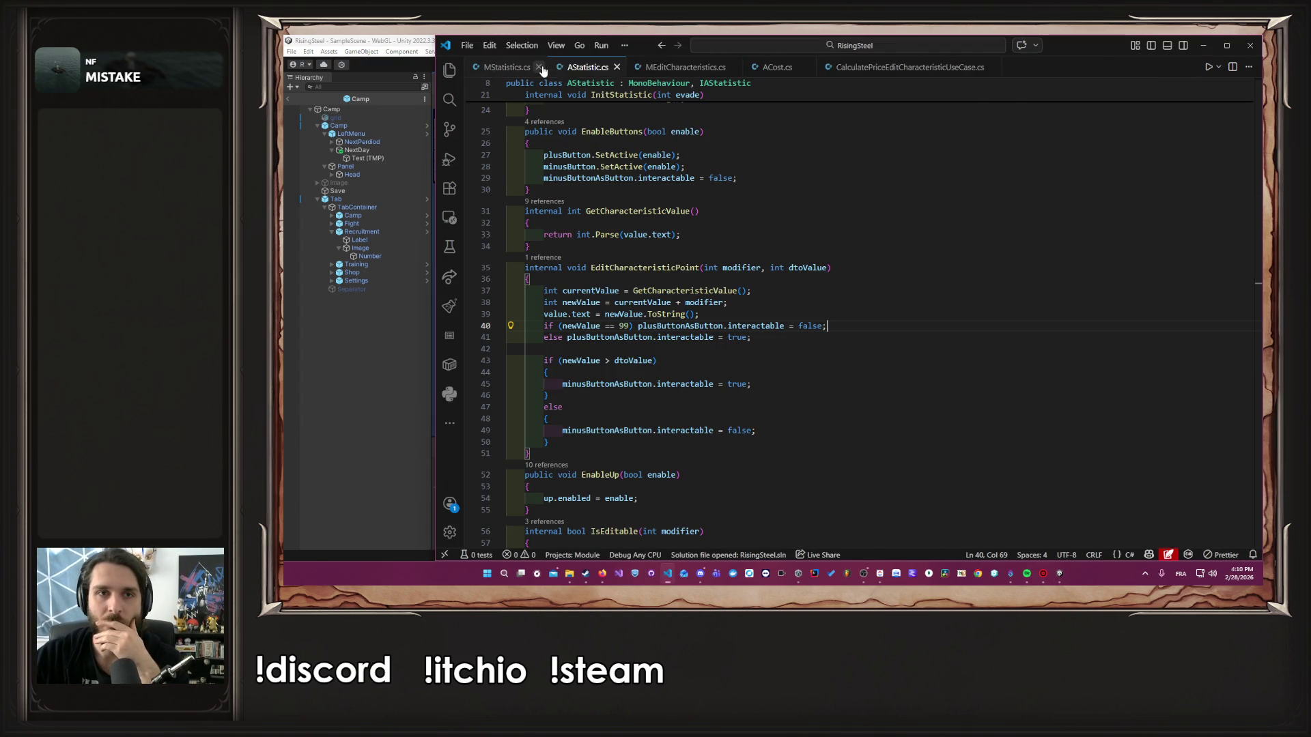
middle_click(543, 71)
middle_click(477, 71)
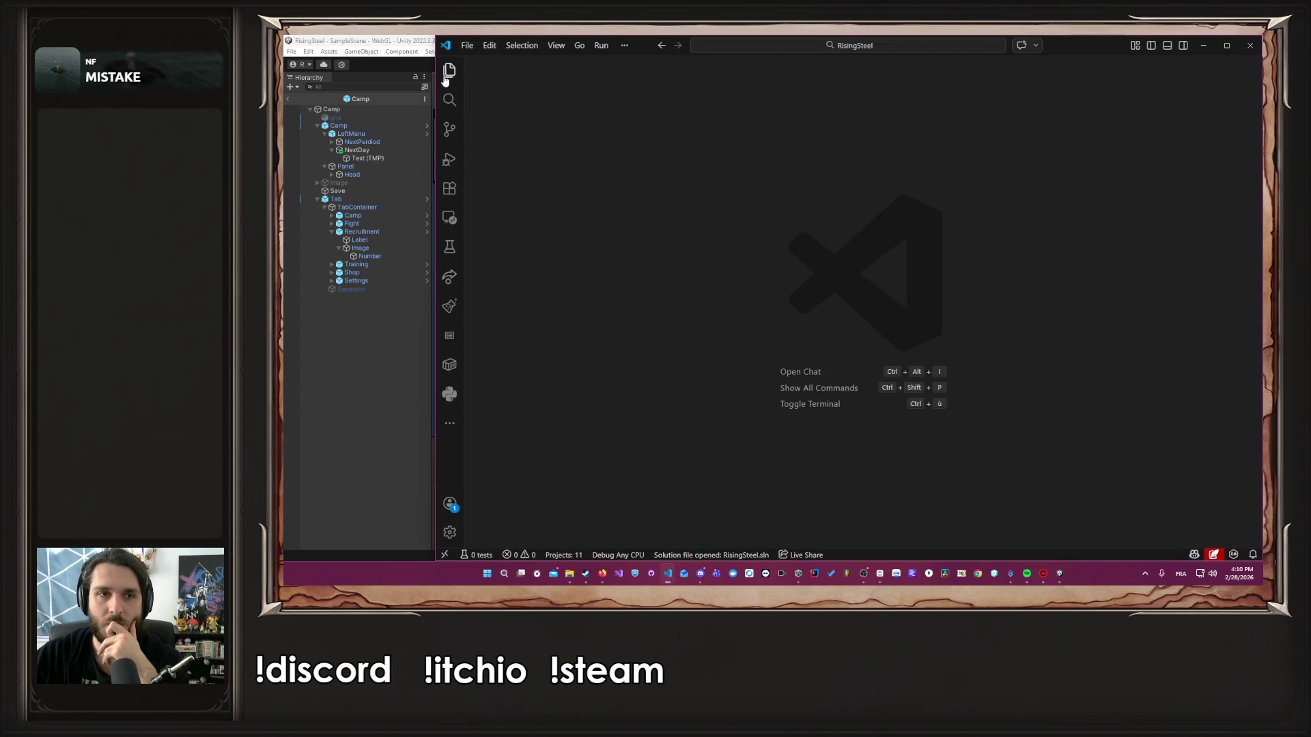
left_click(382, 397)
Collapse the CharacterCreator2D, ClassicRPGUI2 and Code folders in the Project asset tree
left_click_drag(641, 440, 641, 278)
scroll(527, 429, "down", 5)
scroll(526, 429, "up", 5)
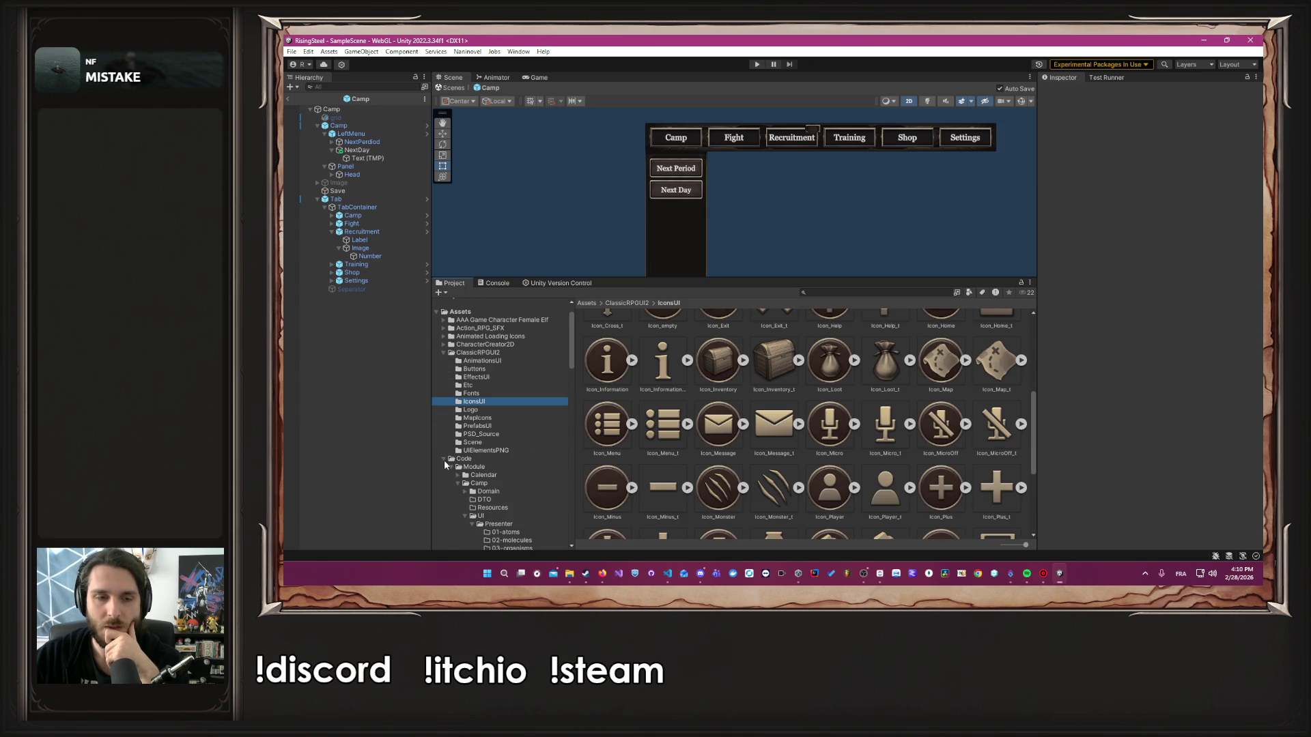
left_click(442, 458)
scroll(443, 474, "up", 1)
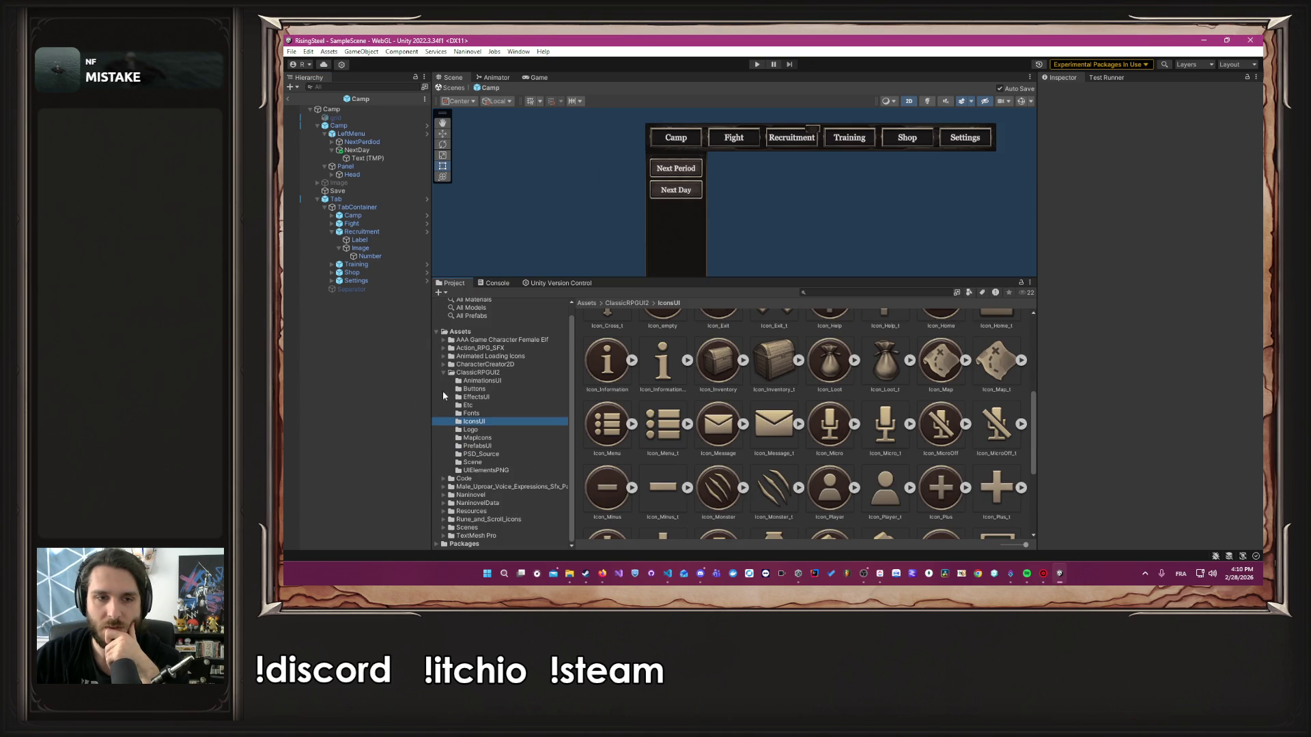
left_click(442, 366)
left_click(441, 366)
left_click(442, 372)
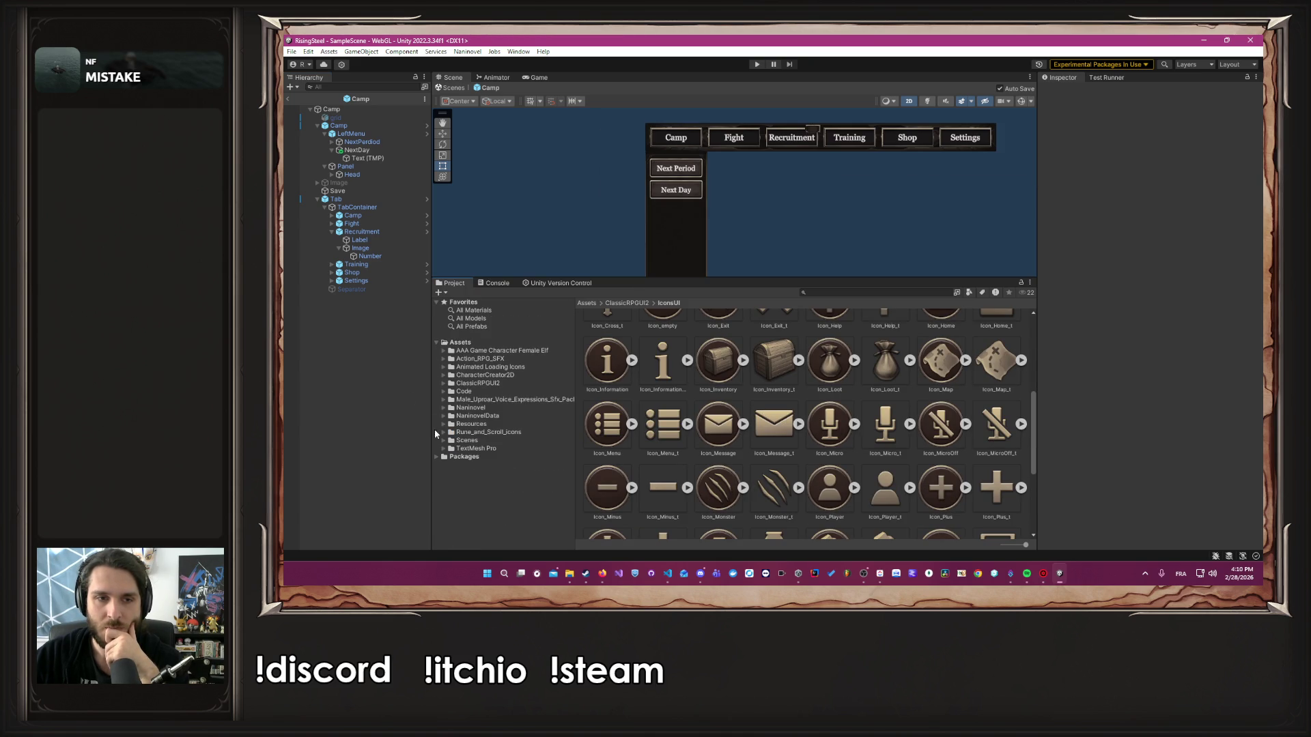
Expand Code down to Camp > UI > Presenter > 05-pages and open PCamp in the code editor
left_click(443, 391)
scroll(444, 393, "down", 2)
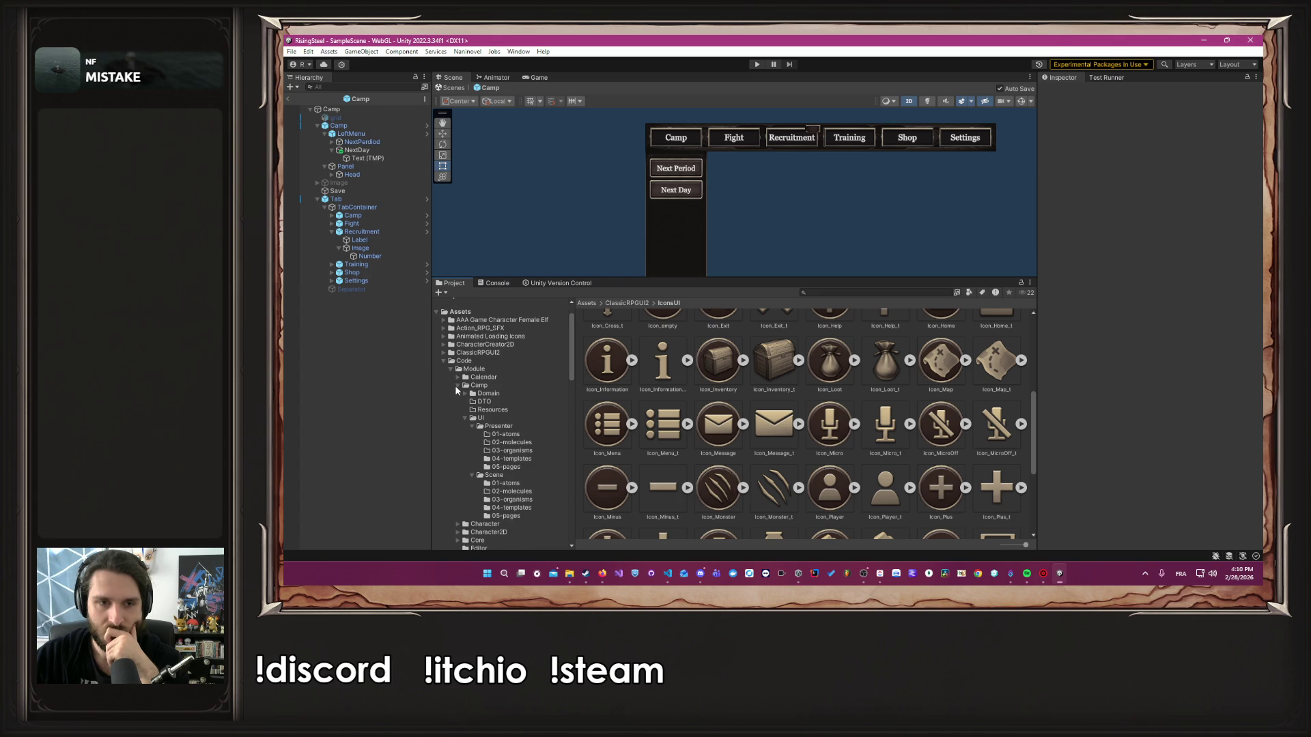
left_click(511, 468)
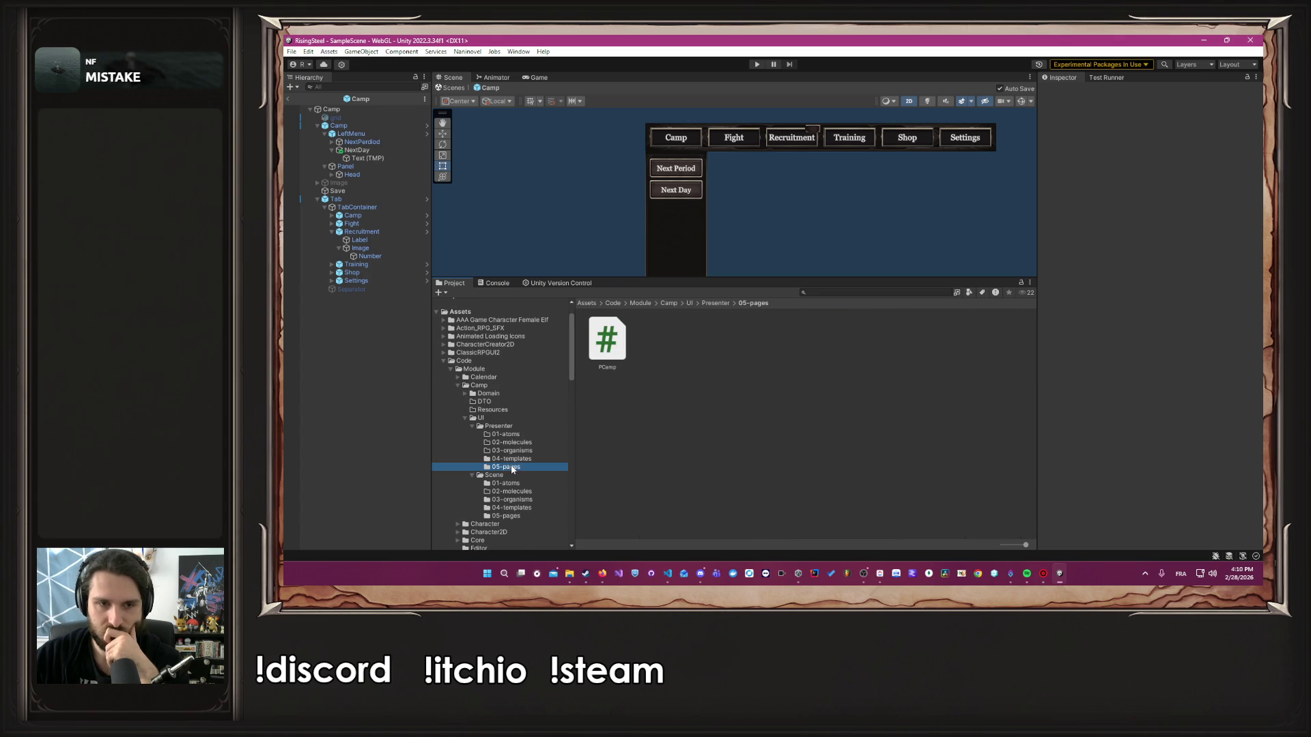
double_click(599, 347)
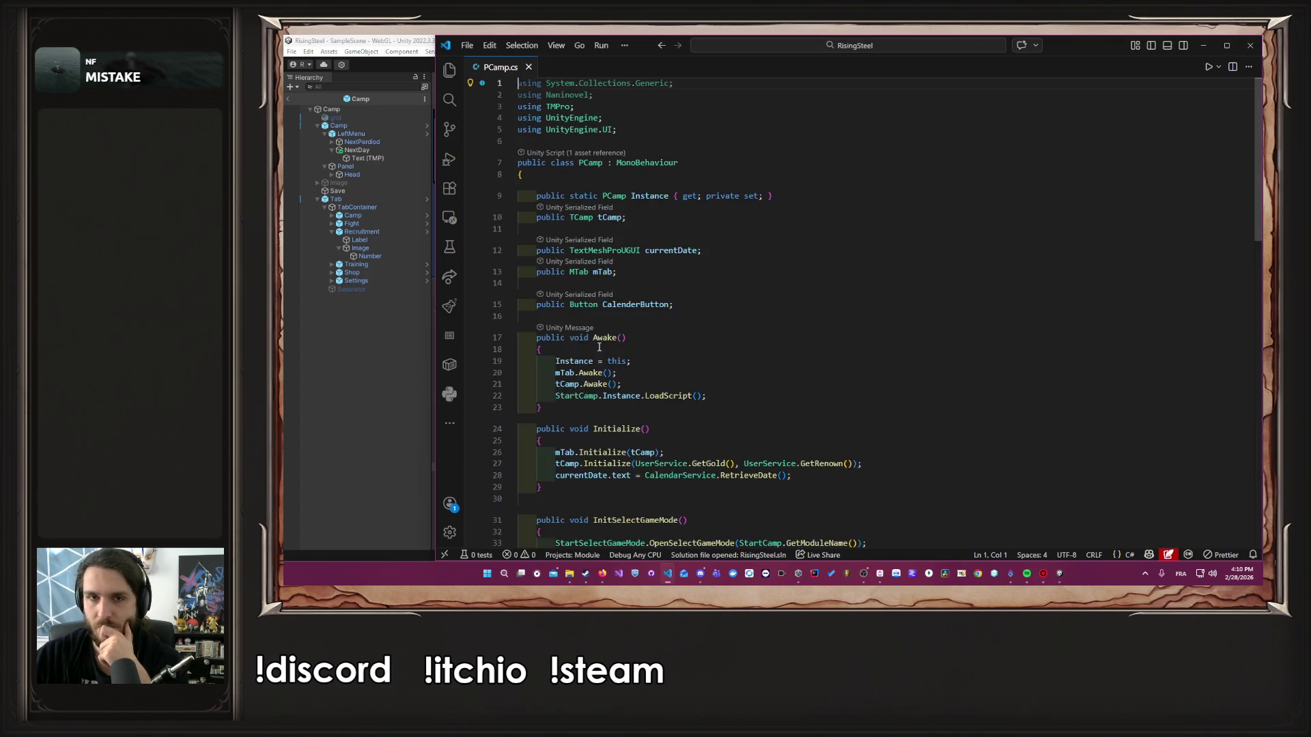
scroll(713, 364, "down", 10)
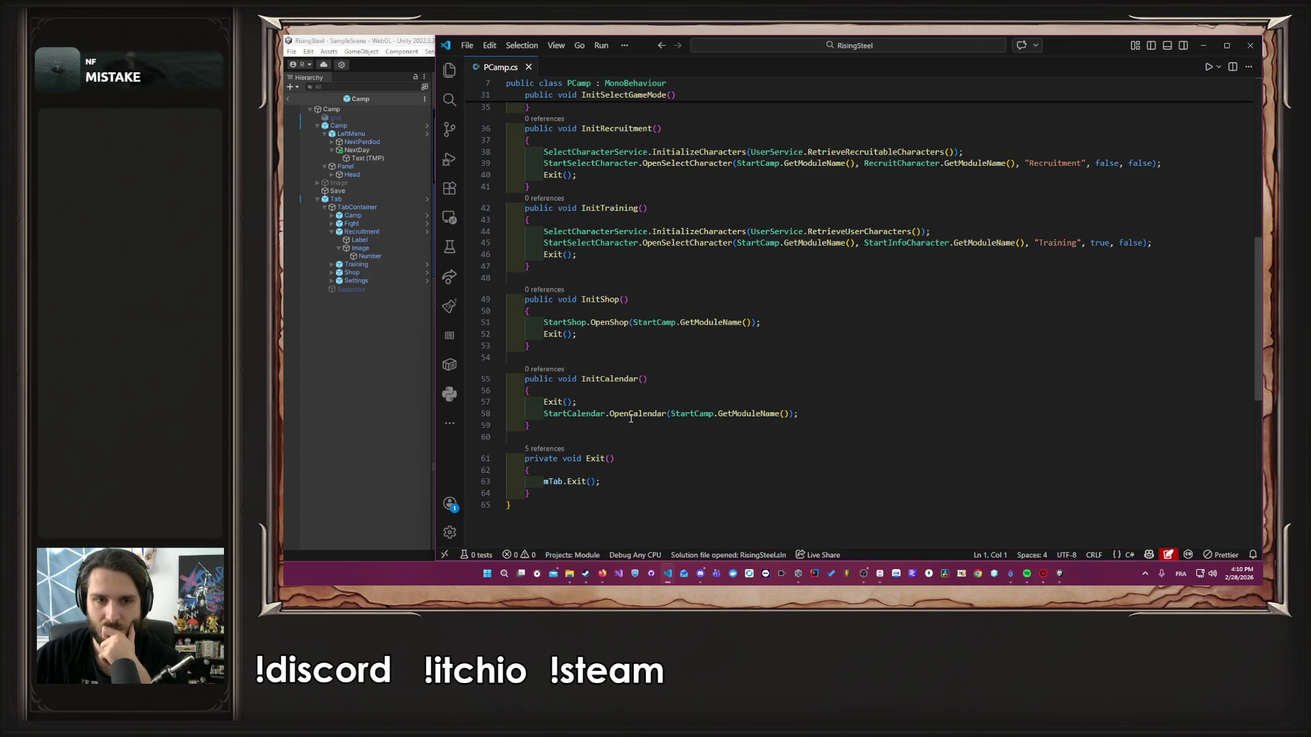
Delete the game mode, recruitment, training and shop methods from PCamp.cs
mouse_move(672, 346)
left_mouse_down()
mouse_move(582, 346)
mouse_move(634, 304)
left_mouse_up()
scroll(669, 348, "up", 3)
scroll(665, 348, "up", 5)
key("BackSpace")
key("BackSpace")
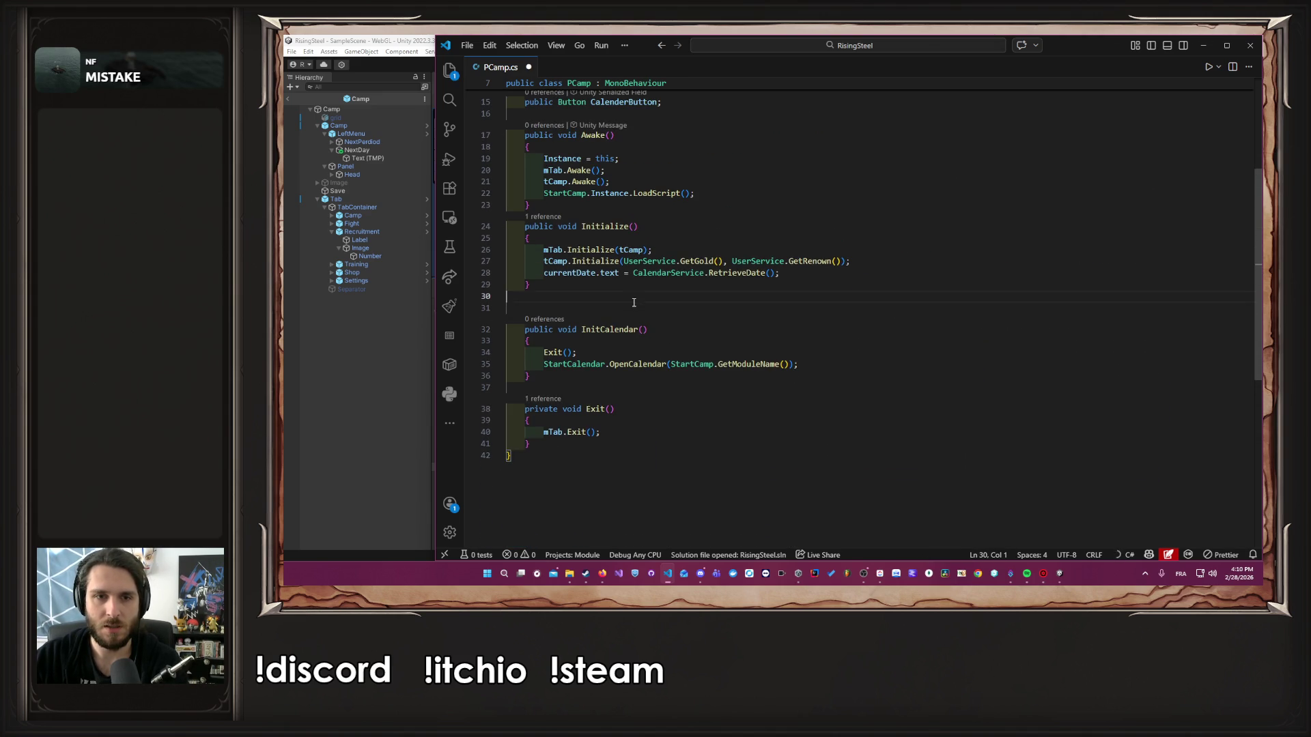
Add a public void NextPeriod() method after InitCalendar
left_click(615, 369)
key("Return")
key("Return")
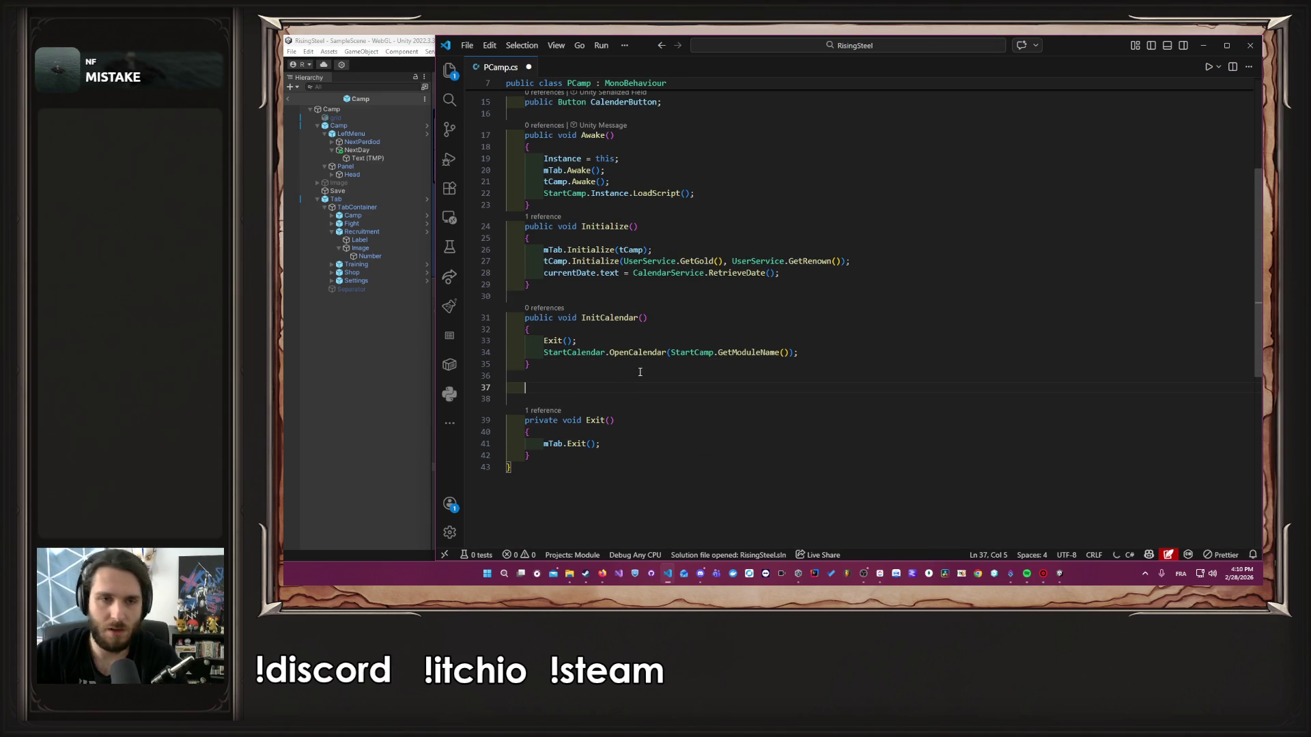
type("public ")
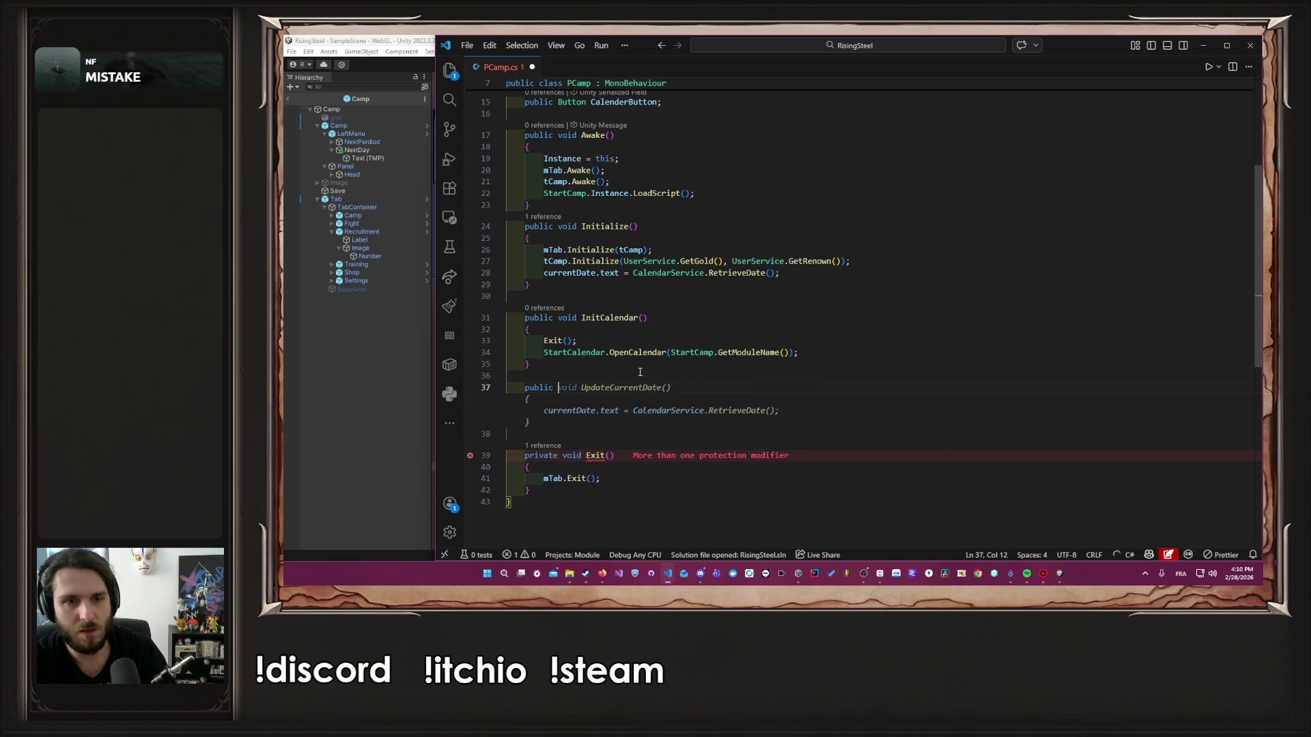
type("void Ne")
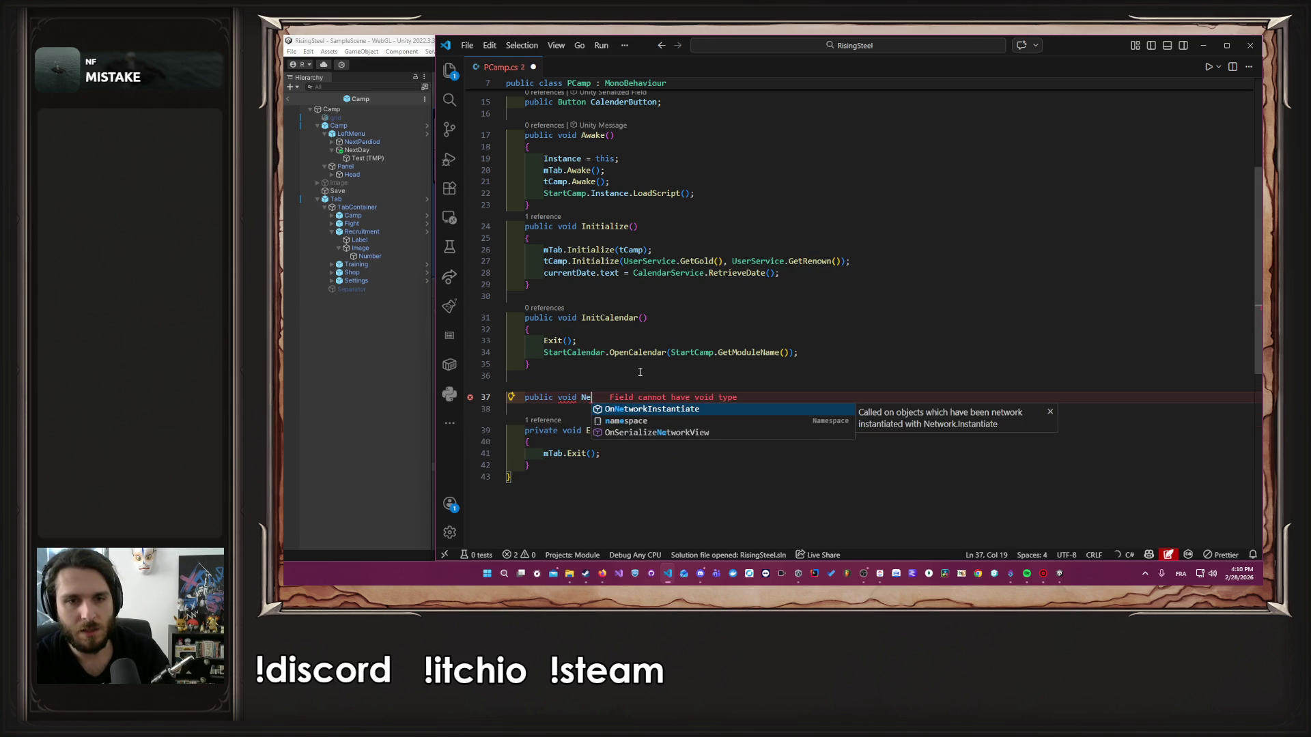
type("xtPer")
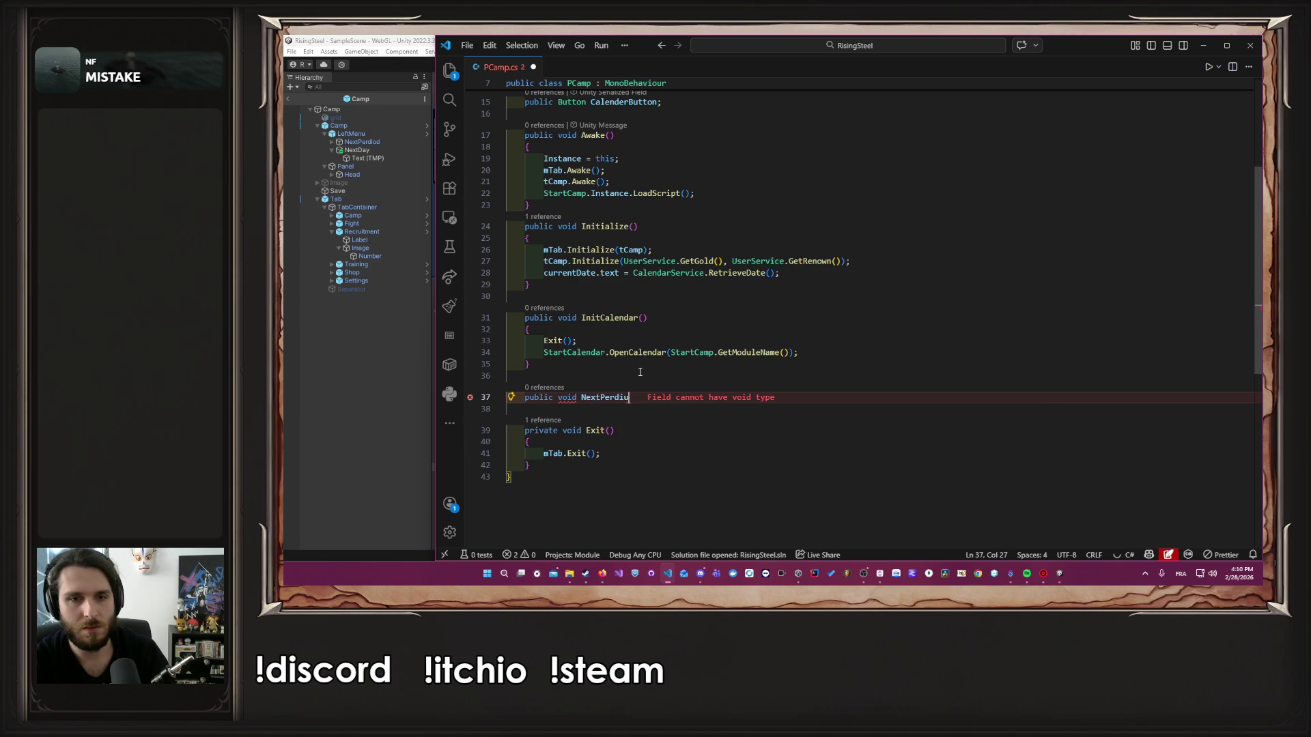
type("iod(")
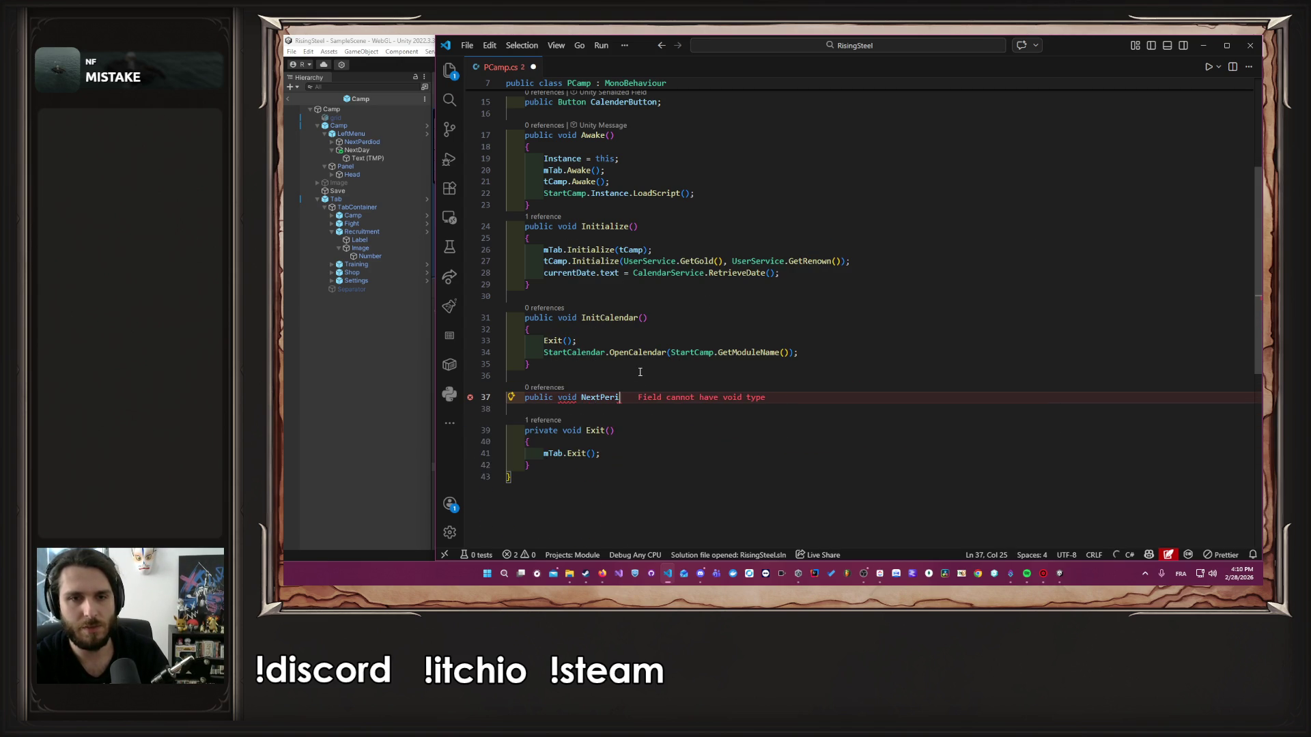
key("Tab")
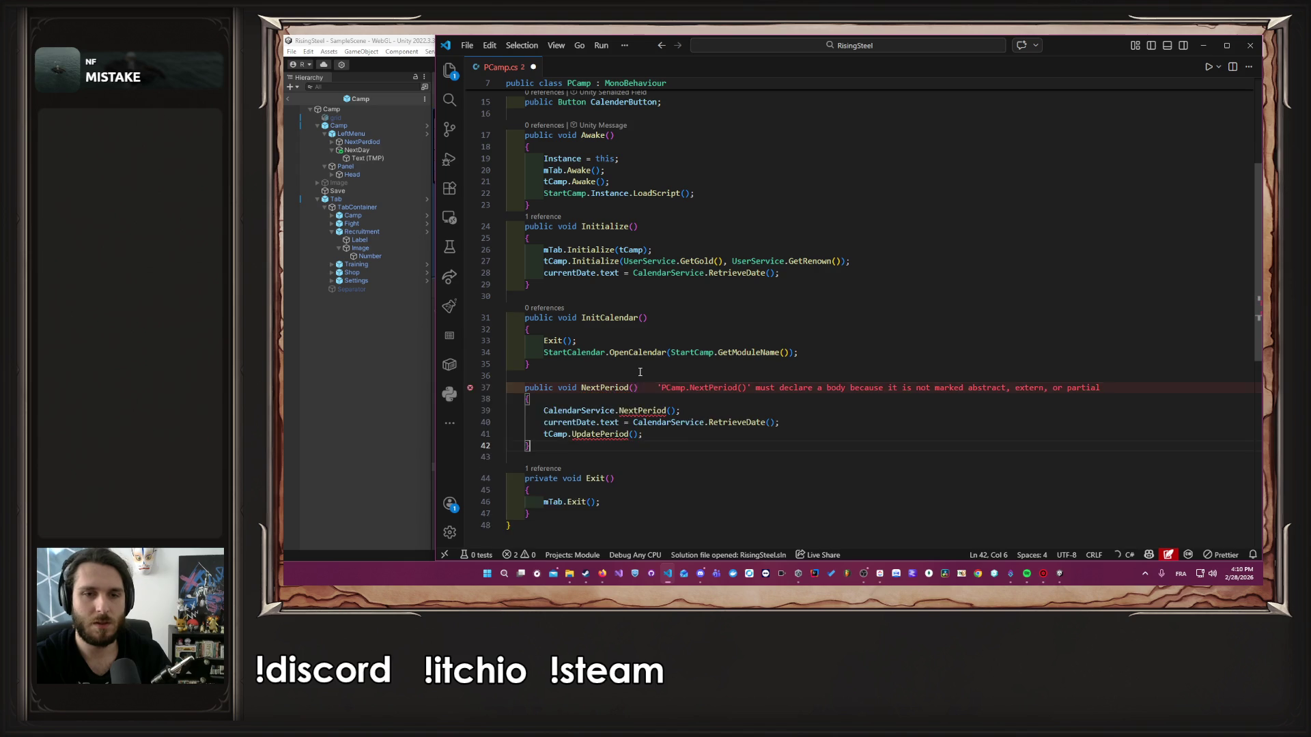
Add a public void NextDay() method, save PCamp.cs, and go to CalendarService's definition
key("Return")
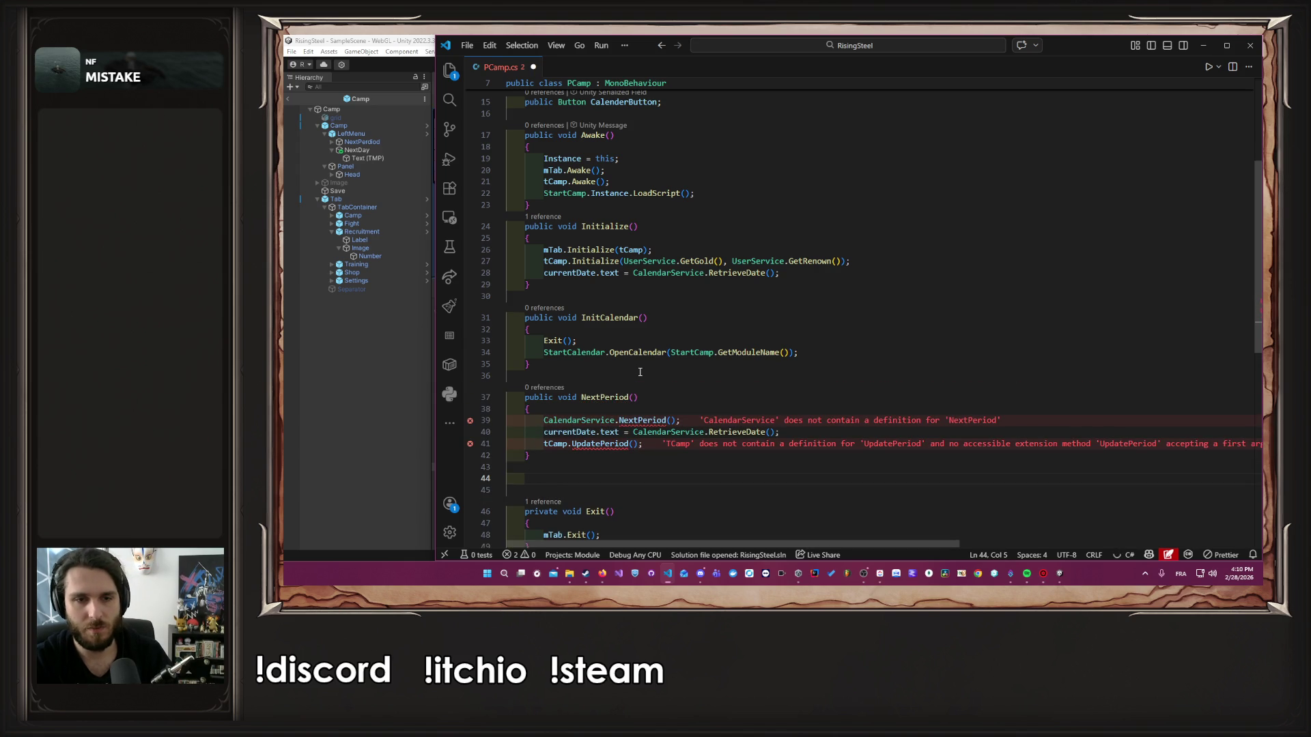
type("publ")
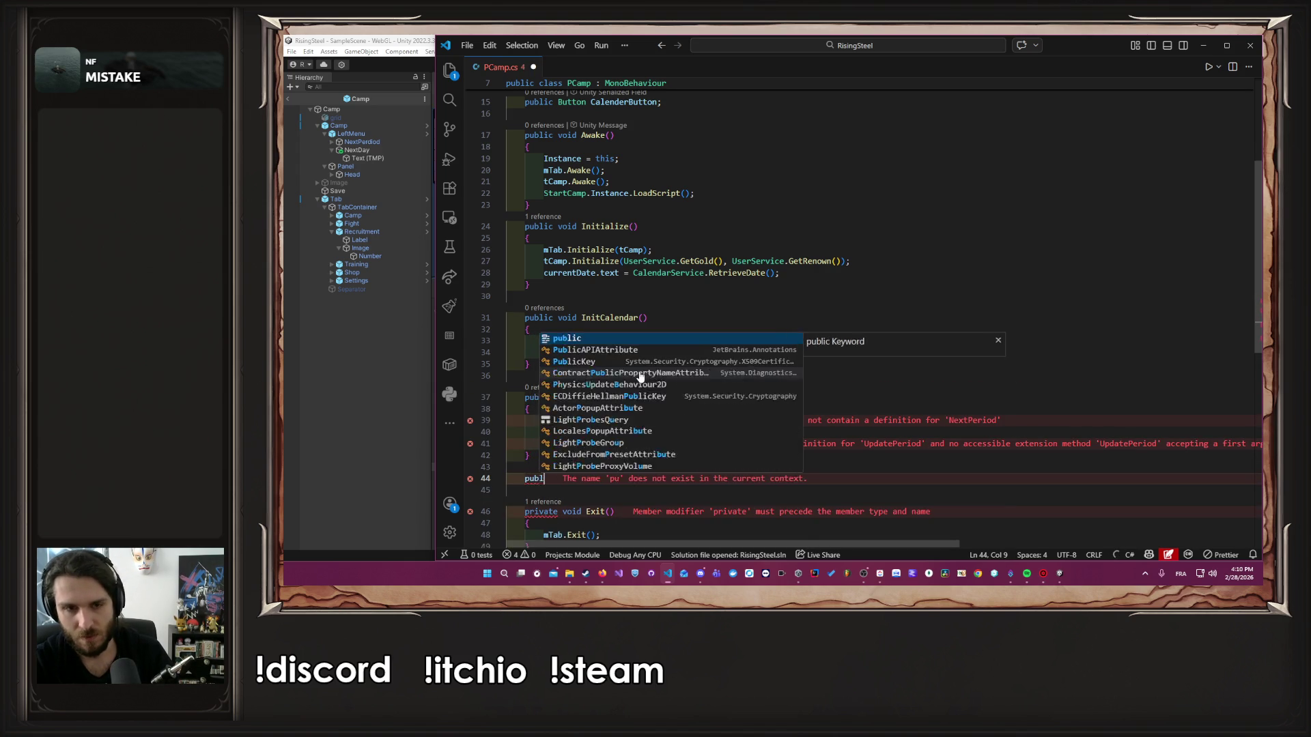
type("ic void N")
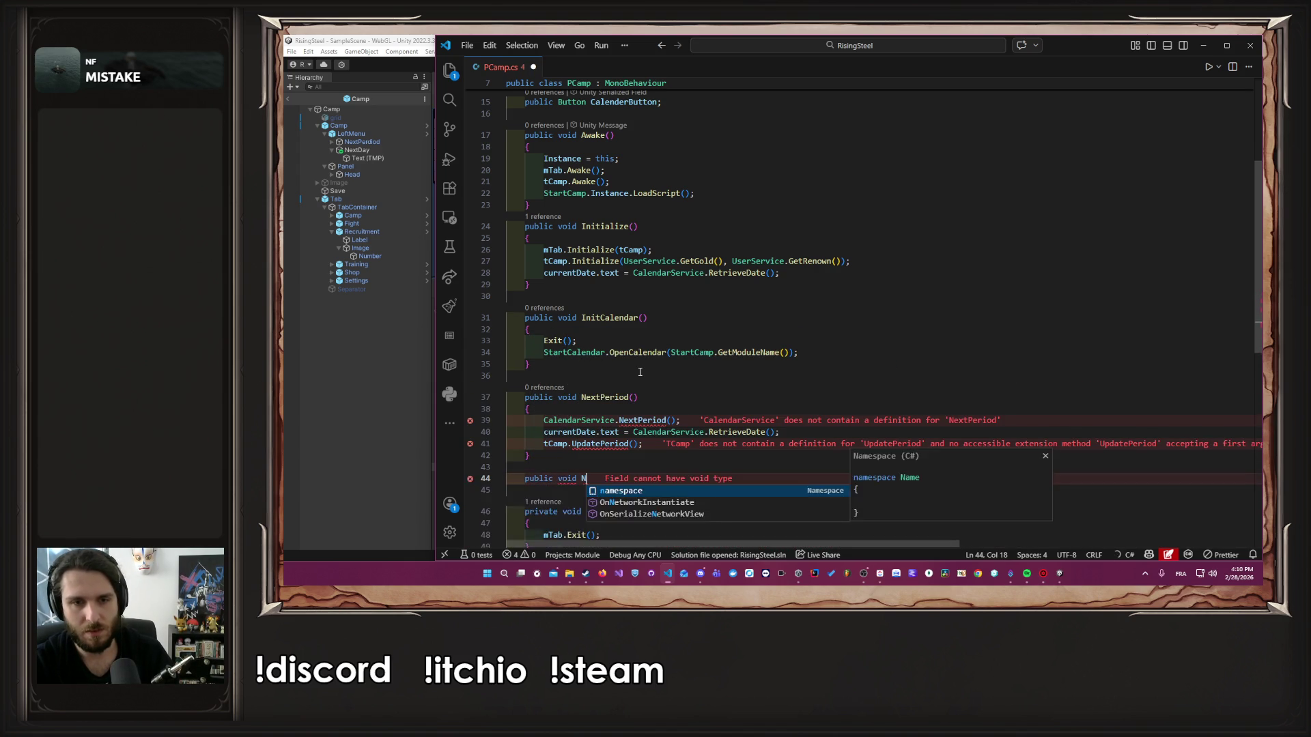
type("ext")
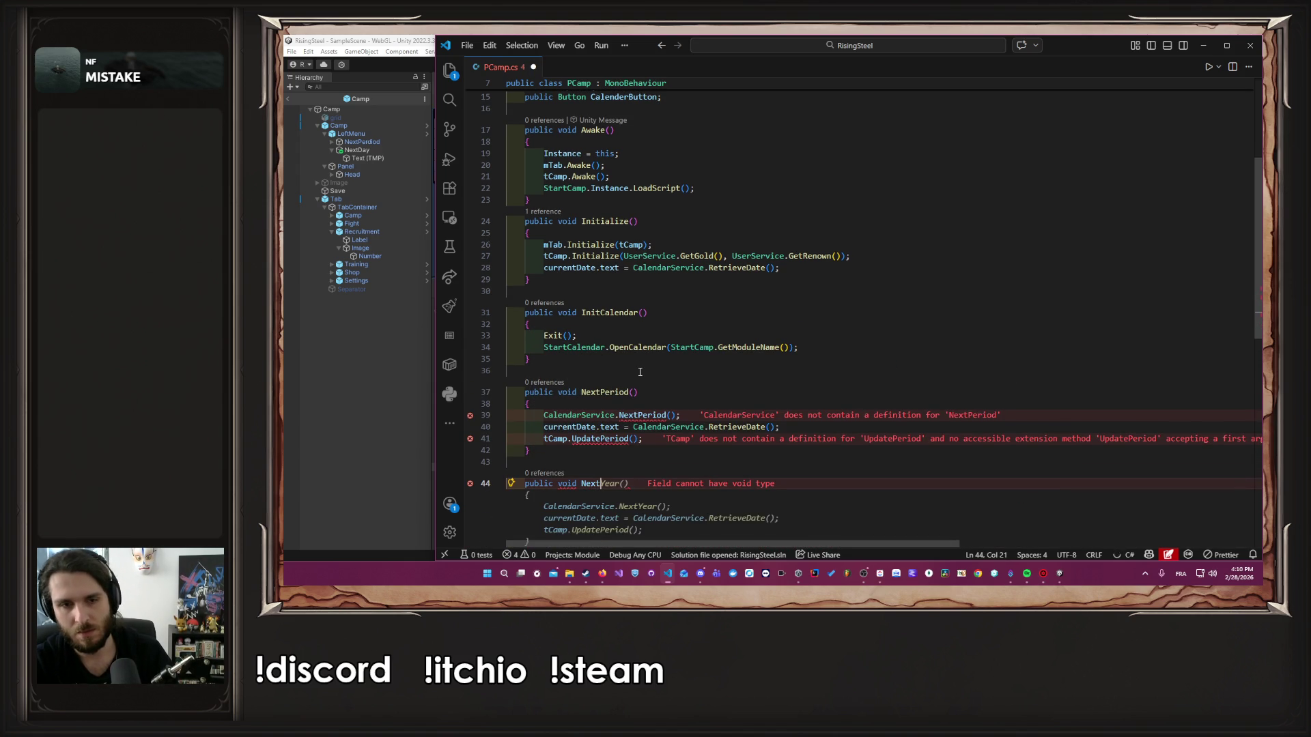
type("Day(")
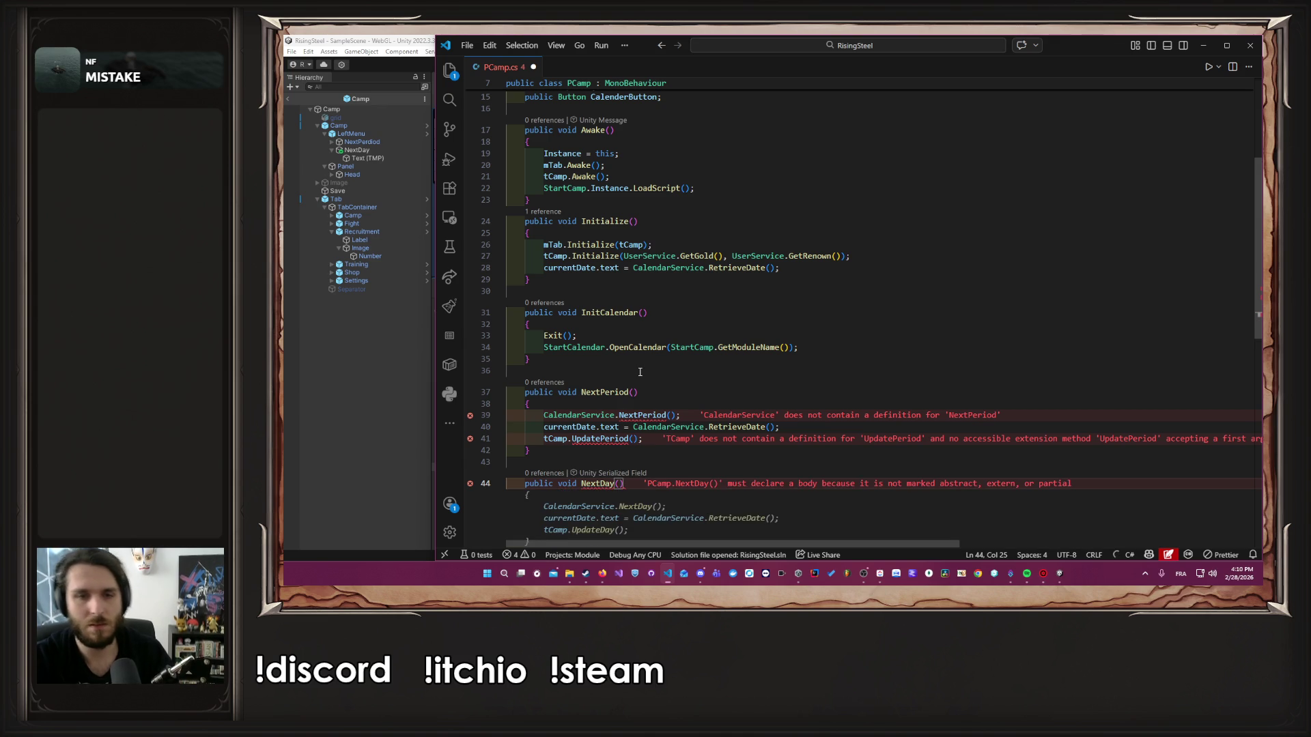
type(")")
key("Return")
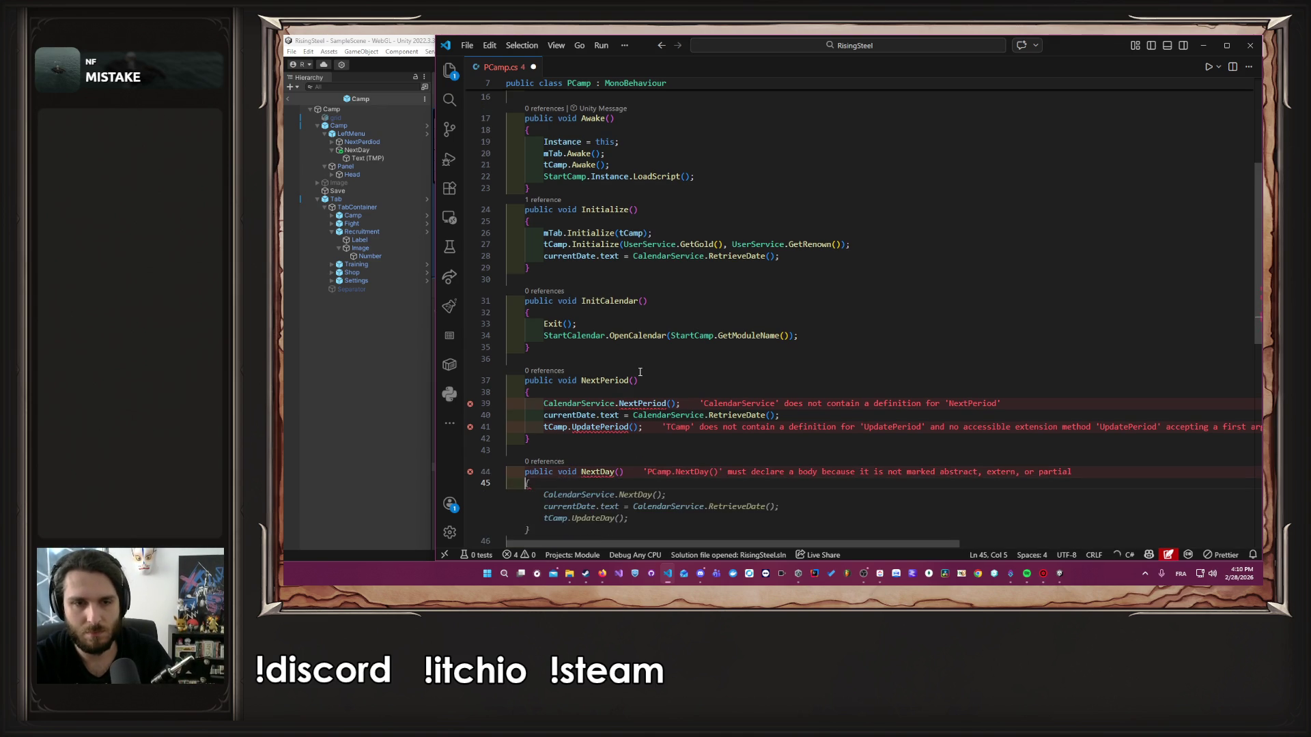
key("Tab")
key("ctrl+s")
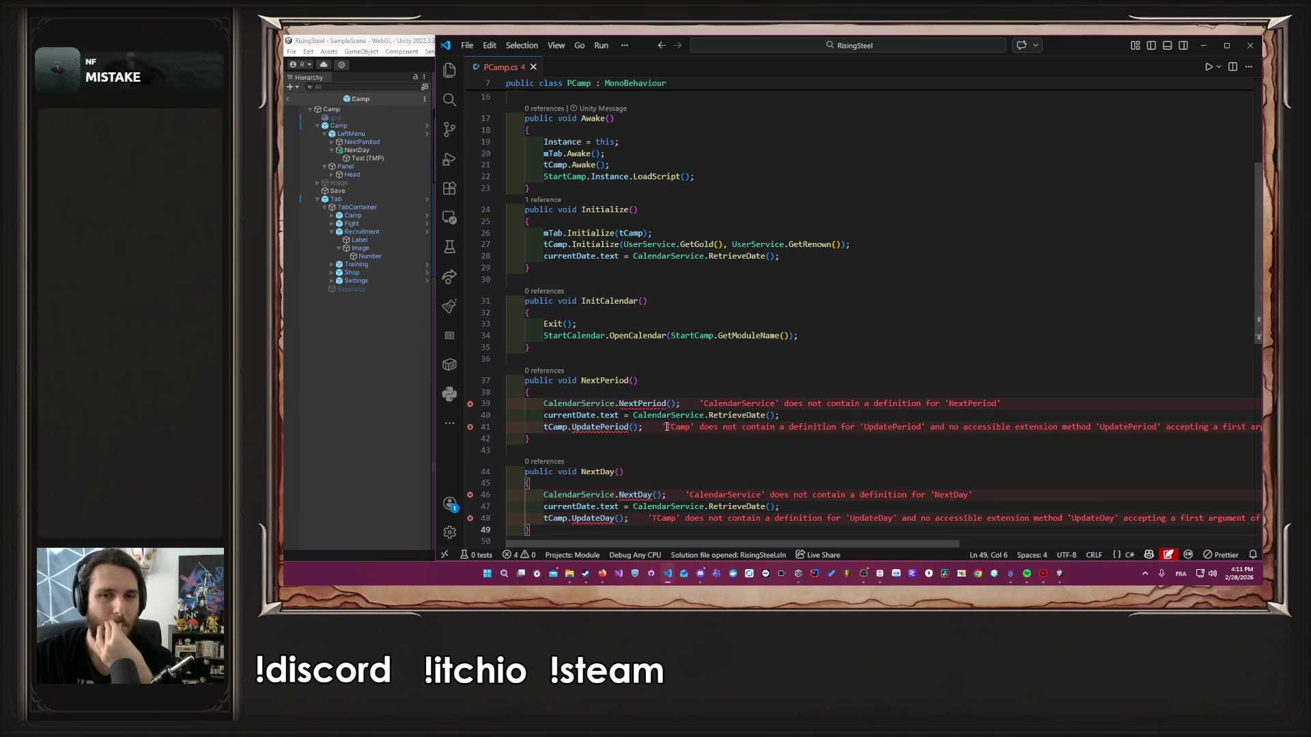
left_click(602, 403)
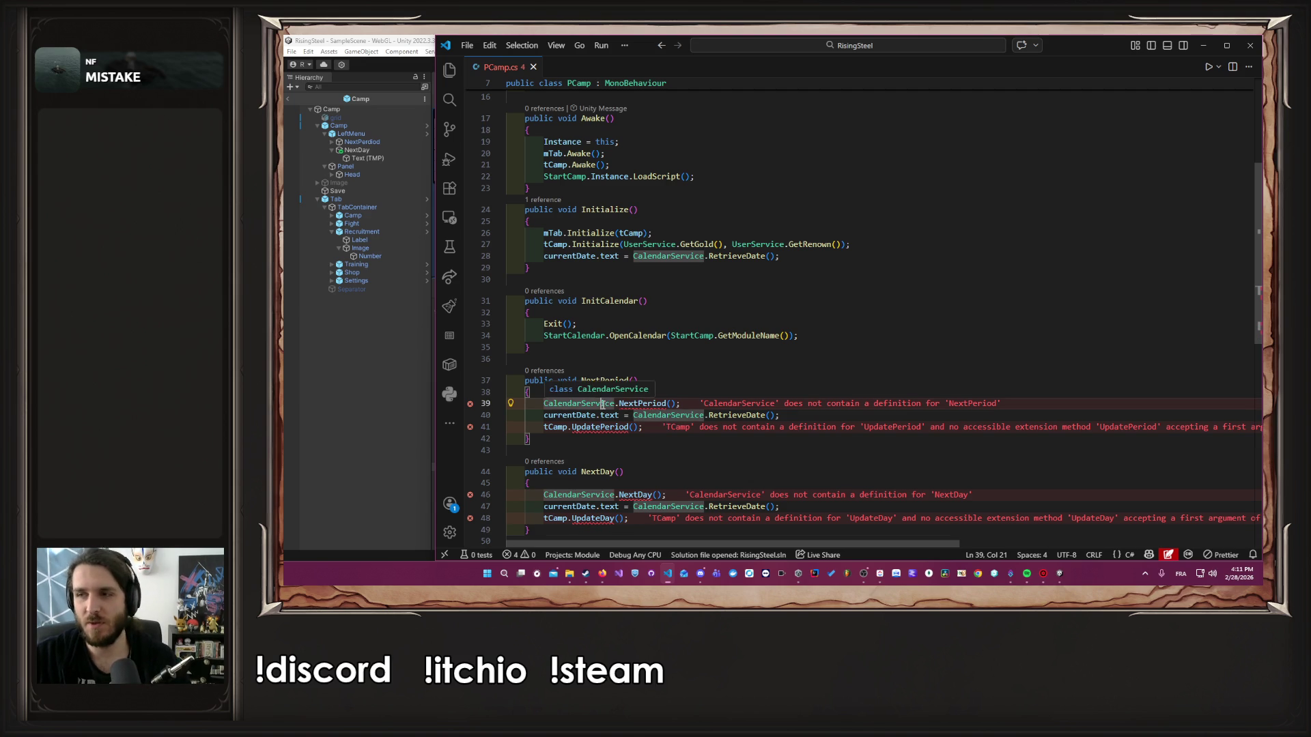
left_click(602, 403, "ctrl")
Expand Calendar > Domain > useCase in the Explorer, skim CalendarService.cs, and return to PCamp.cs
left_click(449, 70)
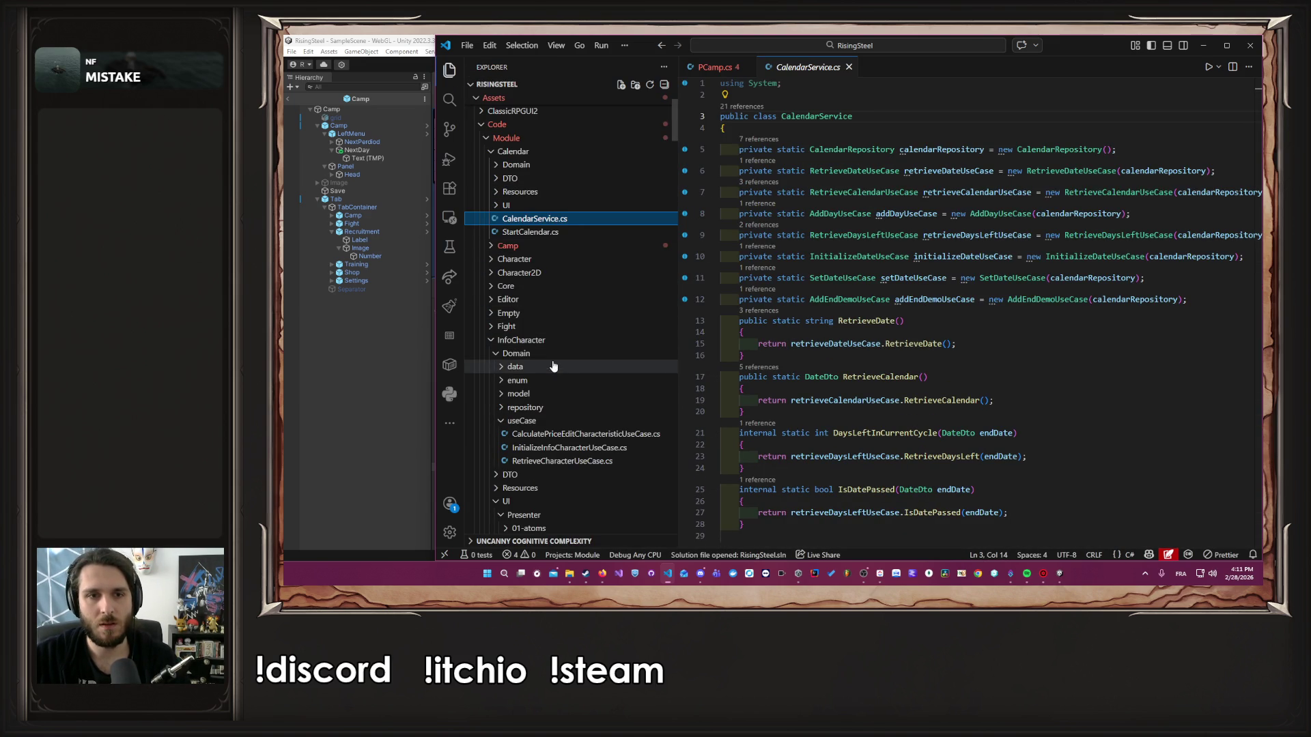
scroll(563, 331, "up", 2)
left_click(546, 243)
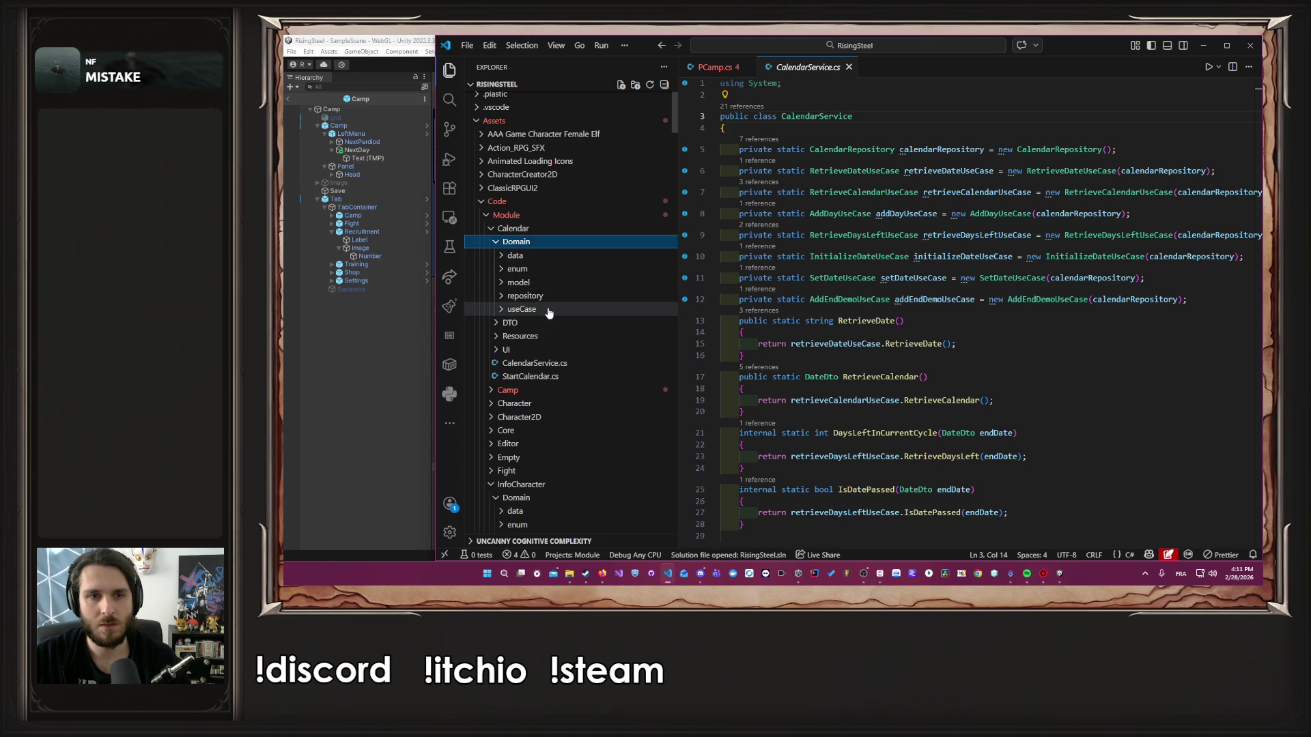
left_click(556, 309)
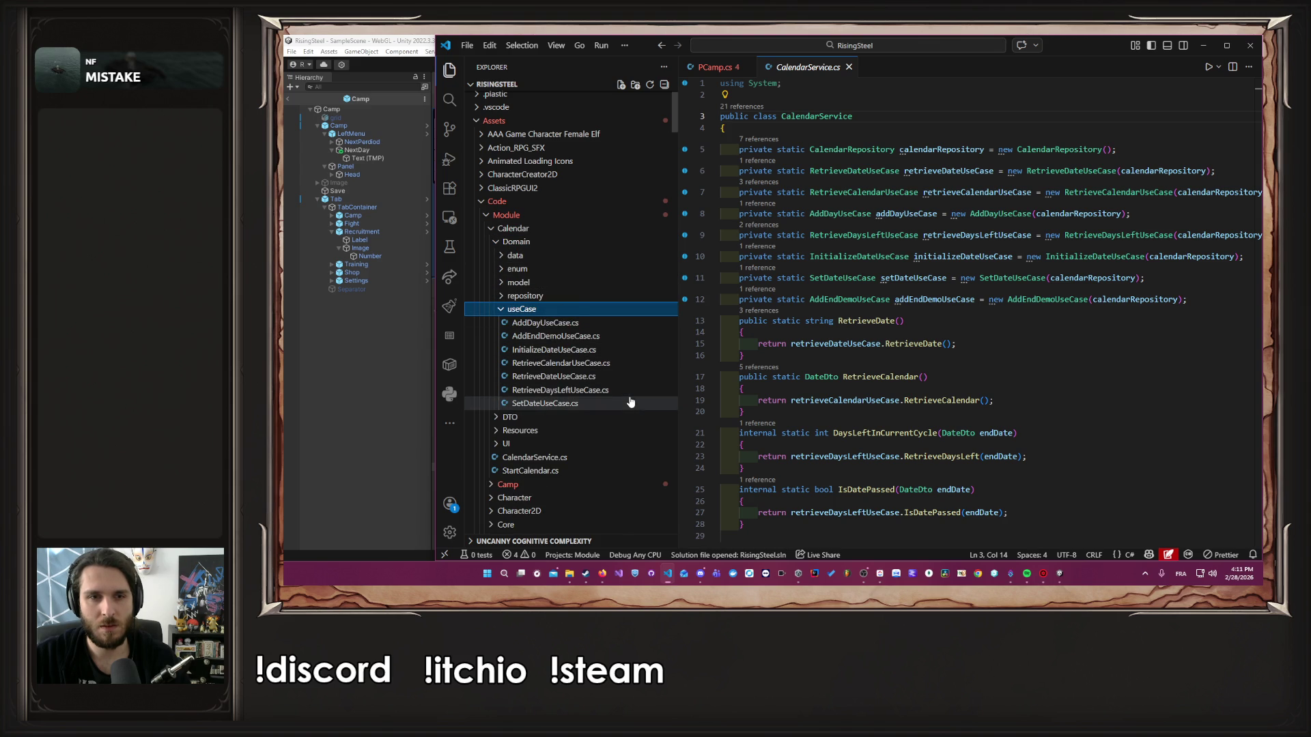
scroll(964, 392, "down", 10)
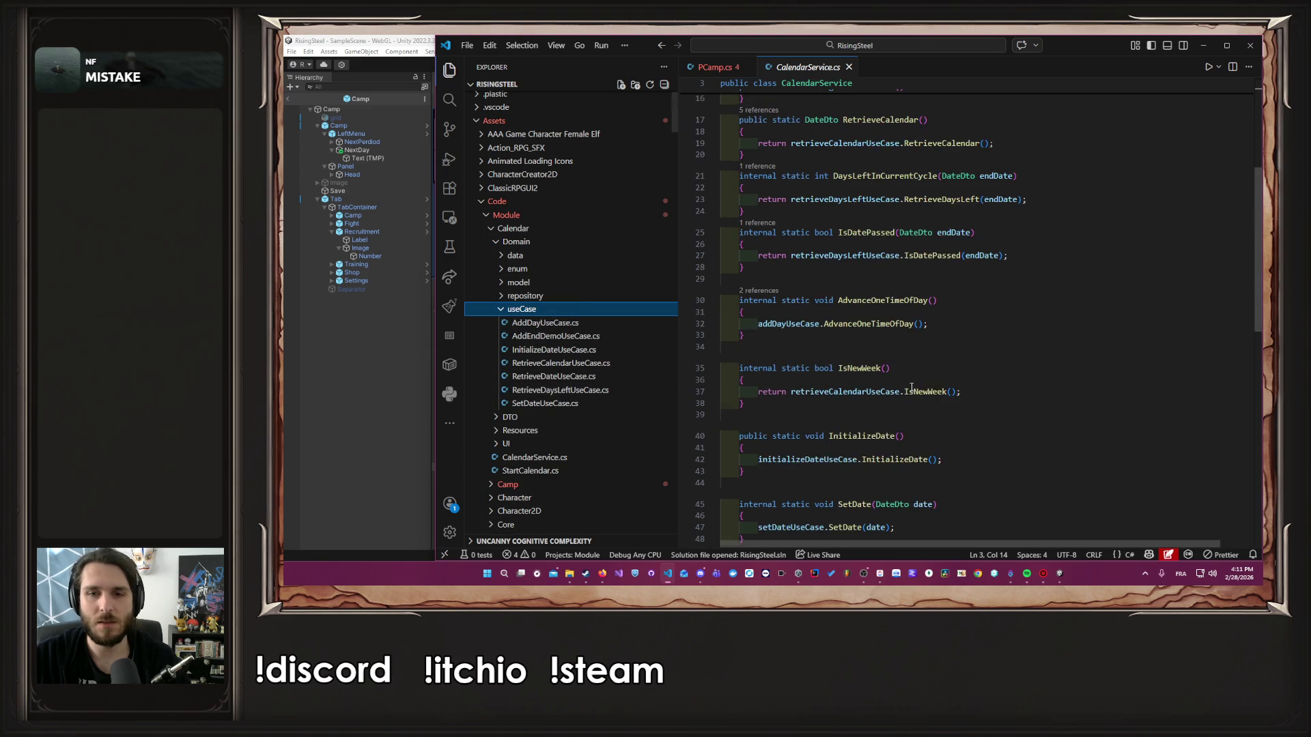
scroll(964, 391, "up", 7)
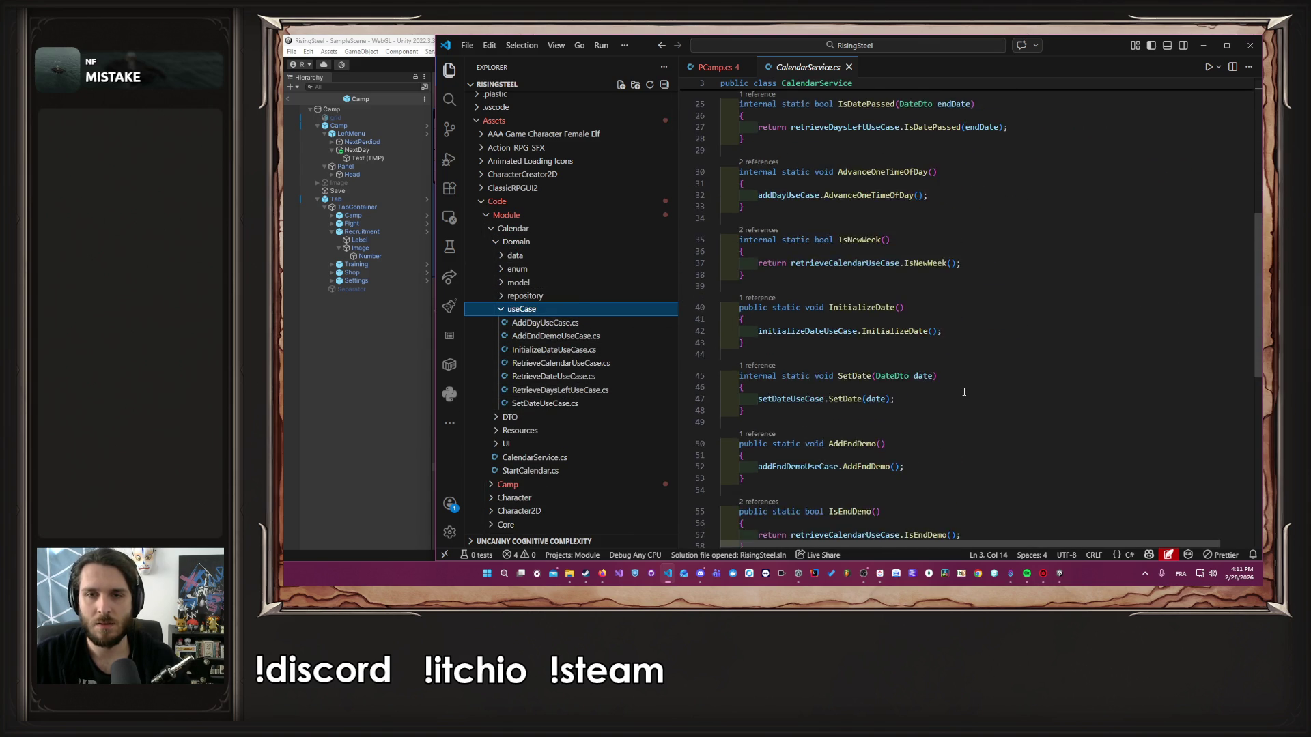
scroll(964, 391, "up", 1)
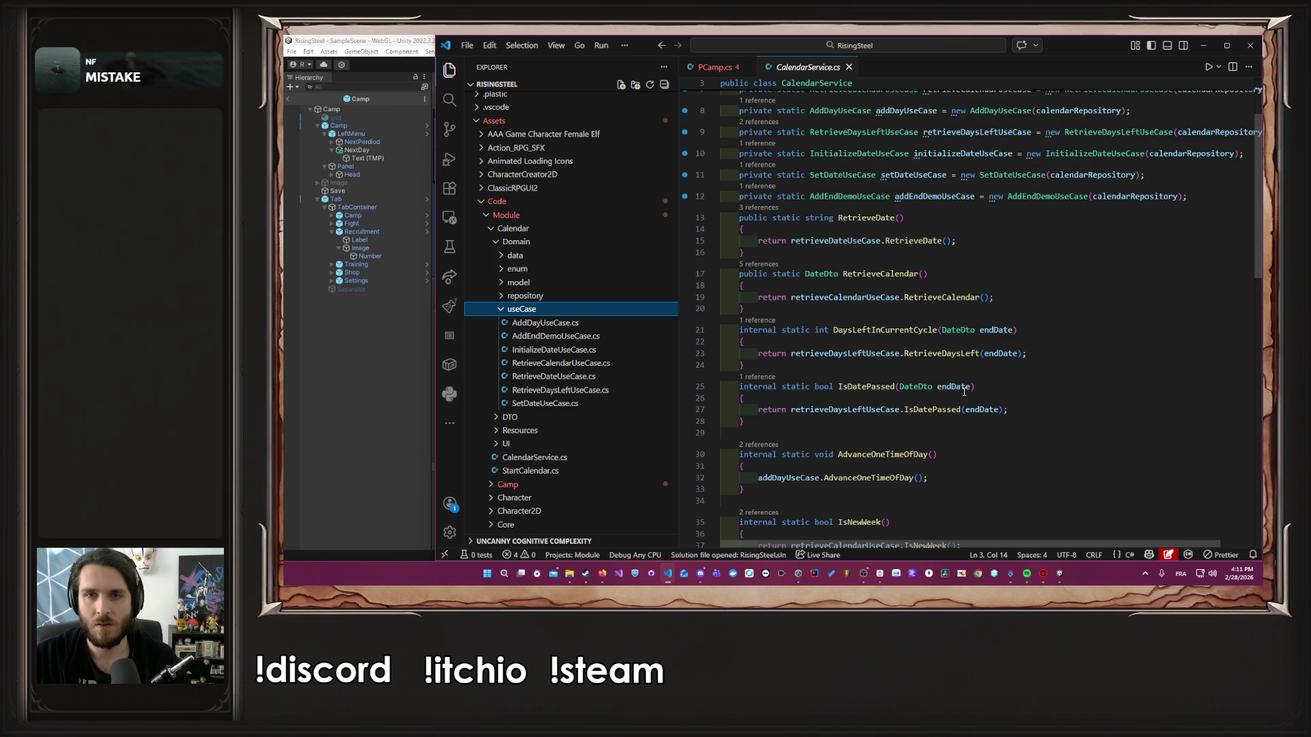
left_click(715, 66)
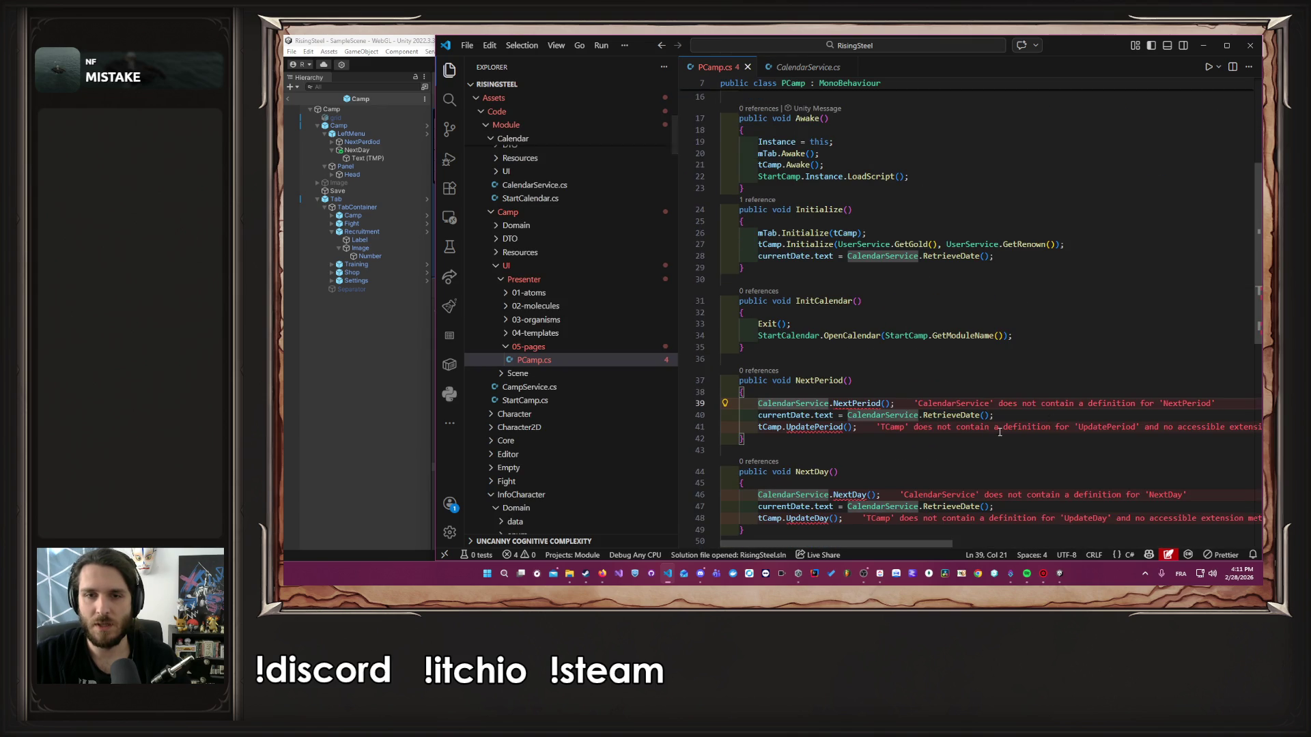
Delete the date and tCamp.UpdatePeriod lines from NextPeriod
scroll(924, 413, "down", 2)
mouse_move(855, 324)
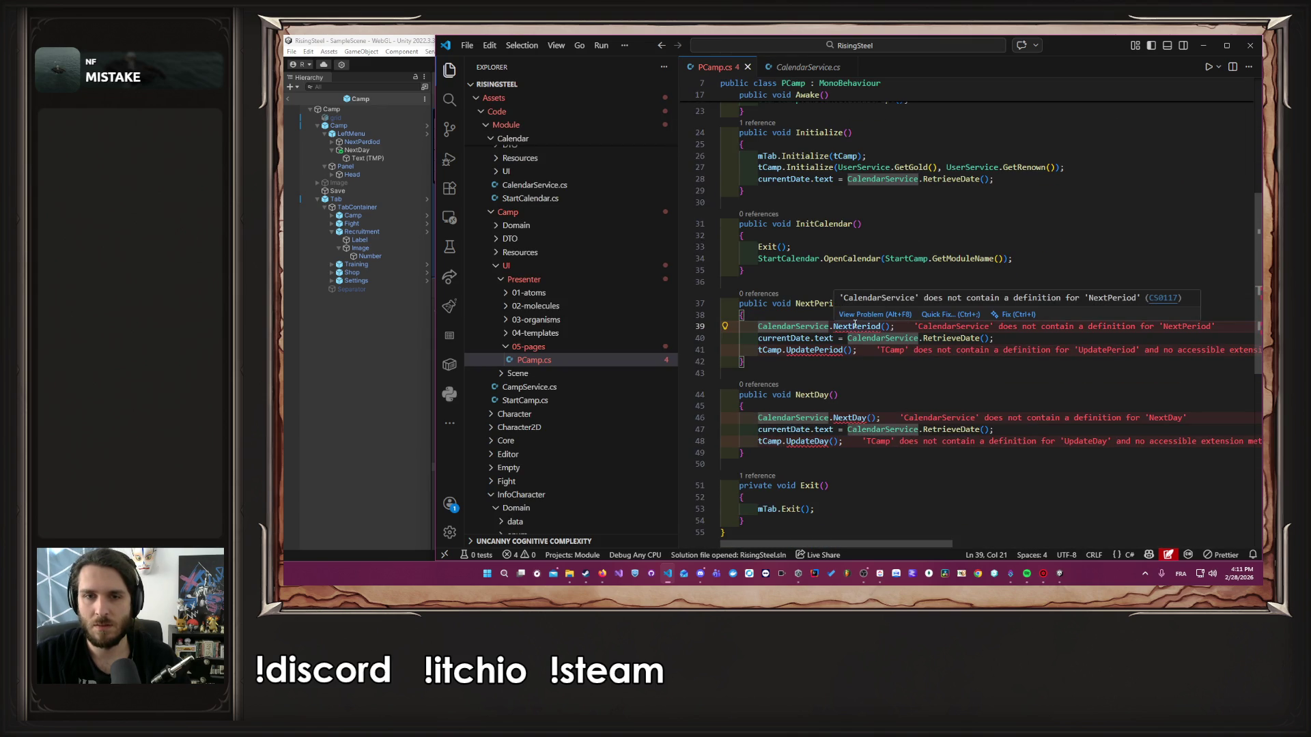
left_click_drag(858, 350, 720, 349)
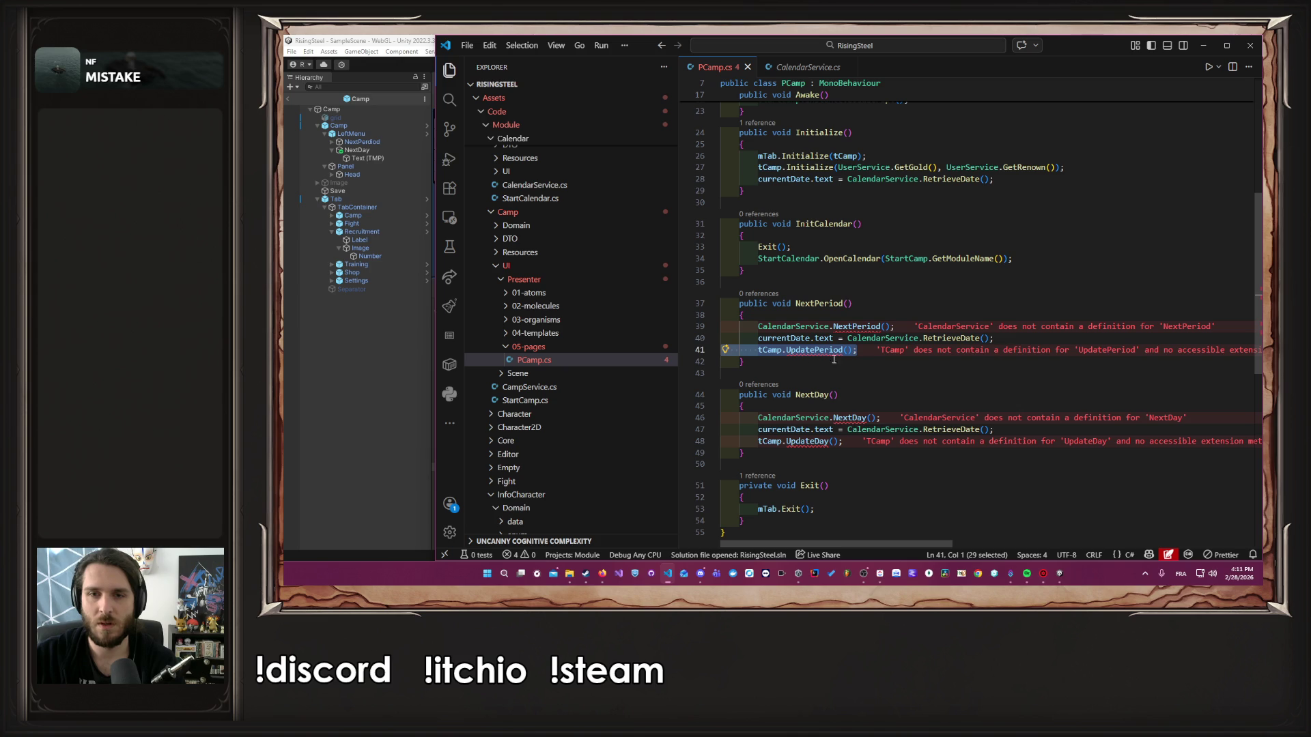
mouse_move(857, 350)
left_mouse_down()
mouse_move(758, 349)
mouse_move(878, 351)
left_mouse_up()
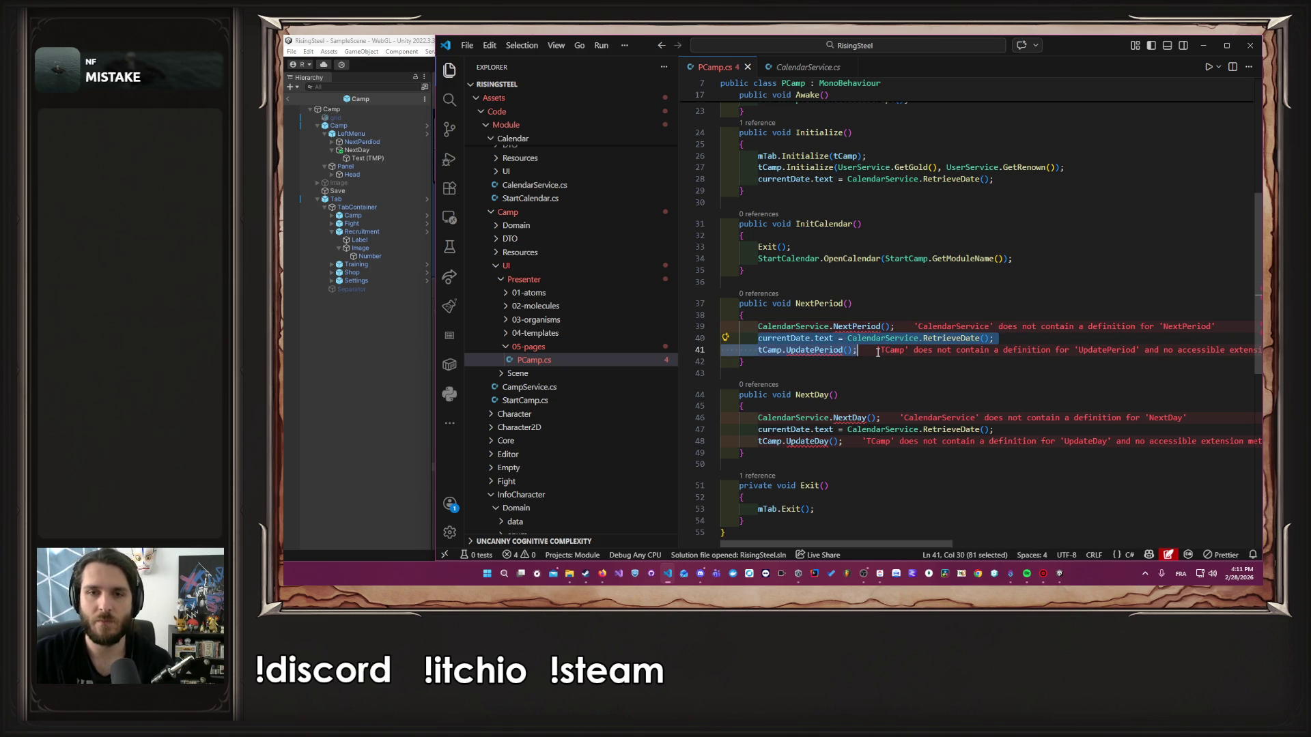
type("start")
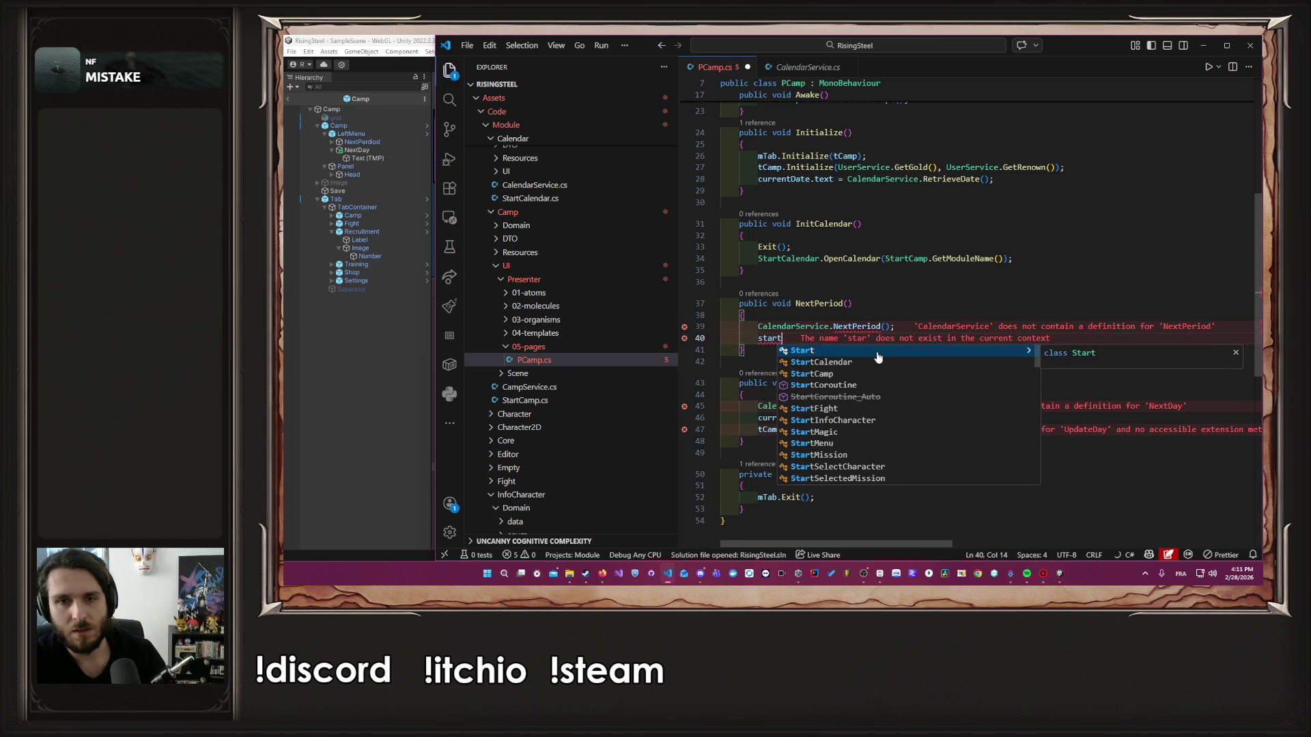
key("ctrl+BackSpace")
key("ctrl+BackSpace")
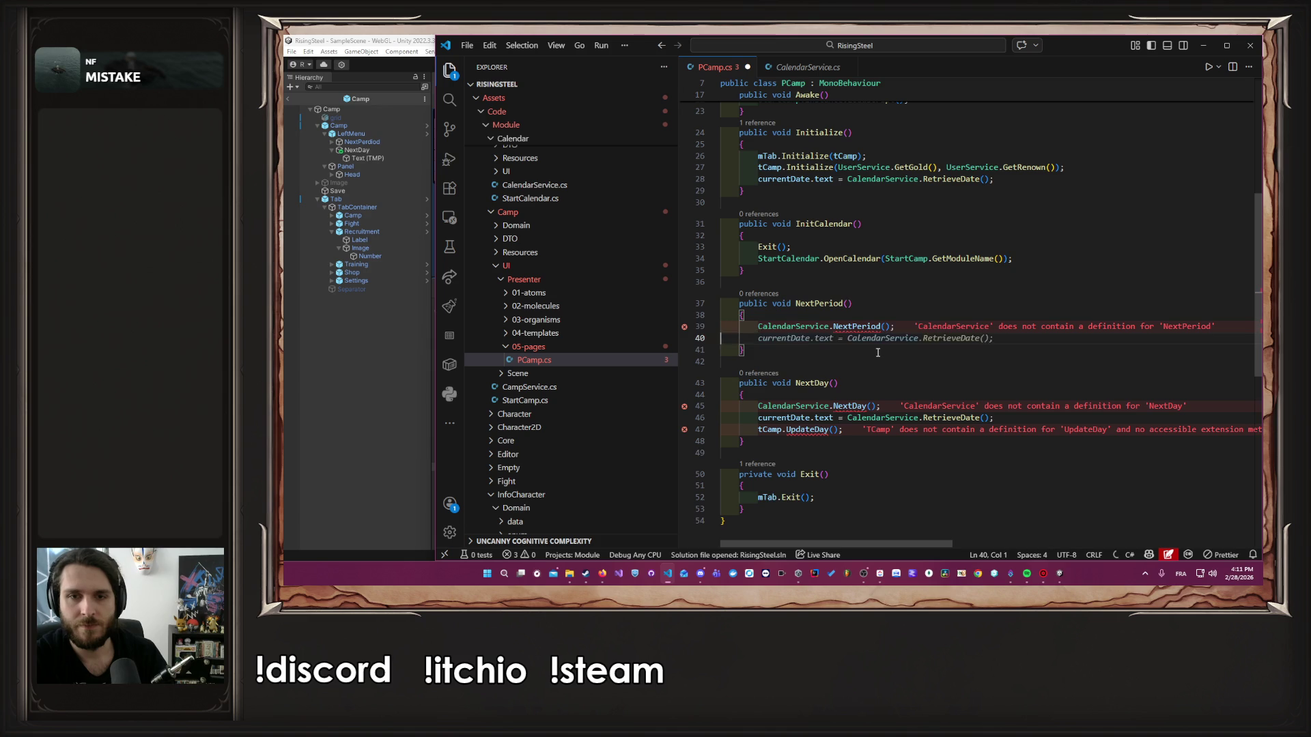
key("BackSpace")
Copy the Exit() call from InitCalendar into NextPeriod and NextDay, and save
key("Up")
key("Up")
key("Up")
key("shift+Left")
key("shift+Left")
key("shift+Left")
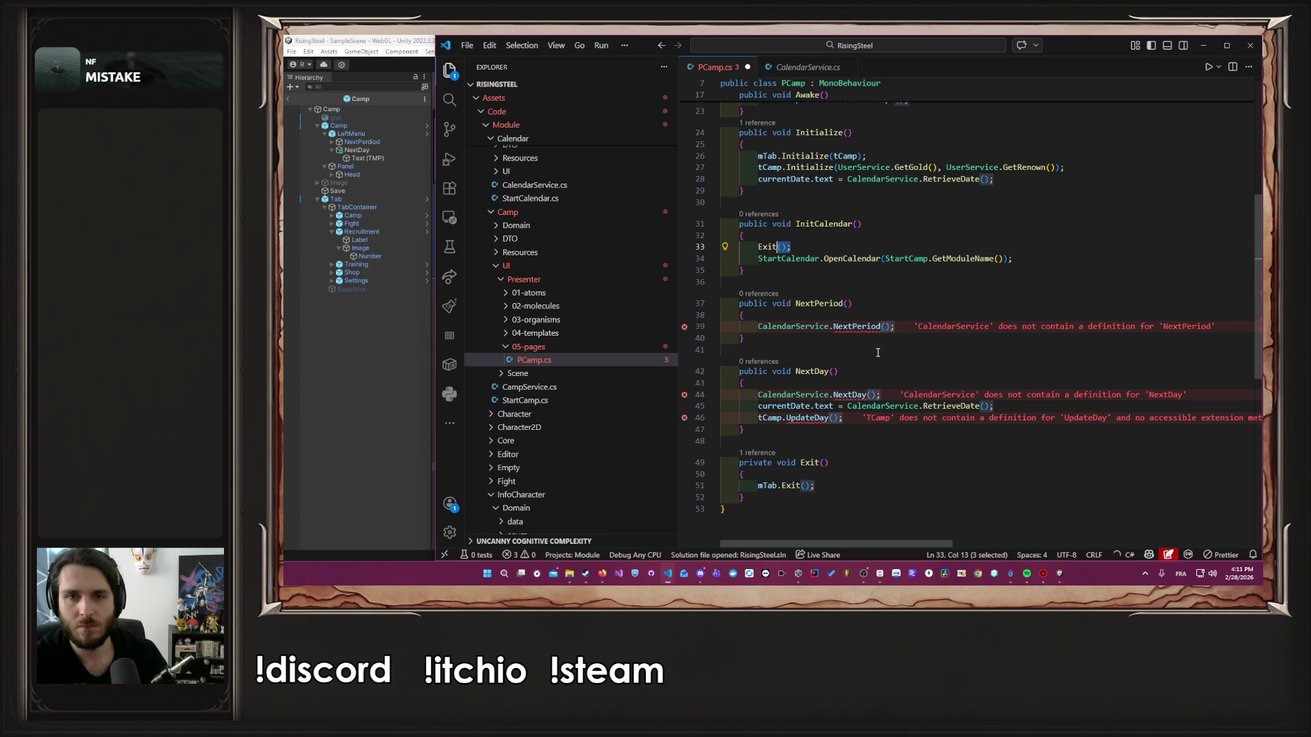
key("ctrl+shift+Left")
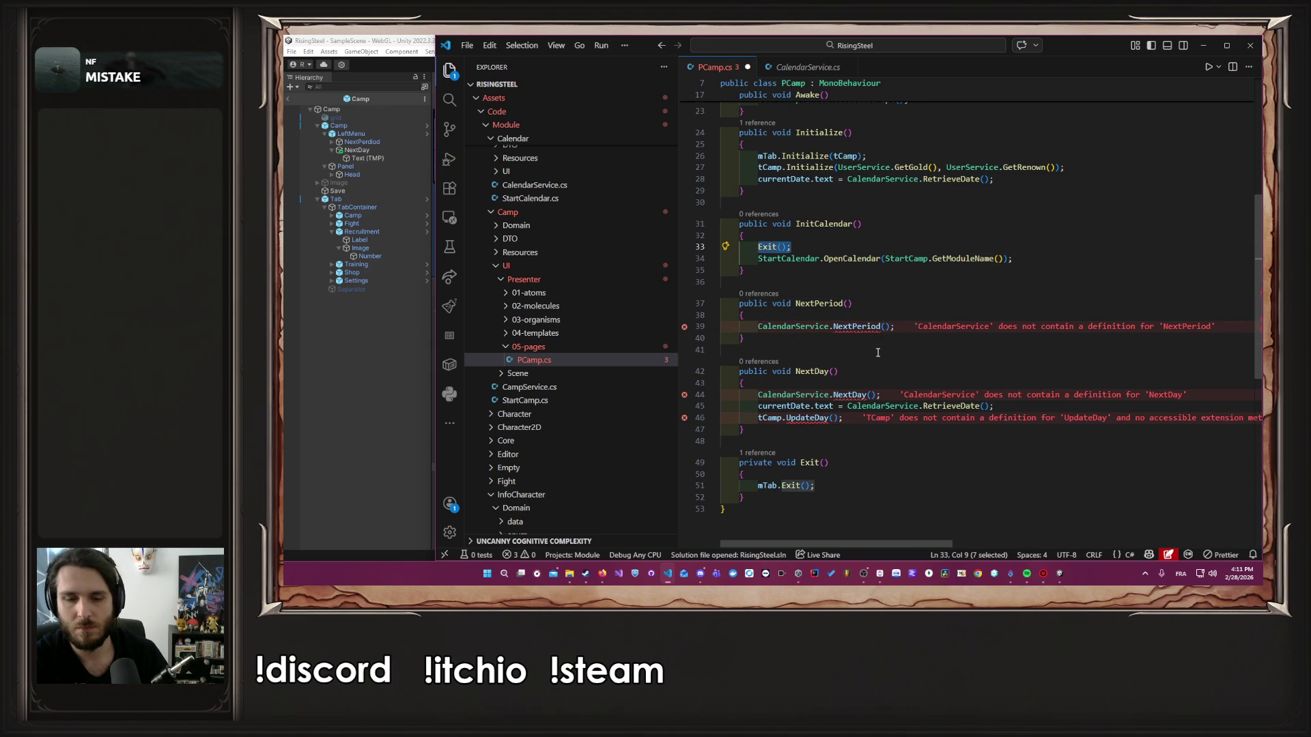
key("ctrl+c")
key("Down")
key("Down")
key("Down")
key("Return")
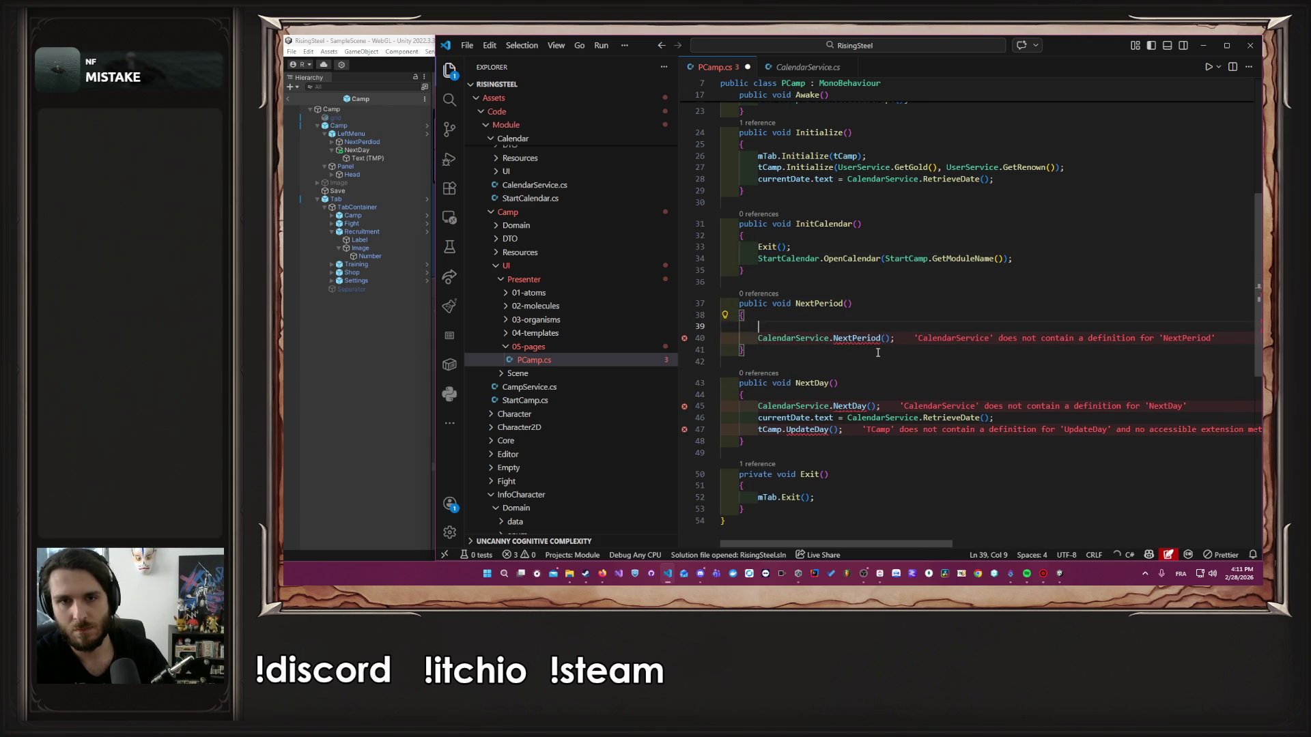
key("ctrl+v")
key("Down")
key("Down")
key("Down")
key("Return")
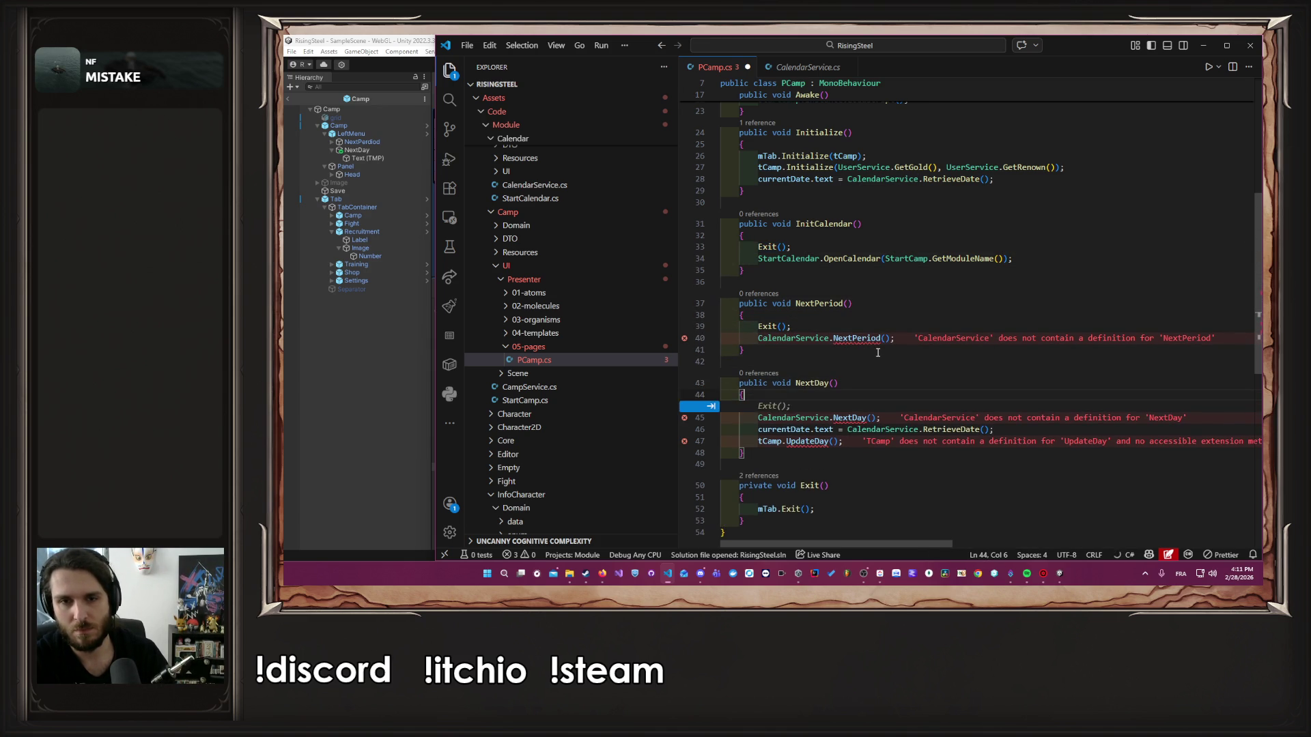
key("ctrl+v")
key("ctrl+s")
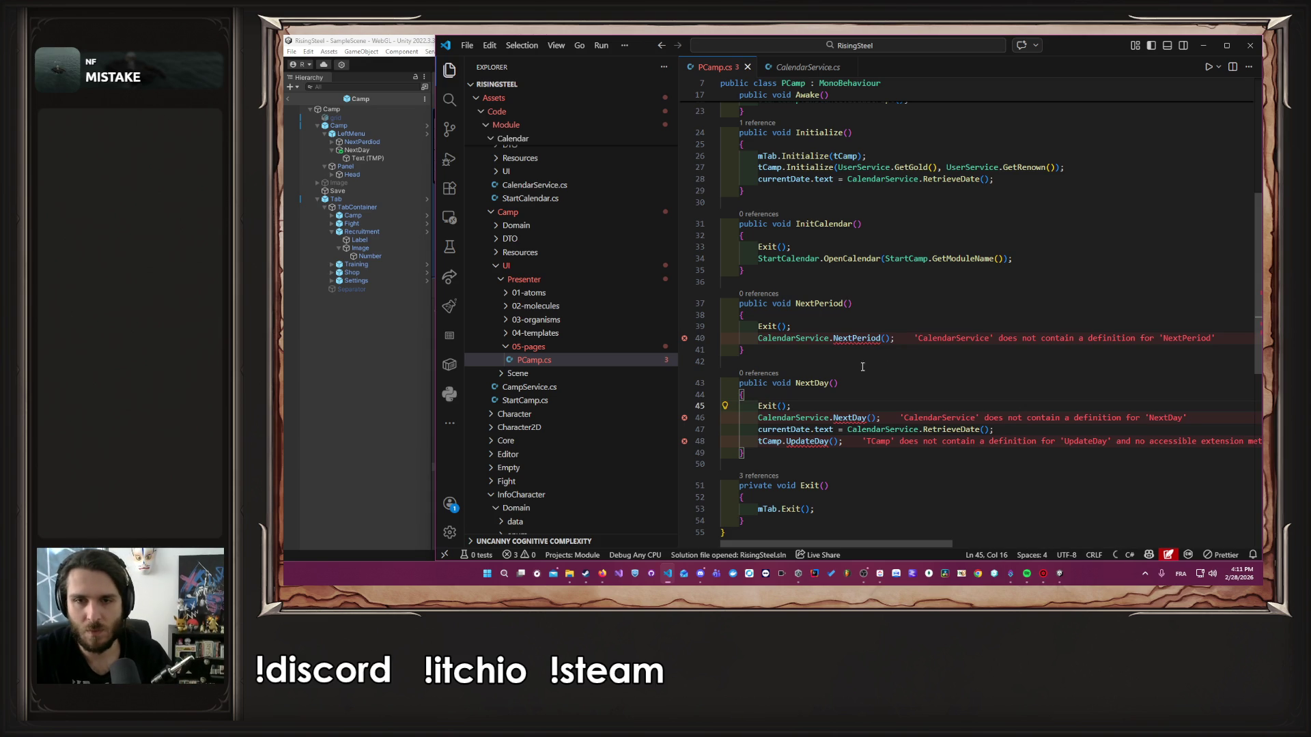
Start a StartCamp.Instance call on a new line in NextPeriod
left_click_drag(871, 445, 890, 426)
left_click(871, 438)
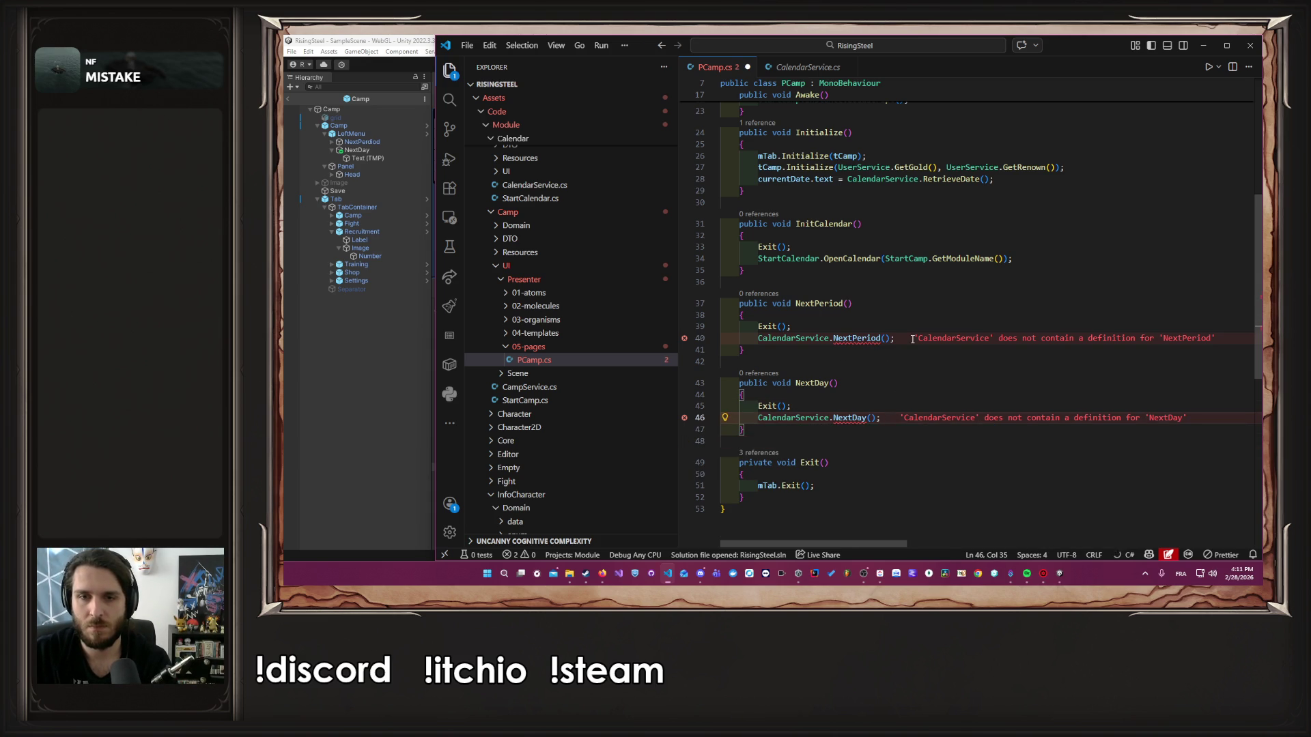
left_click(915, 338)
key("Return")
type("StartCamp.GetModuleName(")
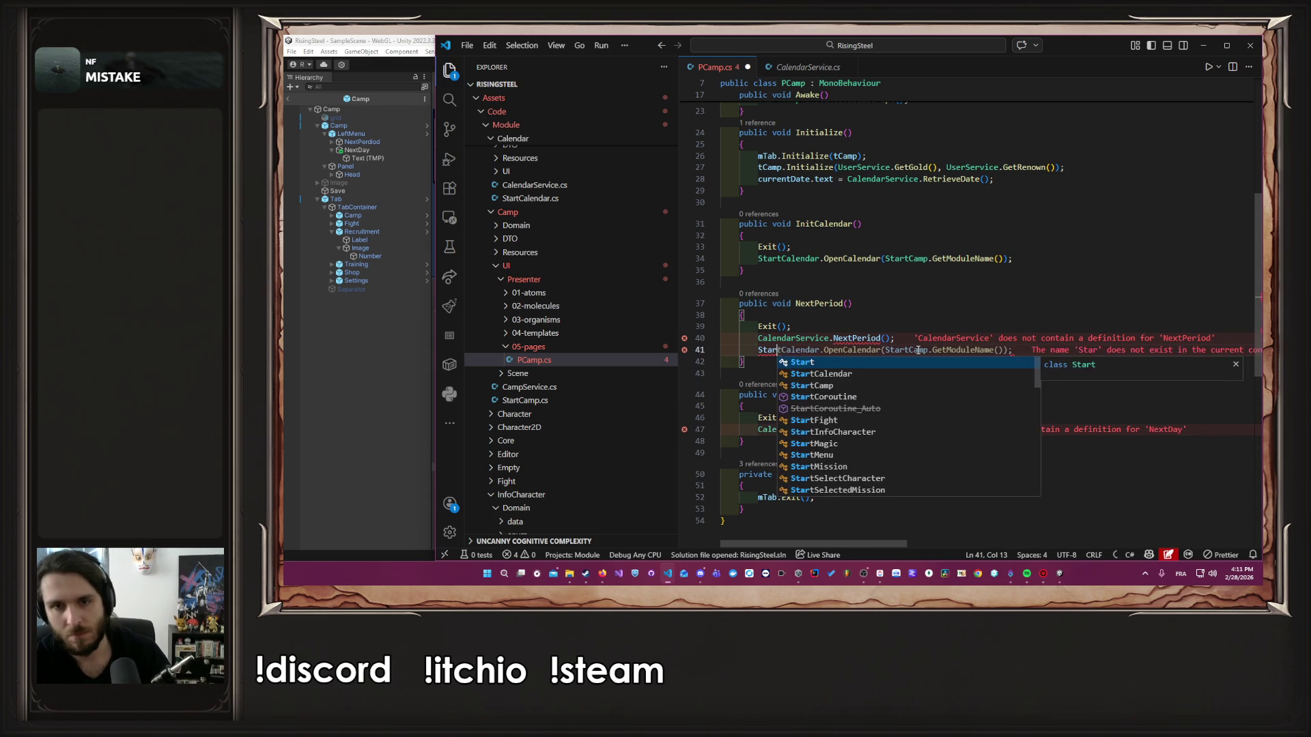
type(".OpenCamp();")
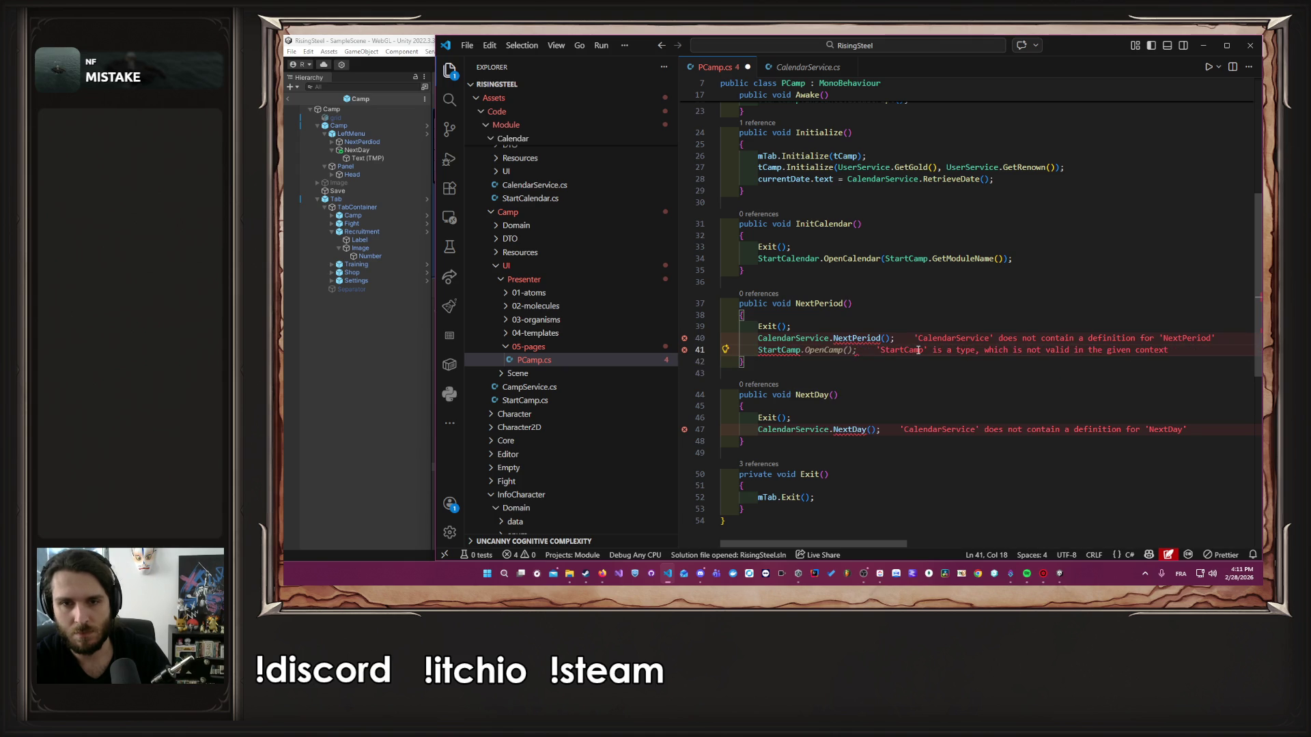
key("BackSpace")
key("BackSpace")
key("BackSpace")
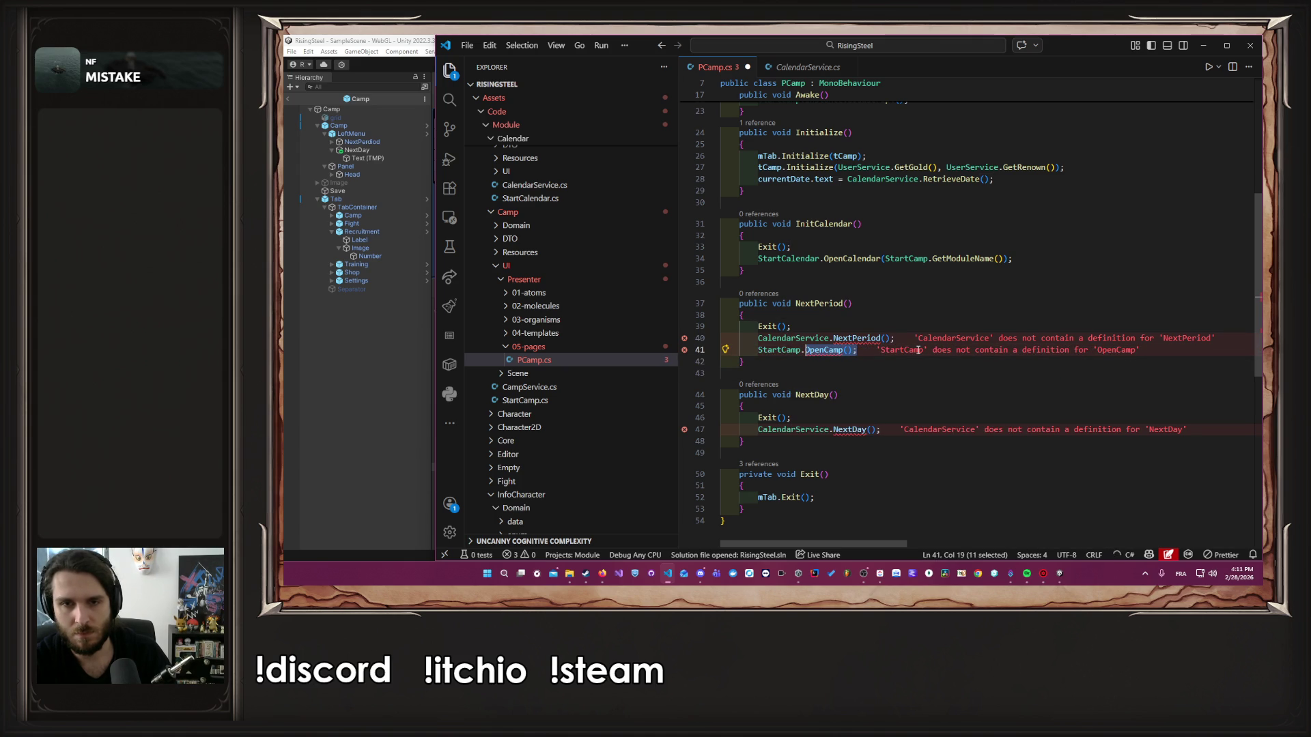
key("BackSpace")
key("BackSpace")
key("BackSpace")
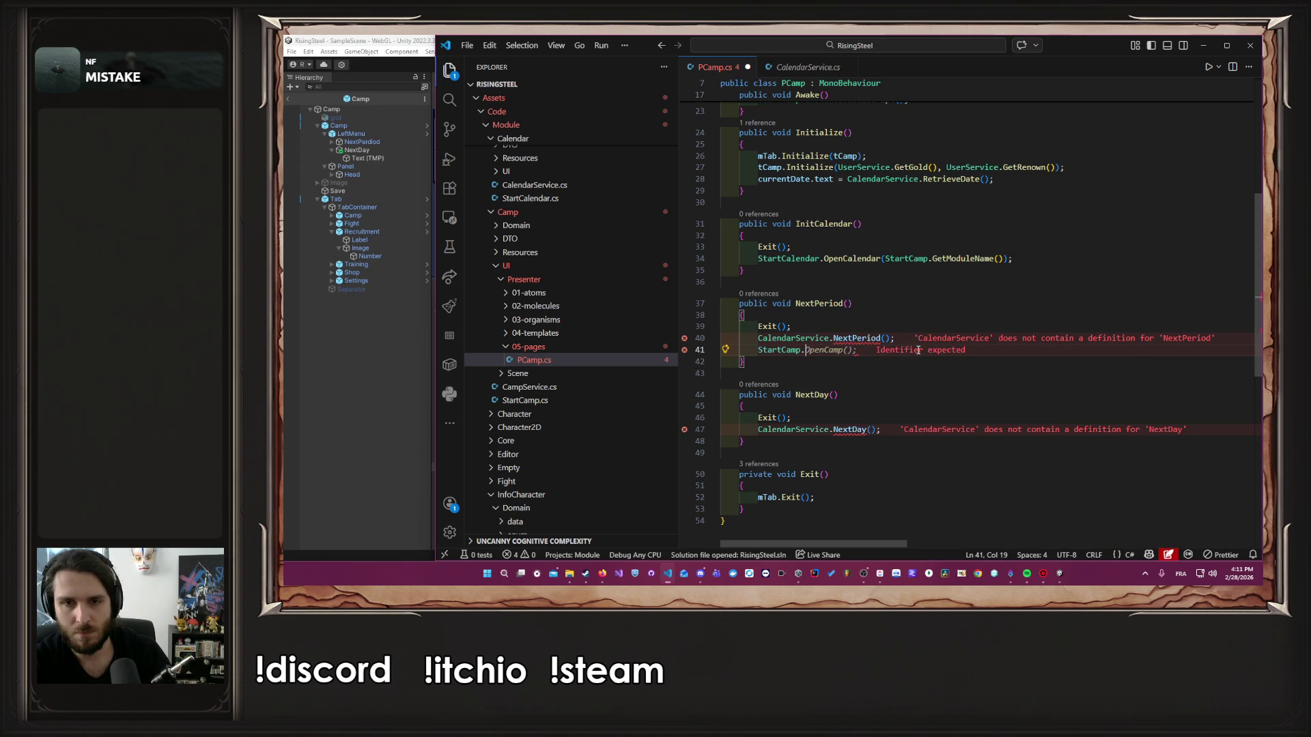
key("Down")
key("Down")
key("Tab")
Complete the line as StartCamp.Instance.OpenModule() with no argument
type(".LoadScript()")
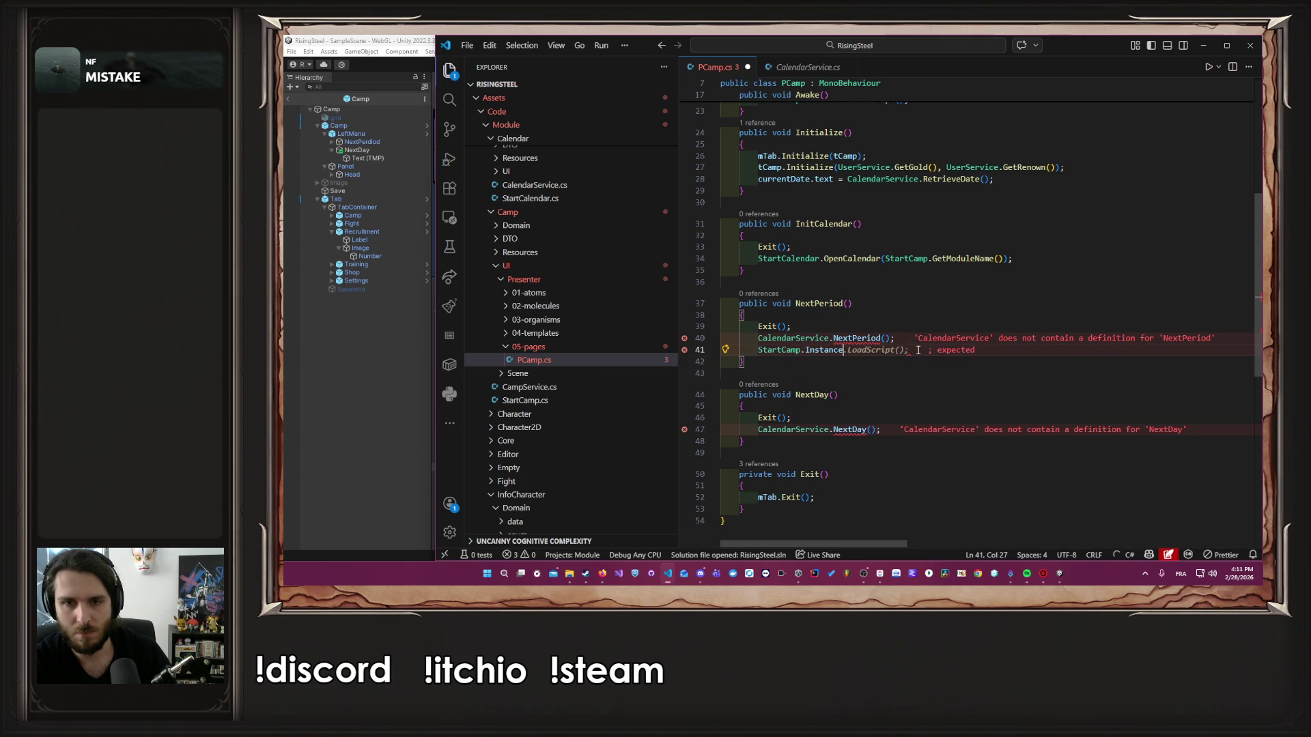
key("BackSpace")
key("BackSpace")
key("BackSpace")
type("O;")
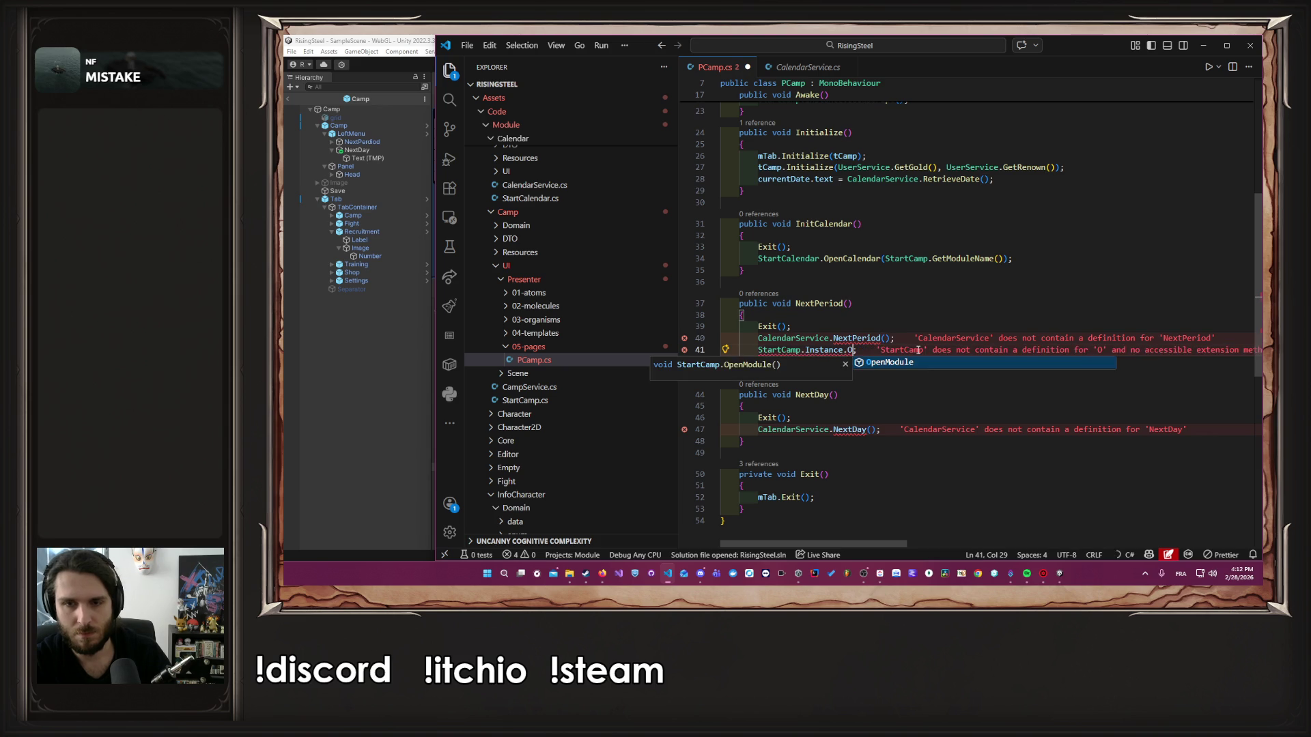
key("Tab")
type("(StartCamp.GetModuleName())")
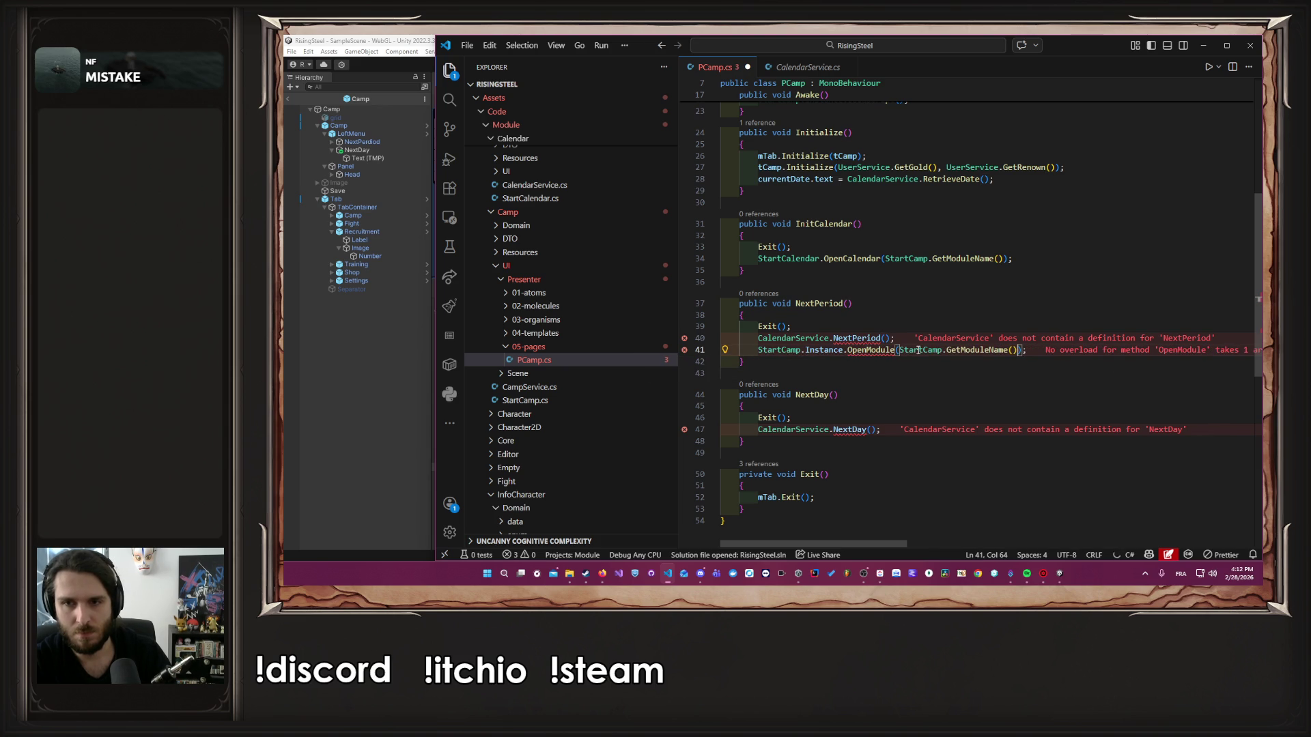
key("ctrl+shift+Left")
key("ctrl+shift+Left")
key("ctrl+shift+Left")
key("BackSpace")
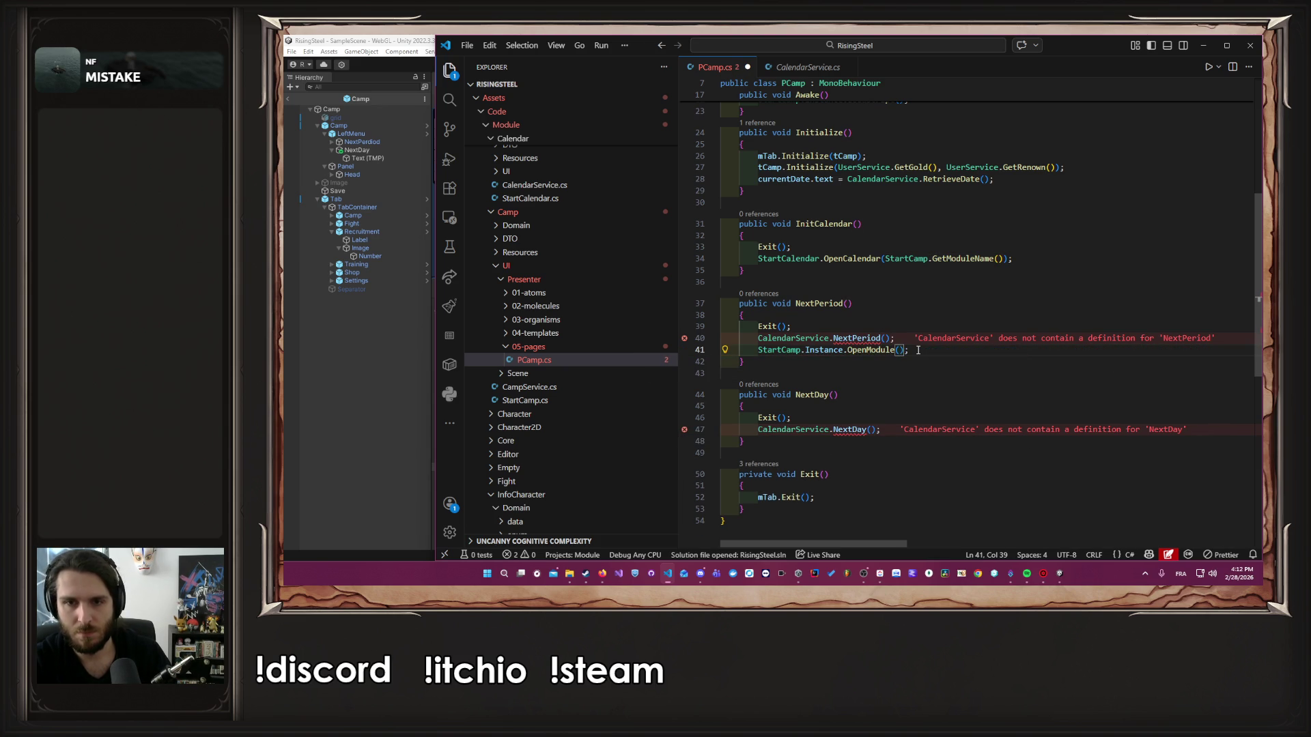
key("shift+Home")
key("ctrl+c")
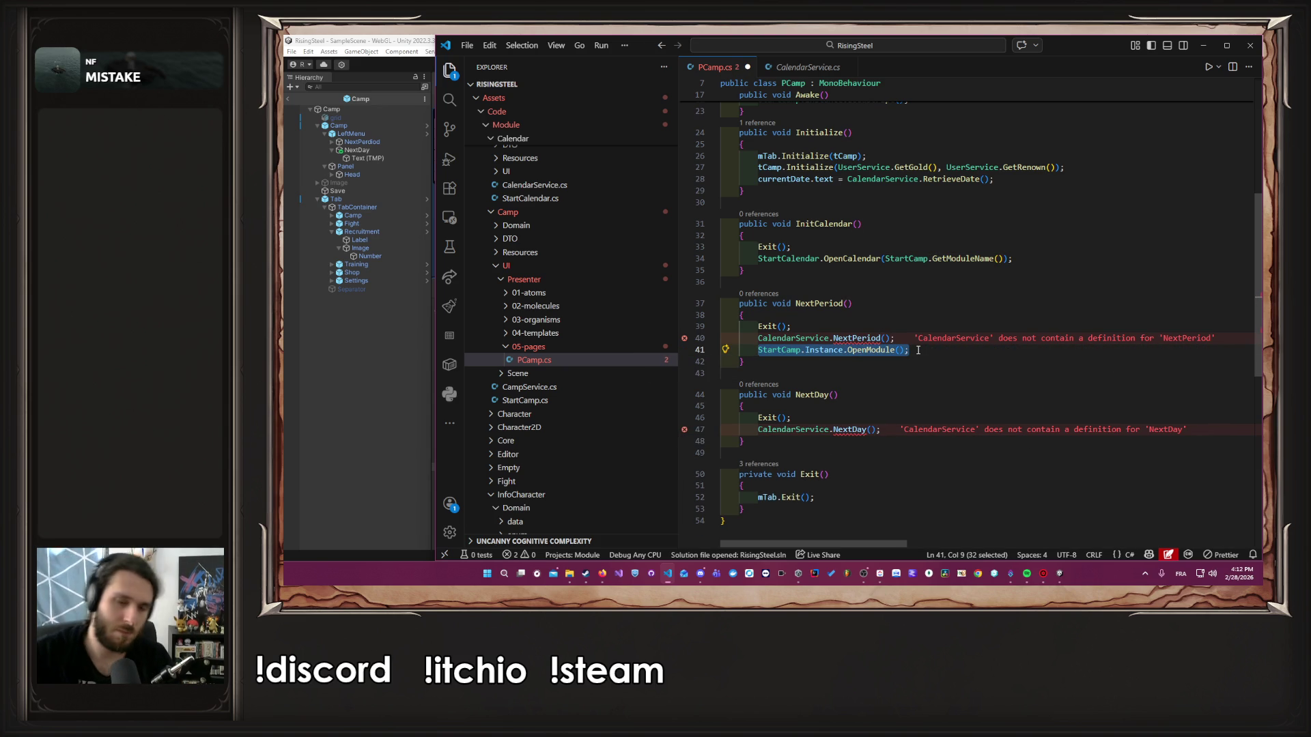
Add the same OpenModule call to NextDay and save PCamp.cs
left_click(894, 431)
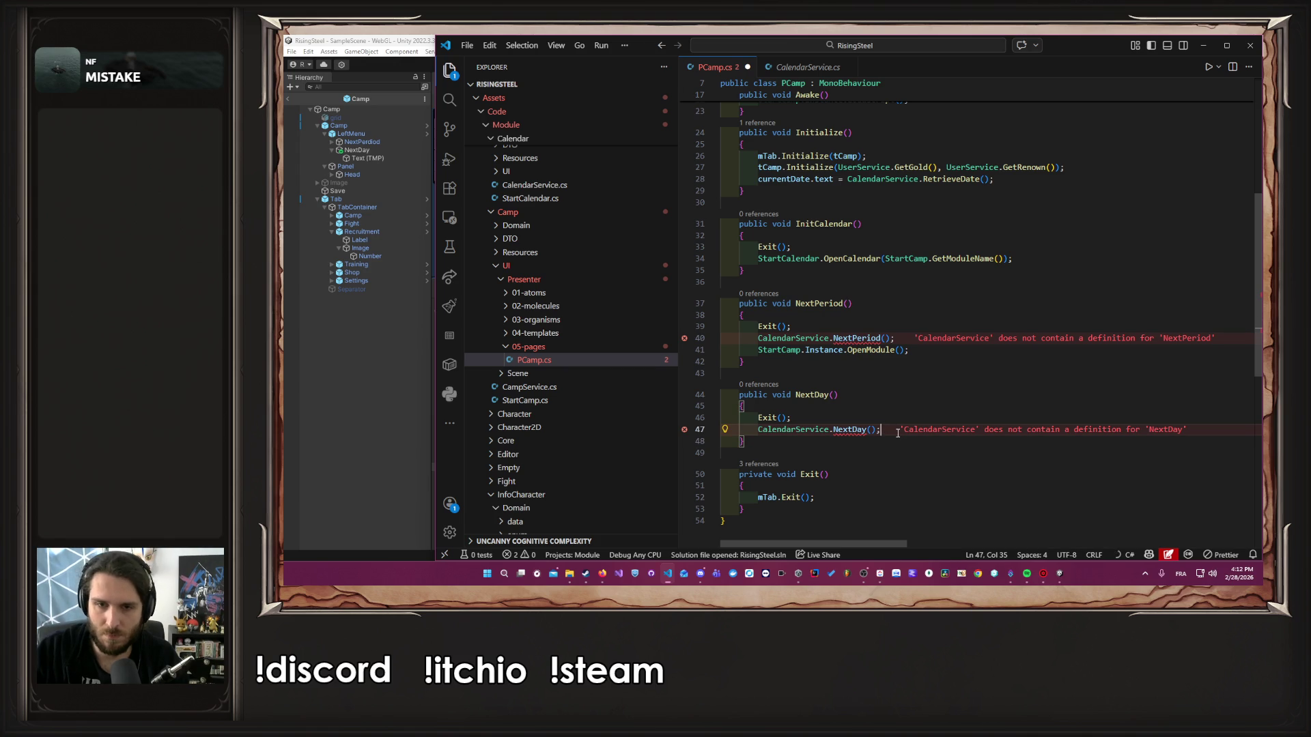
key("Return")
key("ctrl+v")
key("ctrl+s")
Generate the missing CalendarService.NextPeriod method through Quick Fix
key("Up")
key("Up")
key("Up")
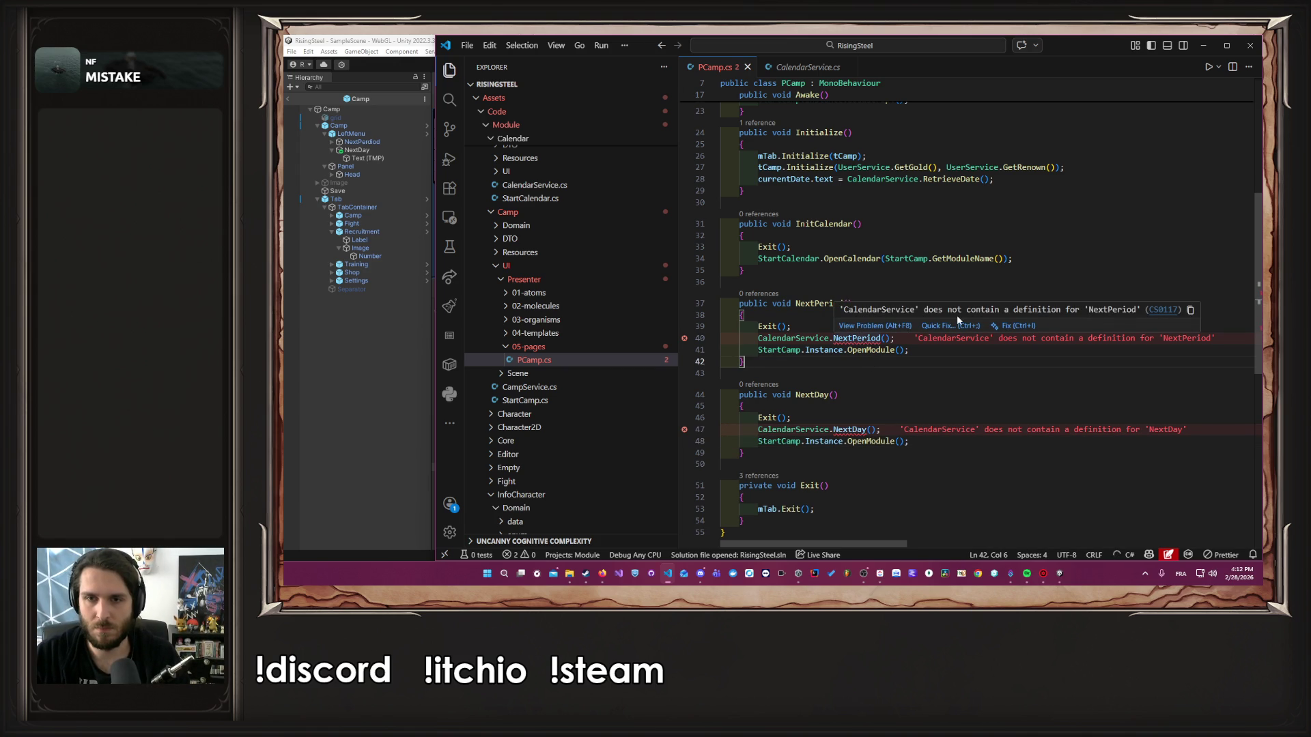
left_click(948, 325)
left_click(966, 362)
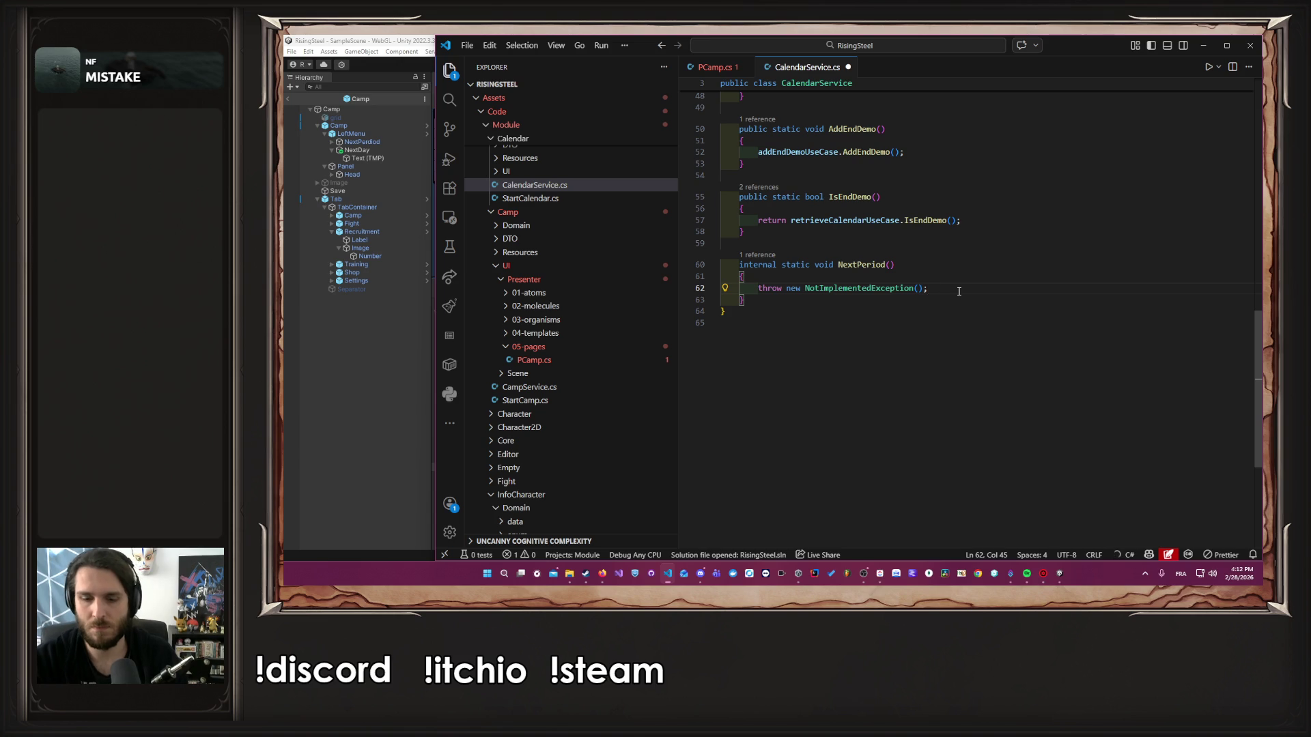
Replace NextPeriod's placeholder exception with addDayUseCase.AdvanceOneTimeOfDay() and save CalendarService.cs
left_click(958, 289)
key("shift+Home")
key("BackSpace")
key("Tab")
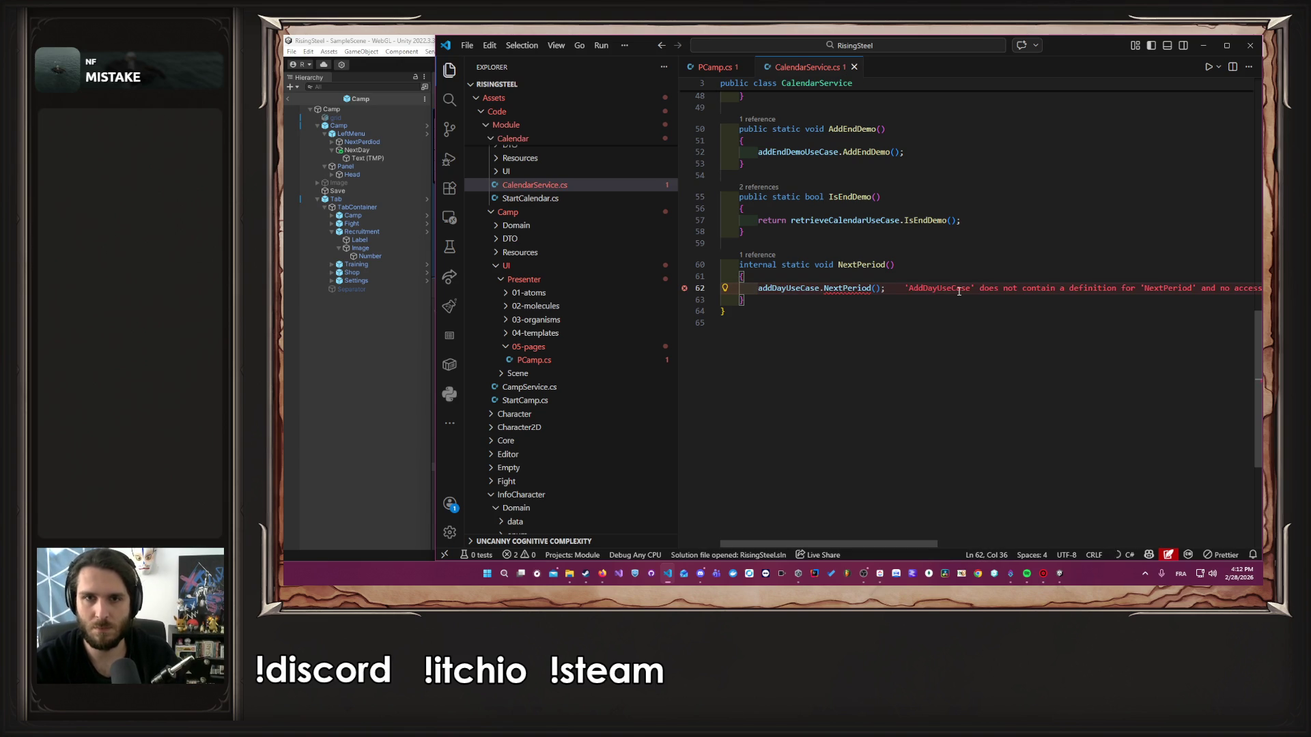
double_click(859, 288)
type("add")
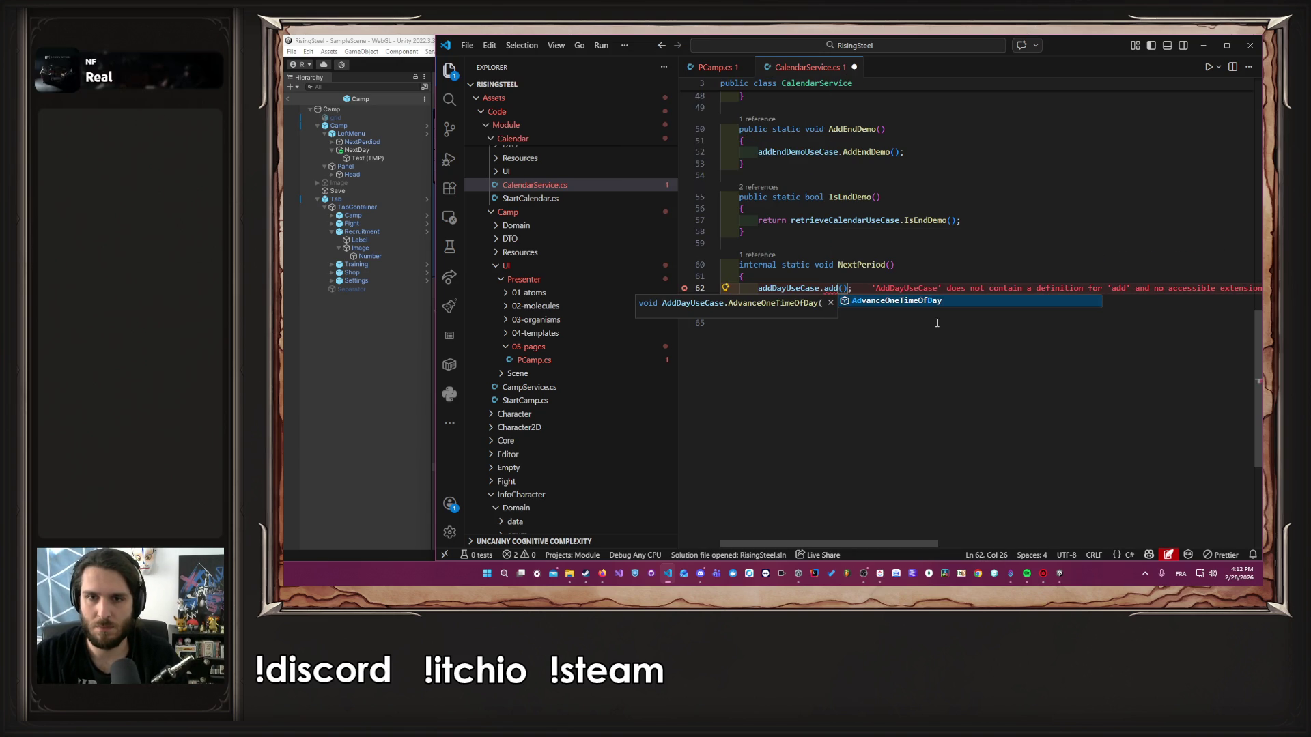
key("Tab")
key("ctrl+s")
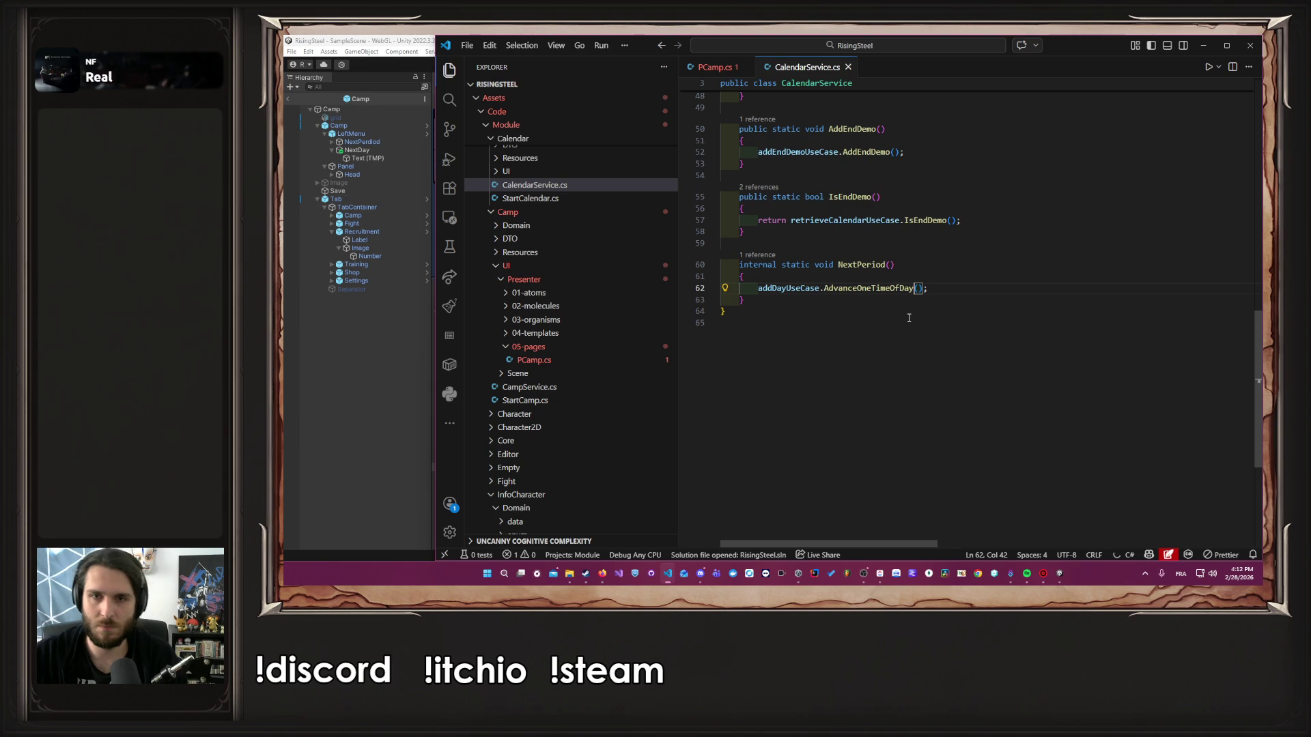
Inspect the AdvanceOneTimeOfDay and AddDayUseCase definitions, then go back to PCamp.cs
left_click(888, 289, "ctrl")
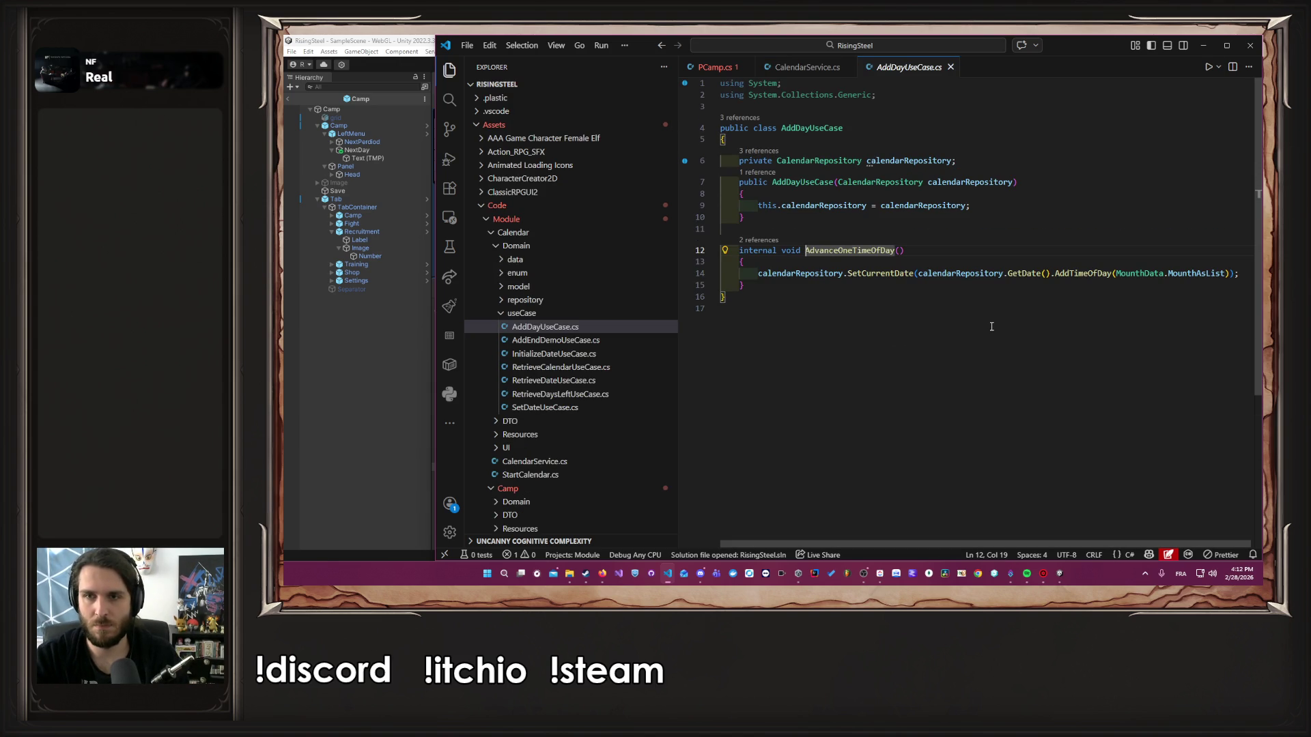
key("alt+Left")
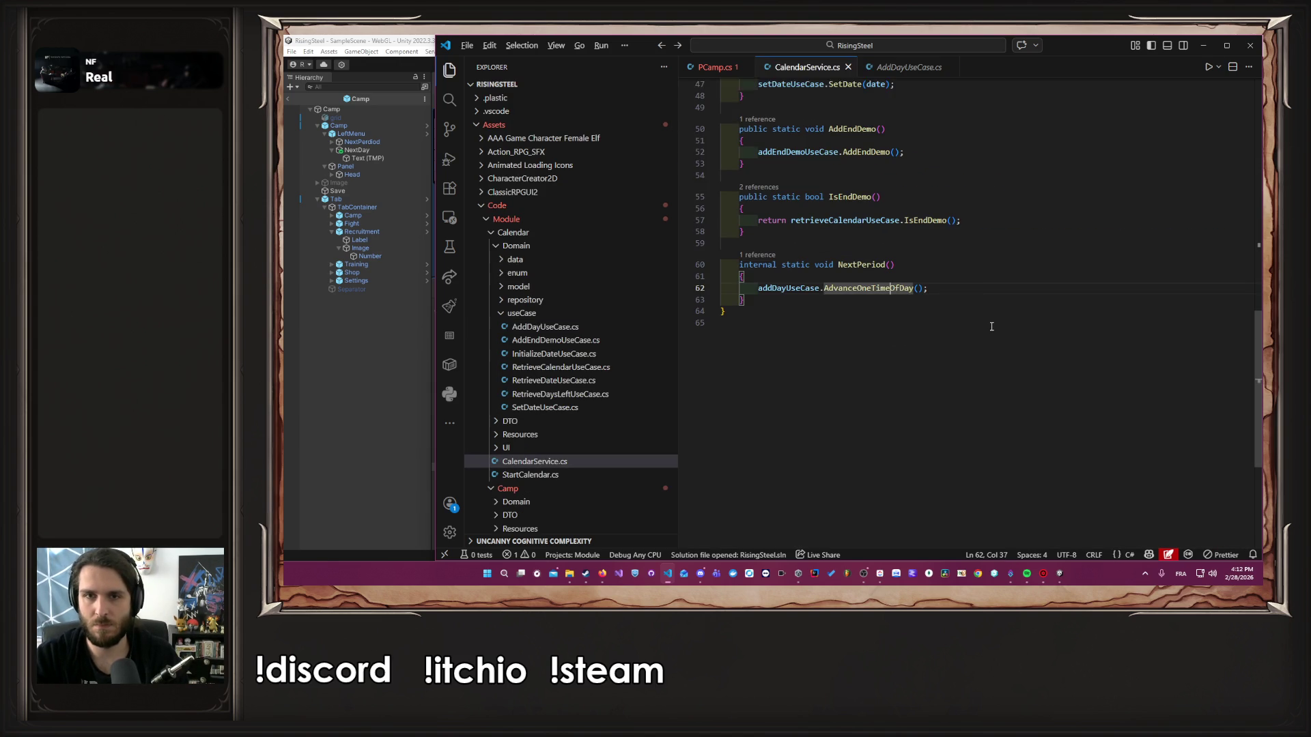
left_click(794, 290, "ctrl")
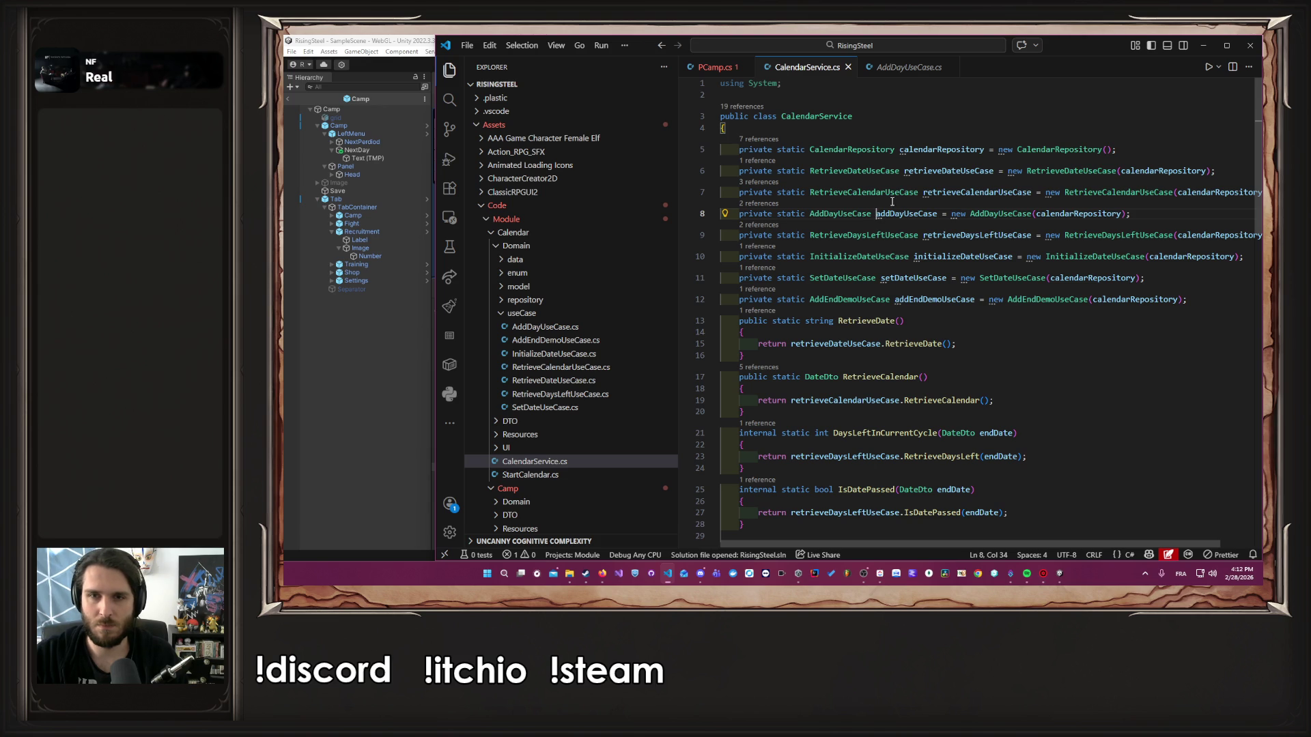
left_click(839, 214, "ctrl")
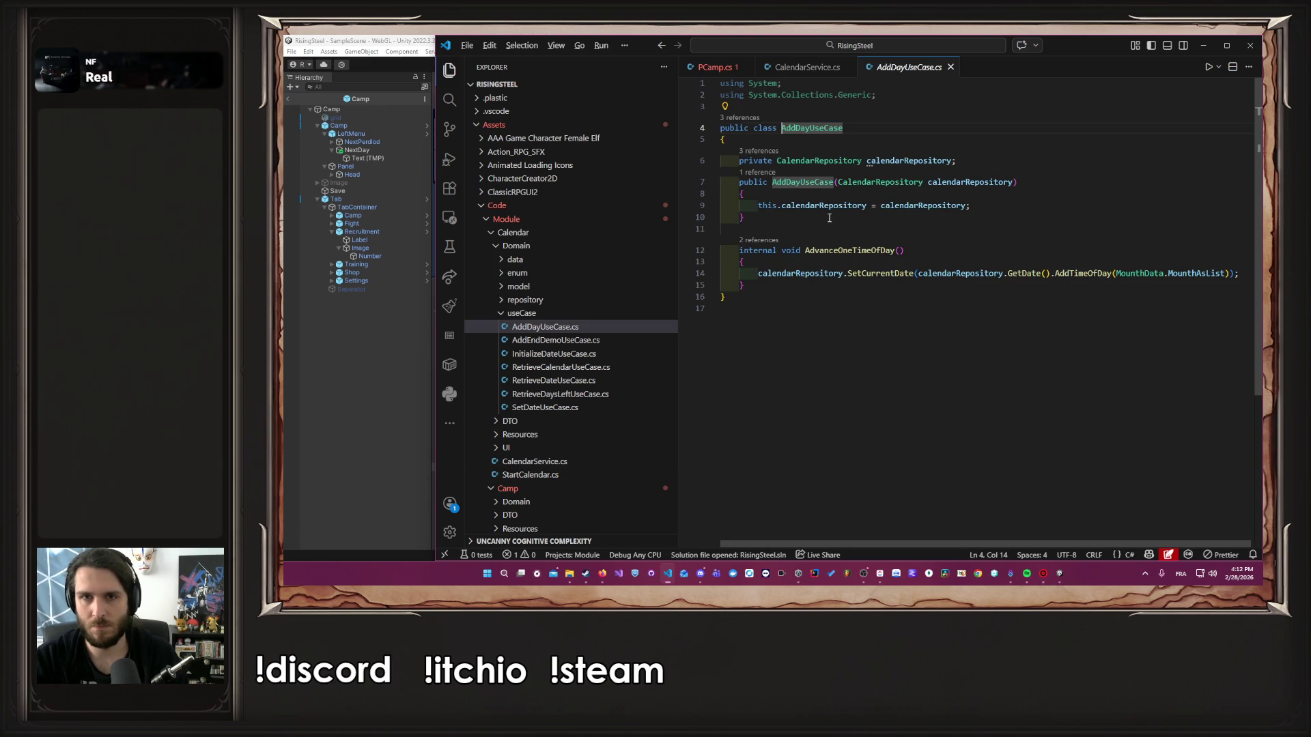
key("alt+Left")
scroll(830, 217, "down", 10)
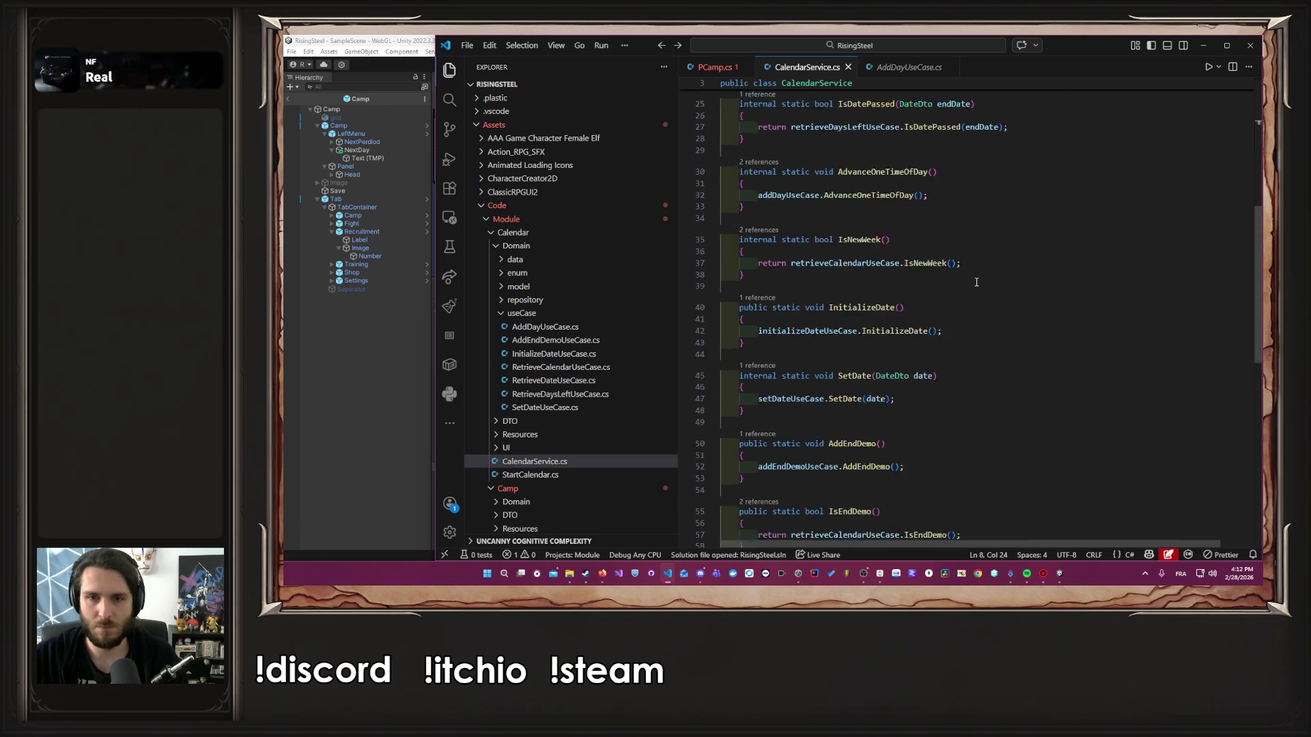
left_click(713, 71)
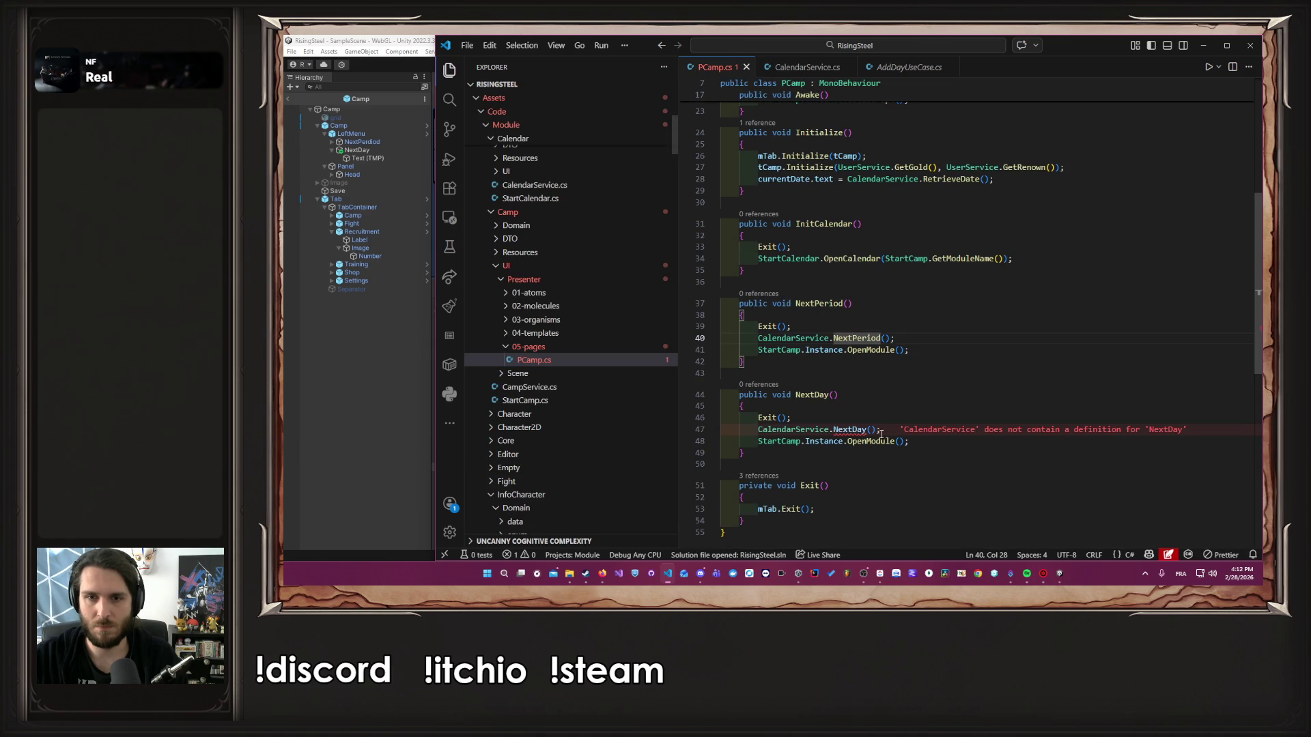
Generate a NextDay method in CalendarService calling addDayUseCase.AdvanceOneTimeOfDay(), and save
left_click(949, 423)
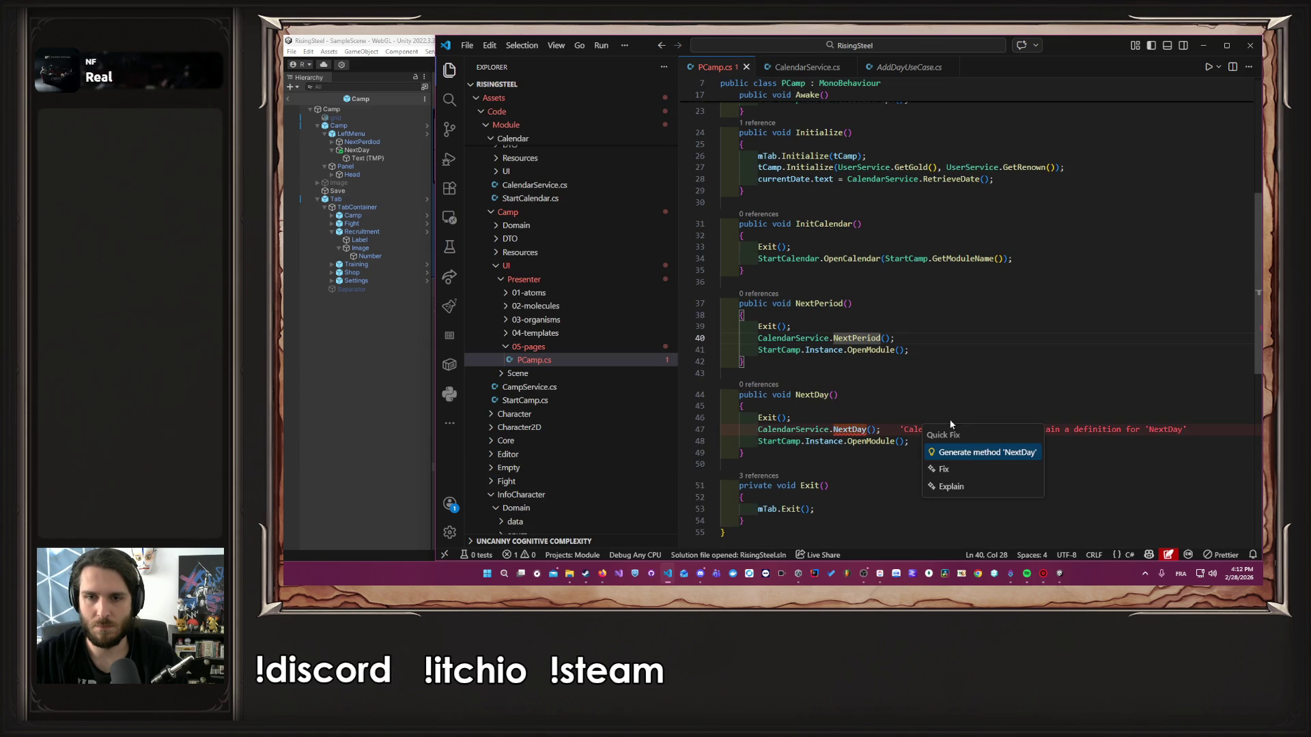
left_click(971, 451)
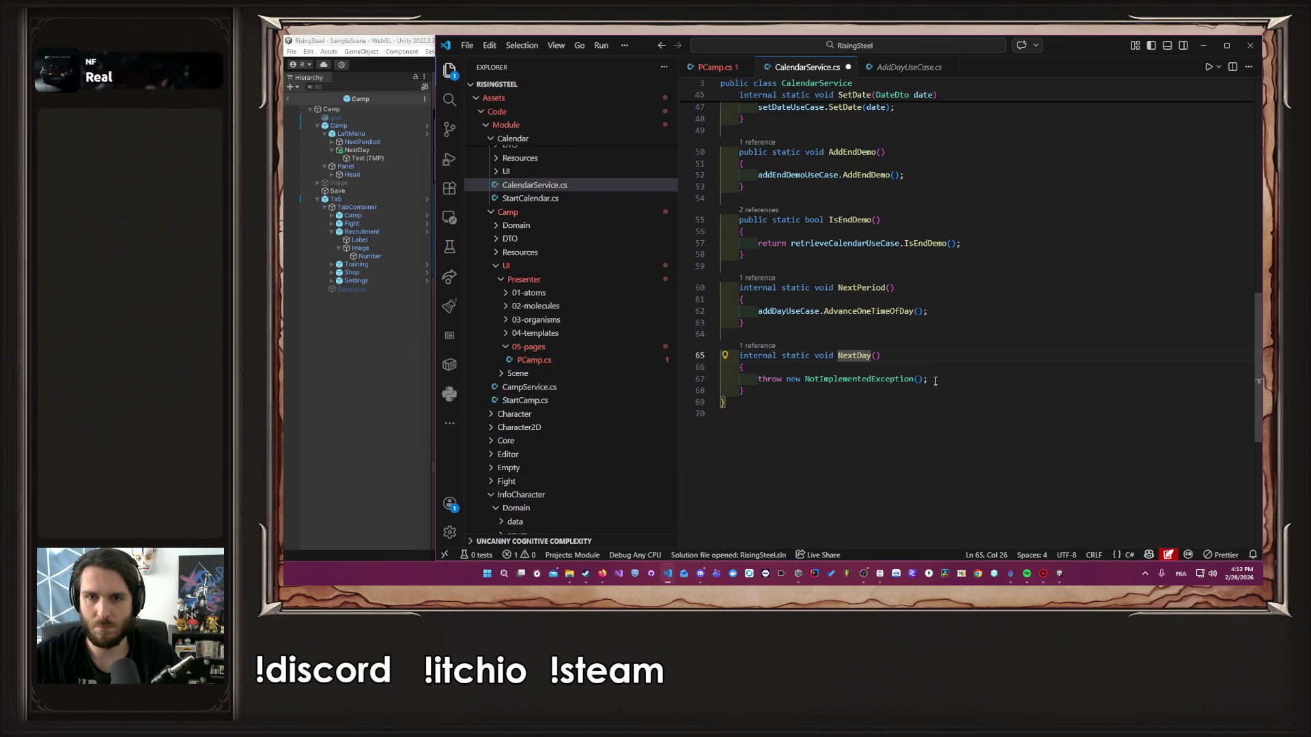
key("shift+Home")
key("ctrl+v")
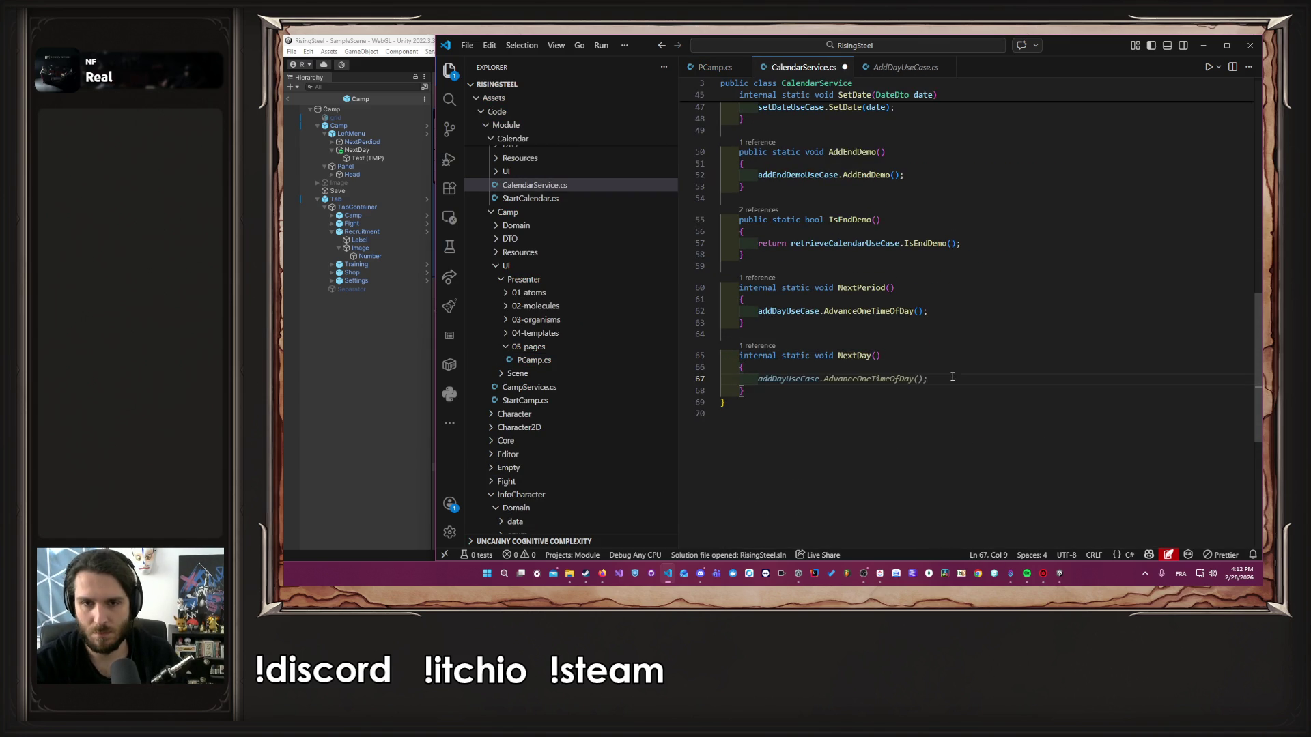
key("ctrl+s")
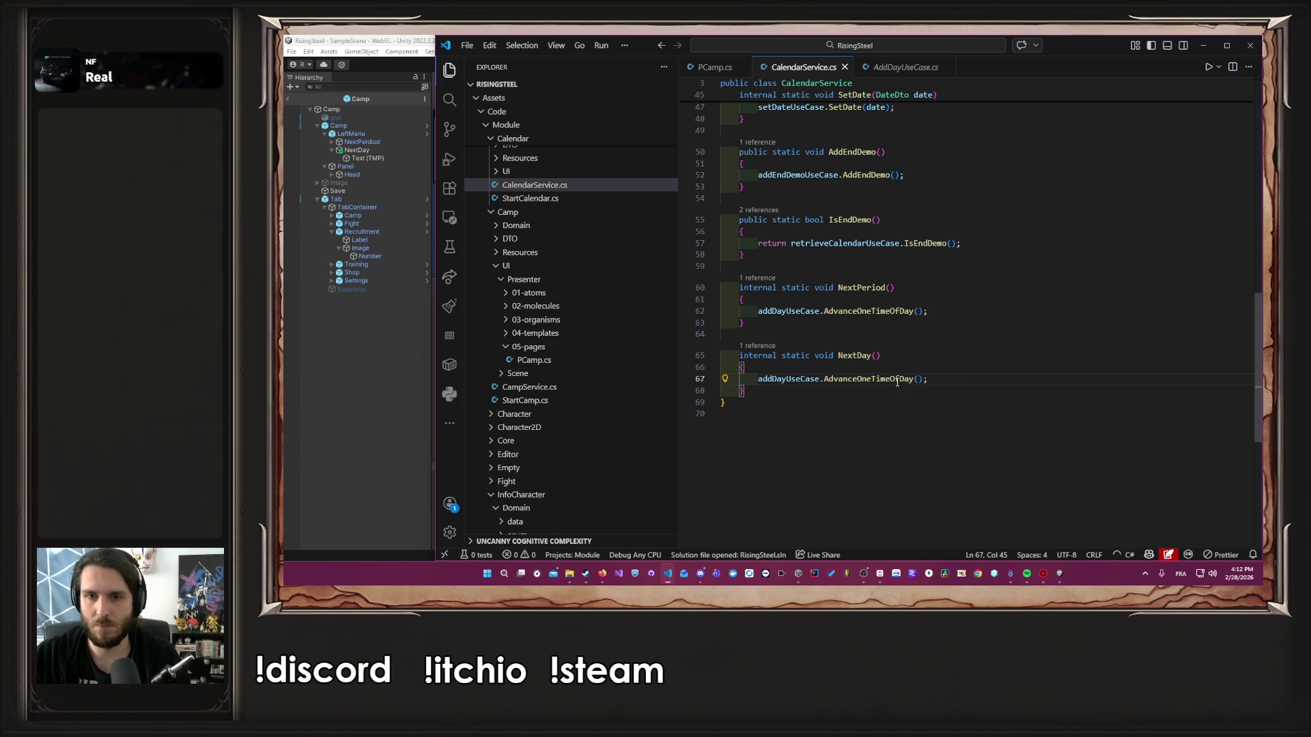
Open the SetDateUseCase, AddDayUseCase and AddEndDemoUseCase files from the Explorer
mouse_move(873, 381)
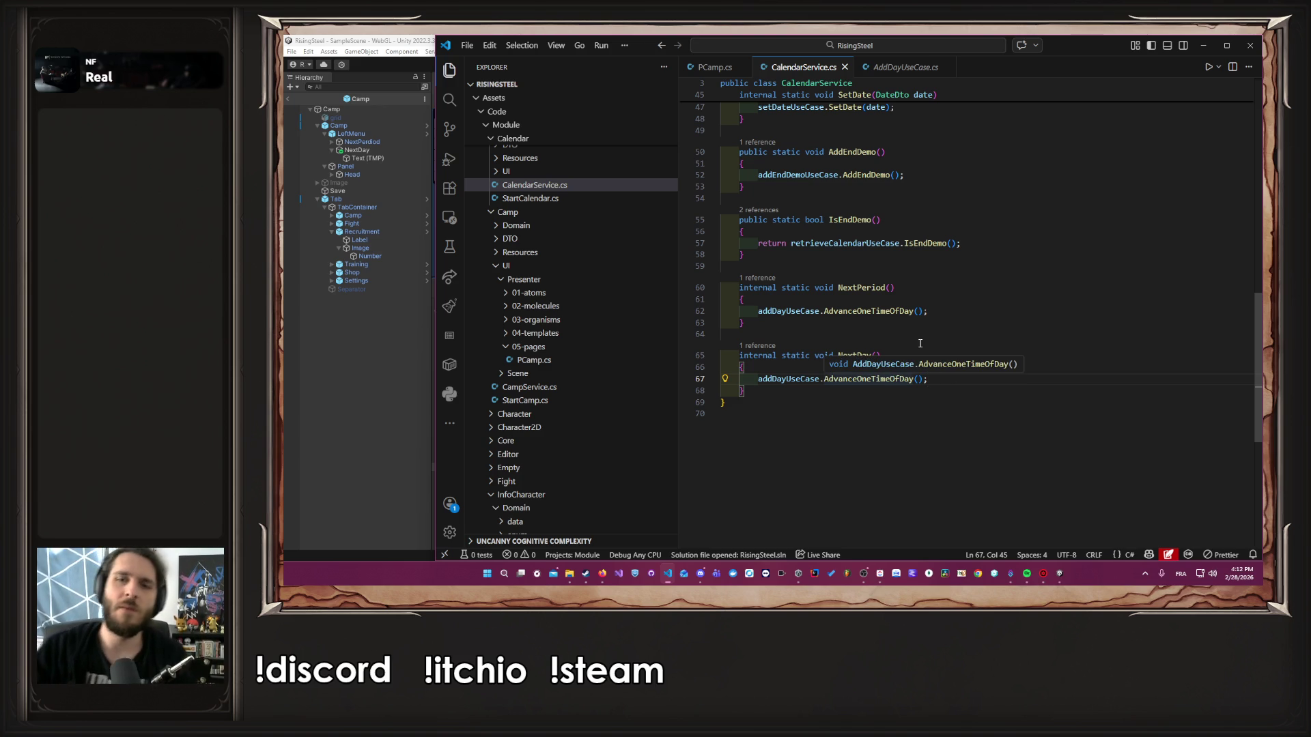
scroll(920, 343, "up", 15)
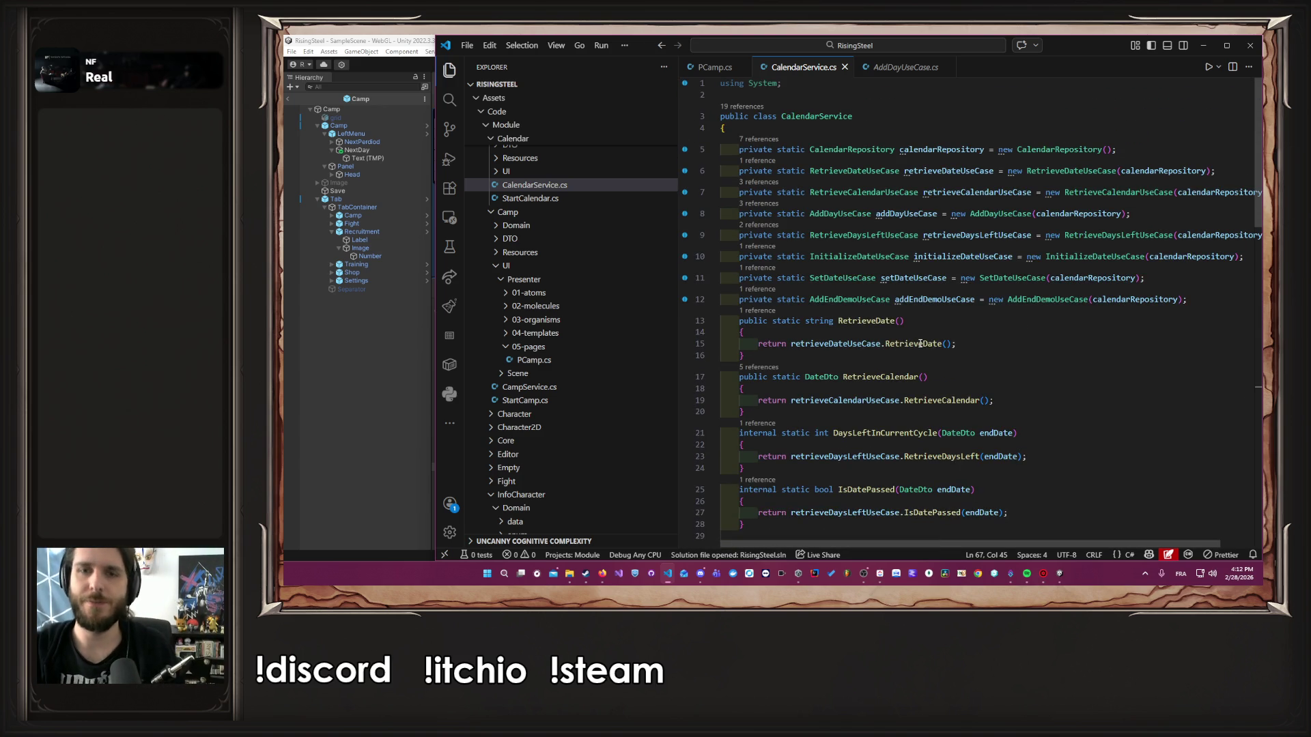
mouse_move(932, 343)
left_click(1142, 264)
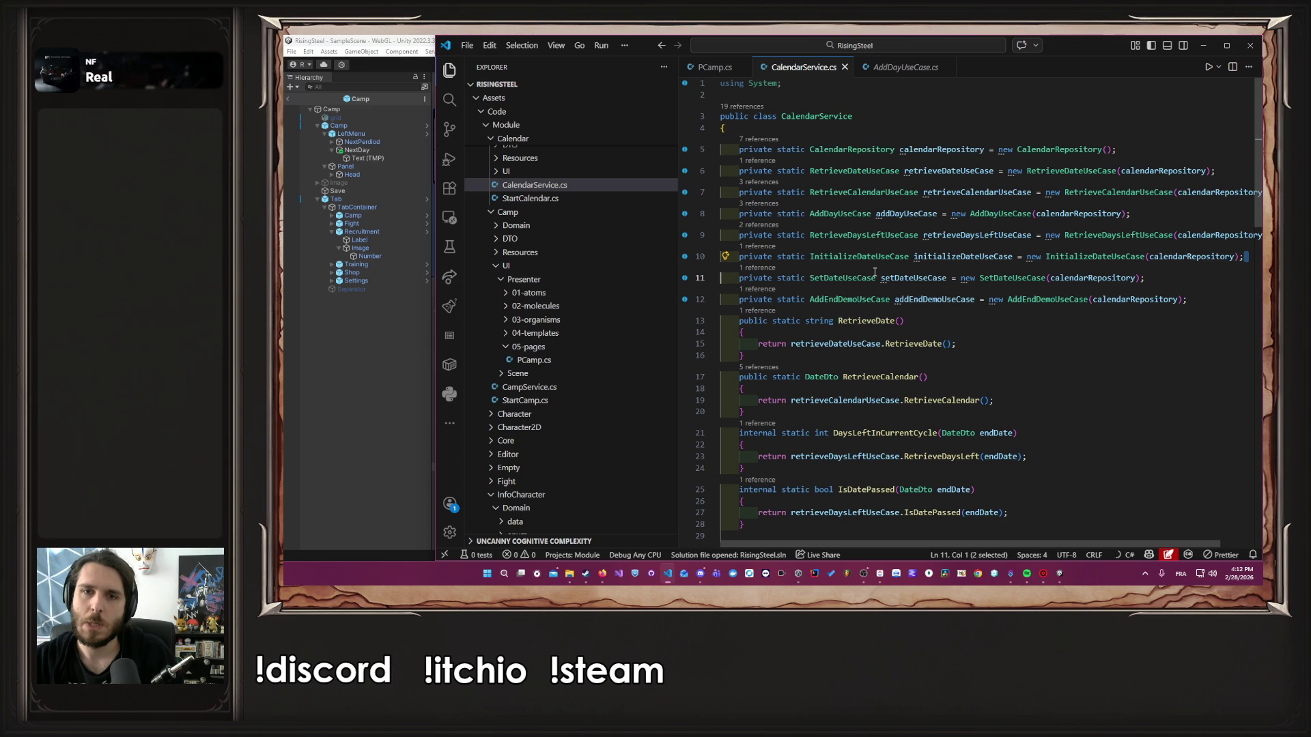
left_click(871, 277, "ctrl")
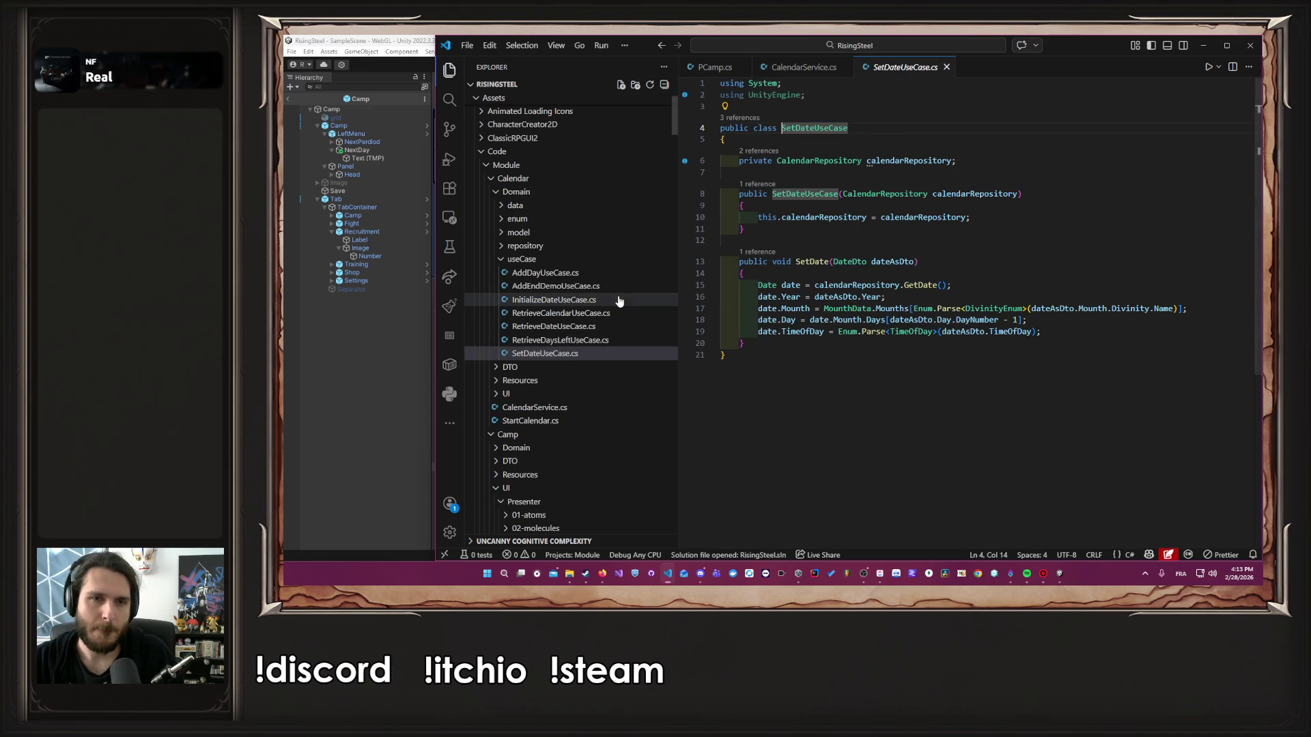
left_click(607, 275)
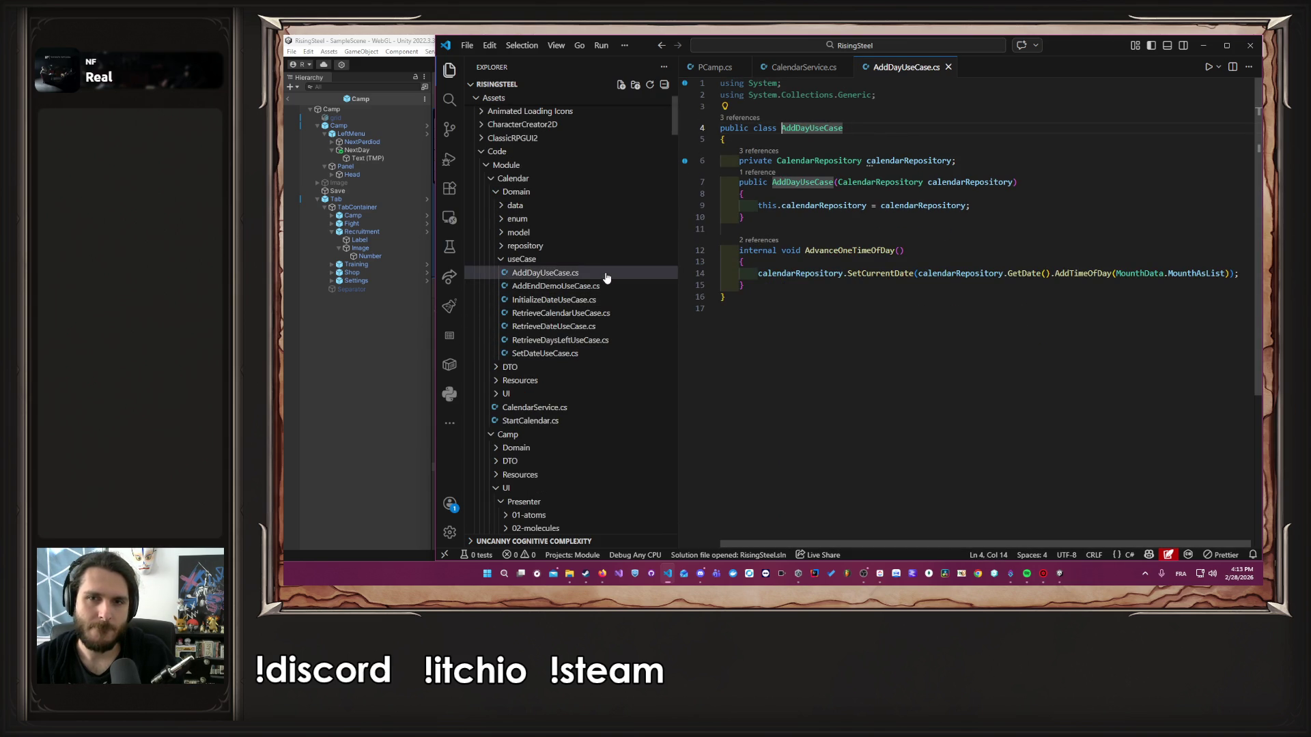
left_click(607, 286)
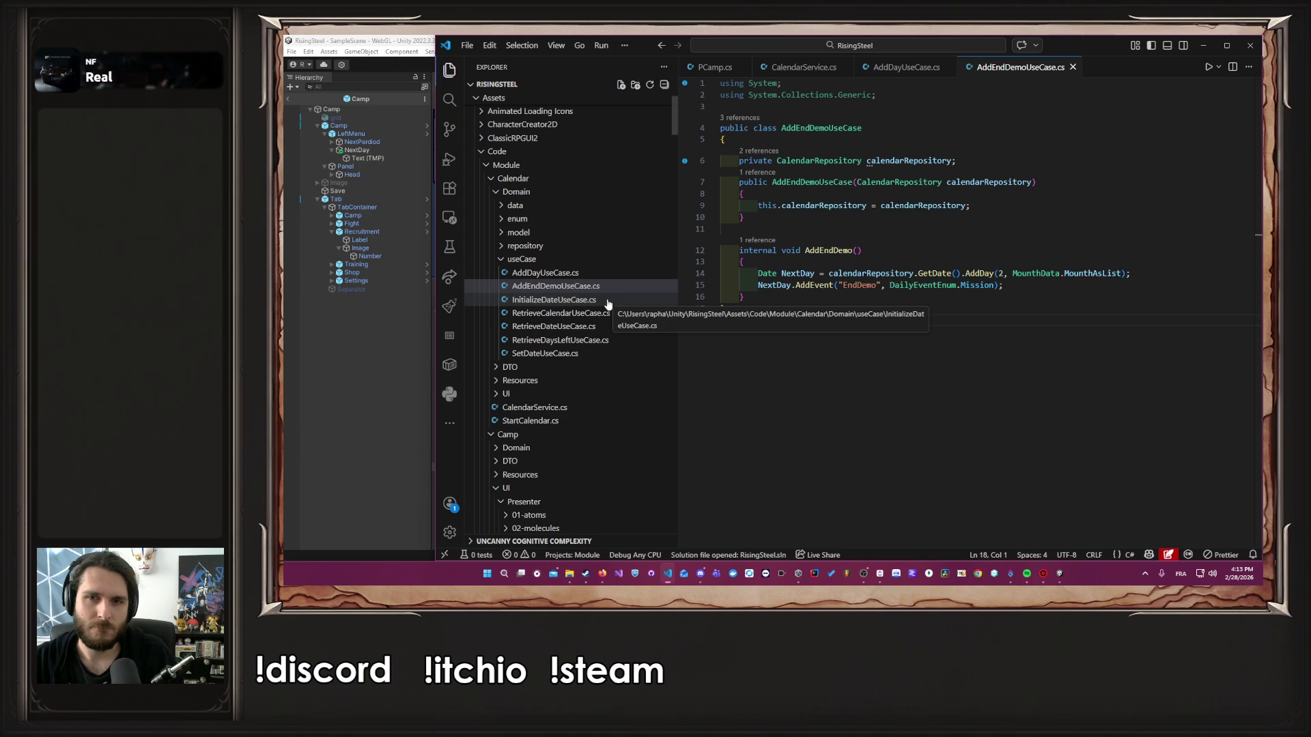
Review calendarRepository usage, AddDay's parameters and SetDateUseCase, then return to NextDay in CalendarService.cs
left_click(899, 272)
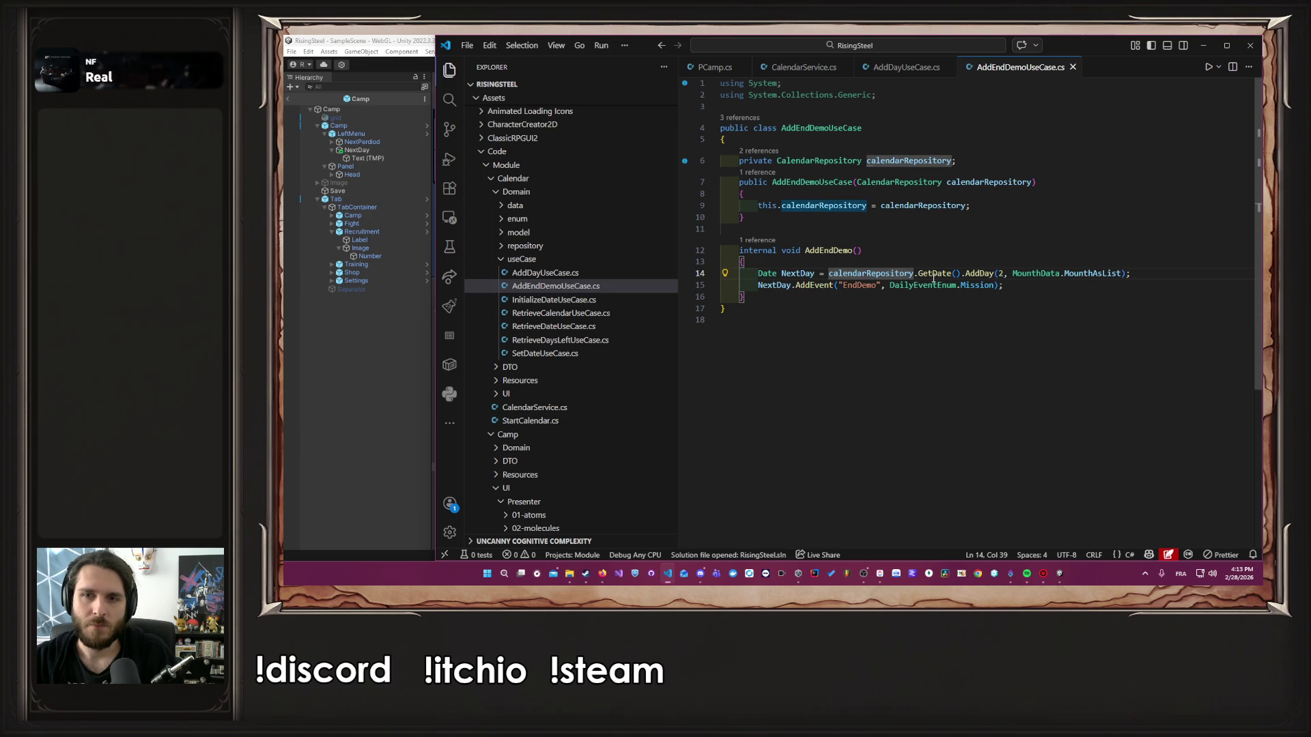
left_click(971, 273)
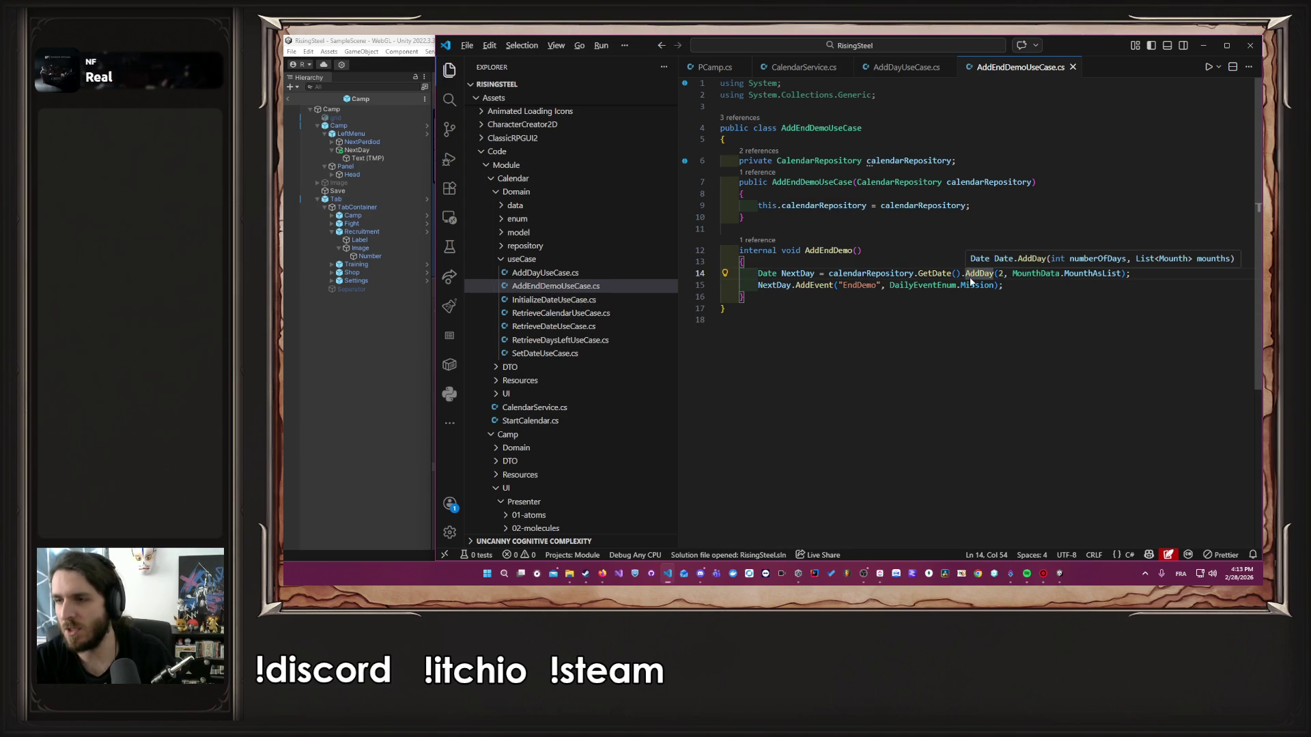
key("alt+Left")
left_click(970, 276, "ctrl")
key("alt+Left")
key("alt+Left")
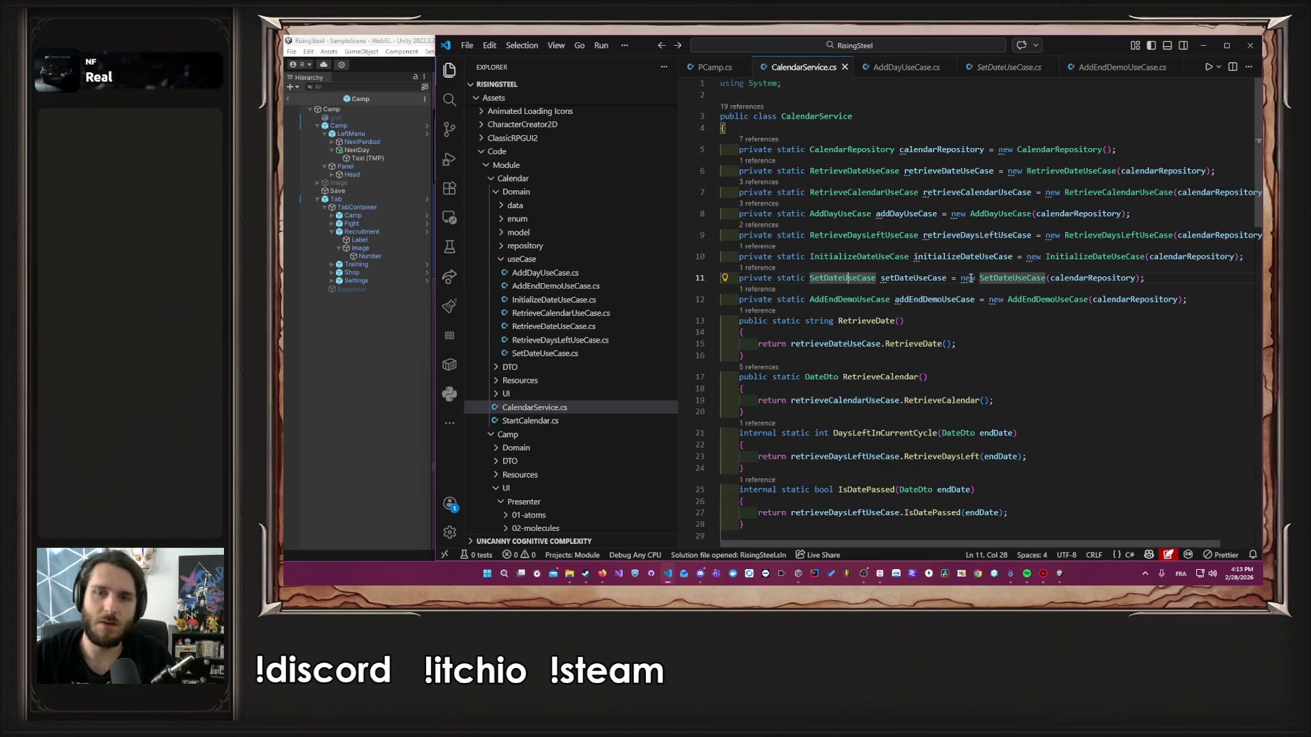
Rename NextDay's call to AdvanceOneDay and generate that method in AddDayUseCase
left_click(904, 278)
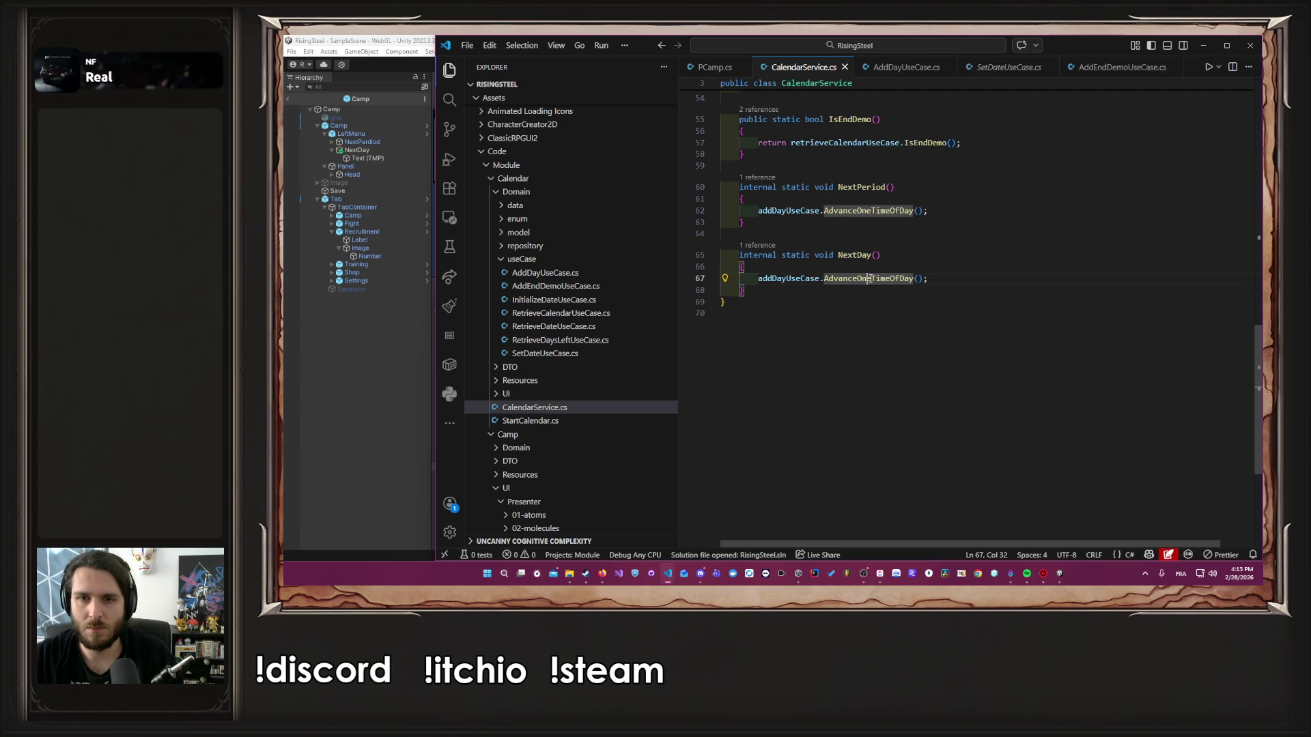
left_click_drag(869, 279, 903, 281)
key("BackSpace")
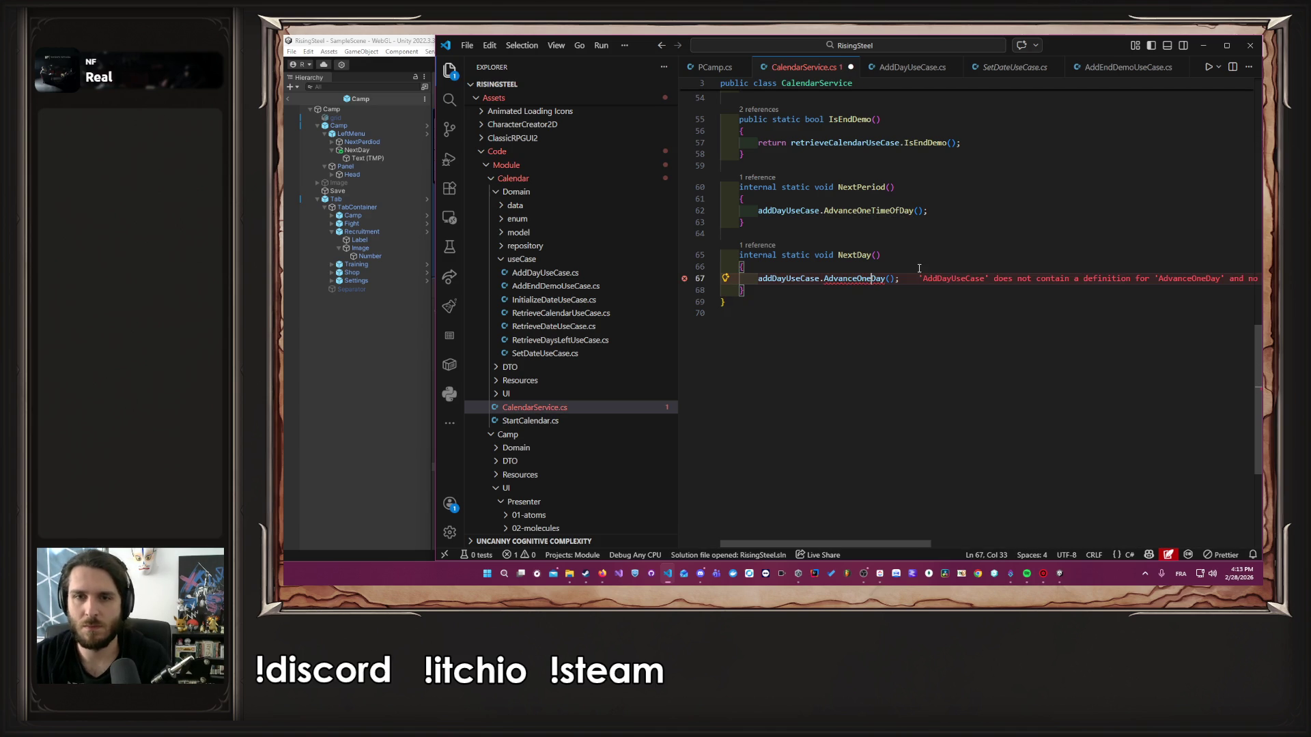
left_click(917, 266)
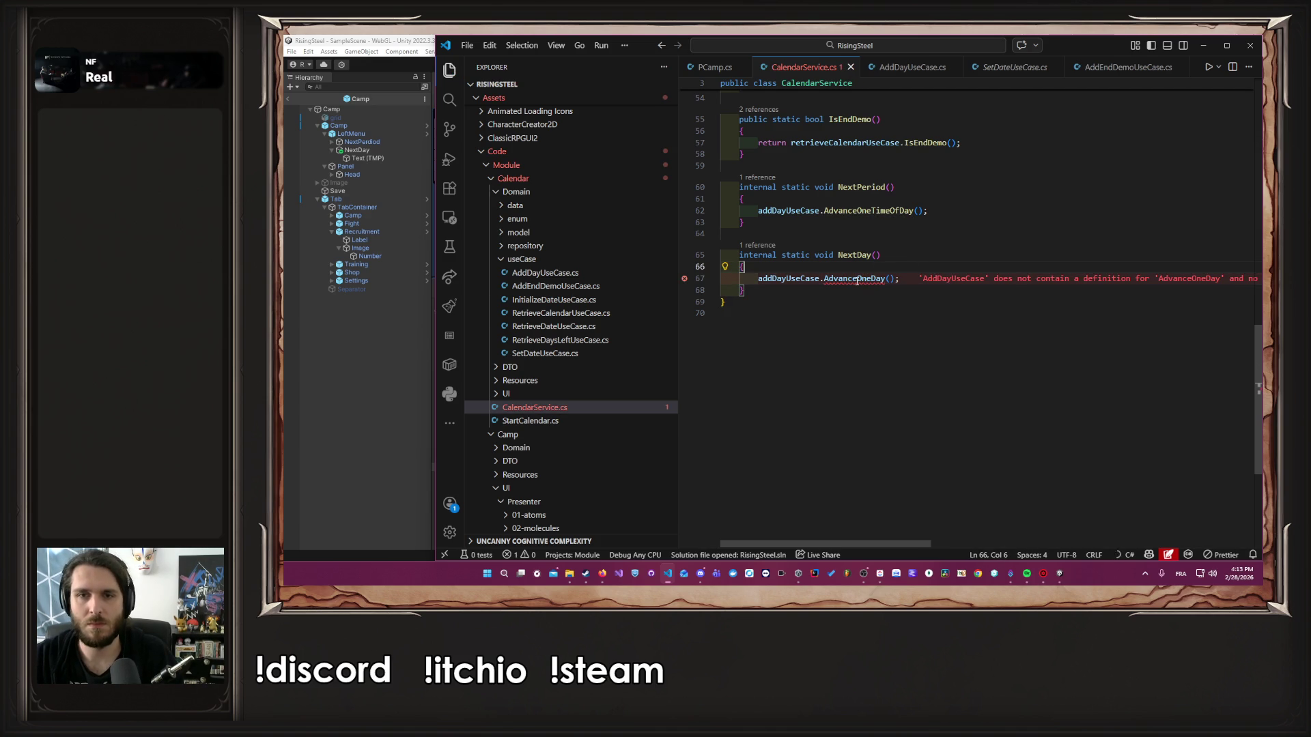
mouse_move(857, 281)
left_click(914, 266)
key("Return")
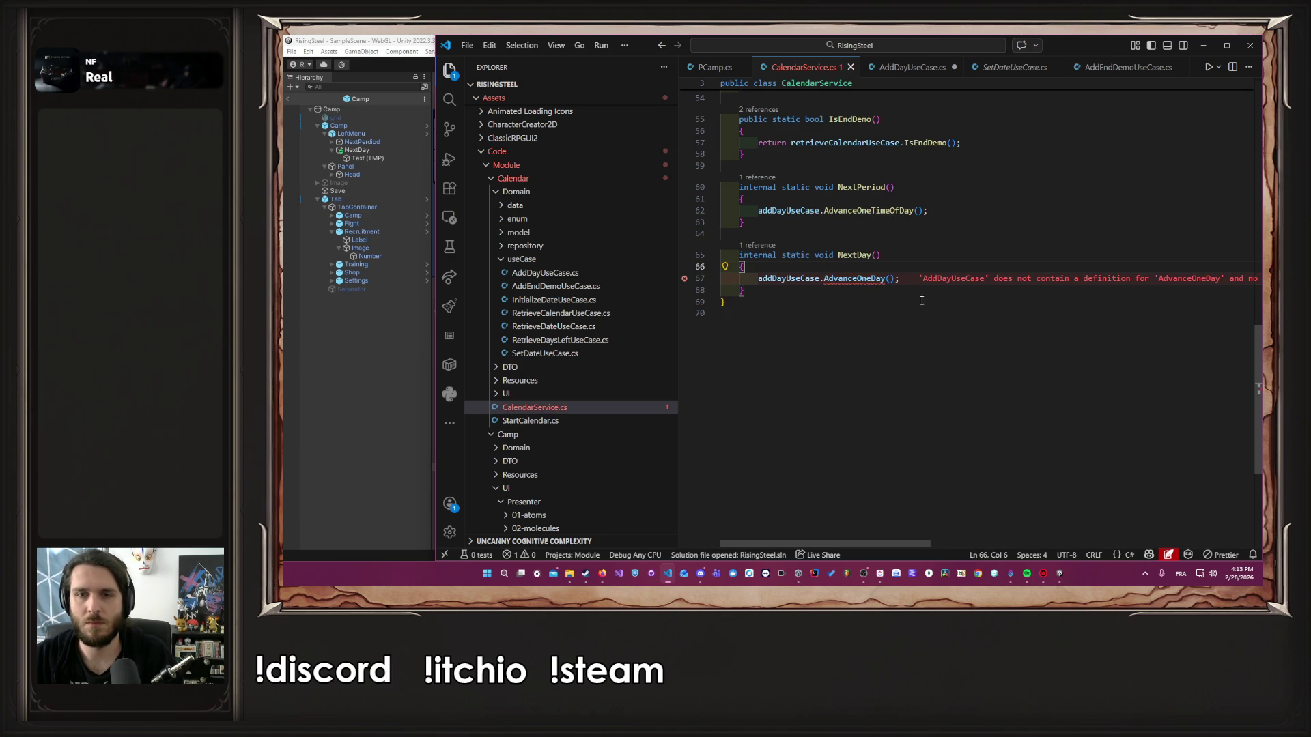
Fill AdvanceOneDay with SetCurrentDate(GetDate().AddDay(1, MounthData.MounthAsList)), then return to PCamp.cs
left_click(910, 343)
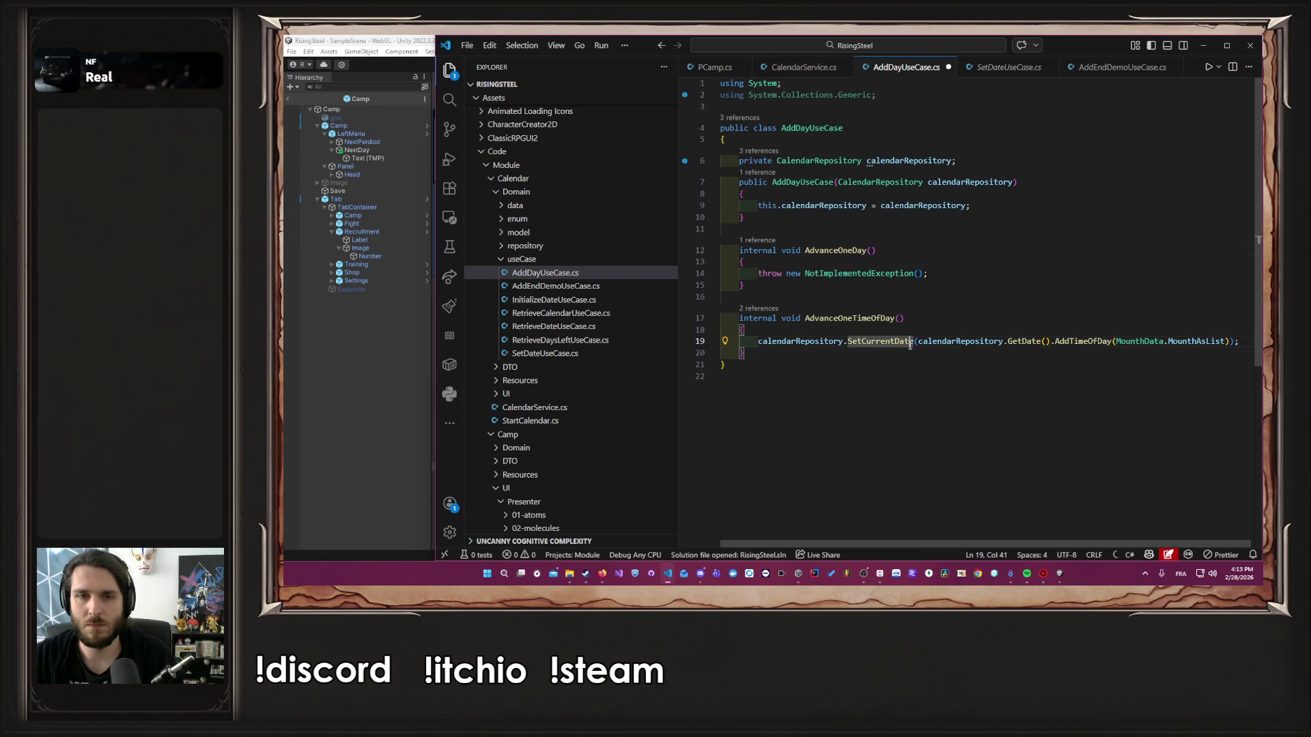
left_click(953, 271)
key("shift+Home")
key("BackSpace")
key("Tab")
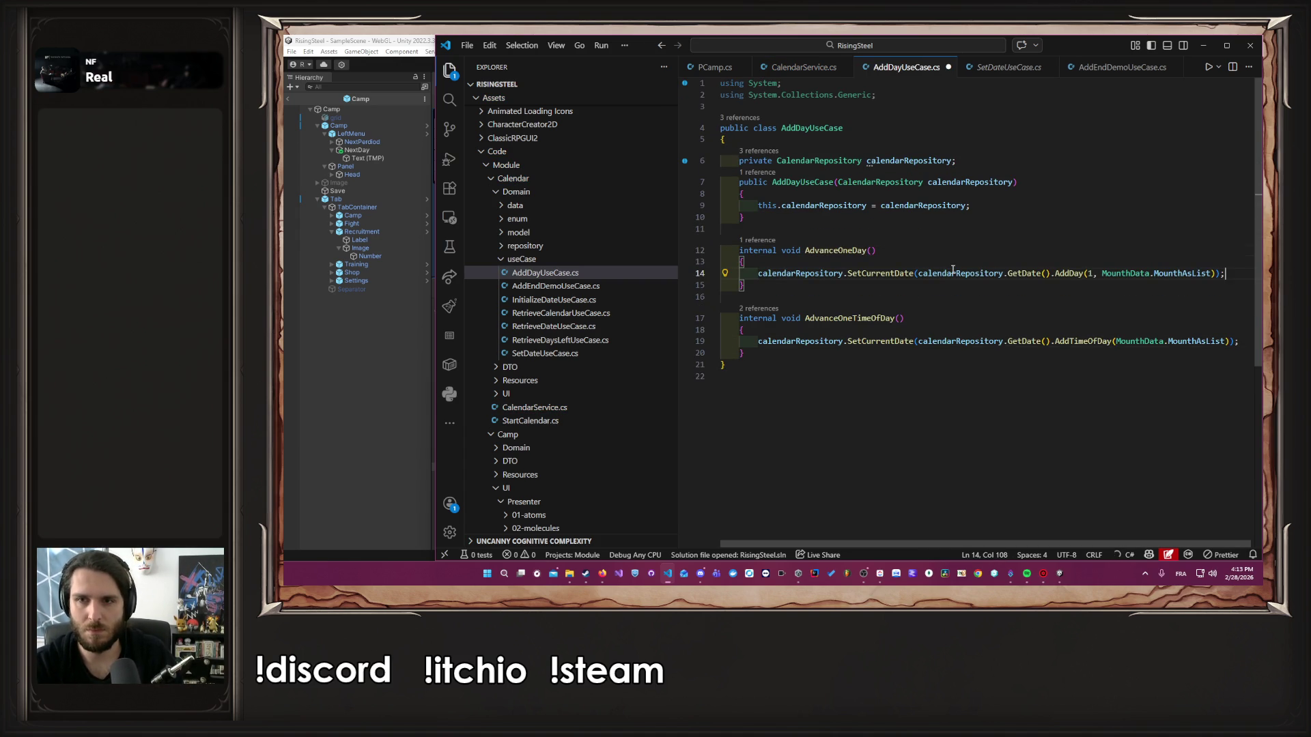
key("Up")
key("Up")
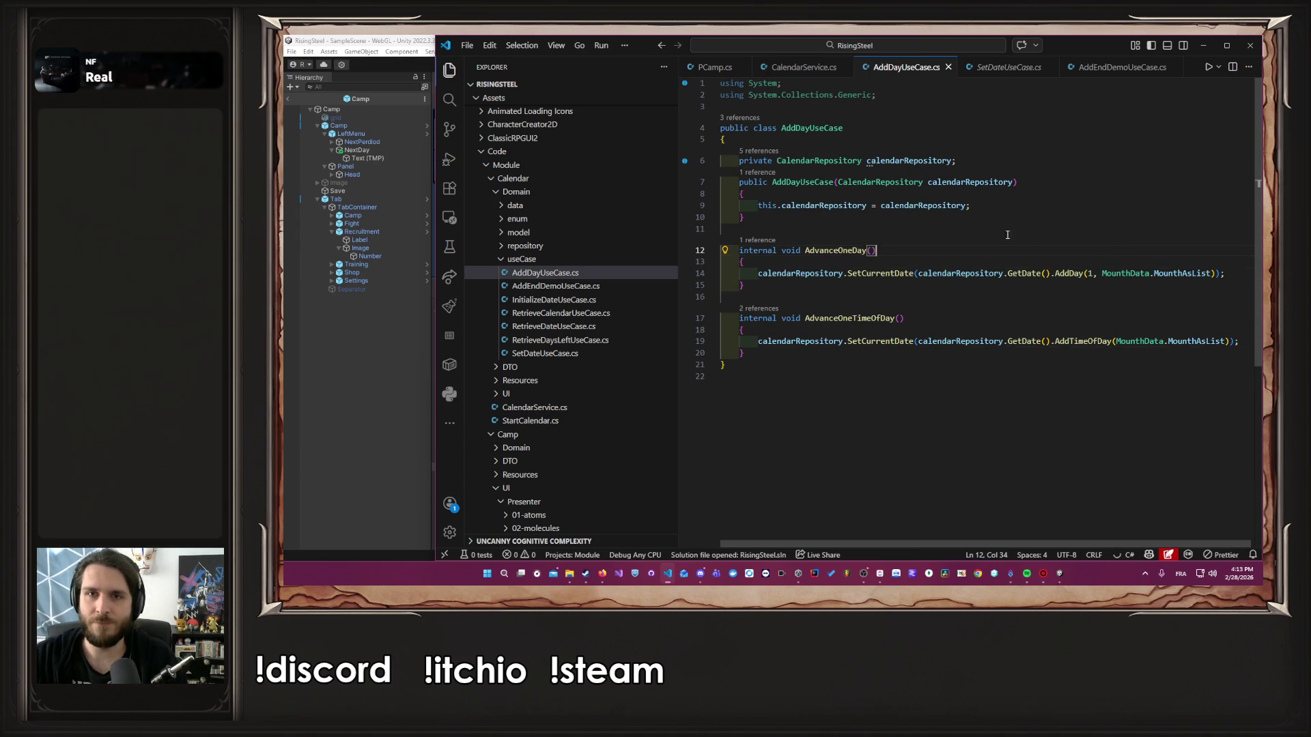
left_click(790, 68)
left_click(735, 68)
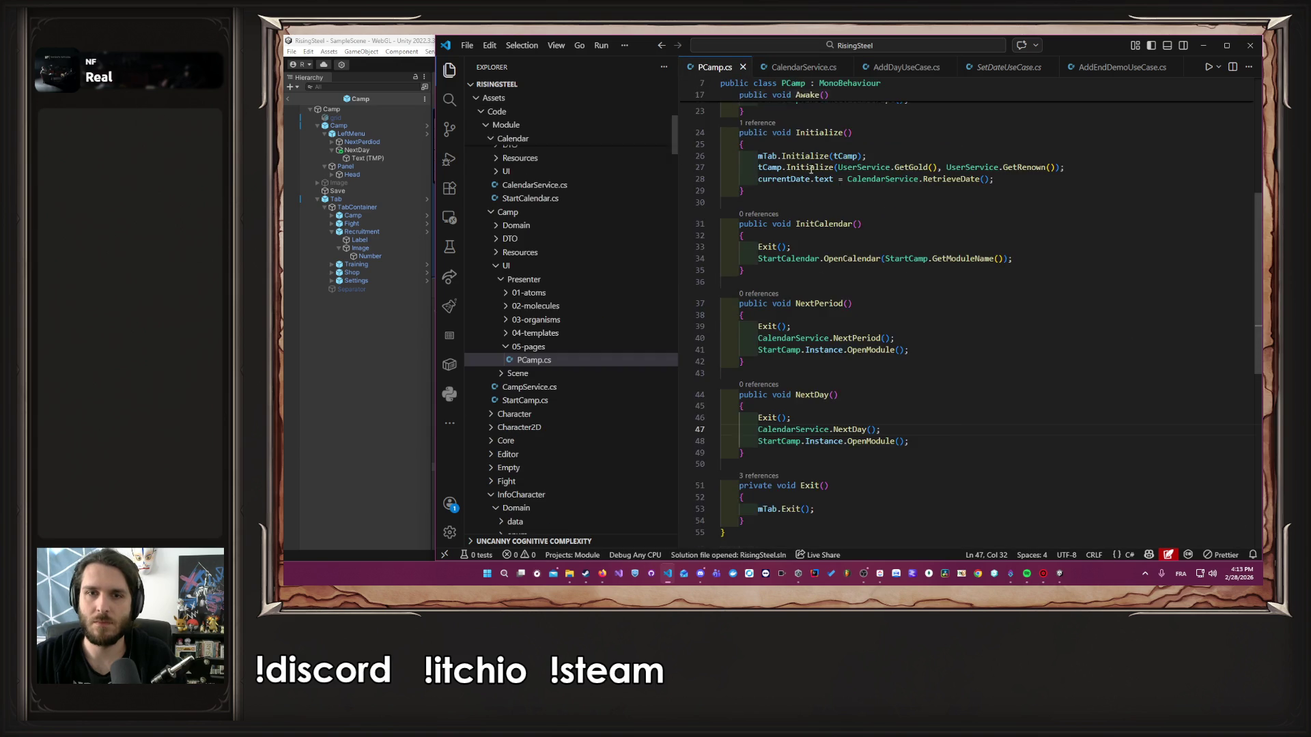
Let Unity recompile the scripts, enter Play mode and enlarge the Game view
left_click(376, 309)
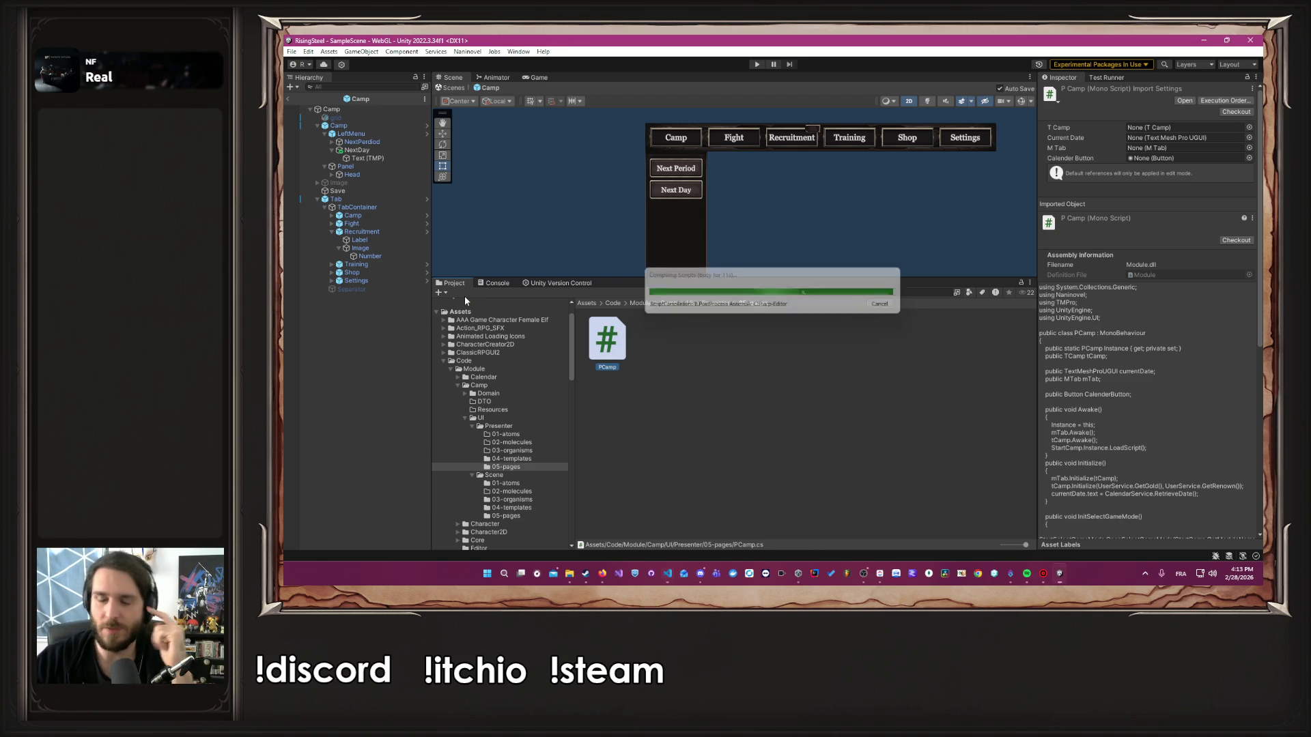
left_click(758, 65)
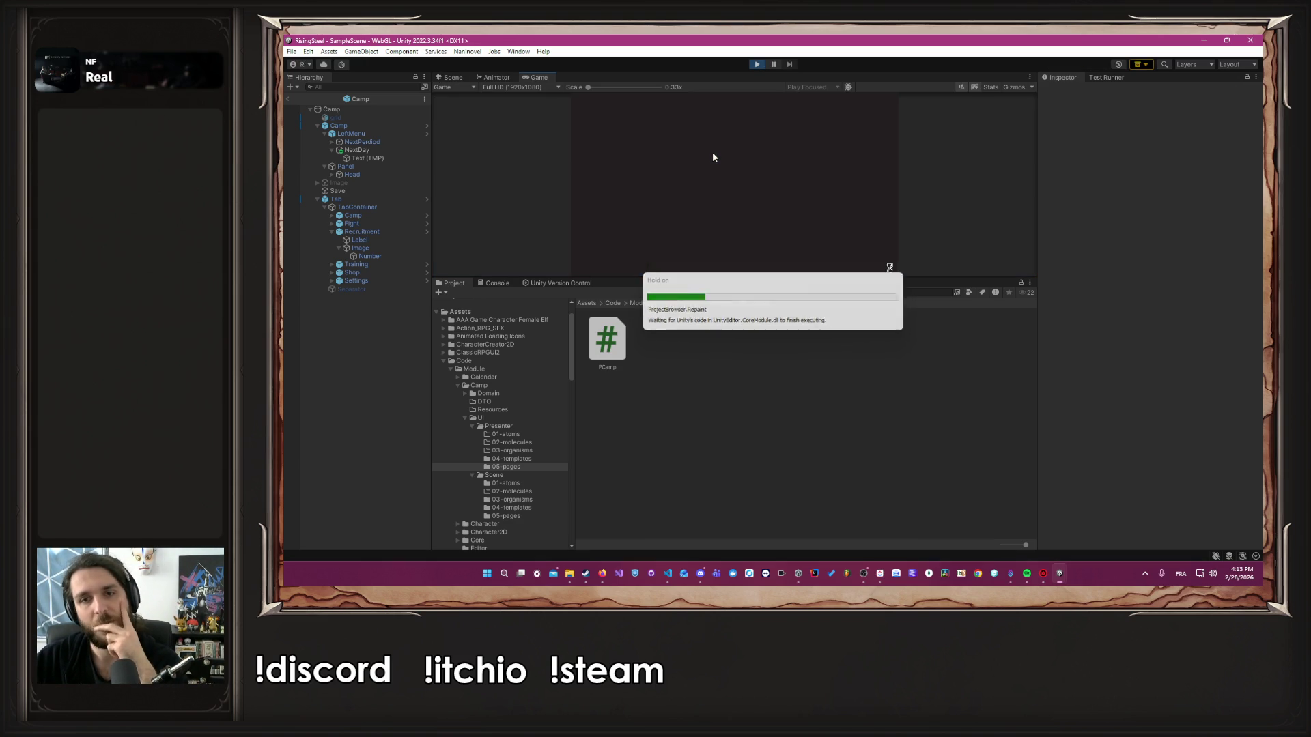
left_click_drag(812, 279, 792, 392)
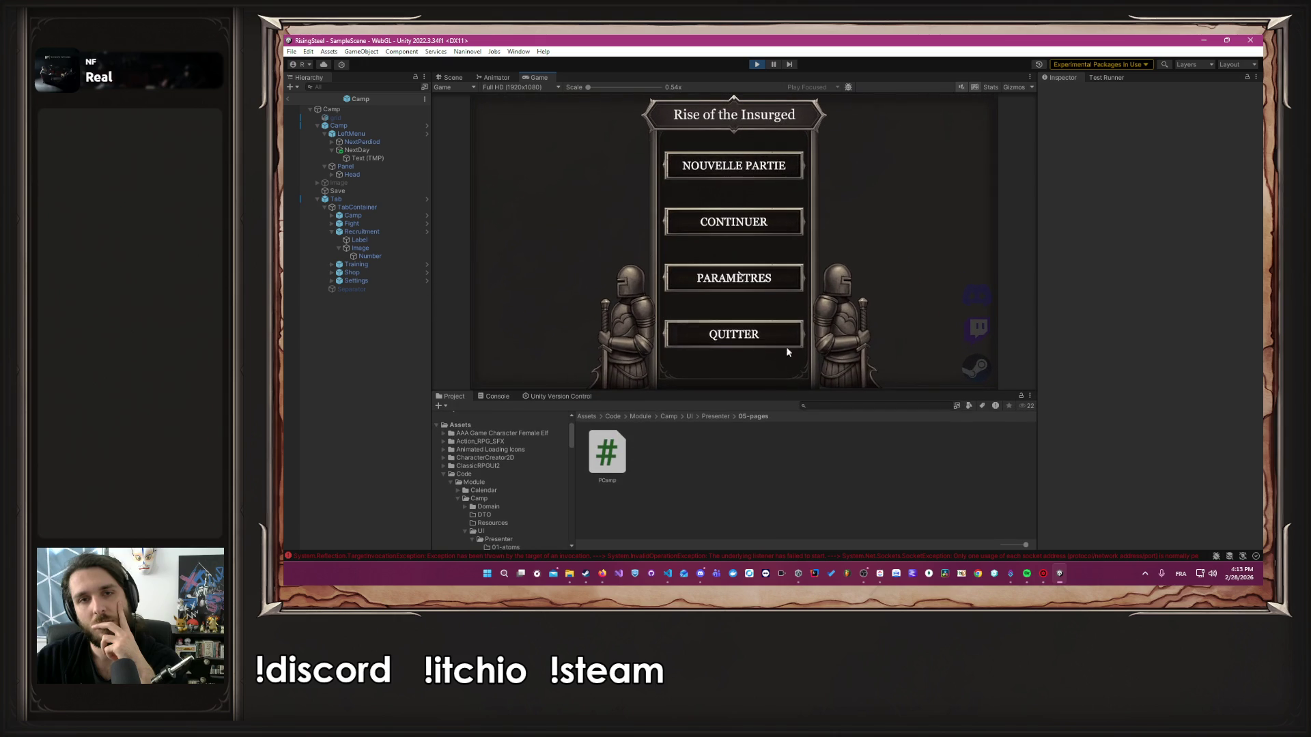
Start a new game, submit a player name, choose a character, skip the tutorial, then stop Play mode
left_click(769, 164)
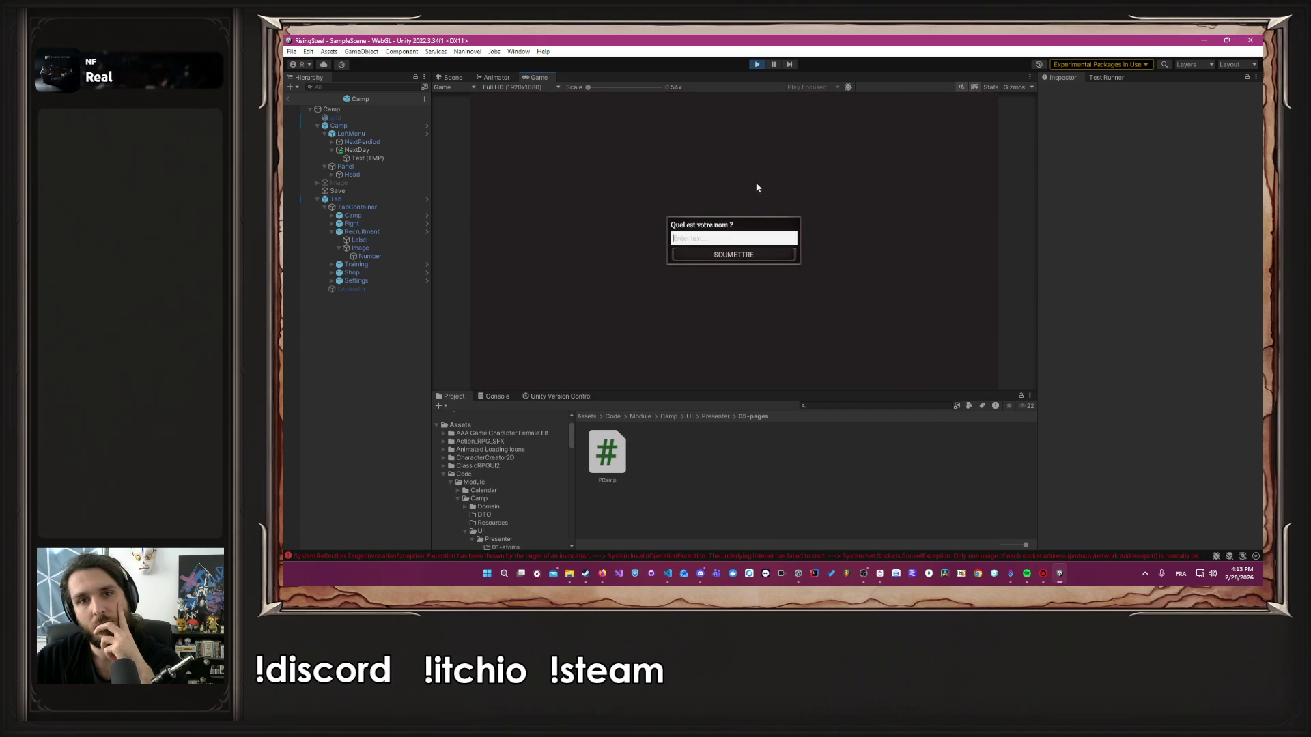
type("Albert")
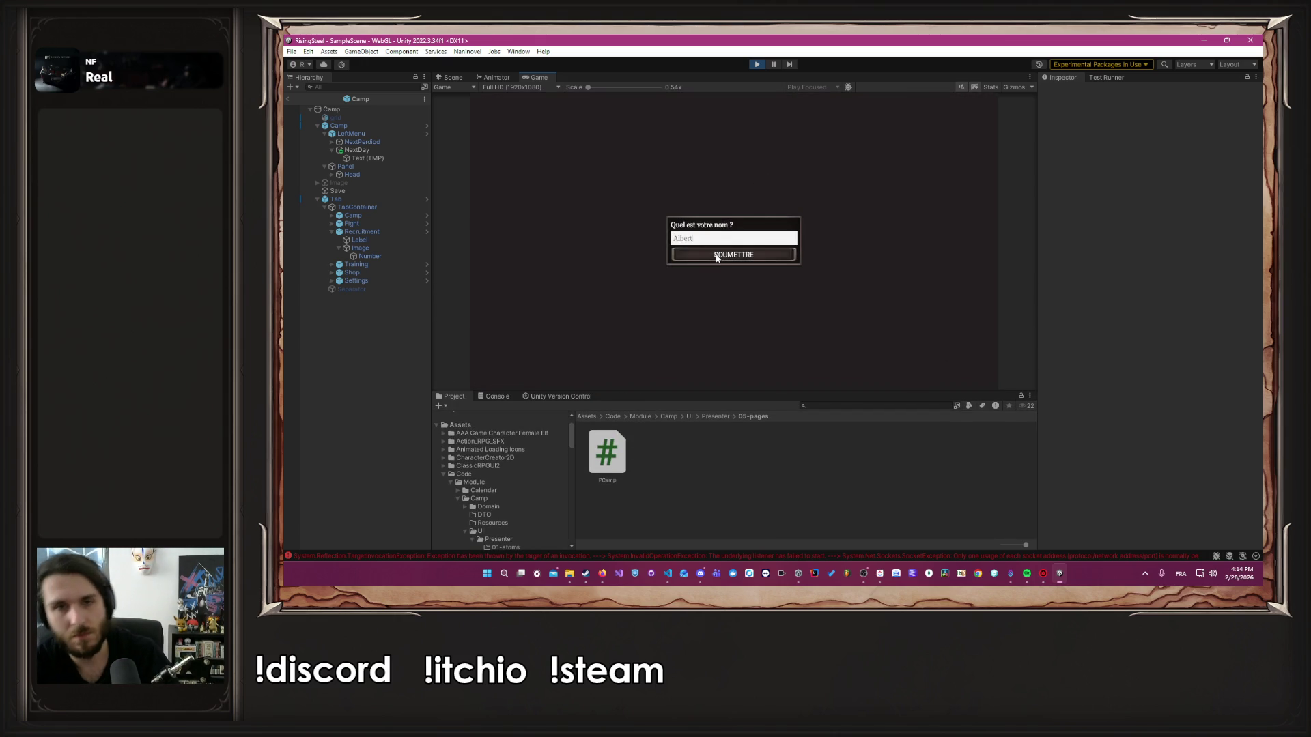
left_click(716, 256)
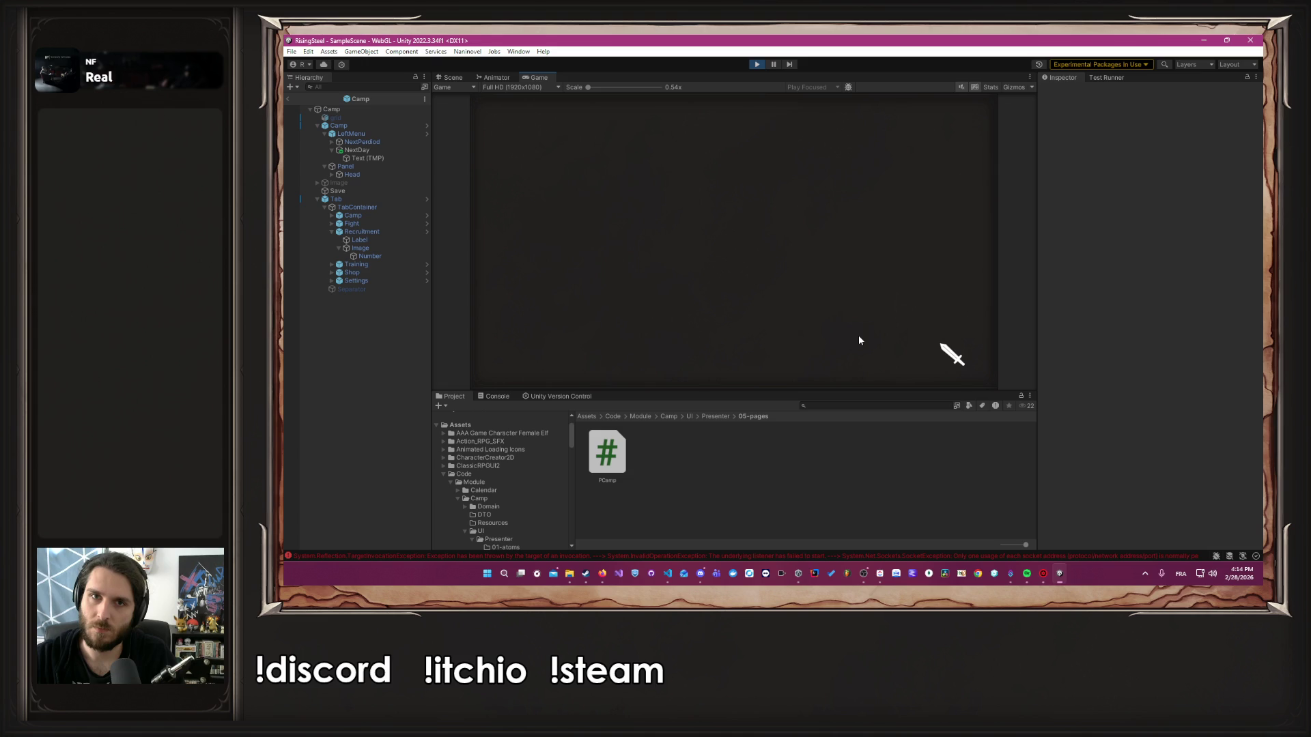
left_click(805, 291)
left_click(723, 231)
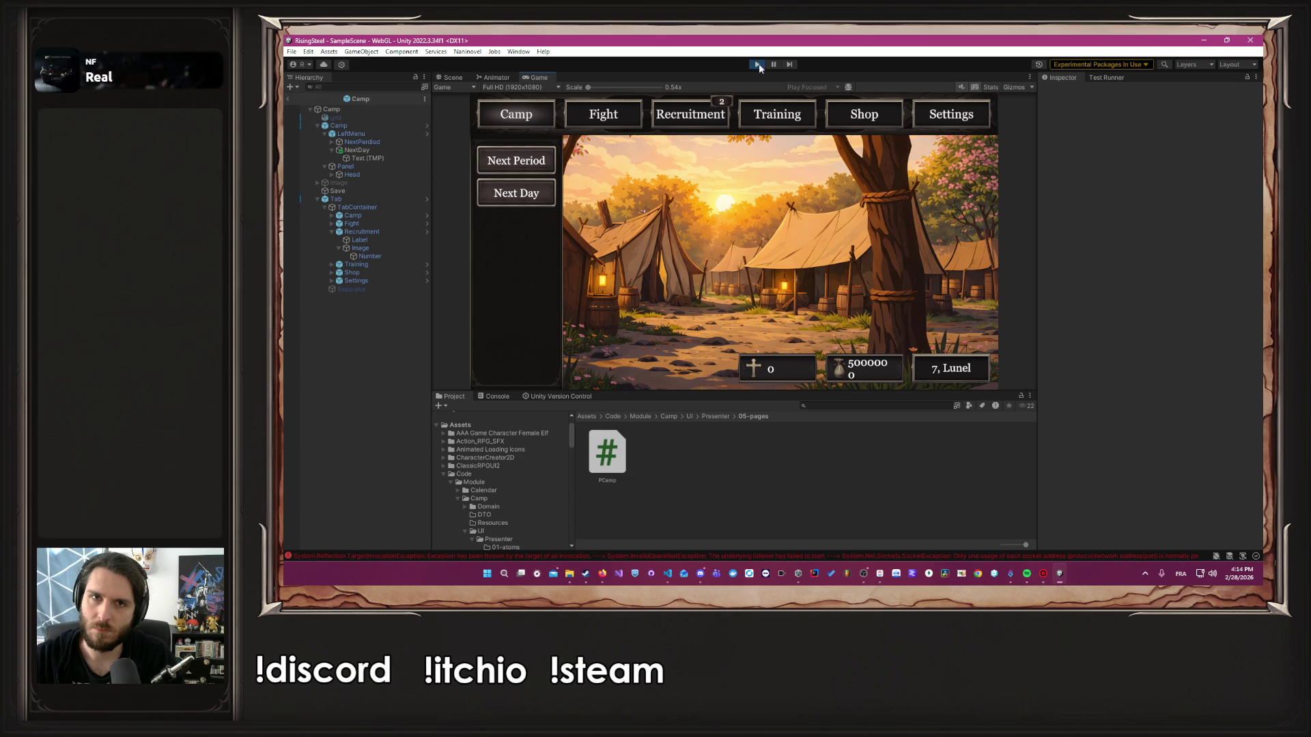
left_click(758, 64)
Give the NextPerdiod button an On Click entry targeting Camp with PCamp.NextPeriod
left_click(357, 134)
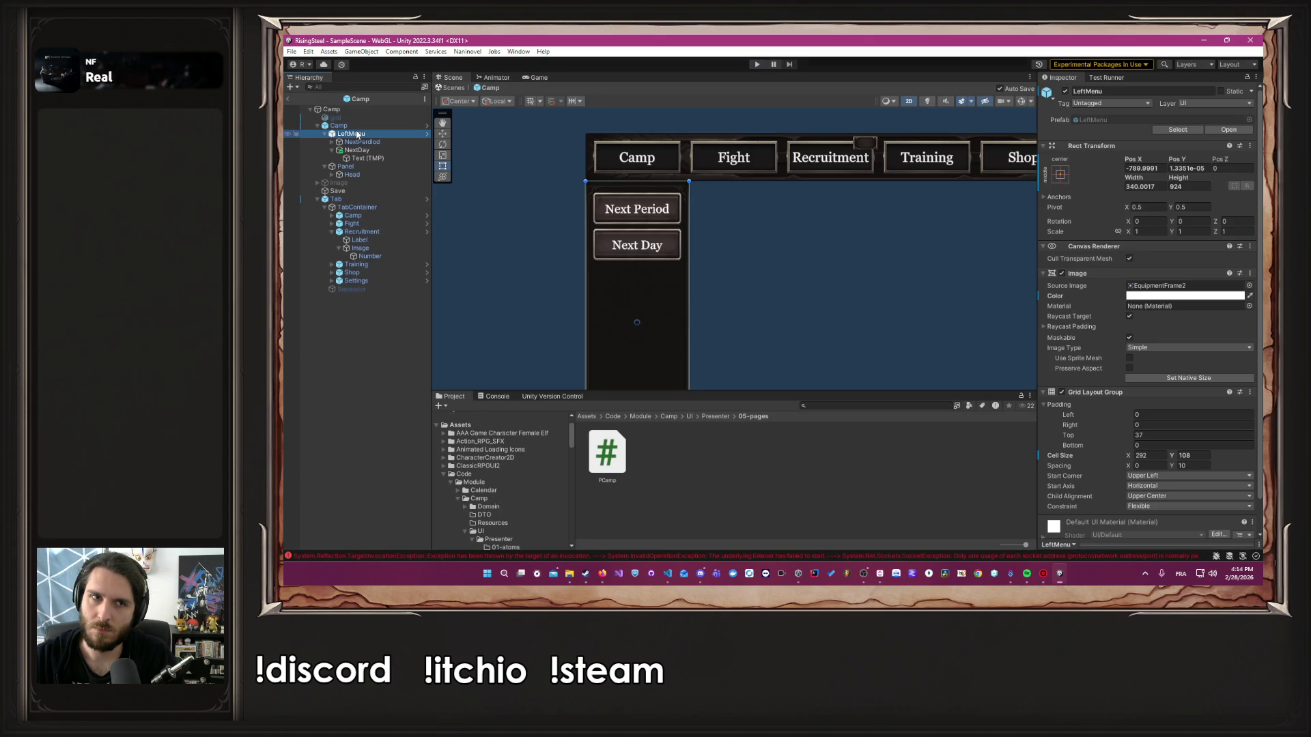
left_click(358, 126)
left_click(357, 135)
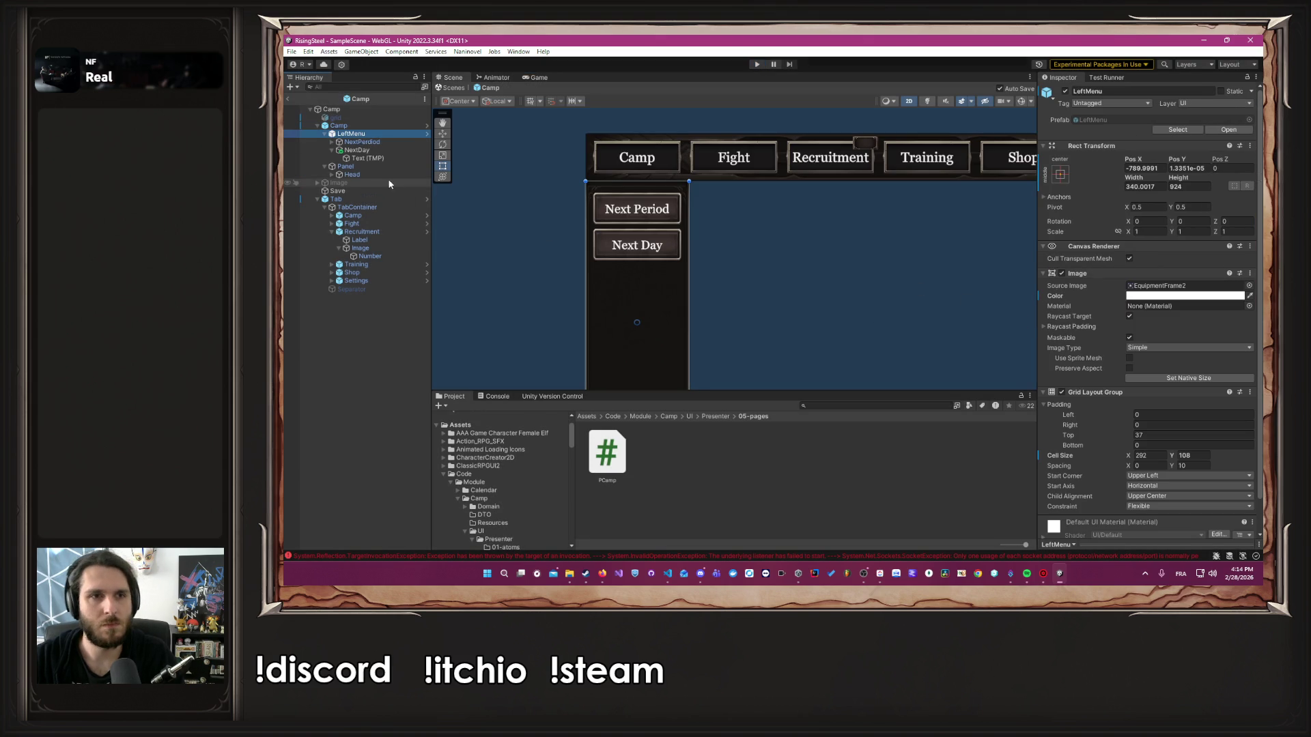
left_click(379, 142)
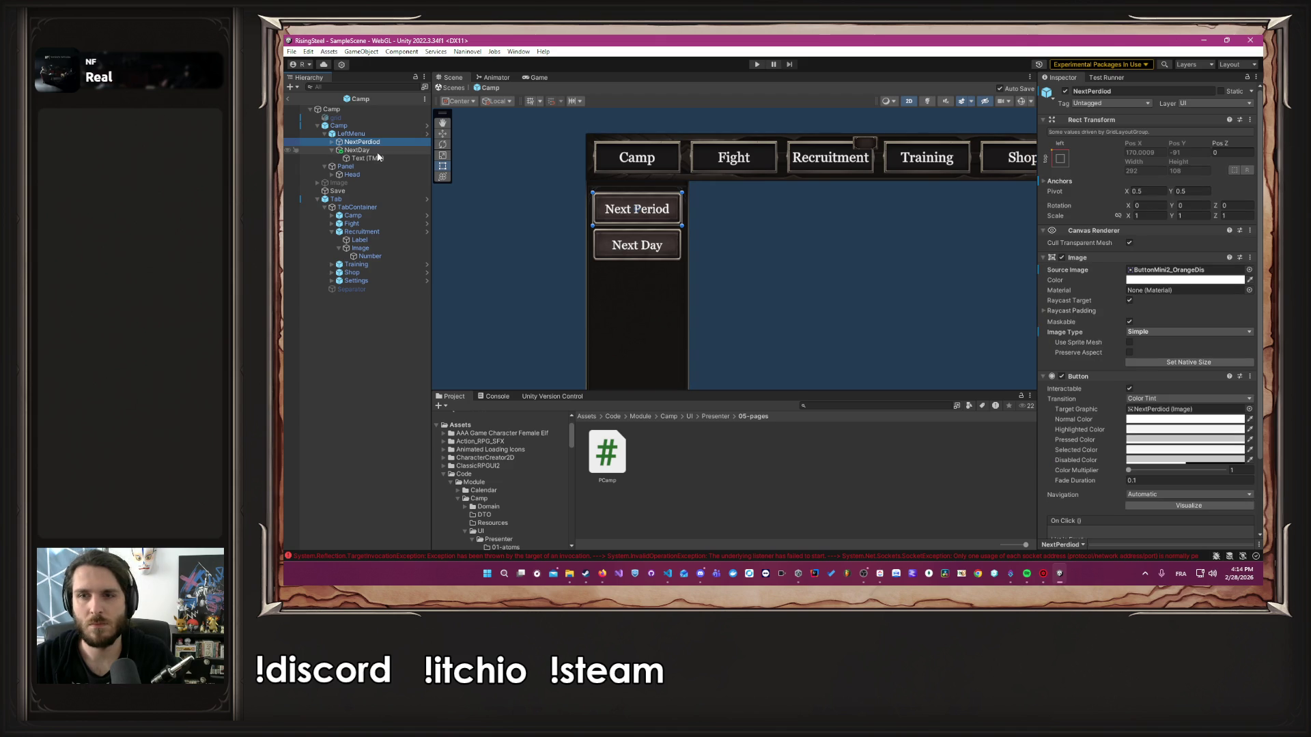
scroll(1212, 476, "down", 3)
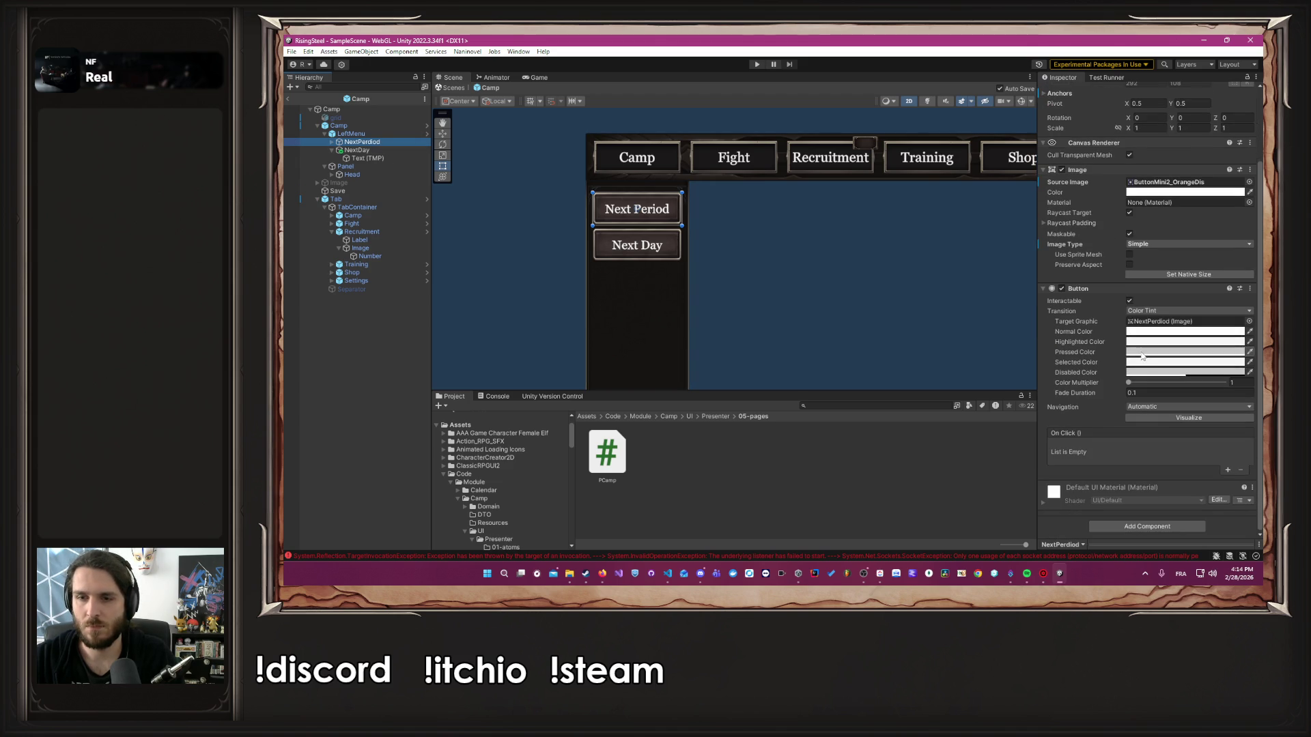
left_click(1227, 470)
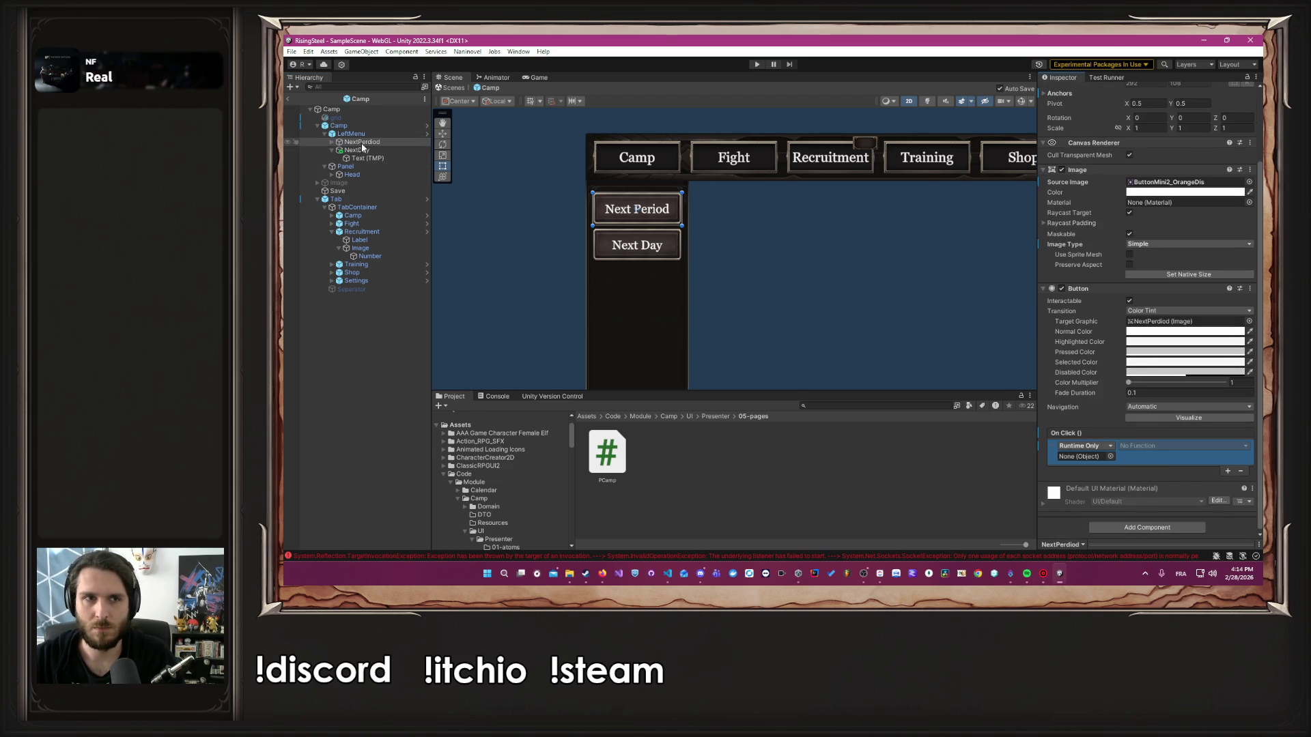
mouse_move(331, 109)
left_mouse_down()
mouse_move(410, 120)
mouse_move(1086, 456)
left_mouse_up()
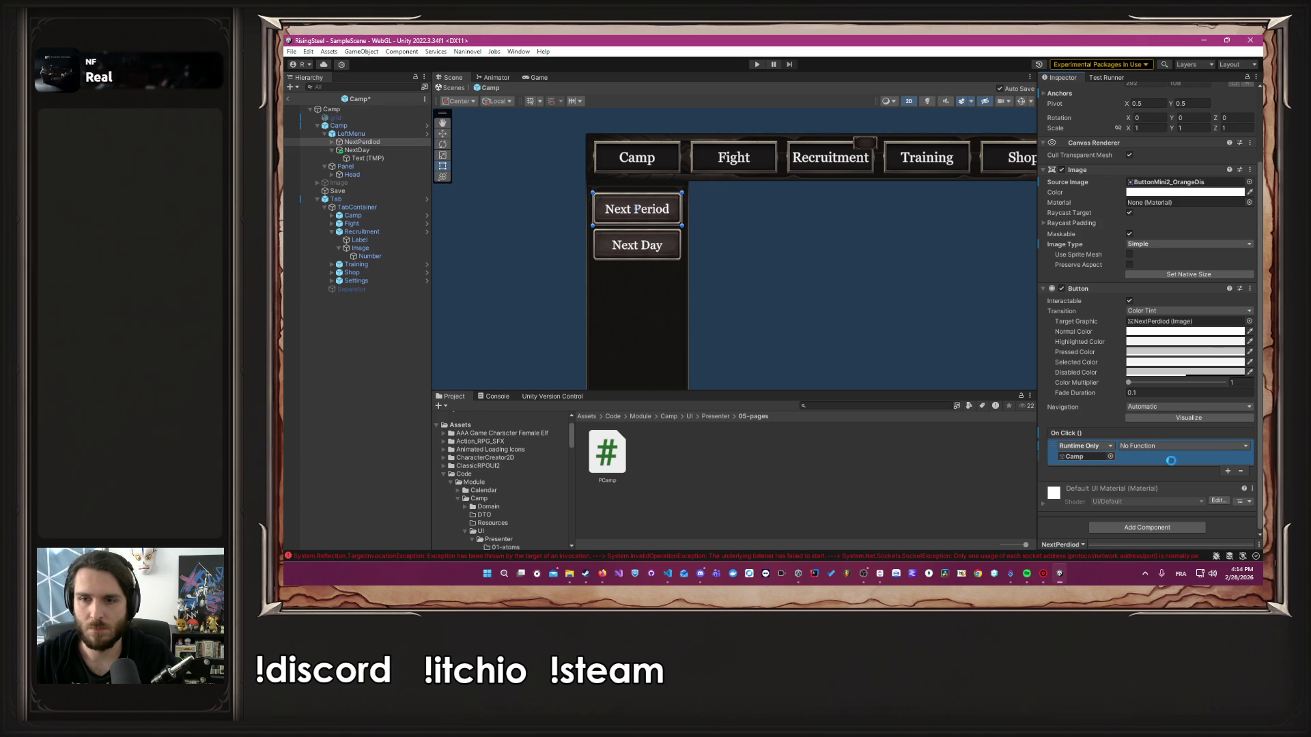
left_click(1208, 447)
mouse_move(1178, 433)
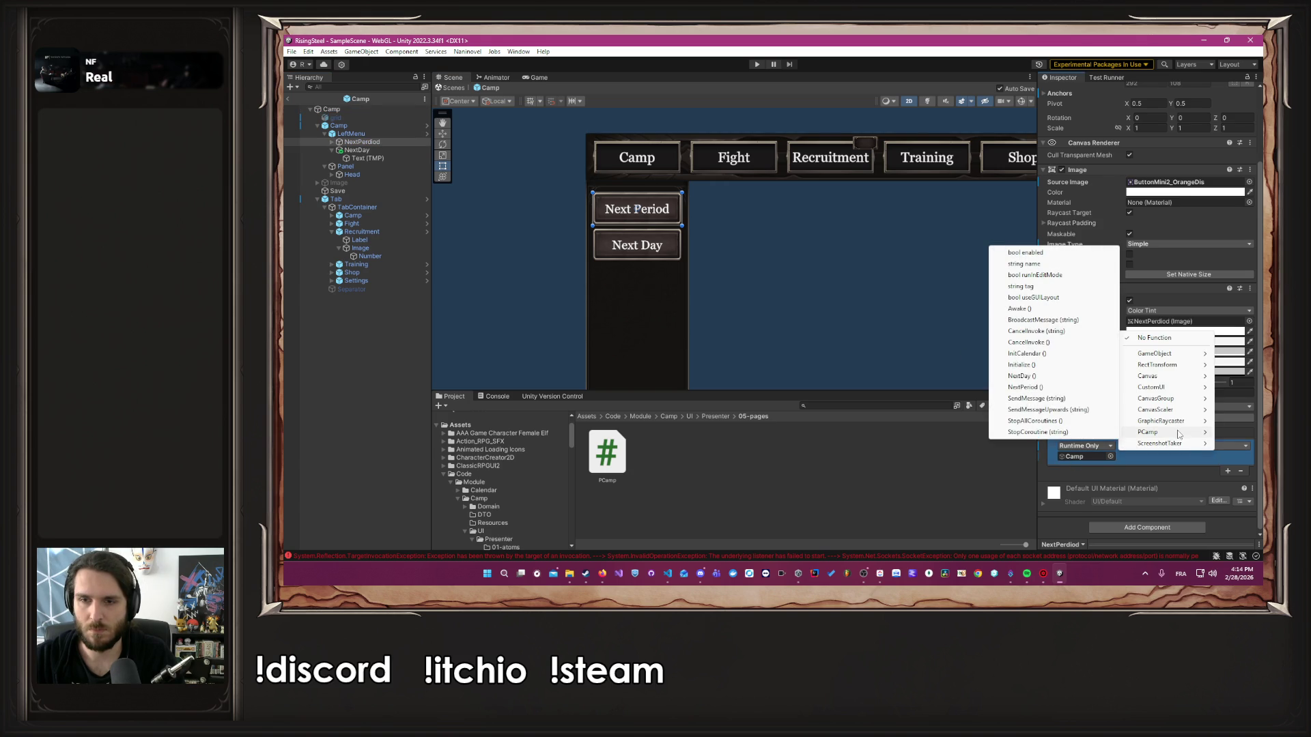
left_click(1038, 388)
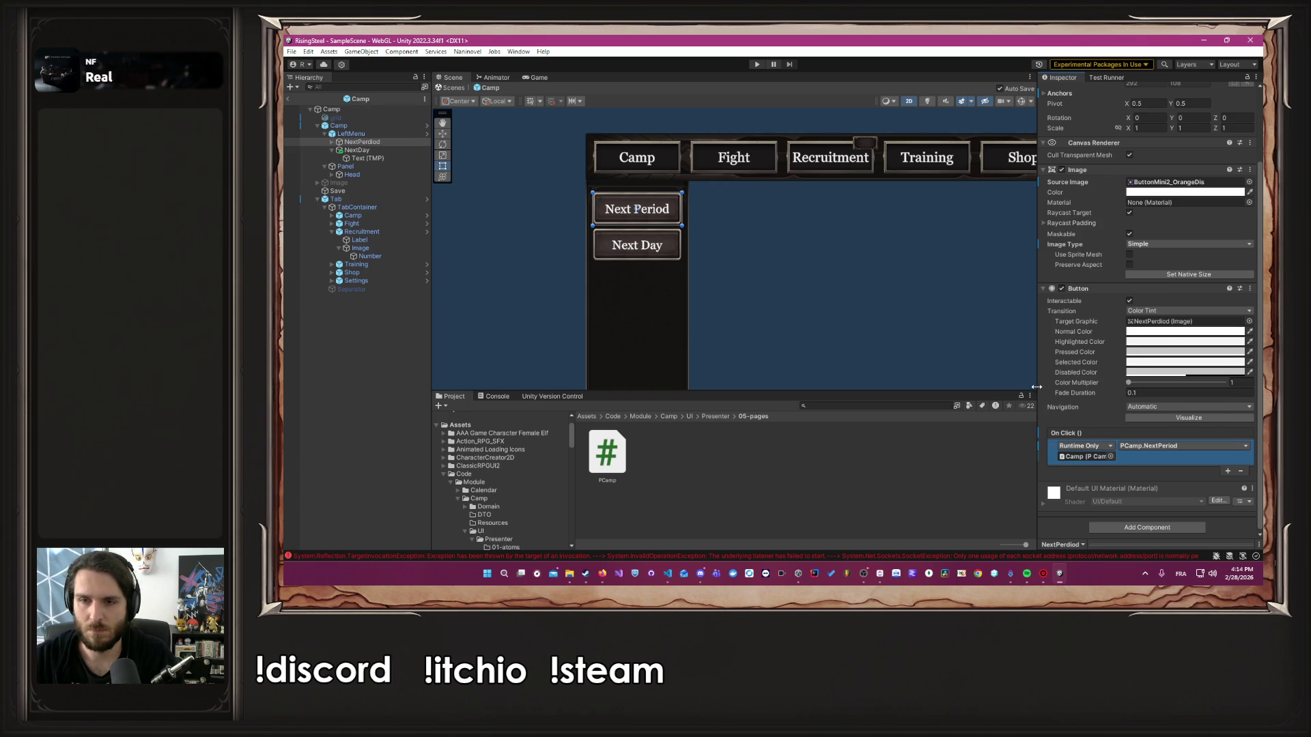
Give the NextDay button an On Click entry targeting Camp with PCamp.NextDay
left_click(350, 152)
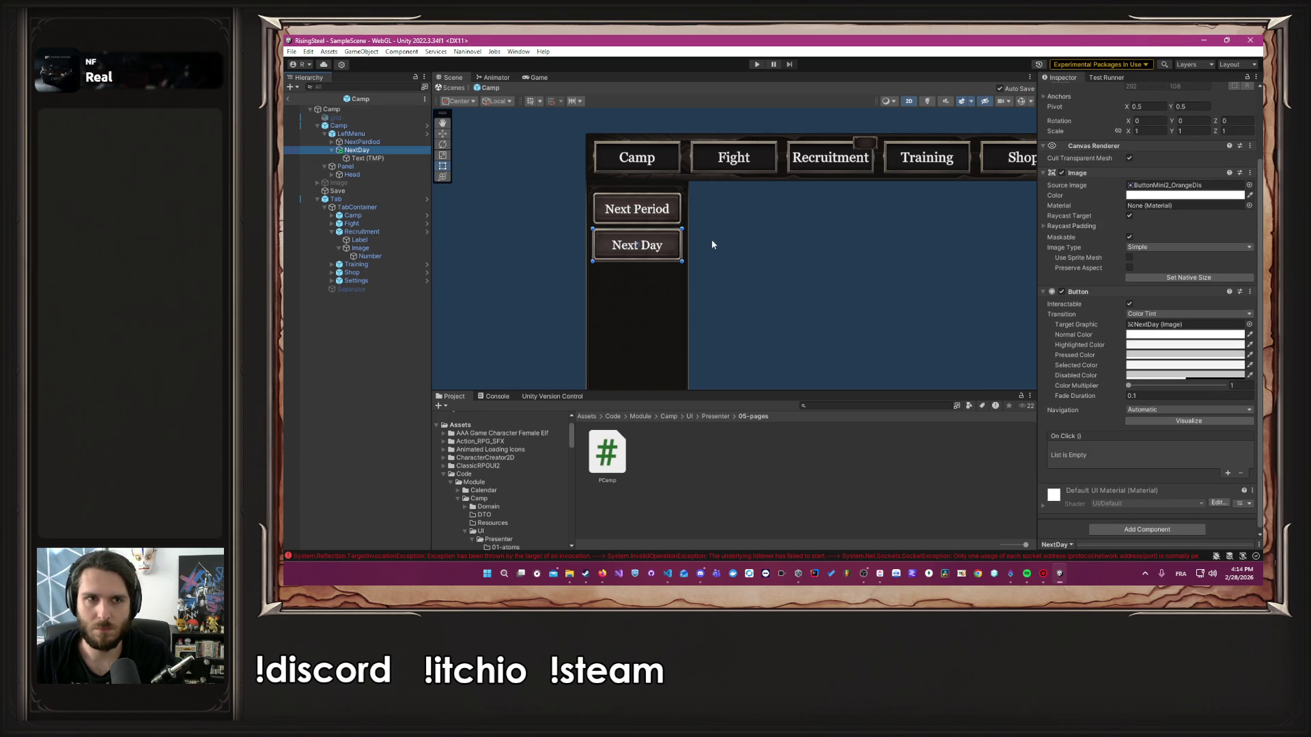
left_click(424, 133)
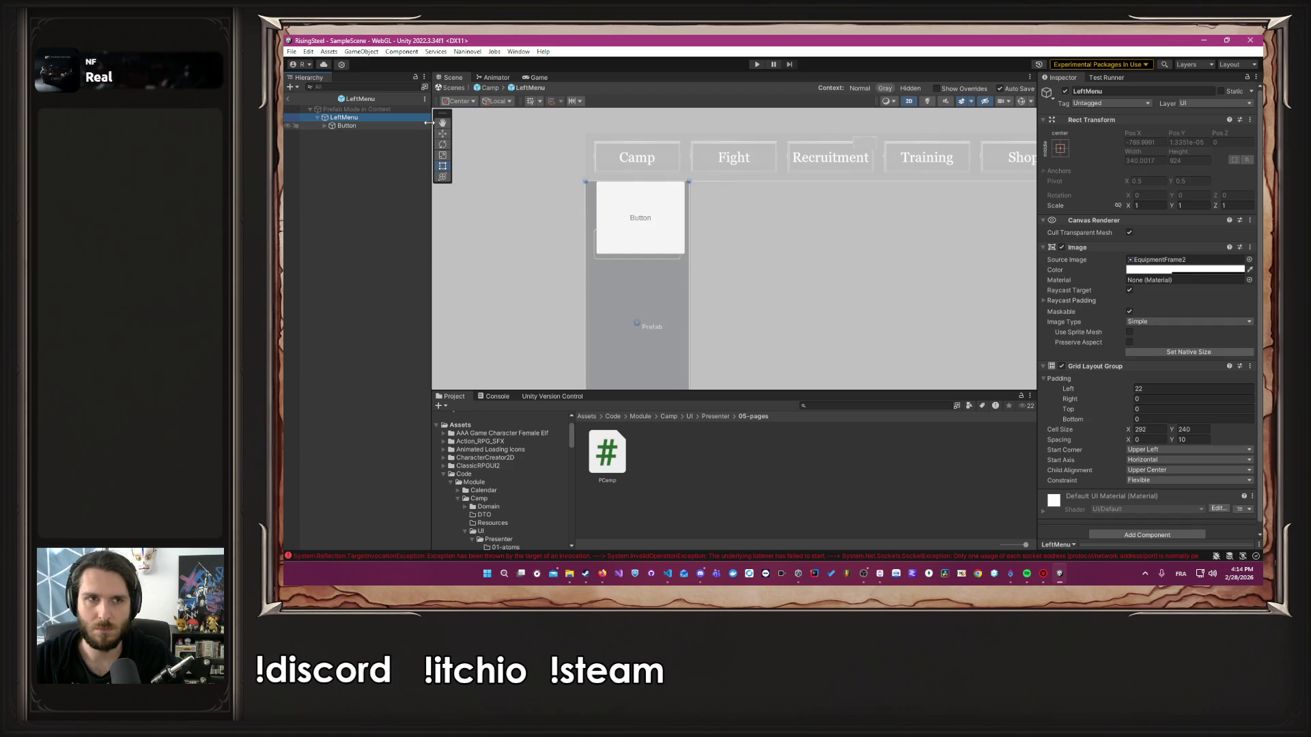
left_click(488, 88)
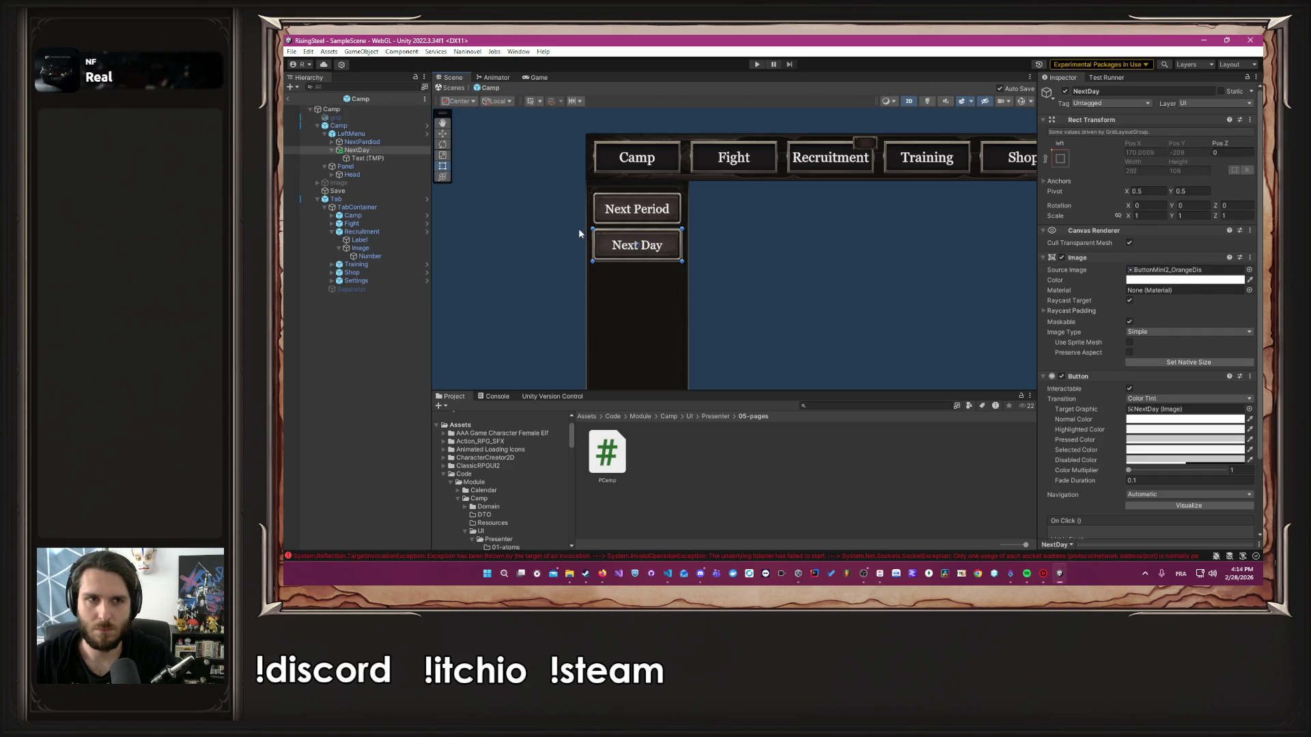
scroll(1086, 476, "down", 3)
left_click(1227, 471)
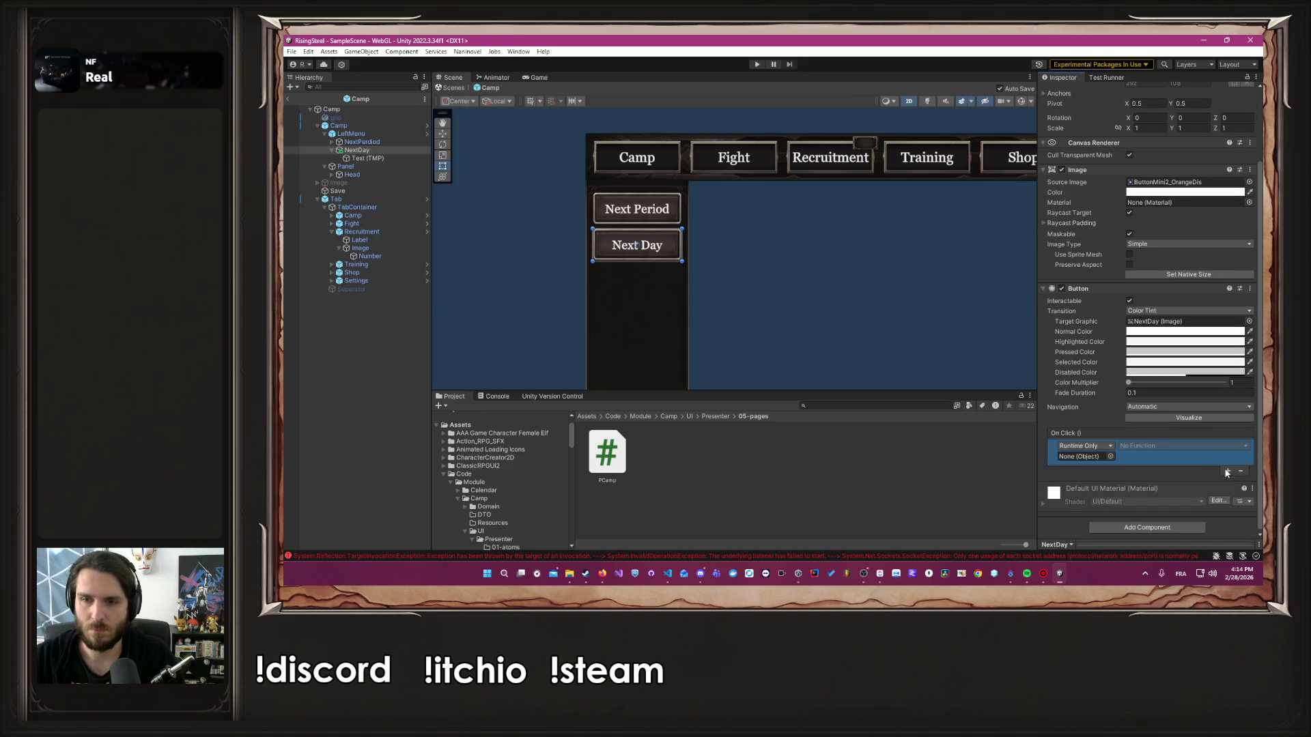
left_click_drag(331, 110, 1084, 459)
left_click(1174, 446)
mouse_move(1166, 445)
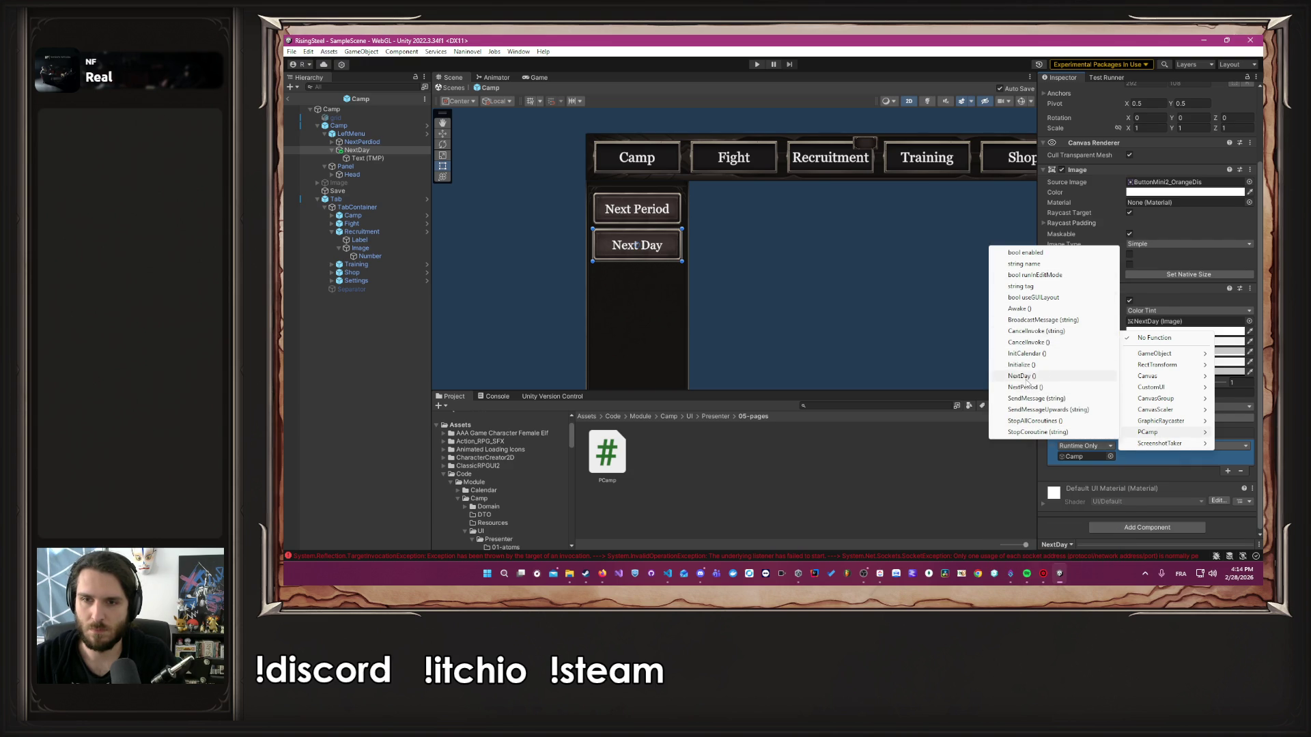
left_click(1022, 376)
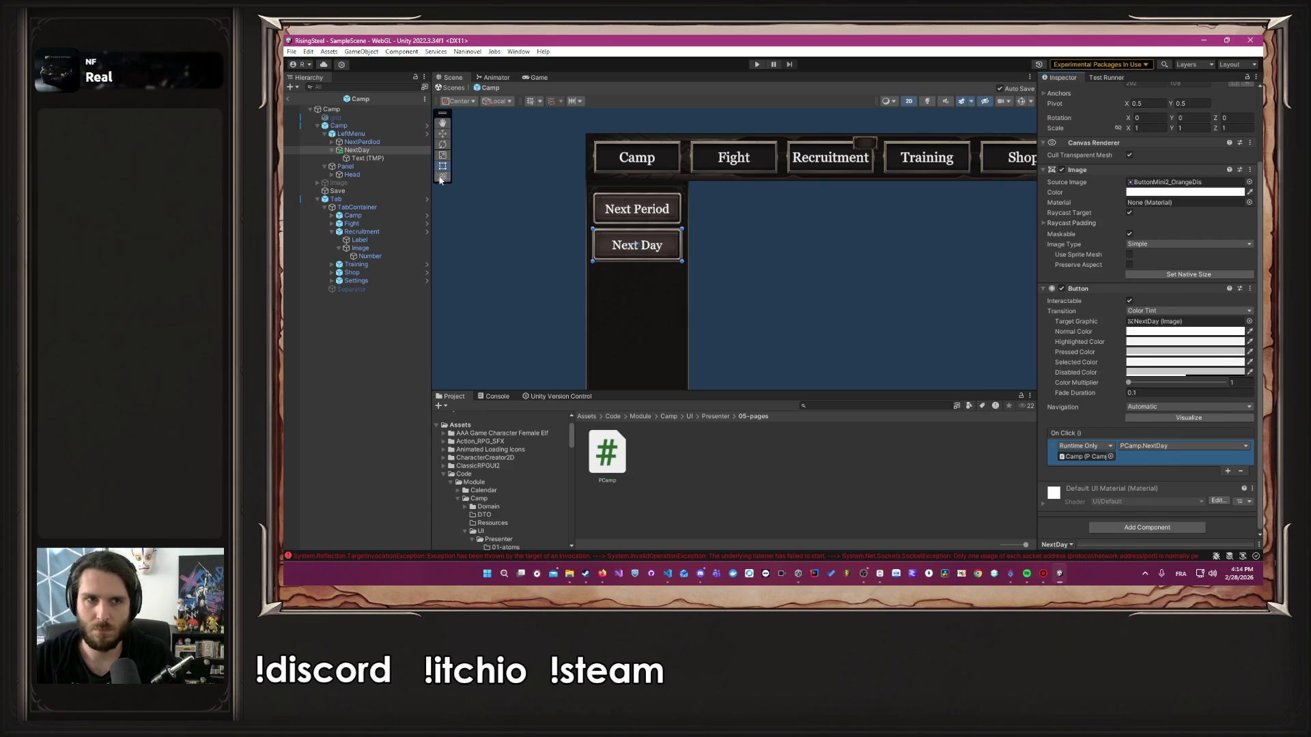
Recheck both buttons' click actions, clear the selection and enter Play mode
left_click(390, 142)
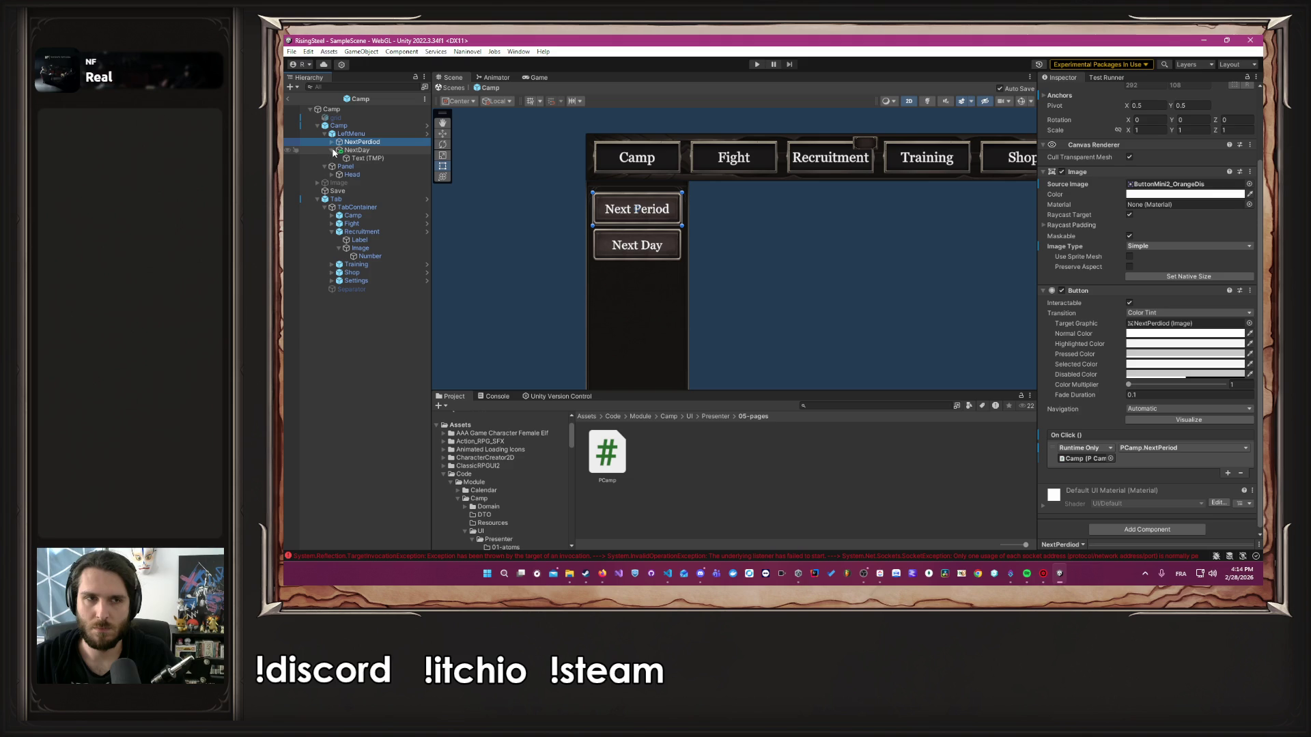
left_click(331, 151)
left_click(369, 151)
left_click(515, 225)
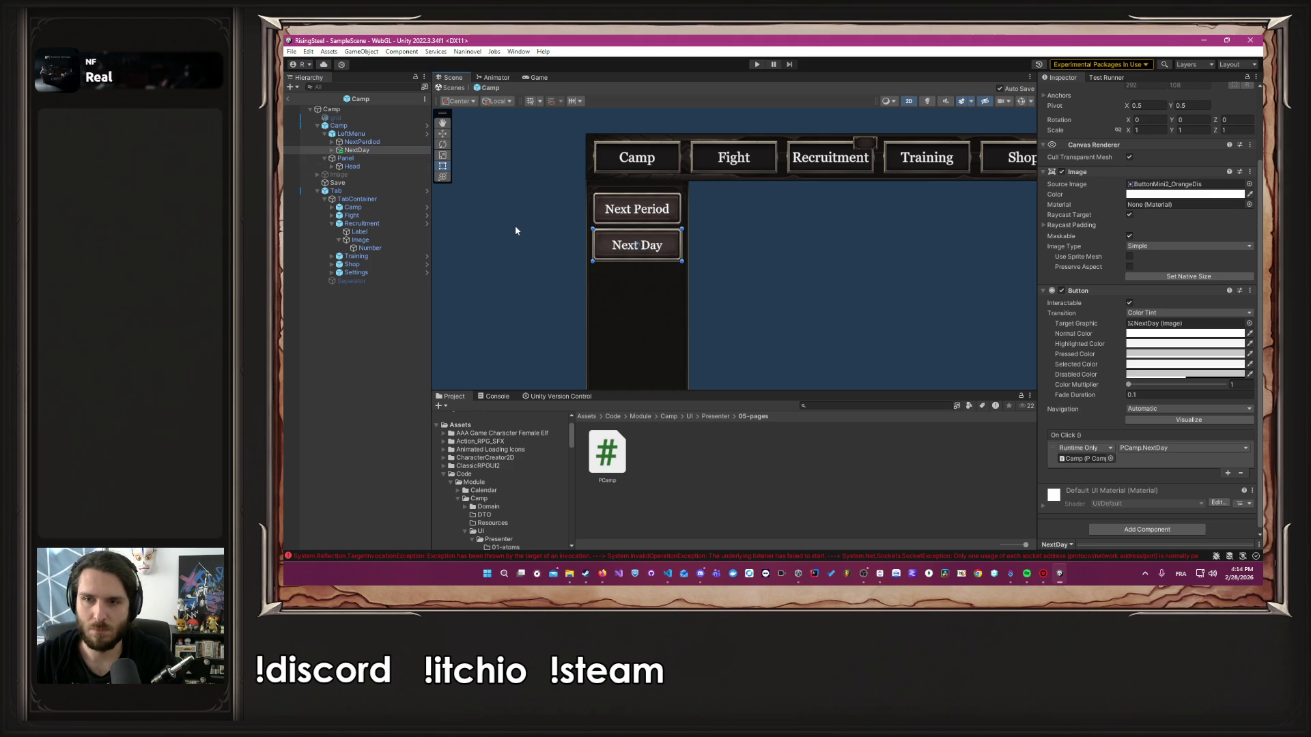
left_click(758, 65)
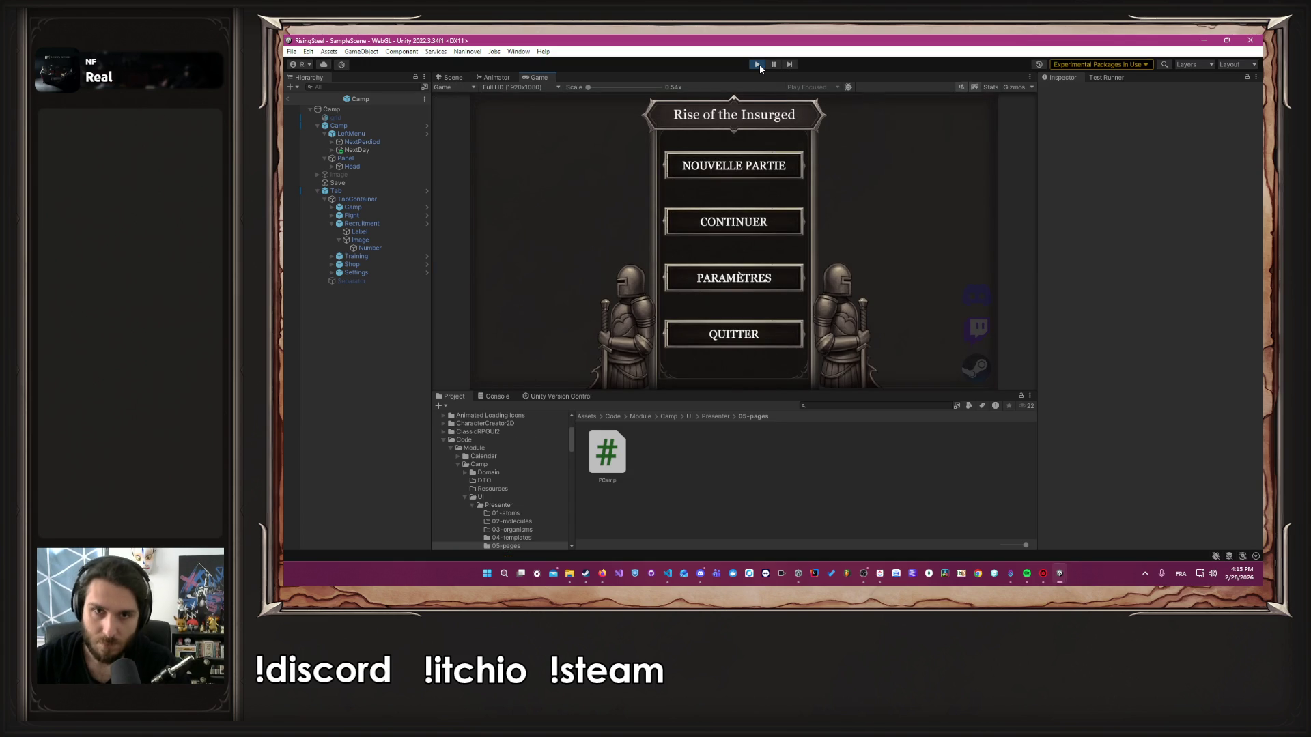
Enter a player name, choose a character and skip the tutorial to reach Camp dated 28, Lunel
type("Aln")
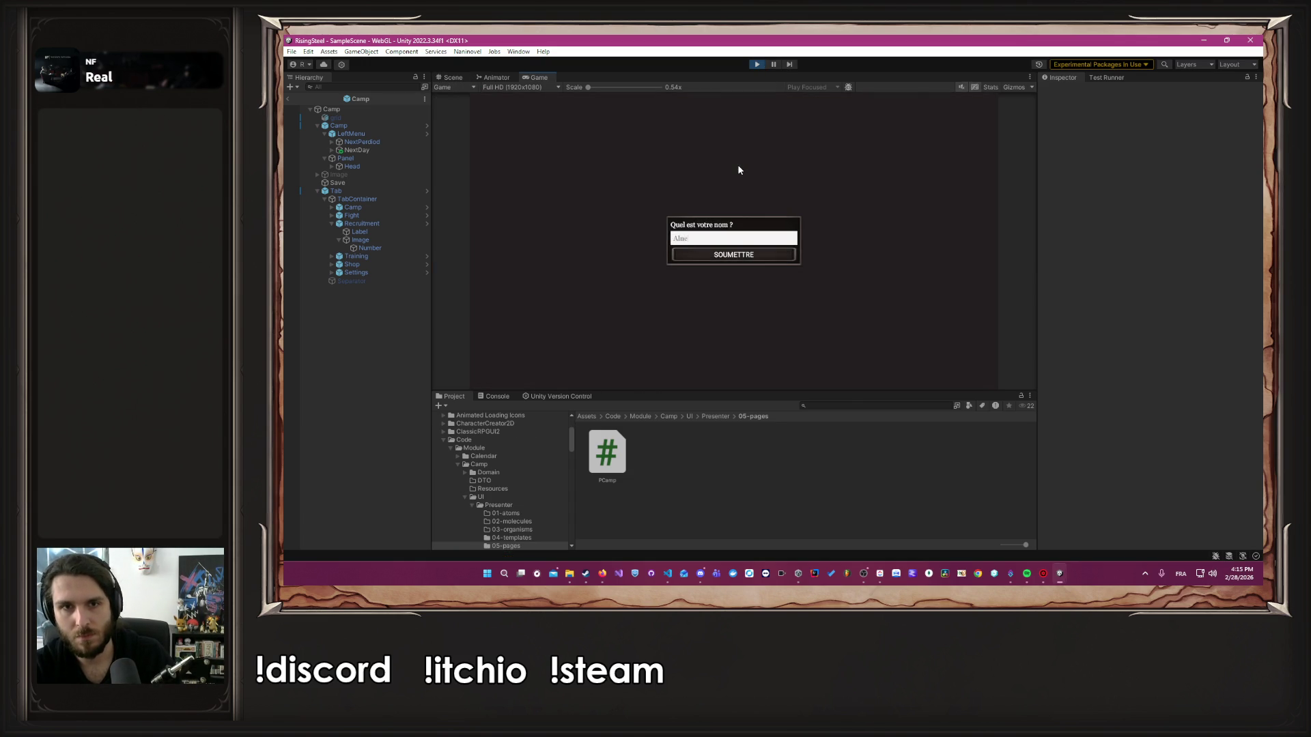
key("Return")
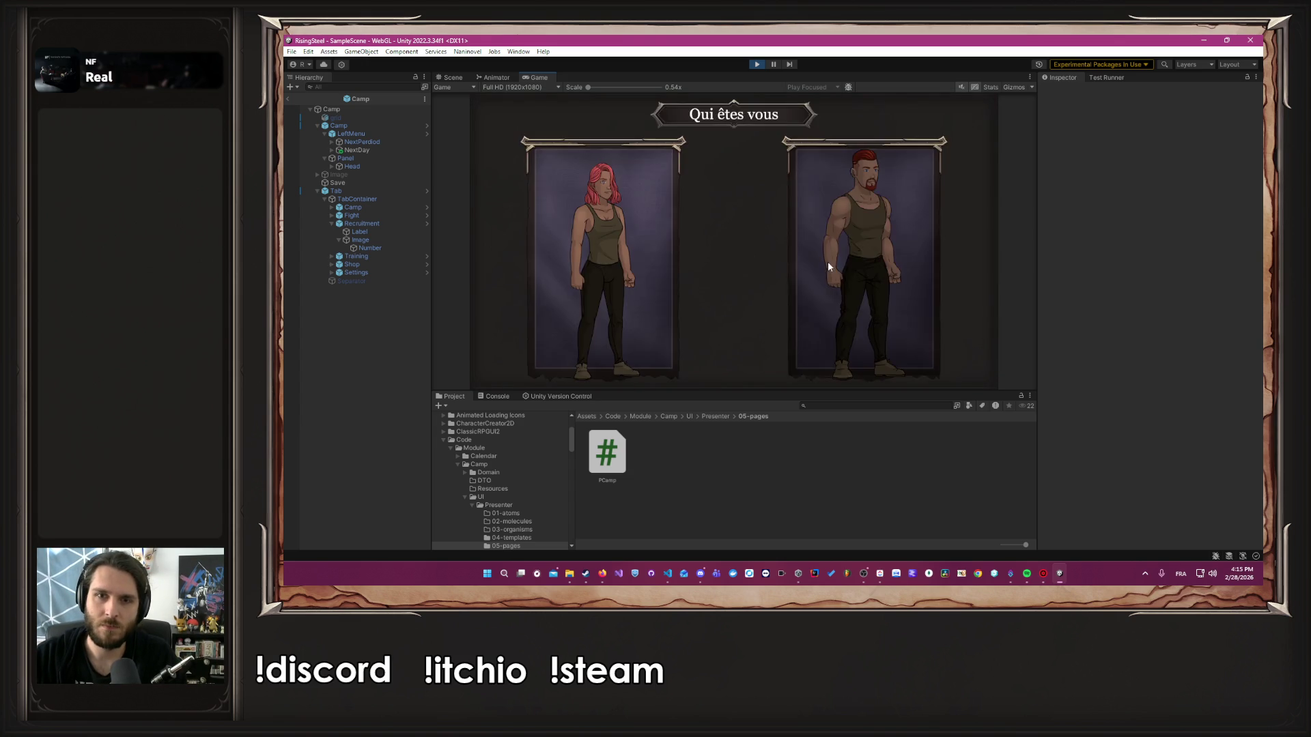
left_click(828, 262)
left_click(740, 232)
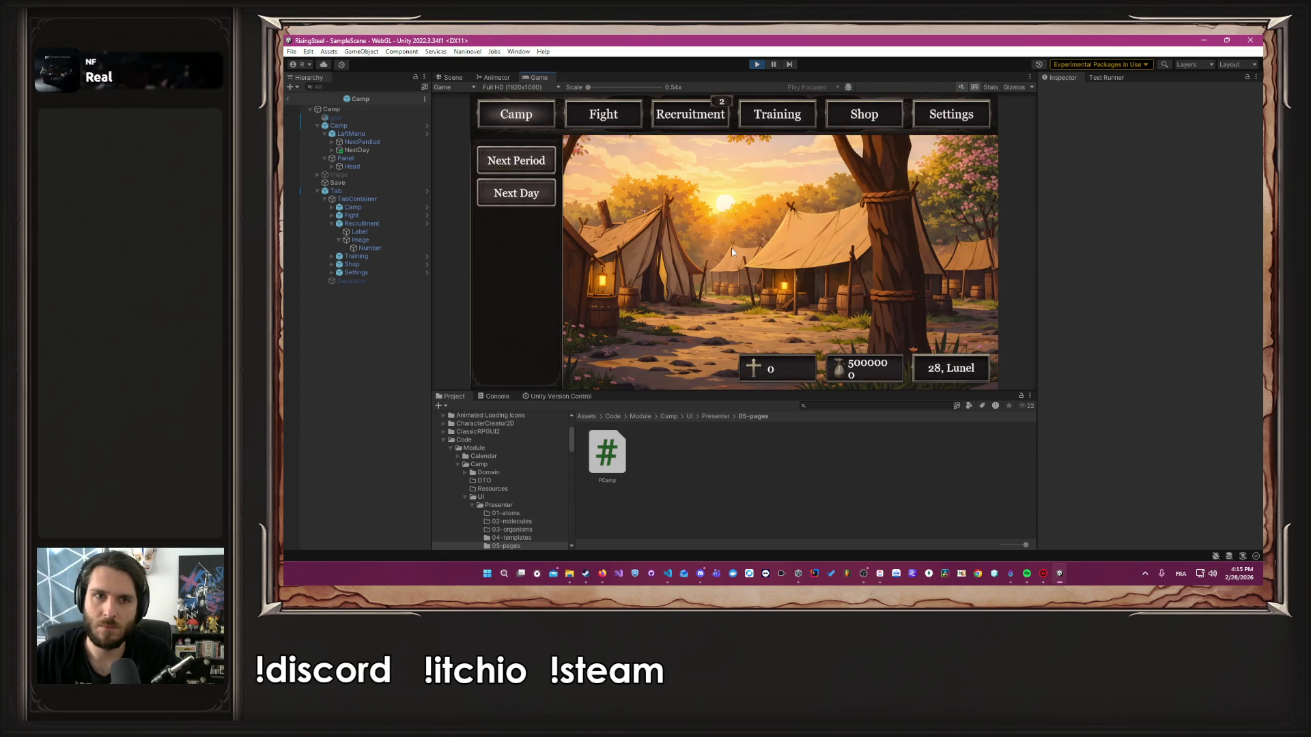
Find LeftMenu under DontDestroyOnLoad's Camp UI and stop it from blocking clicks
left_click(288, 99)
left_click(306, 130)
left_click(310, 136)
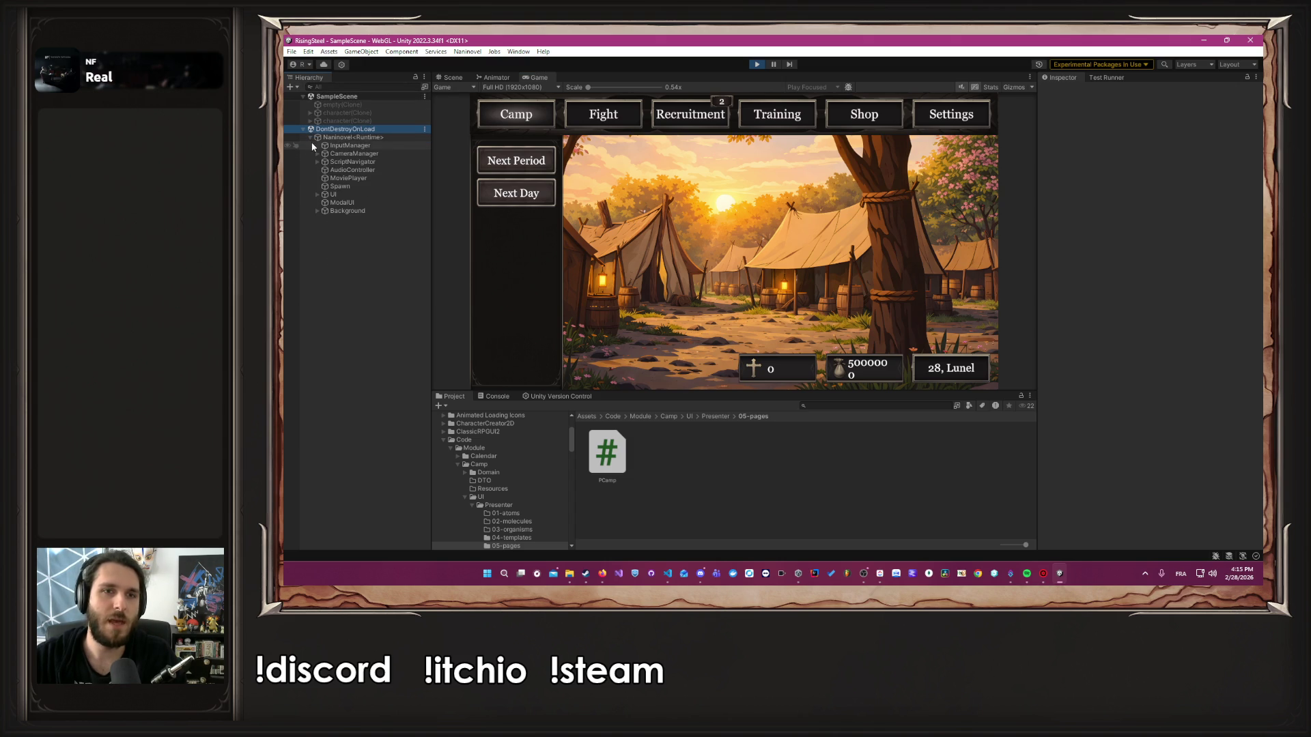
left_click(314, 196)
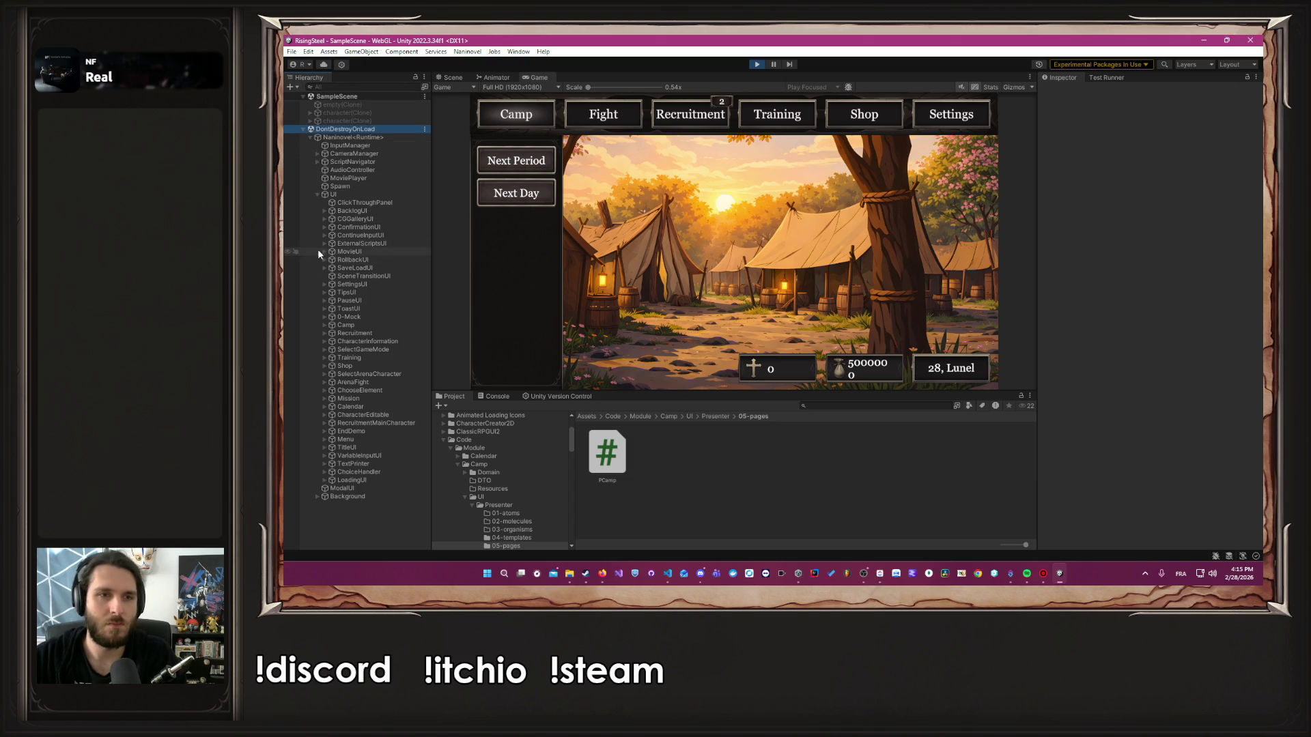
left_click(325, 327)
left_click(333, 342)
left_click(332, 341)
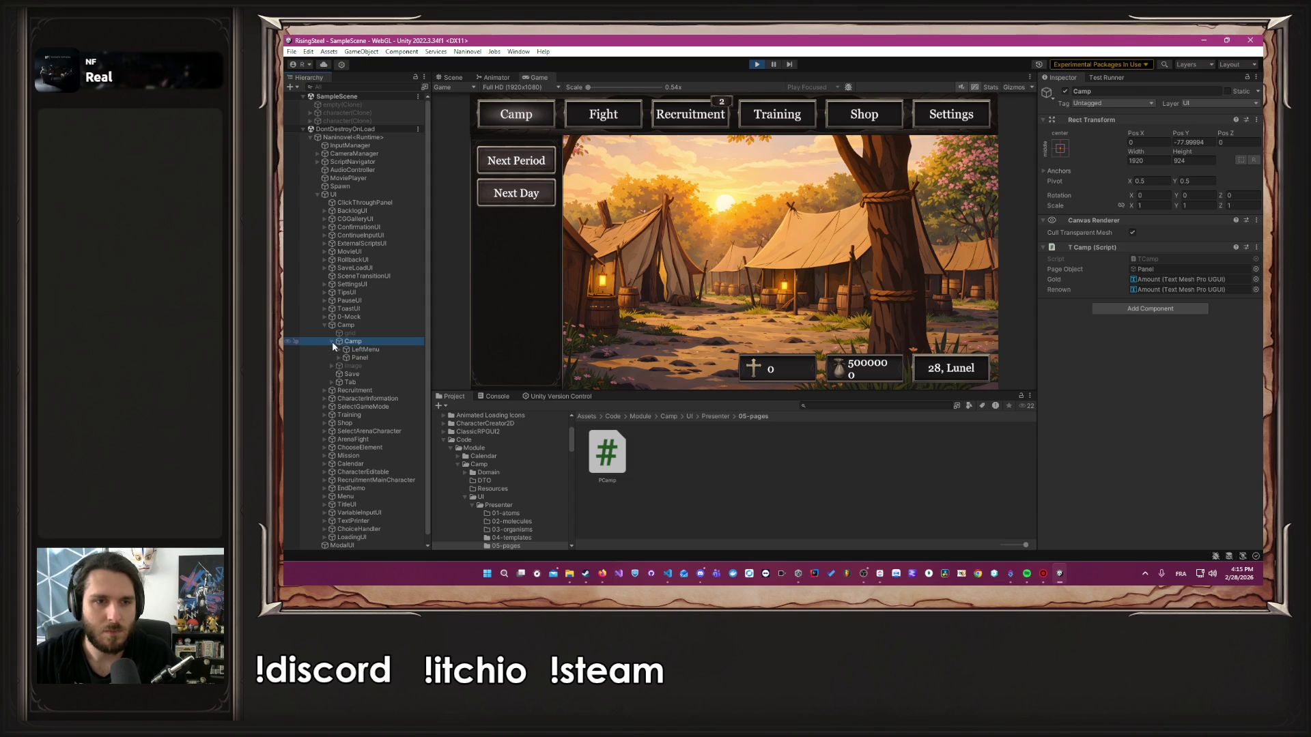
left_click(393, 350)
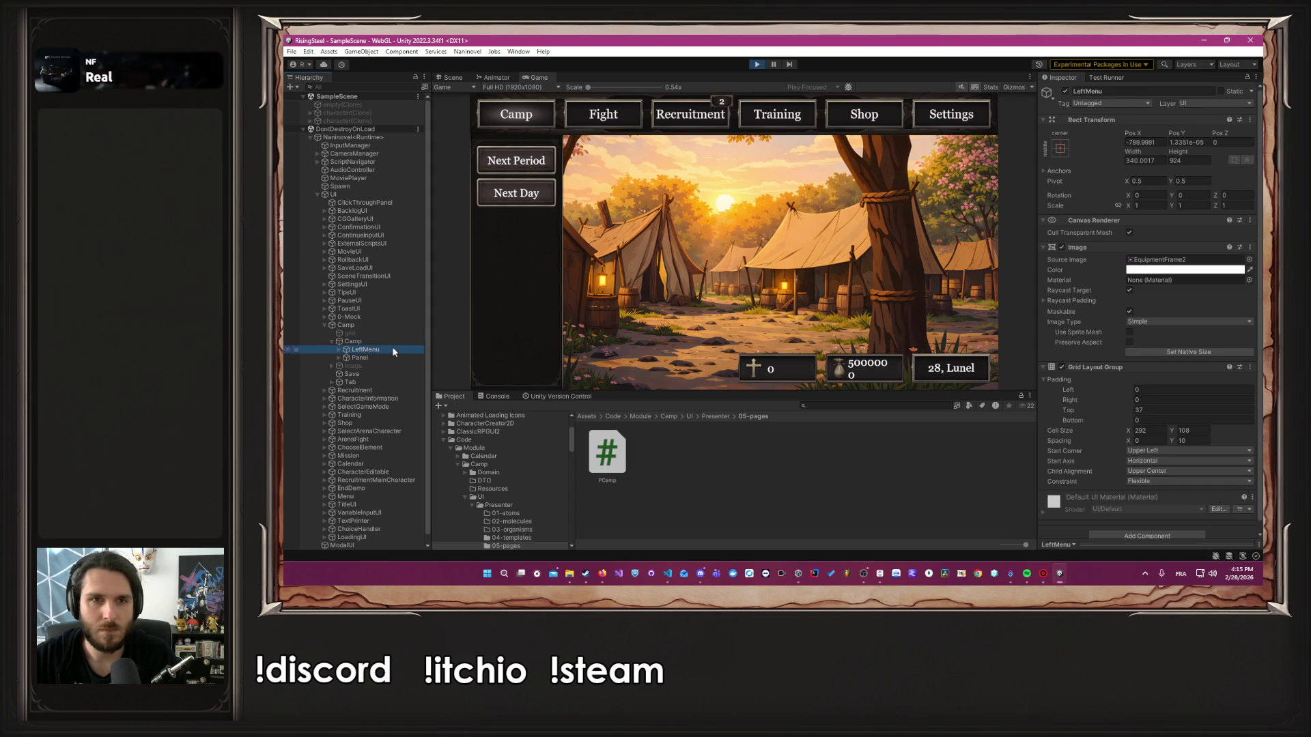
left_click(1130, 290)
left_click(646, 169)
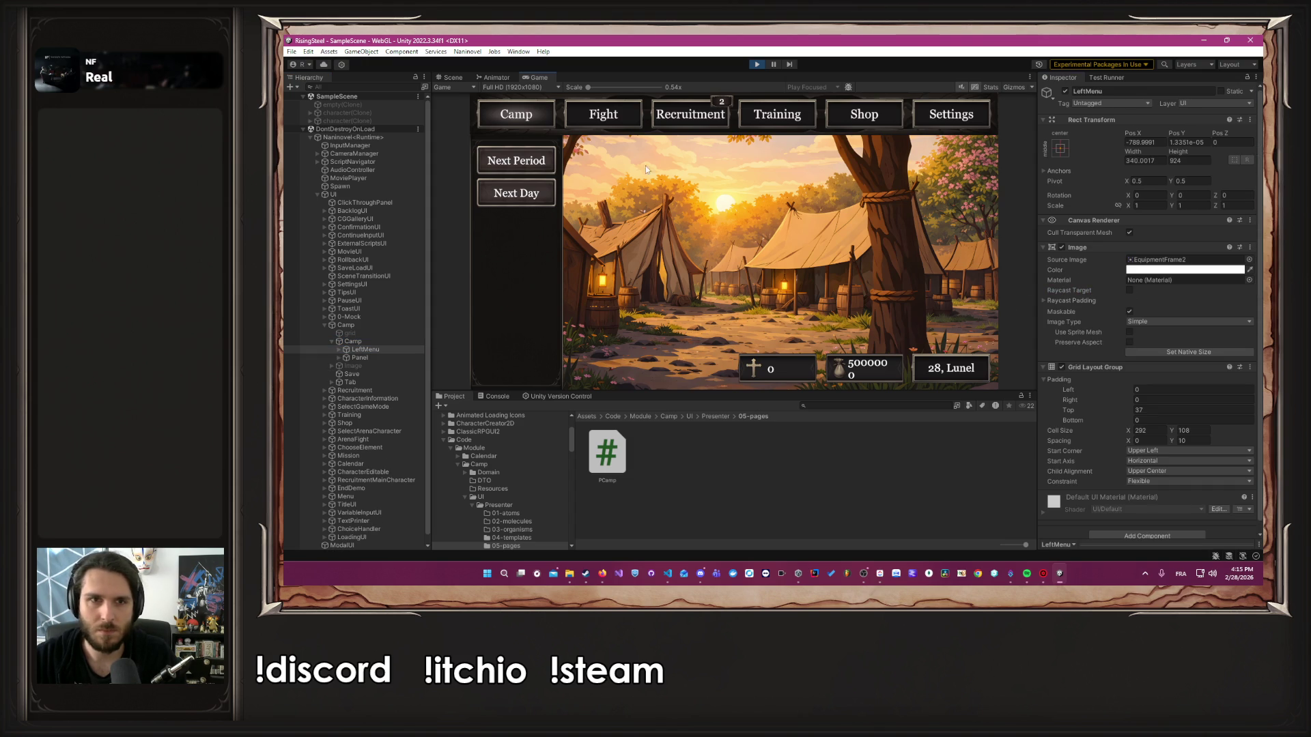
Toggle the NextPeriod image's Raycast Target off and back on
left_click(339, 342)
left_click(338, 349)
left_click(384, 357)
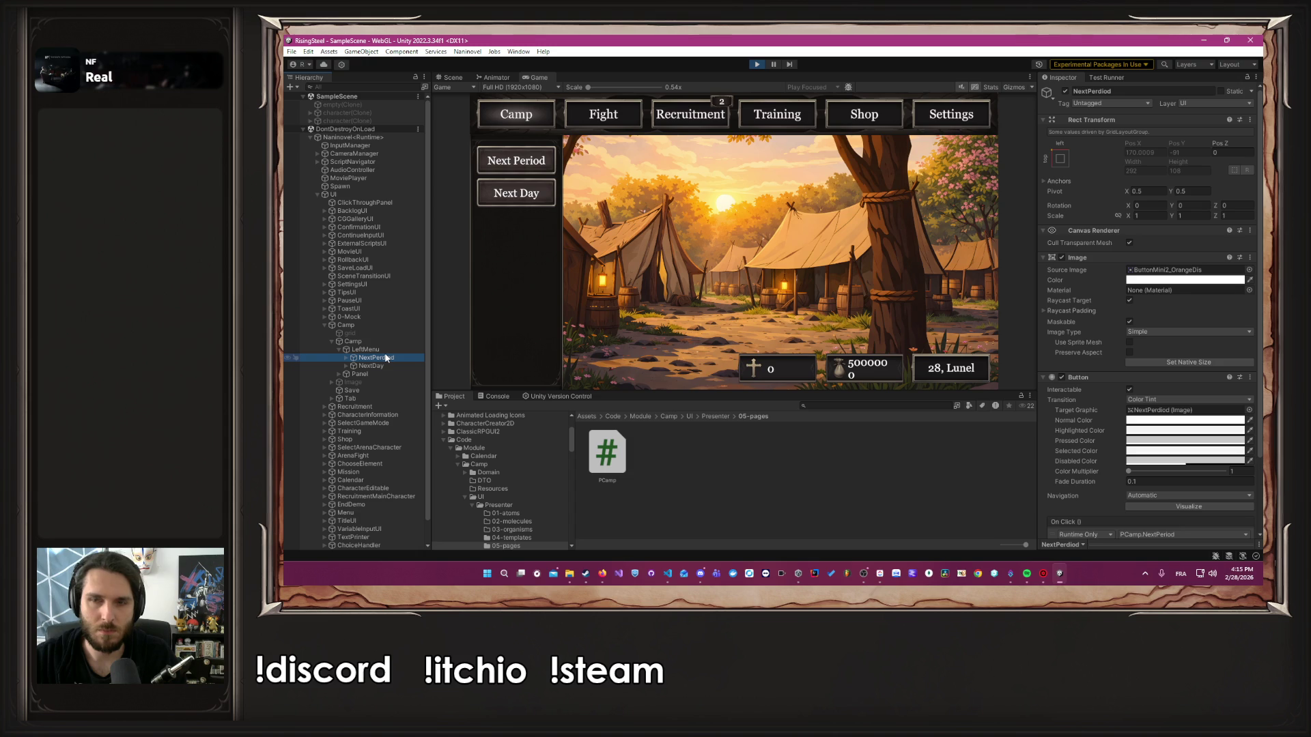
left_click(1130, 301)
left_click(603, 181)
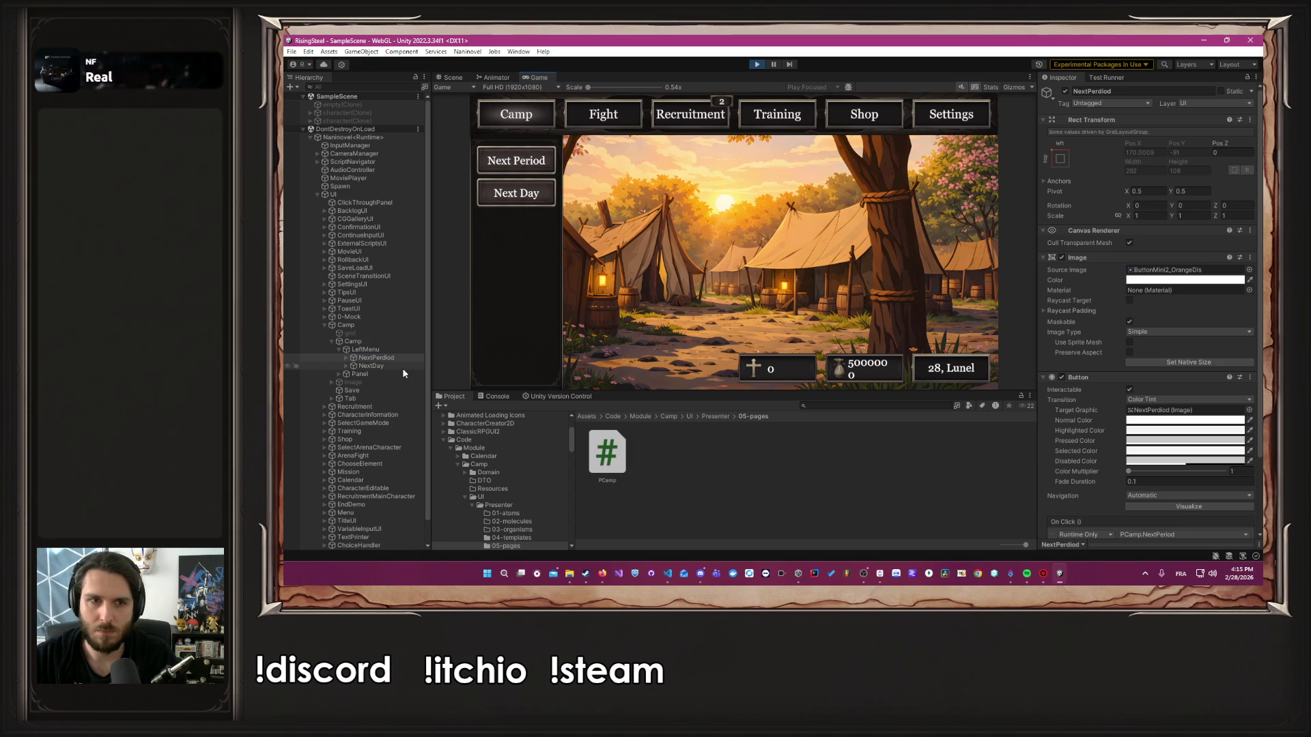
left_click(1130, 300)
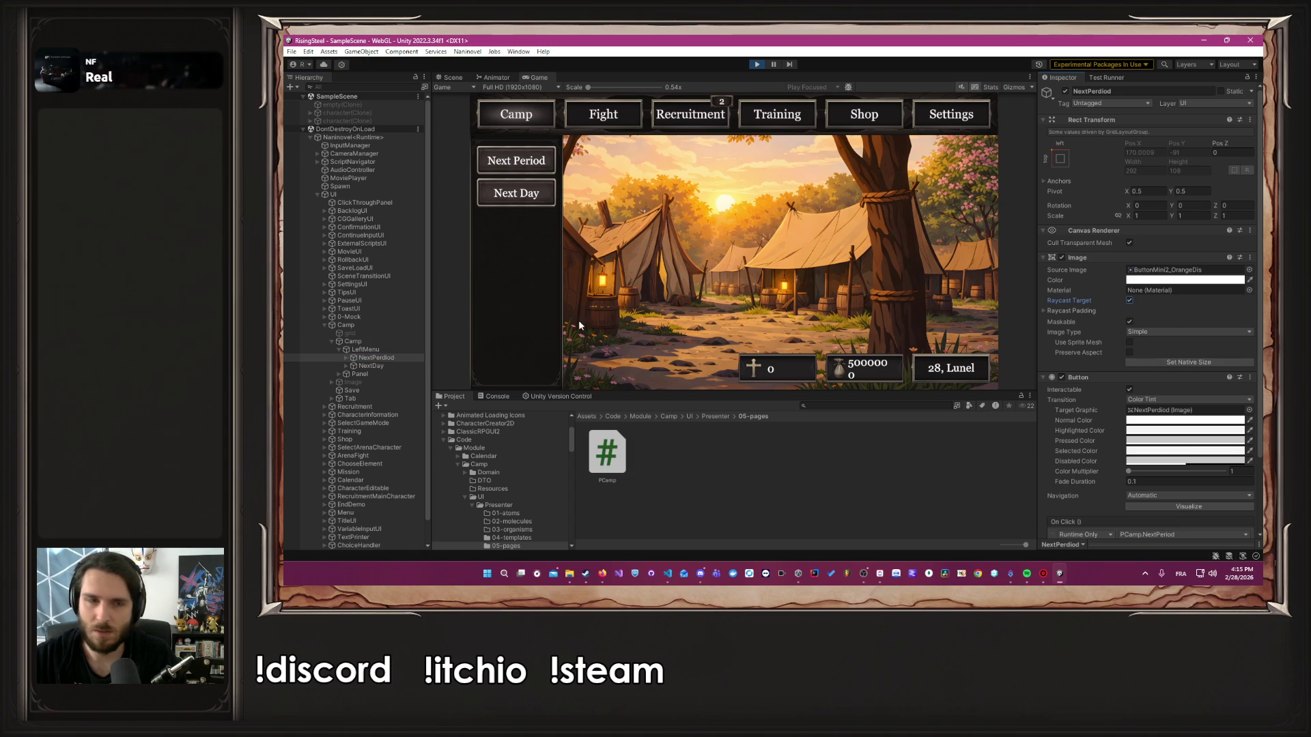
Inspect the Recruitment, Tab and background Image objects in the hierarchy
left_click(369, 407)
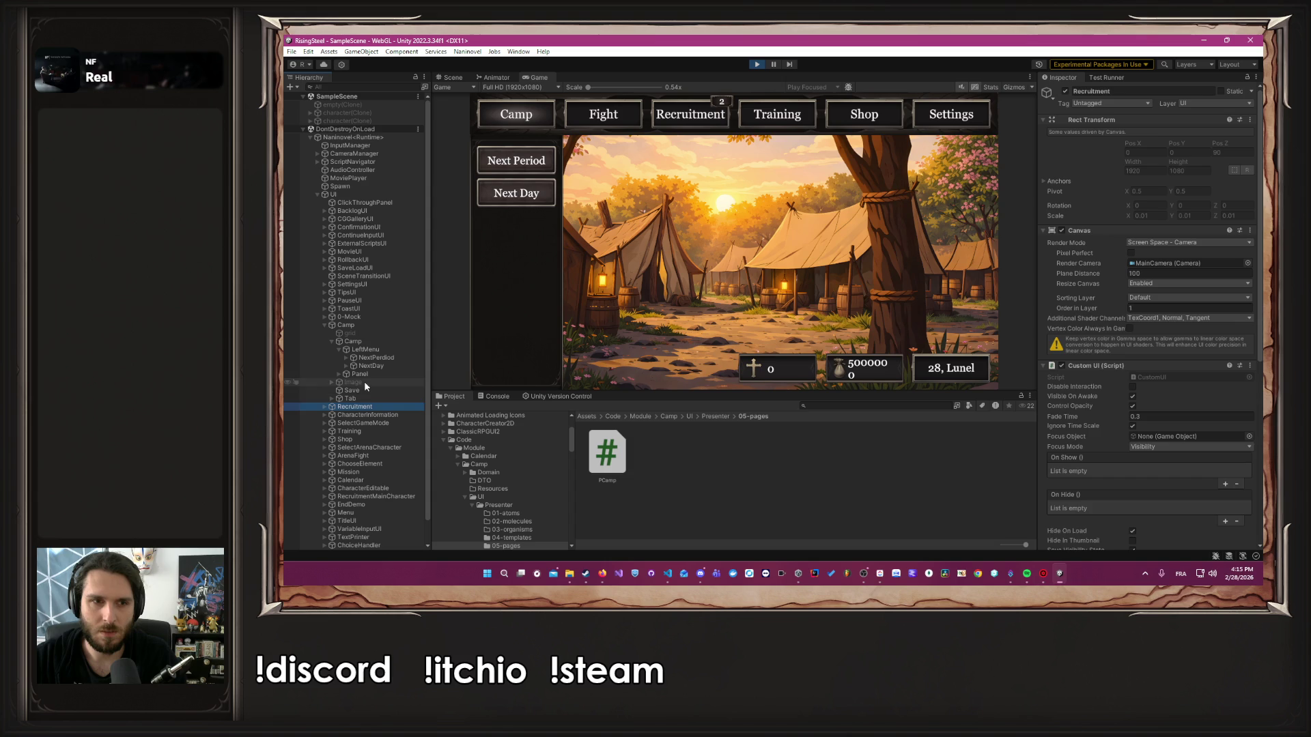
left_click(362, 382)
left_click(361, 390)
left_click(360, 399)
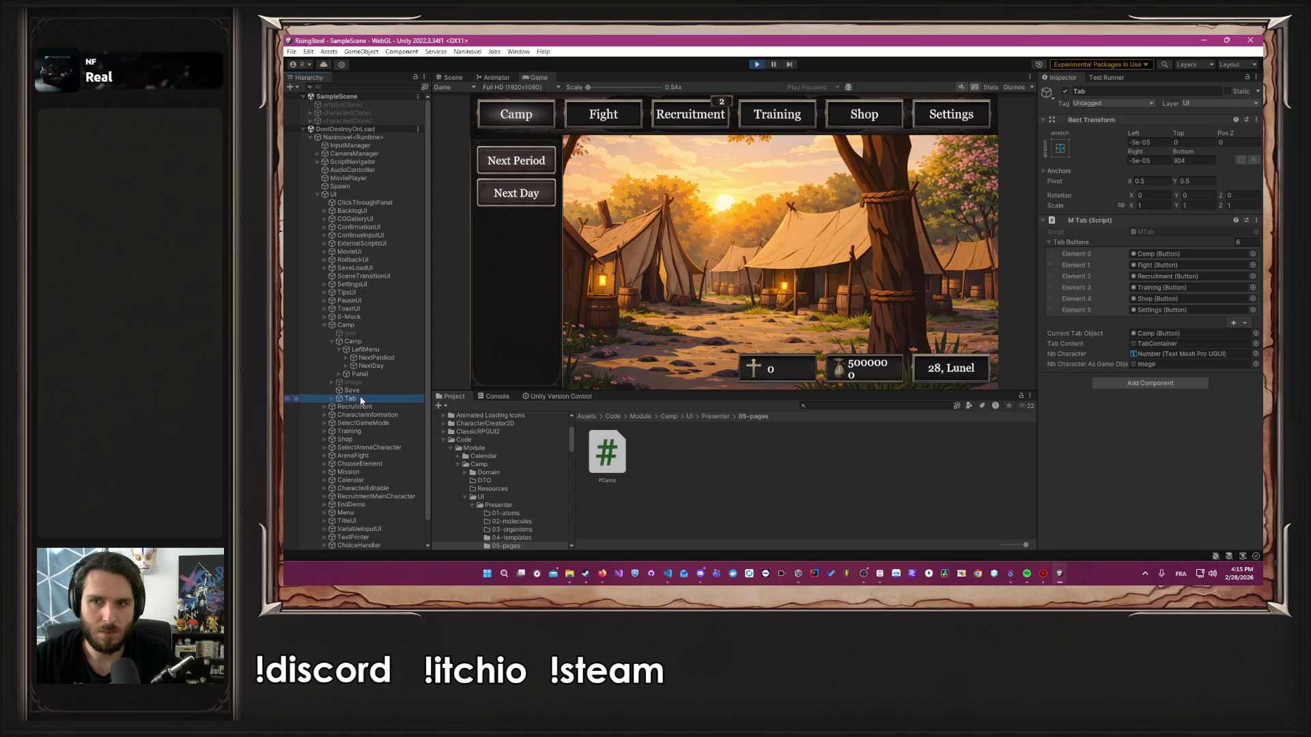
left_click(363, 383)
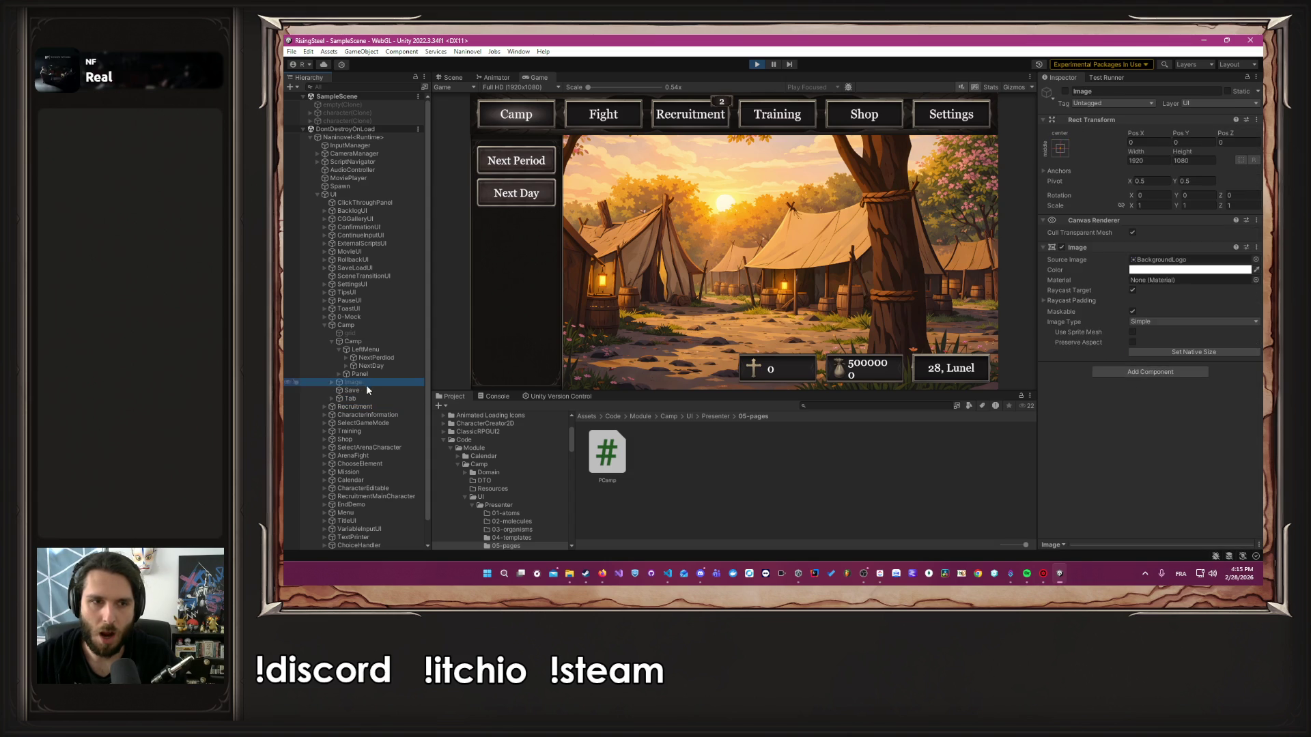
left_click(367, 389)
left_click(366, 383)
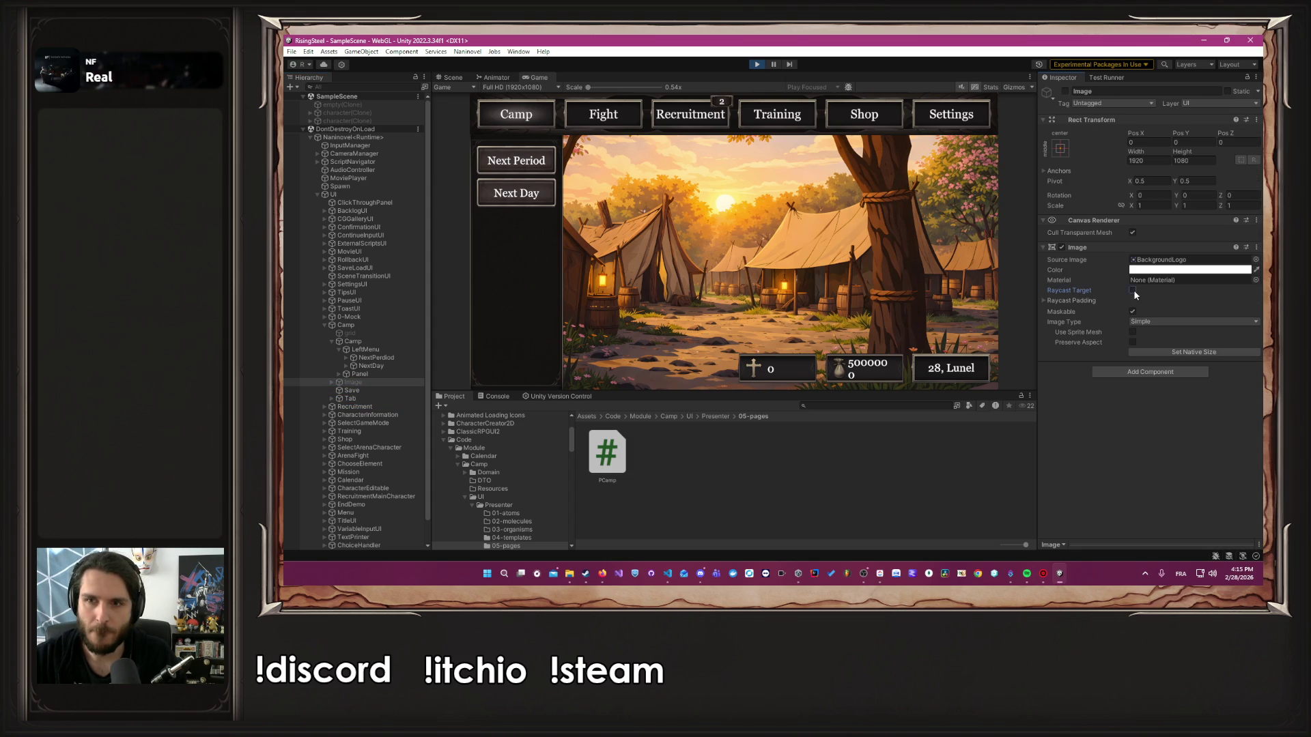
left_click(737, 207)
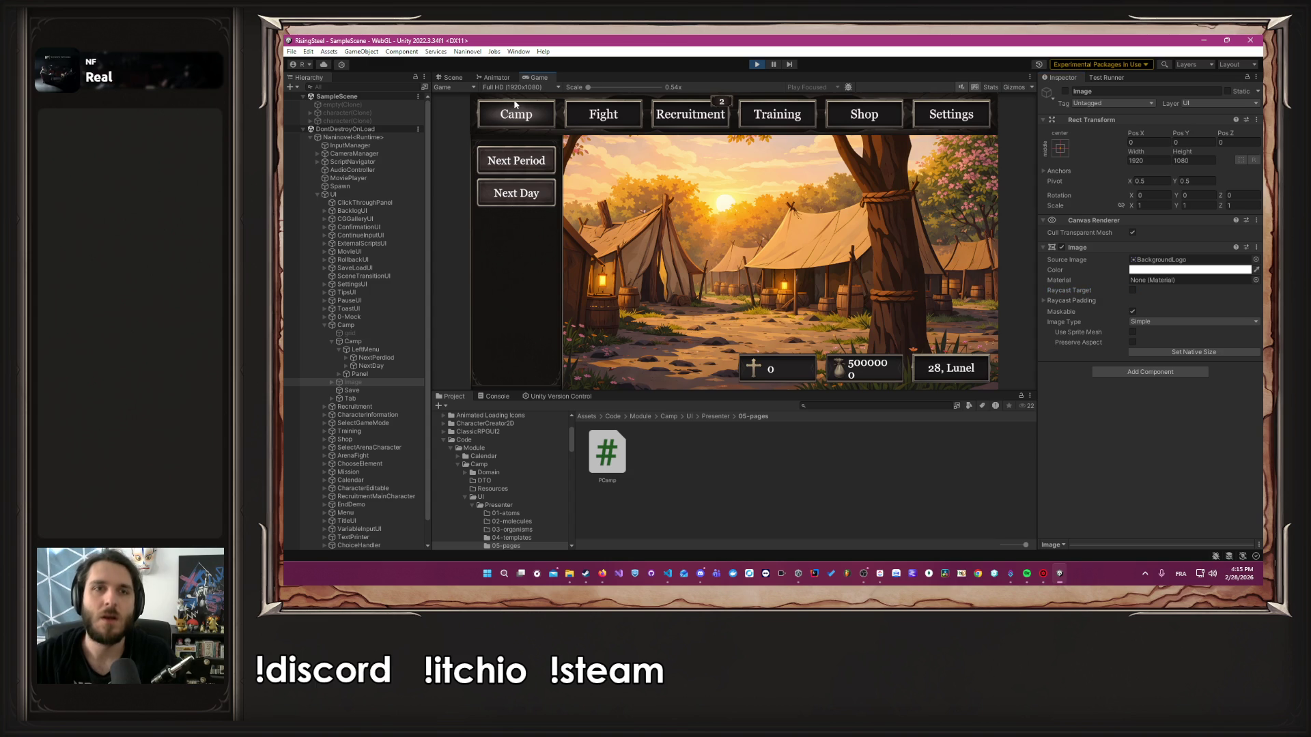
Switch the running game to the Fight page and back to Camp, then stop playing
left_click(601, 121)
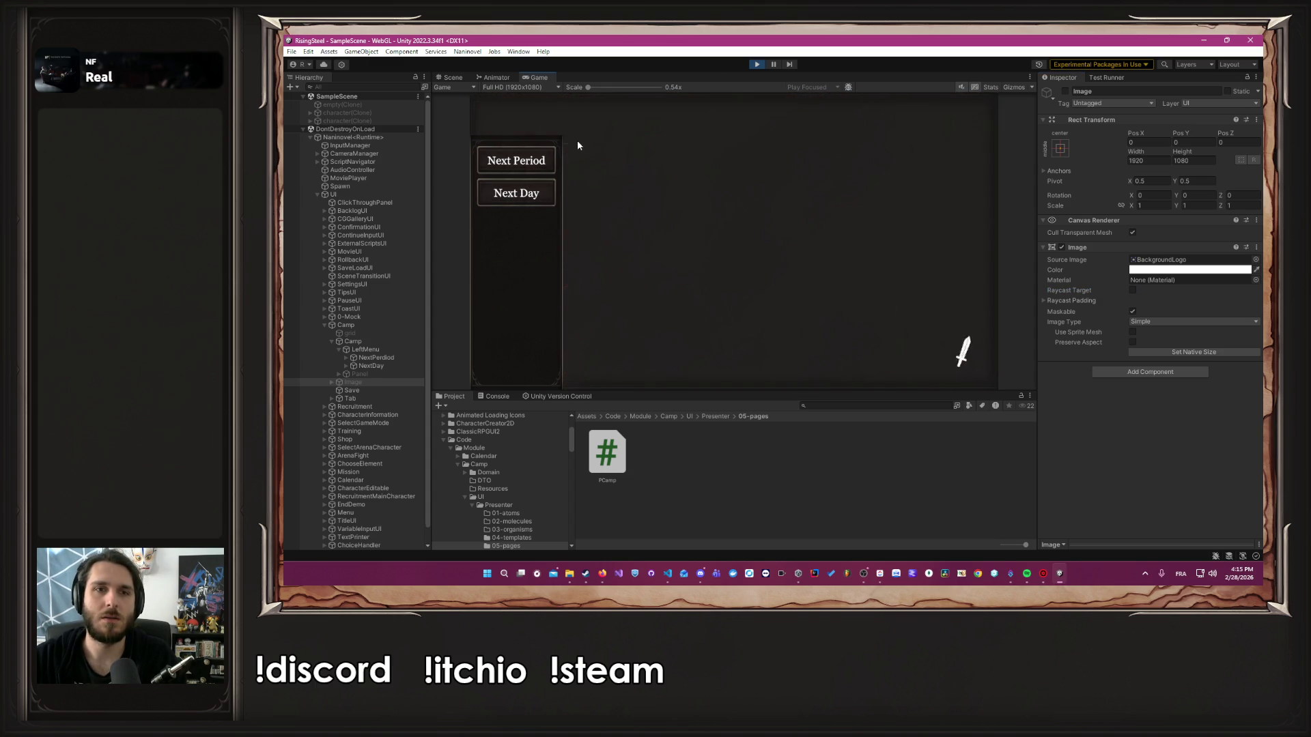
left_click(520, 158)
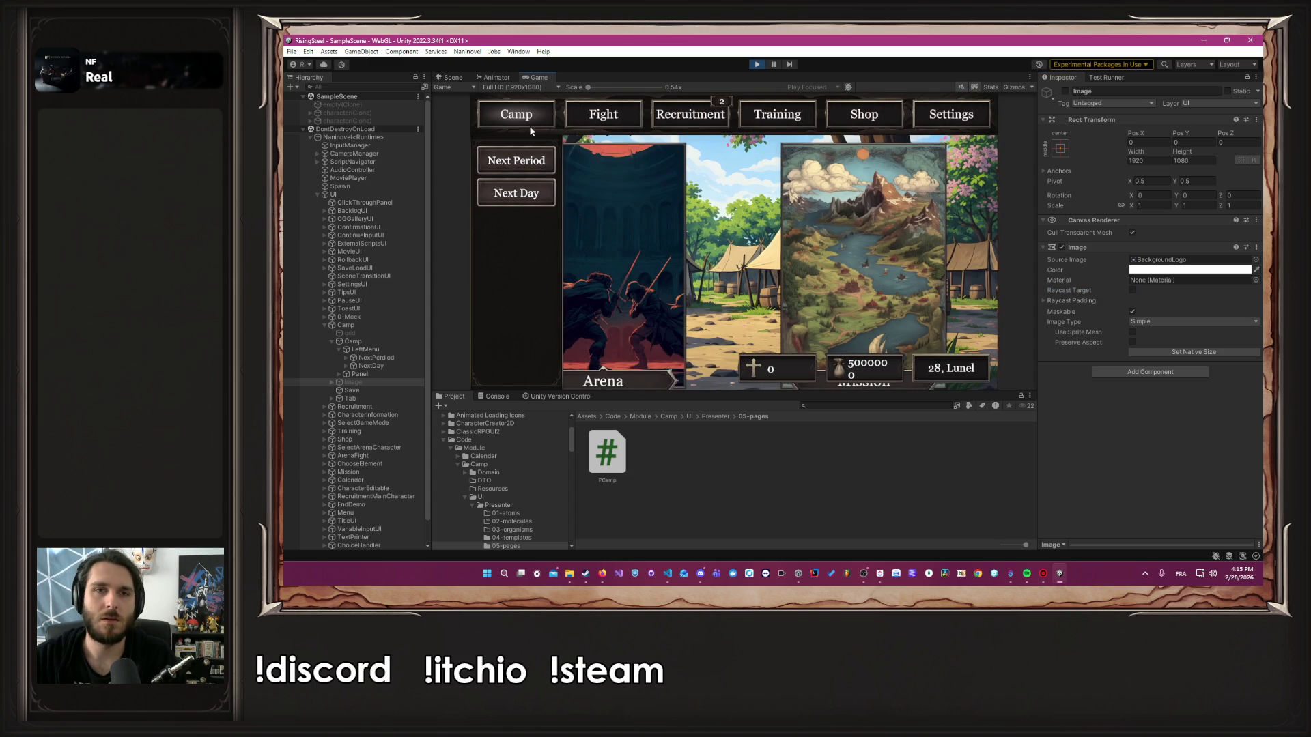
left_click(756, 64)
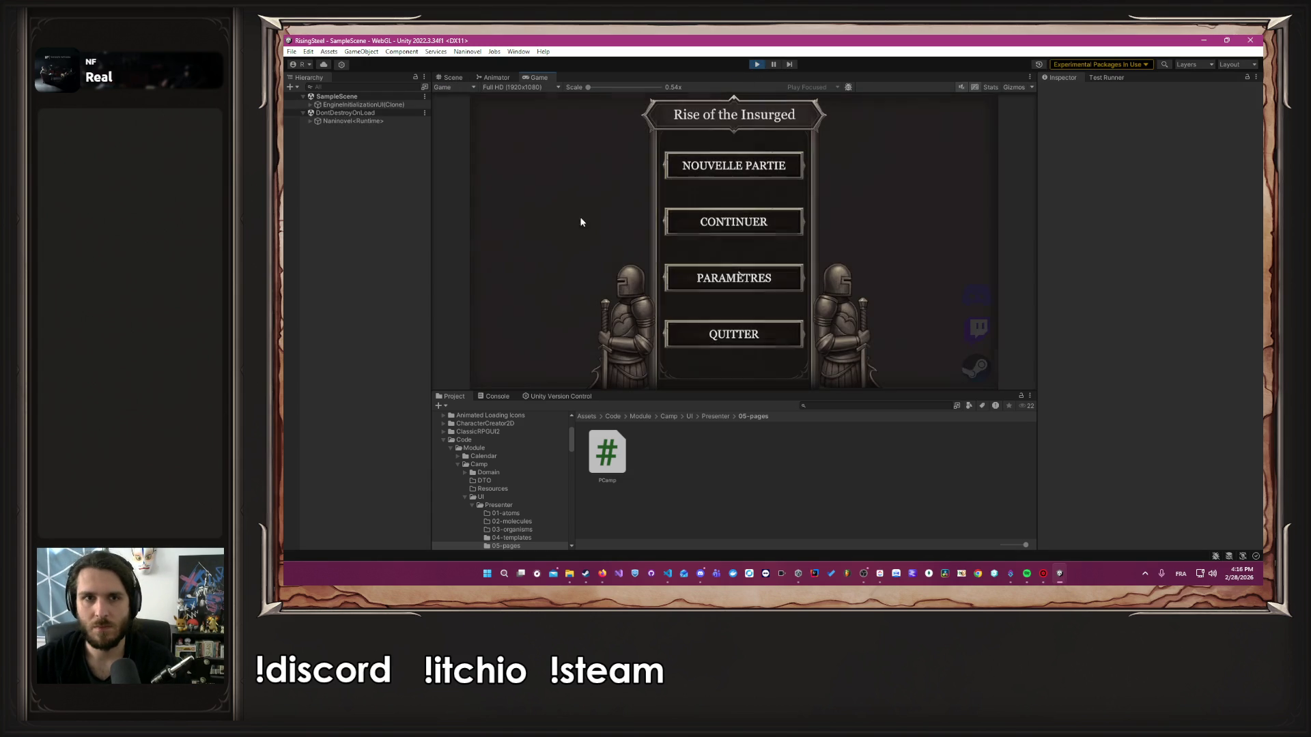
Run a new game through name entry, character choice and tutorial to Camp dated 28, Ferra, then stop
left_click(712, 174)
type("Albert")
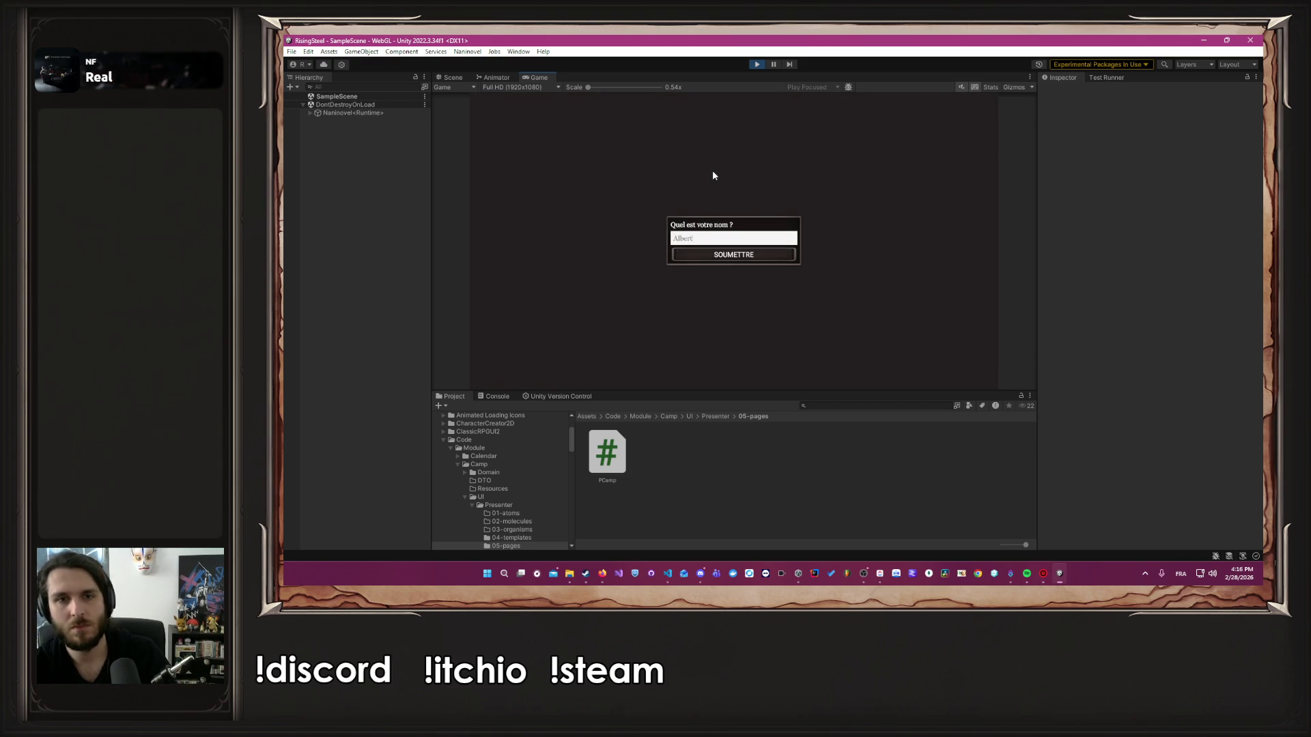
key("Return")
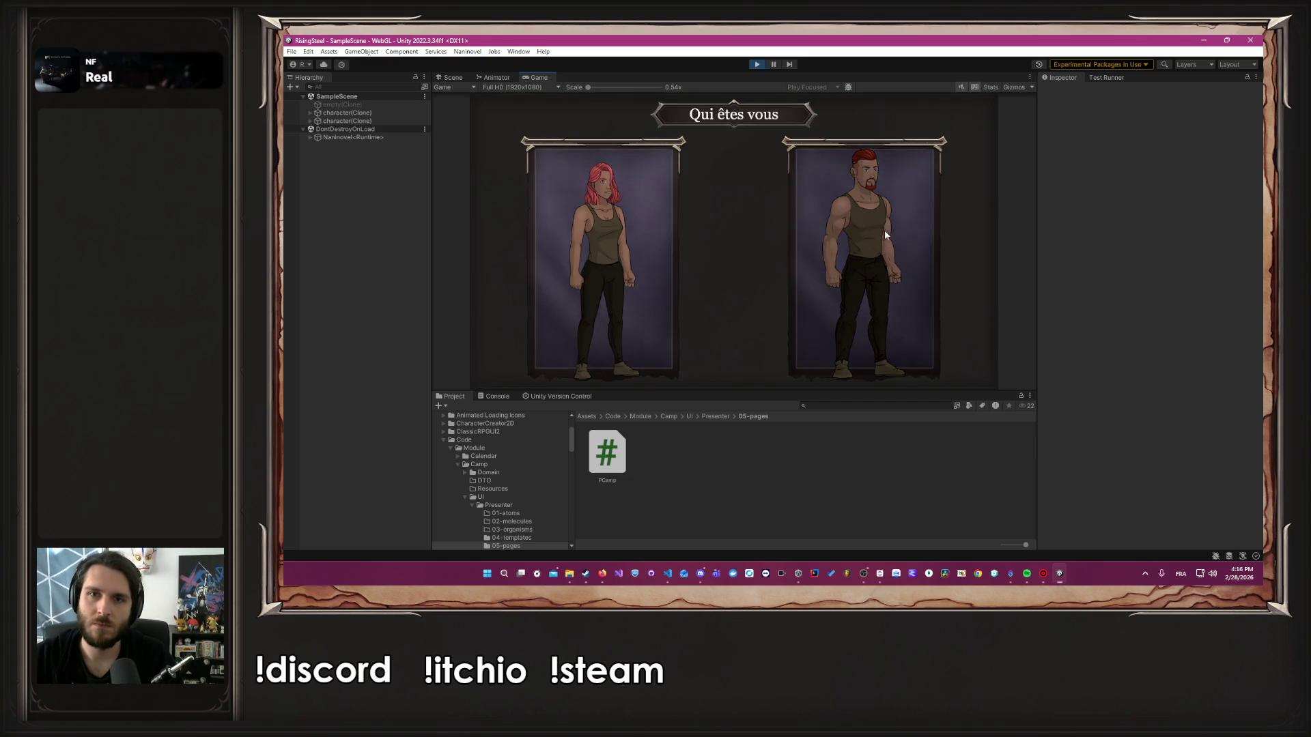
left_click(883, 230)
left_click(776, 223)
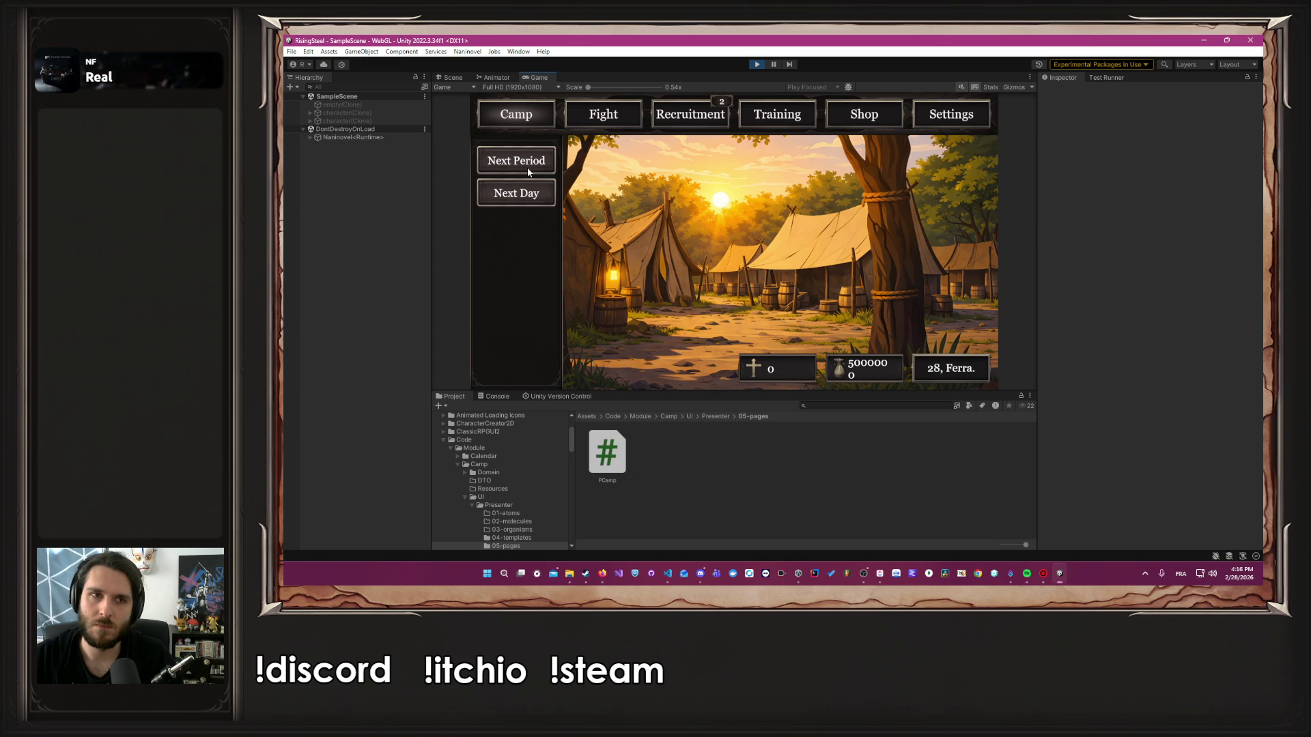
left_click(756, 64)
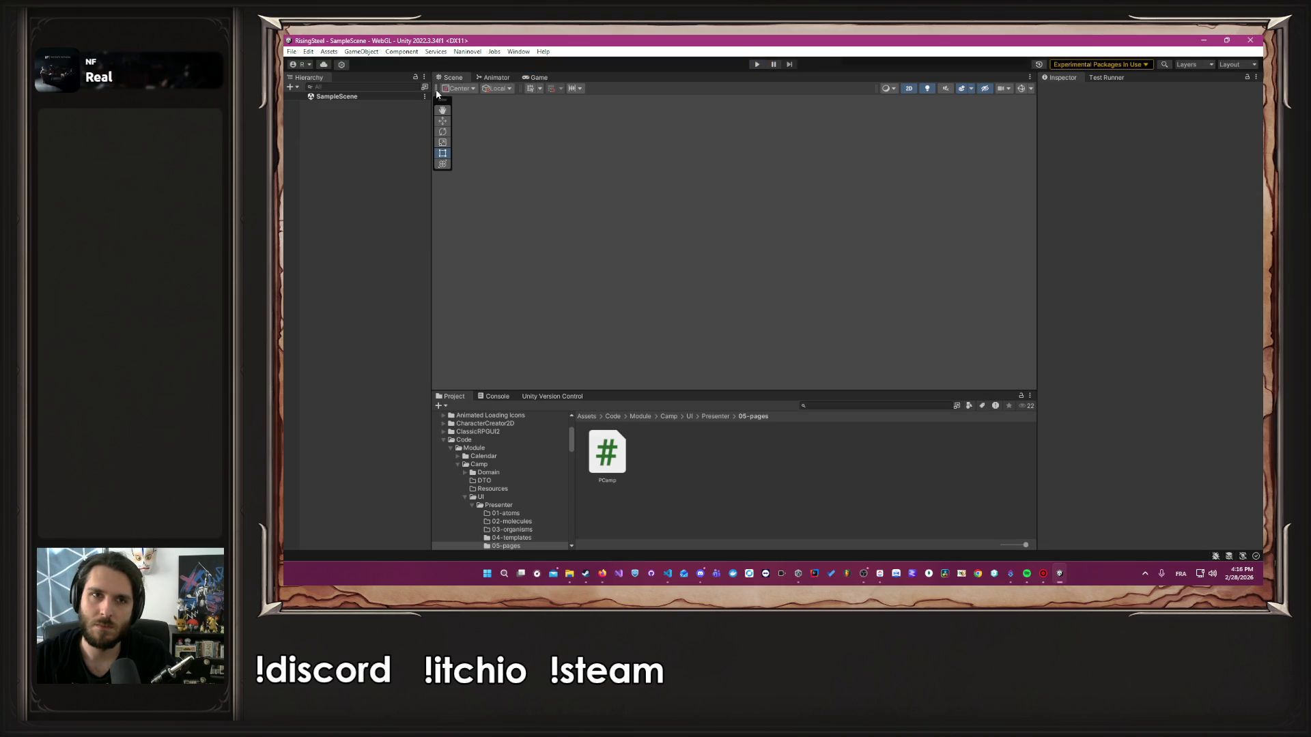
Open the Camp scene from Scene/05-pages, select the grid object and enter Play mode
scroll(543, 497, "down", 5)
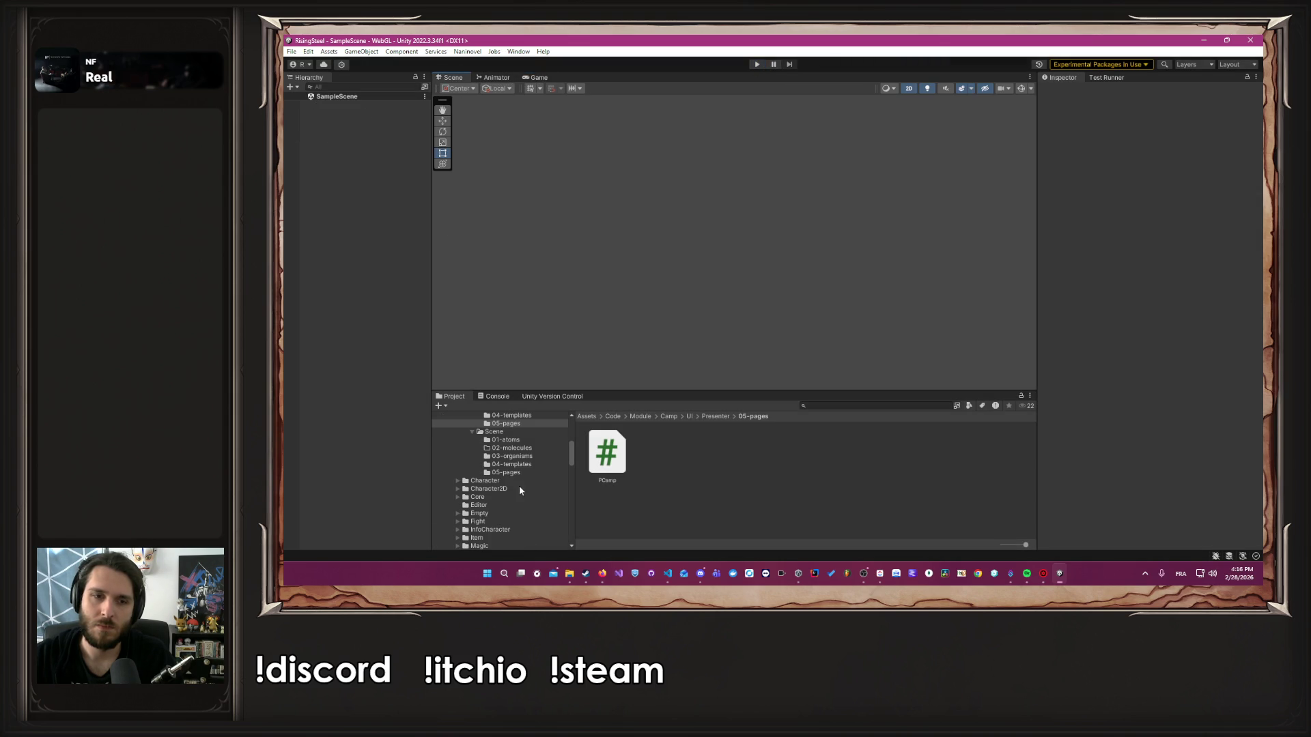
left_click(506, 473)
double_click(607, 453)
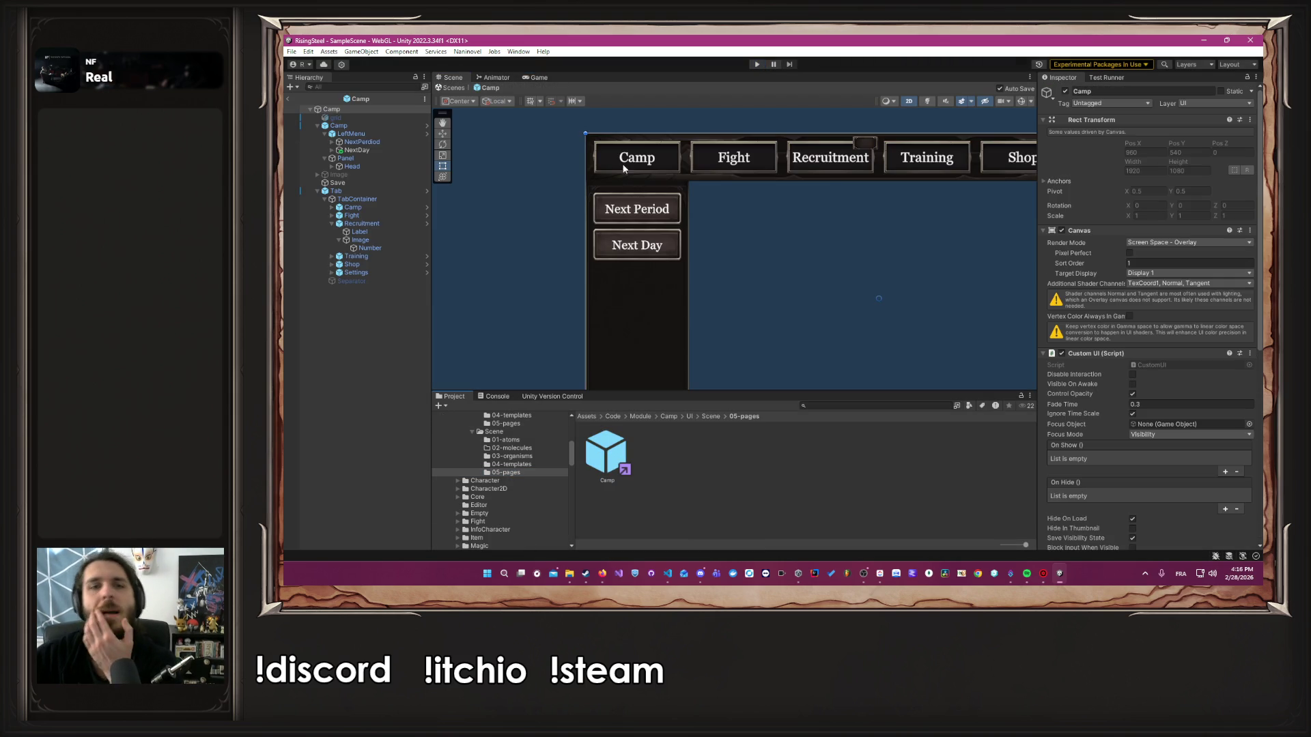
scroll(719, 304, "down", 3)
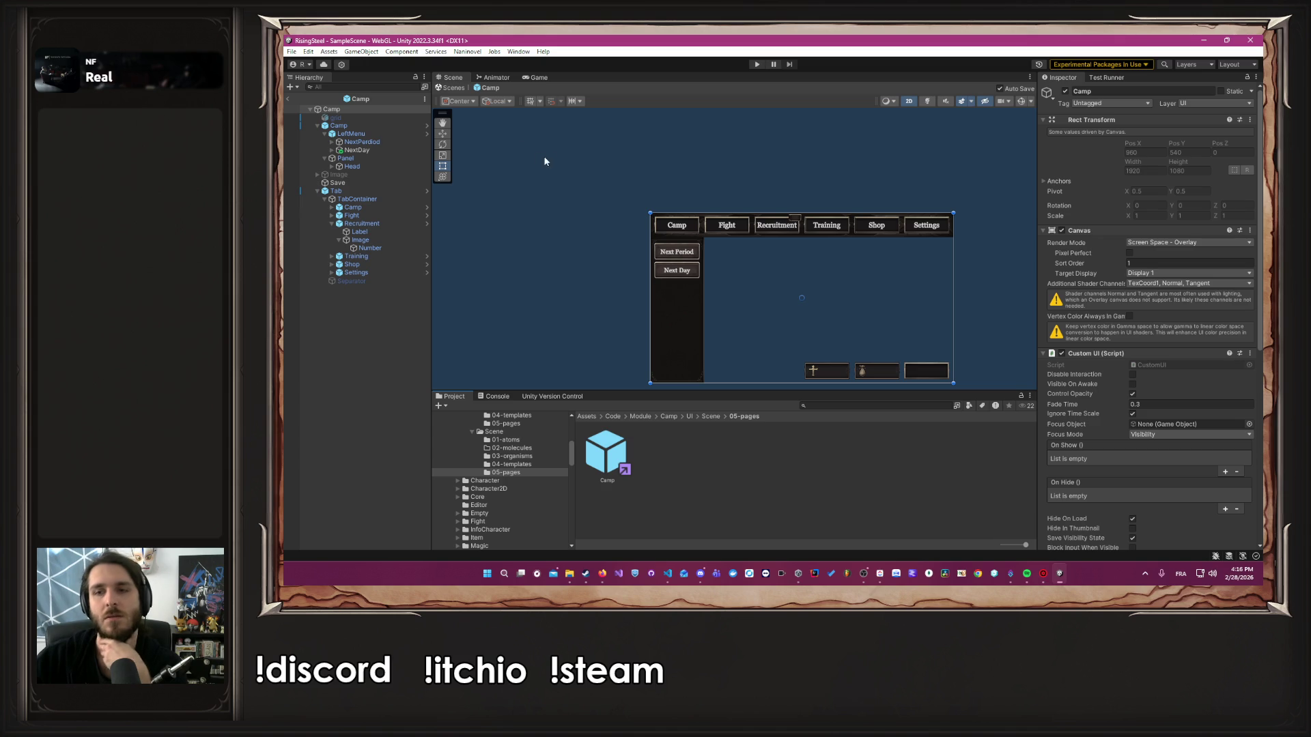
left_click(338, 117)
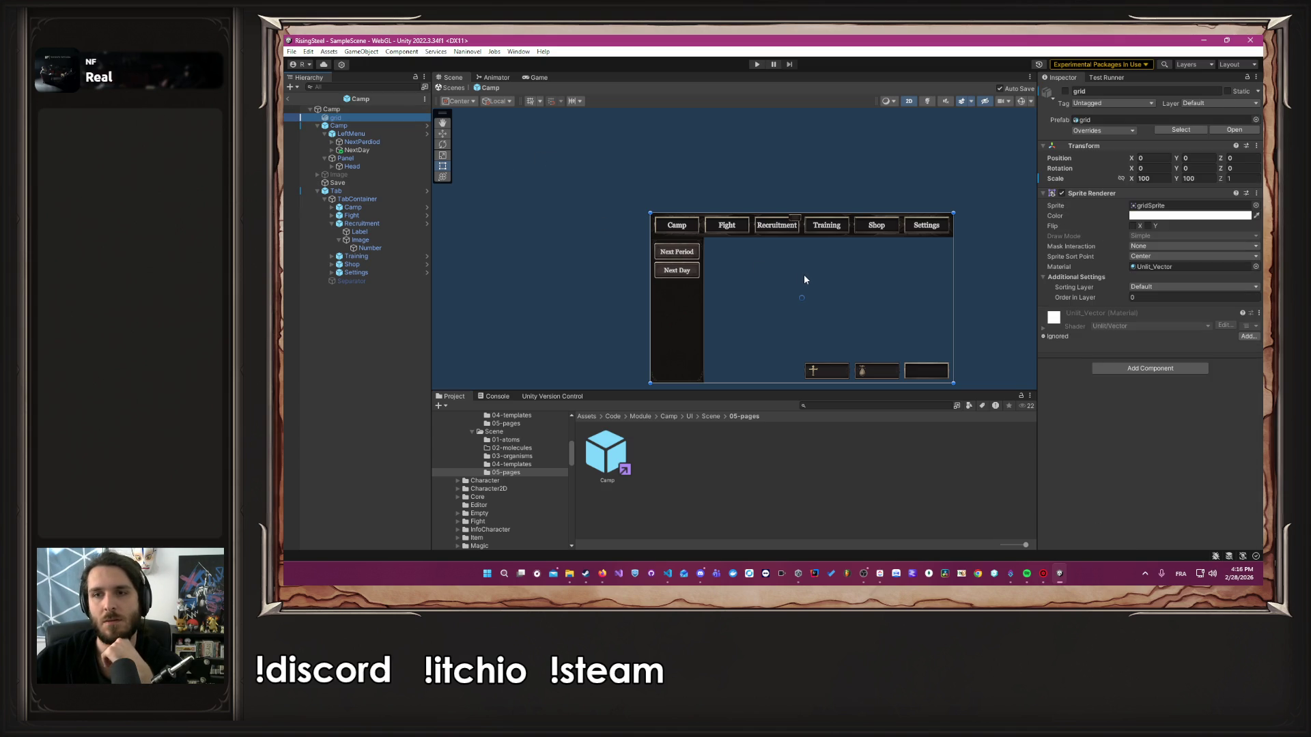
left_click(761, 66)
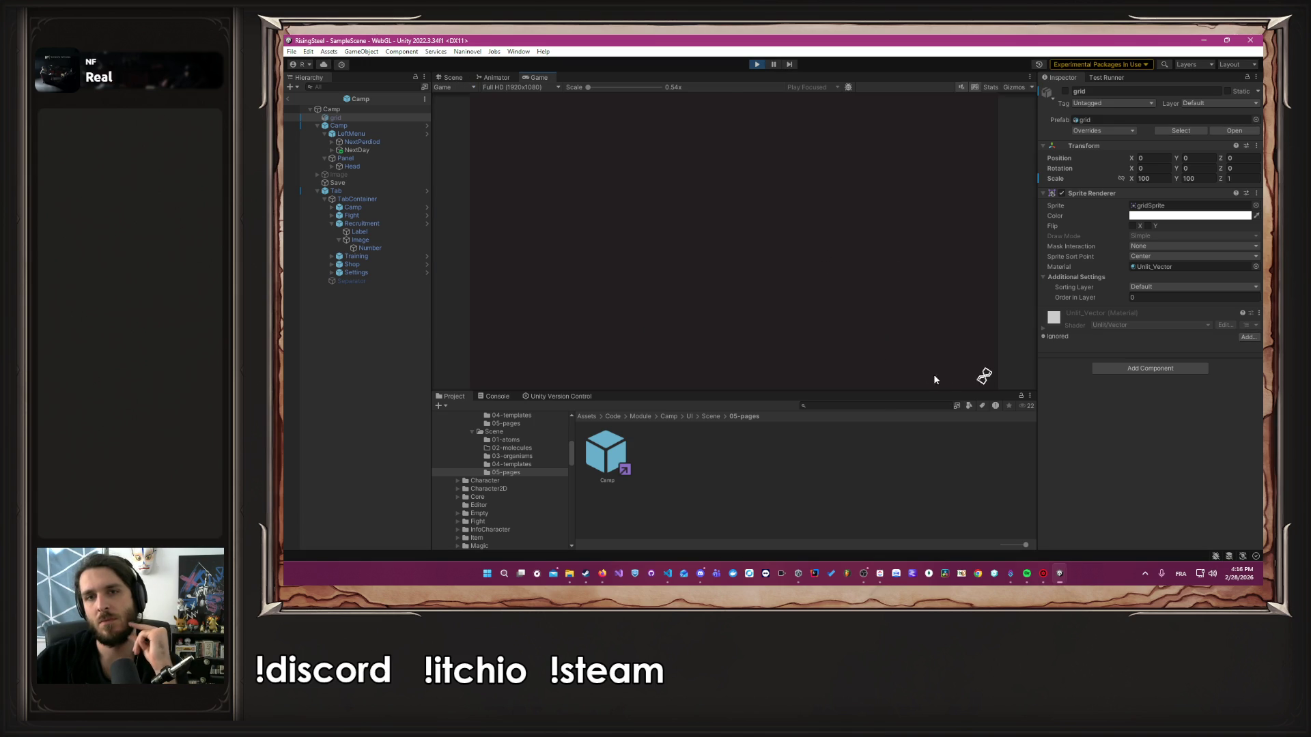
Start a new game, submit the name, choose the right-hand character and skip the tutorial
left_click(704, 171)
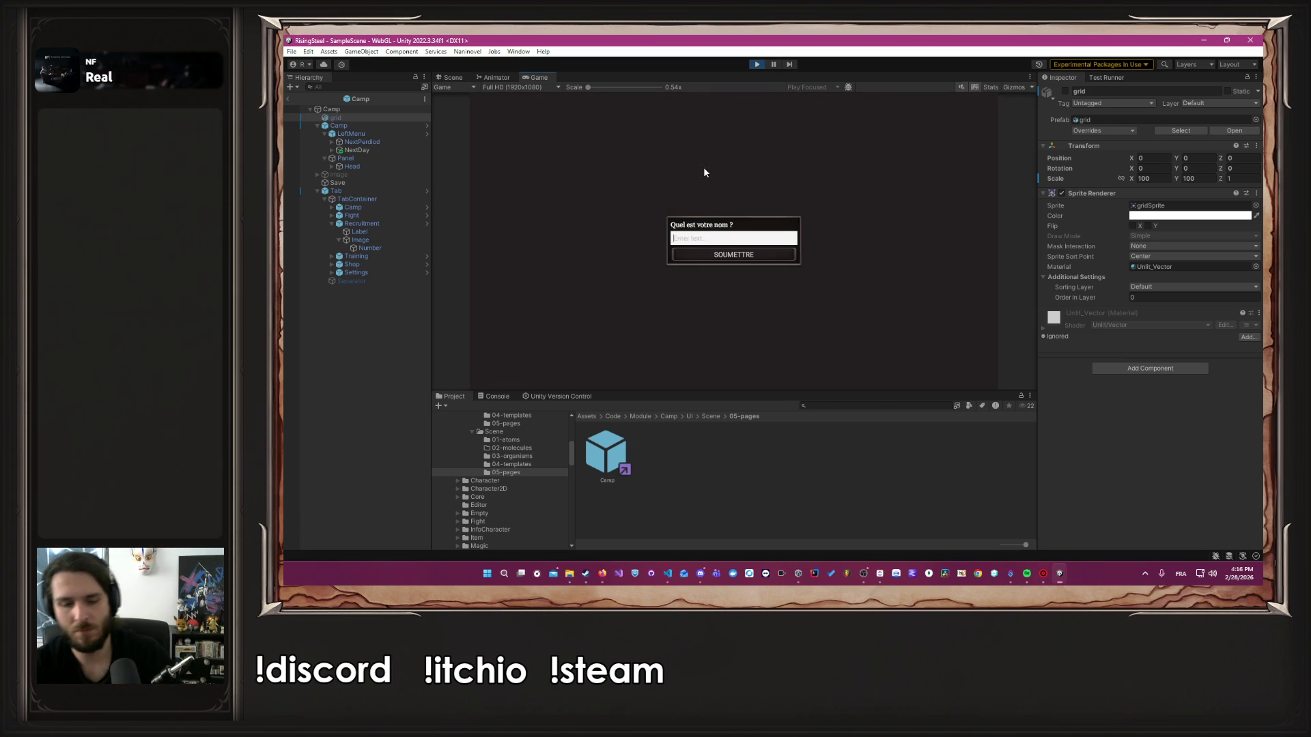
type("Albert")
key("Return")
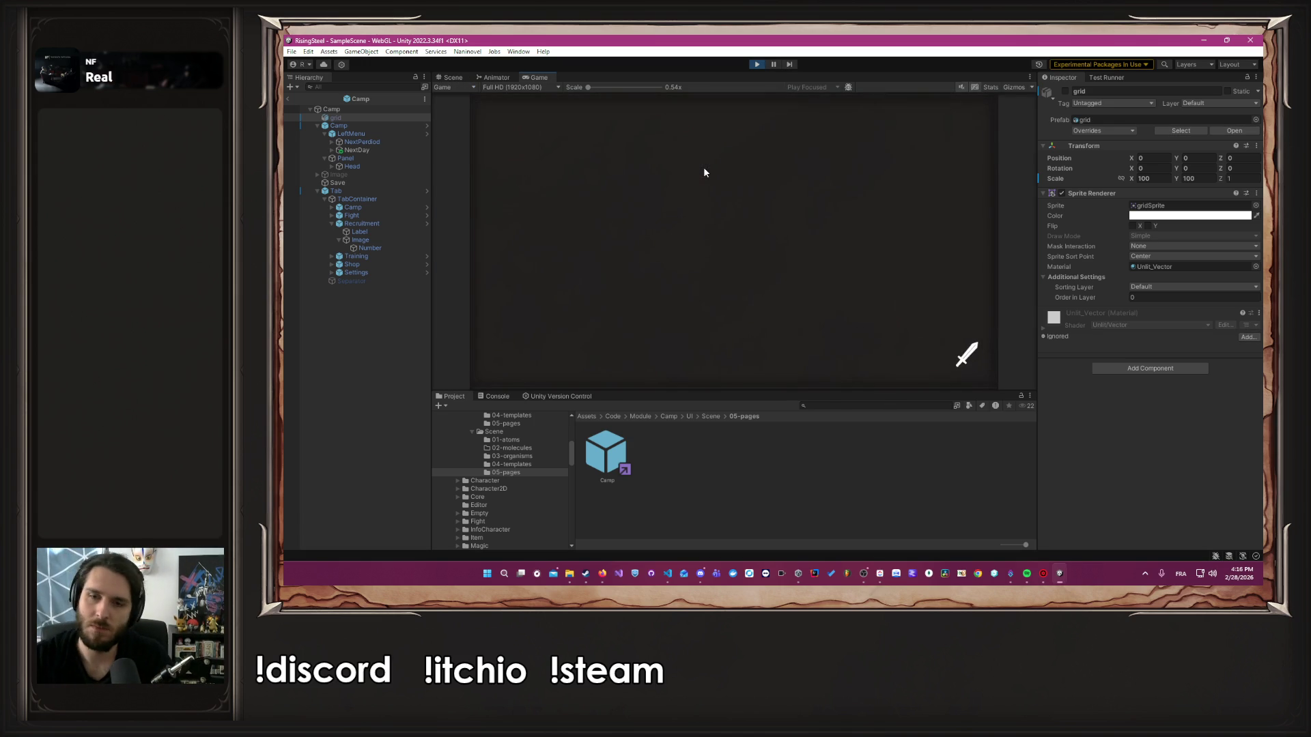
left_click(875, 321)
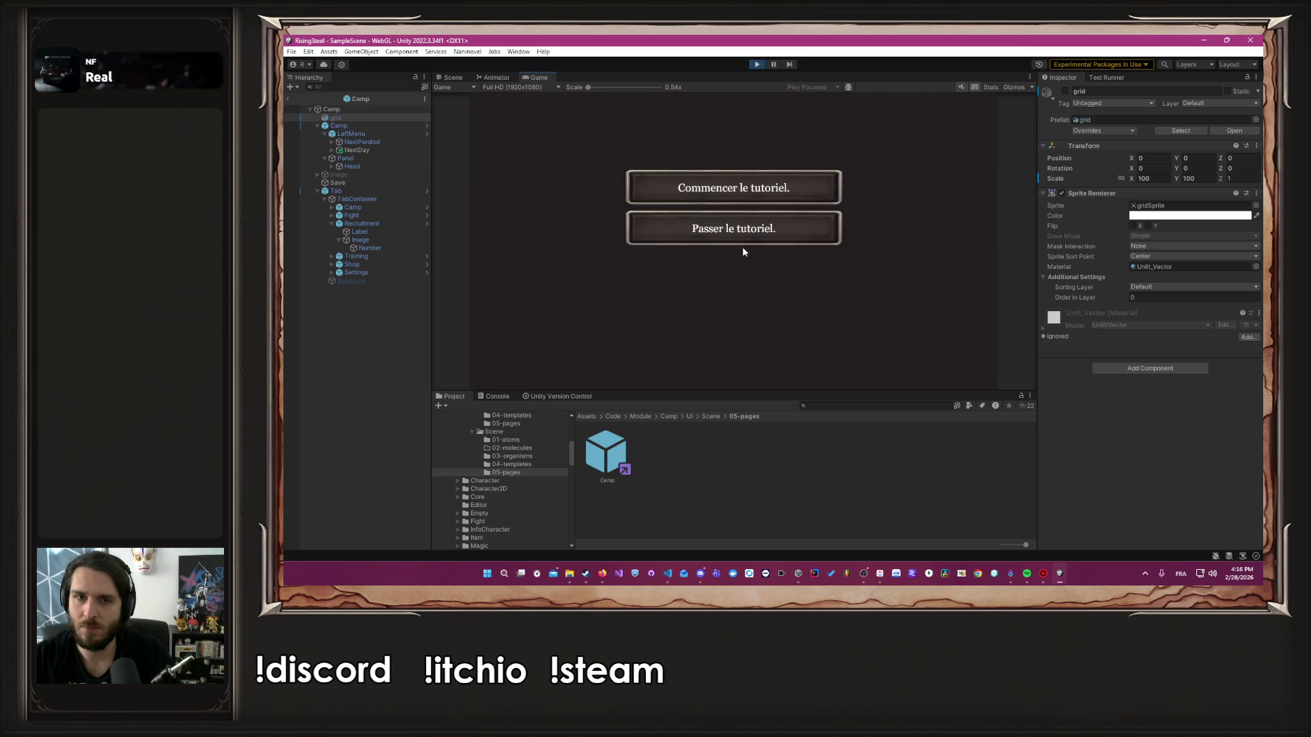
left_click(740, 244)
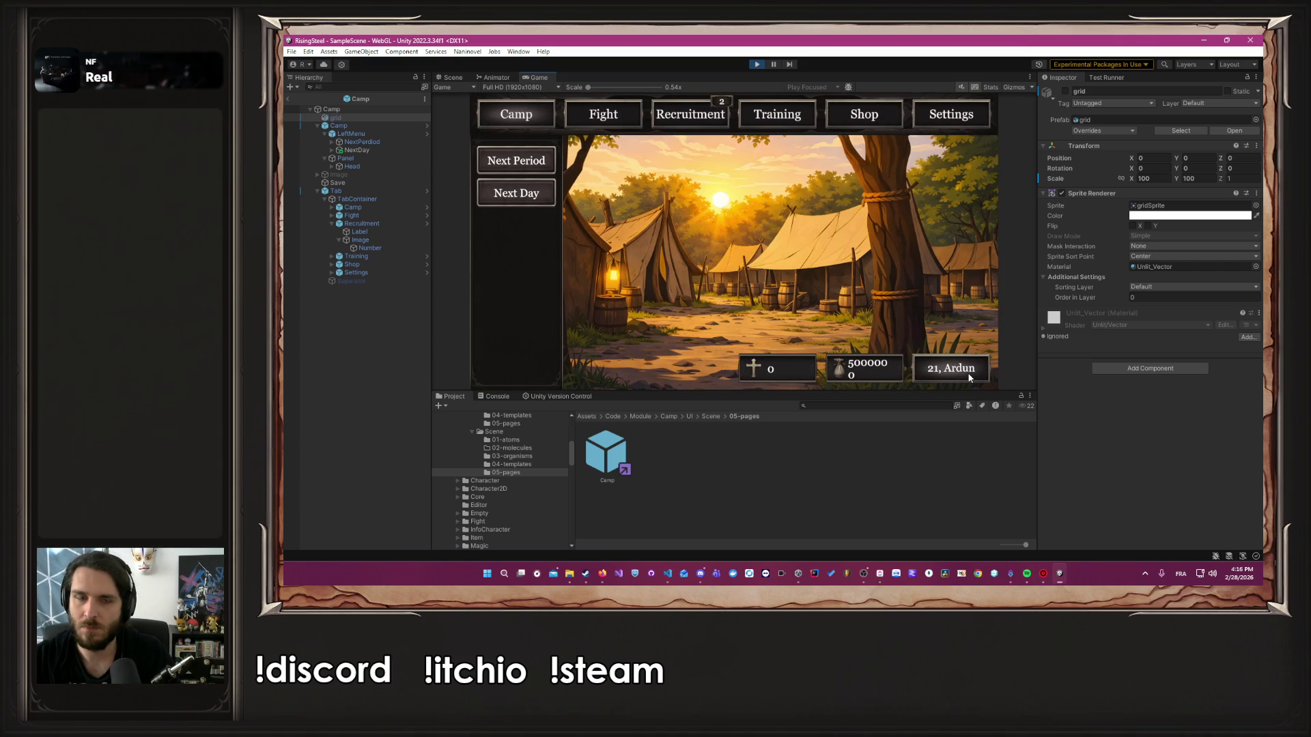
Open and close the calendar, visit Fight, Camp, Recruitment and Camp pages, then stop Play
left_click(969, 376)
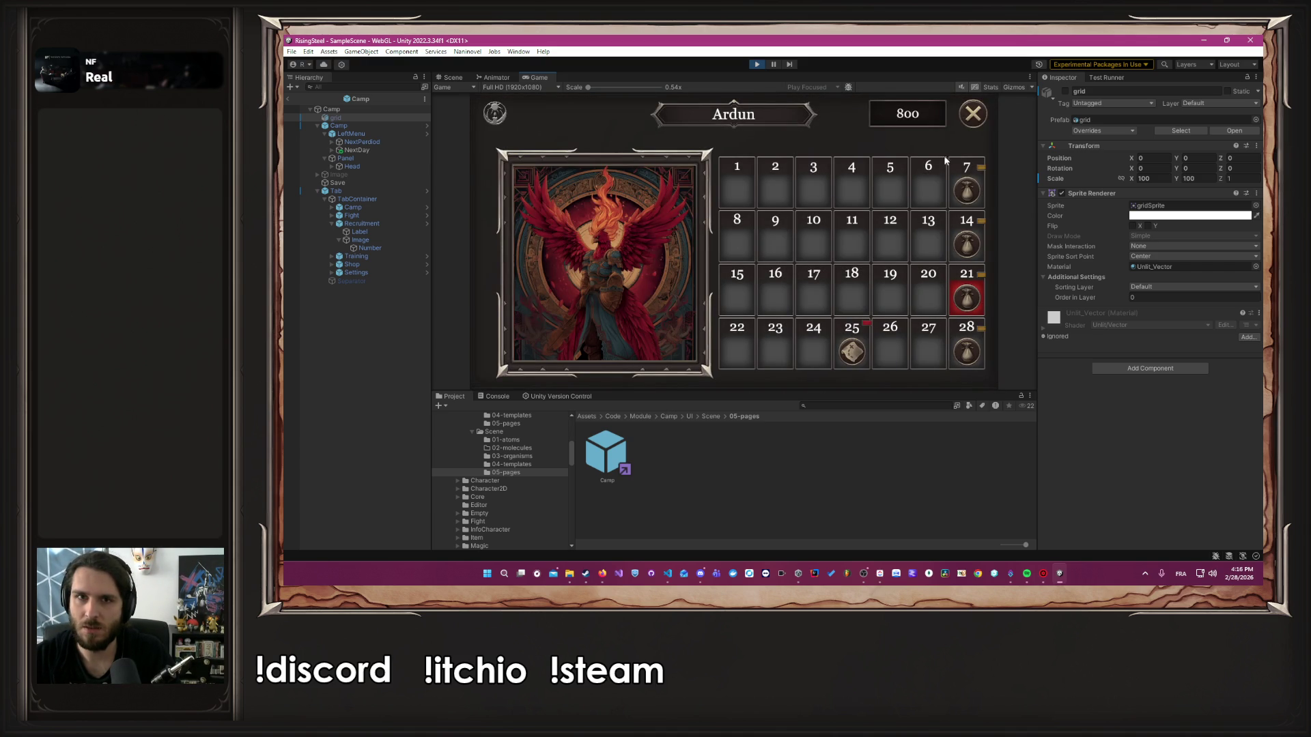
left_click(982, 115)
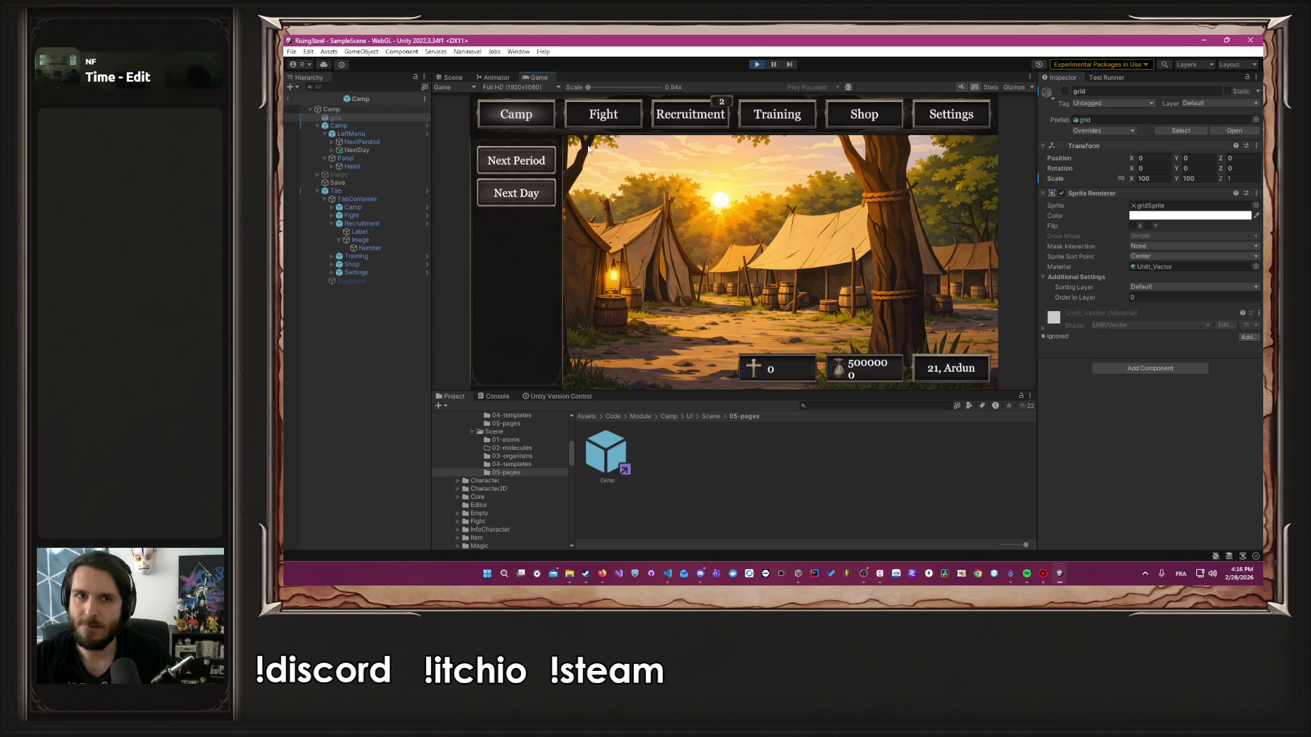
left_click(628, 111)
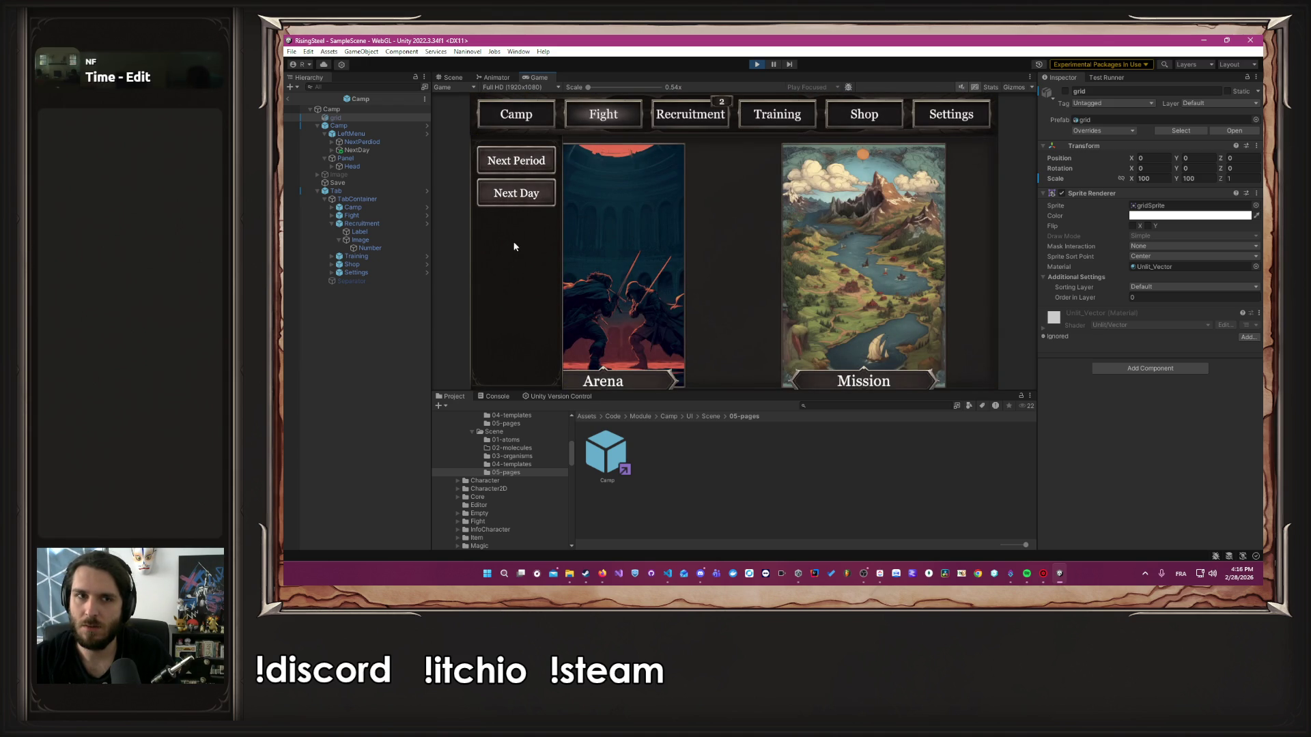
left_click(524, 170)
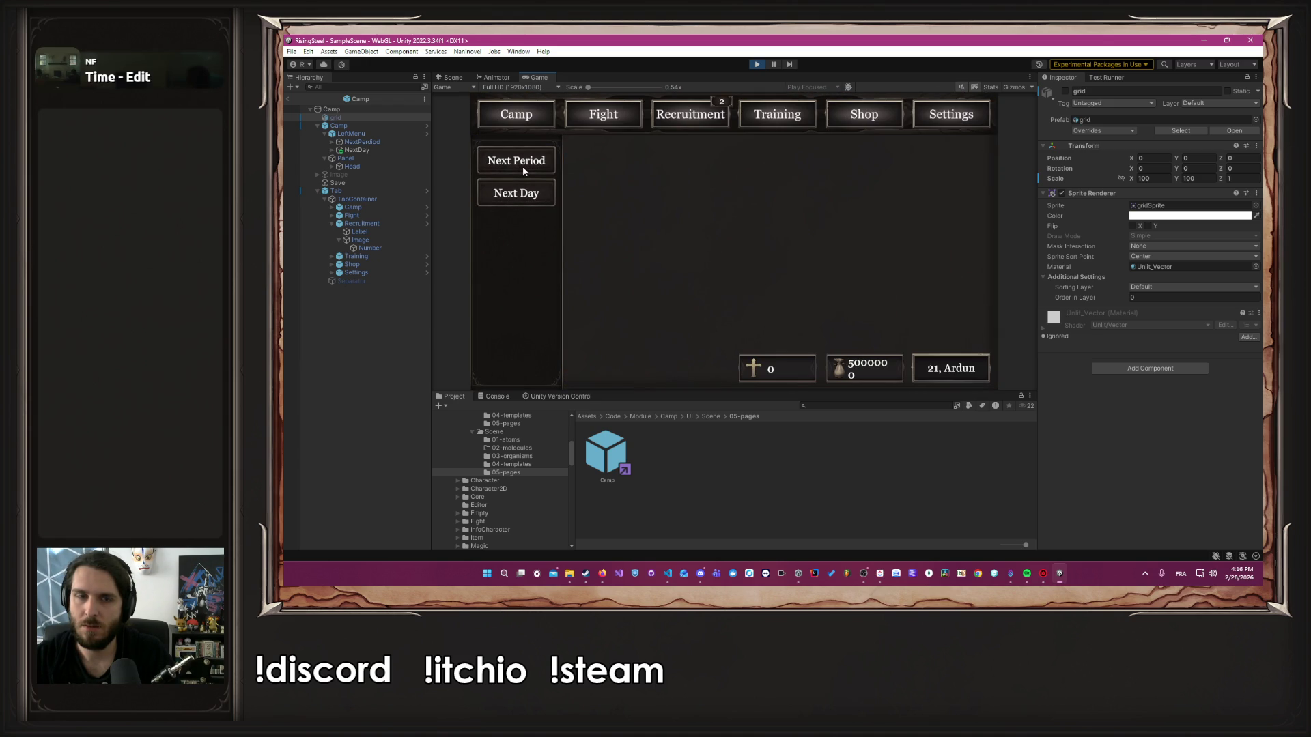
left_click(687, 122)
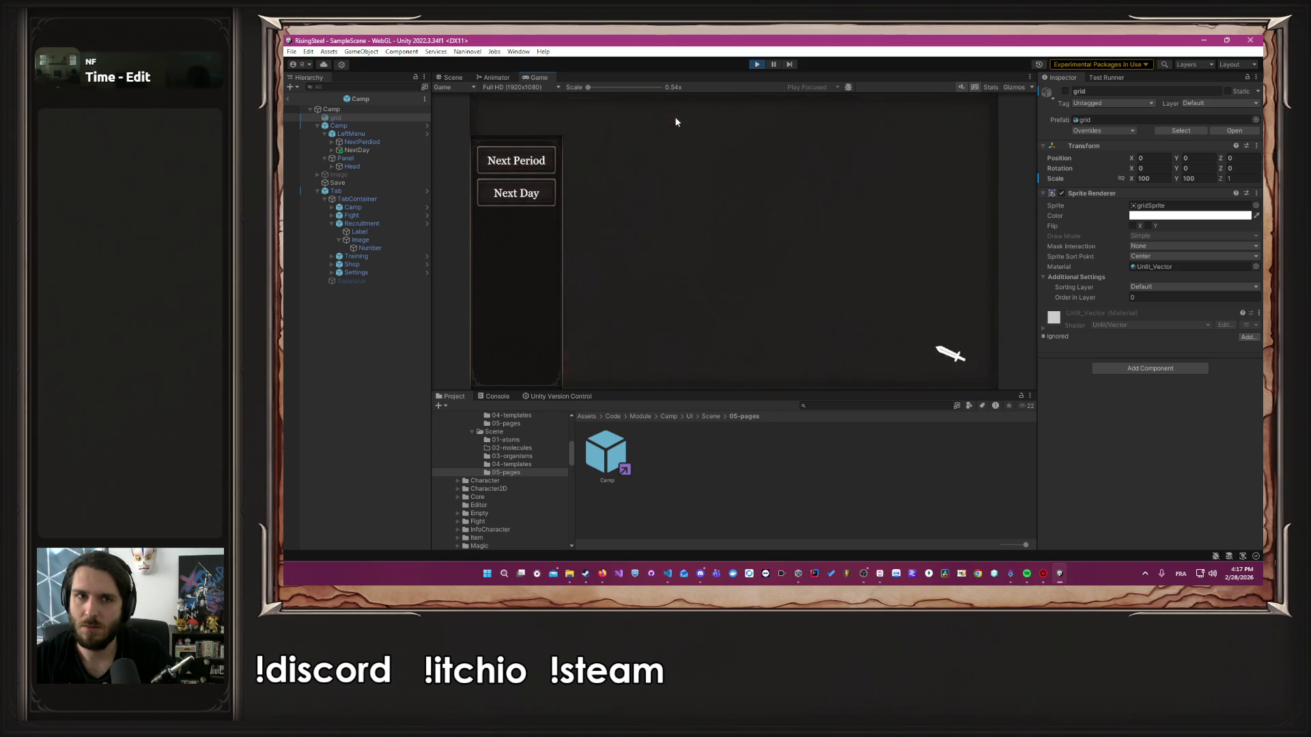
left_click(524, 116)
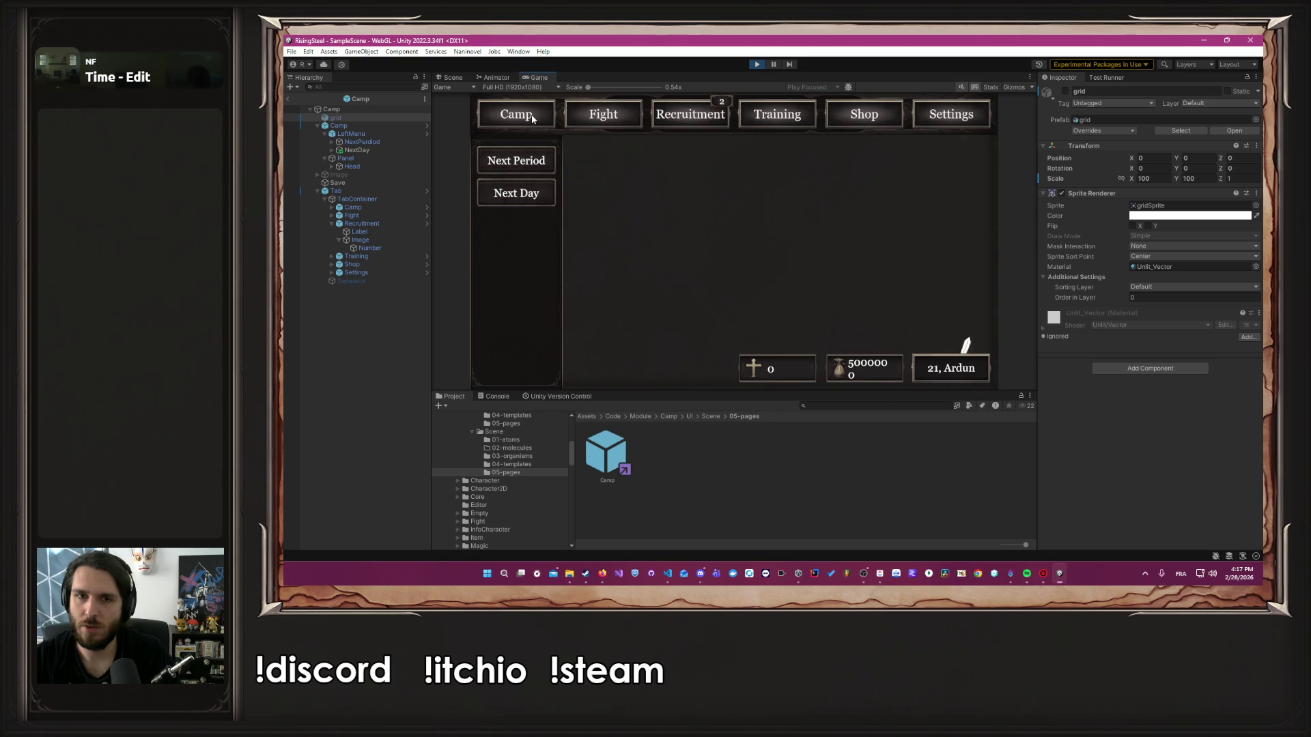
left_click(756, 65)
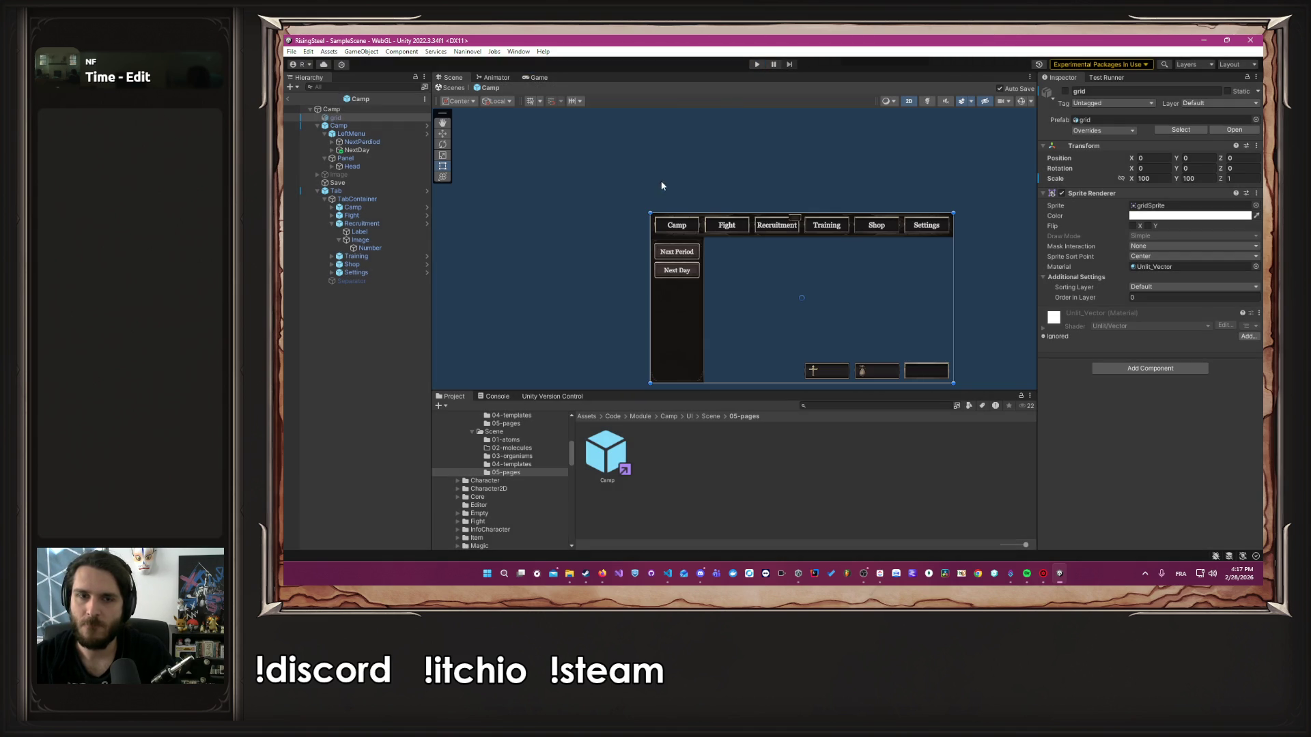
Open the TCamp class definition from PCamp.cs in Visual Studio Code
scroll(886, 326, "up", 2)
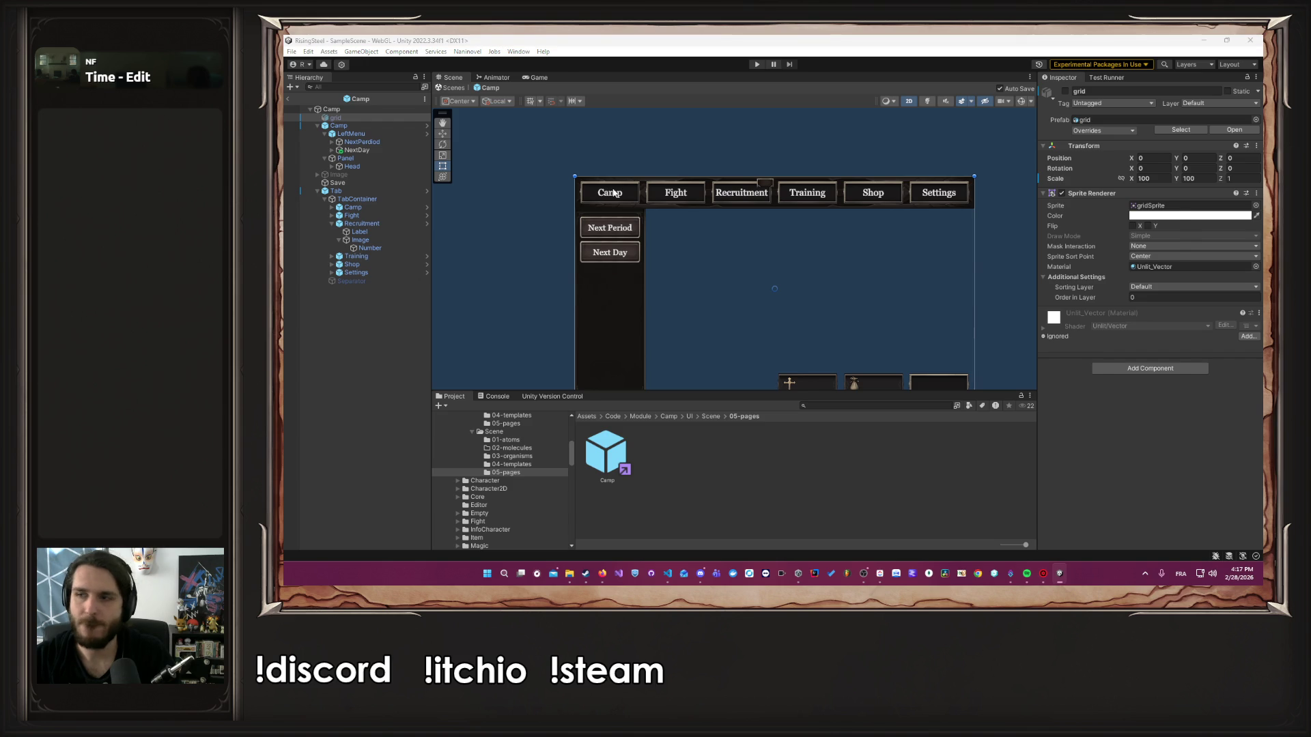
key("alt+Tab")
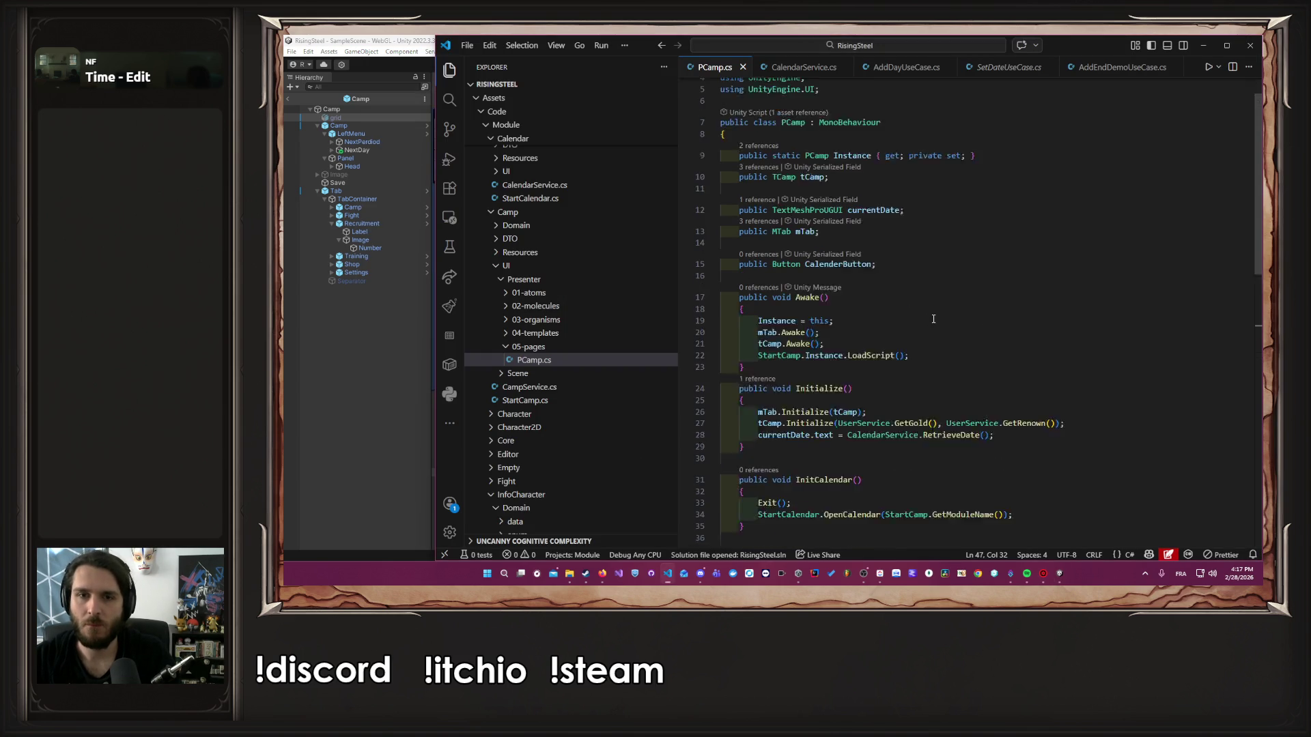
scroll(933, 319, "up", 1)
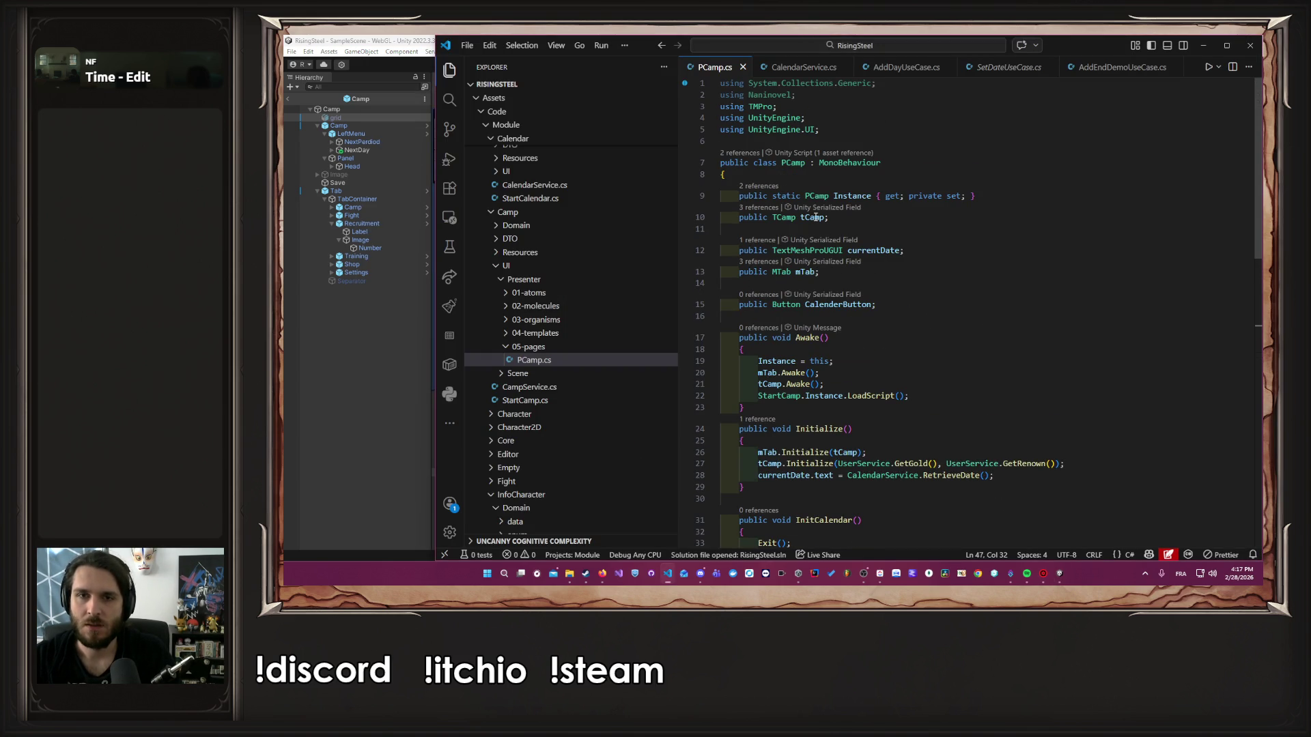
left_click(784, 217, "ctrl")
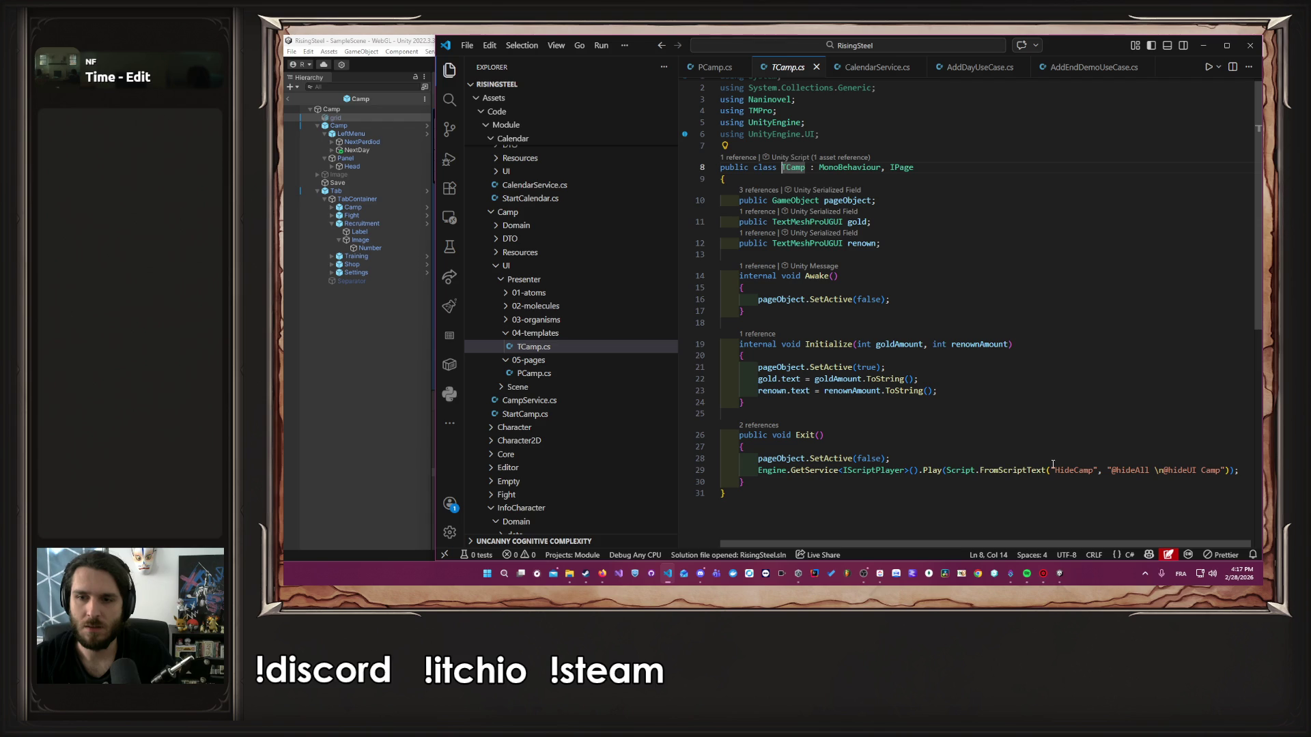
Join 'Hide Camp' into HideCamp and select hideUI on line 29 of Exit()
left_click(1077, 469)
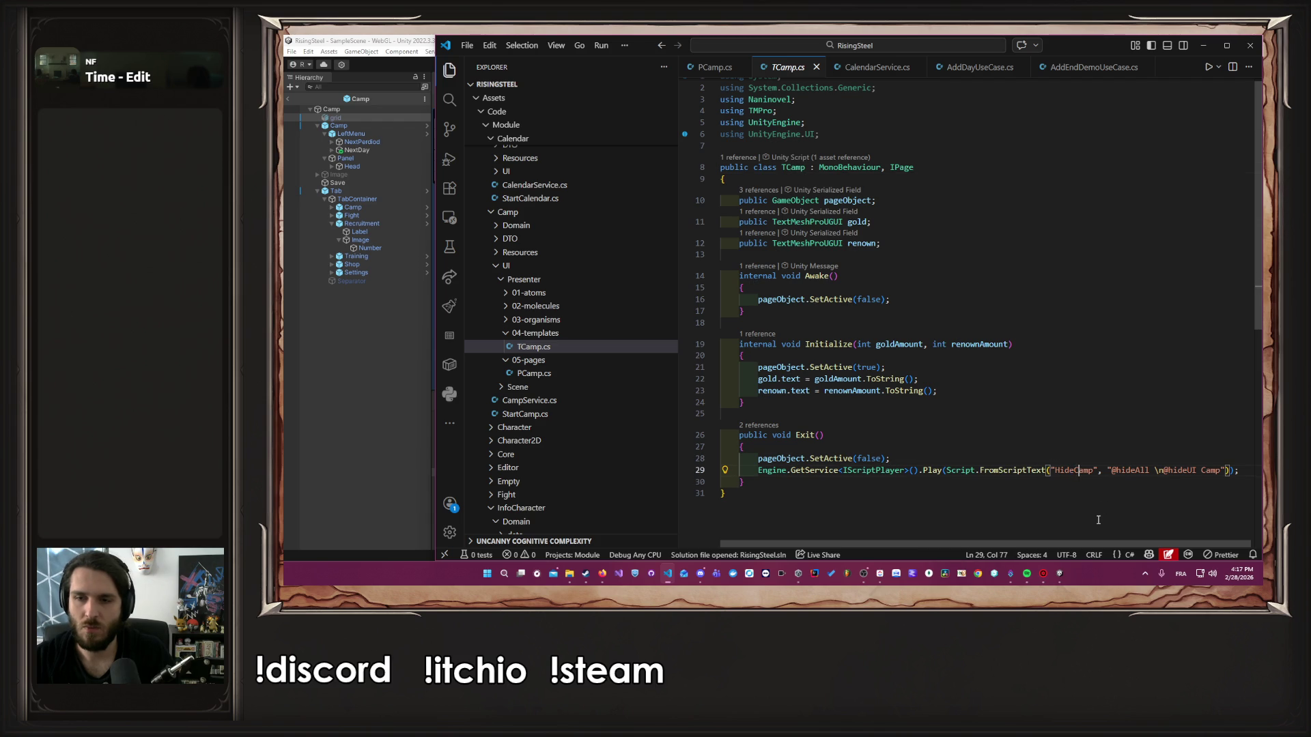
key("BackSpace")
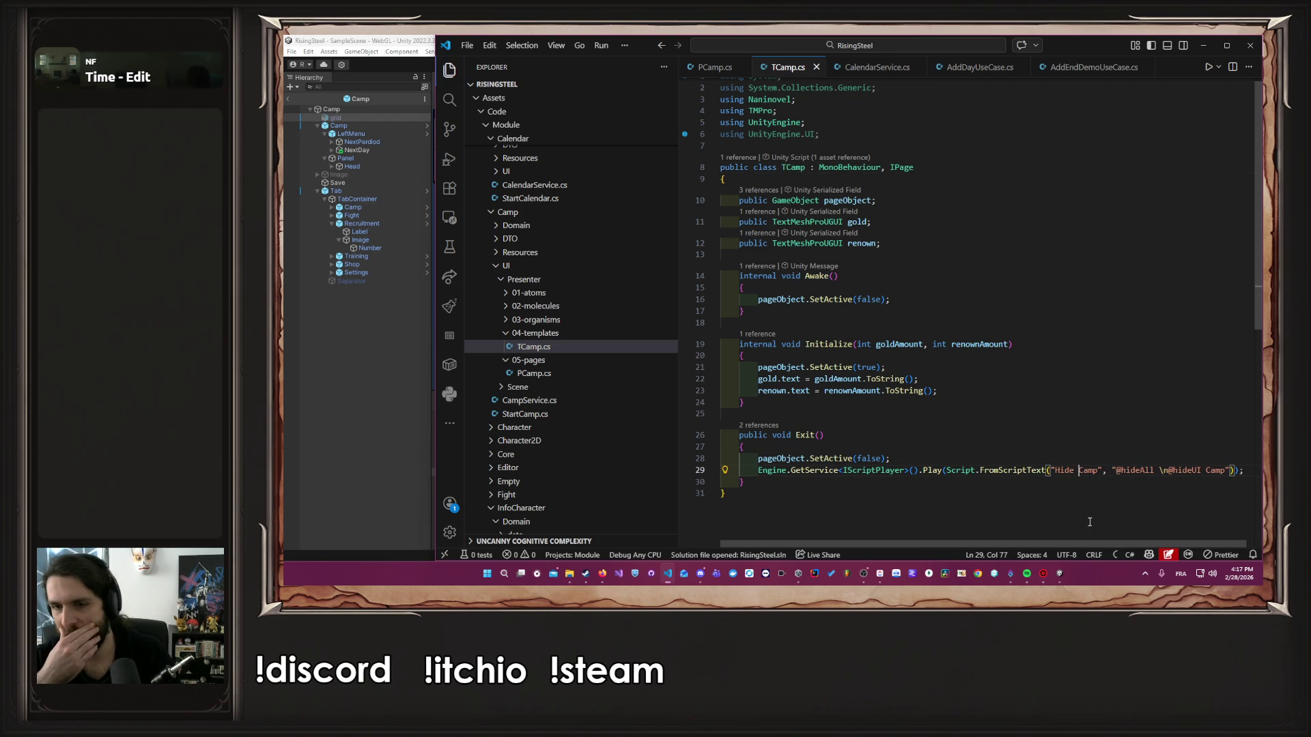
key("BackSpace")
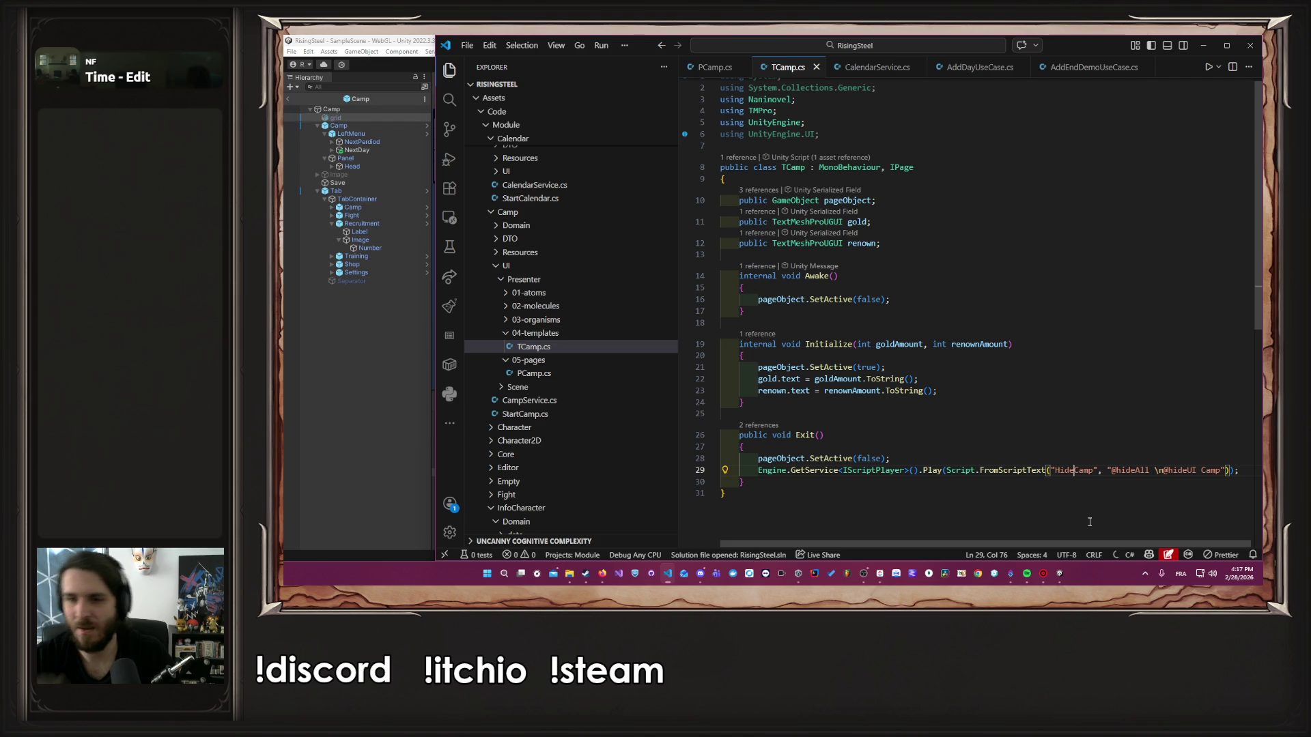
double_click(1181, 470)
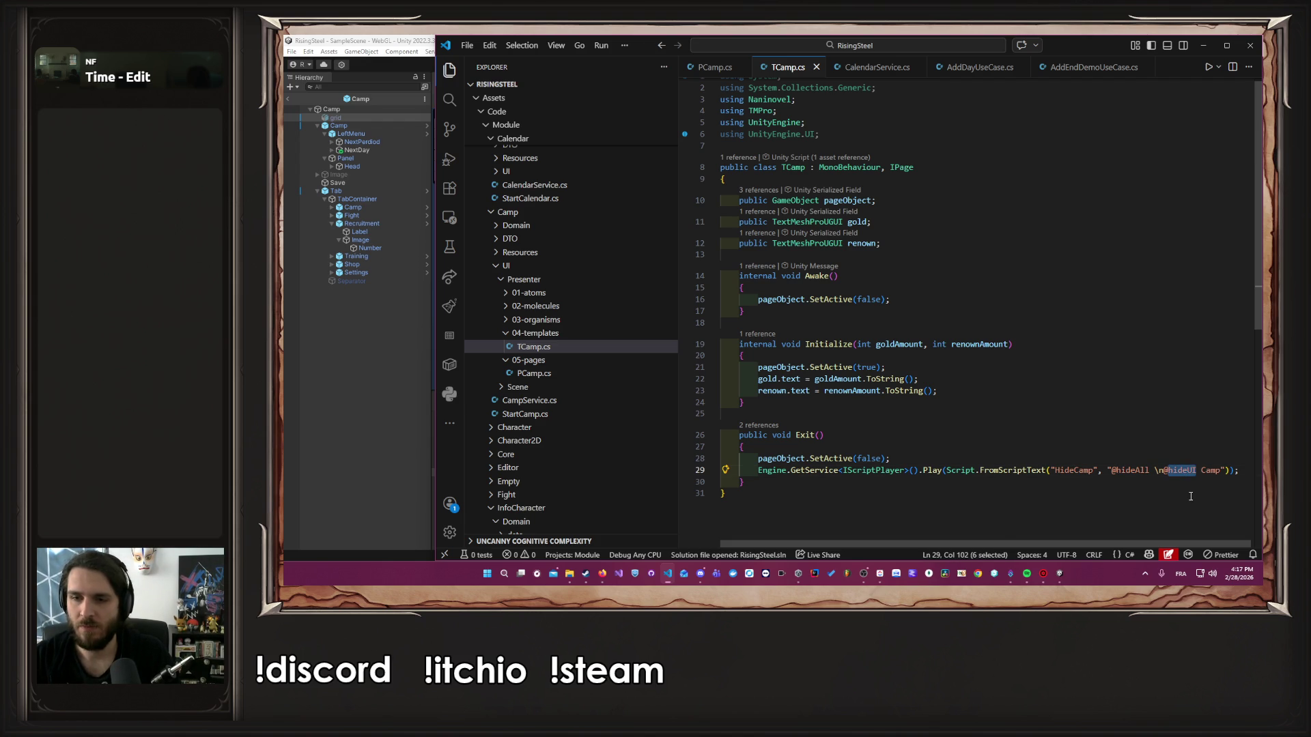
Expand Panel > Head in the Hierarchy and select the Calendar button
left_click(289, 363)
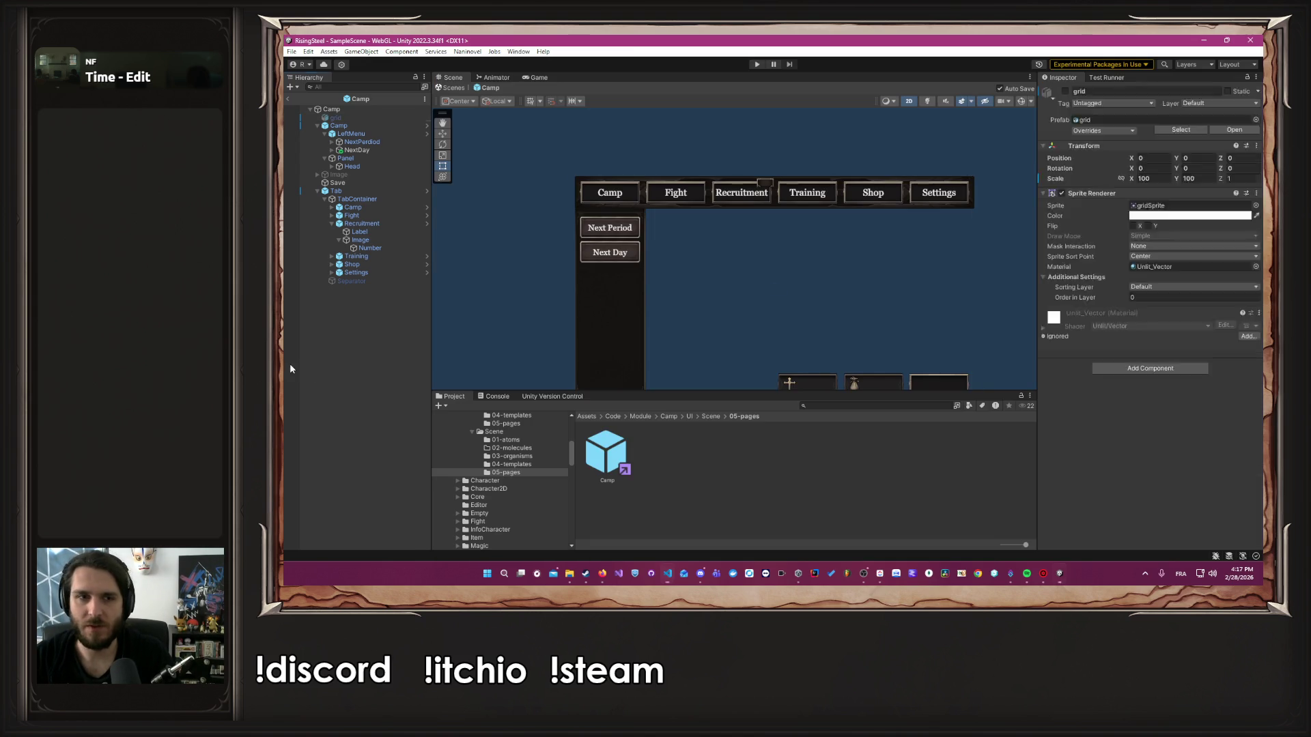
left_click(468, 51)
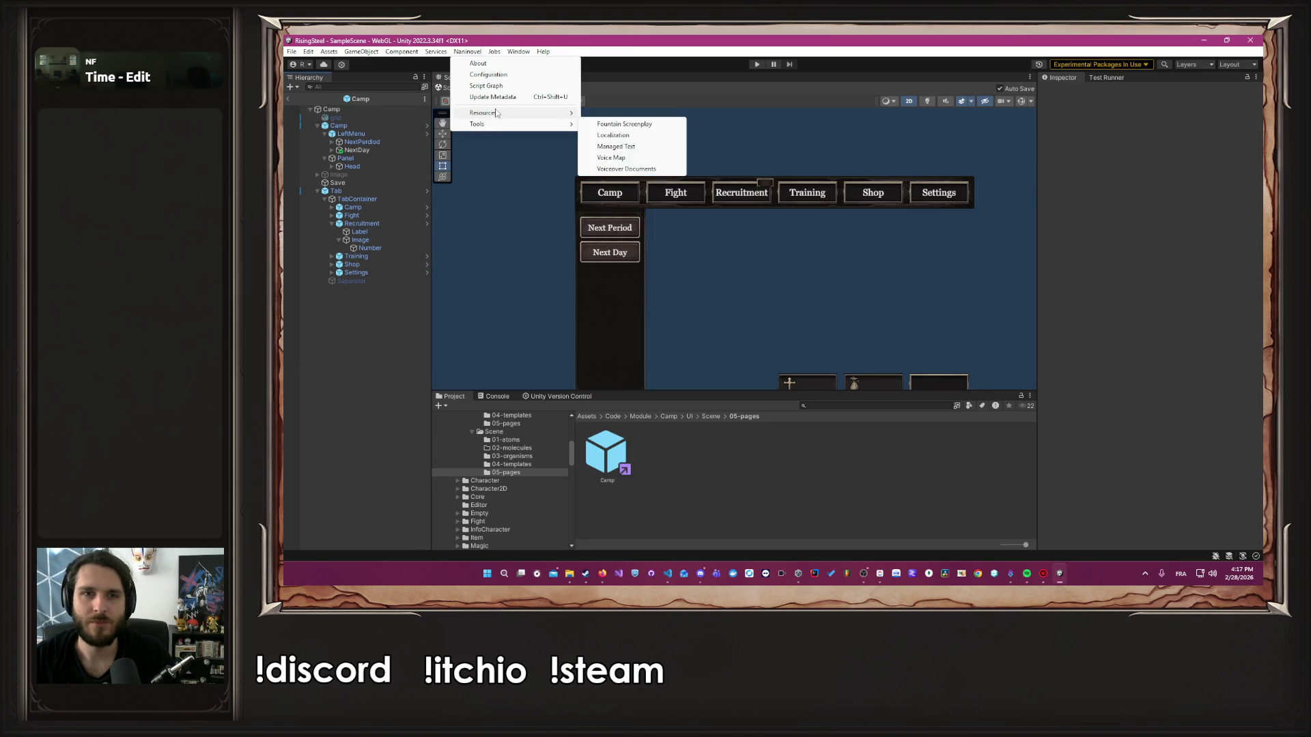
left_click(360, 214)
left_click(366, 158)
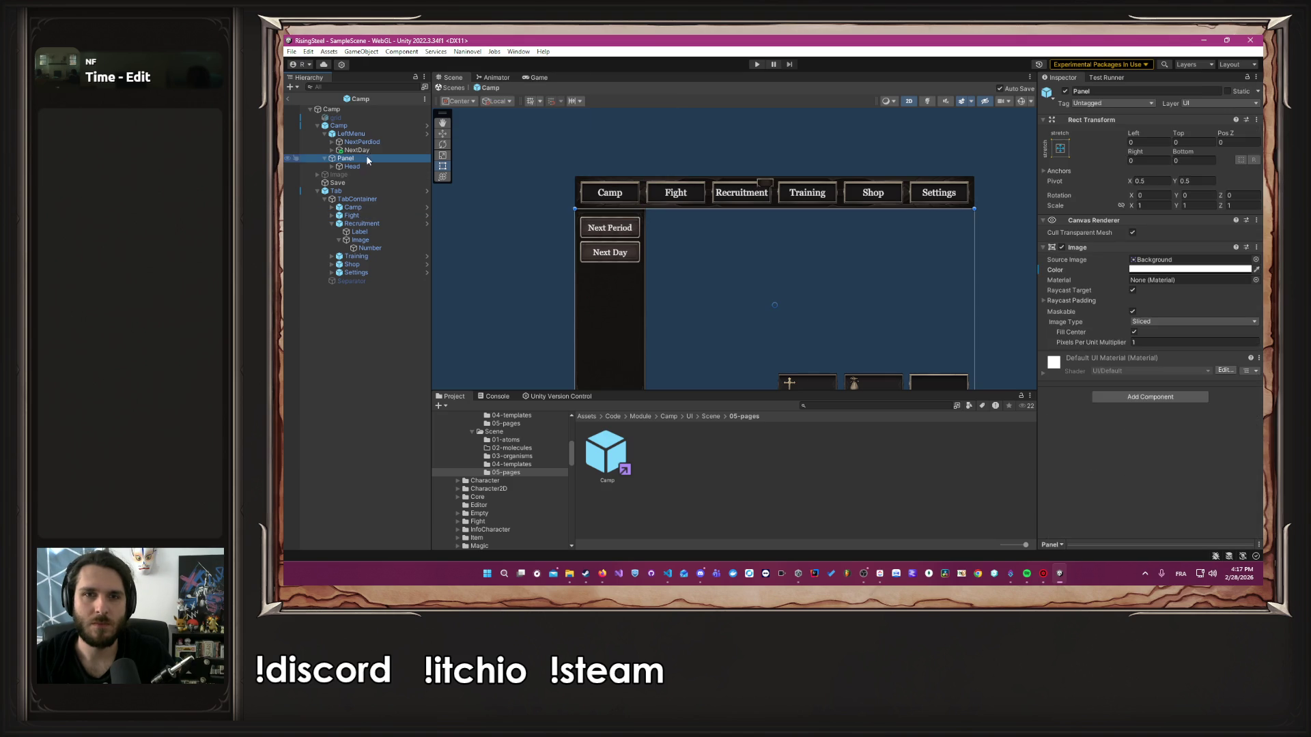
left_click(373, 166)
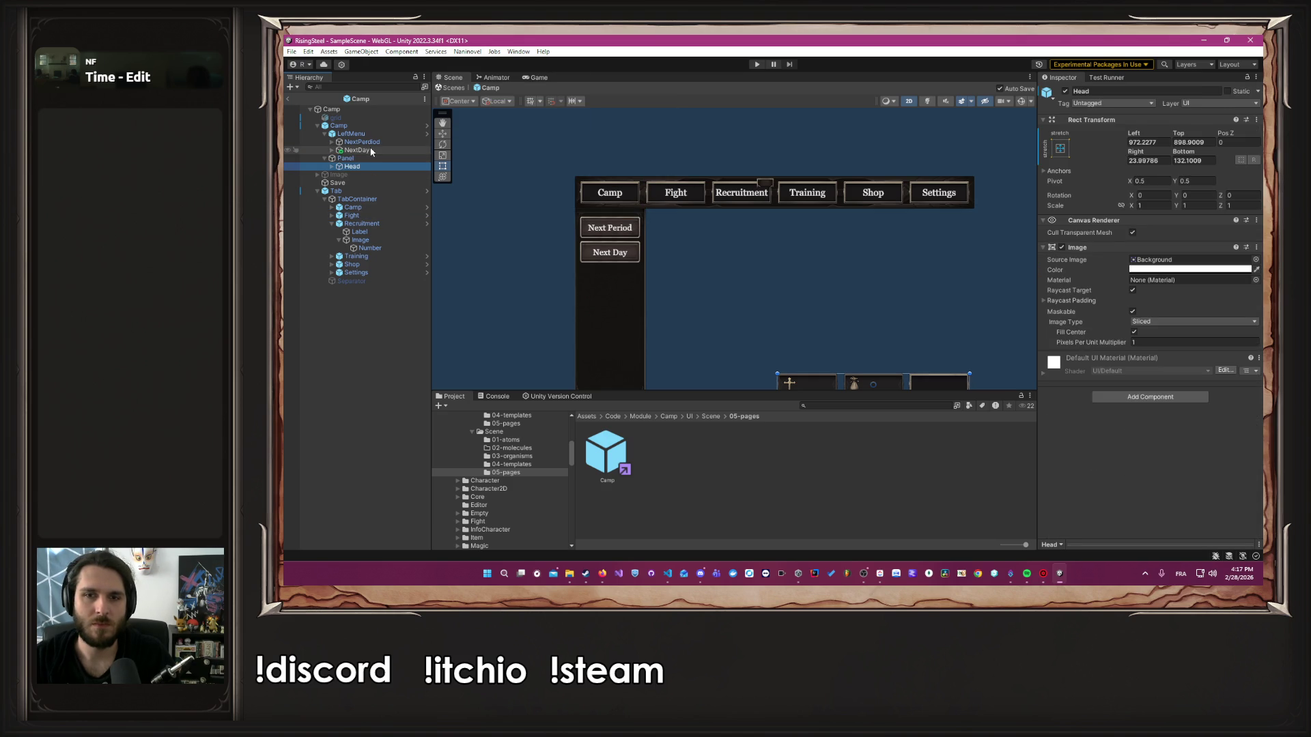
key("Right")
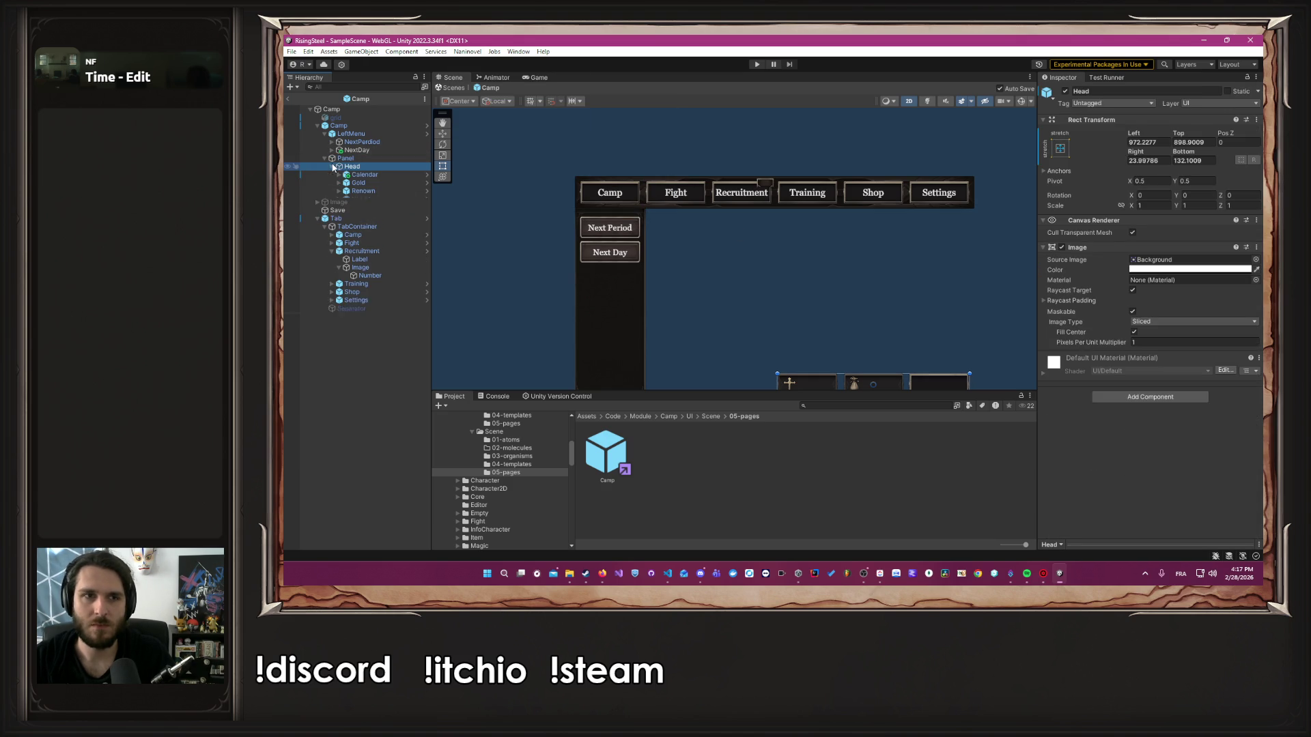
left_click(364, 175)
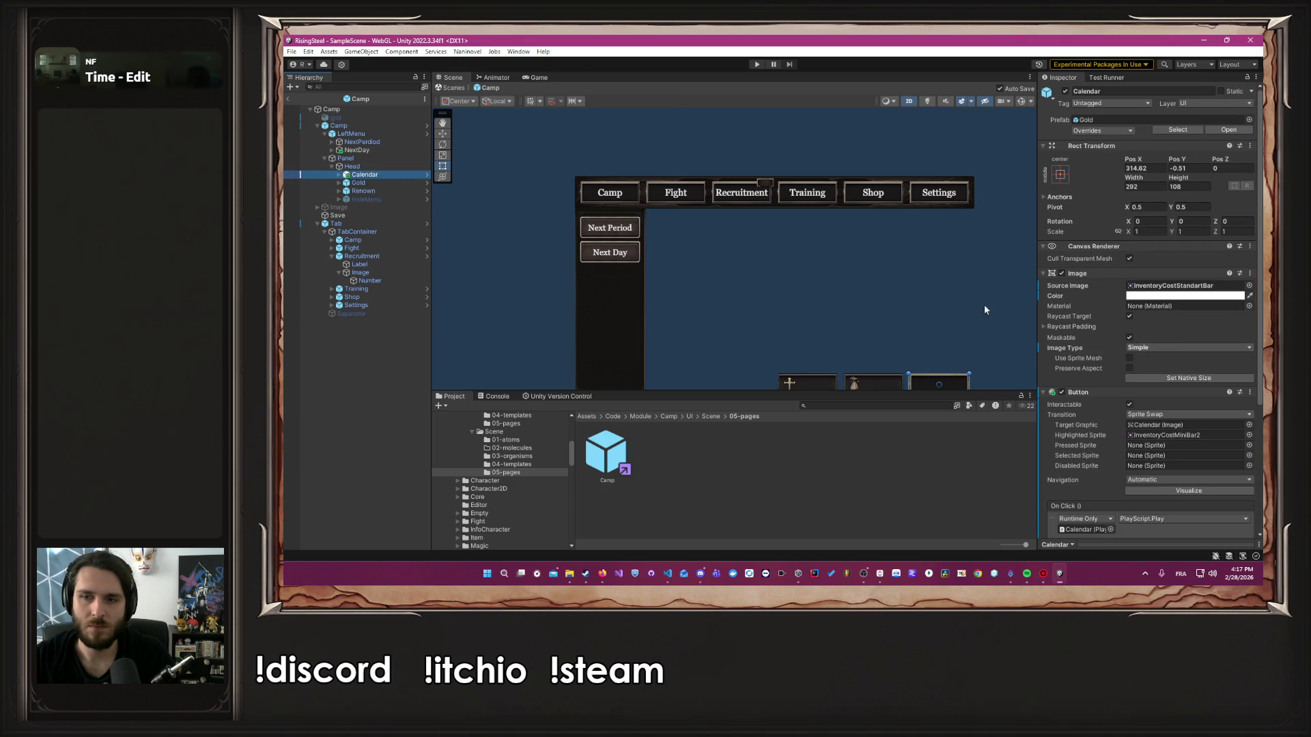
scroll(1075, 333, "down", 4)
left_click(1117, 442)
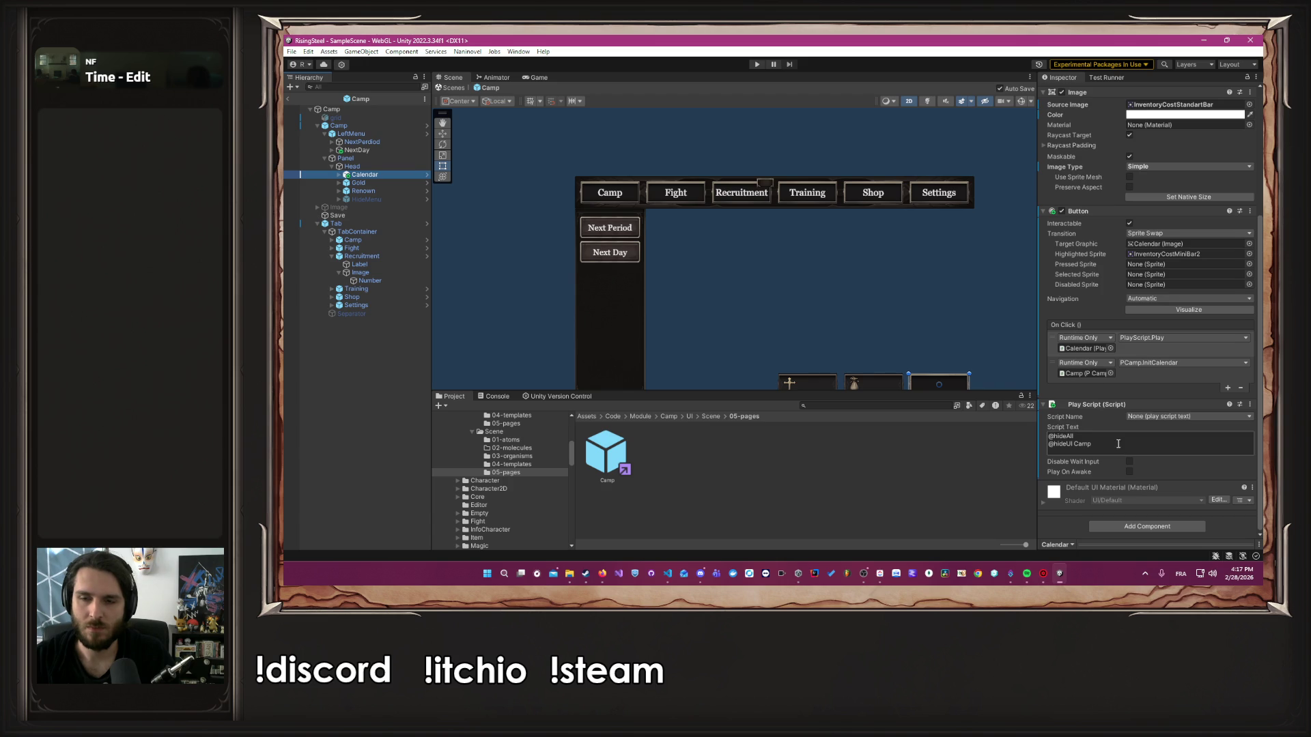
left_click(1047, 447, "shift")
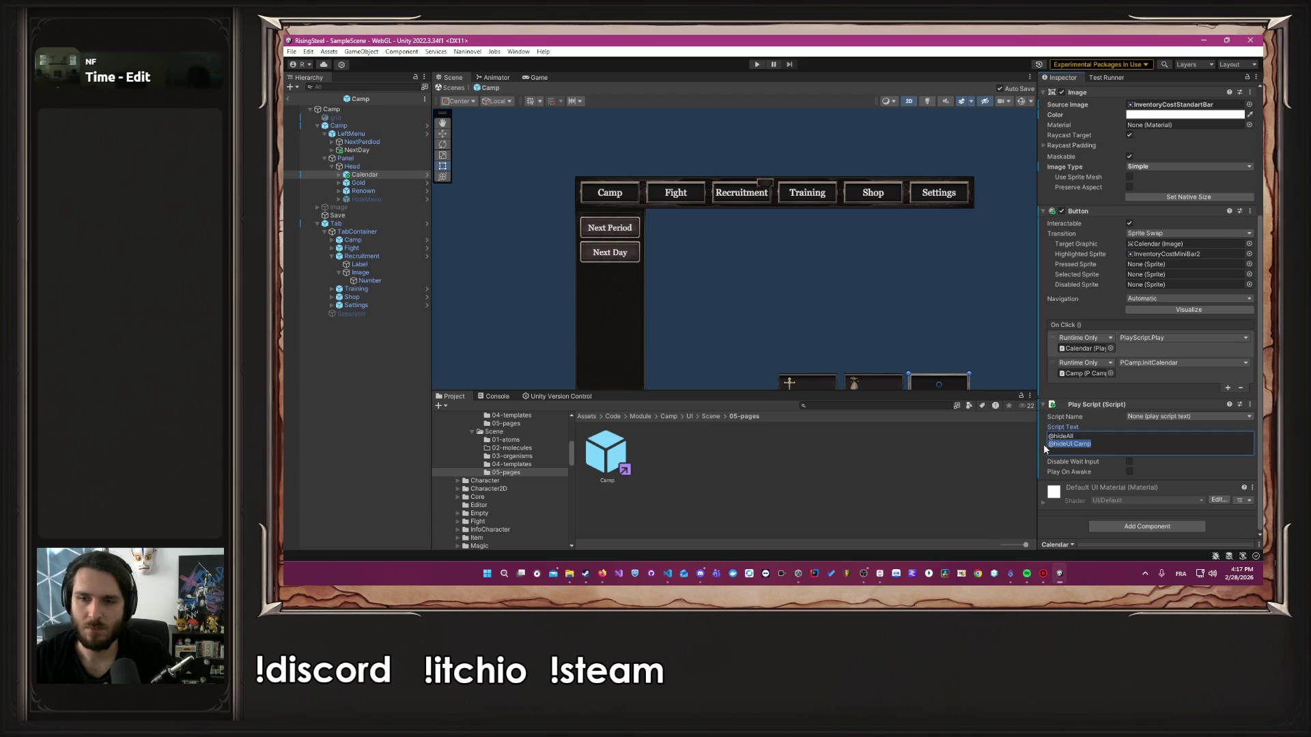
left_click(668, 574)
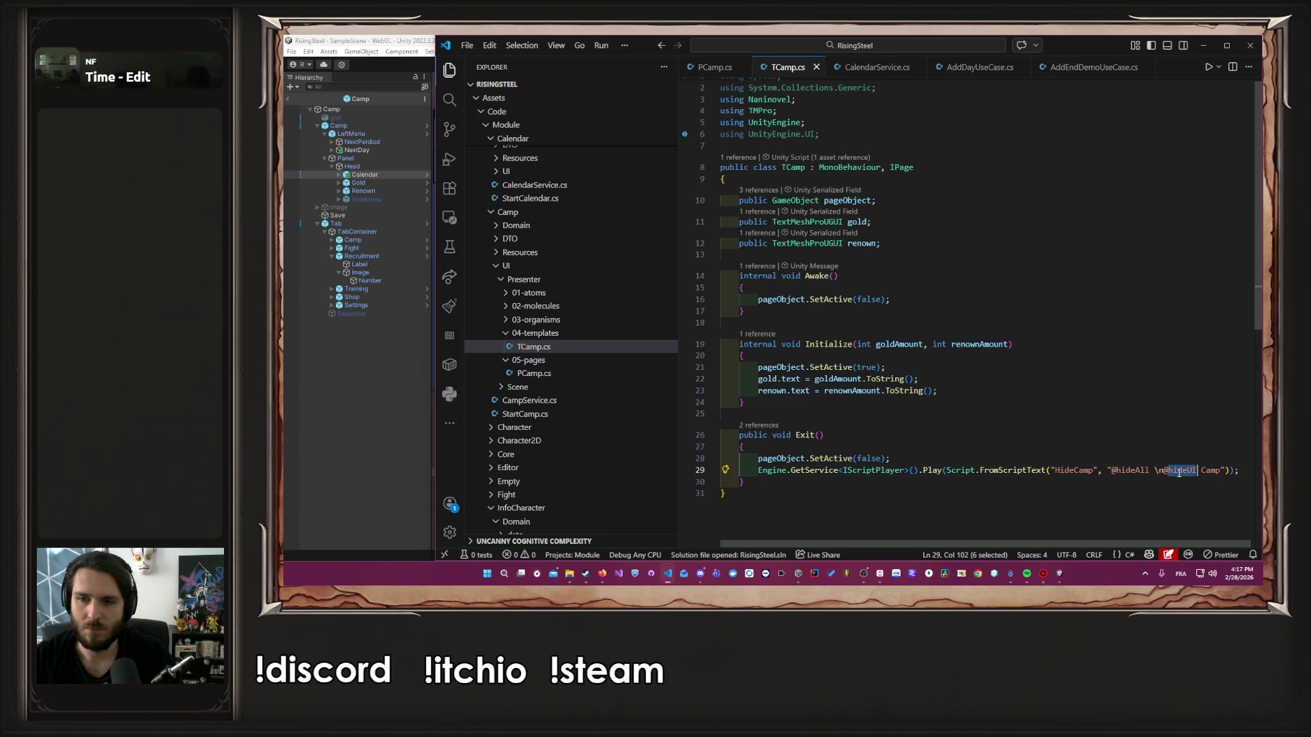
type("@hideUI Camp")
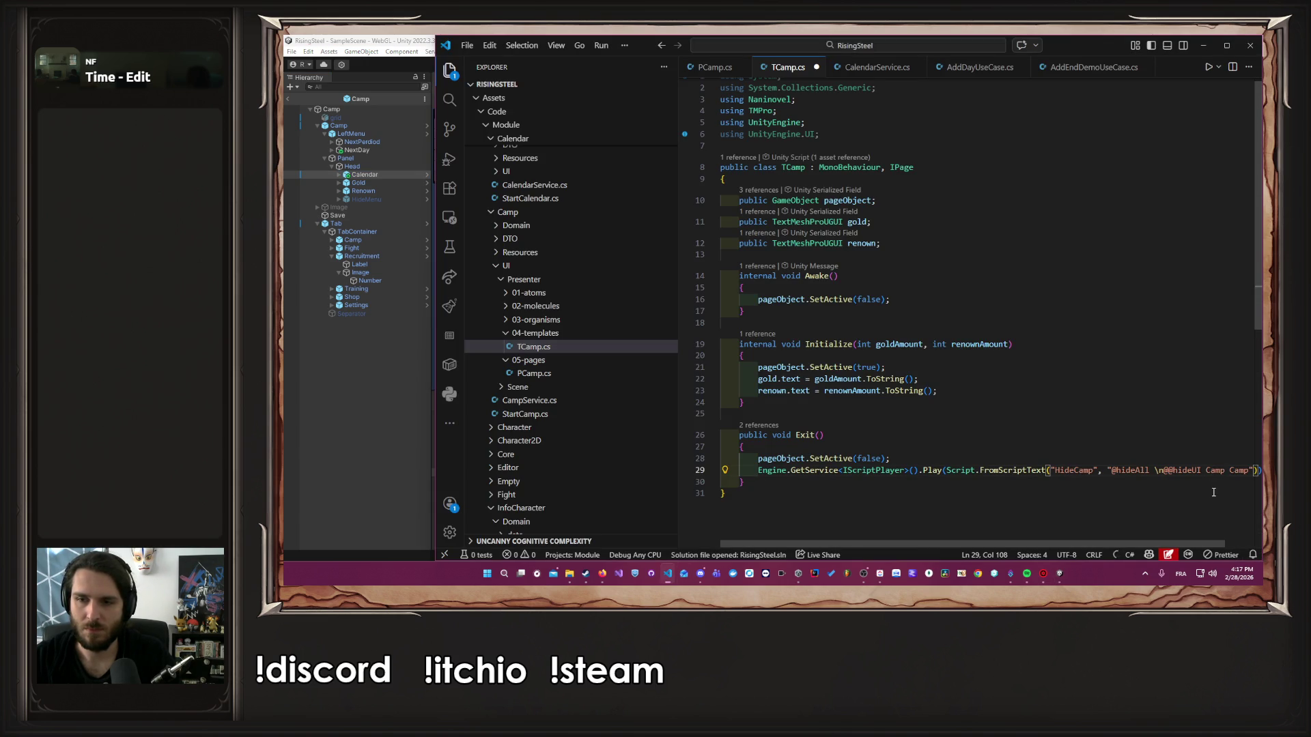
key("ctrl+z")
left_click_drag(1166, 473, 1211, 471)
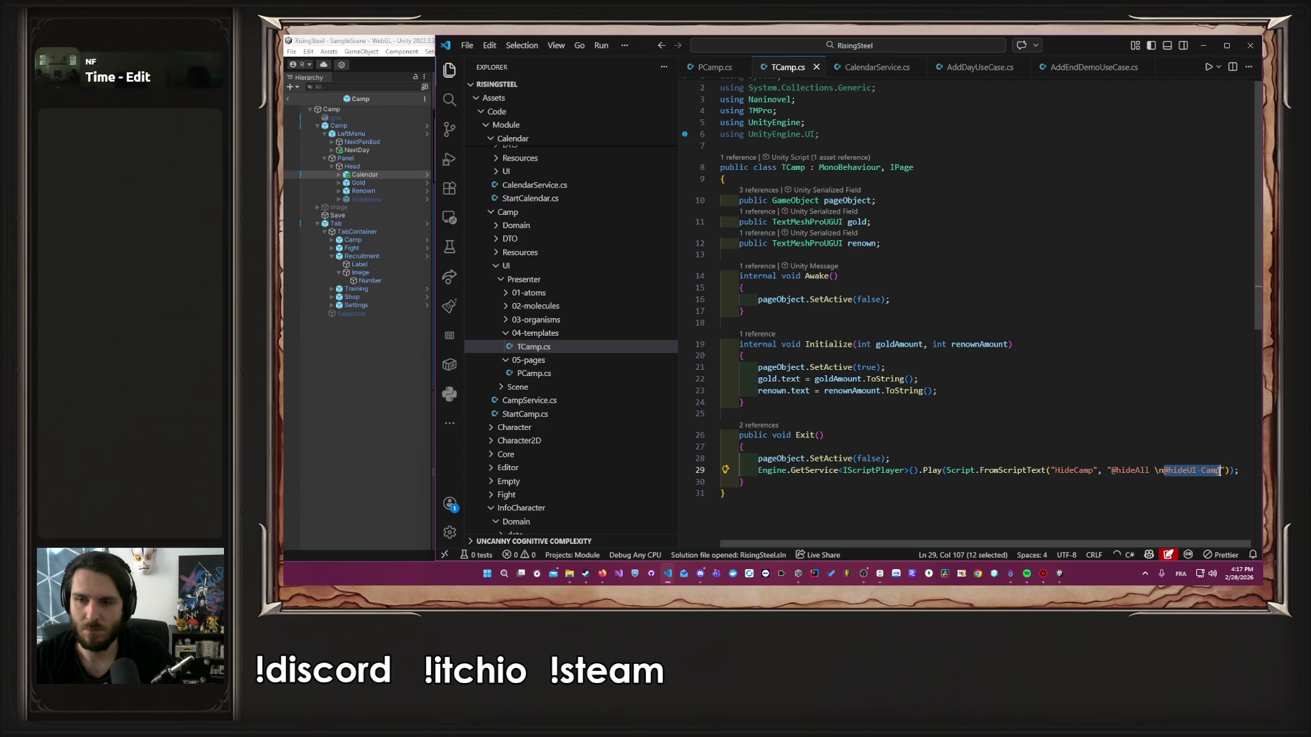
key("ctrl+v")
left_click(1165, 471)
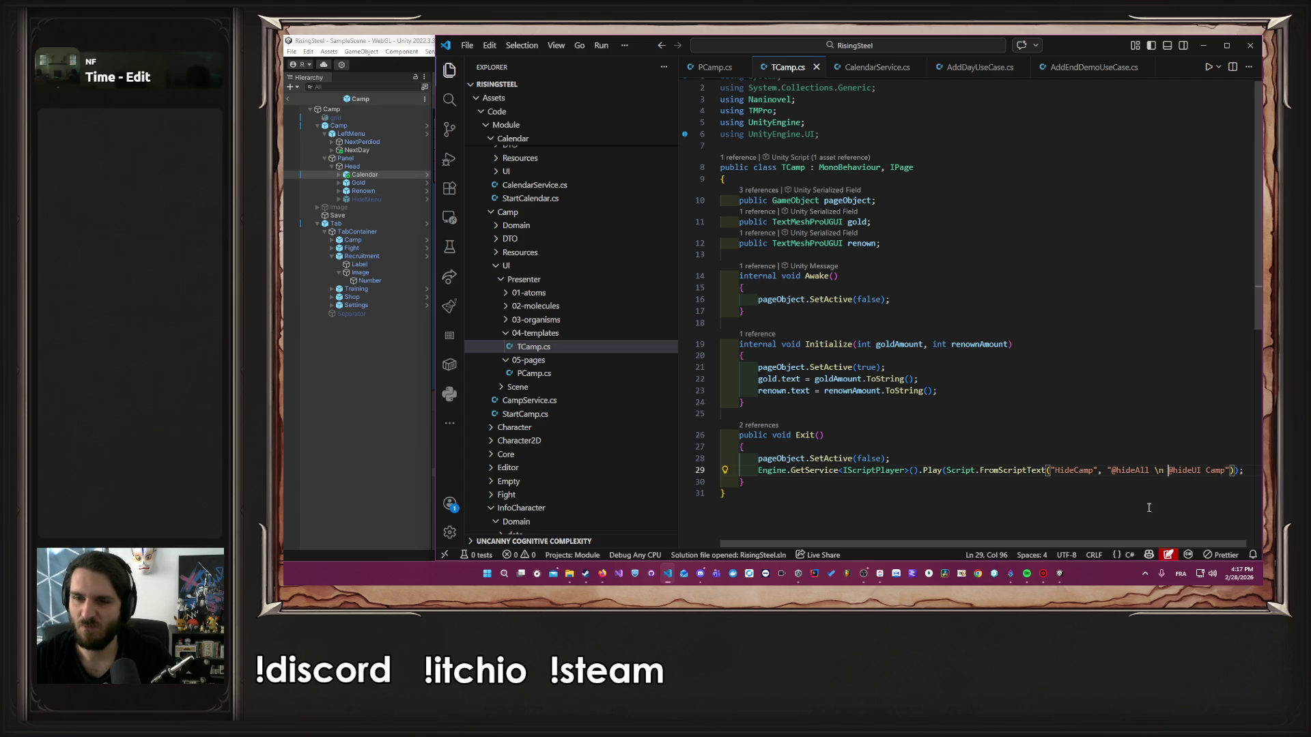
left_click(384, 346)
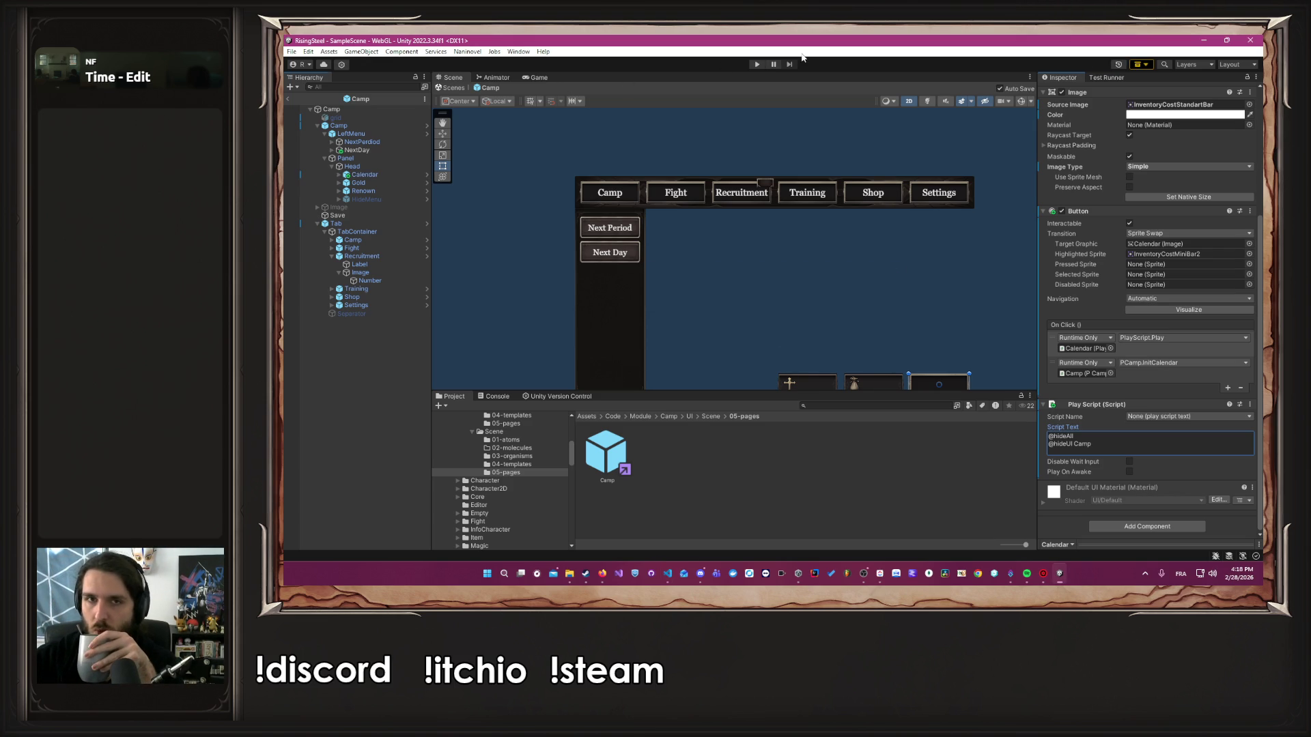
Enter play mode, submit a player name, and skip the tutorial
left_click(756, 64)
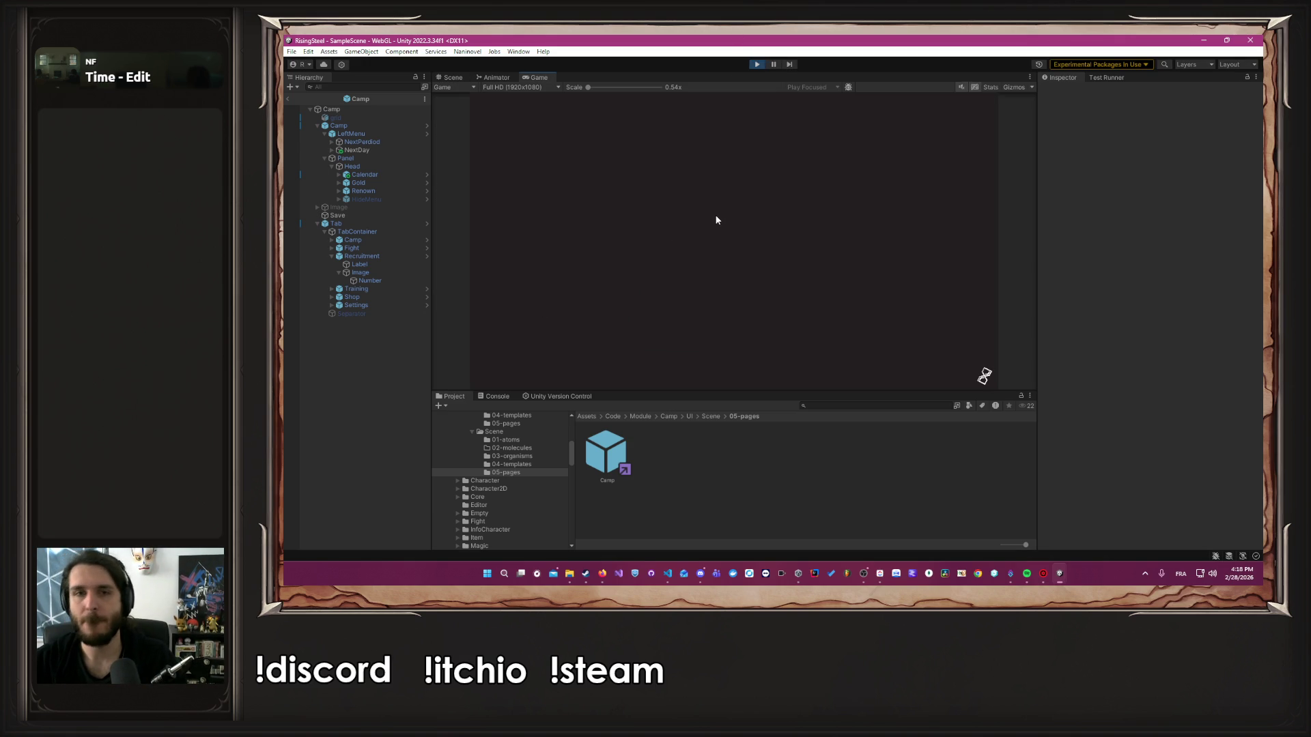
left_click(739, 158)
type("Albert")
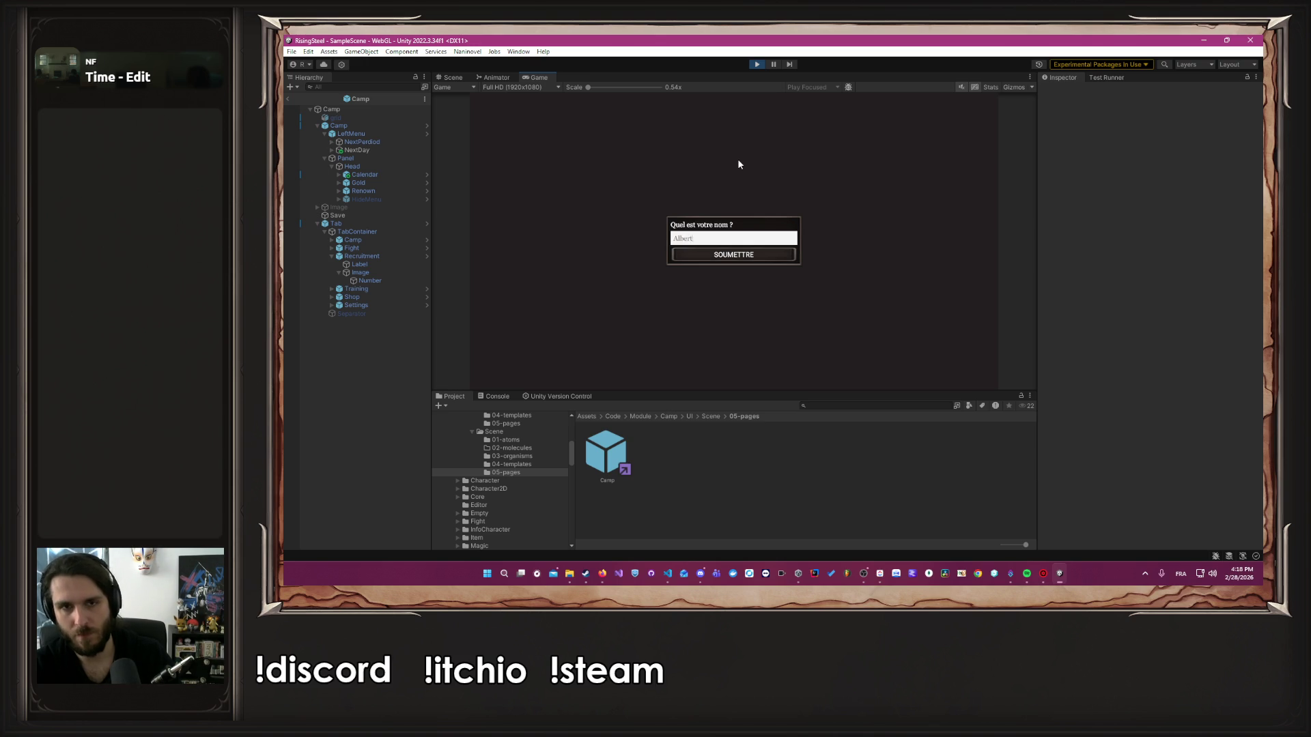
key("Return")
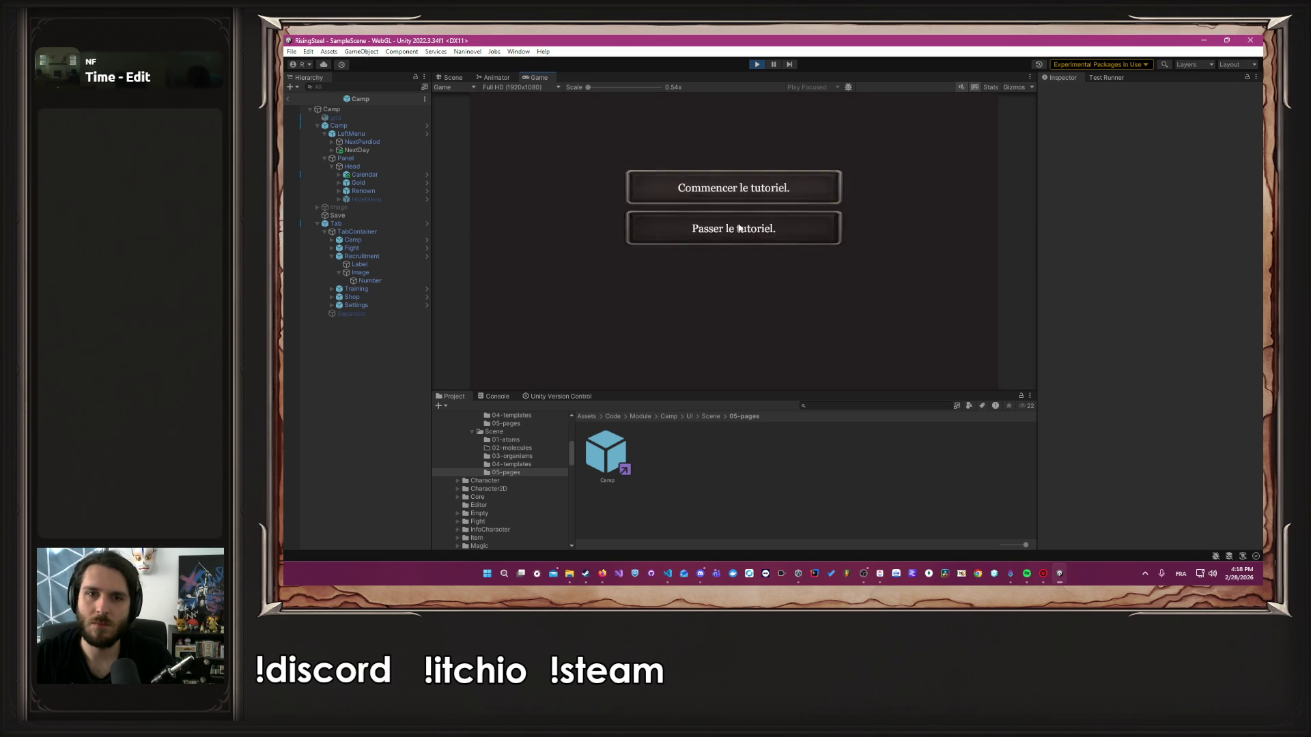
left_click(739, 231)
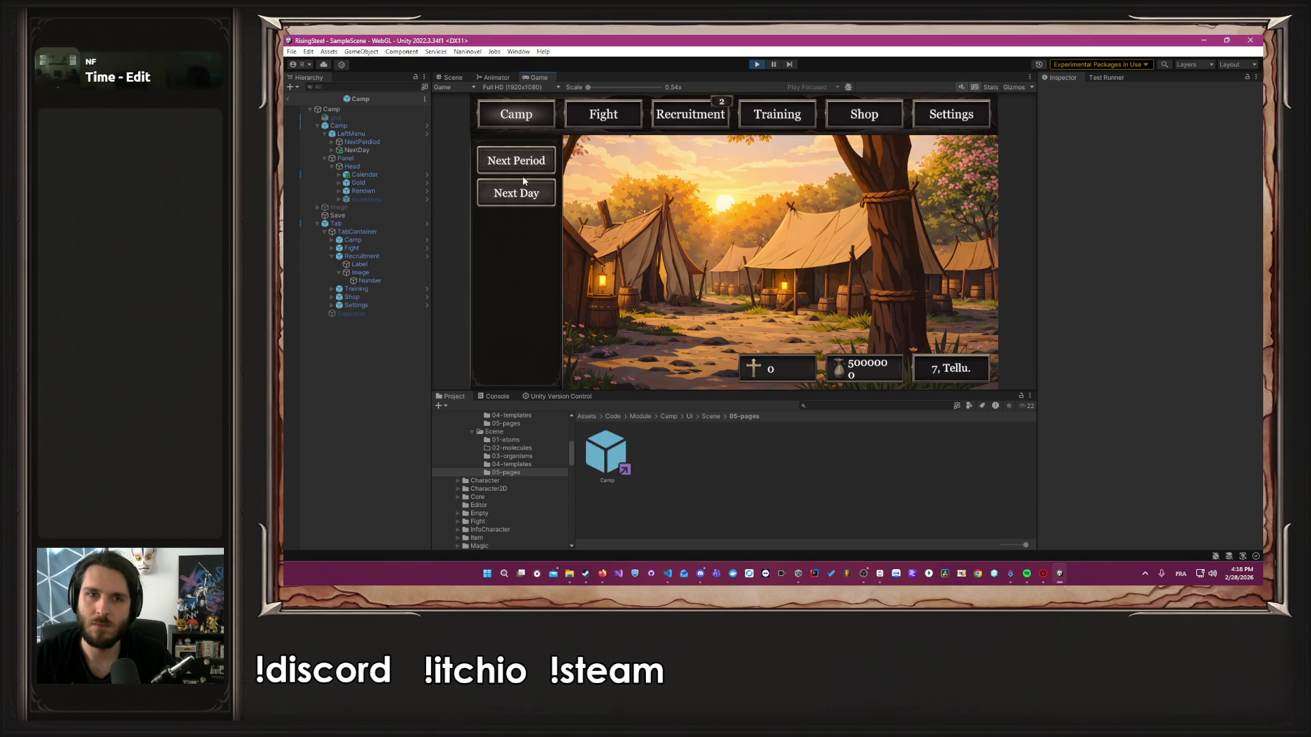
Open the Recruitment tab, return to the camp screen, and stop play mode
left_click(680, 122)
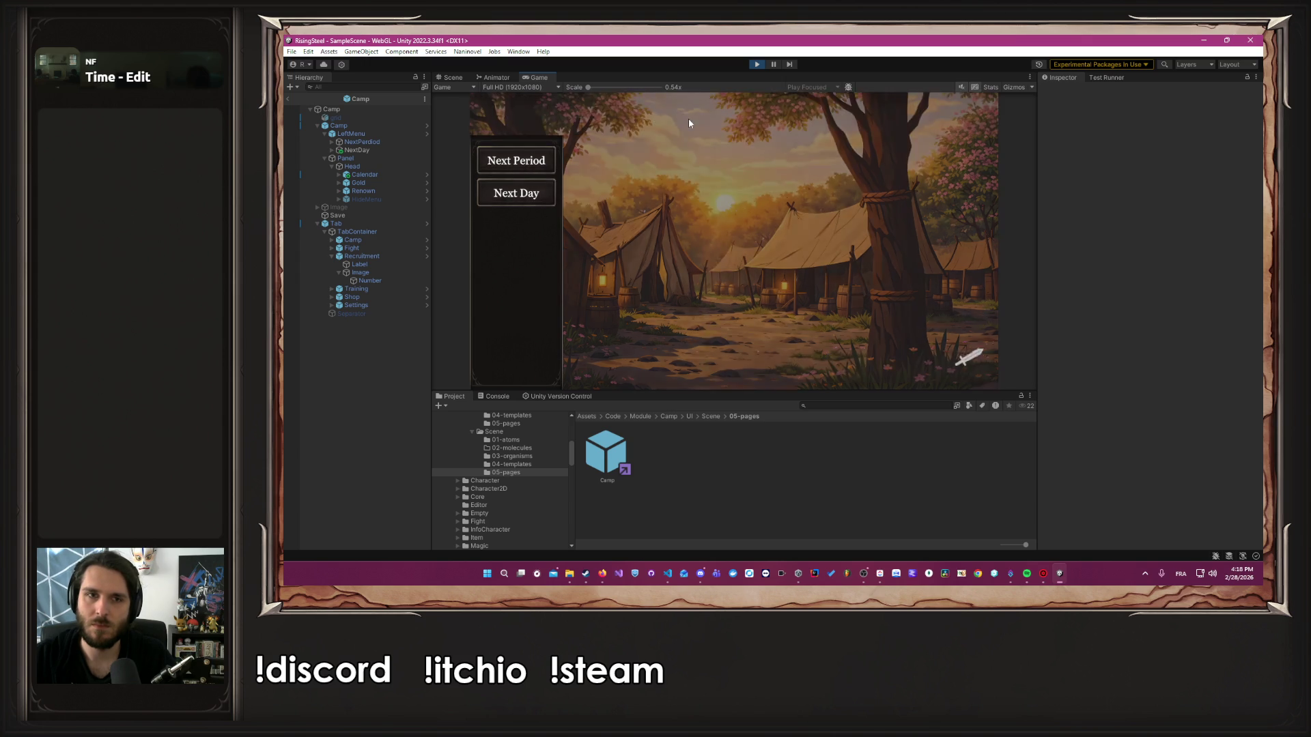
left_click(525, 168)
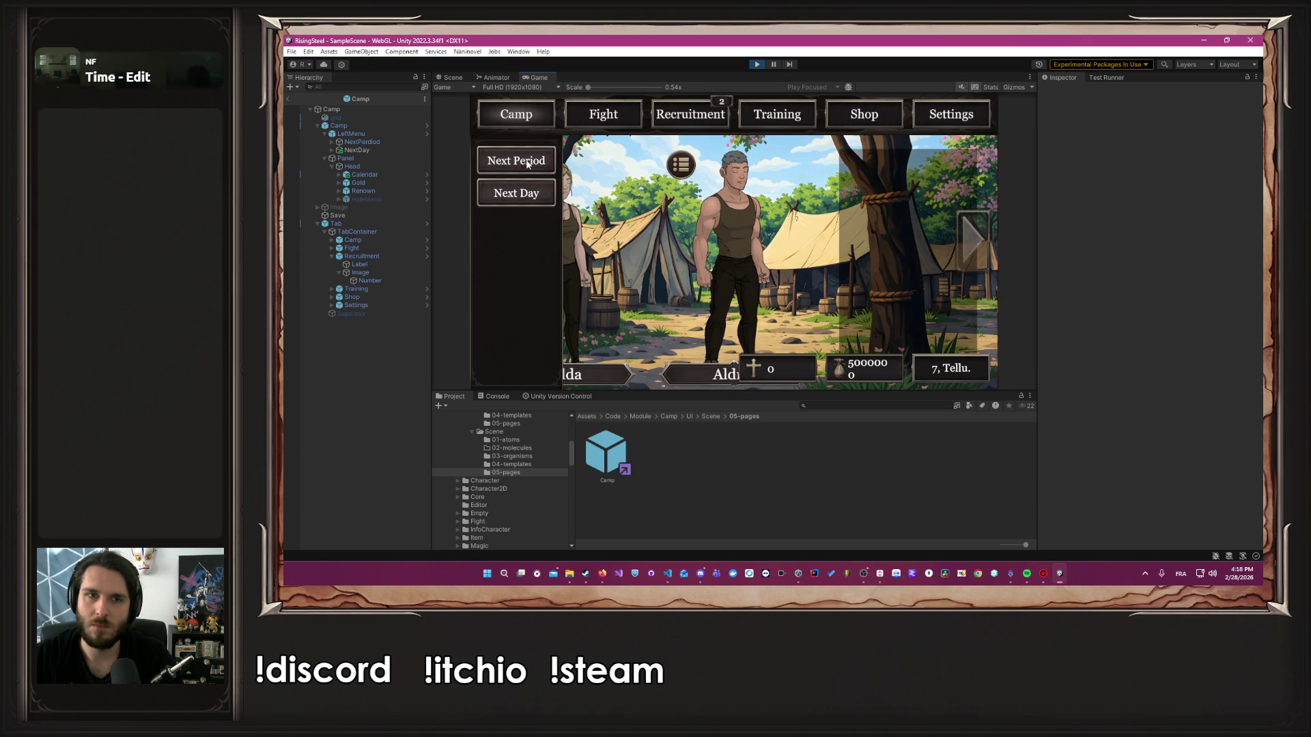
left_click(756, 65)
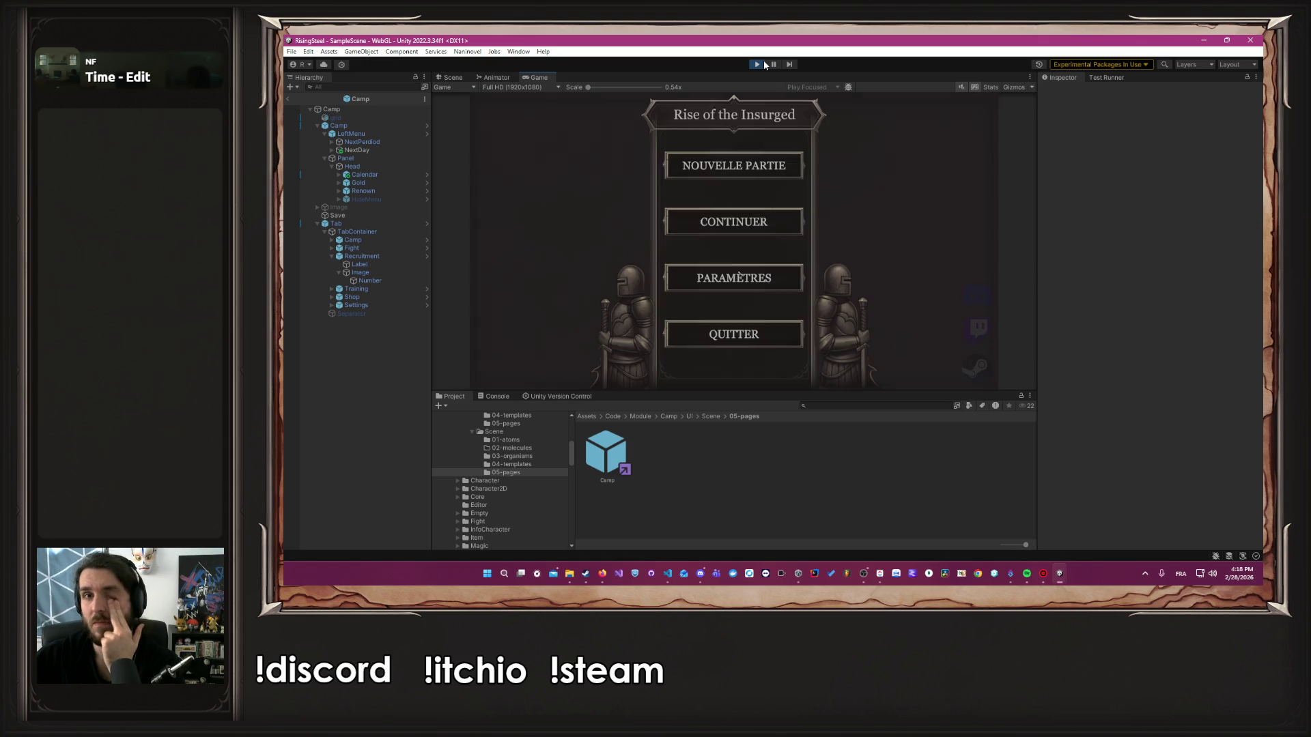
Briefly toggle play mode and click between Head and Panel in the Hierarchy
left_click(763, 60)
left_click(403, 175)
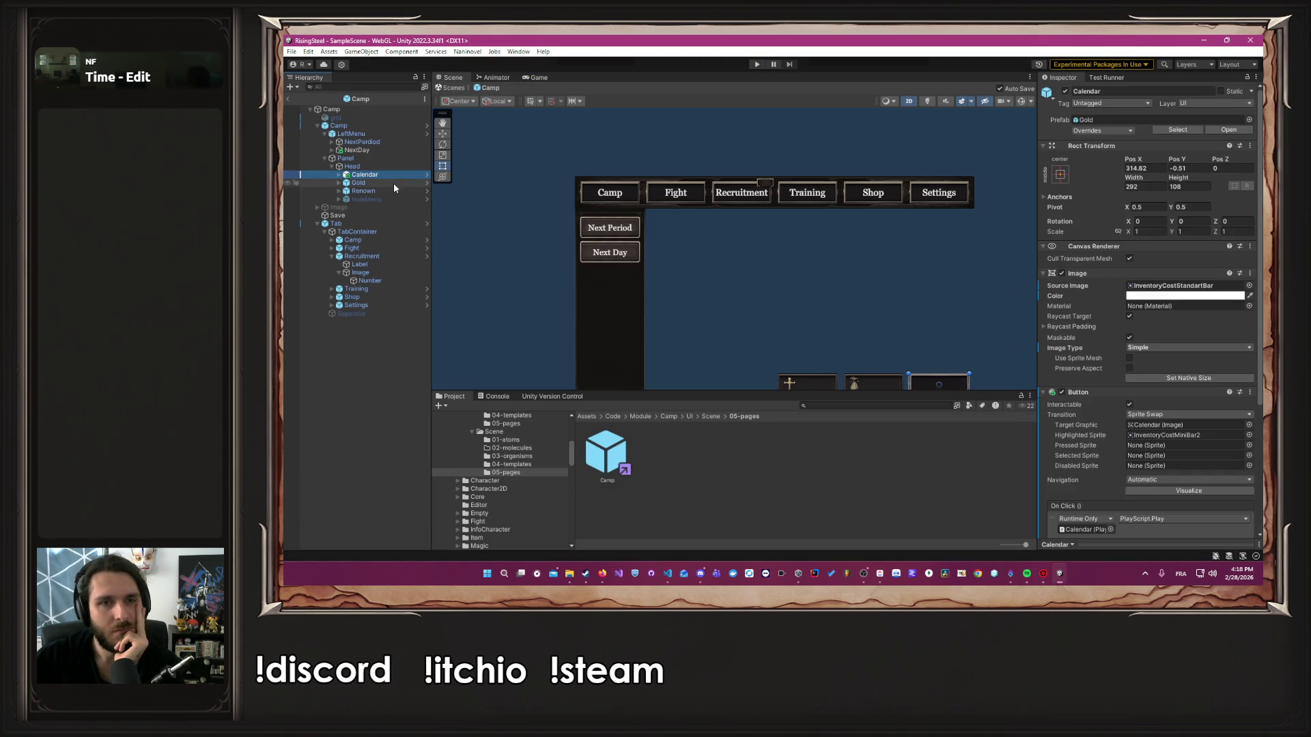
left_click(393, 183)
left_click(377, 166)
left_click(375, 159)
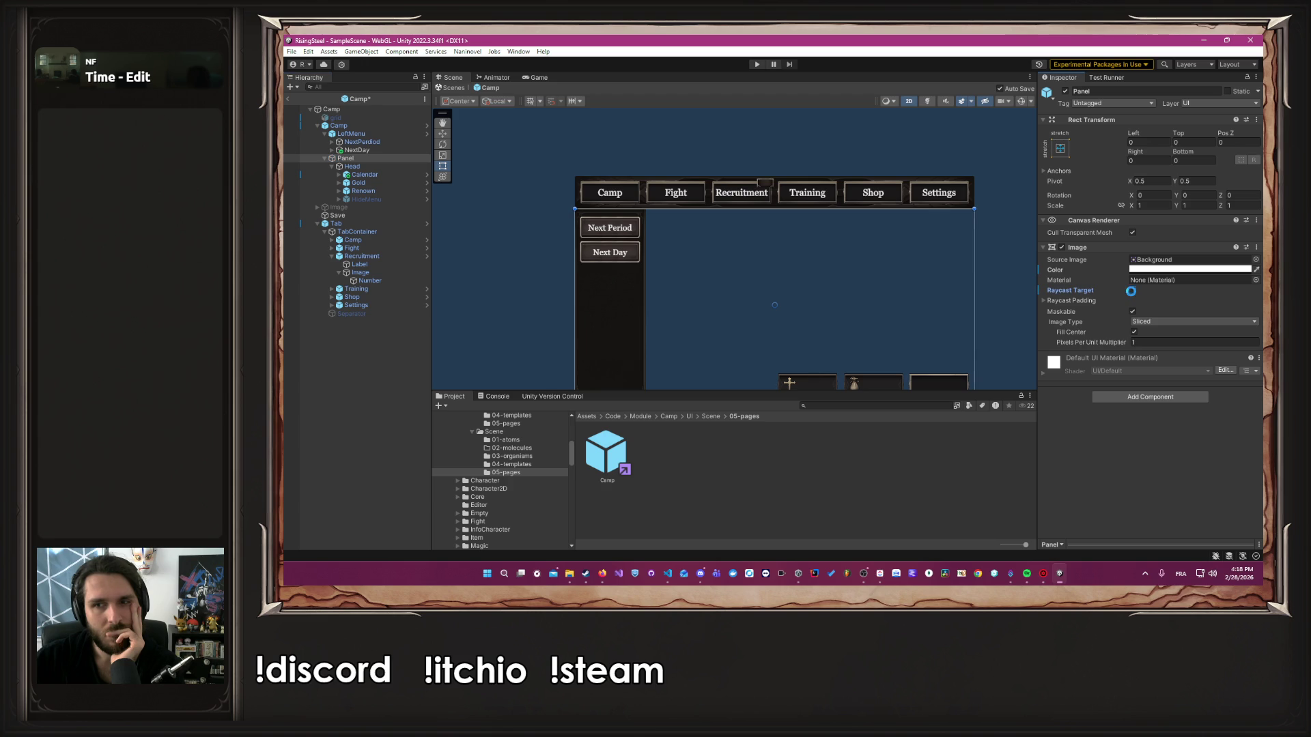
left_click(399, 166)
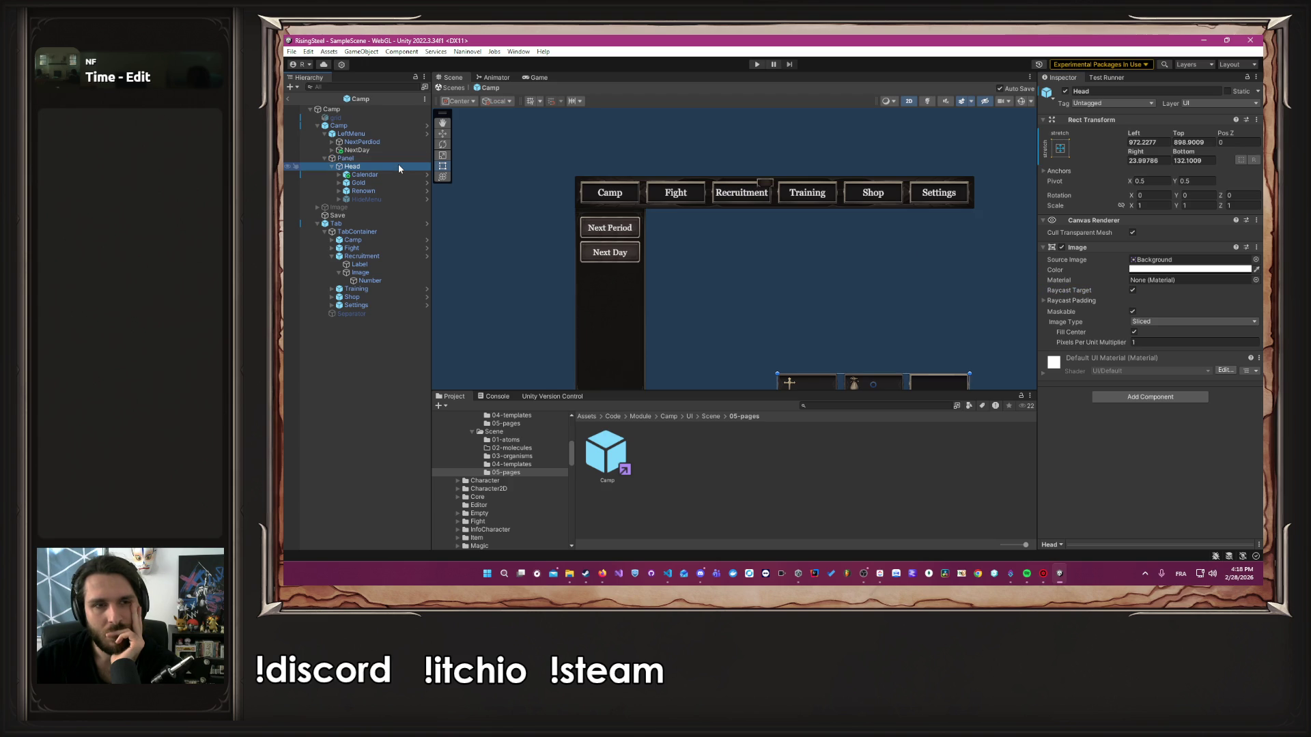
Inspect Panel, LeftMenu's layout settings and Head, then start play mode
left_click(378, 159)
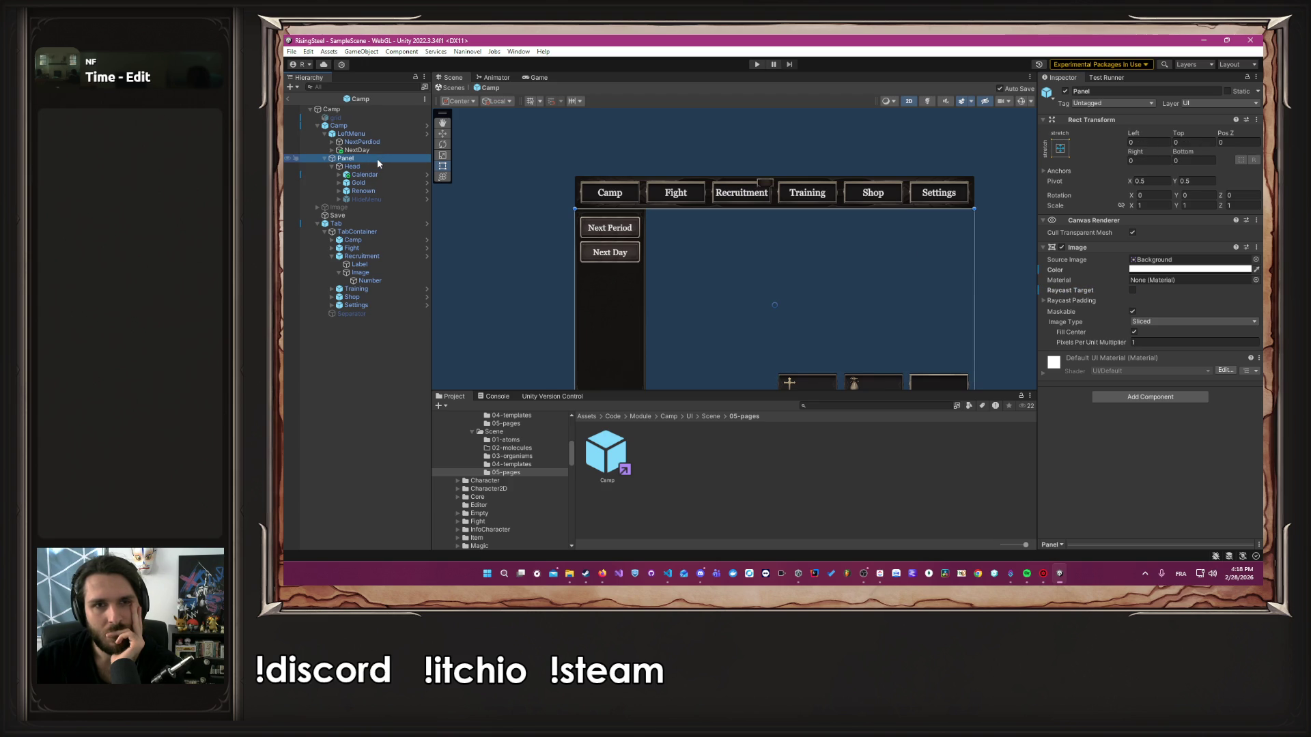
left_click(379, 134)
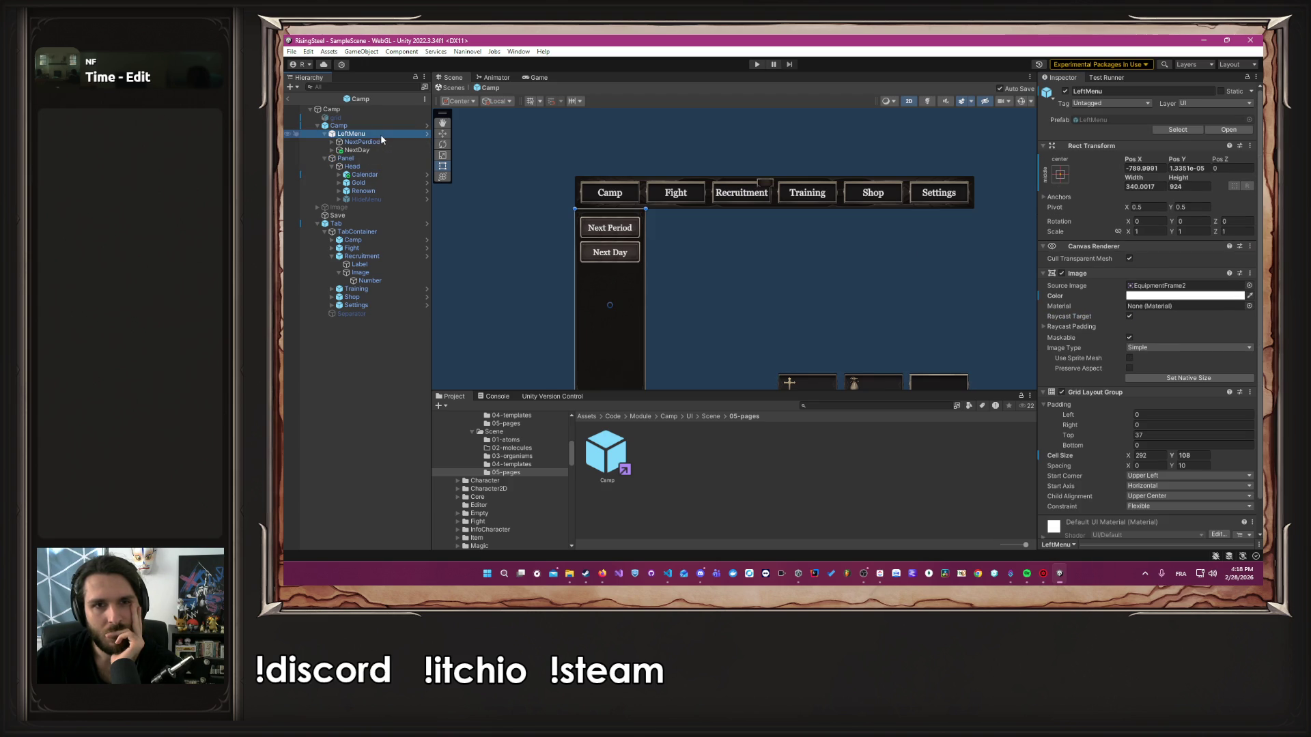
left_click(379, 160)
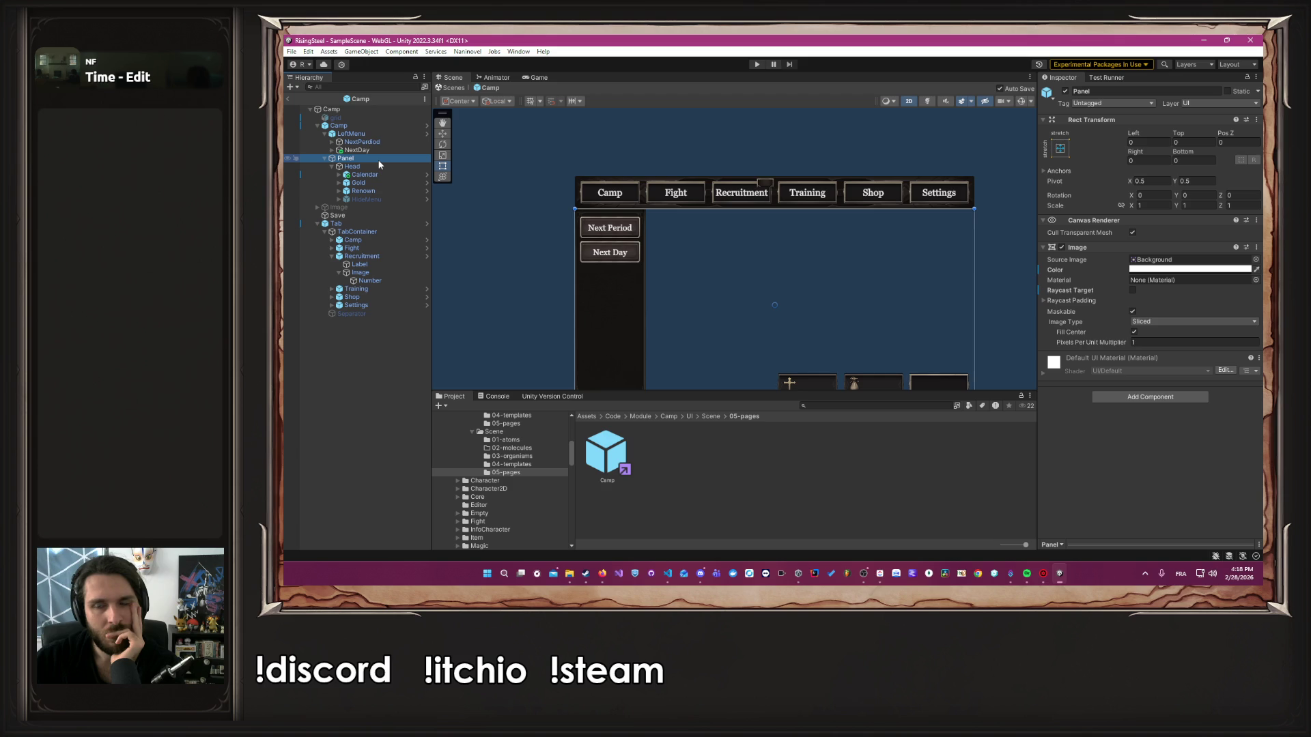
left_click(387, 168)
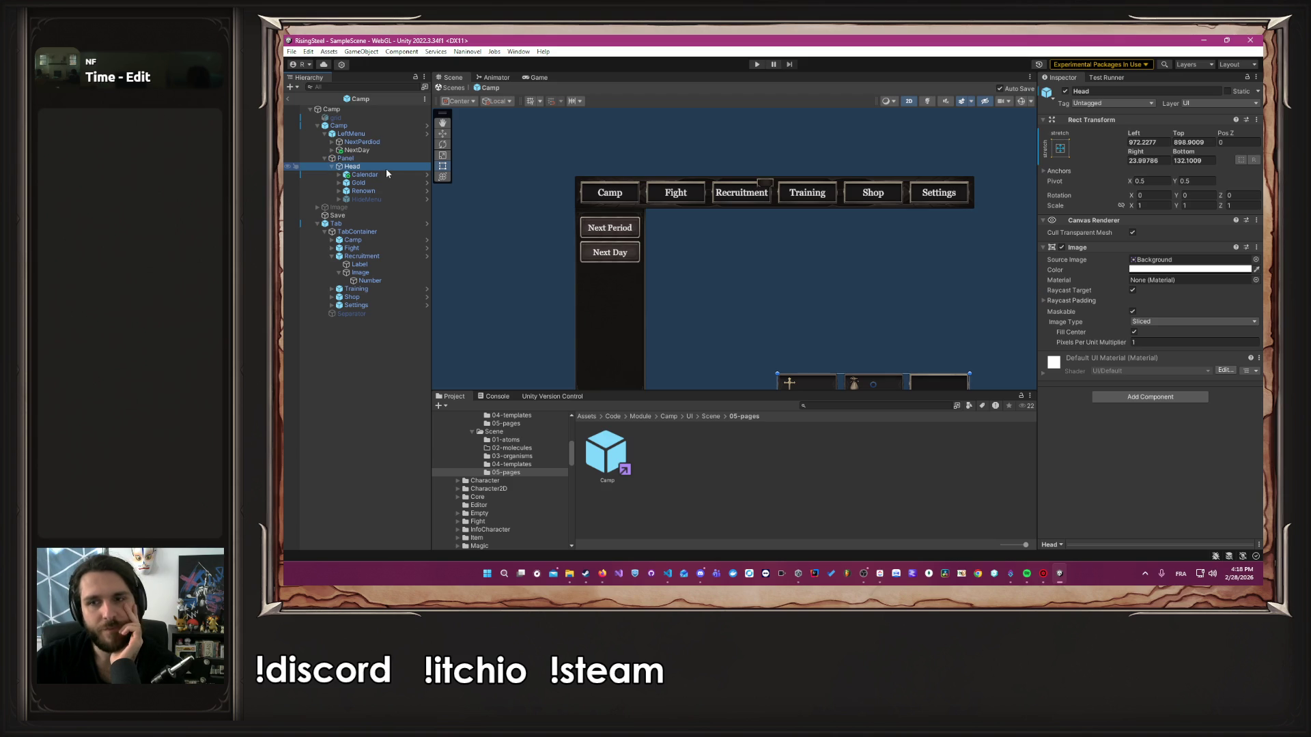
left_click(757, 64)
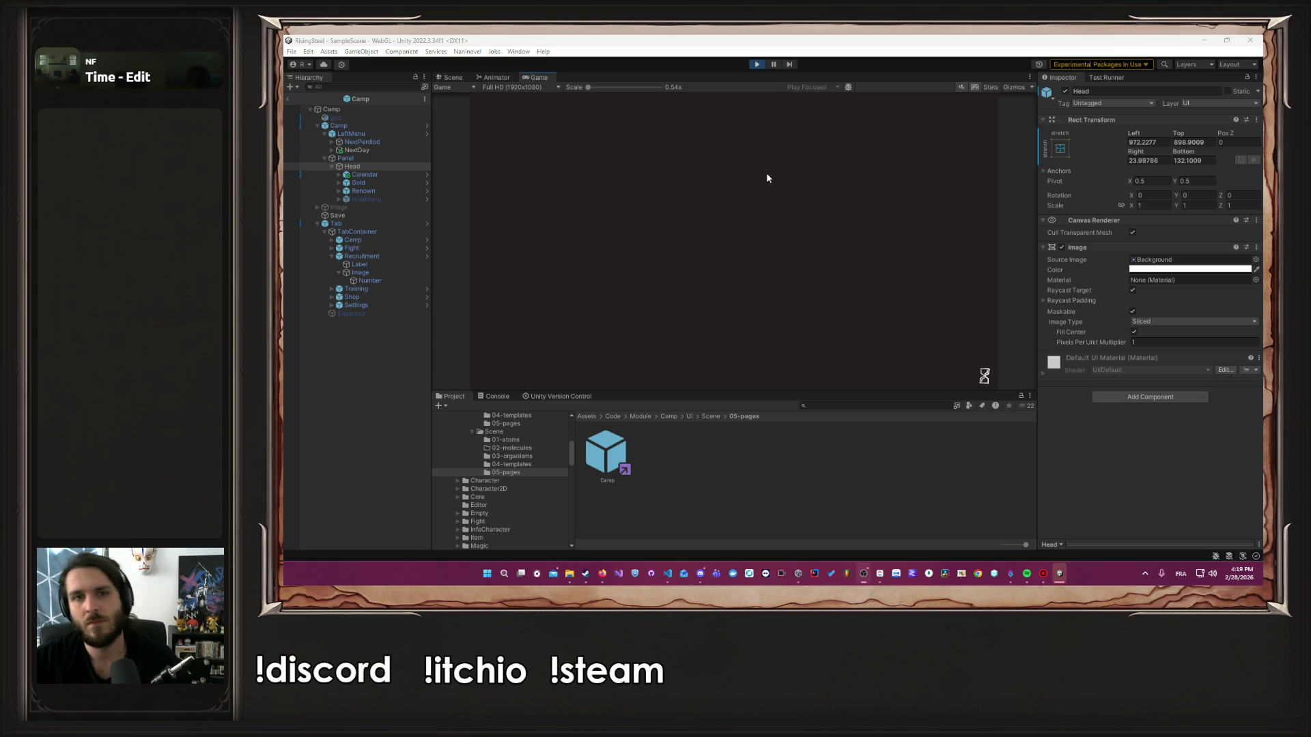
Start a new game, skip to the camp, and advance periods until the date is 15
left_click(745, 173)
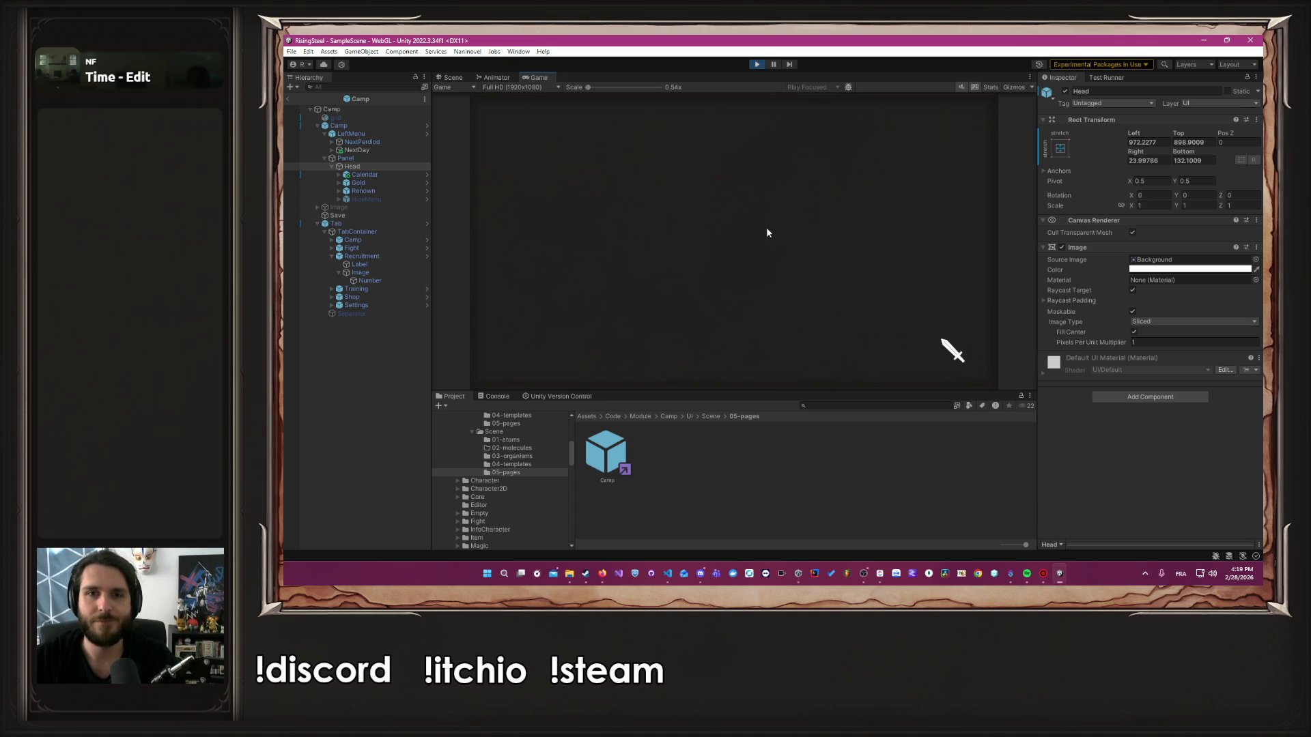
left_click(809, 268)
left_click(713, 244)
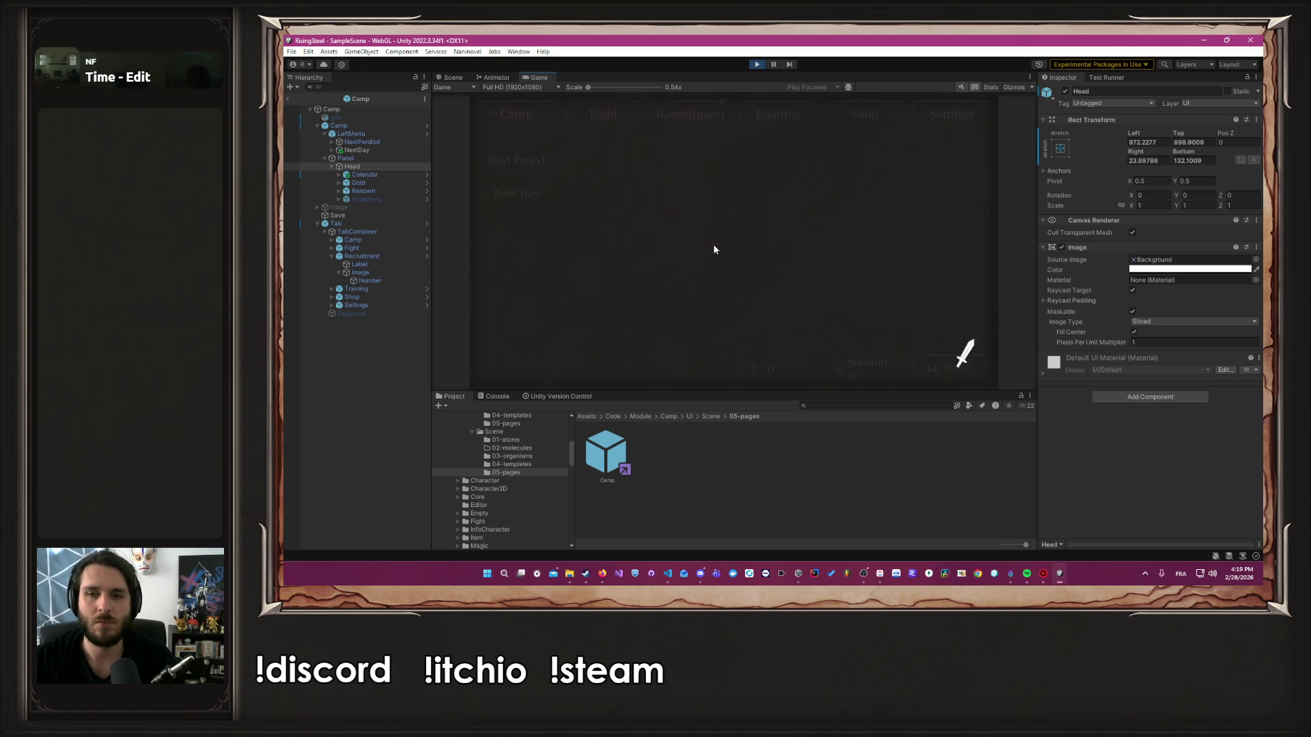
left_click(533, 162)
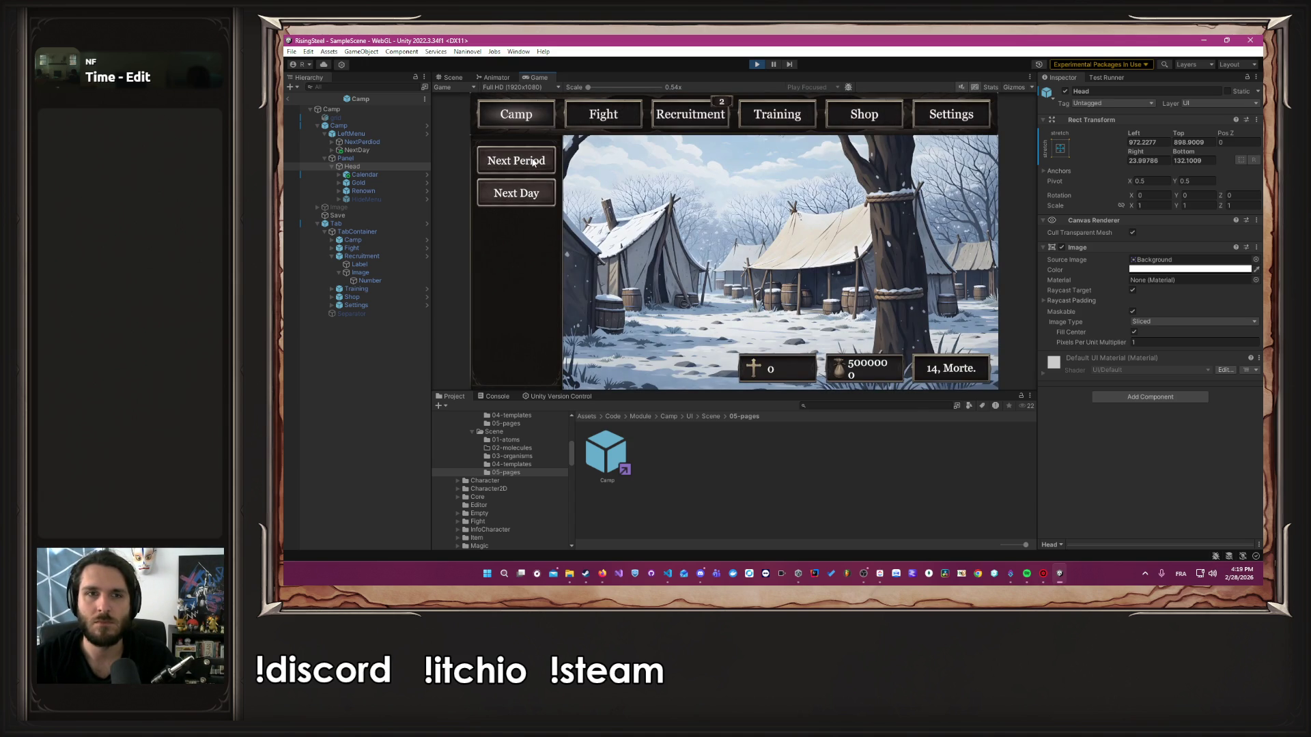
left_click(532, 161)
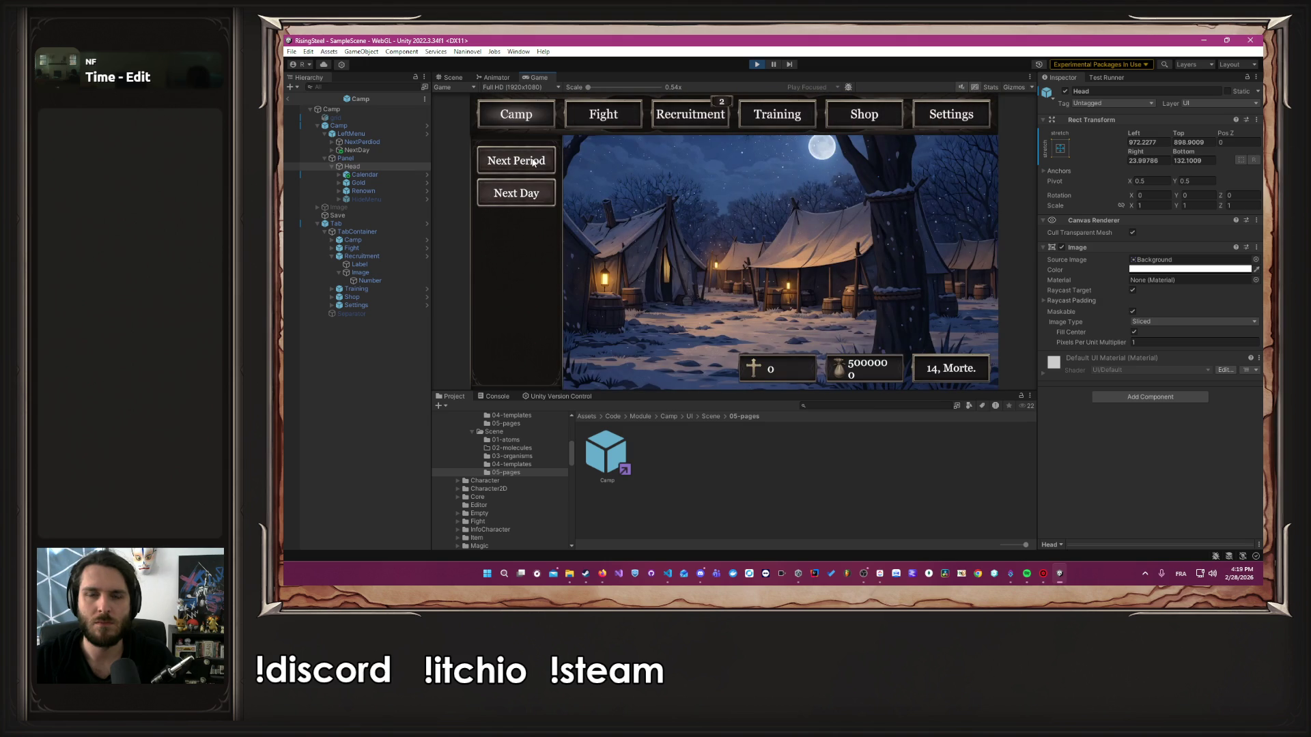
left_click(533, 161)
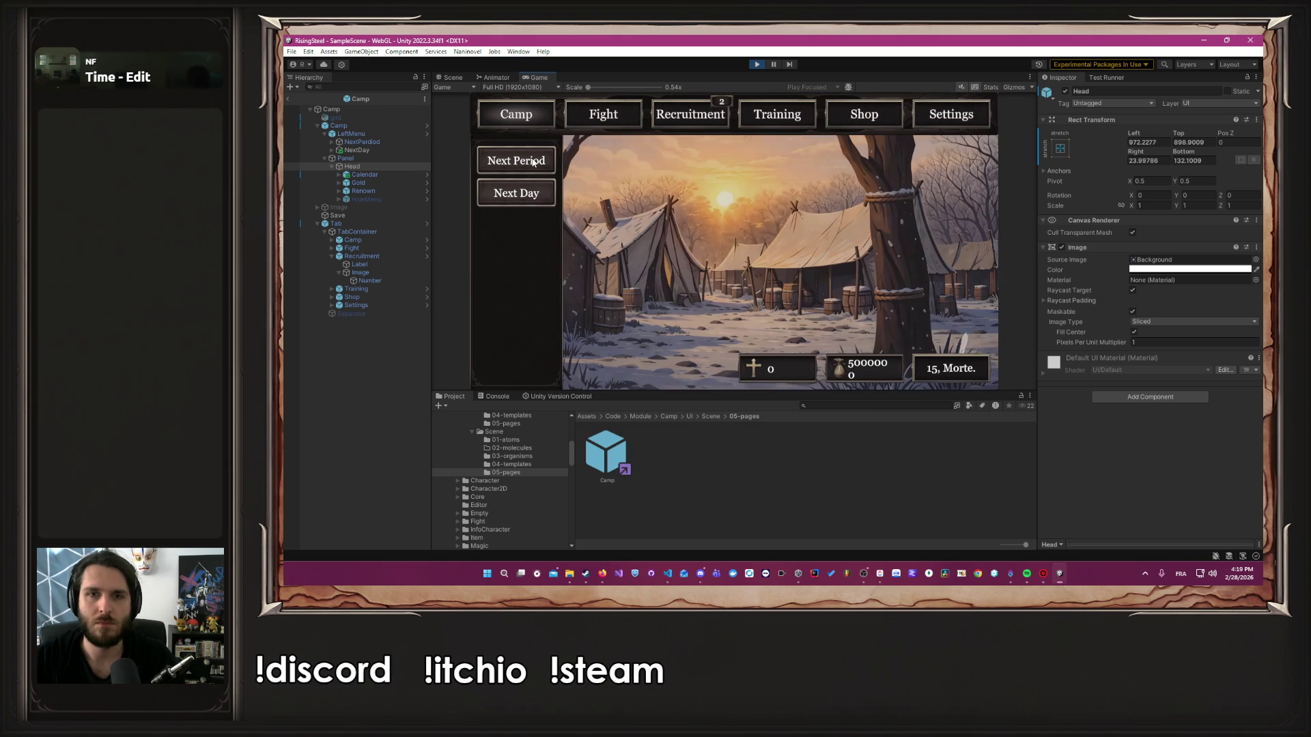
Advance days to 21, Morte, open the Recruitment page, and stop play mode
left_click(536, 191)
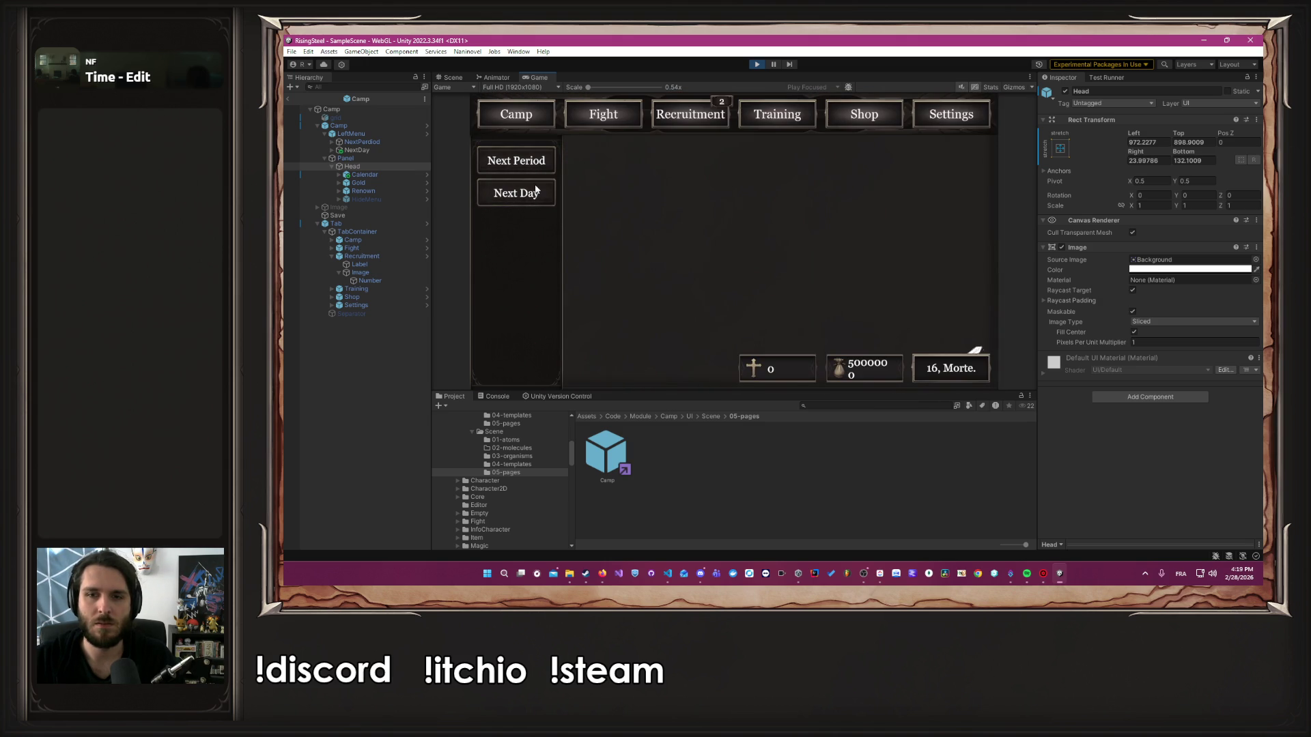
left_click(536, 192)
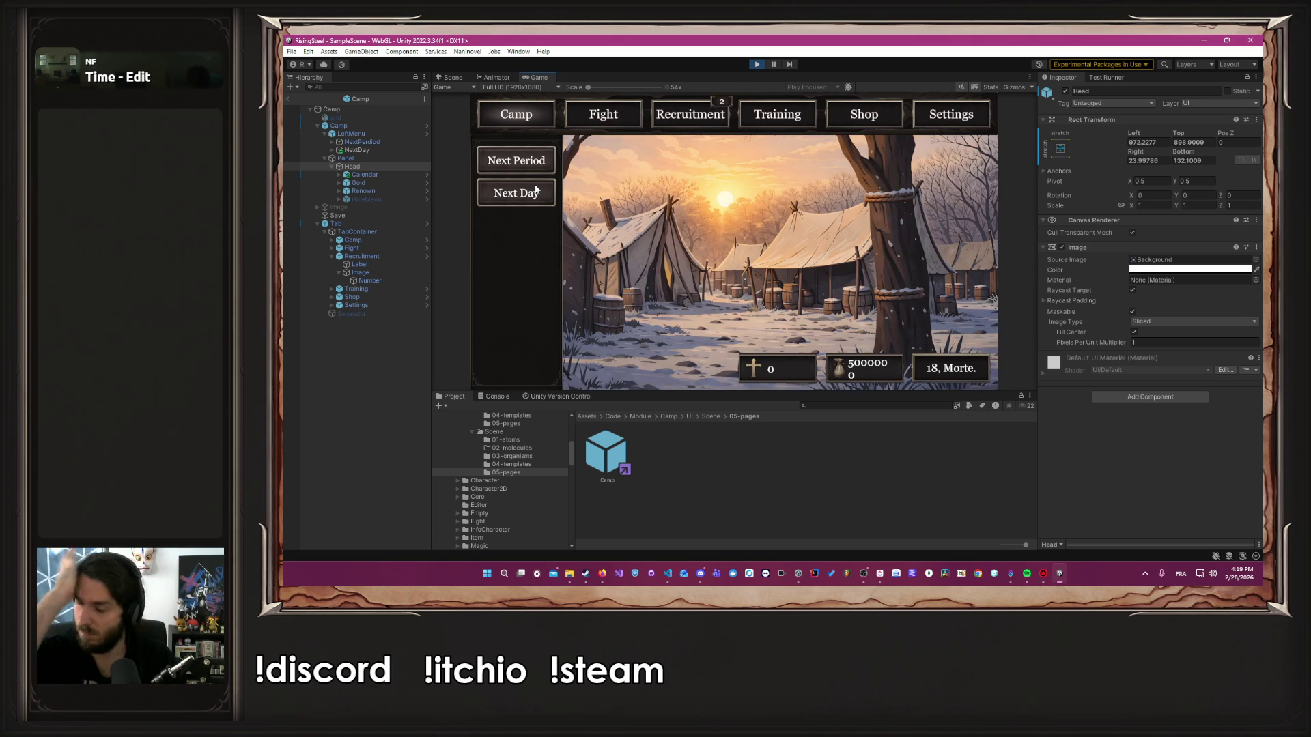
left_click(536, 191)
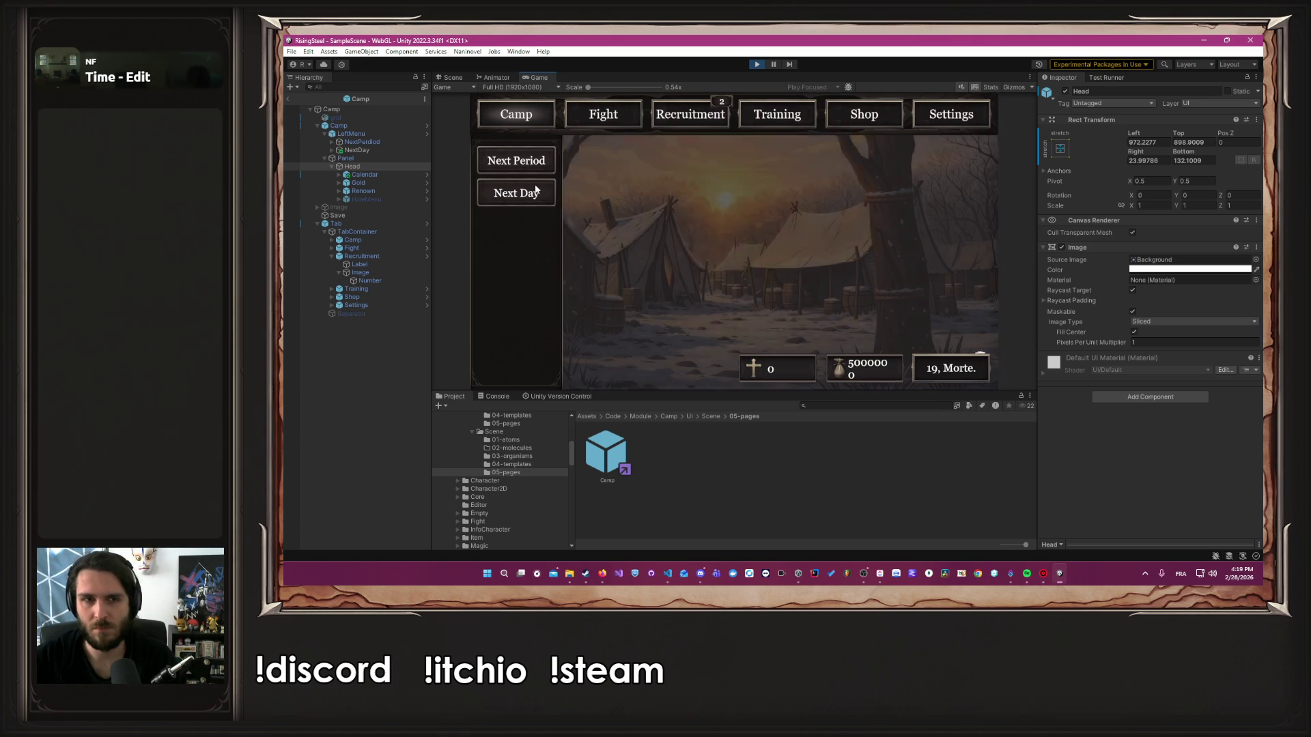
left_click(536, 191)
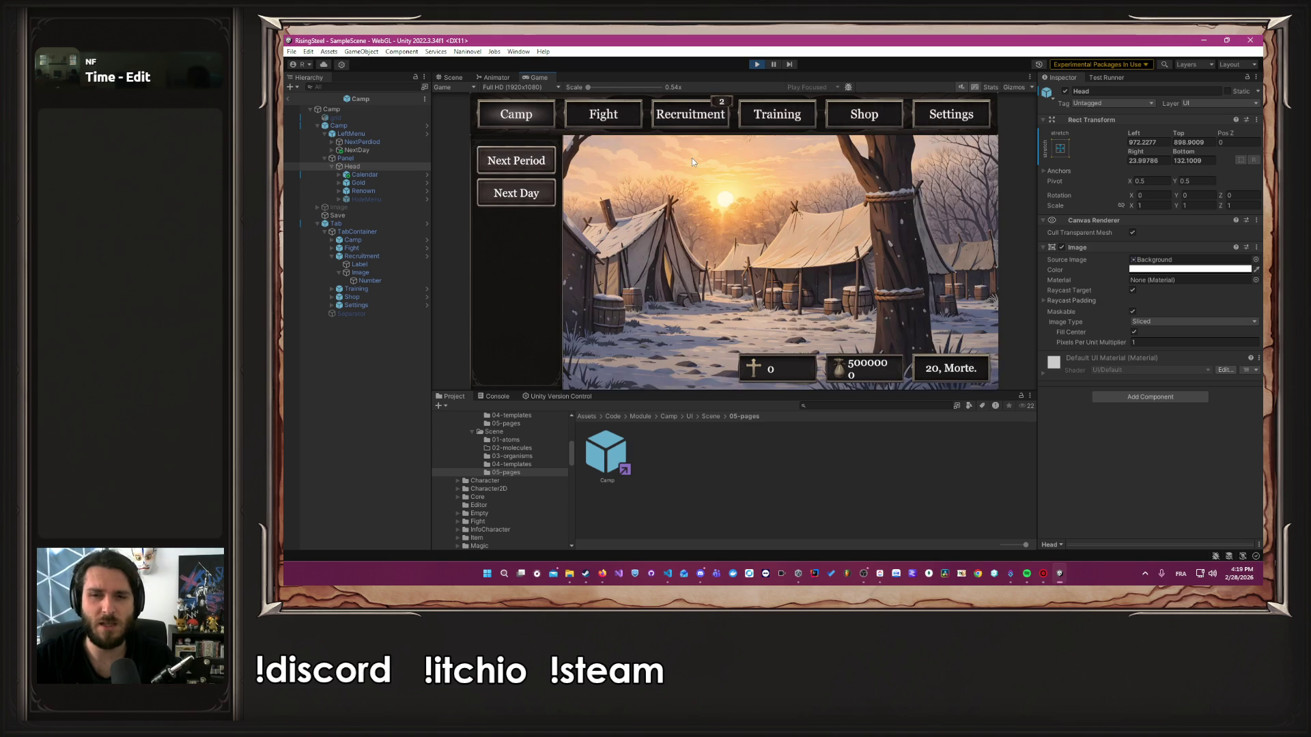
left_click(540, 193)
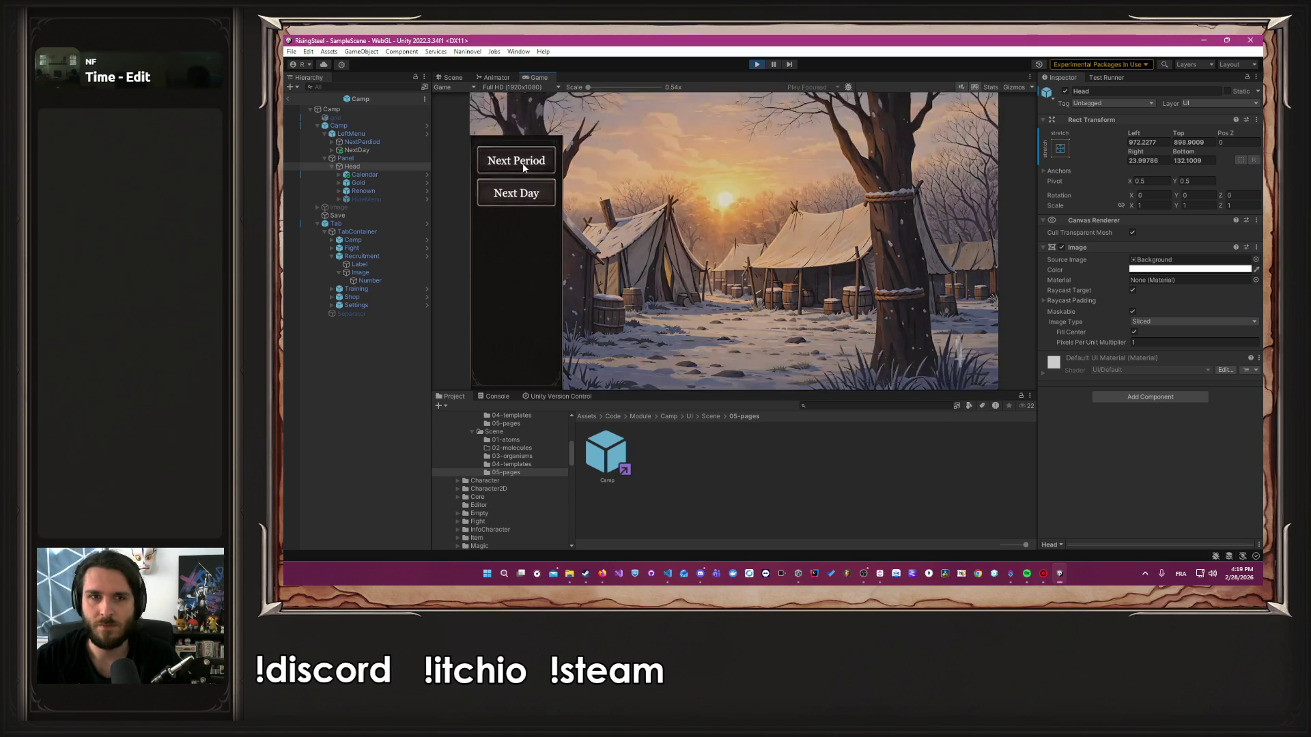
left_click(517, 204)
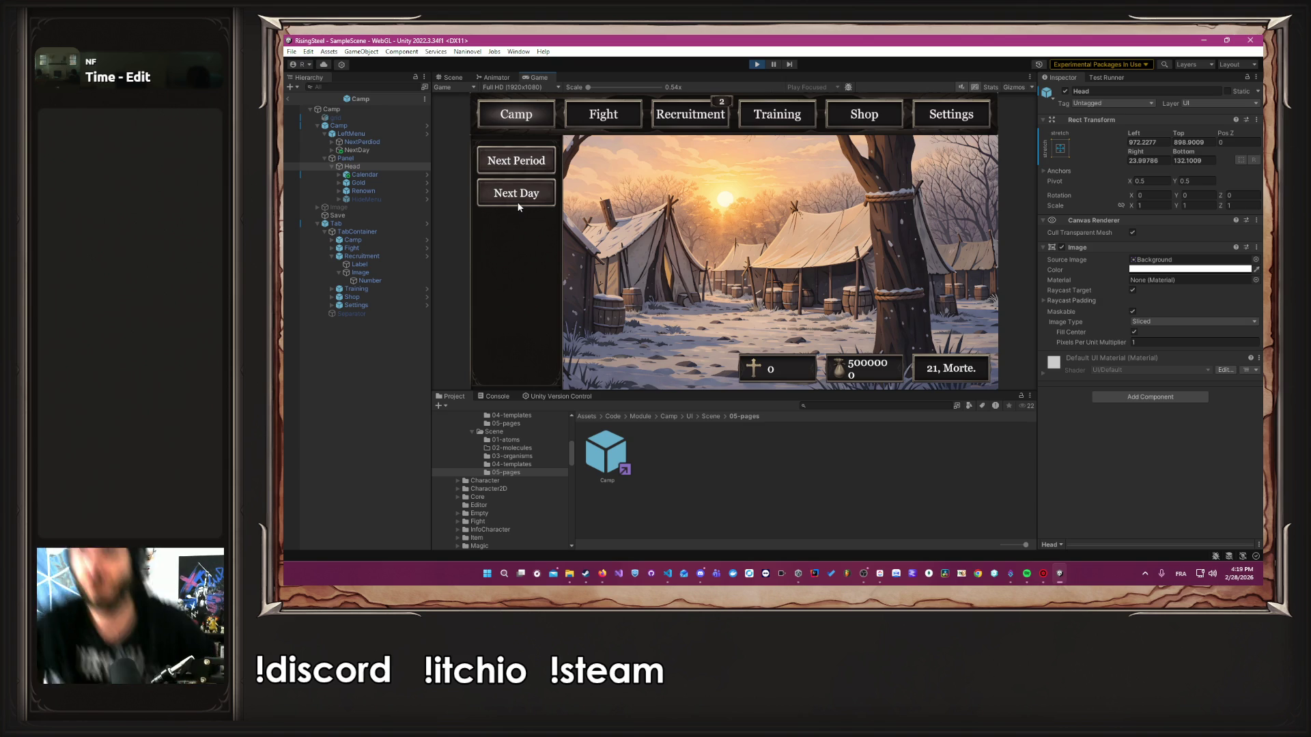
left_click(689, 114)
left_click(756, 64)
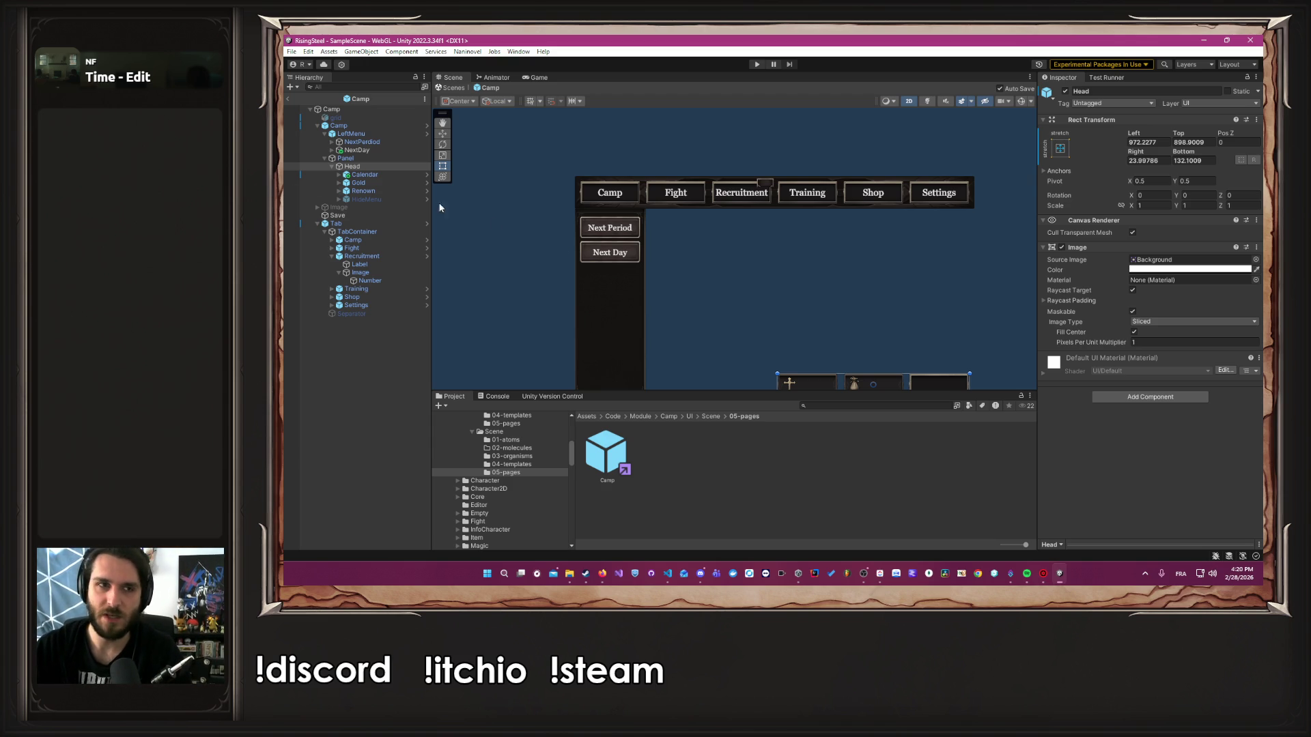
key("alt+Tab")
key("alt+Tab")
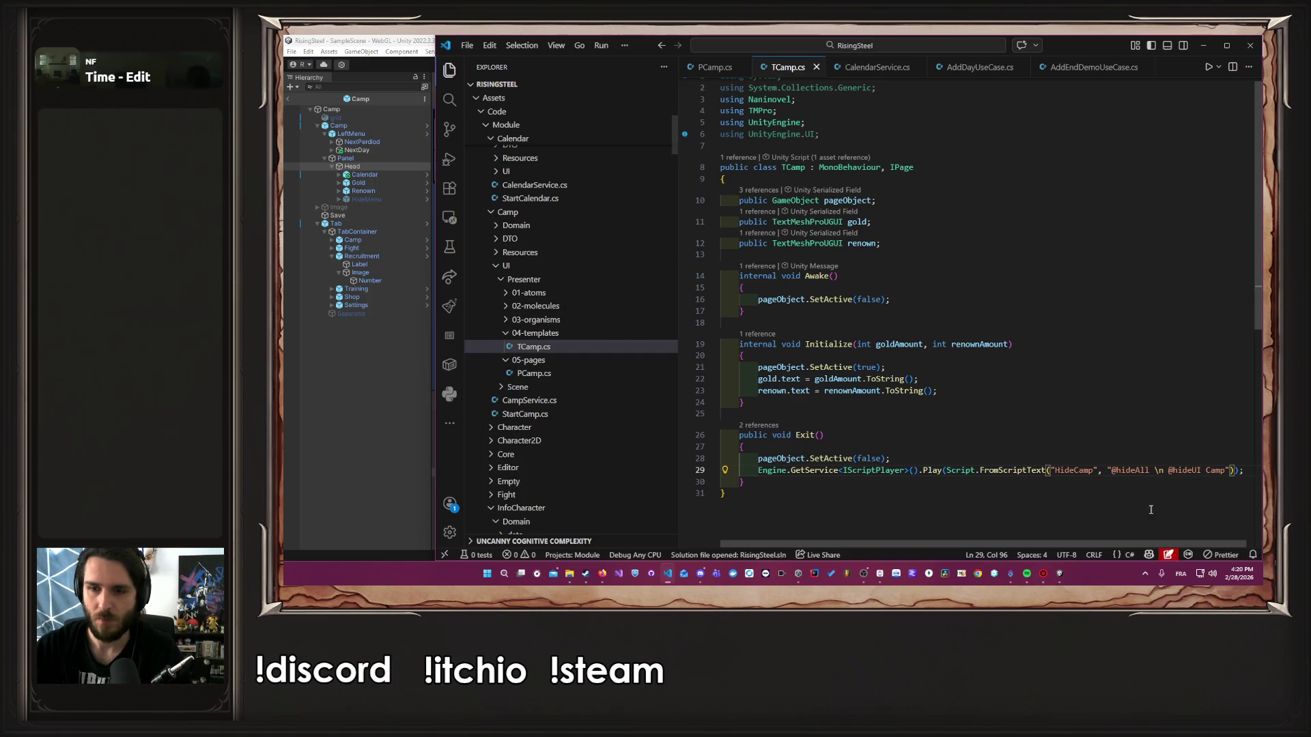
left_click_drag(1229, 471, 1112, 470)
key("ctrl+c")
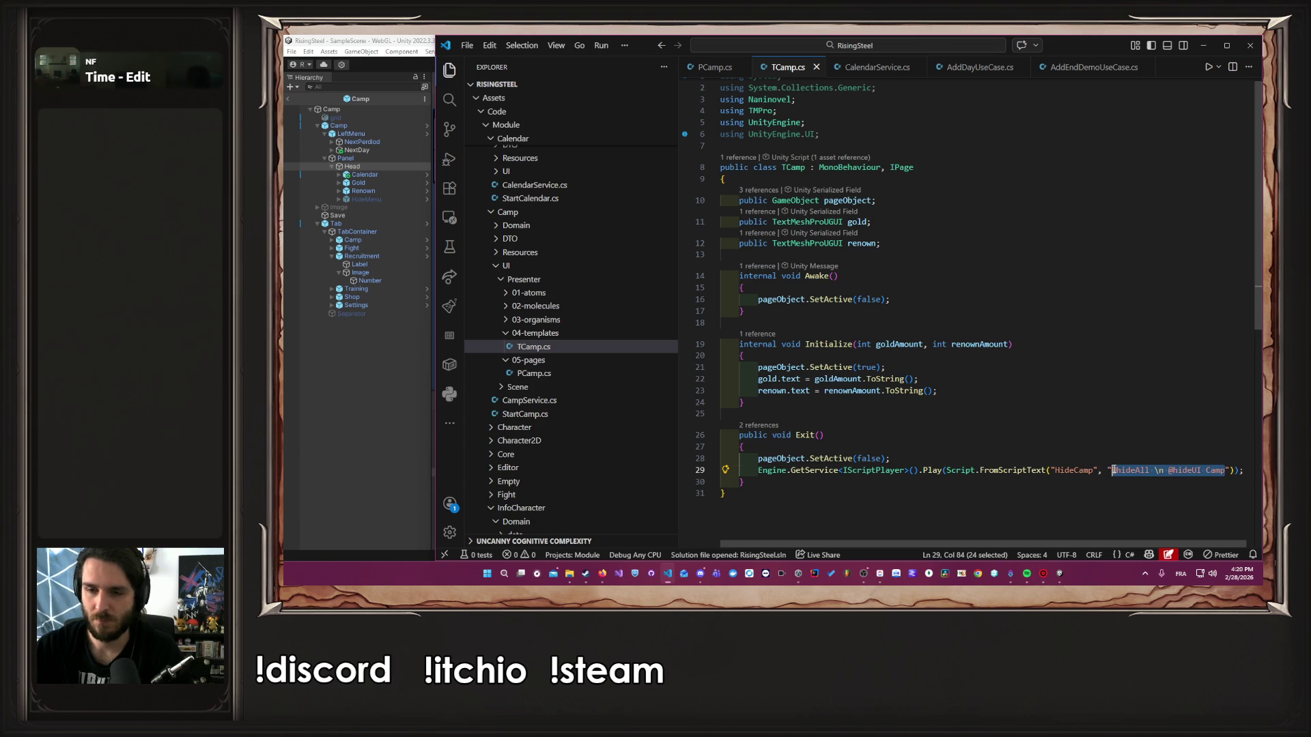
left_click(347, 431)
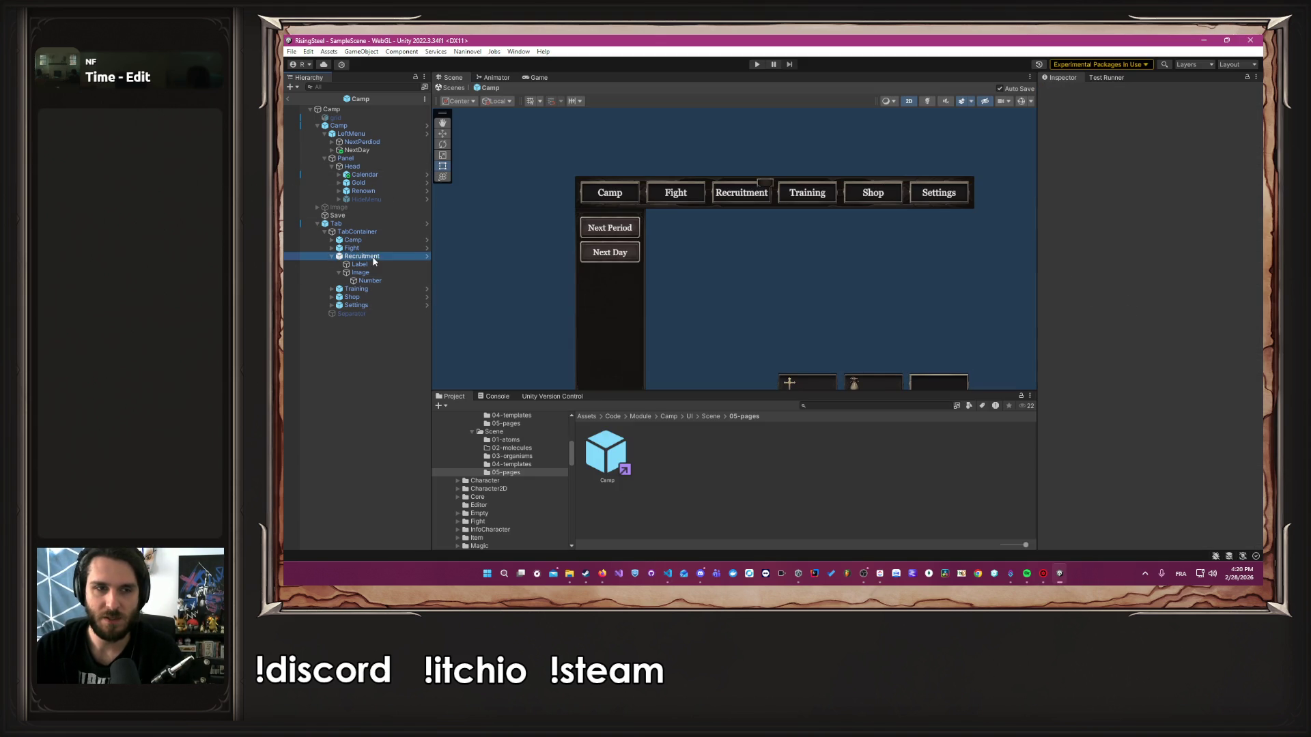
Inspect the Number and NextPerdiod objects, then select the Calendar button
left_click(383, 281)
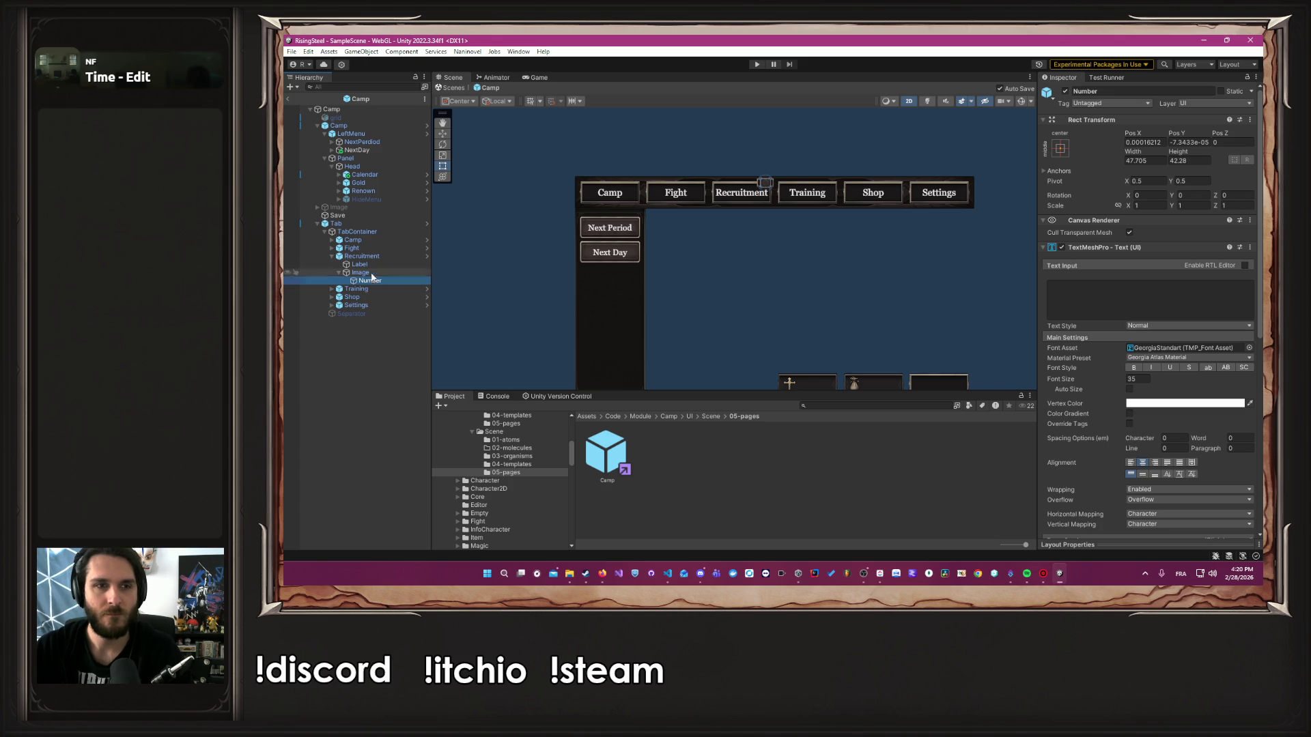
left_click(369, 144)
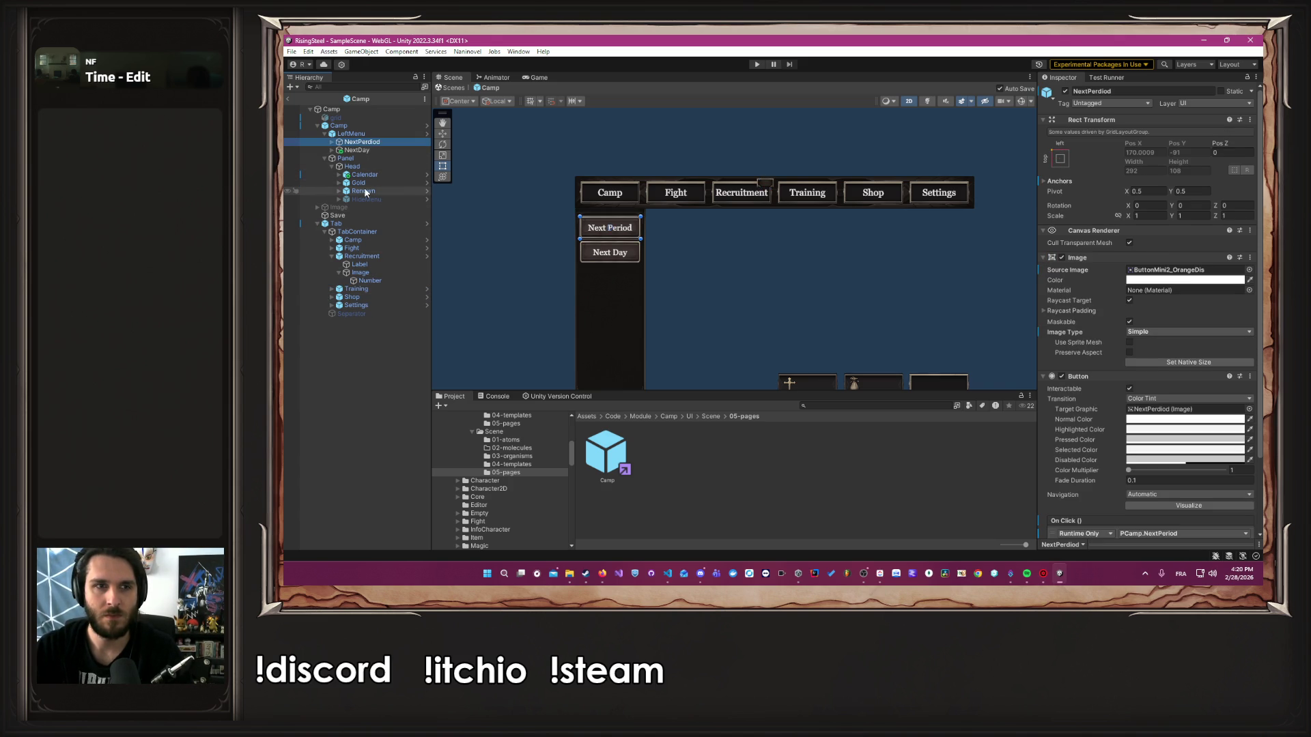
left_click(372, 175)
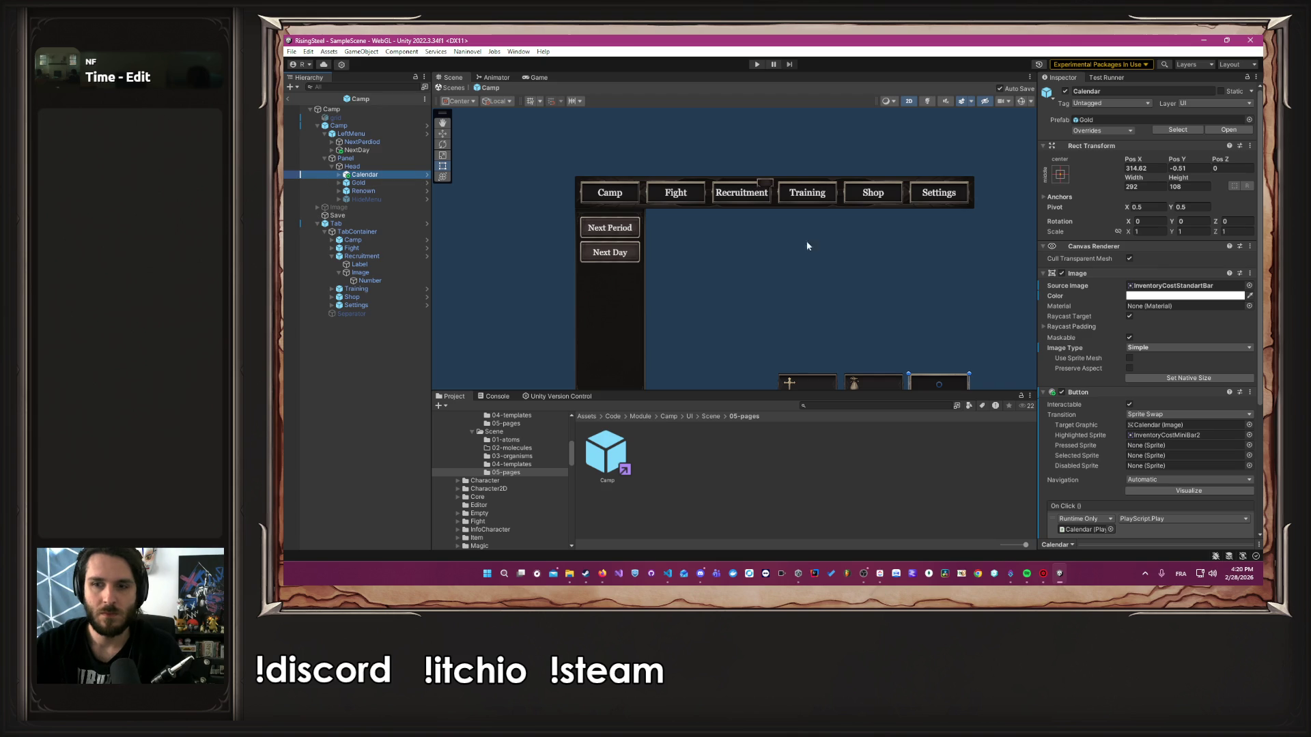
scroll(1123, 347, "down", 3)
scroll(1123, 347, "down", 1)
left_click(1142, 453)
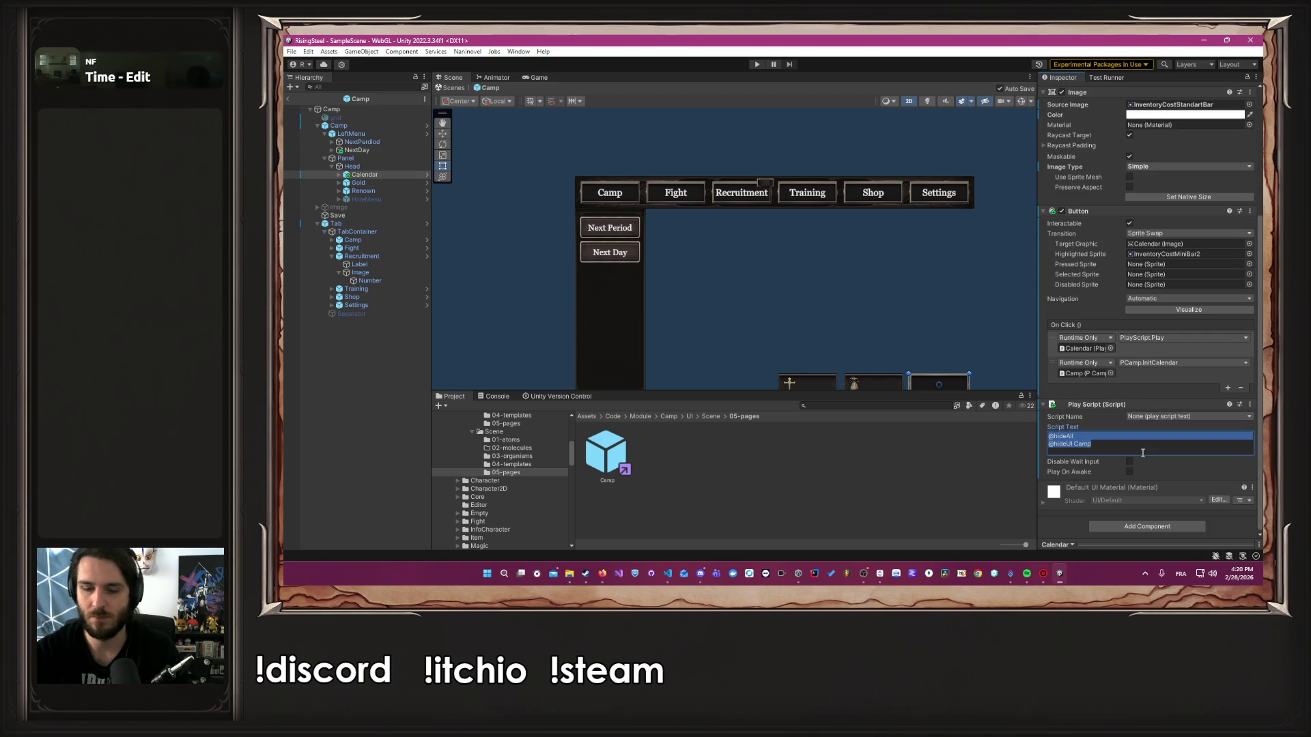
left_click(1143, 452)
key("Return")
key("ctrl+v")
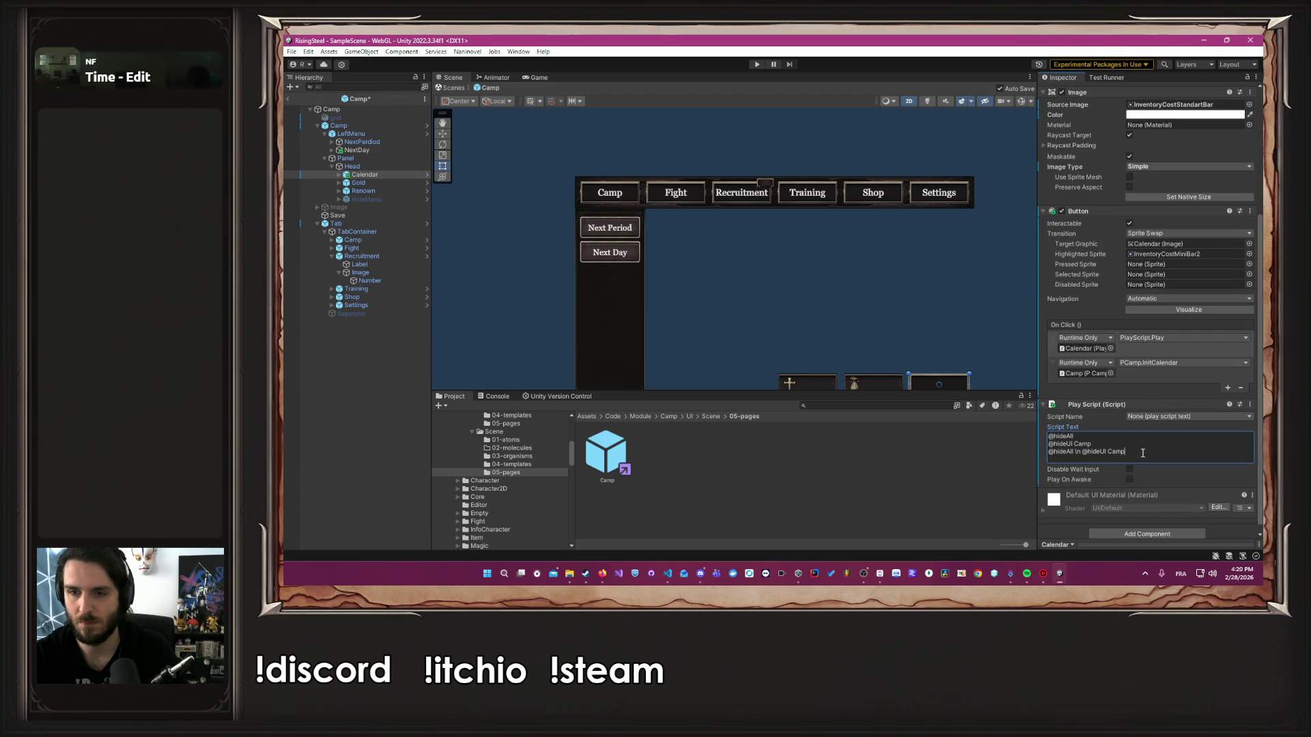
key("ctrl+shift+Left")
key("ctrl+shift+Left")
key("ctrl+shift+Left")
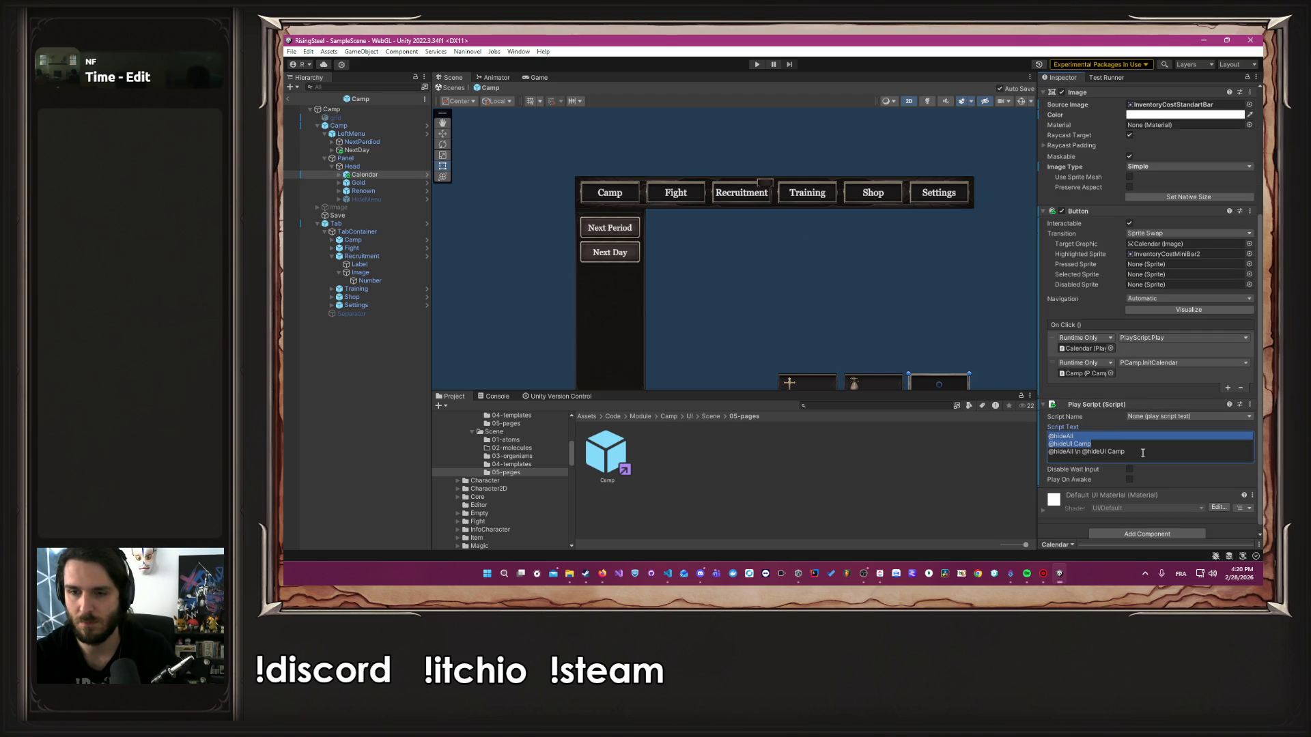
key("BackSpace")
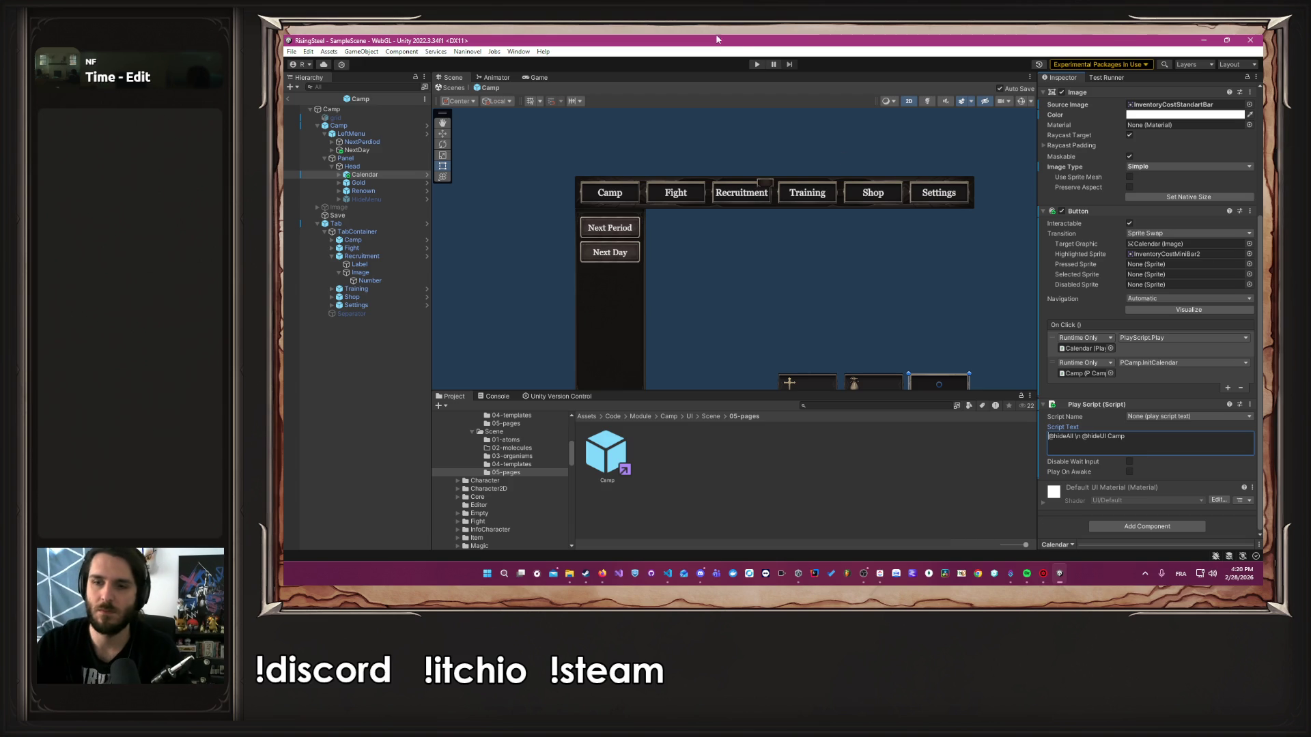
left_click(754, 63)
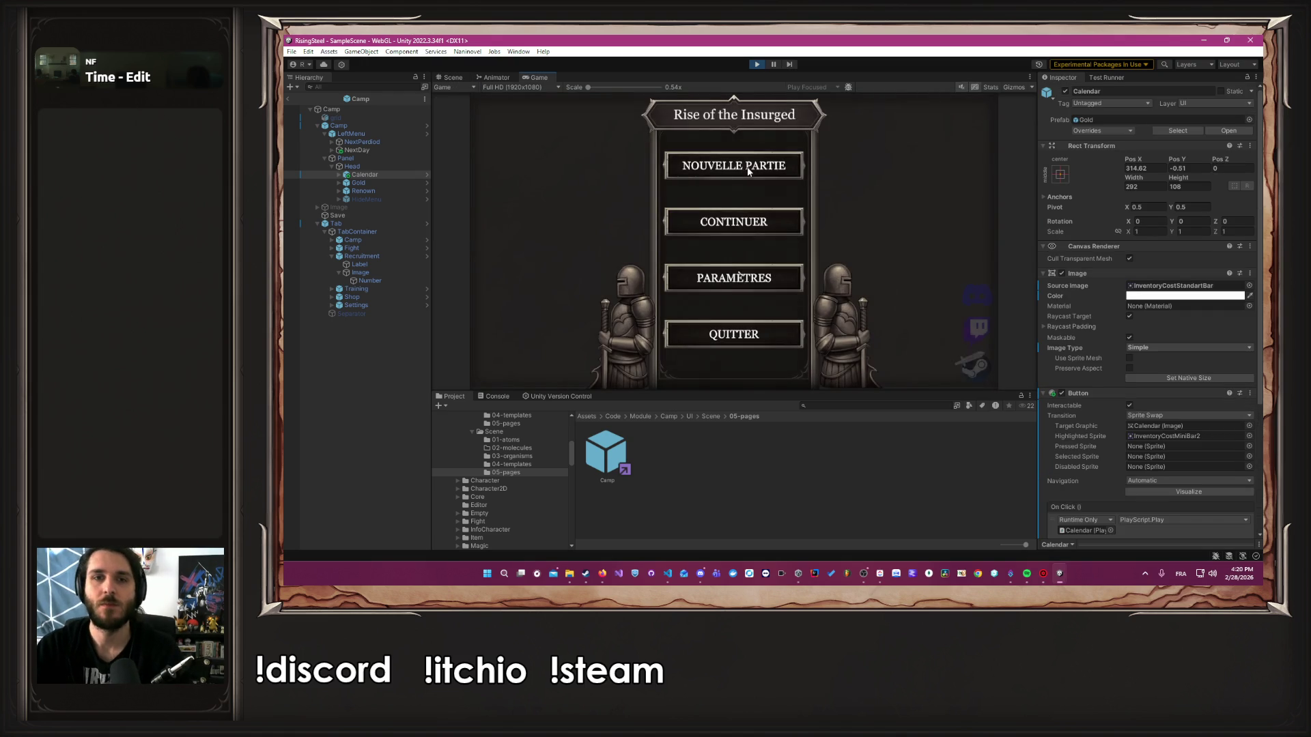
Start a new game, skip to the camp, open the Aerion calendar, then stop play mode
left_click(747, 166)
type("Albert")
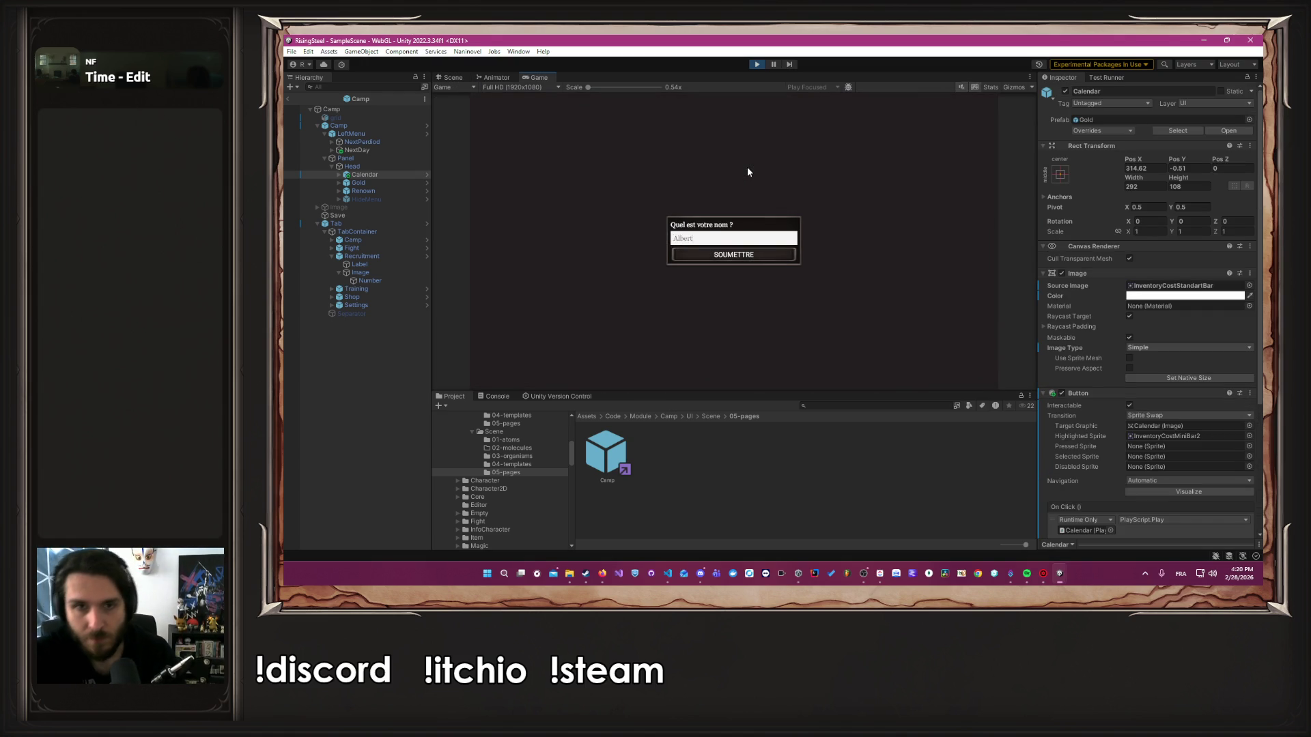
key("Return")
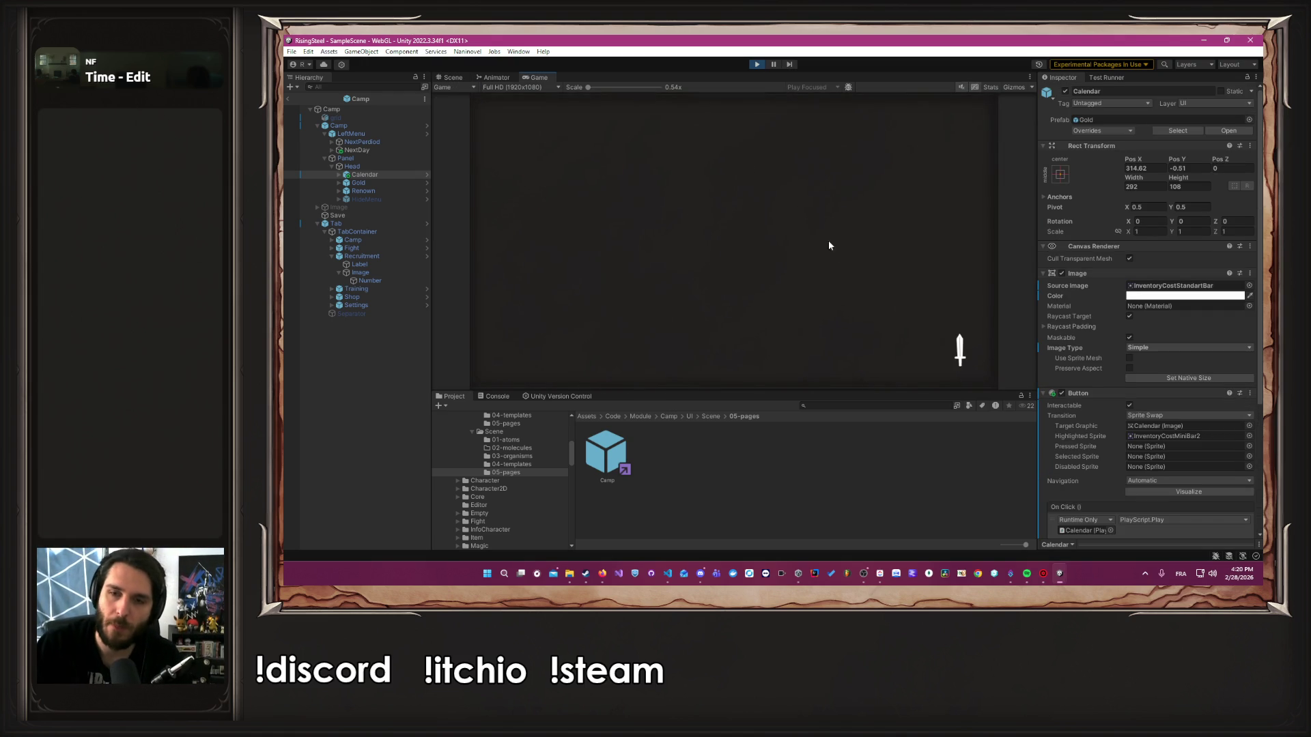
left_click(869, 256)
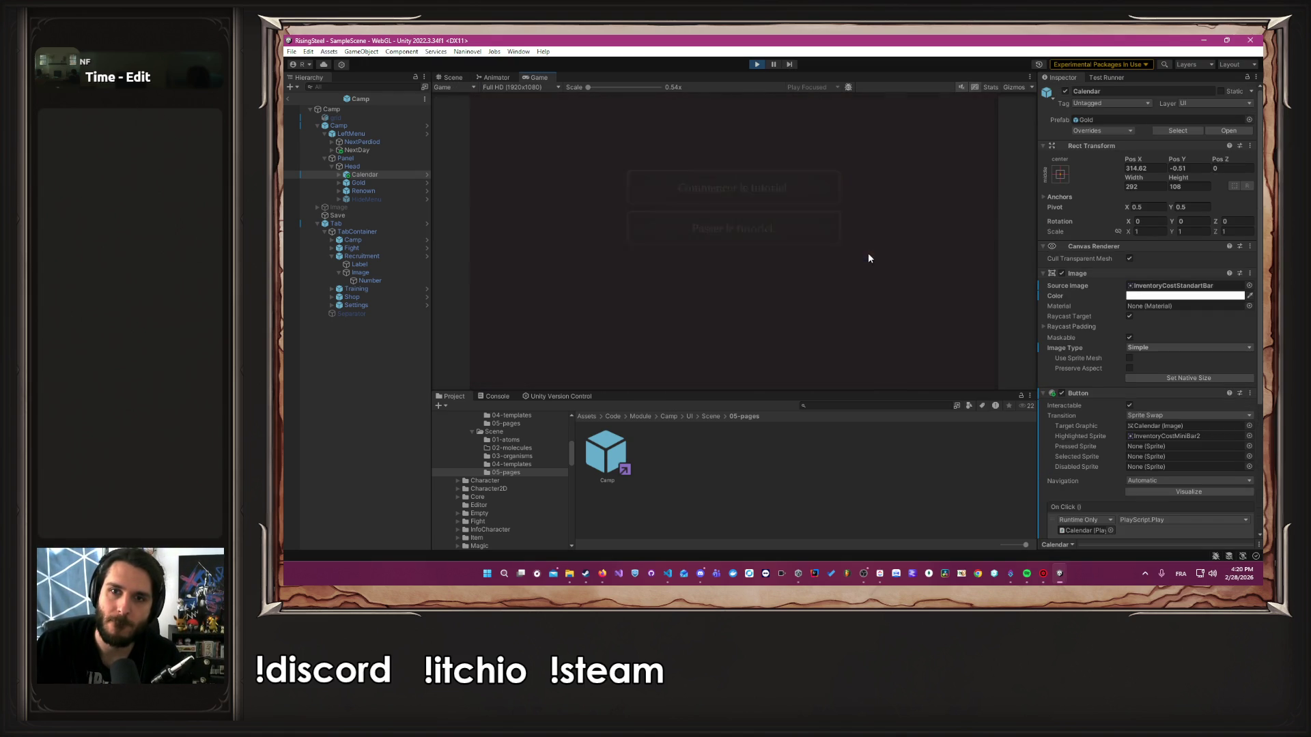
left_click(796, 230)
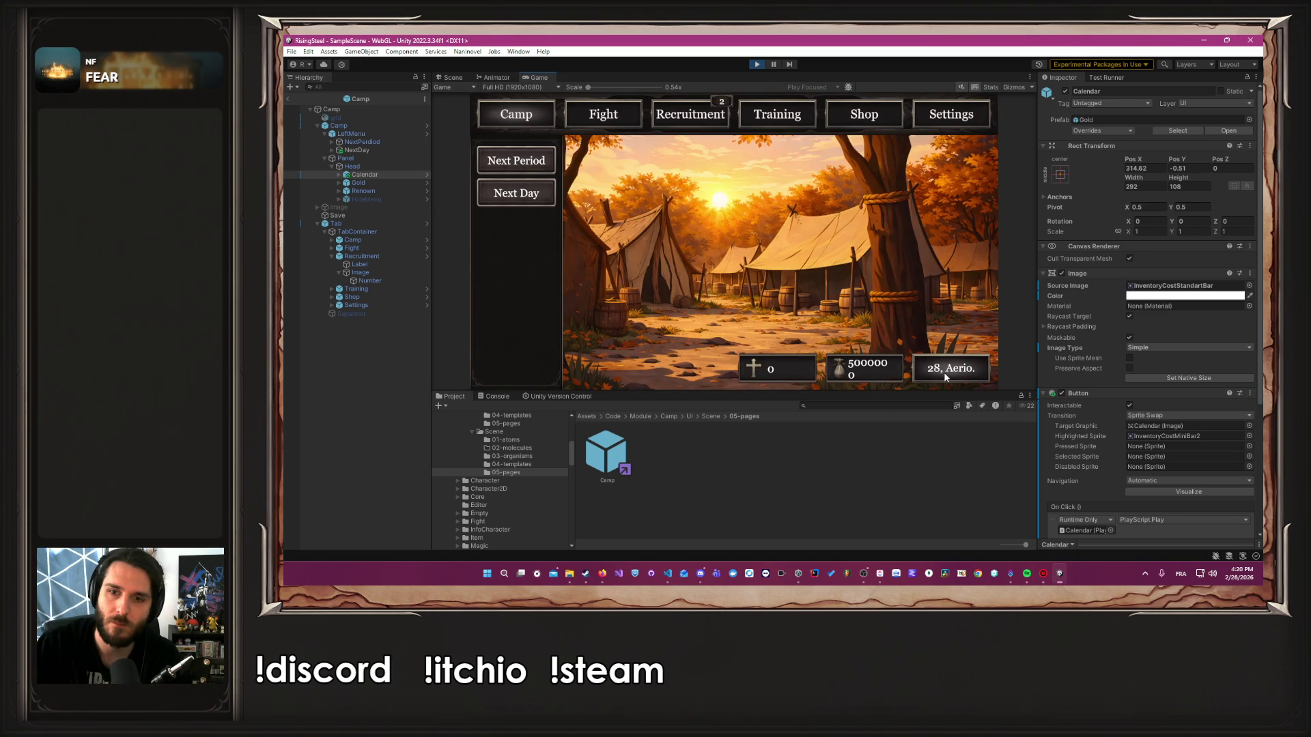
left_click(944, 371)
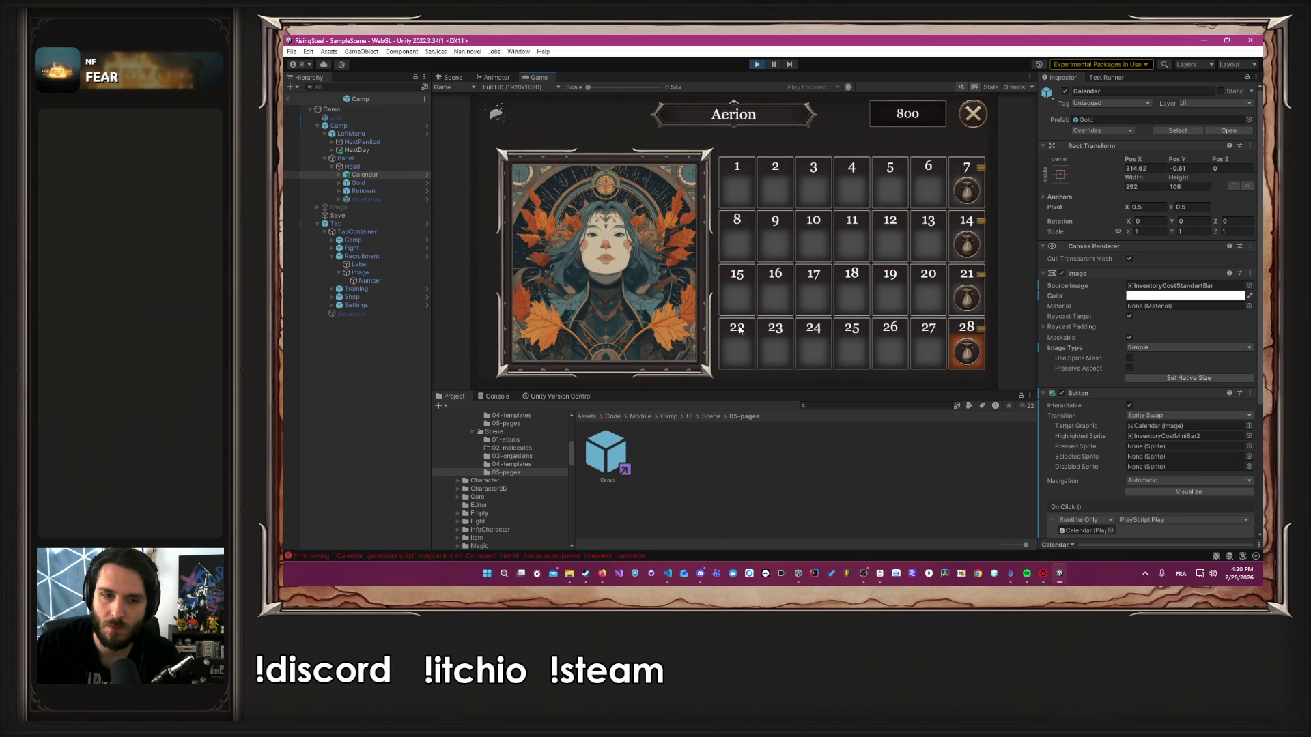
left_click(757, 65)
scroll(1142, 280, "down", 1)
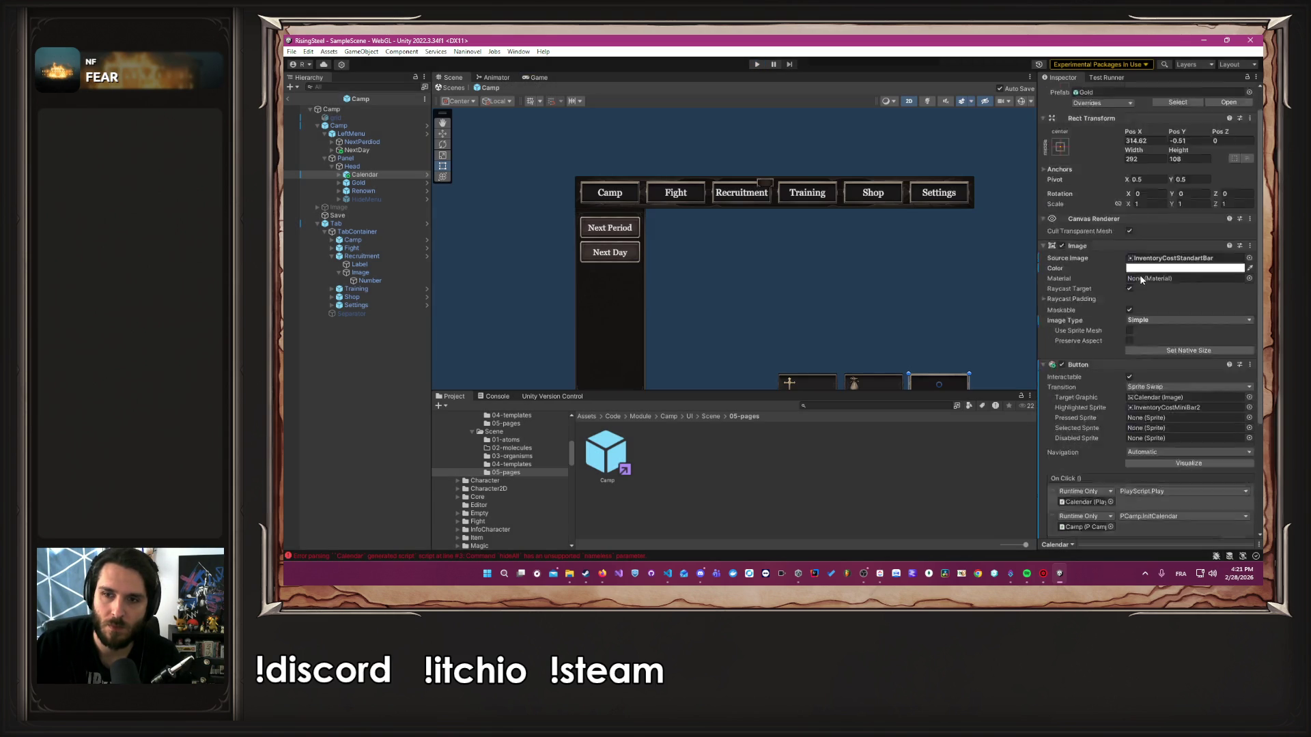
scroll(1147, 293, "down", 3)
scroll(1178, 444, "down", 1)
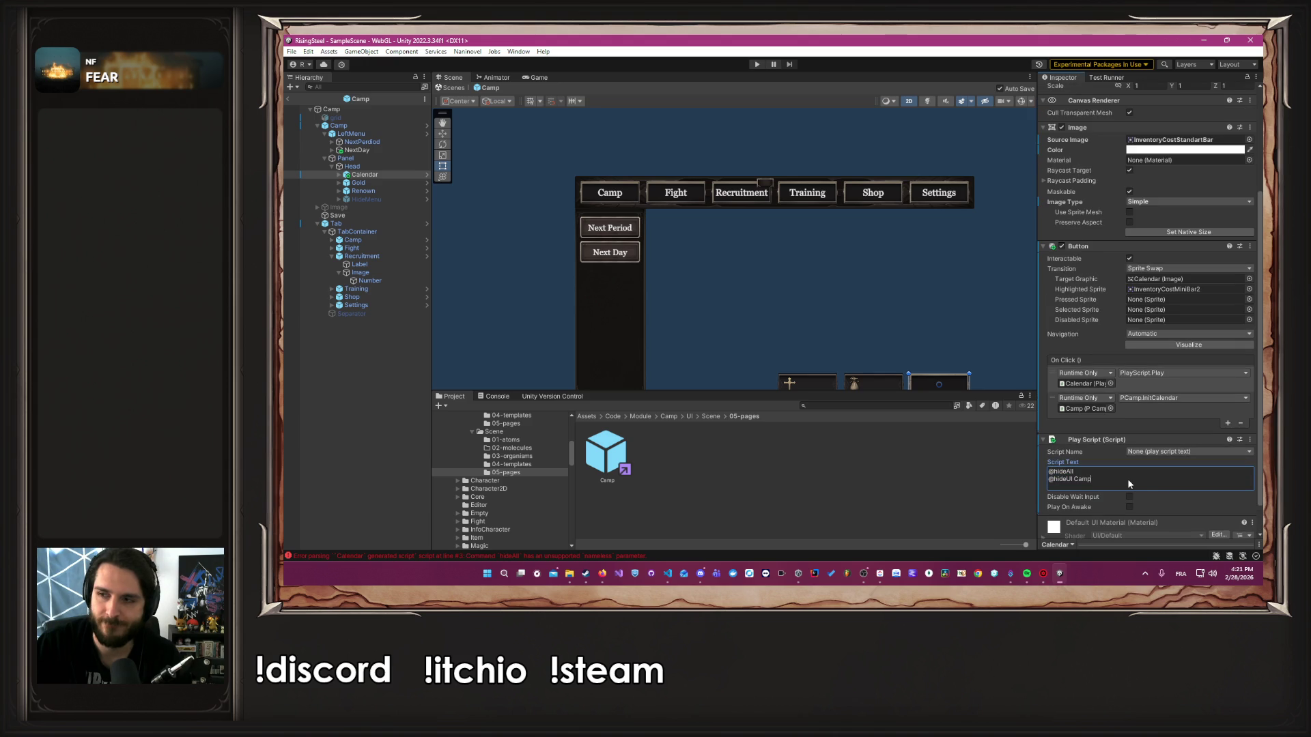
left_click_drag(1127, 478, 1027, 478)
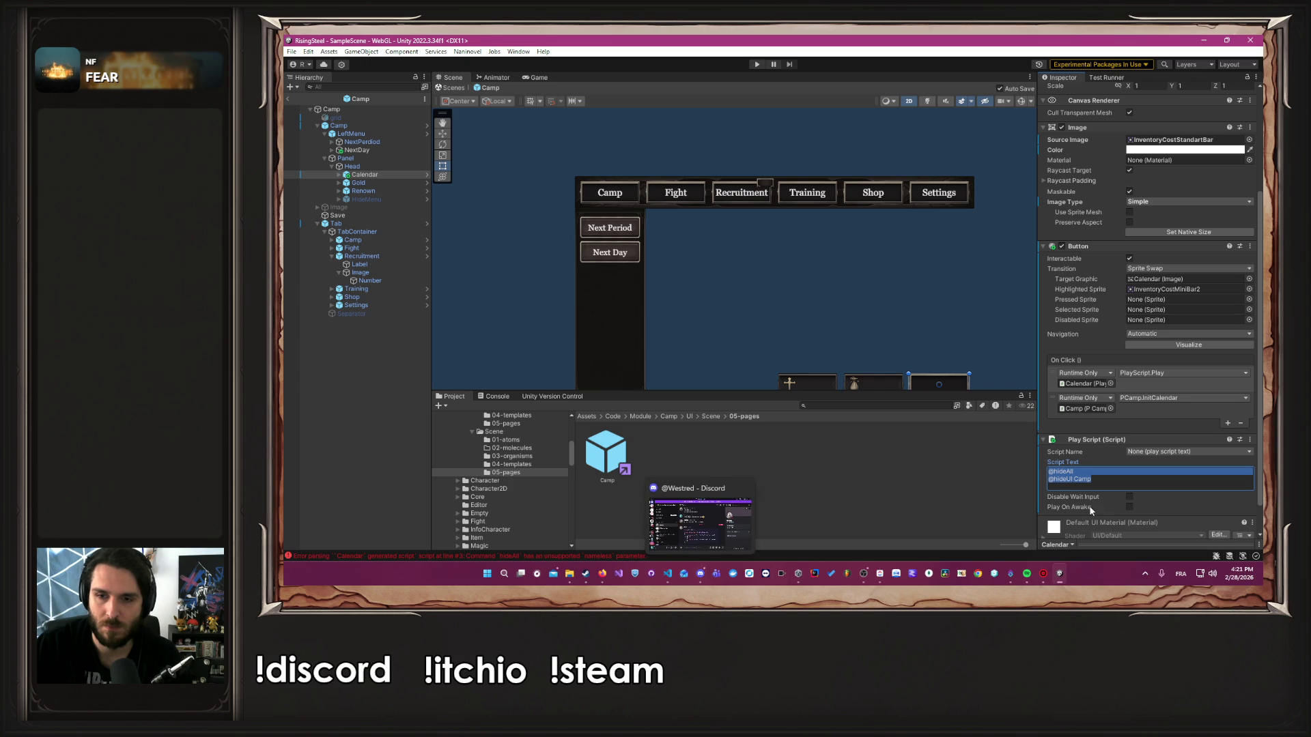
left_click(1134, 474)
key("BackSpace")
key("BackSpace")
key("BackSpace")
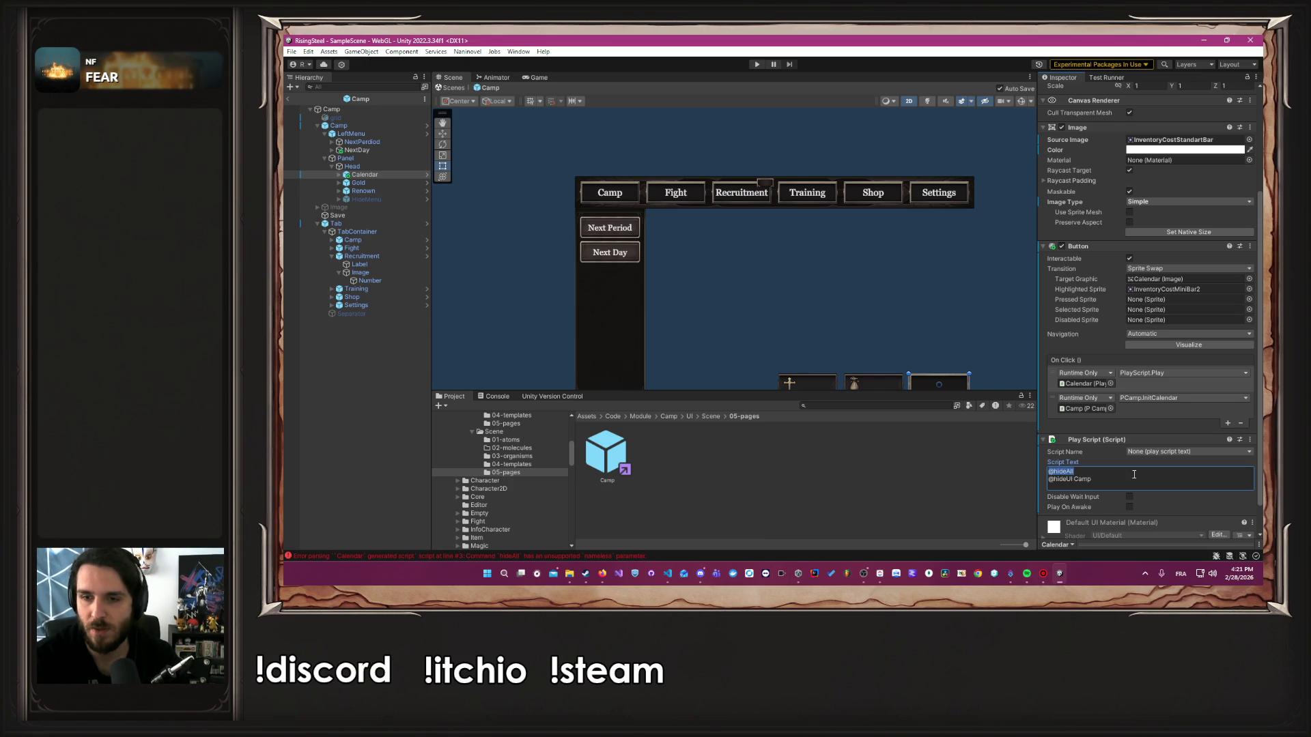
key("Delete")
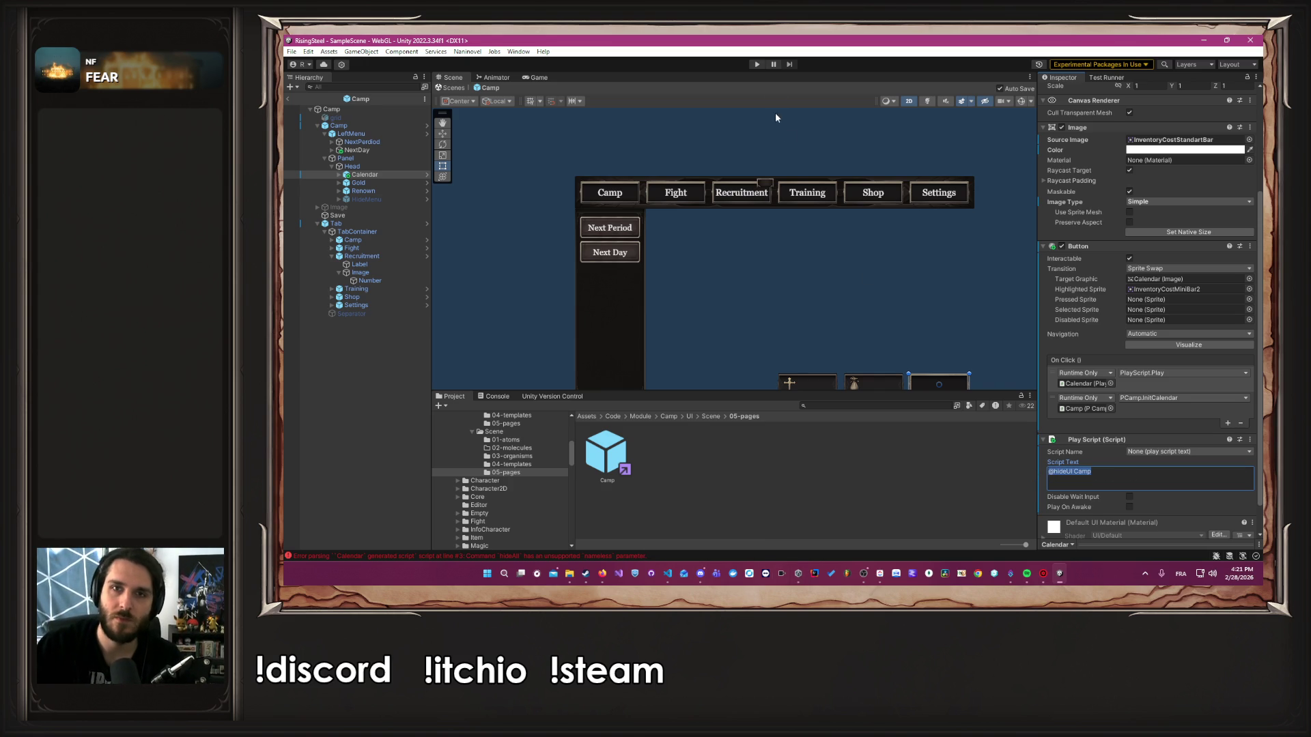
left_click(756, 65)
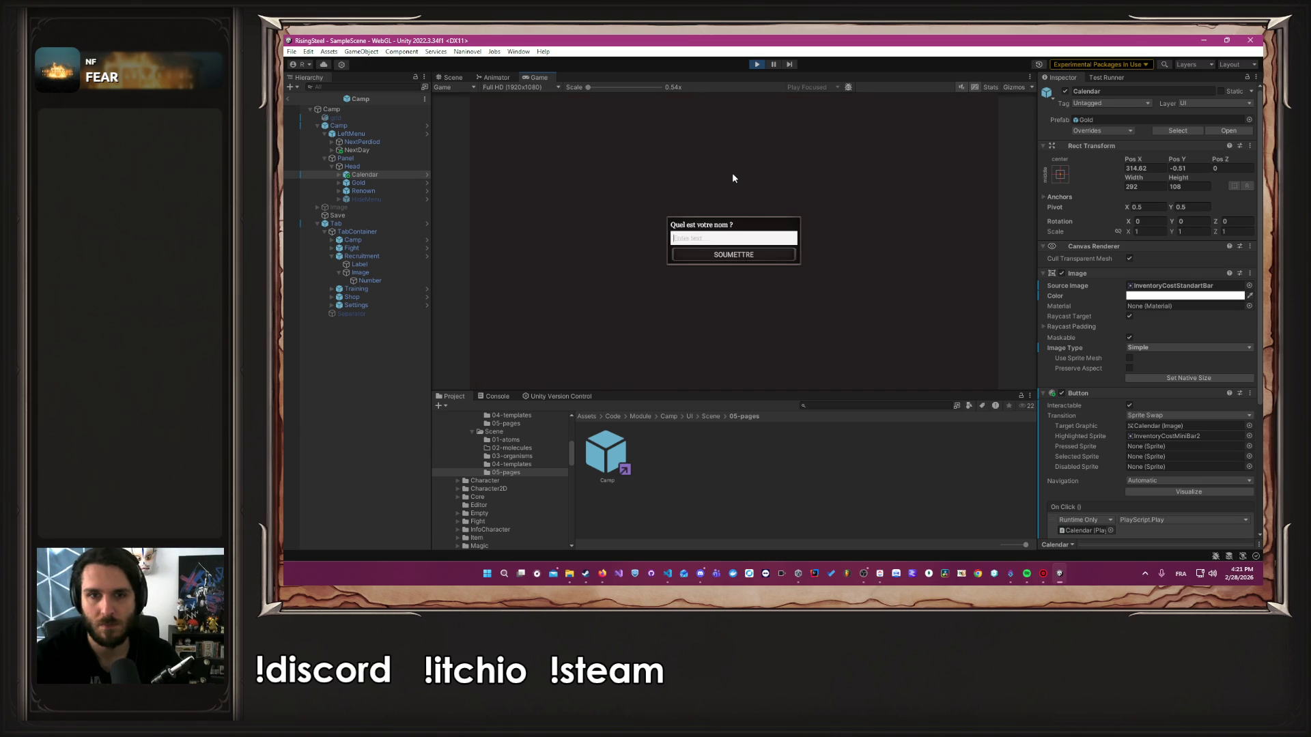
type("Albert")
Confirm the player name, choose the male portrait, skip the tutorial, open the Aerion calendar, then stop play mode
key("Return")
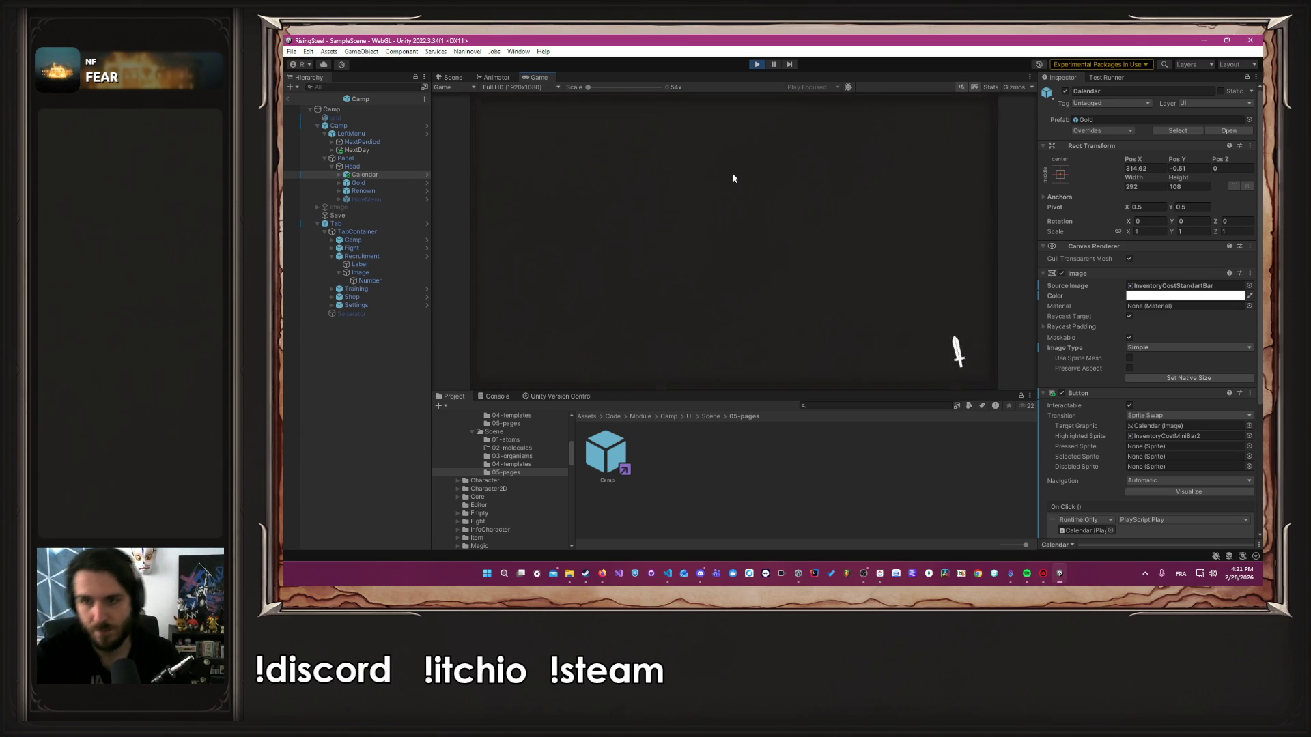
left_click(842, 329)
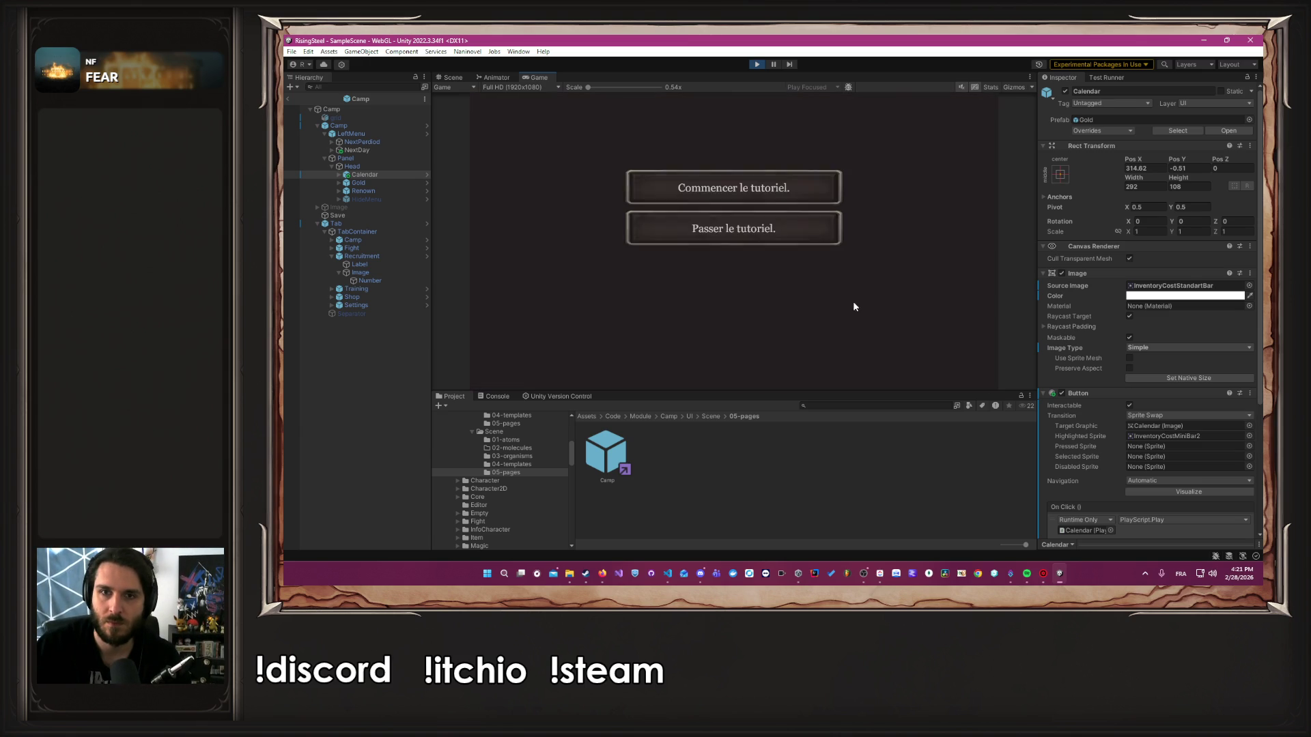
left_click(752, 234)
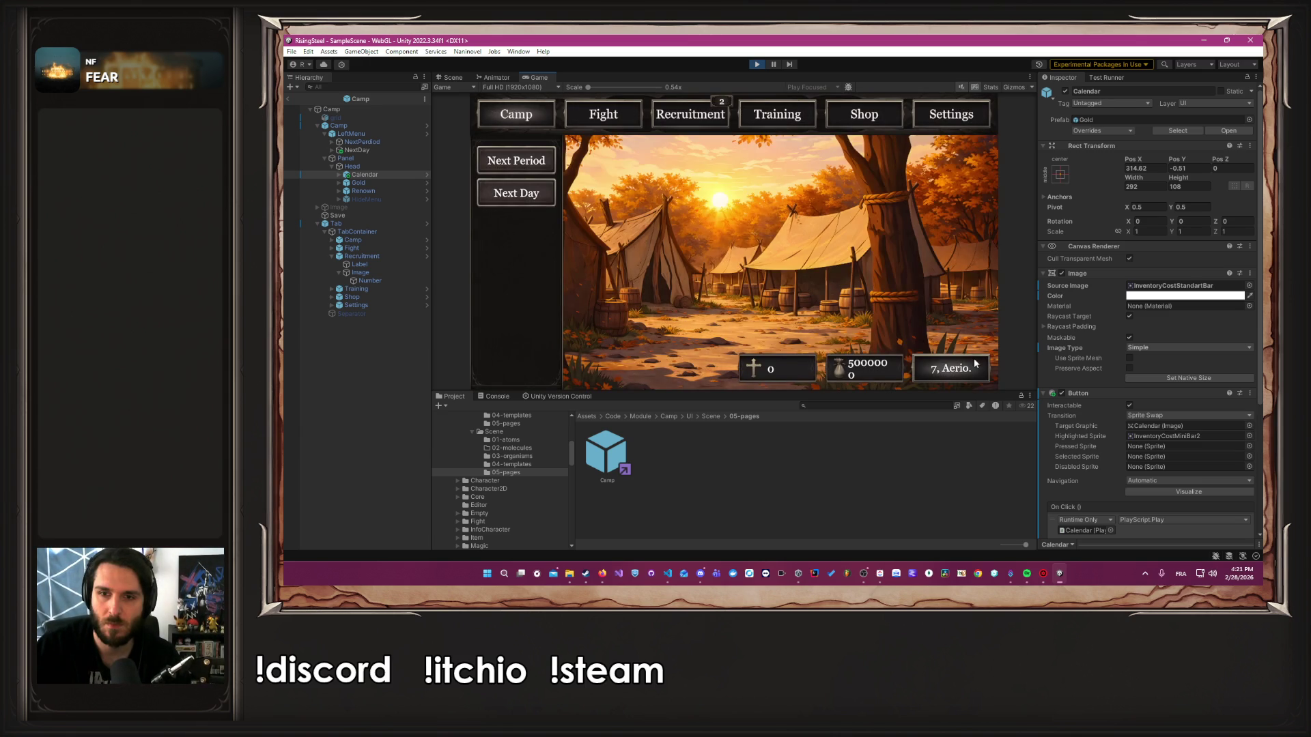
left_click(969, 366)
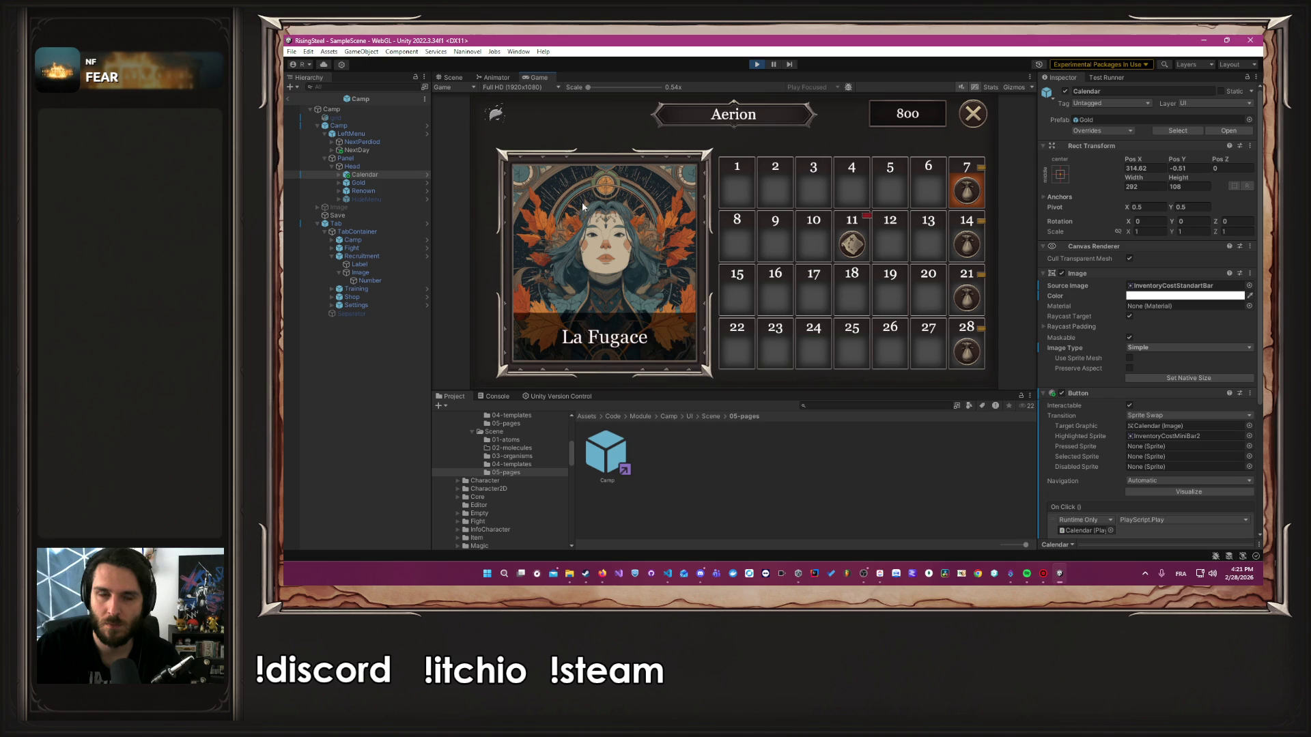
left_click(756, 64)
key("alt+Tab")
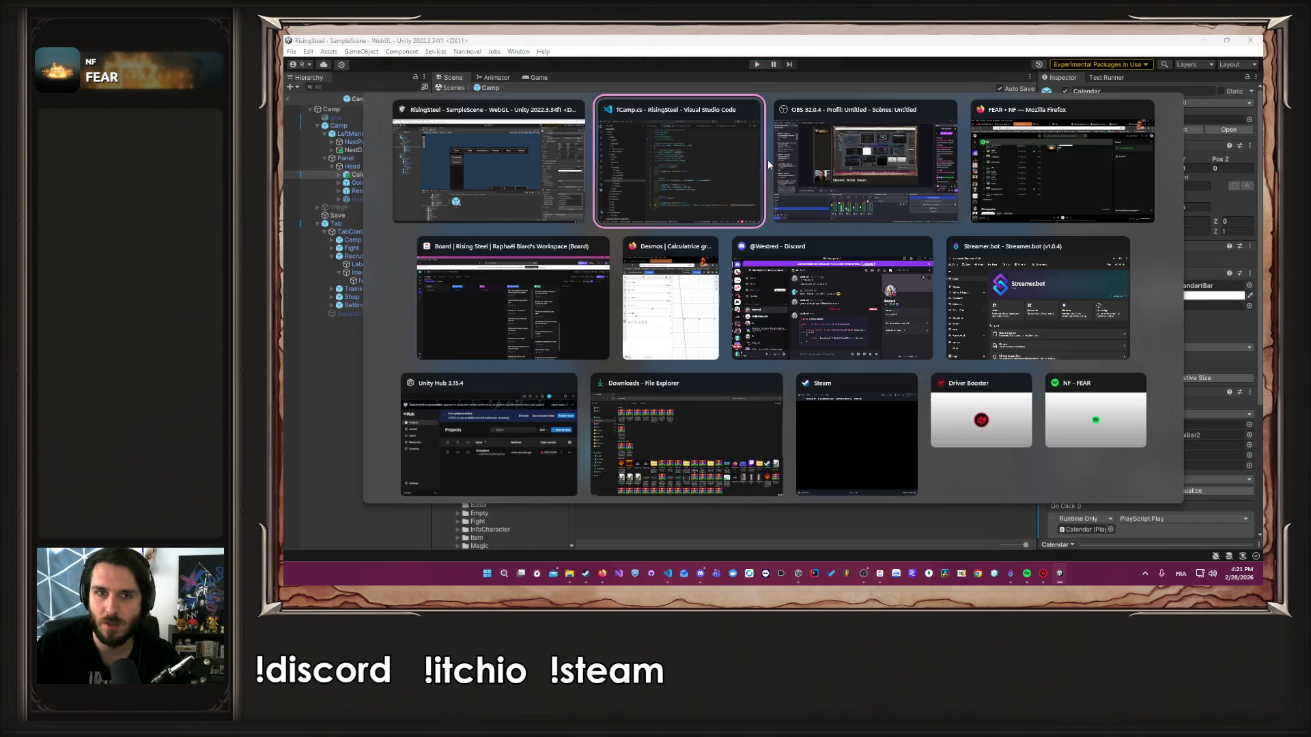
left_click_drag(1168, 470, 1112, 470)
key("BackSpace")
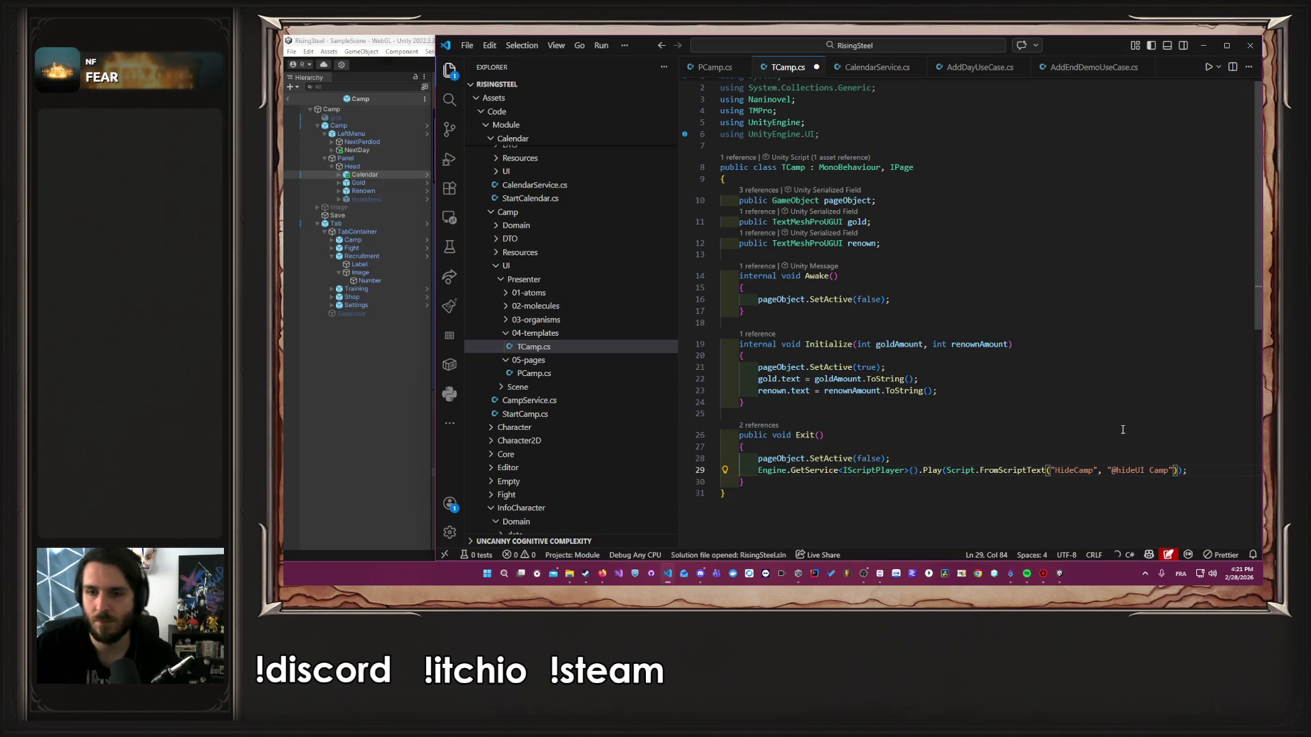
left_click(1121, 439)
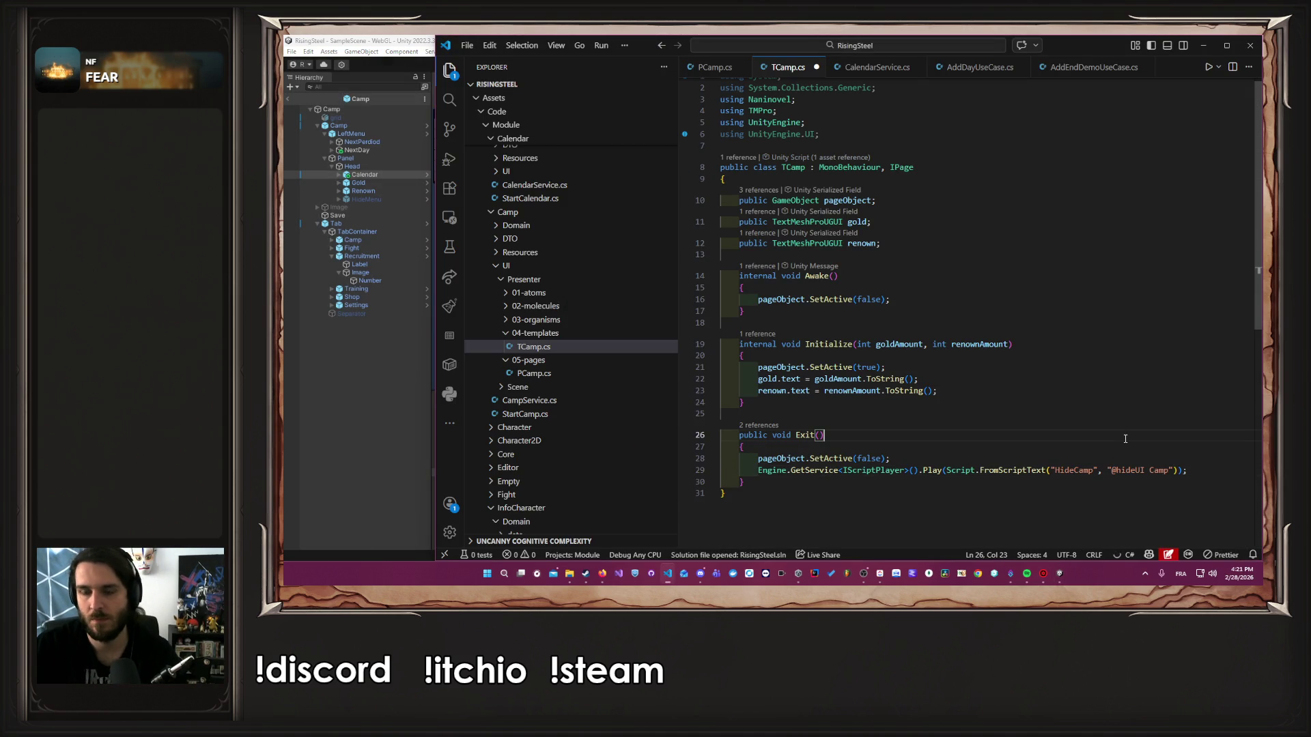
left_click(346, 415)
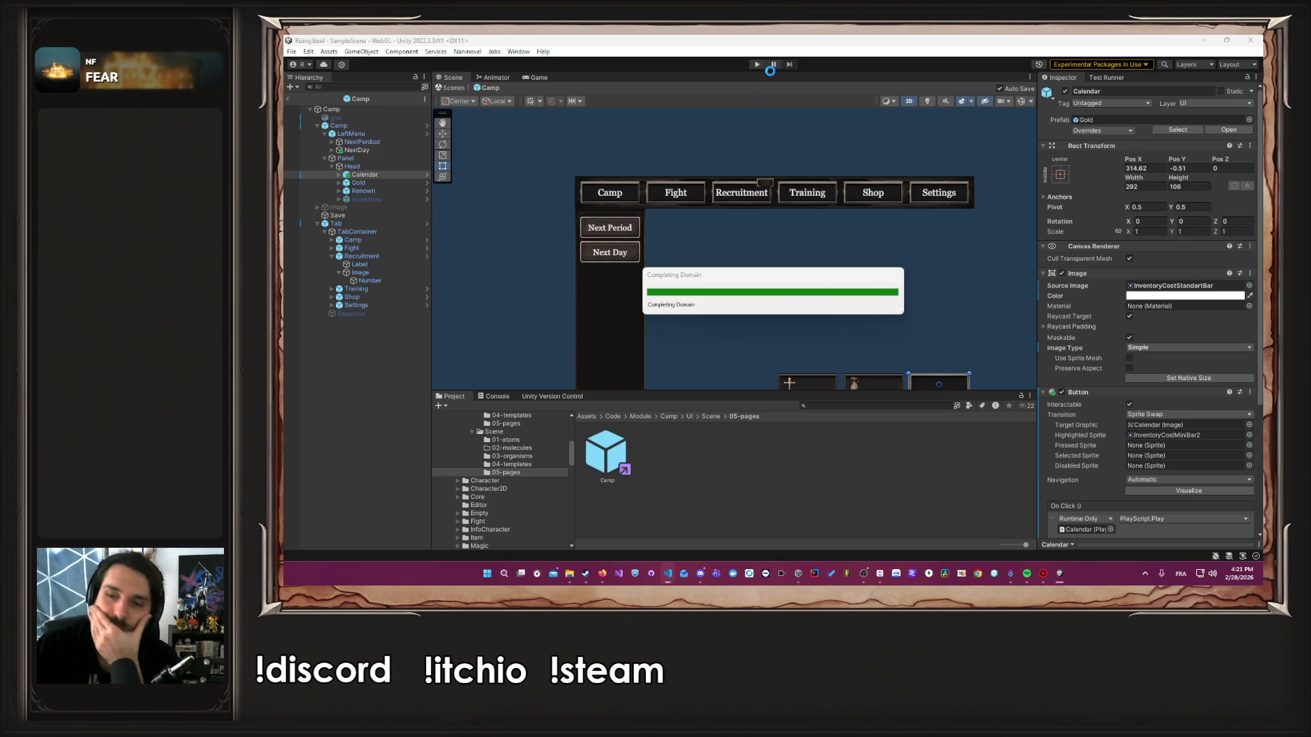
left_click(758, 65)
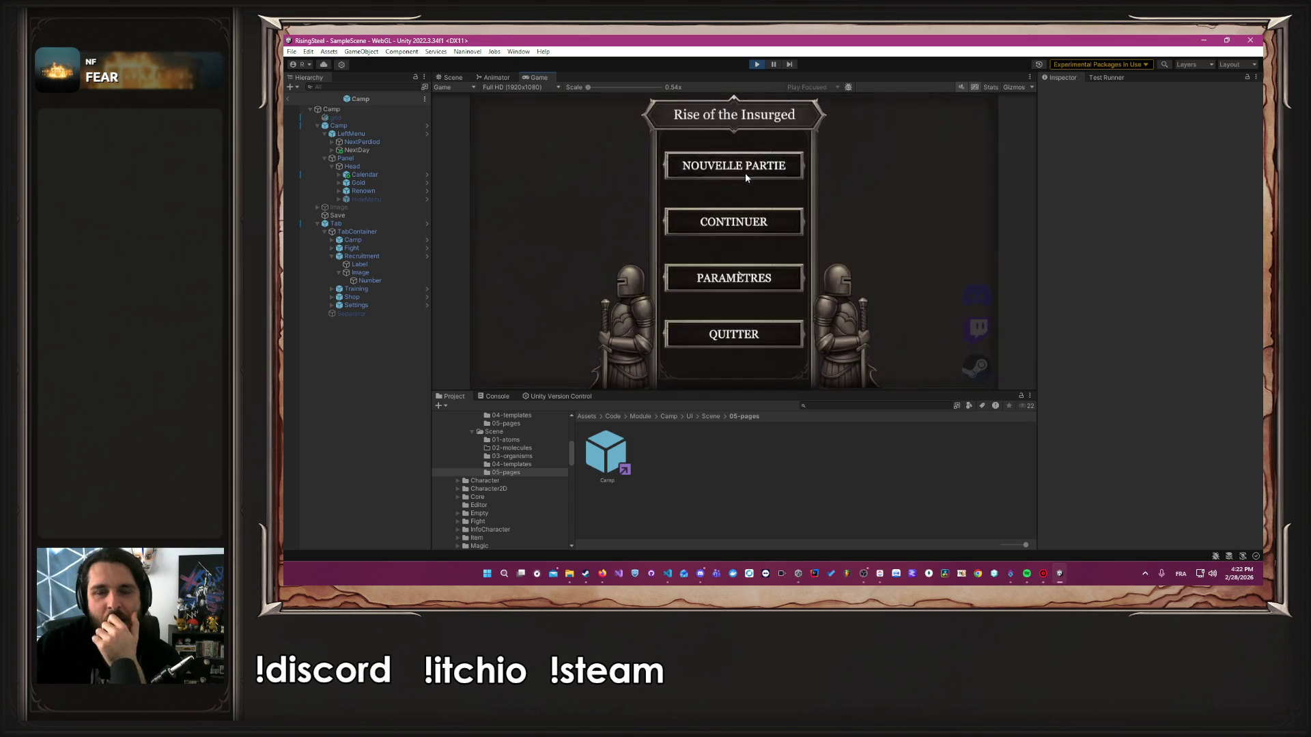
left_click(745, 176)
type("Albert")
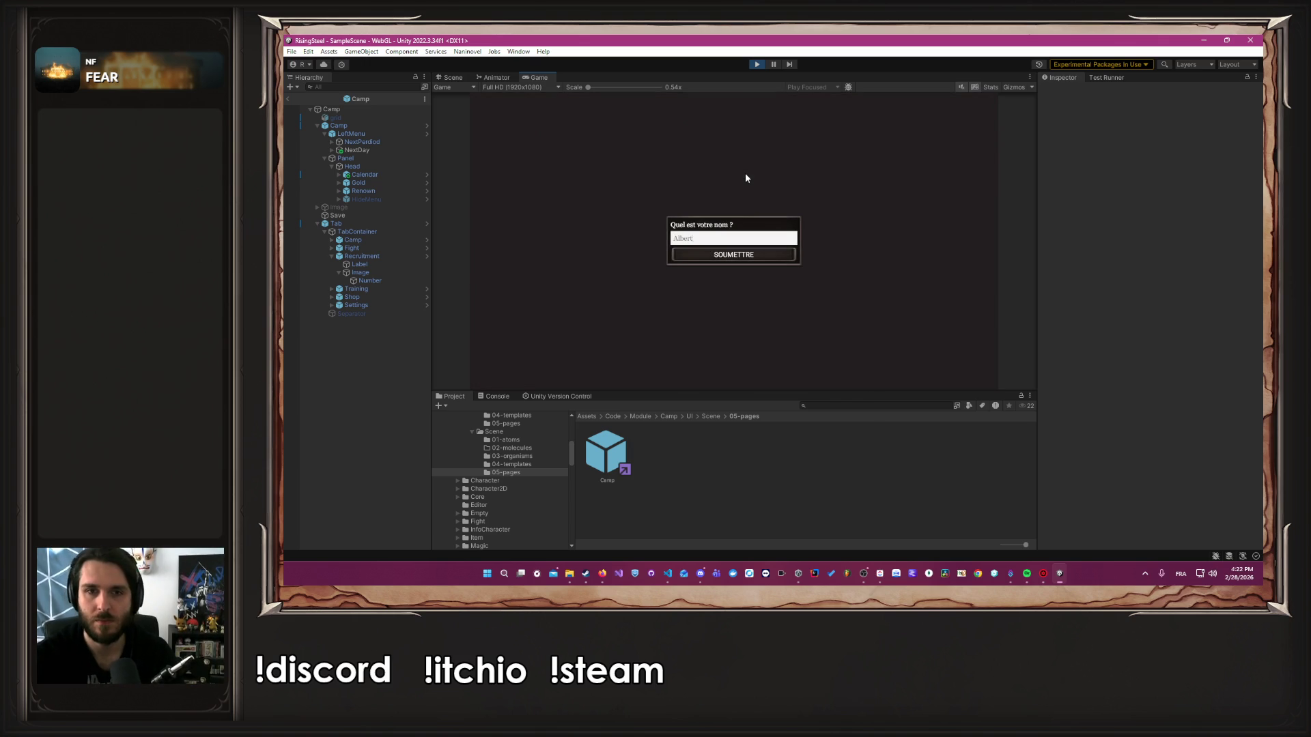
key("Return")
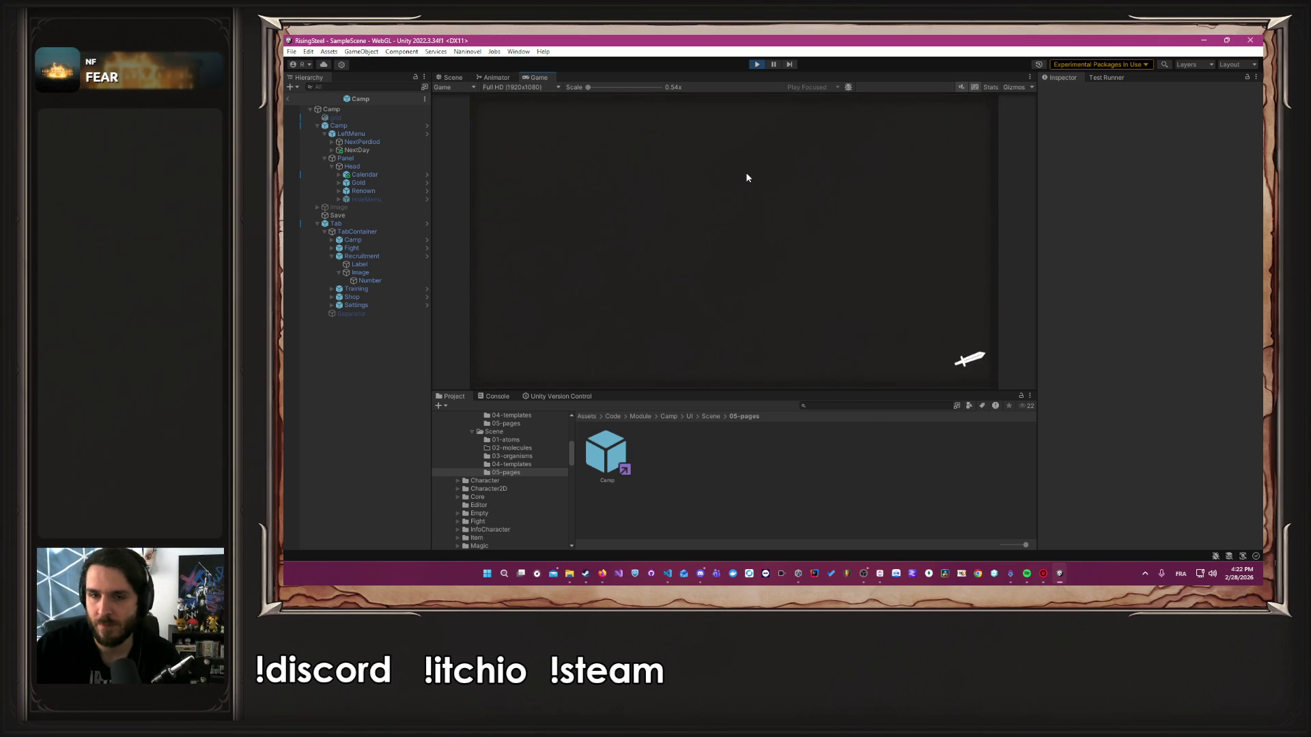
left_click(843, 345)
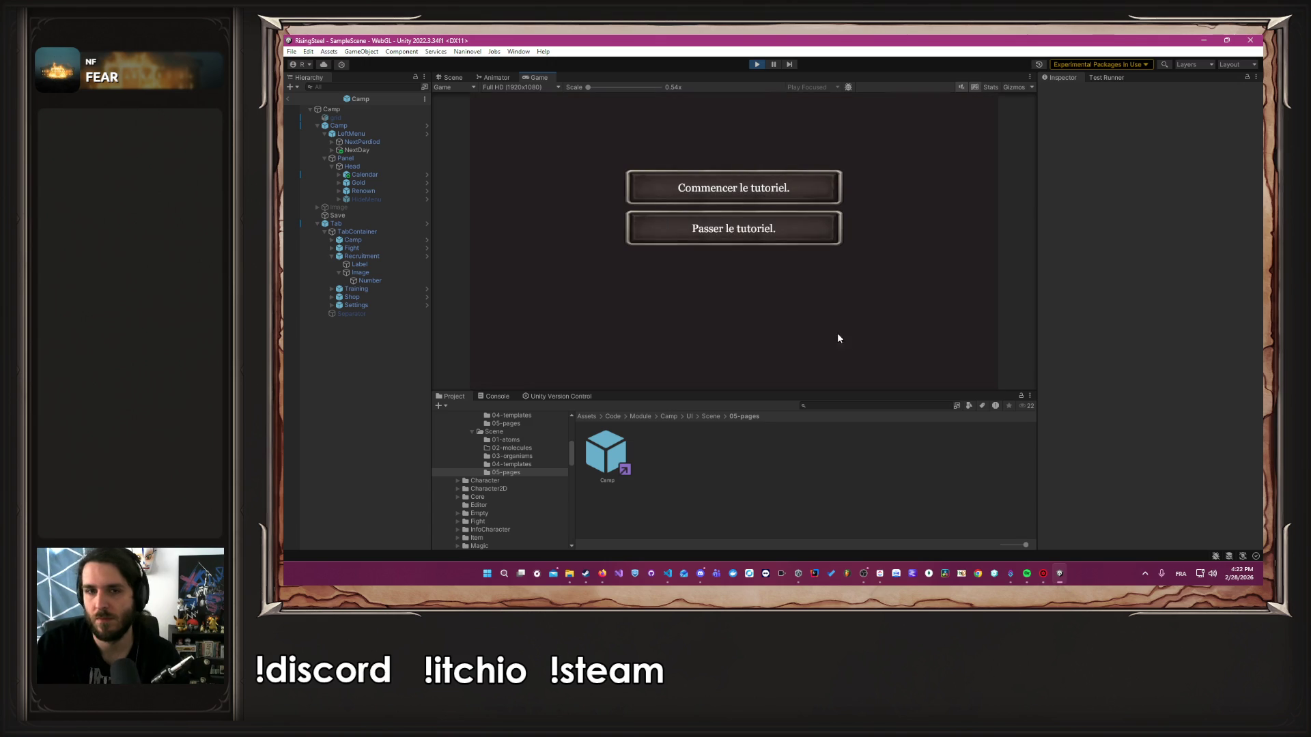
left_click(751, 235)
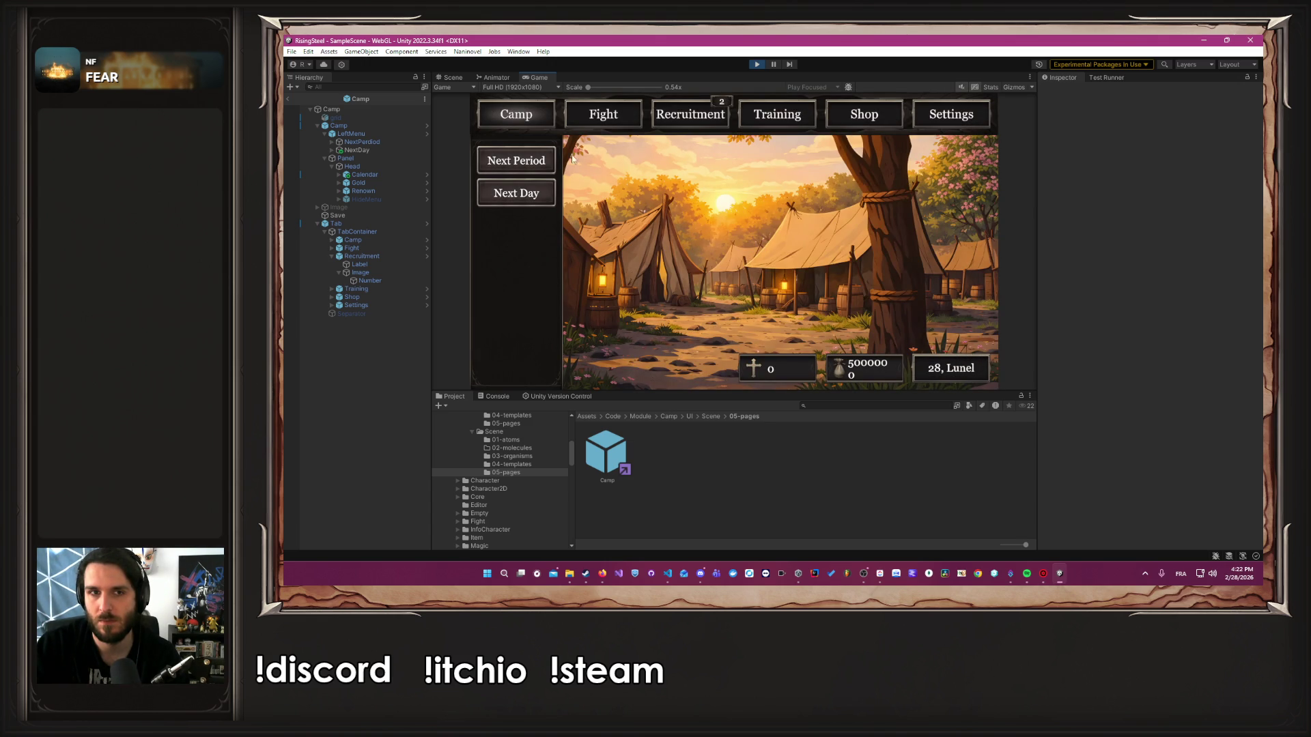
left_click(621, 111)
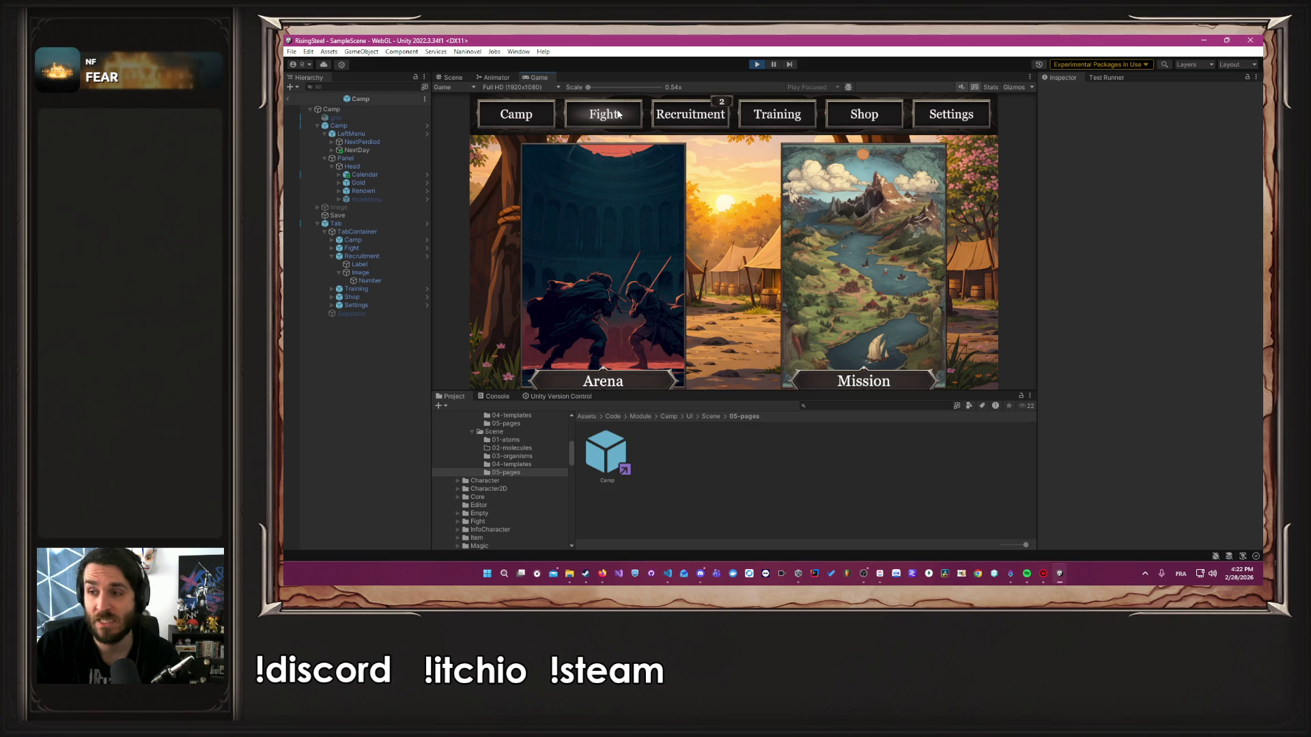
left_click(515, 114)
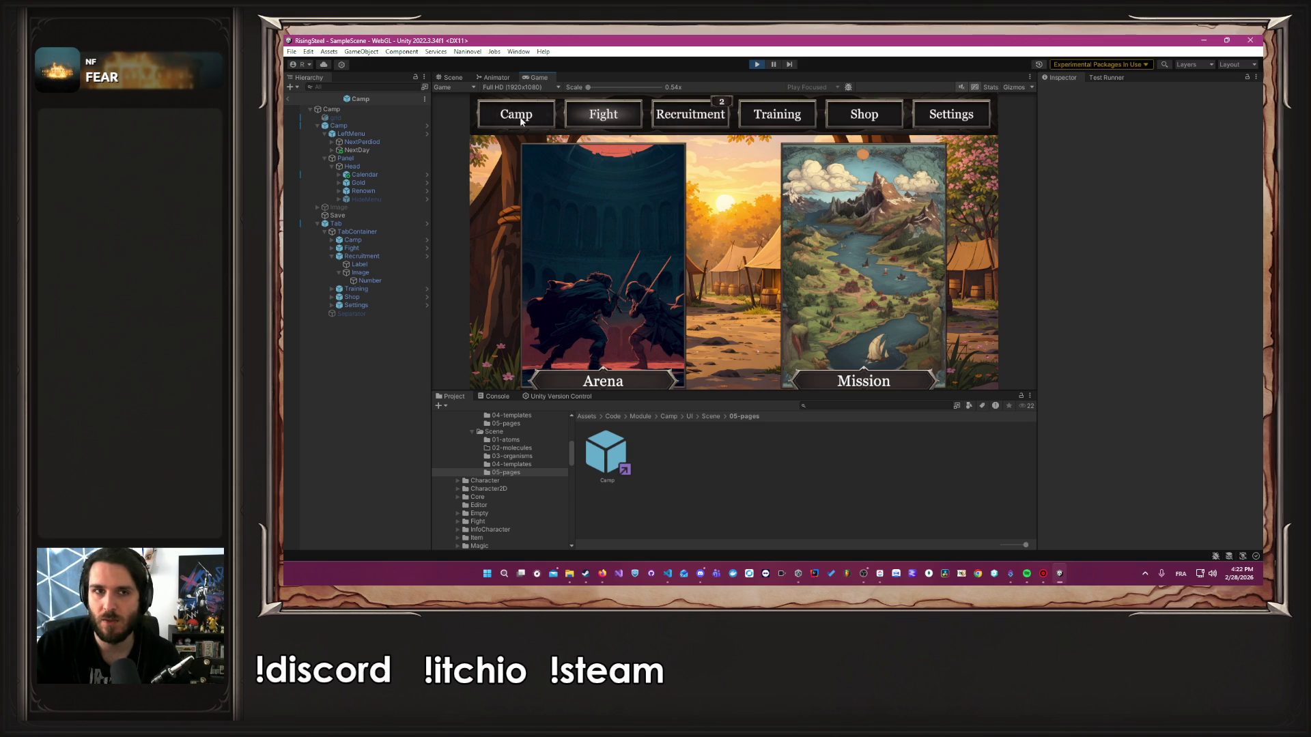
left_click(979, 375)
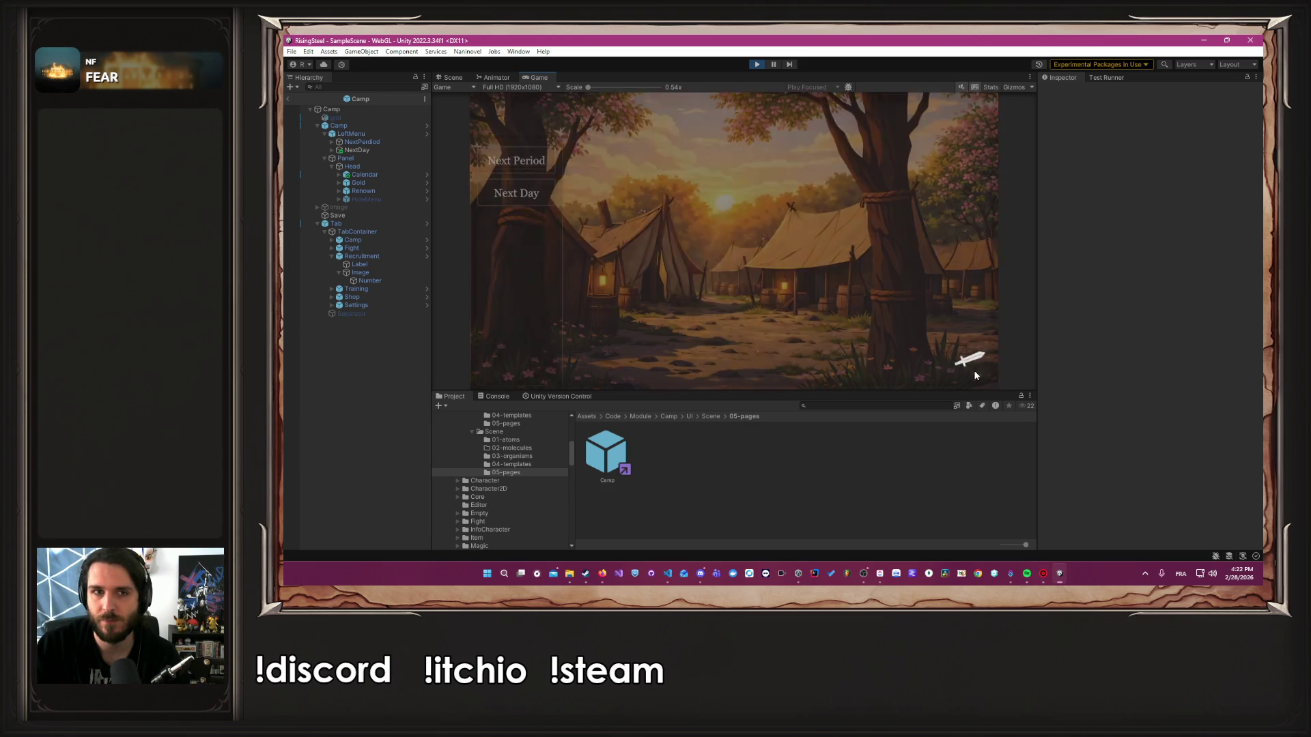
left_click(754, 67)
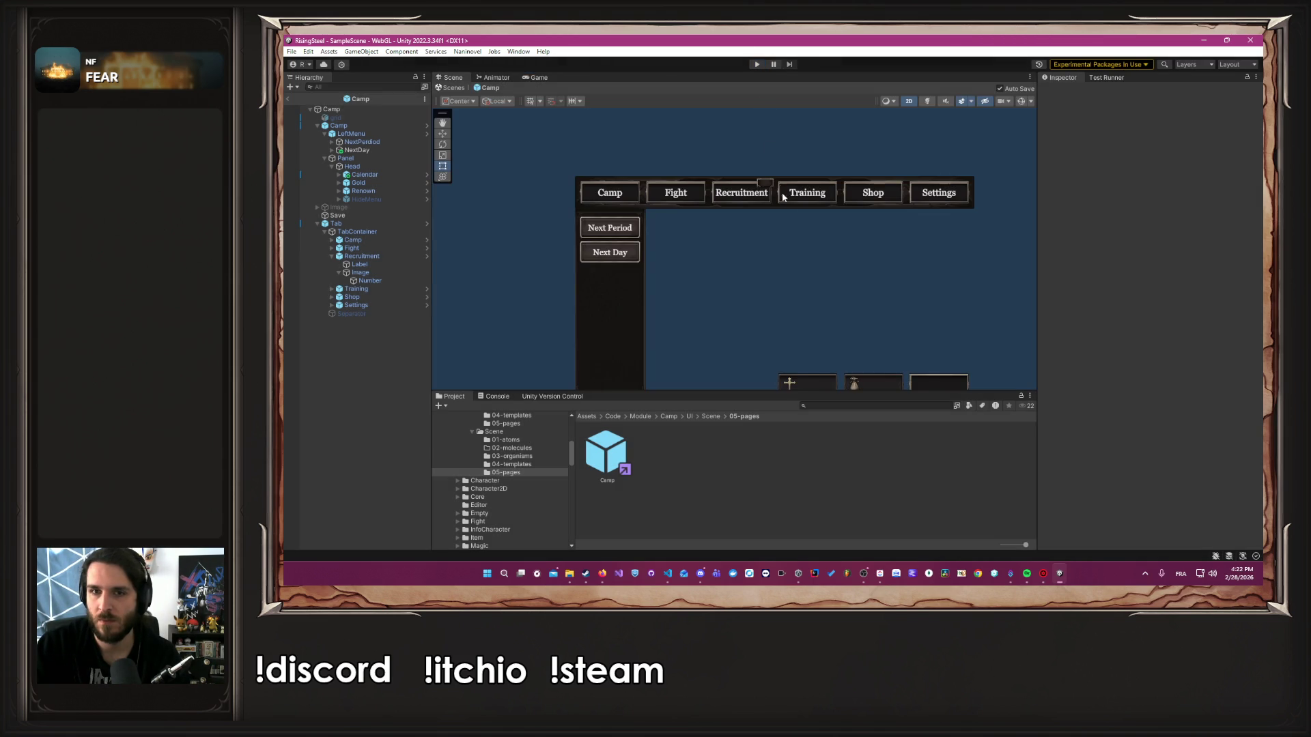
key("alt+Tab")
left_click(785, 202)
left_click(1117, 471)
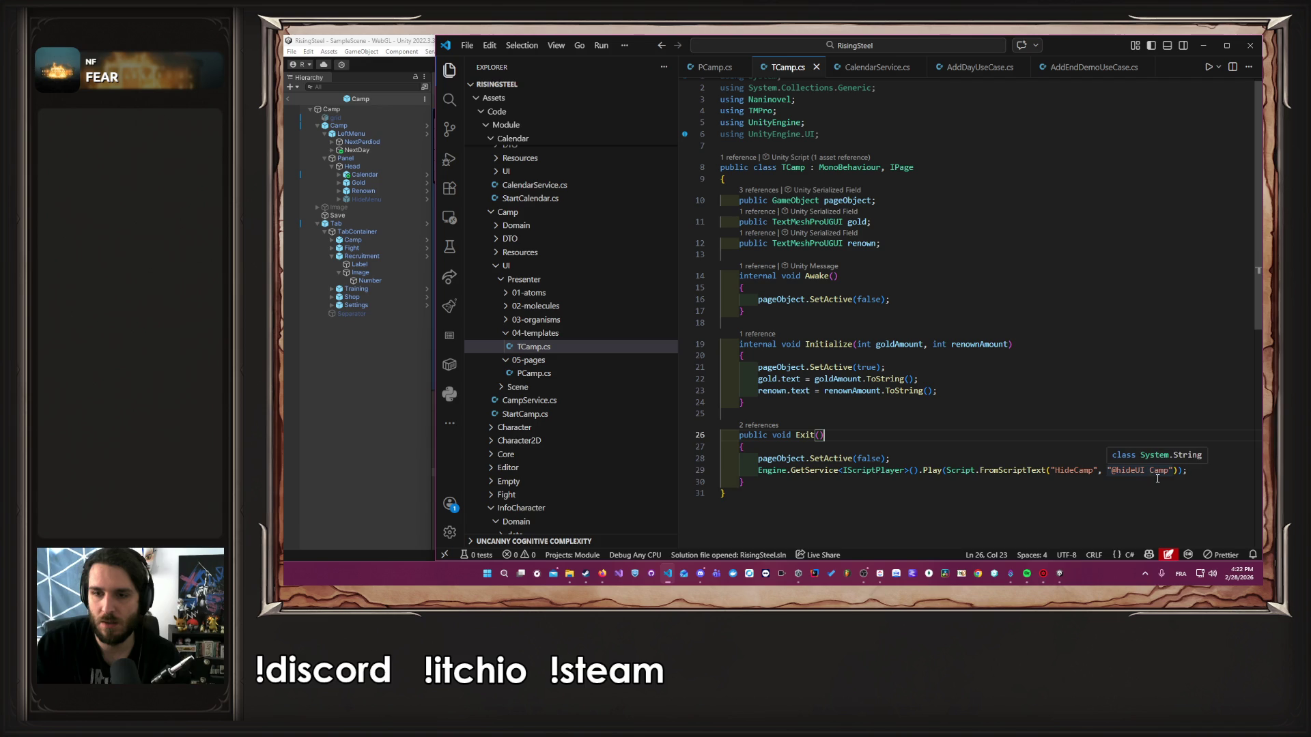
type("All \\n @hideAll   @")
key("End")
key("shift+Home")
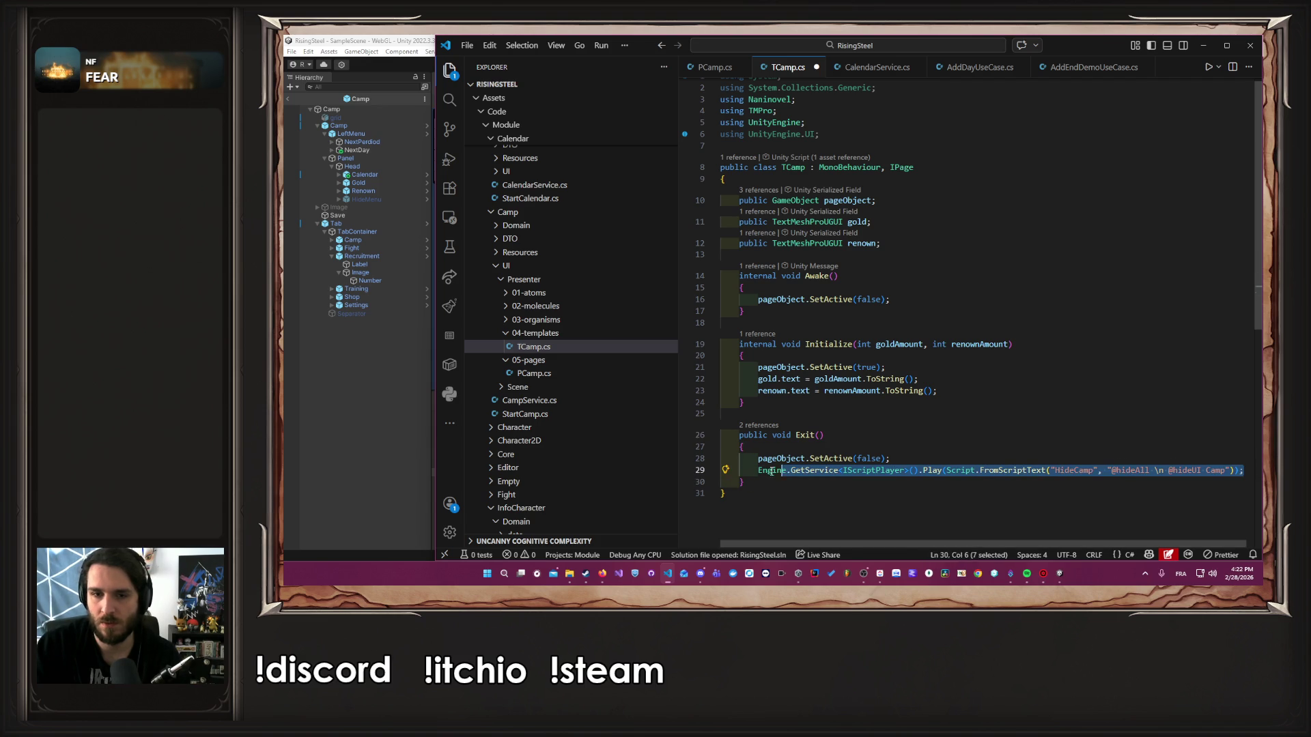
mouse_move(601, 579)
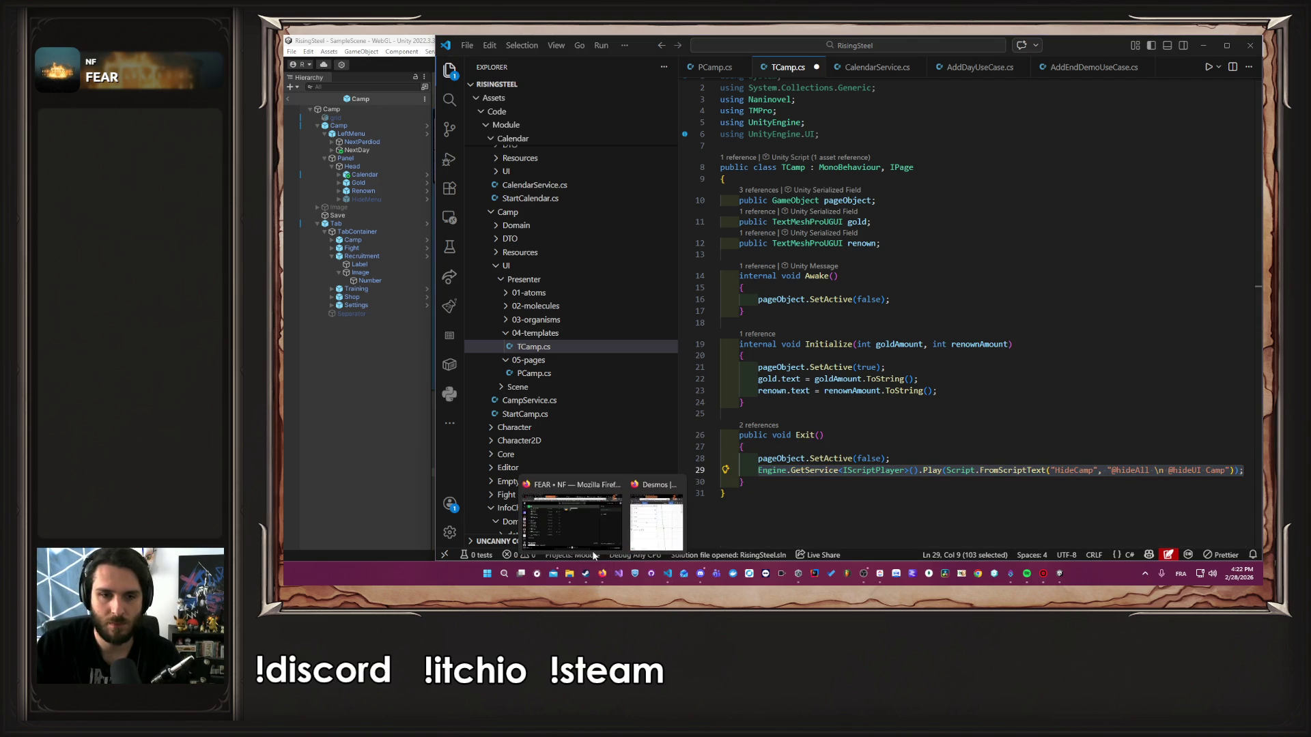
left_click(588, 533)
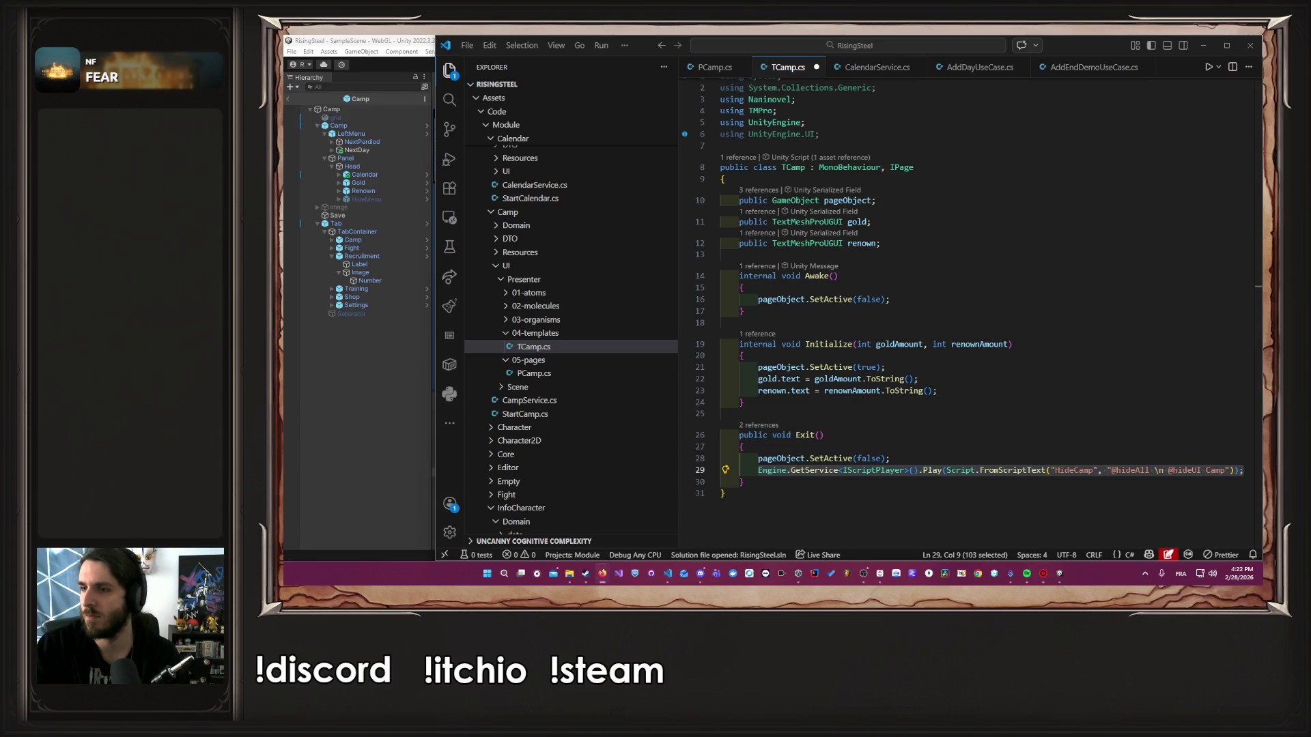
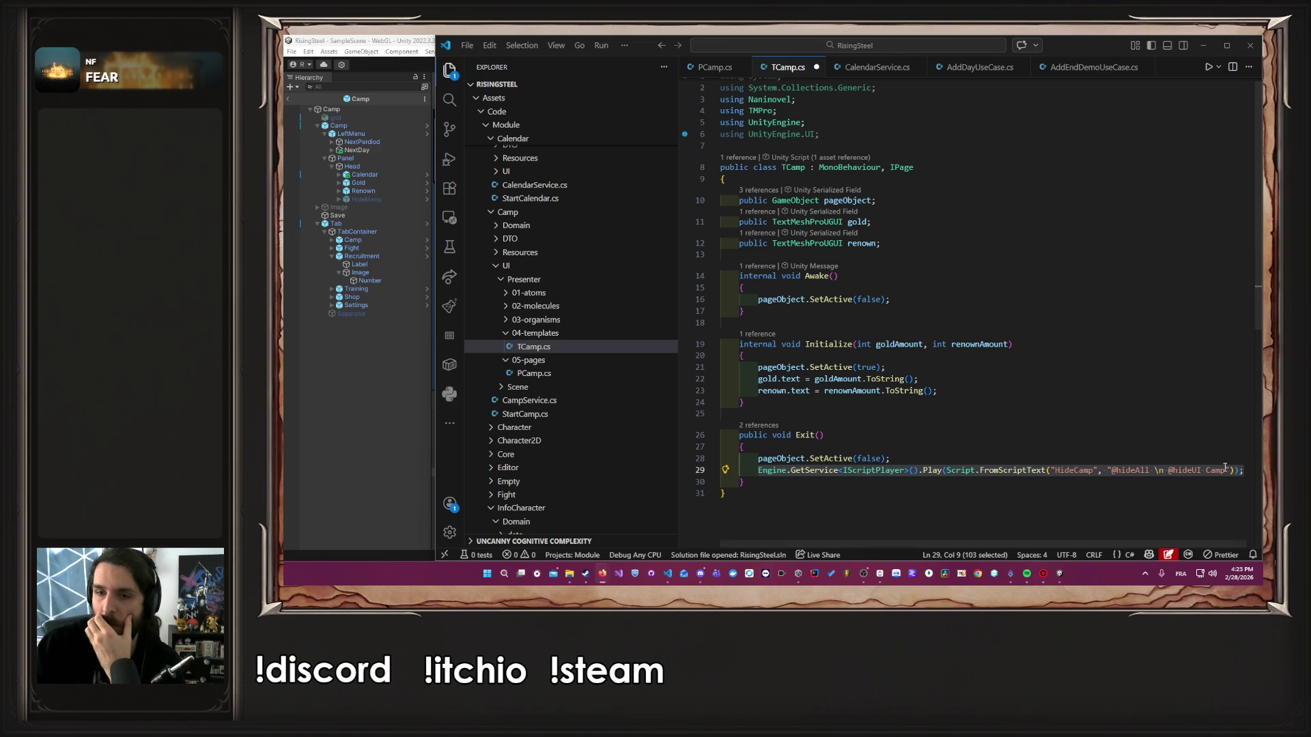
left_click(1161, 470)
key("shift+Left")
key("shift+Left")
key("shift+Left")
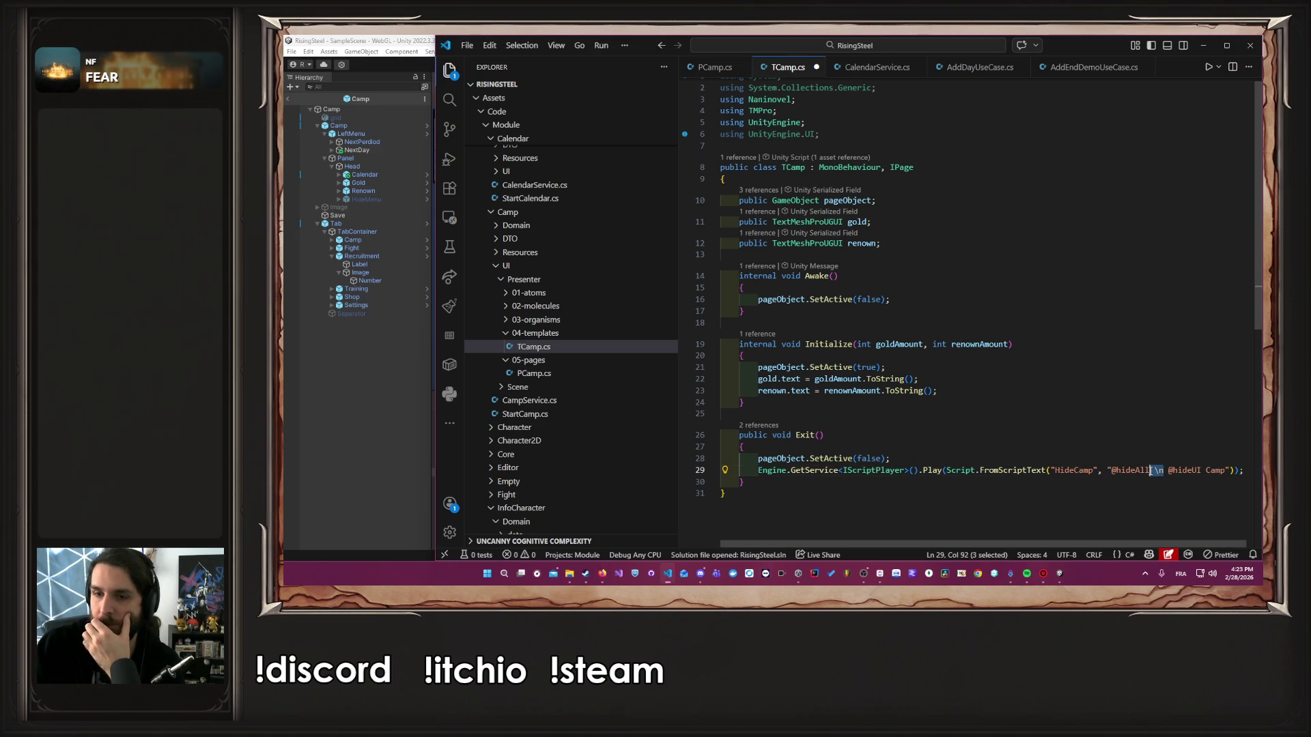
key("BackSpace")
type(";")
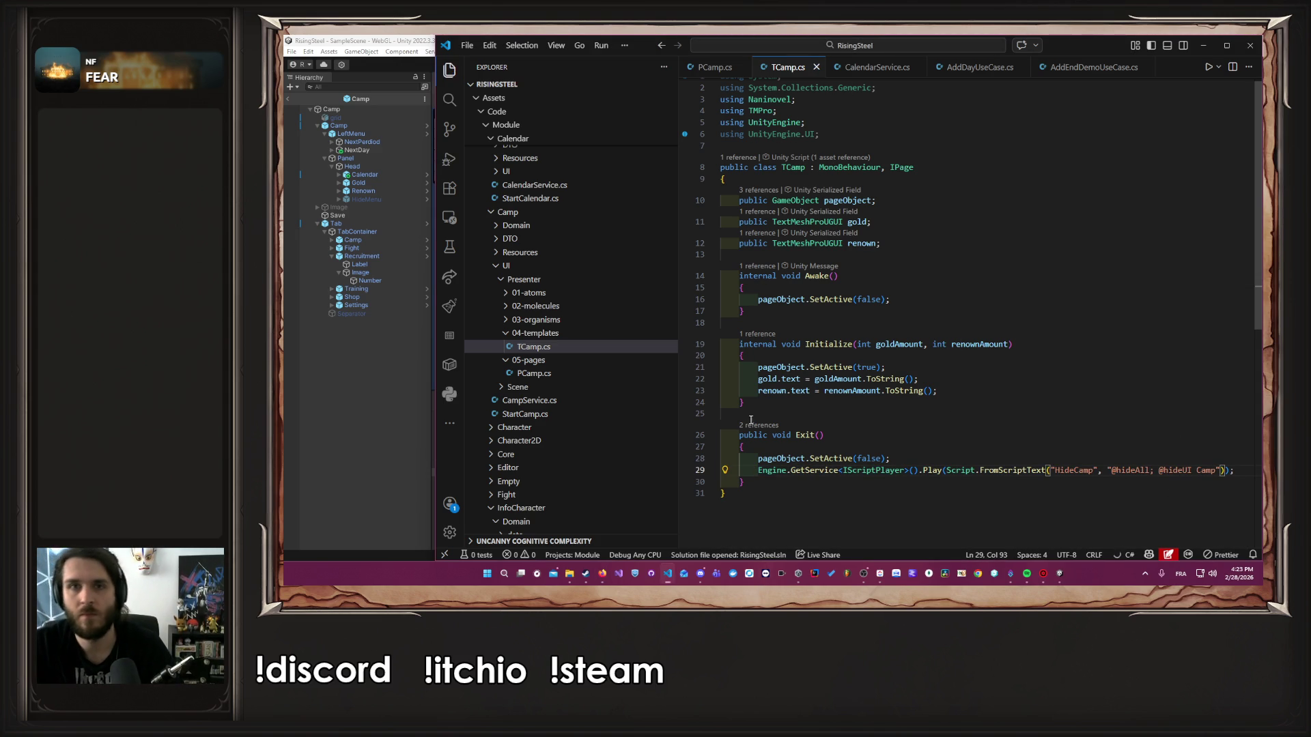
key("alt+Tab")
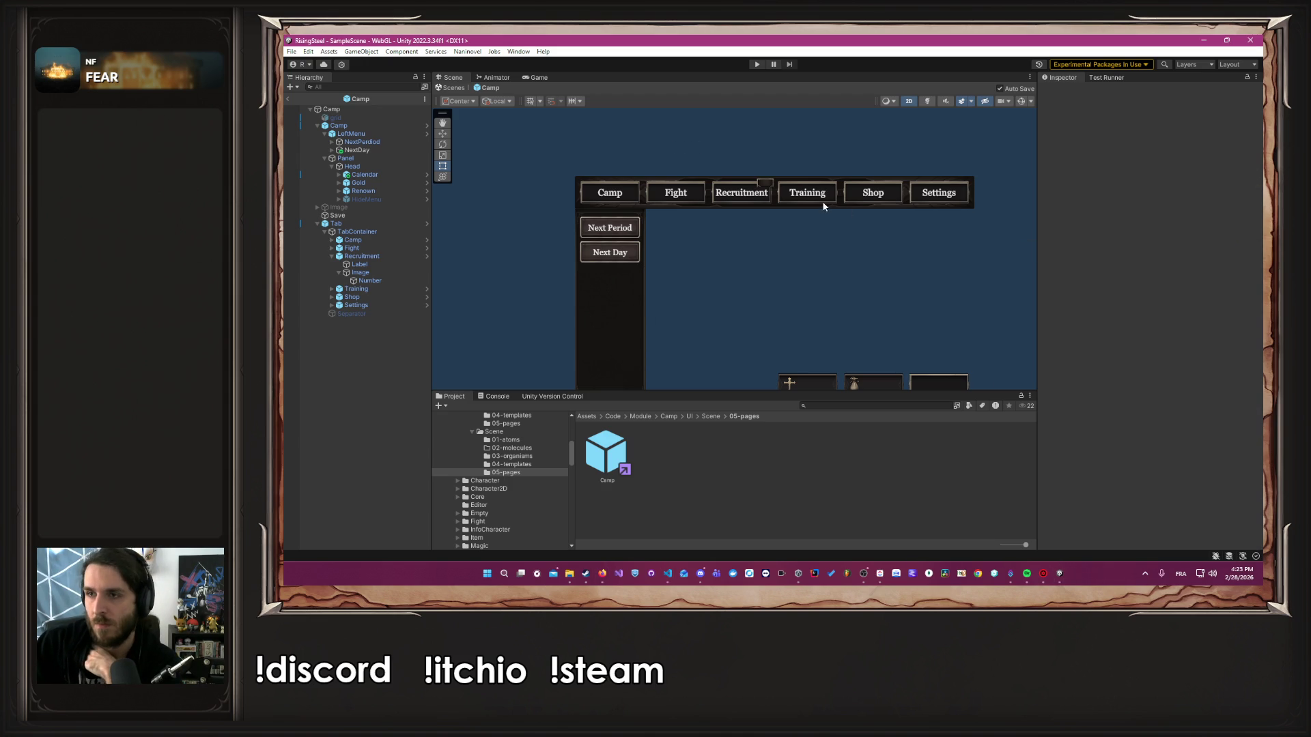
Playtest as the male character, skip the tutorial, leave camp via Fight, then stop Play mode
left_click(755, 65)
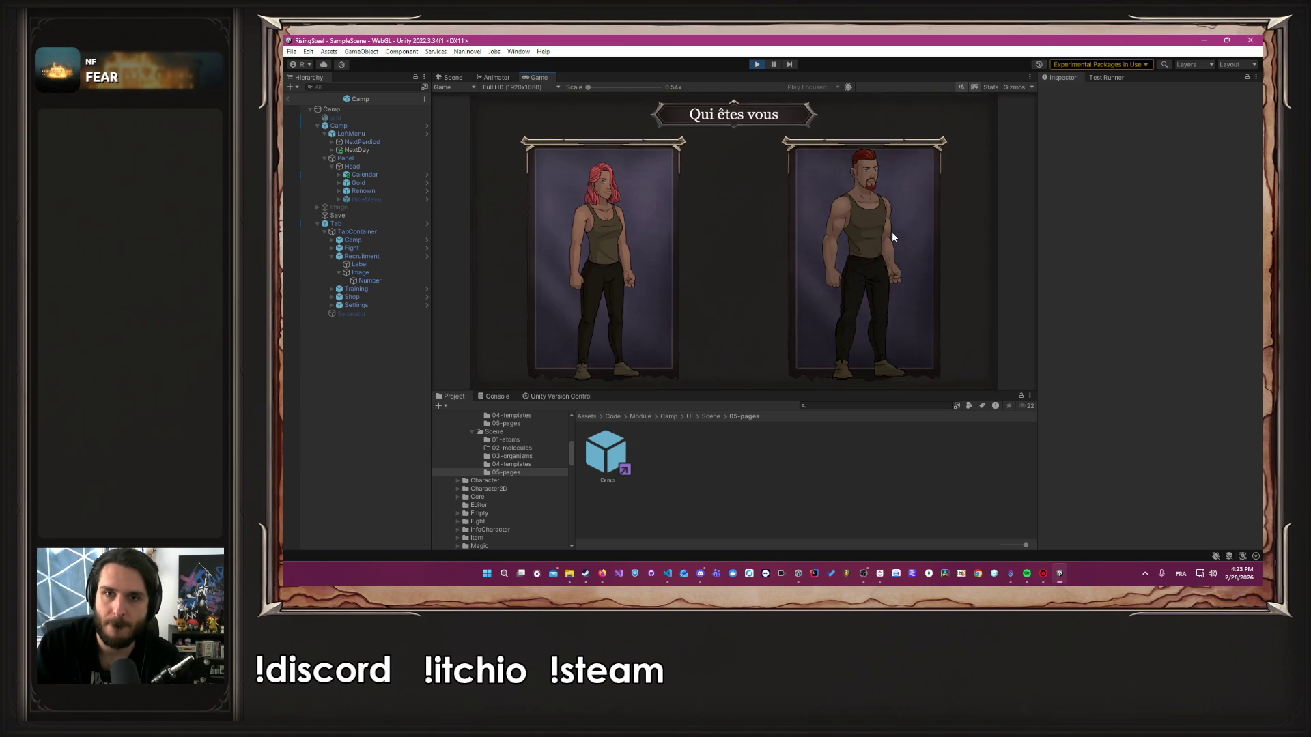
left_click(891, 232)
left_click(760, 231)
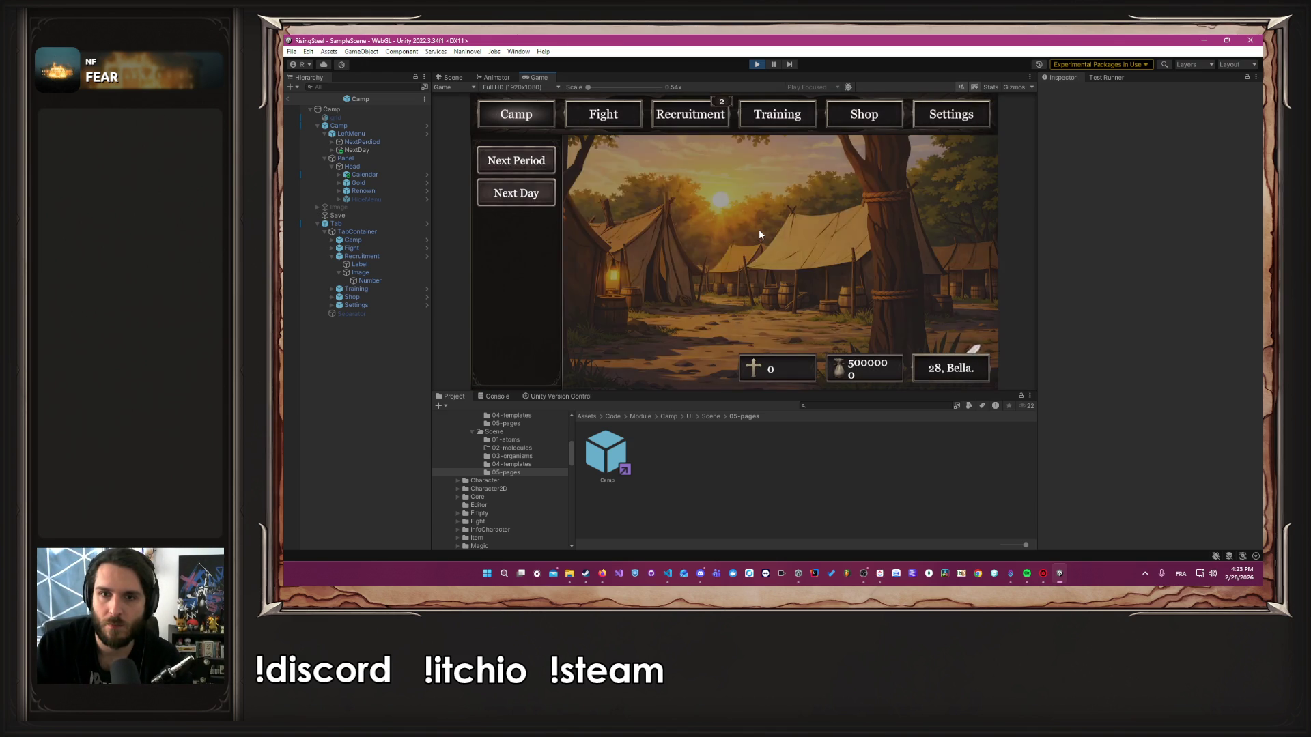
left_click(621, 103)
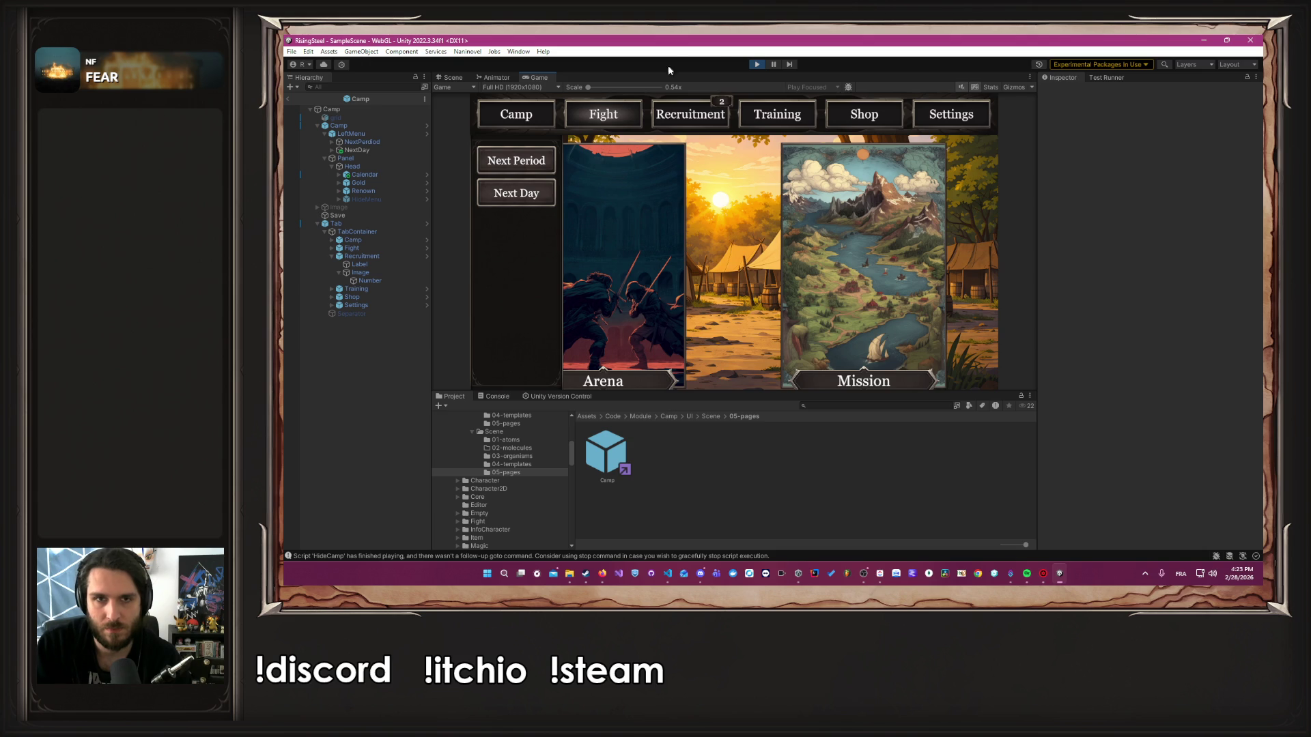
left_click(757, 65)
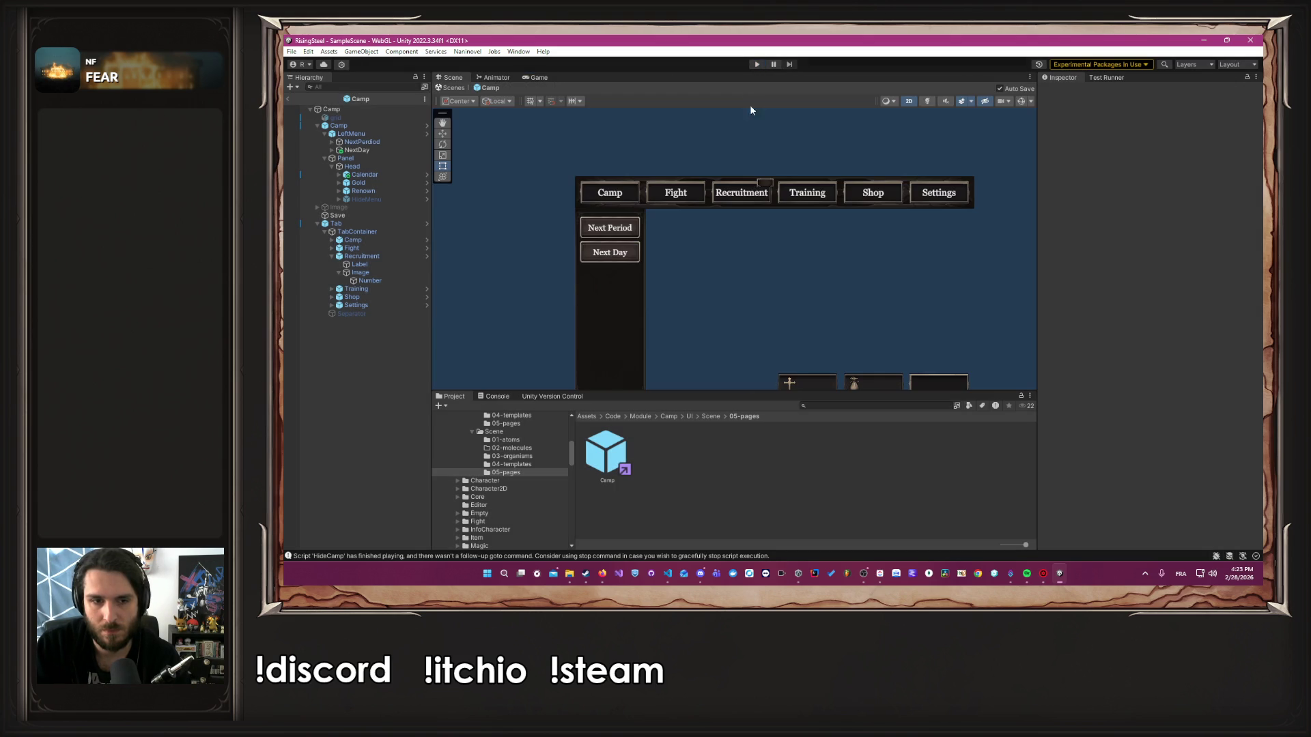
Check the Console for the HideCamp parse errors and return to TCamp.cs
key("alt+Tab")
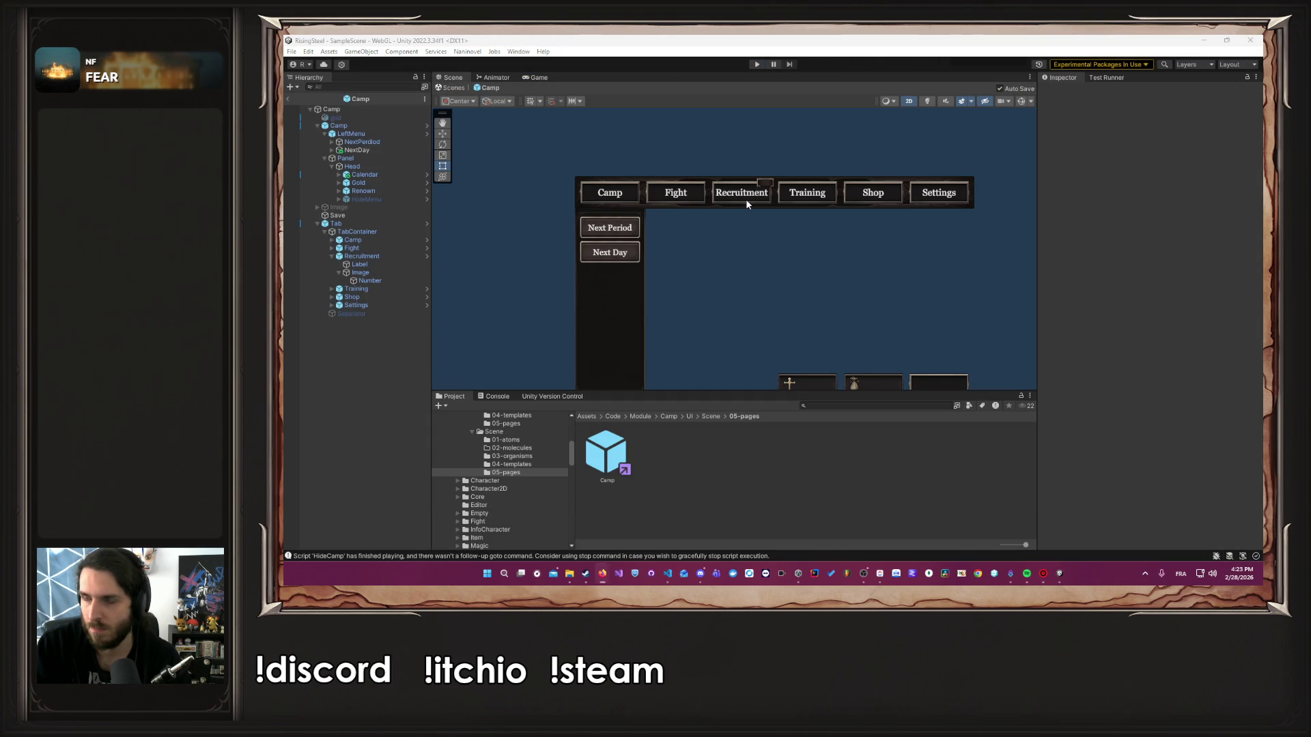
key("alt+Tab")
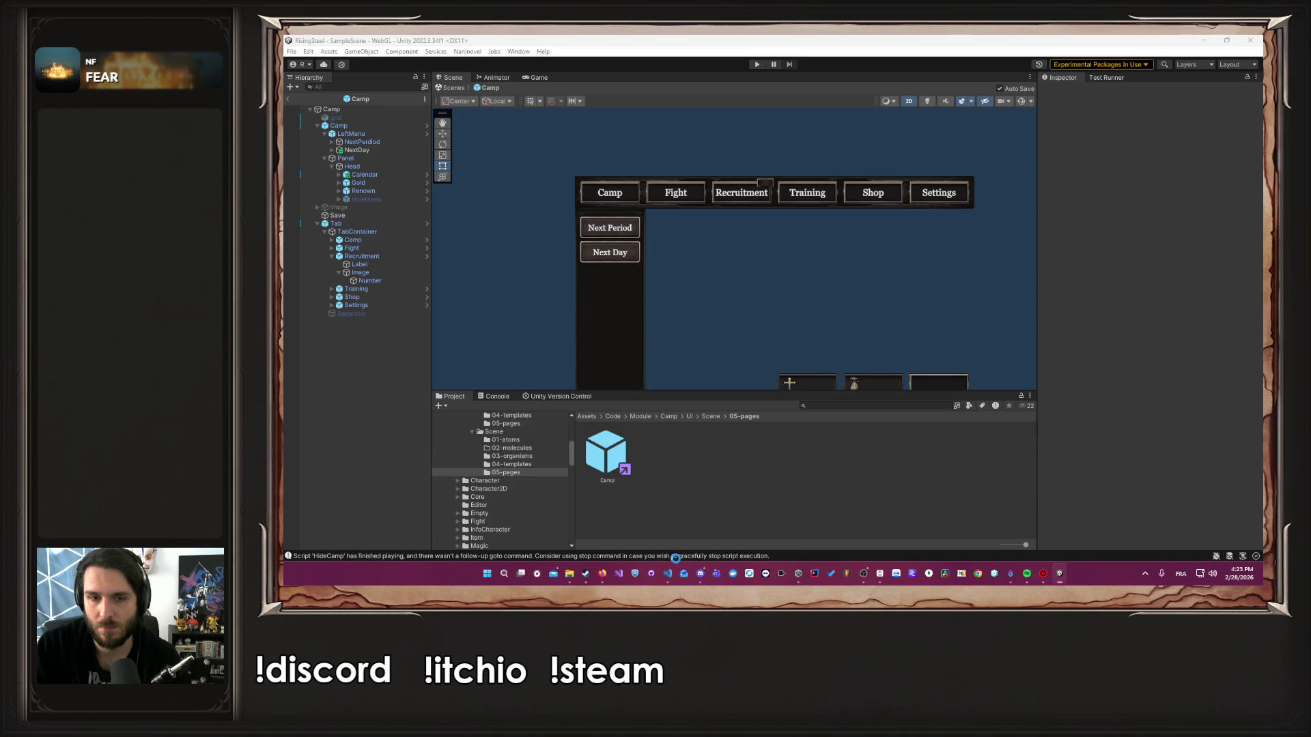
left_click(676, 556)
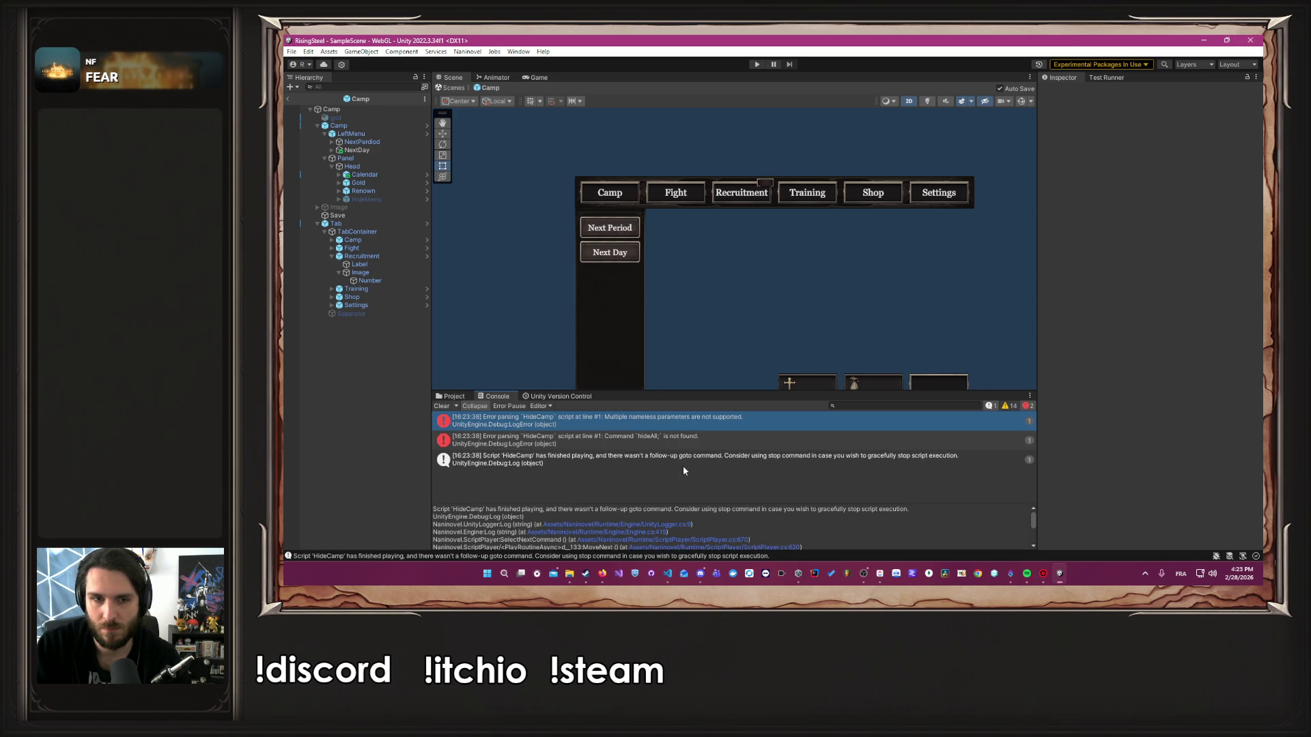
key("alt+Tab")
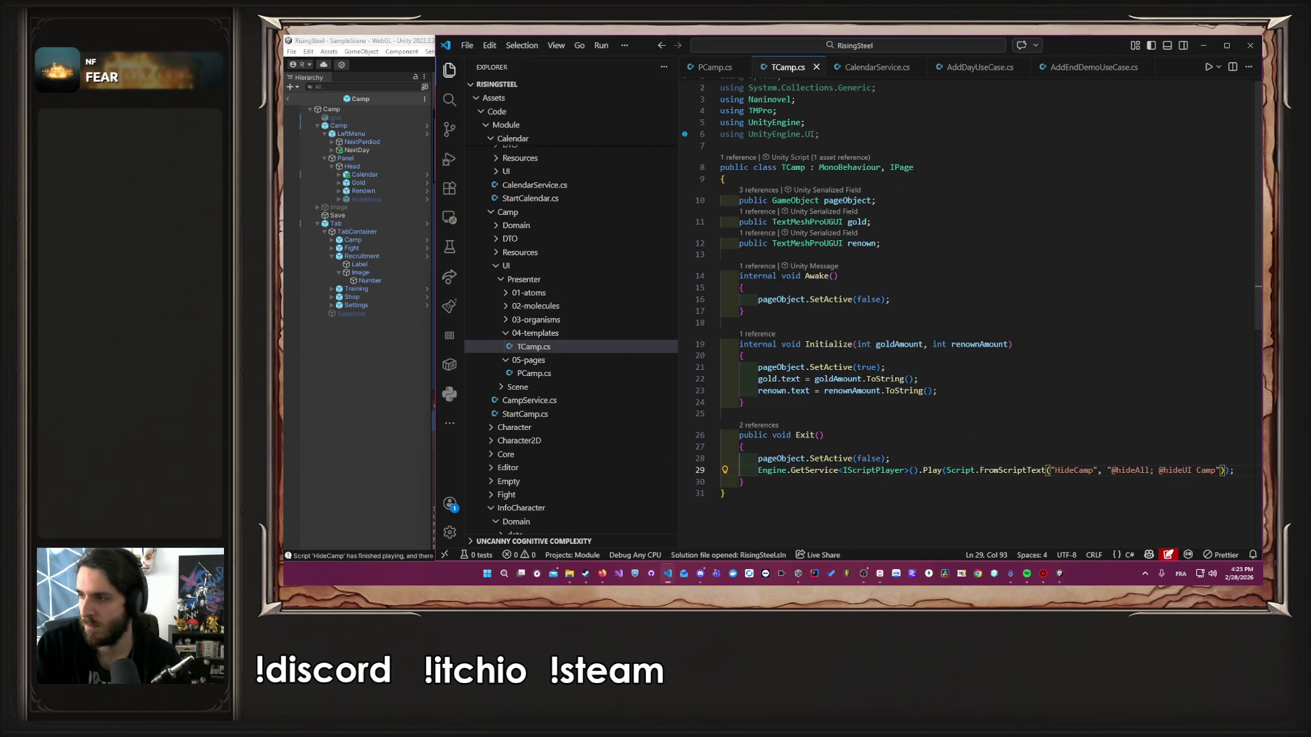
Put the script string argument and the closing parenthesis of Play(...) on their own lines
key("Up")
key("Up")
key("Up")
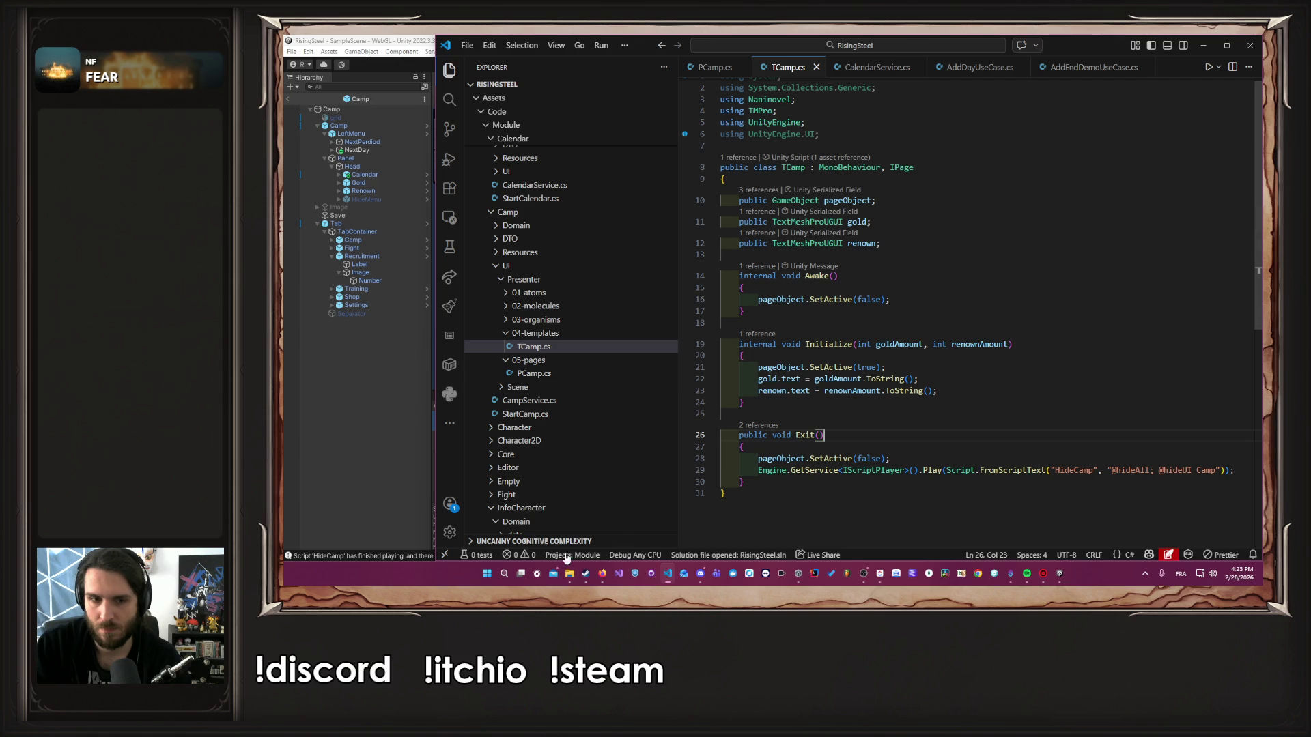
mouse_move(602, 573)
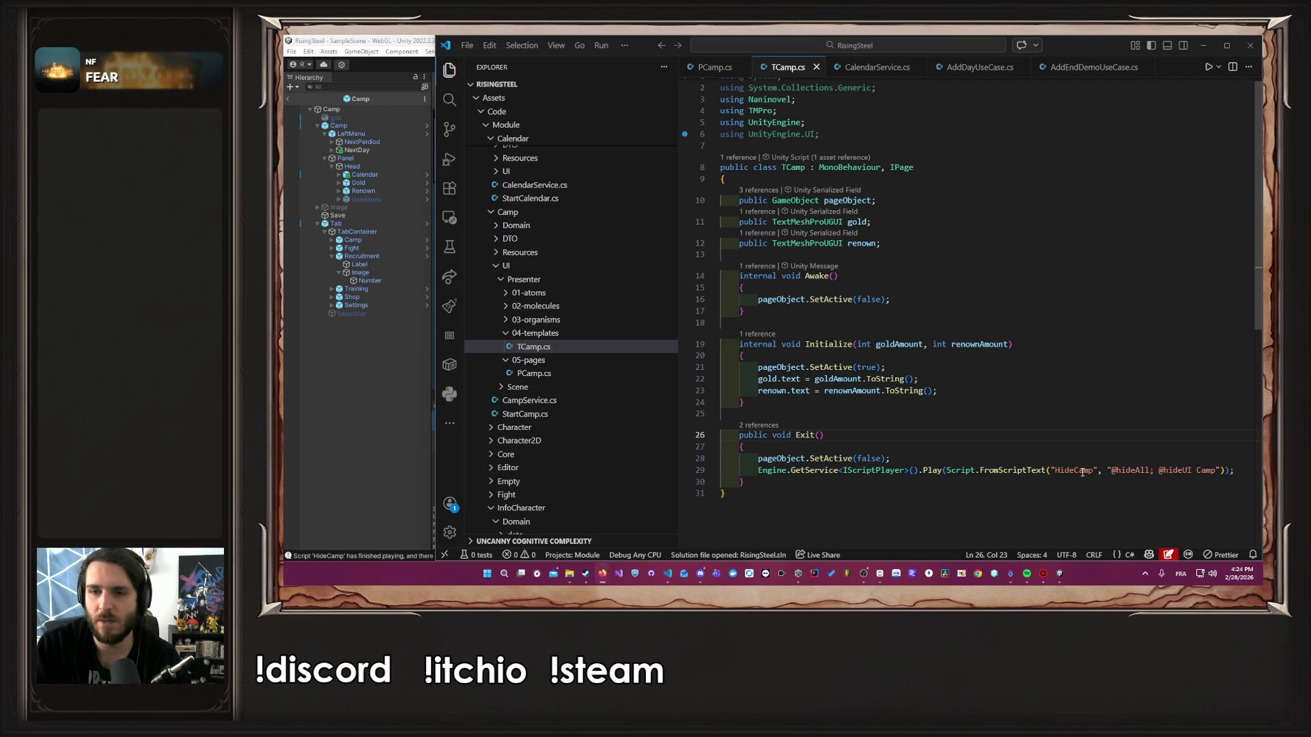
left_click(1111, 469)
key("Return")
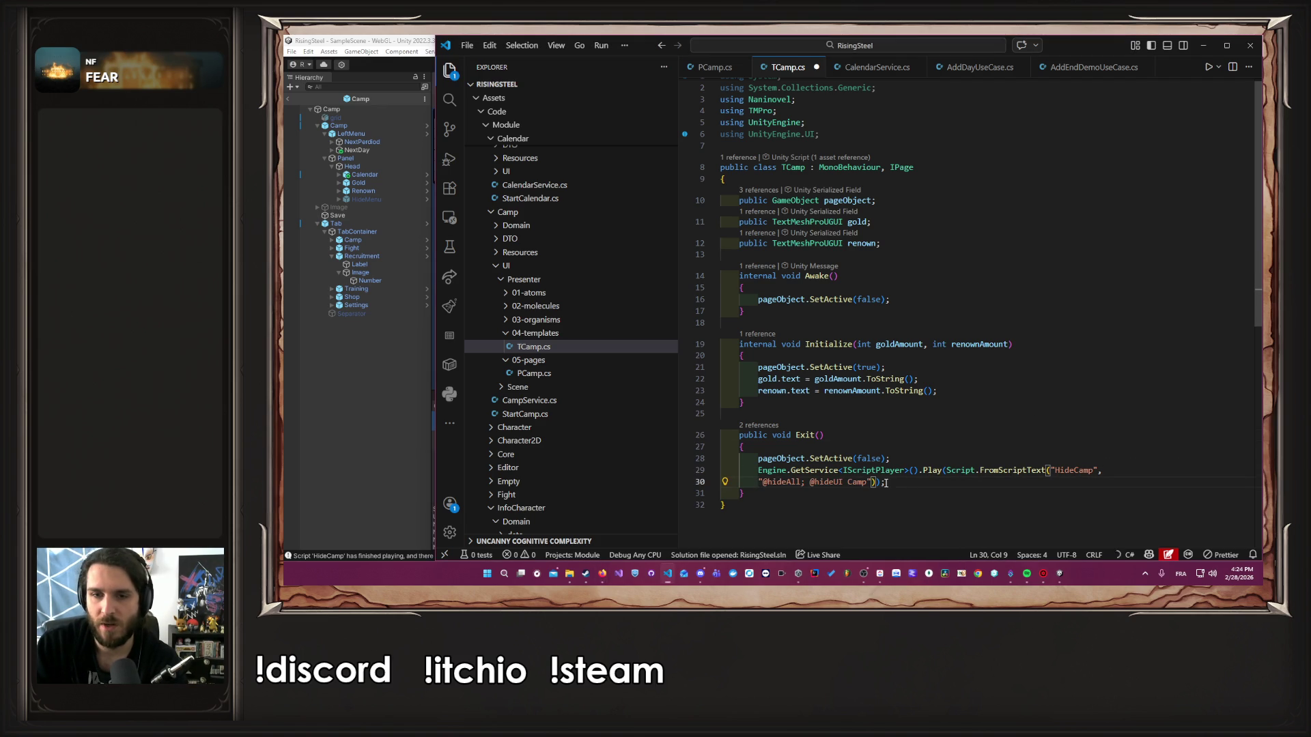
left_click(871, 482)
key("Return")
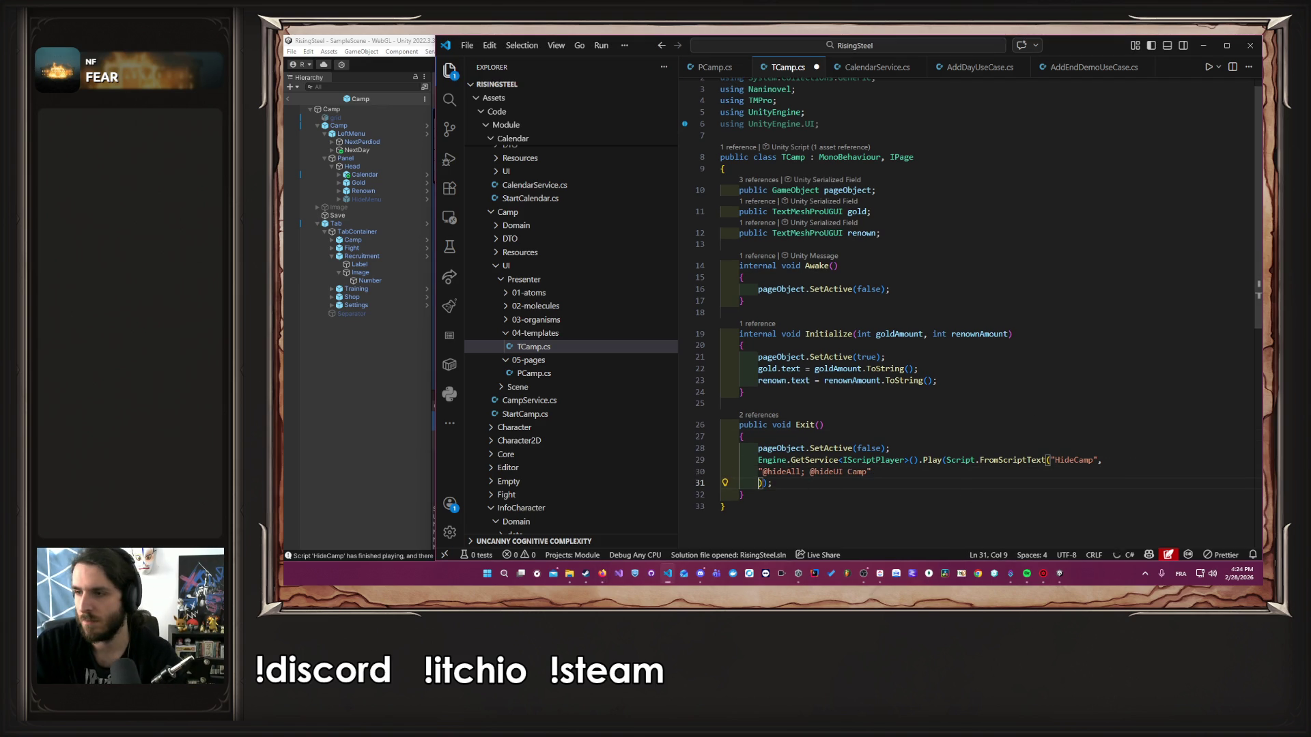
left_click(759, 471)
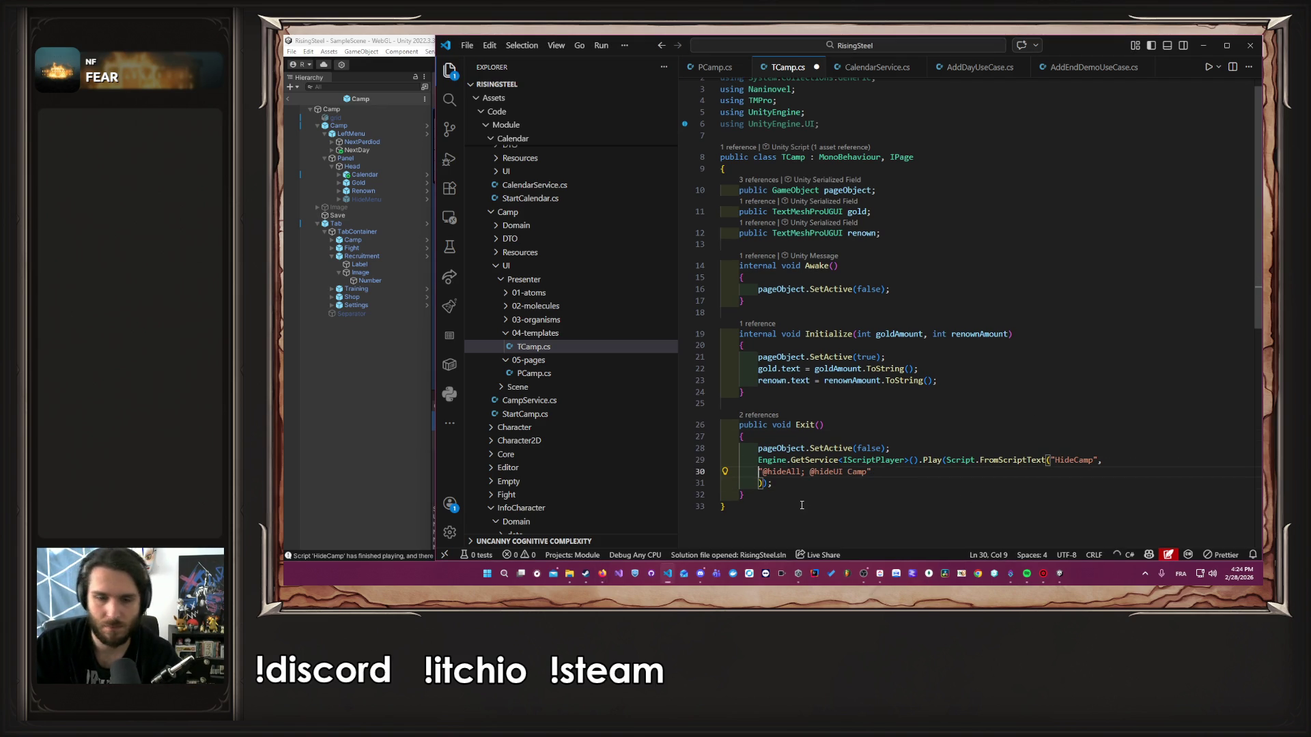
type("@")
key("Right")
key("Right")
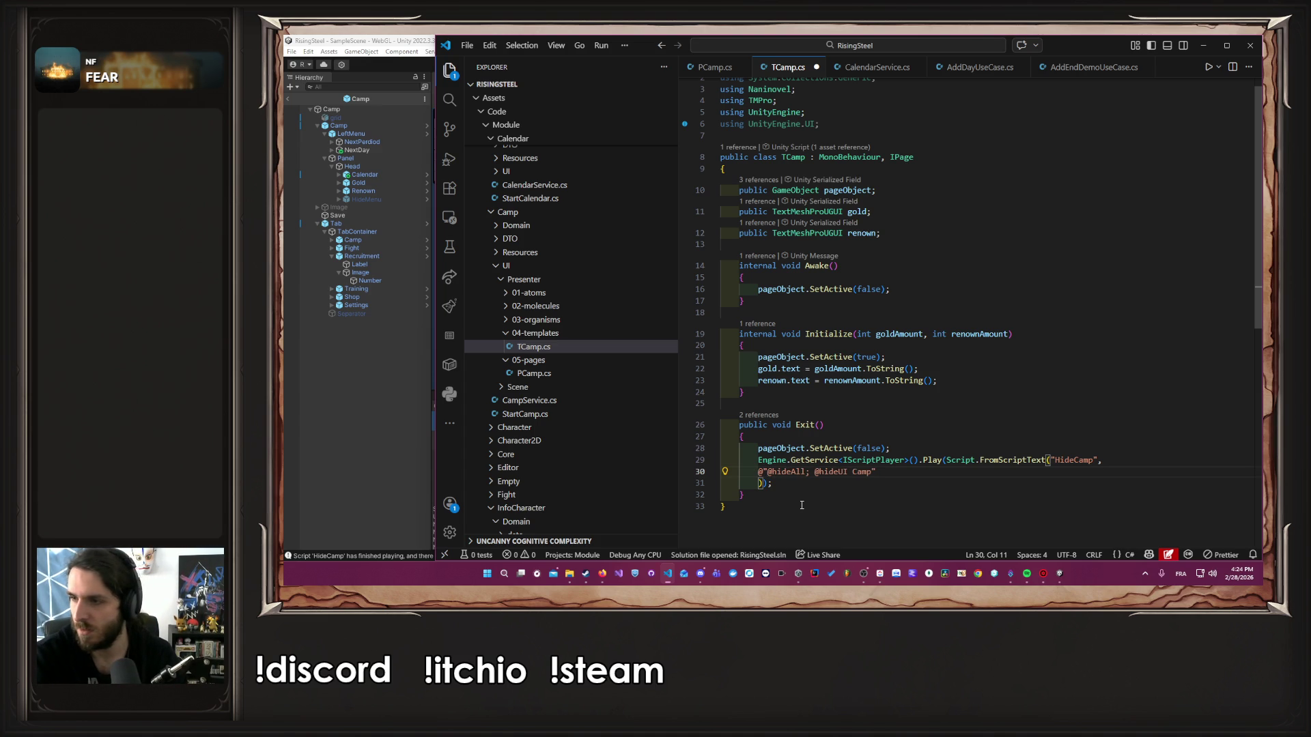
key("Return")
key("ctrl+Right")
key("ctrl+Right")
key("ctrl+Right")
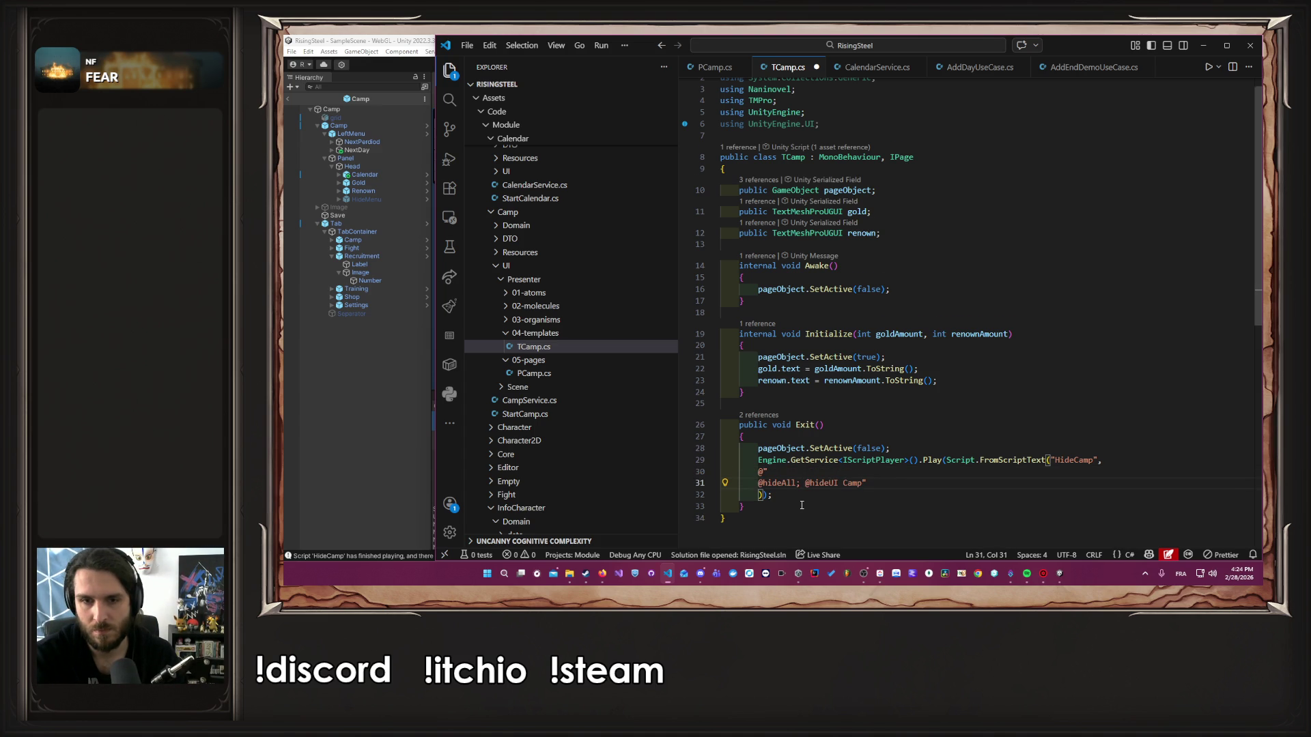
key("Return")
key("Up")
key("ctrl+Right")
key("ctrl+Right")
key("ctrl+Right")
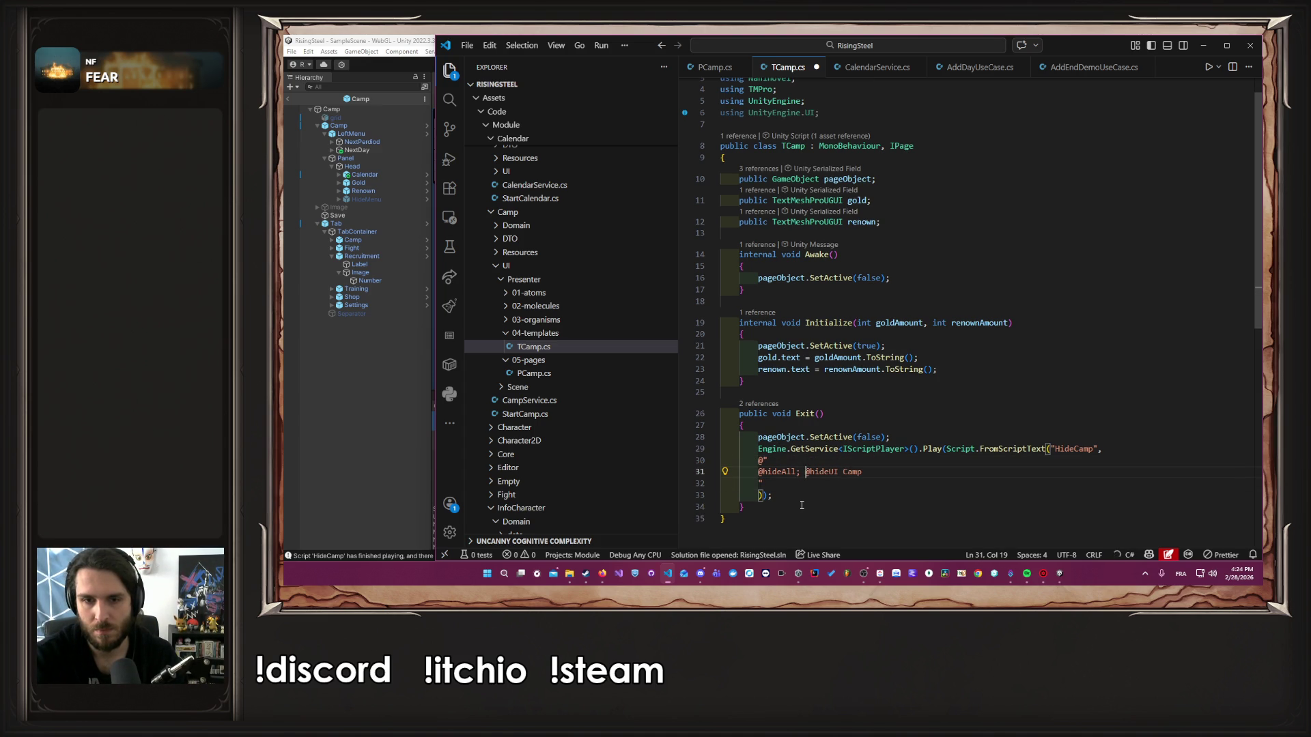
key("BackSpace")
key("BackSpace")
key("Return")
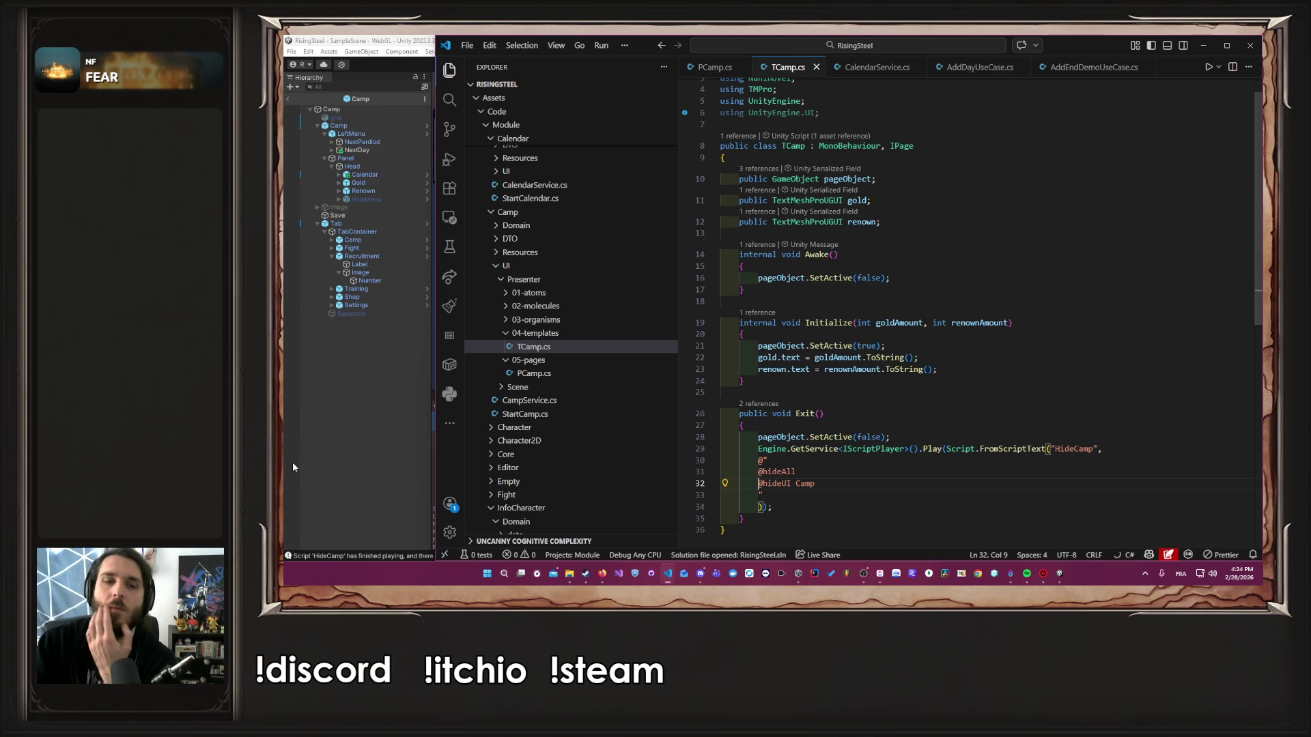
left_click(292, 466)
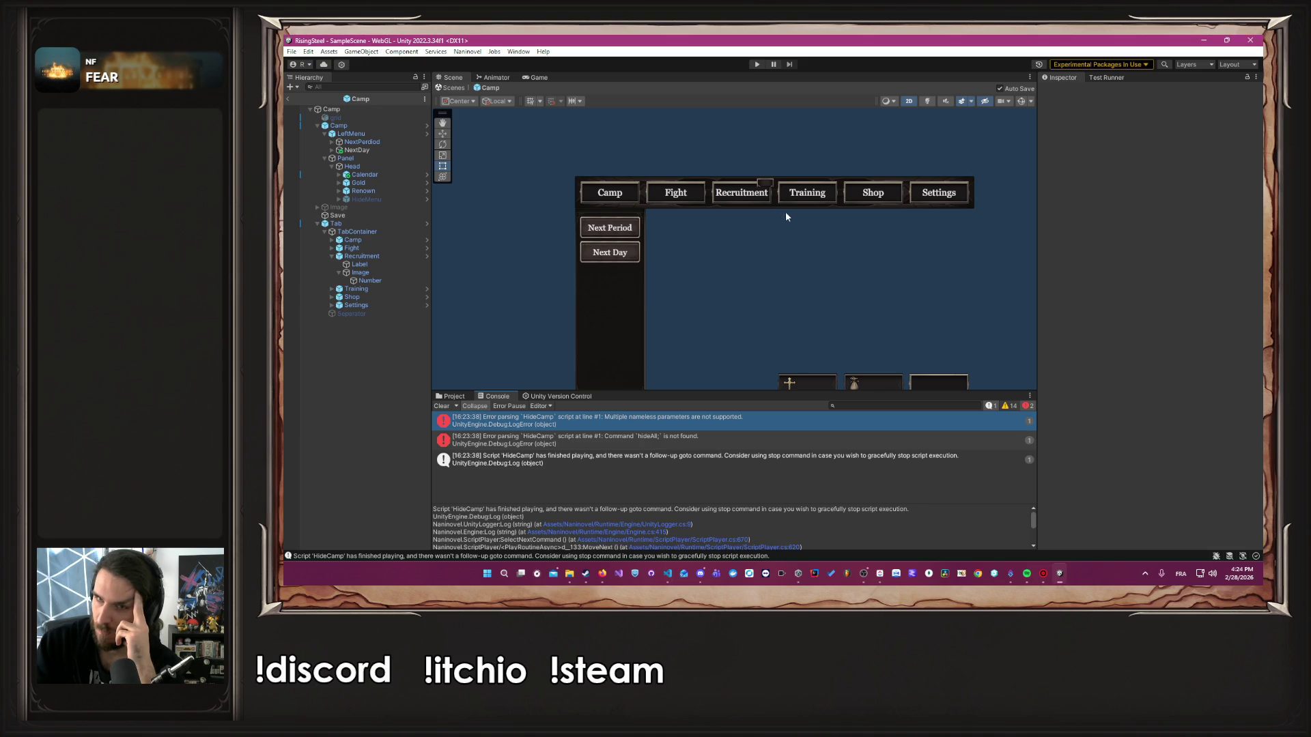
Start Play mode, begin a new game, submit the name, pick the male character, and skip the tutorial
key("ctrl+p")
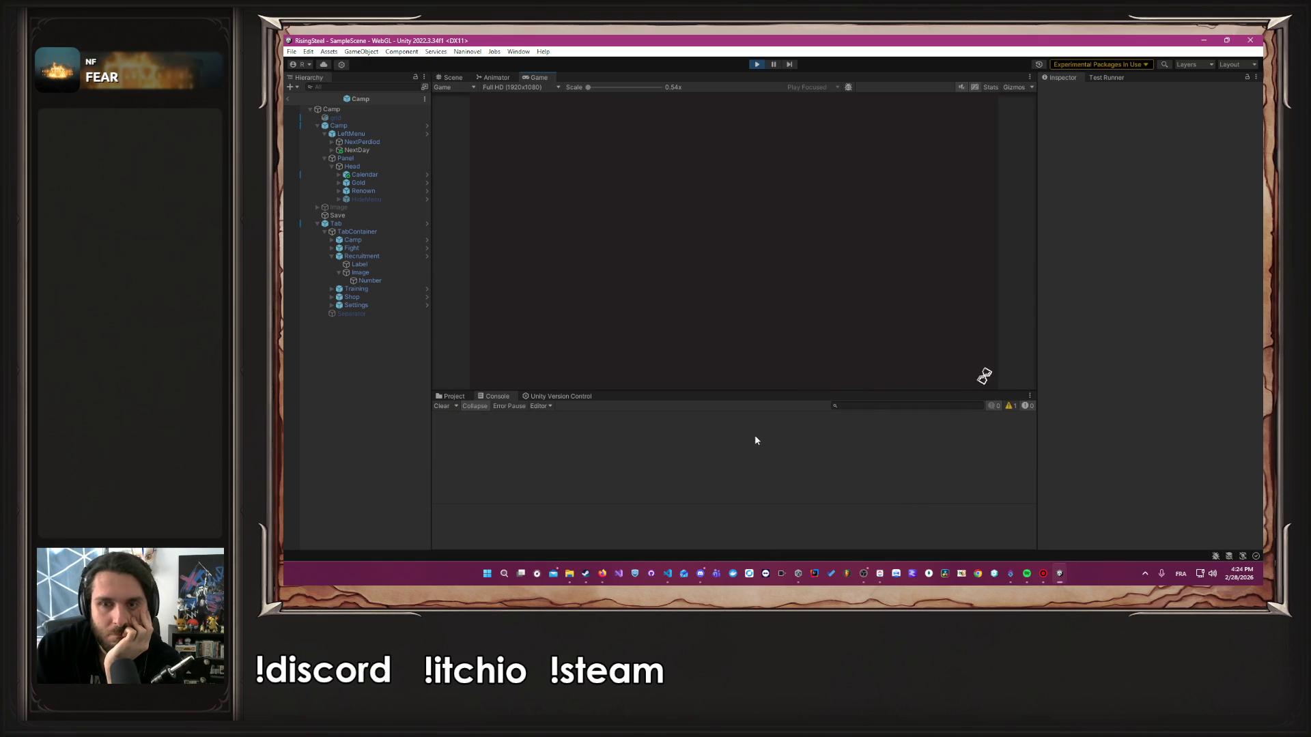
left_click(731, 177)
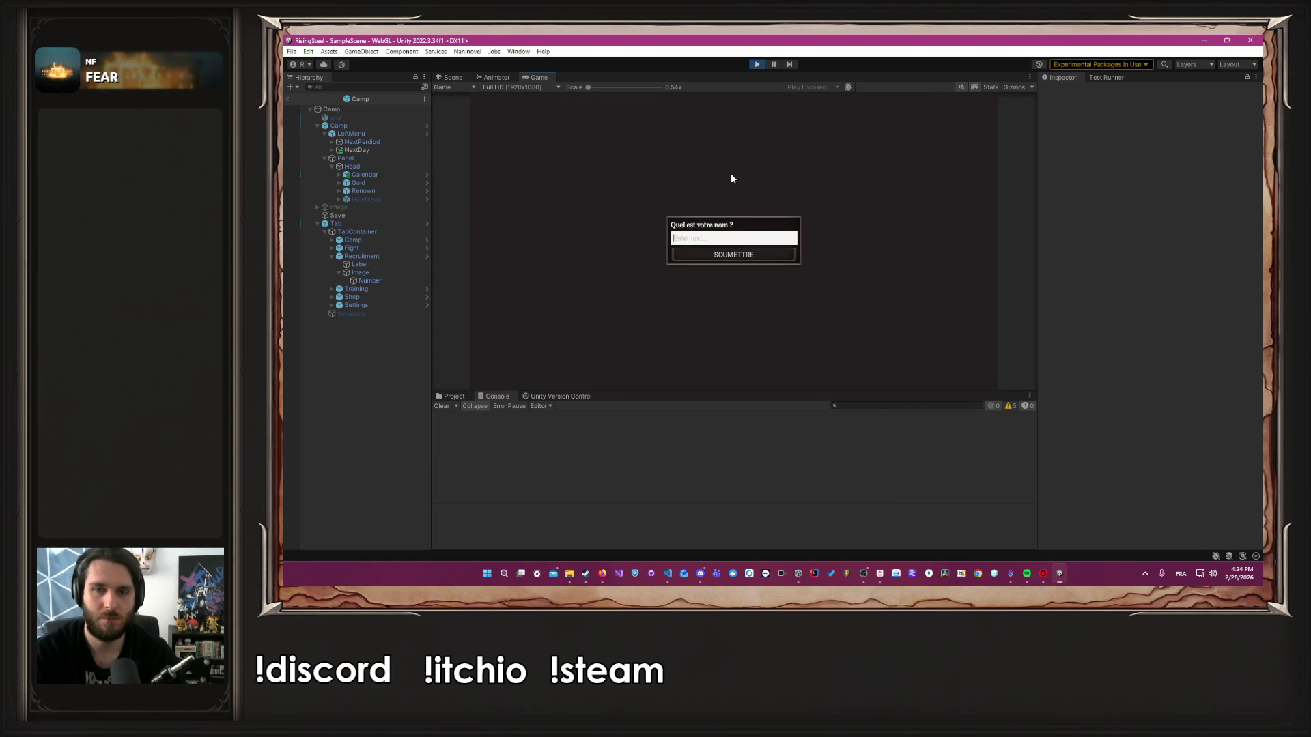
type("Albert")
key("Return")
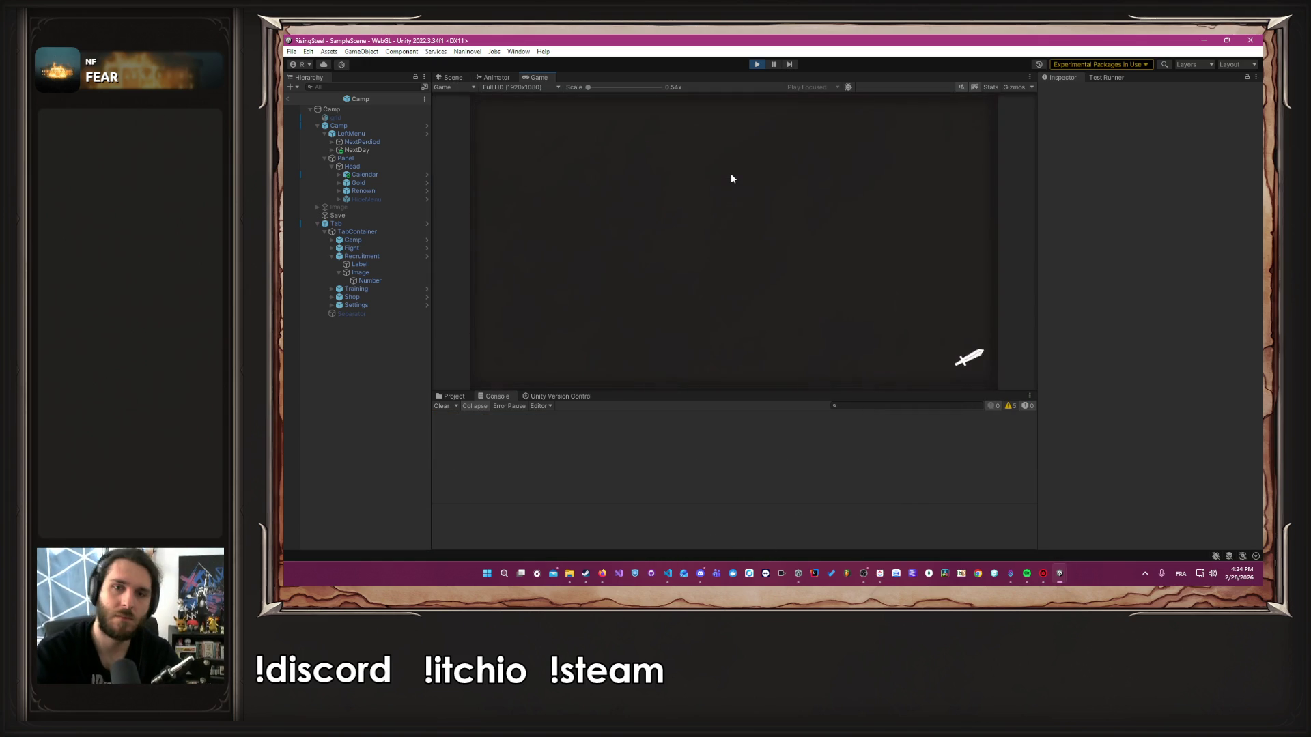
left_click(864, 577)
left_click(854, 293)
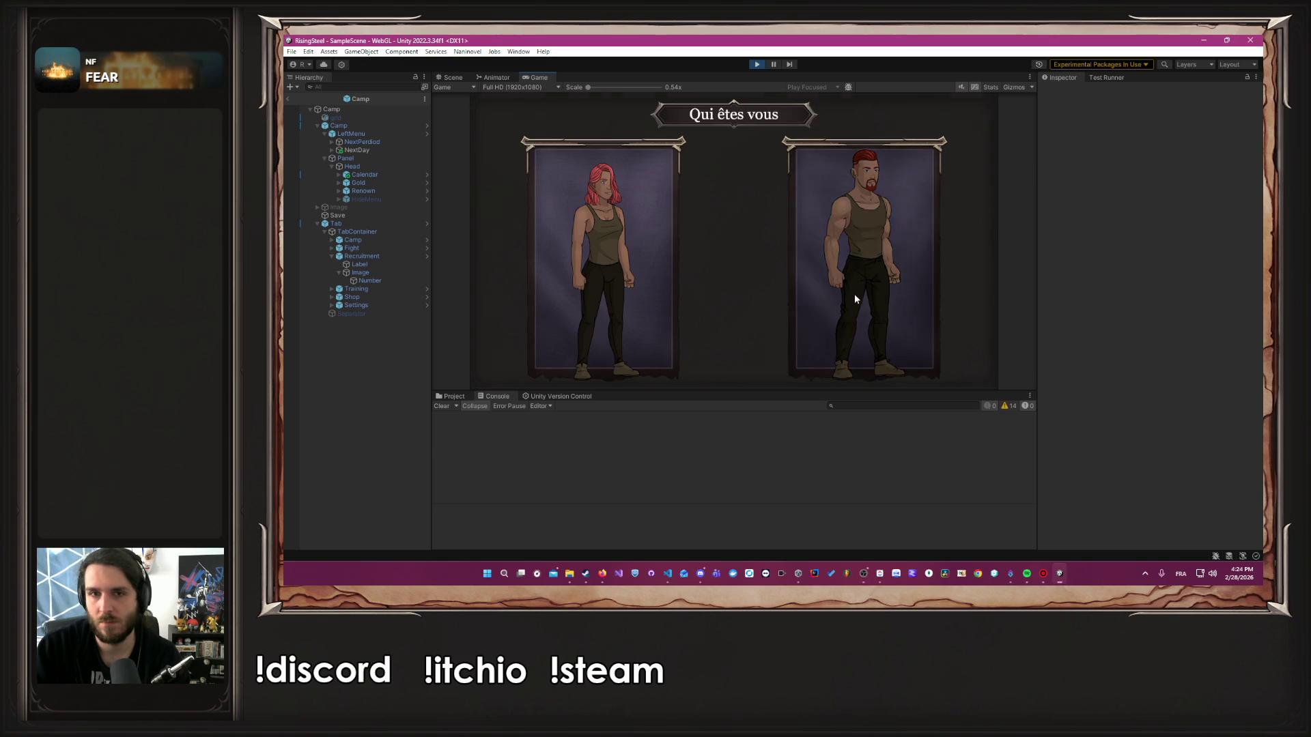
left_click(736, 240)
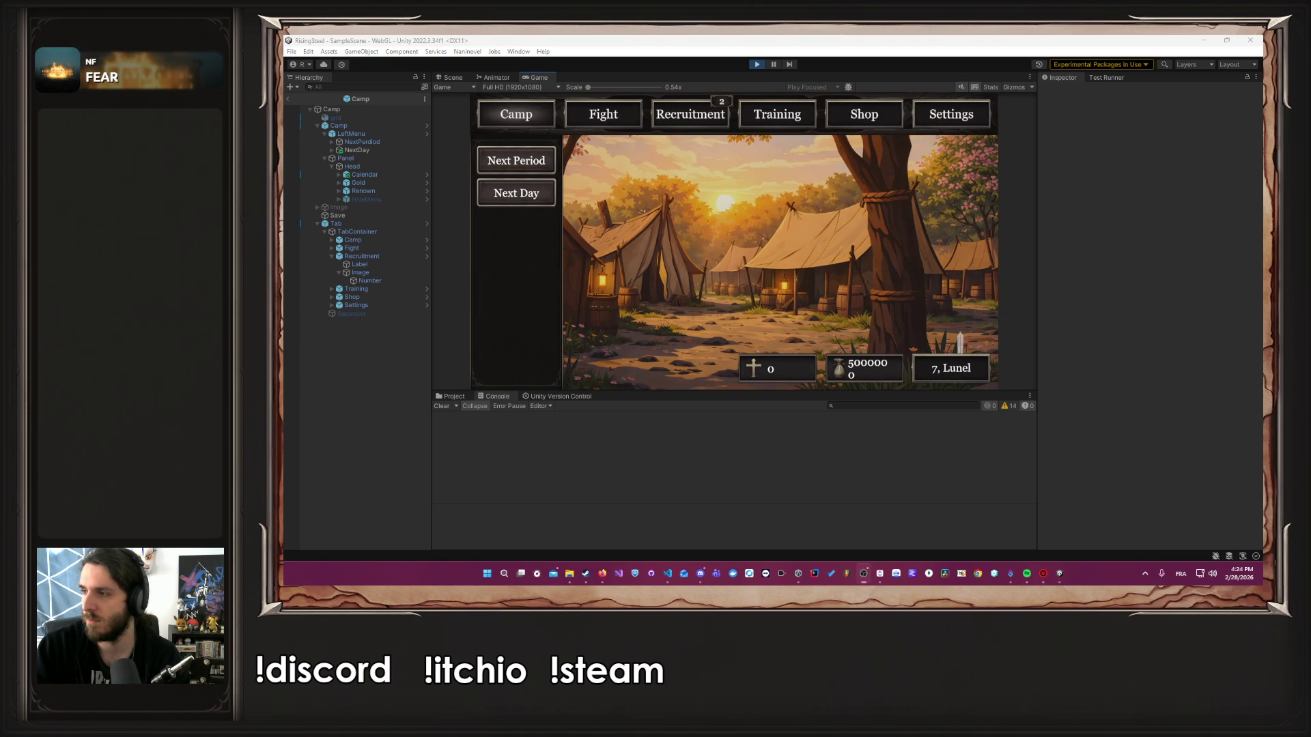
Open the Fight screen from camp, go back to Camp, and switch to TCamp.cs
left_click(823, 294)
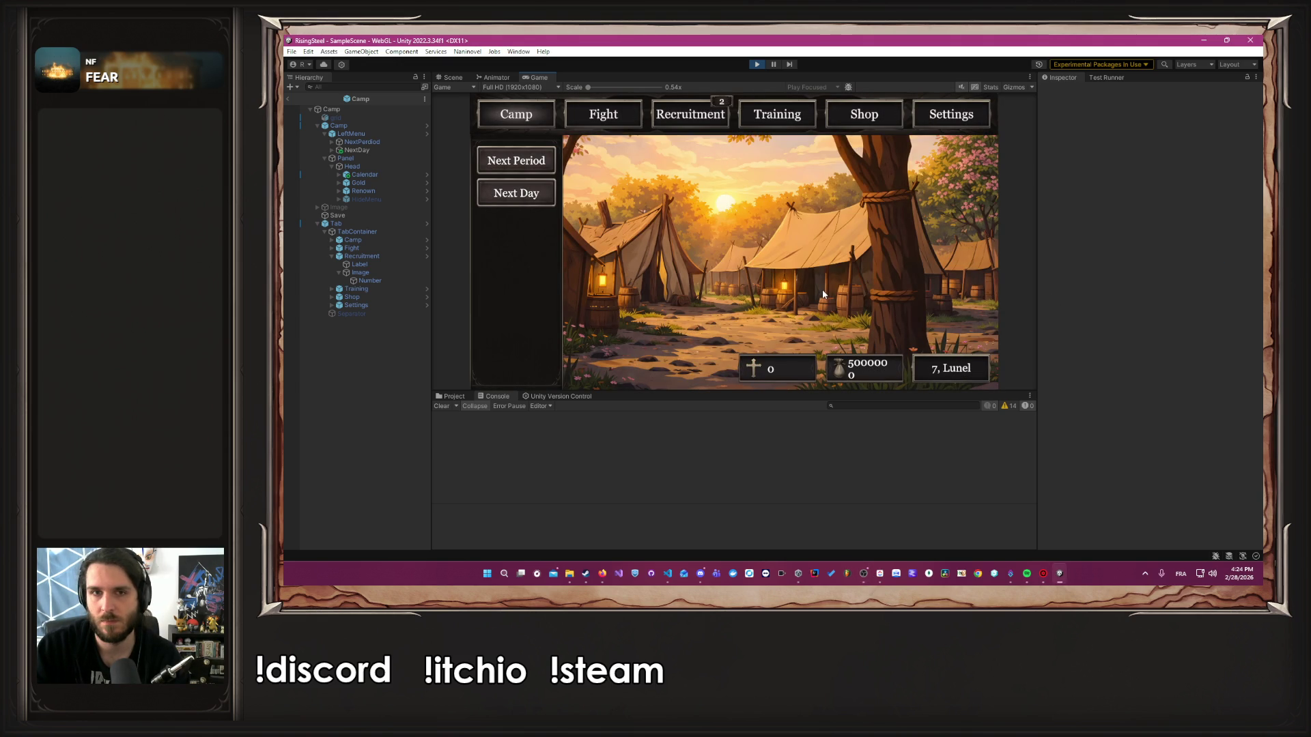
left_click(600, 112)
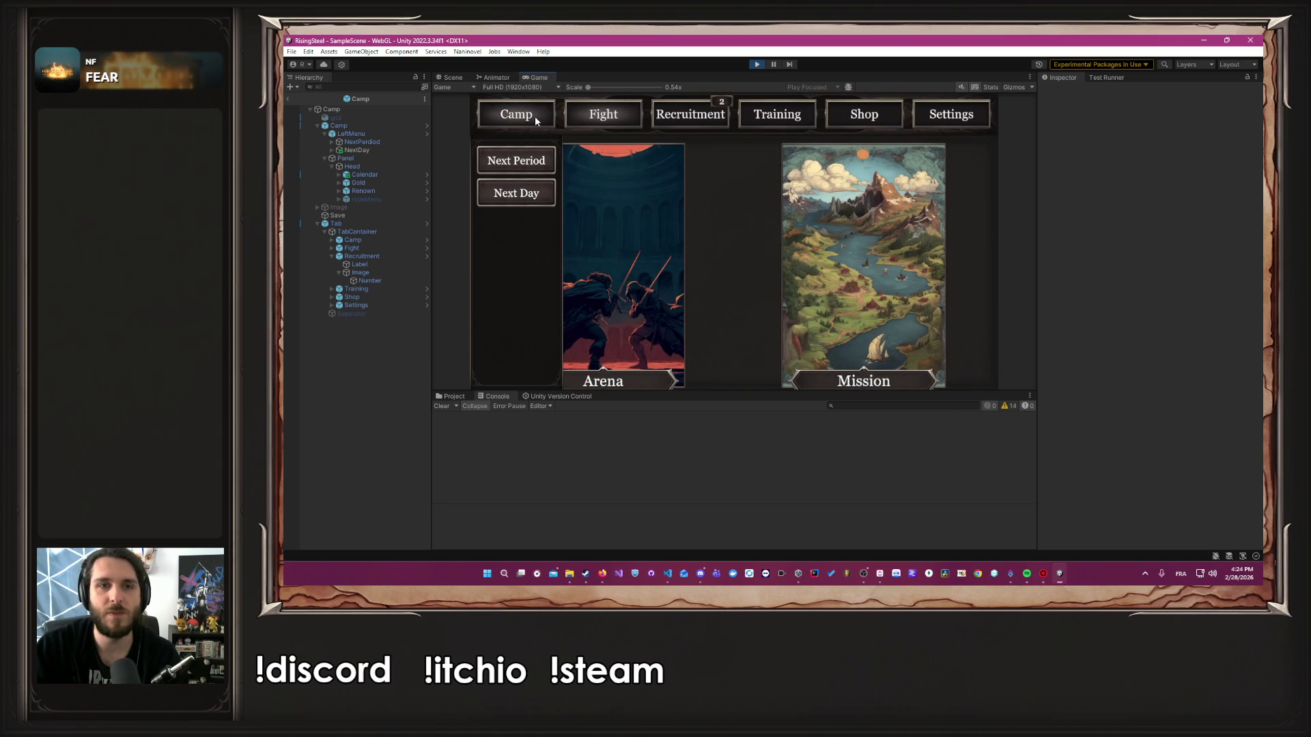
left_click(535, 117)
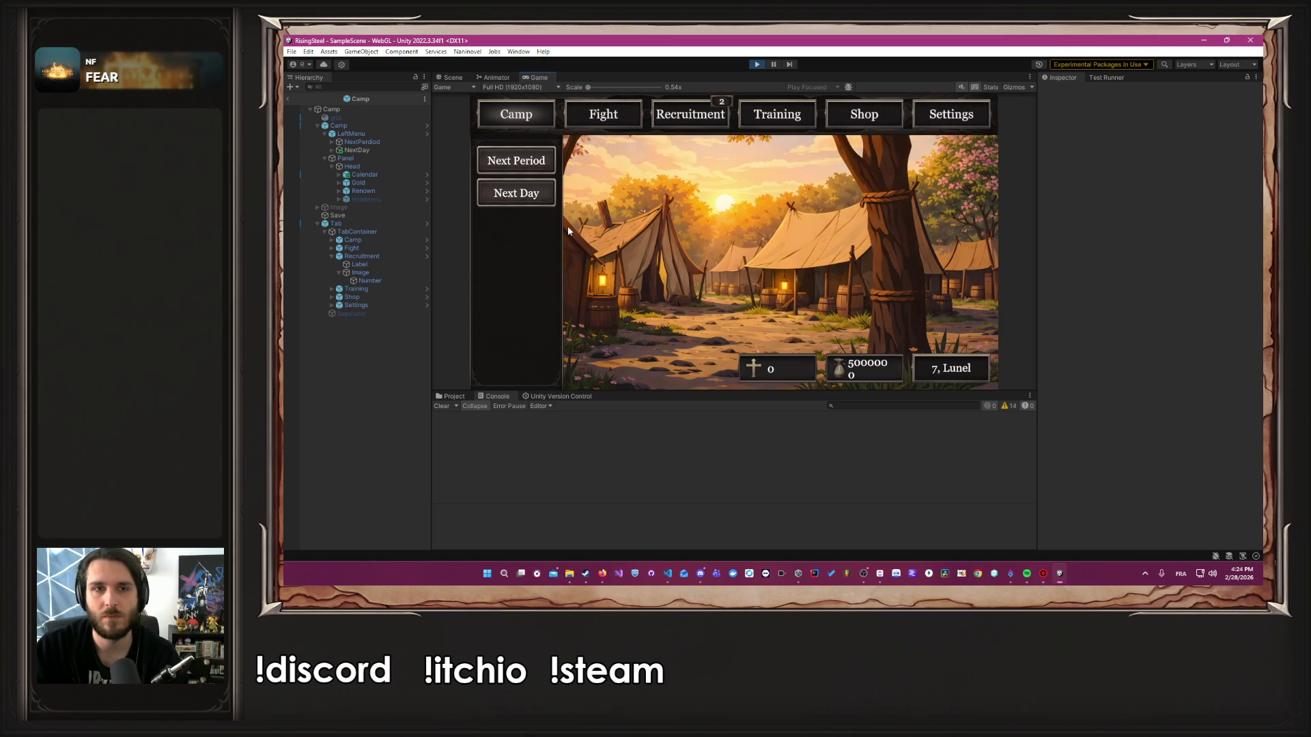
key("alt+Tab")
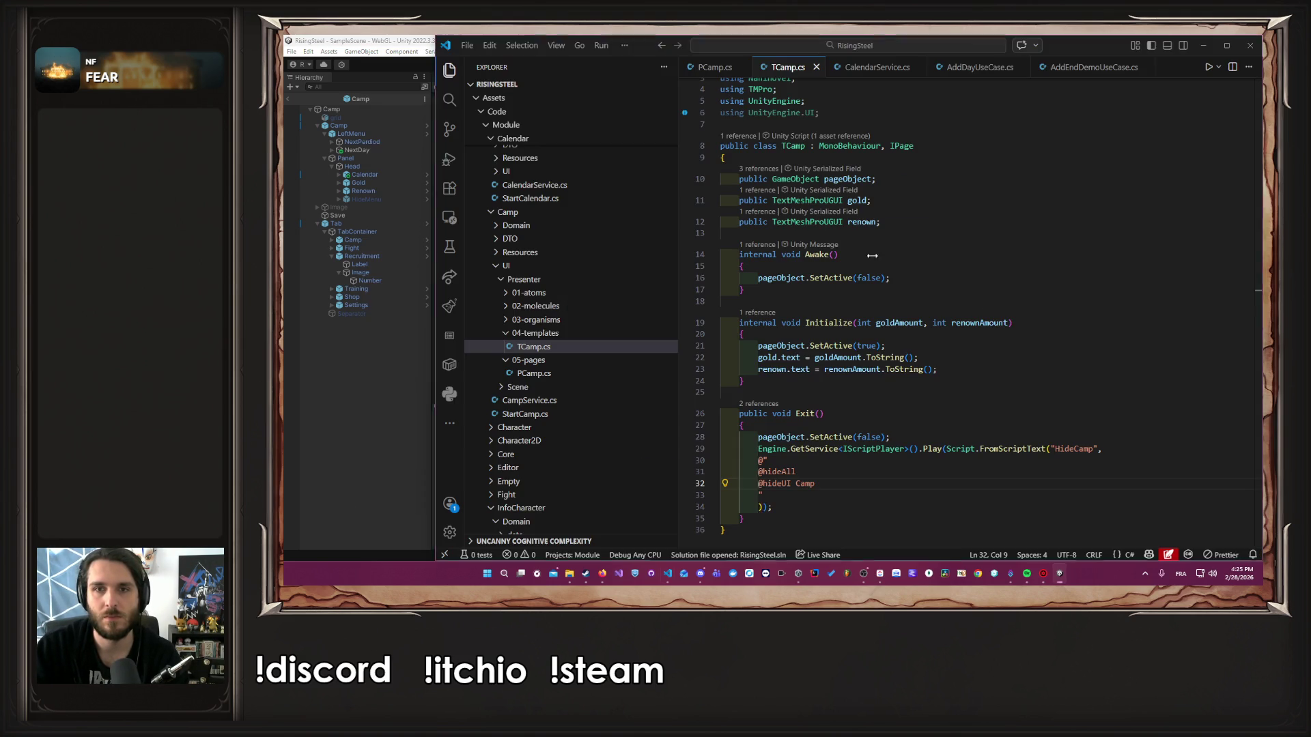
left_click_drag(837, 471, 694, 471)
key("BackSpace")
key("BackSpace")
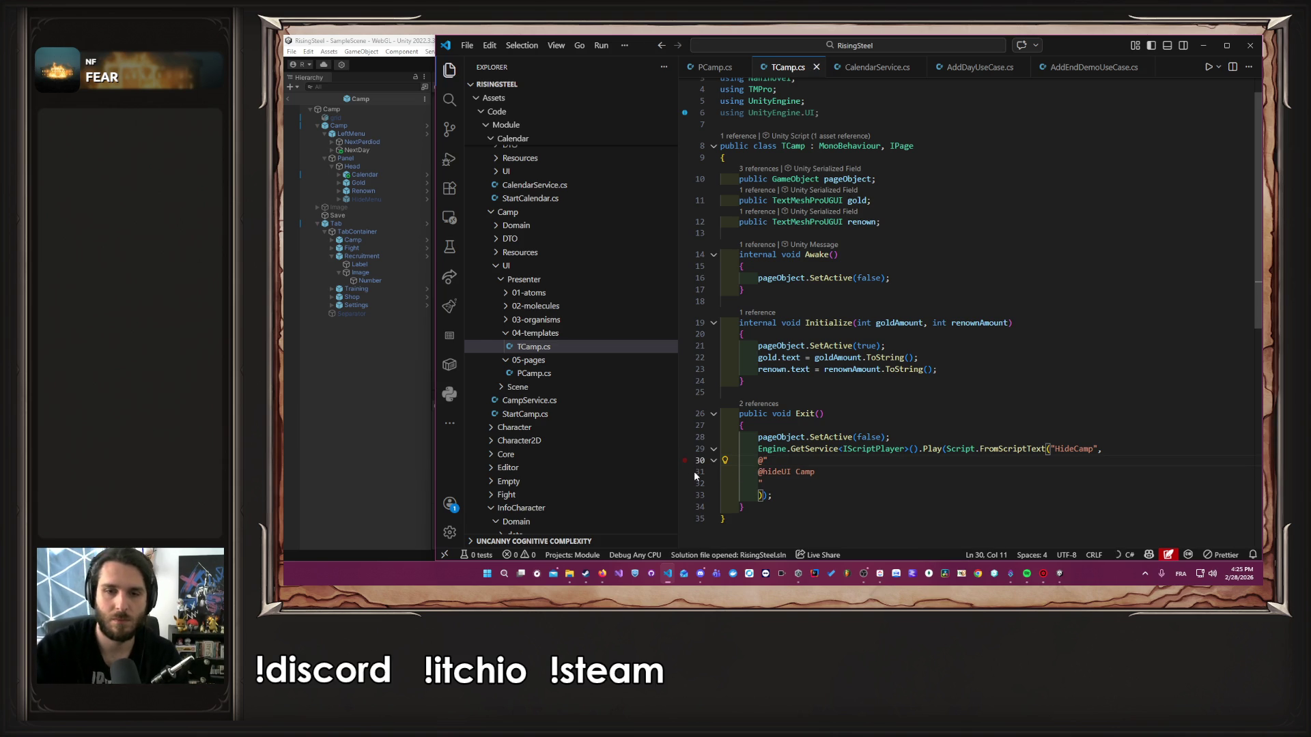
left_click(365, 391)
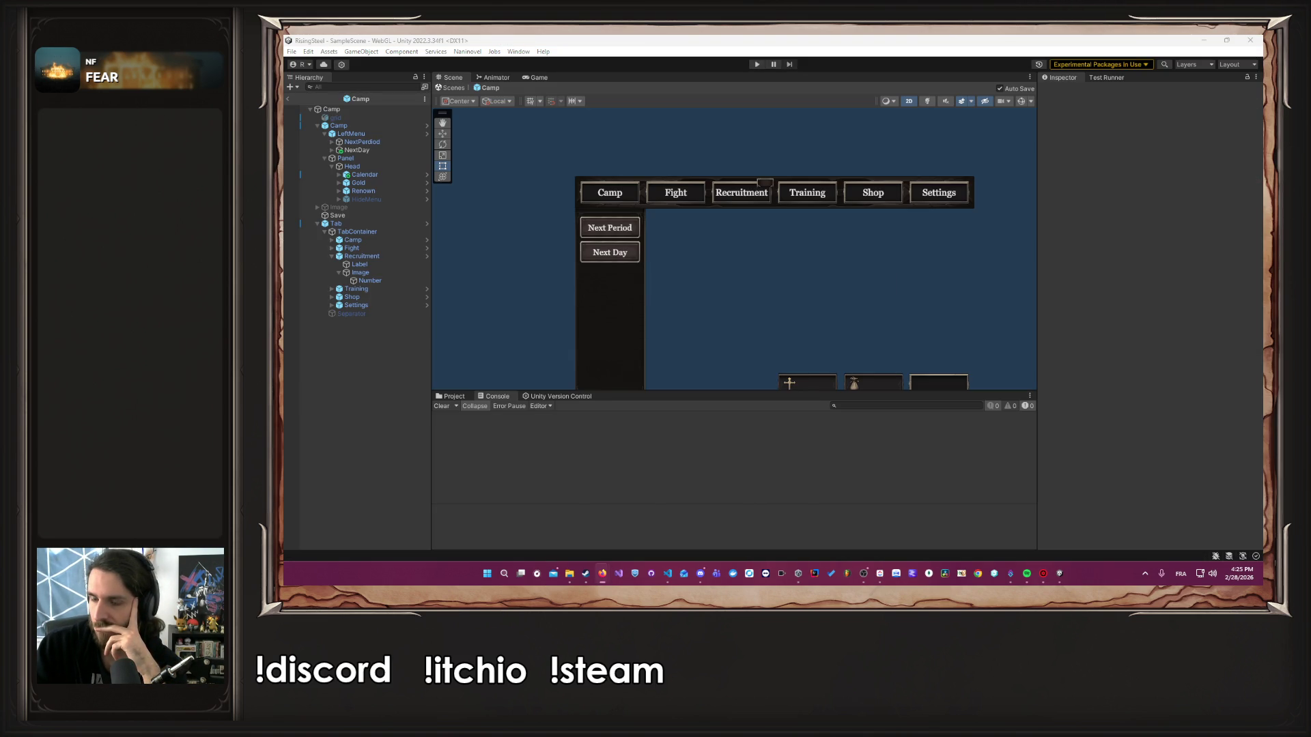
Run a fresh game from NOUVELLE PARTIE with the right-hand character, skipped tutorial, through to Fight
left_click(813, 316)
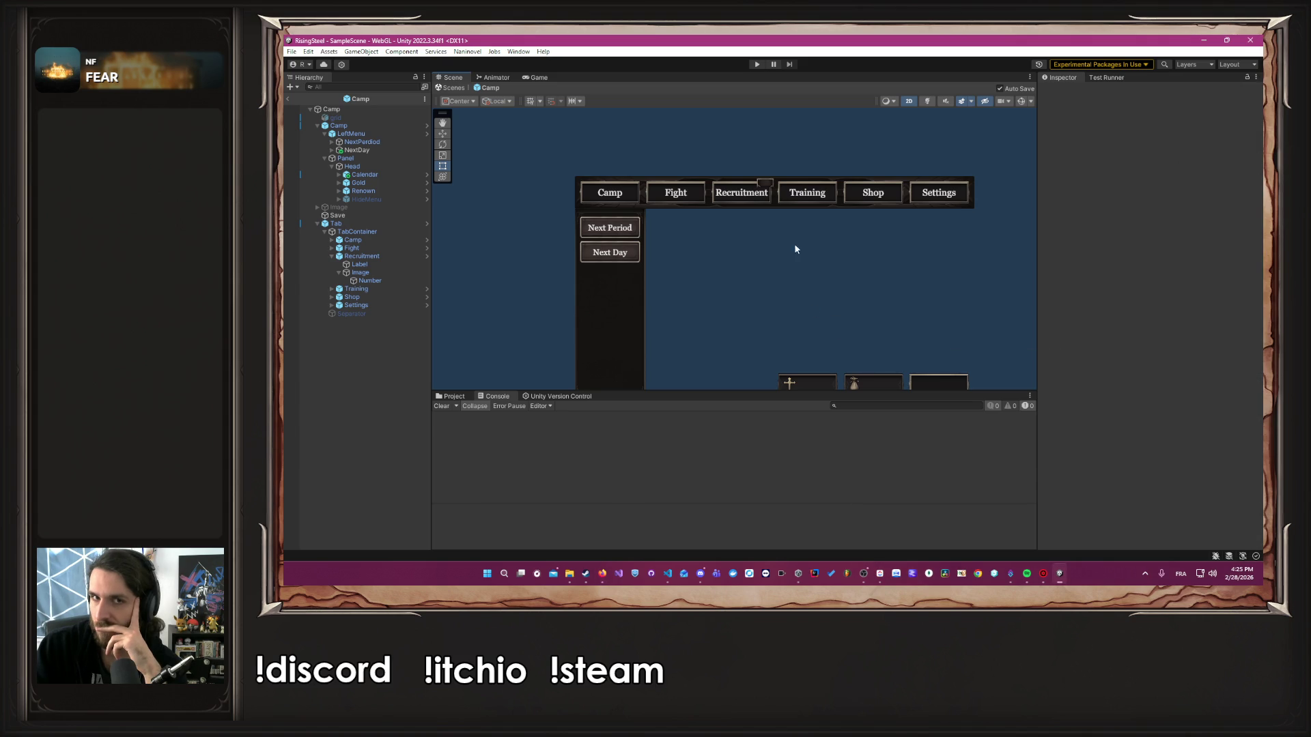
left_click(758, 63)
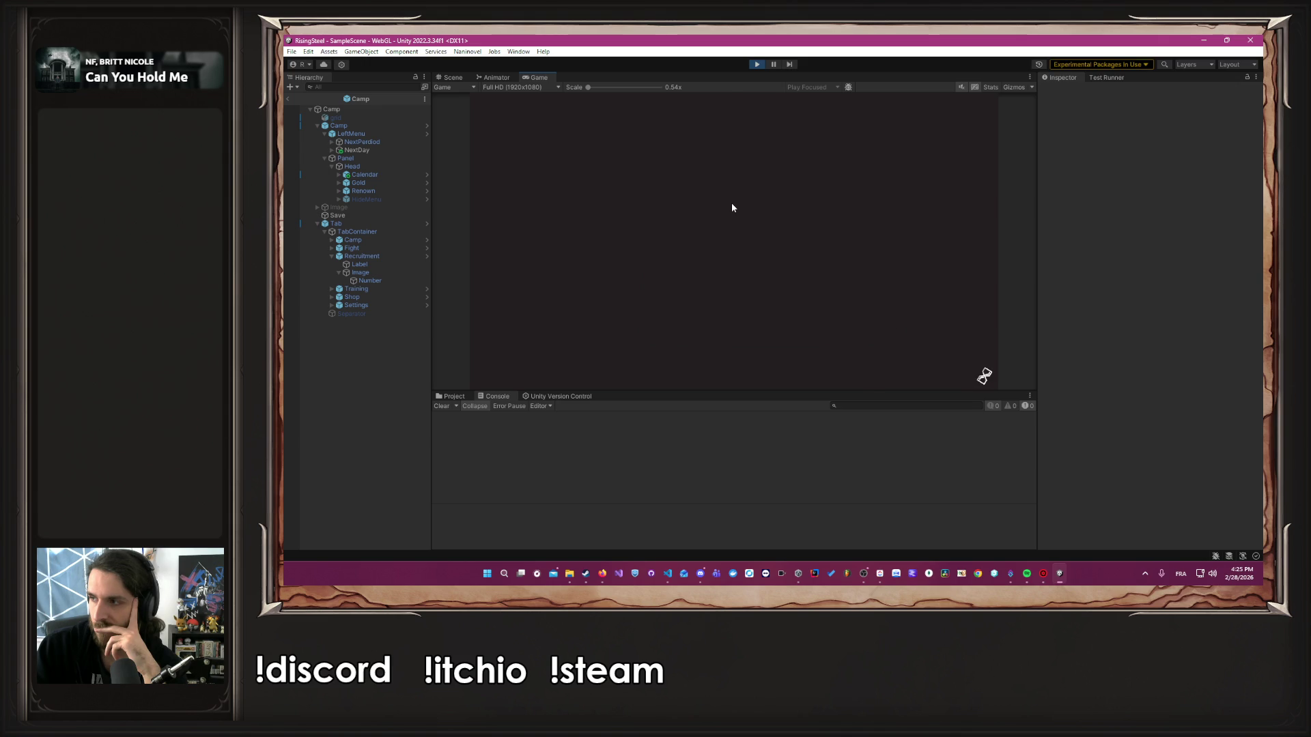
left_click(761, 165)
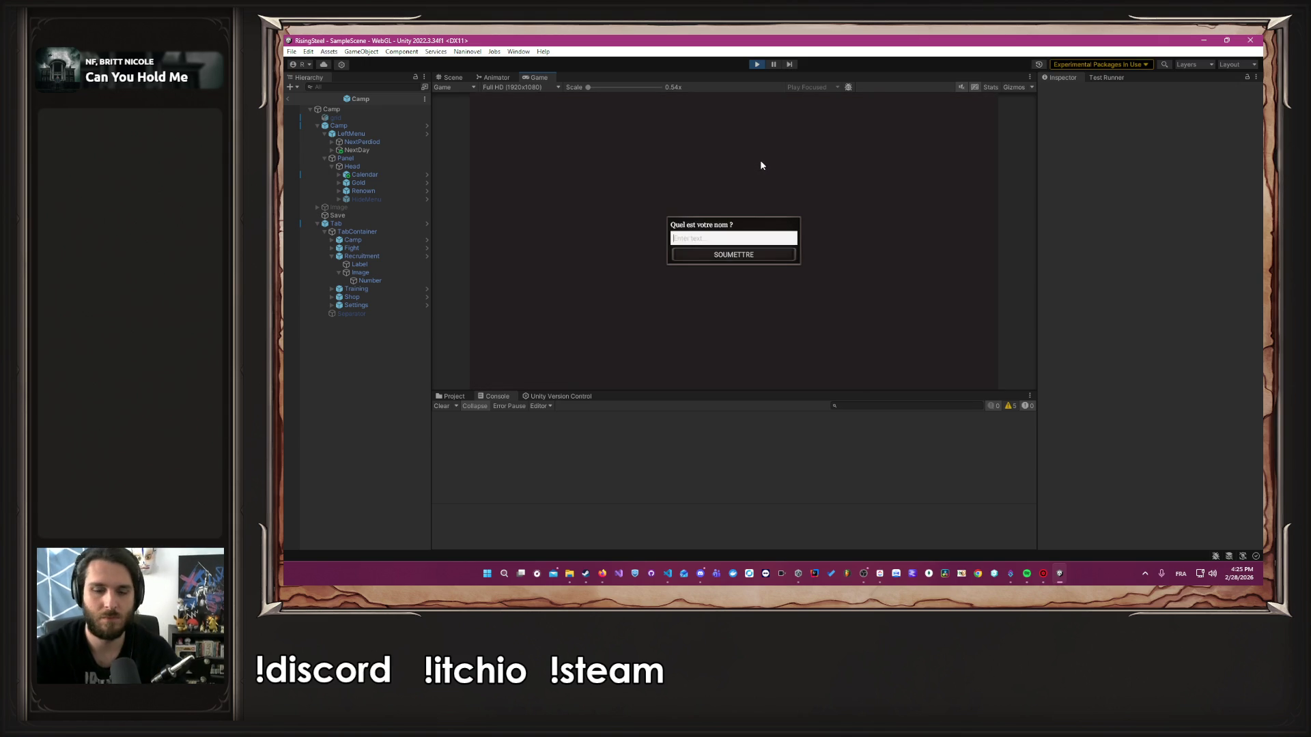
type("Albert")
key("Return")
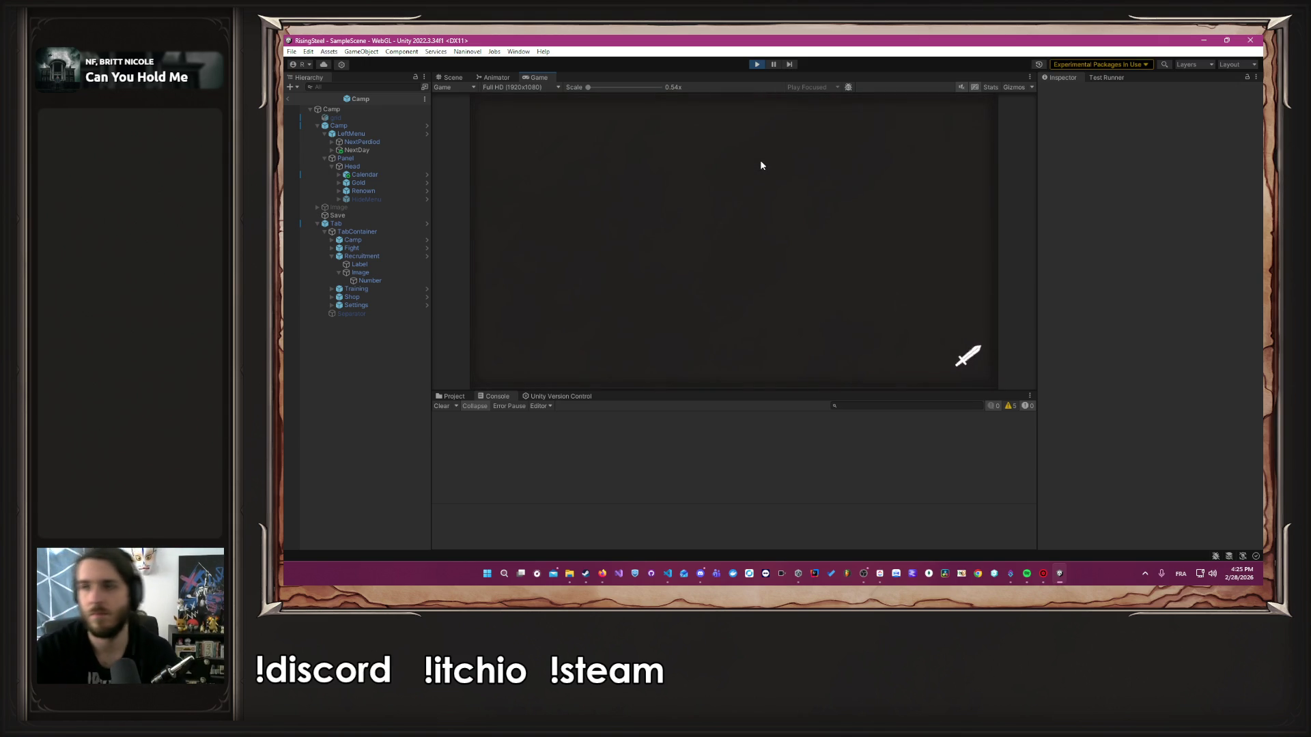
left_click(858, 257)
left_click(783, 229)
left_click(782, 234)
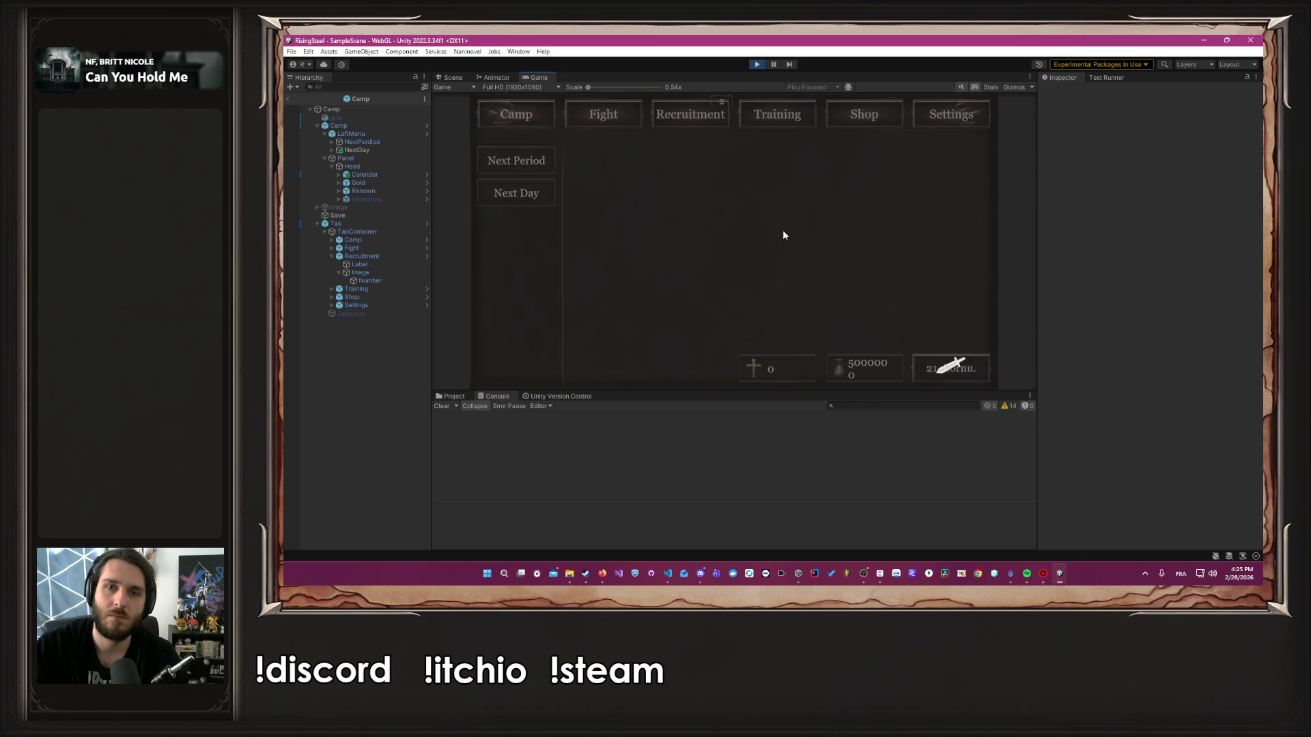
left_click(629, 115)
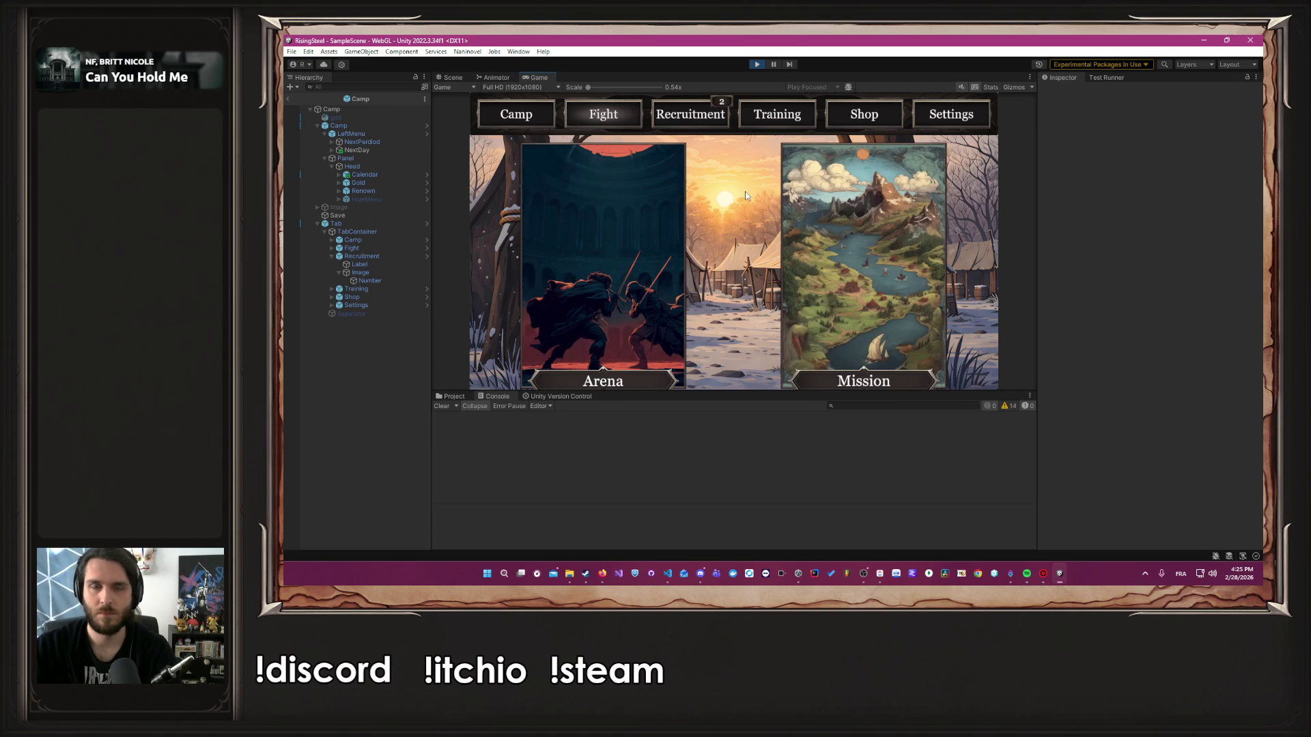
key("alt+Tab")
key("alt+Tab")
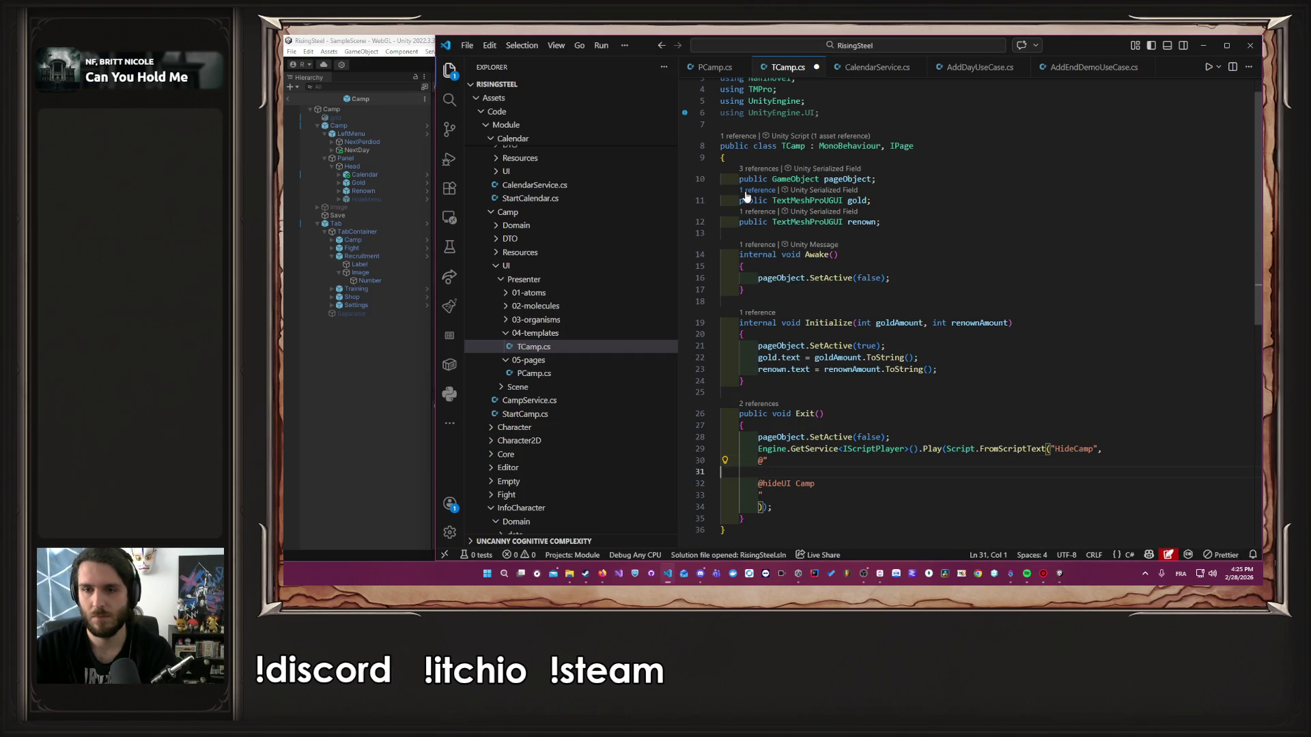
Inspect the FromScriptText definition, then return to the Play call in TCamp.cs
key("shift+Home")
key("Down")
key("Home")
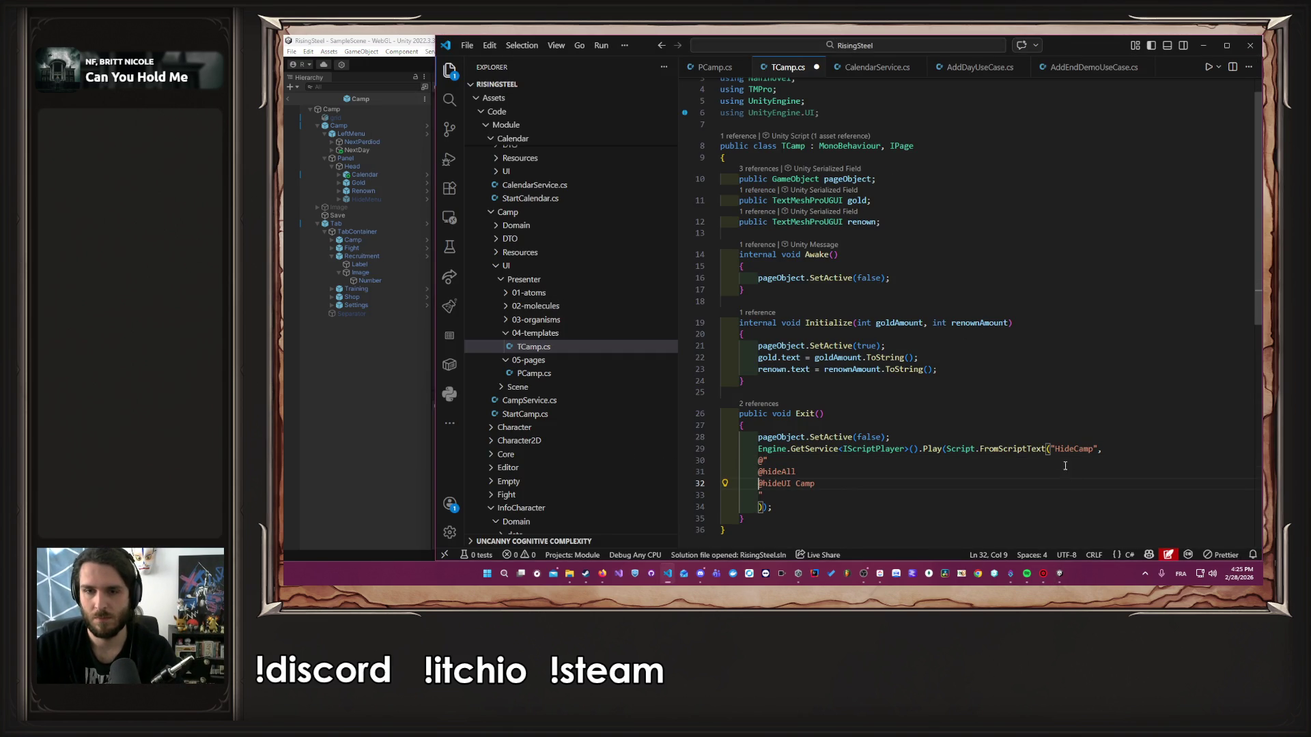
left_click(1025, 449, "ctrl")
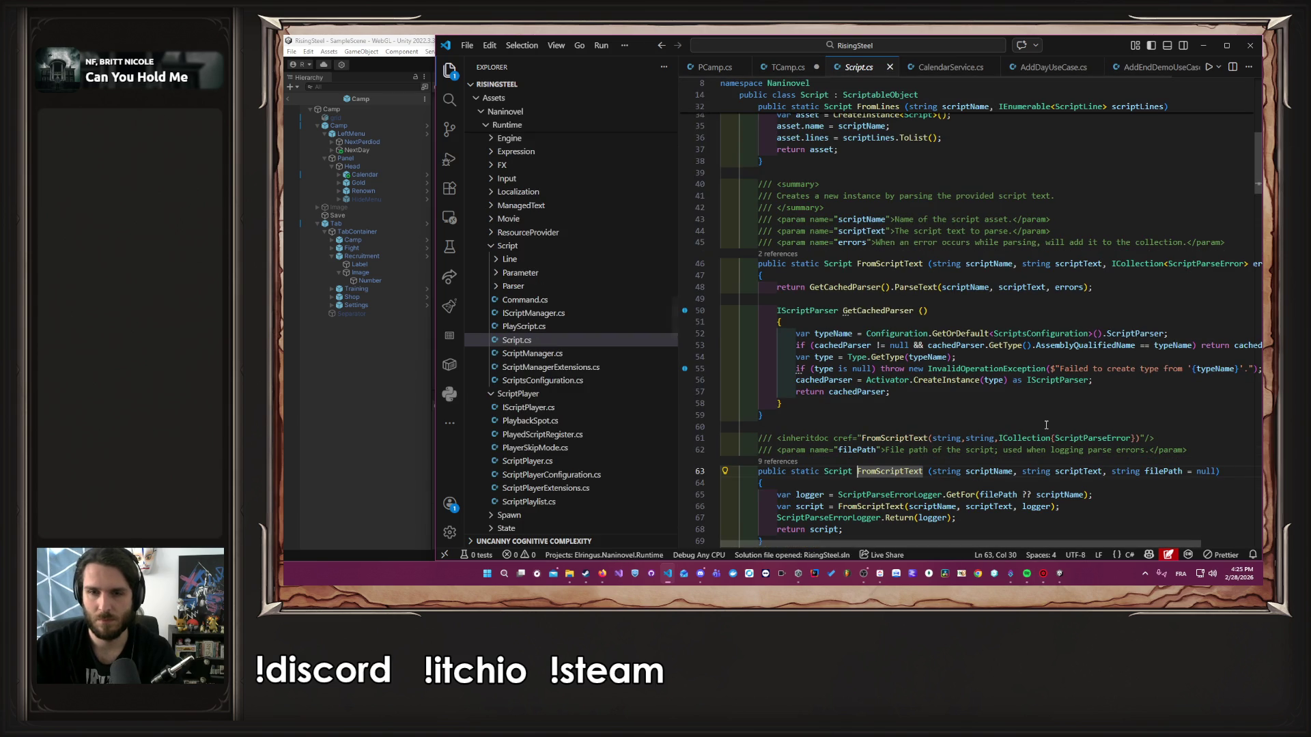
key("alt+Left")
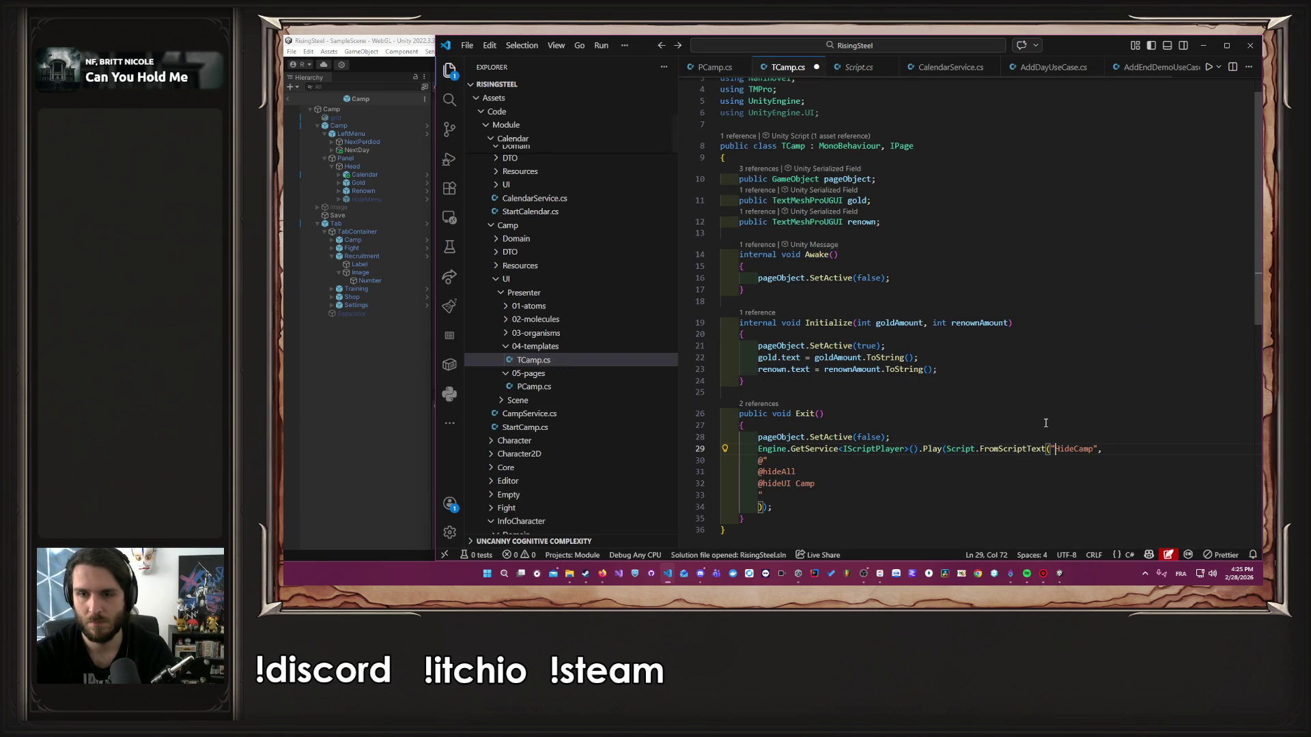
key("shift+End")
key("BackSpace")
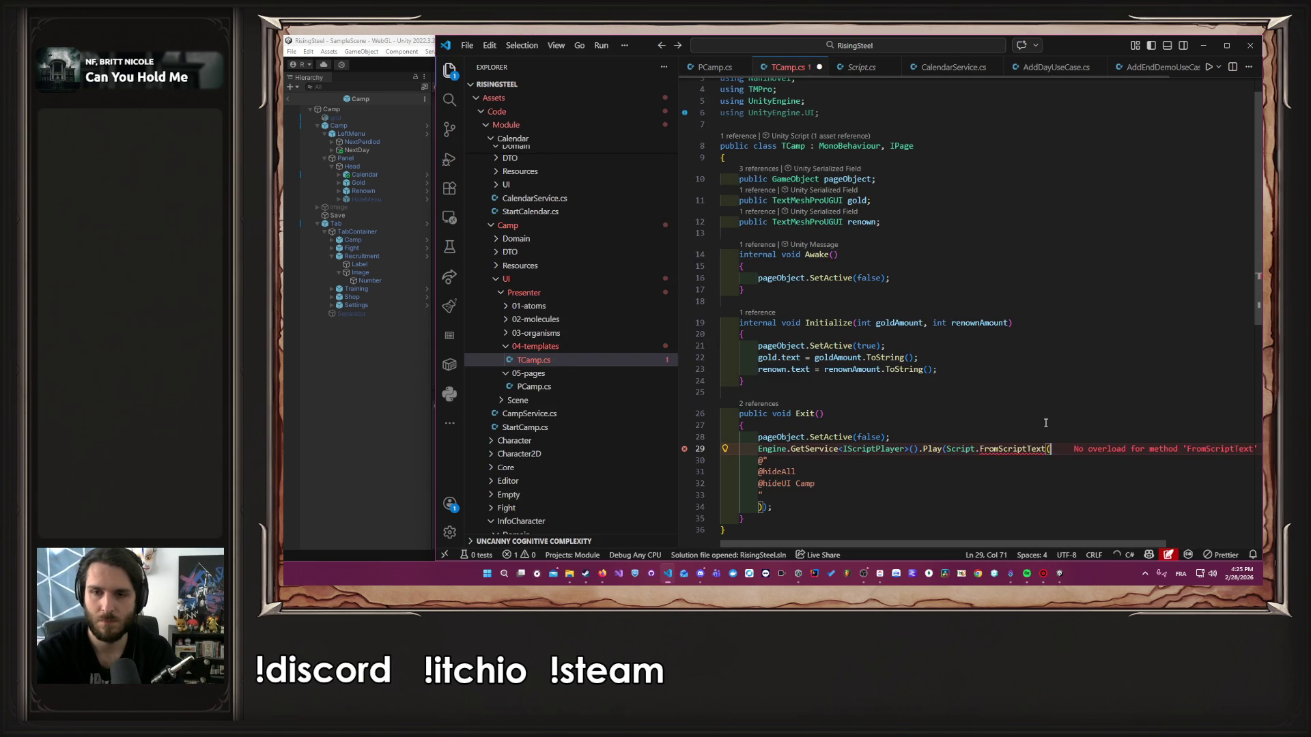
key("ctrl+shift+Left")
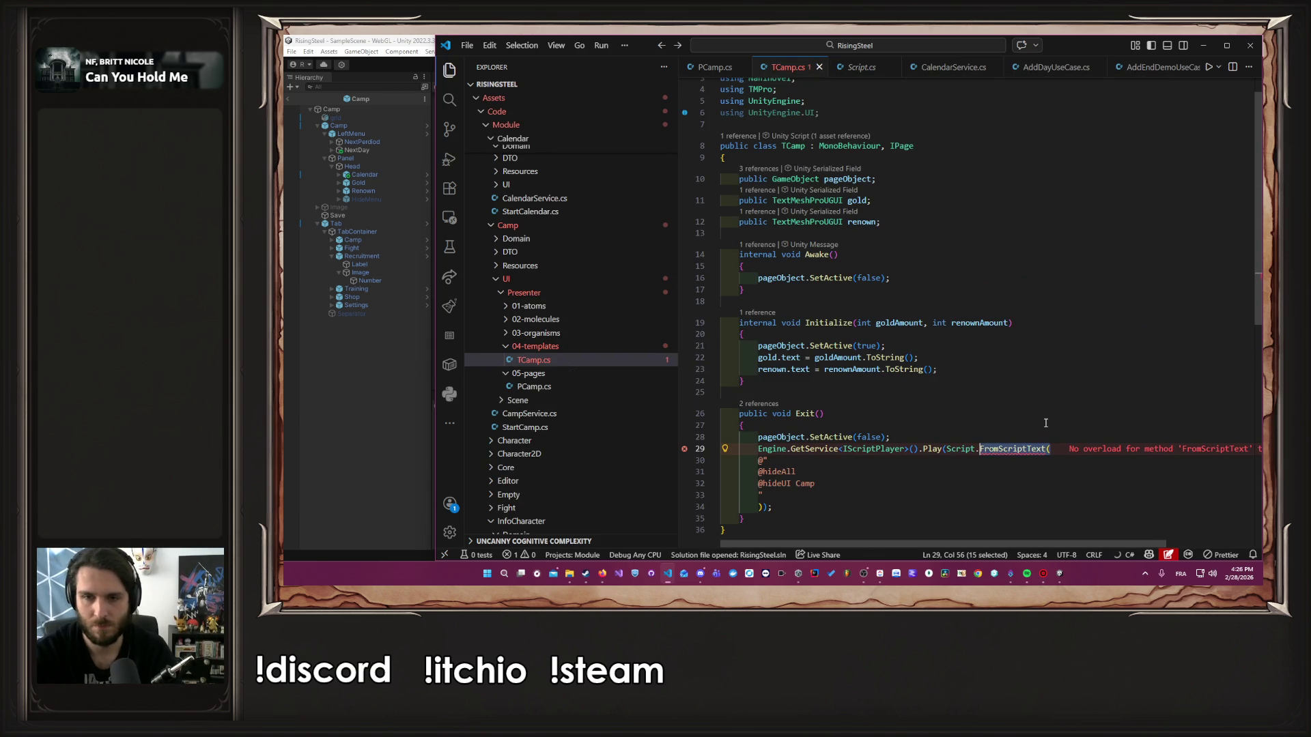
type("From")
key("Tab")
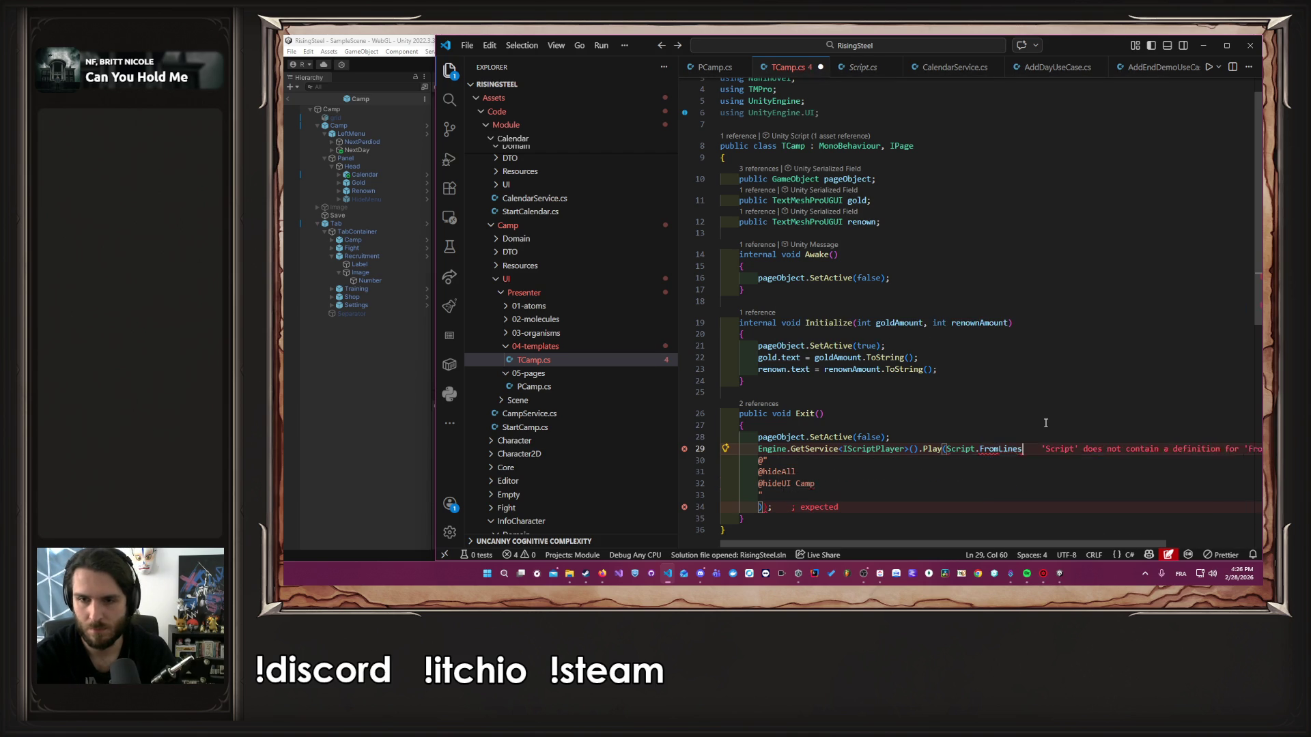
type("(")
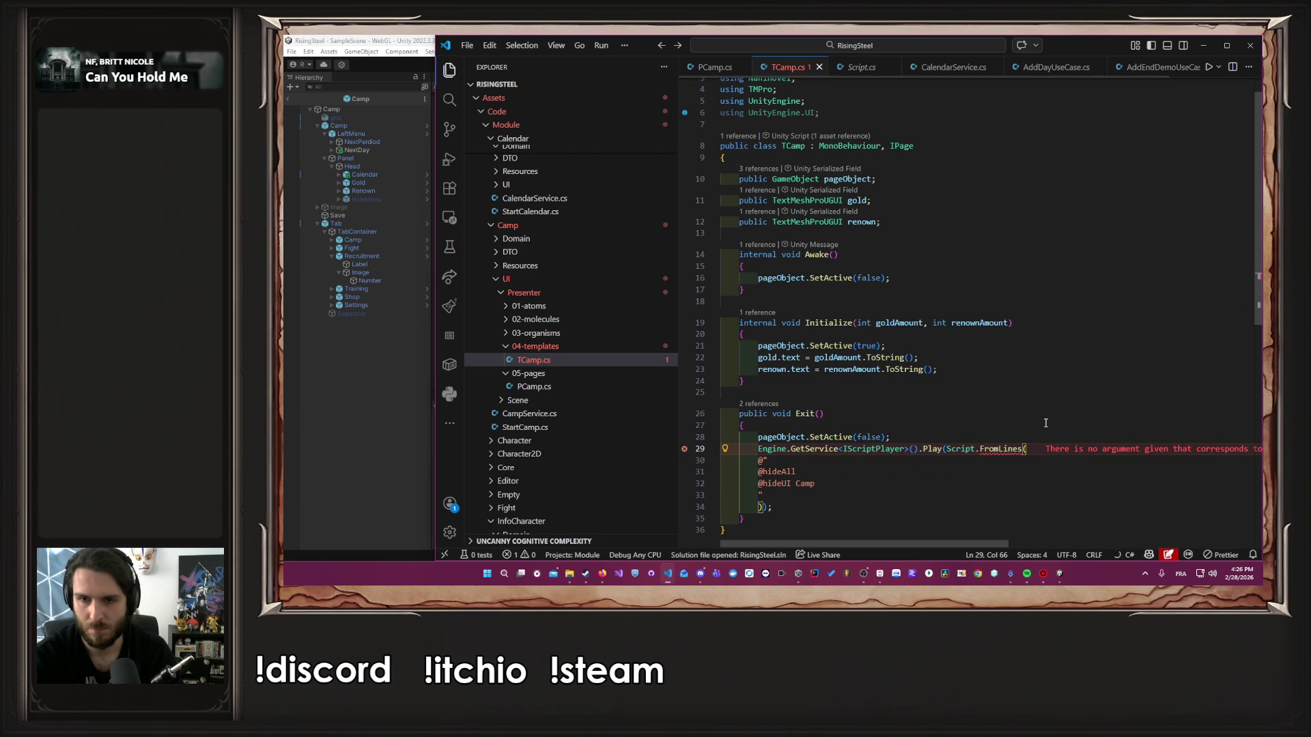
key("ctrl+z")
key("ctrl+z")
key("ctrl+z")
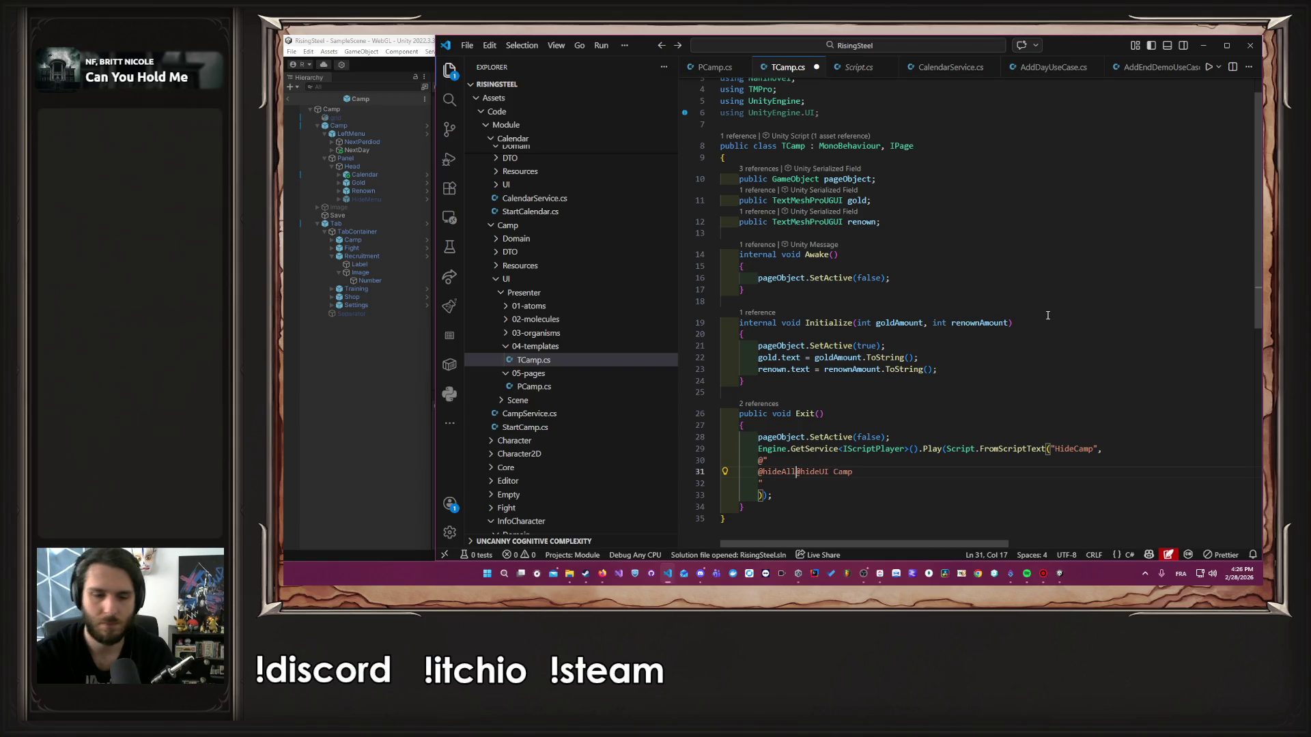
key("Return")
key("ctrl+s")
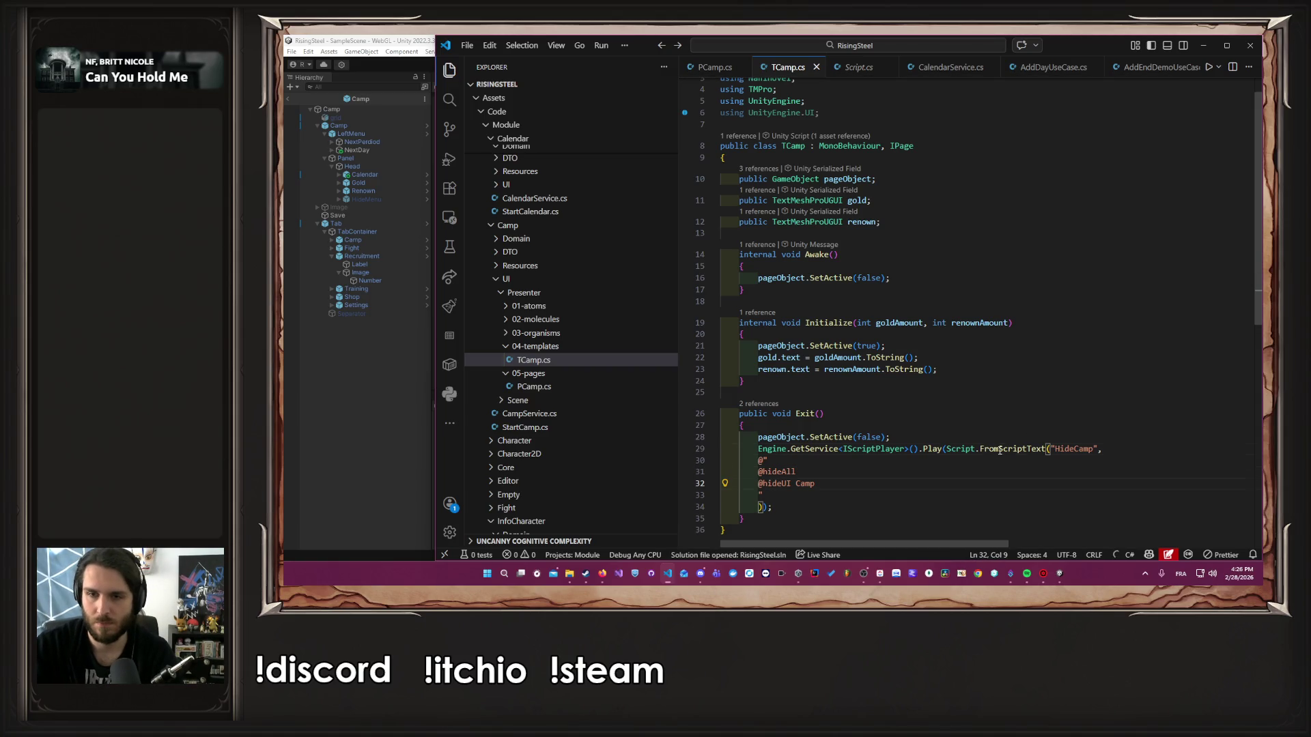
Change the Play call's method from FromScriptText to FromLines
double_click(1000, 450)
type("From")
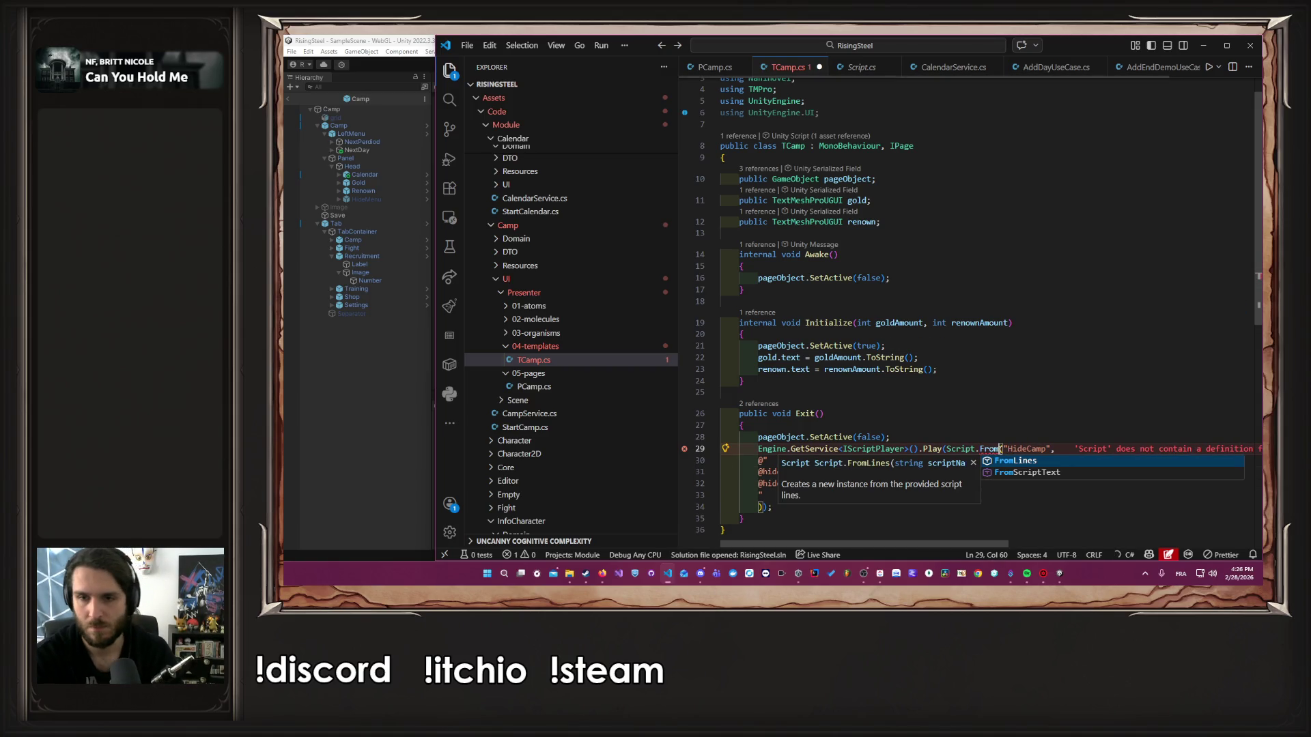
key("Return")
key("BackSpace")
key("BackSpace")
key("BackSpace")
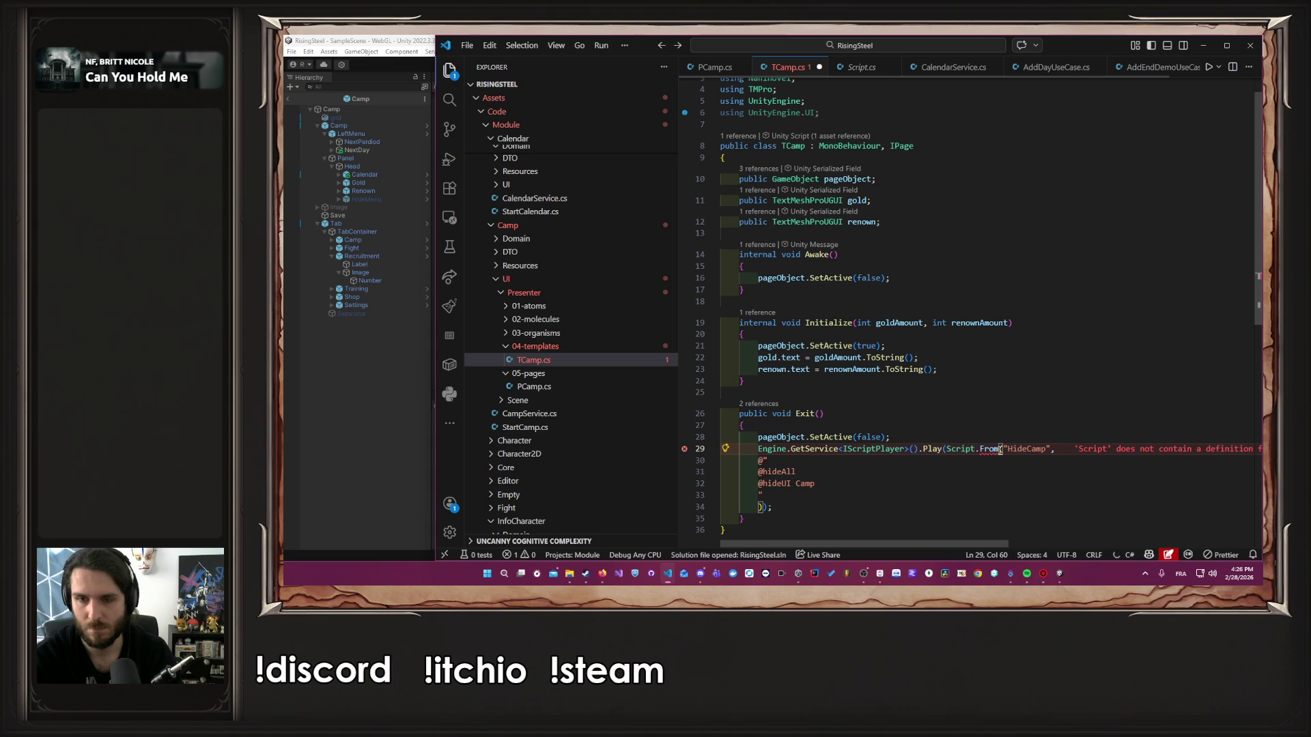
type("Lines")
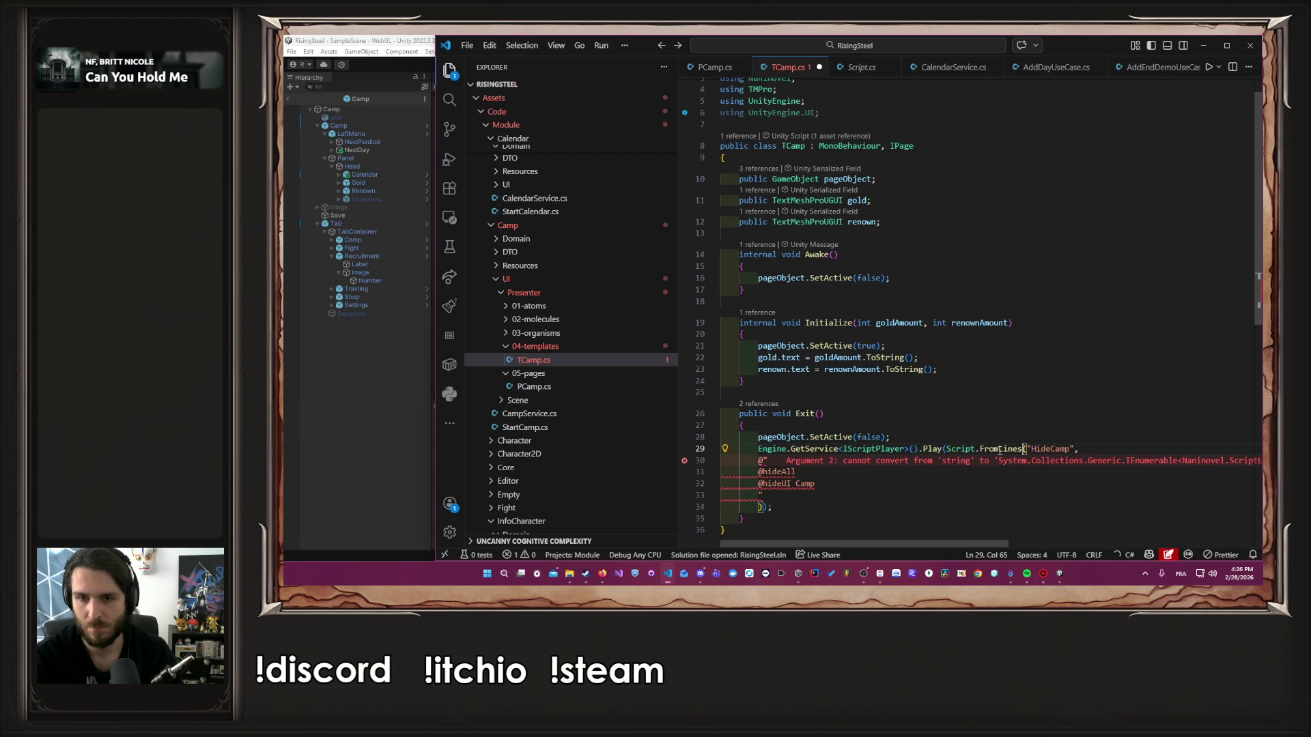
Remove the multi-line script text from the call and tidy the closing parentheses
left_click_drag(762, 495, 712, 468)
key("Delete")
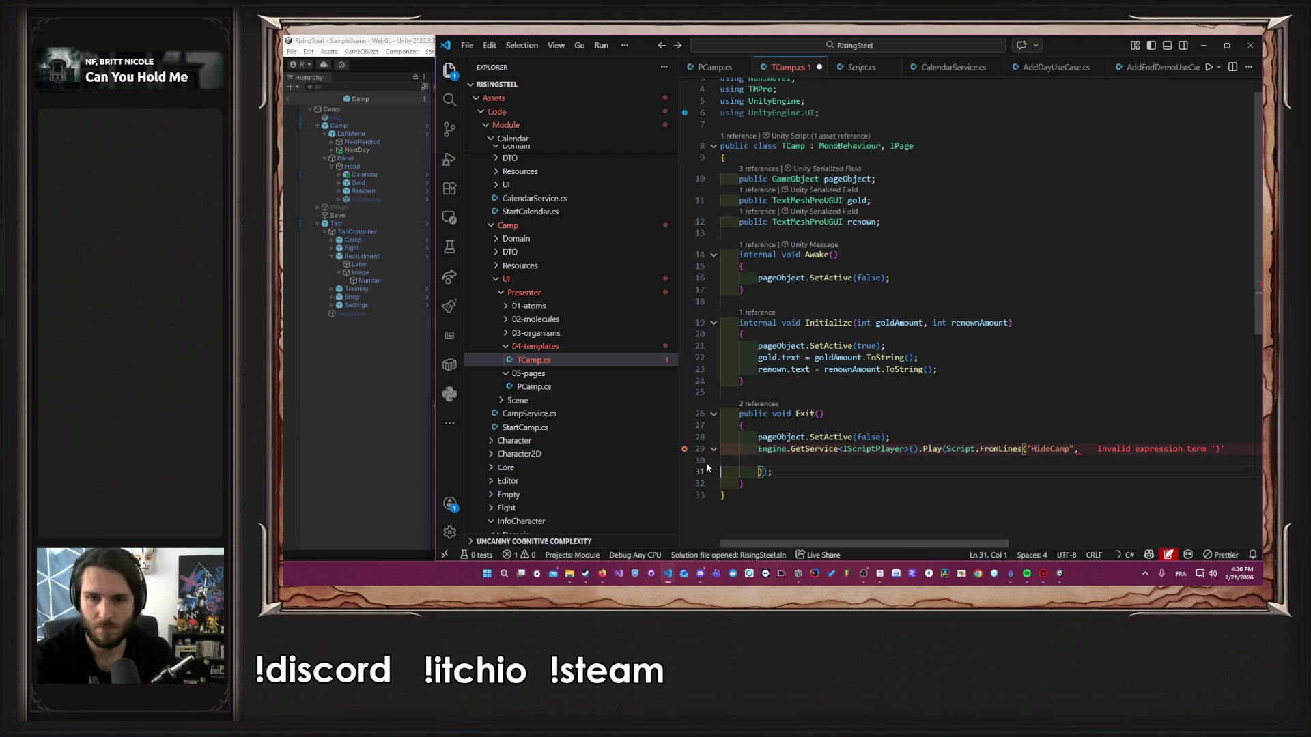
key("Up")
key("Home")
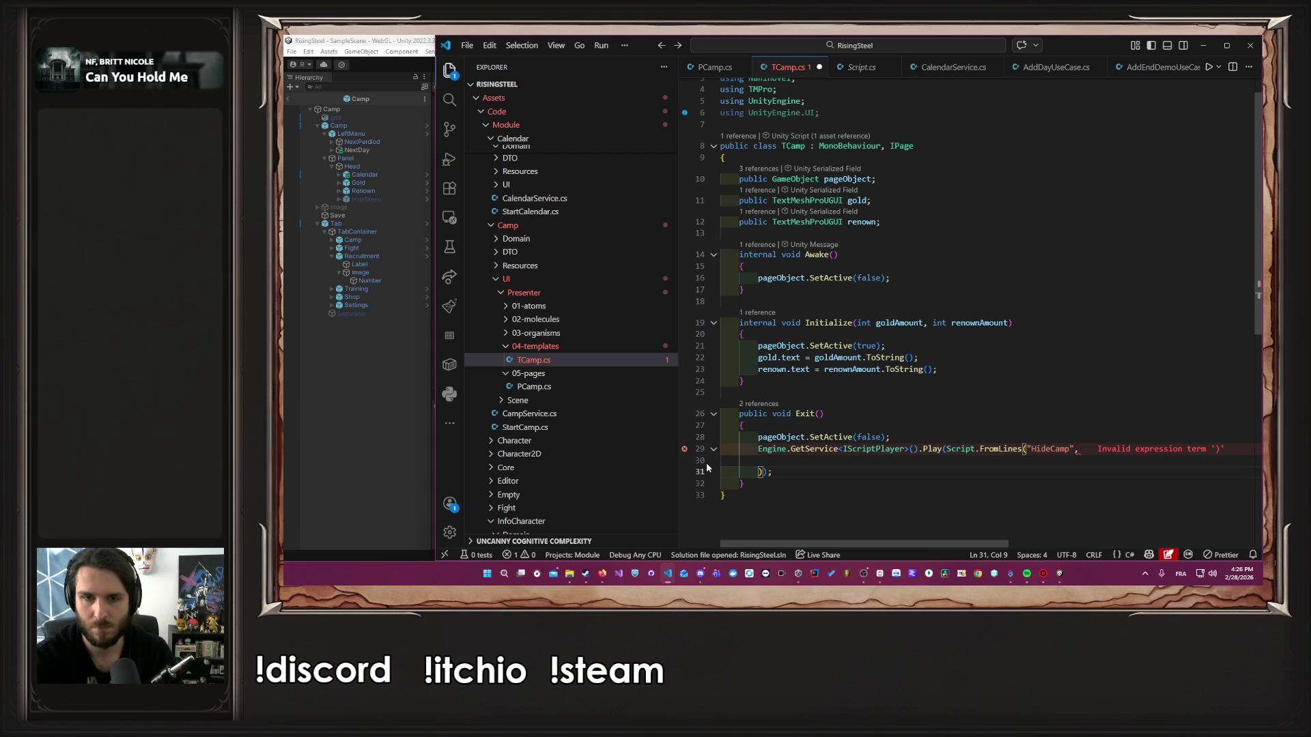
key("BackSpace")
key("BackSpace")
key("BackSpace")
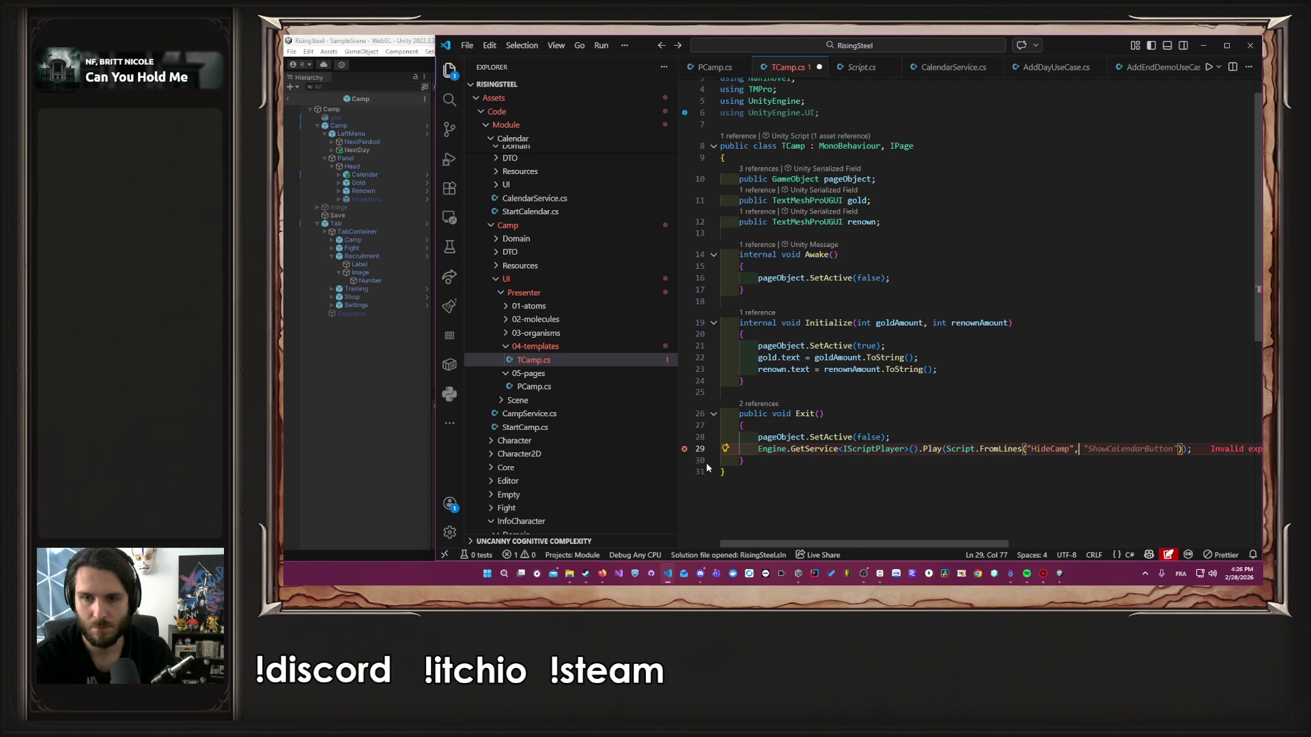
key("Return")
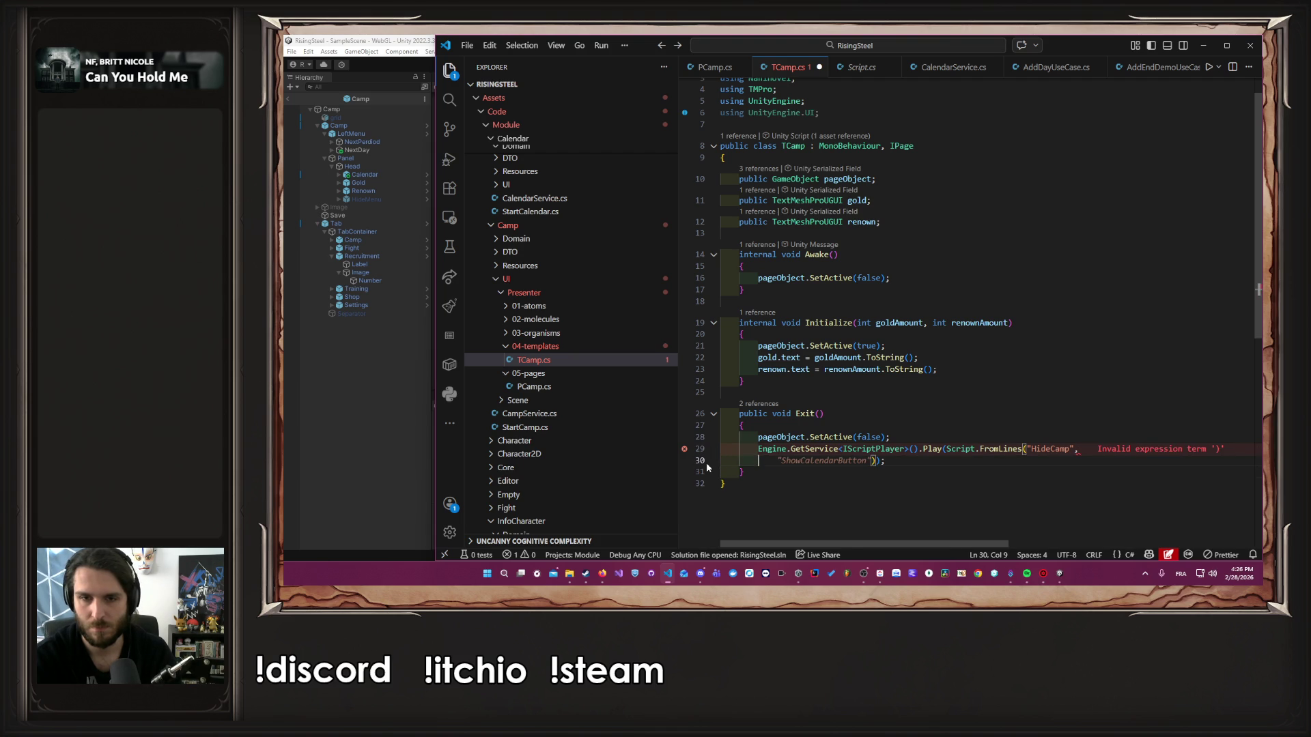
key("Escape")
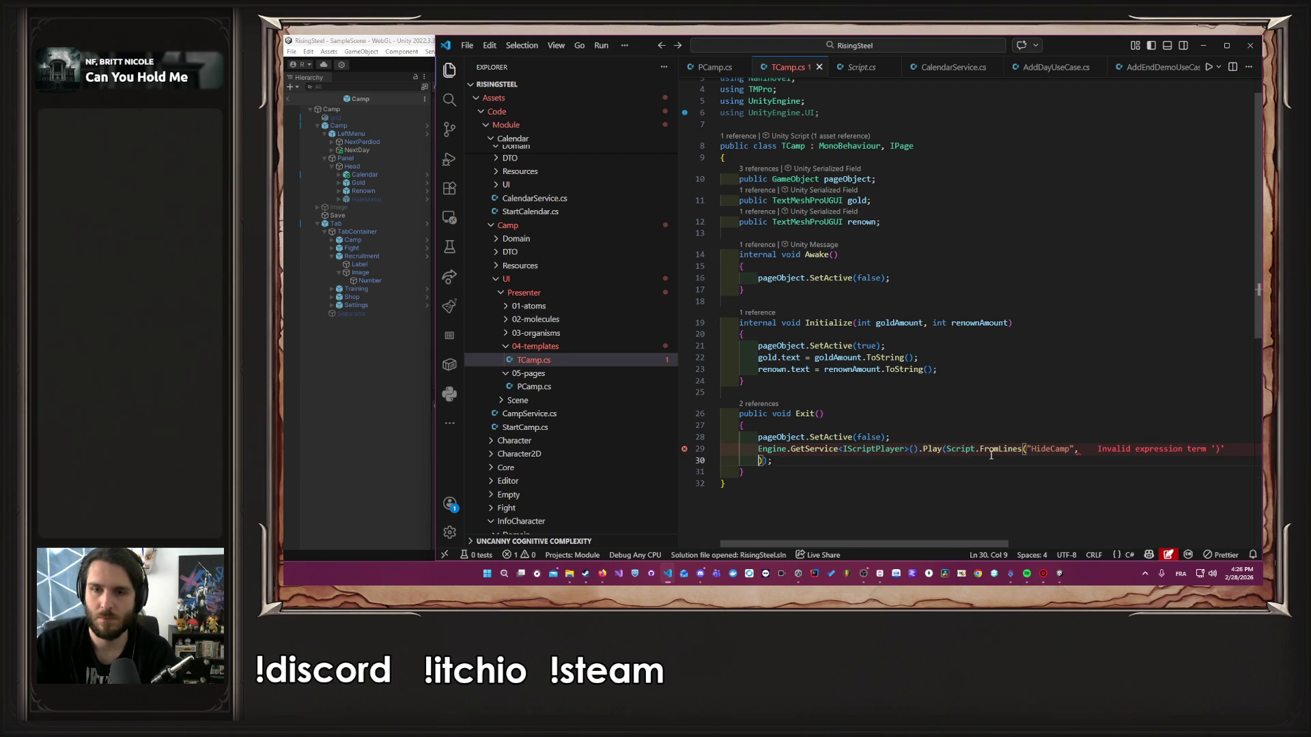
left_click(943, 485)
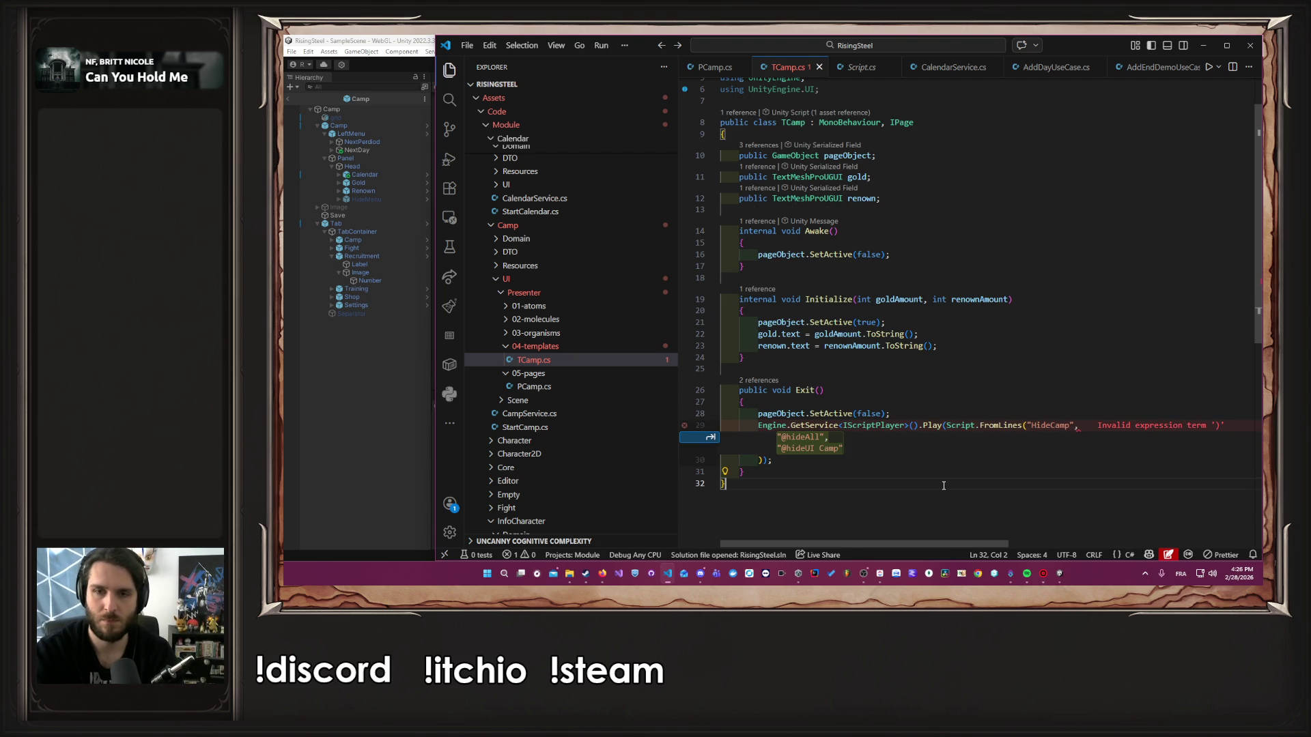
key("Up")
key("Up")
key("Up")
key("End")
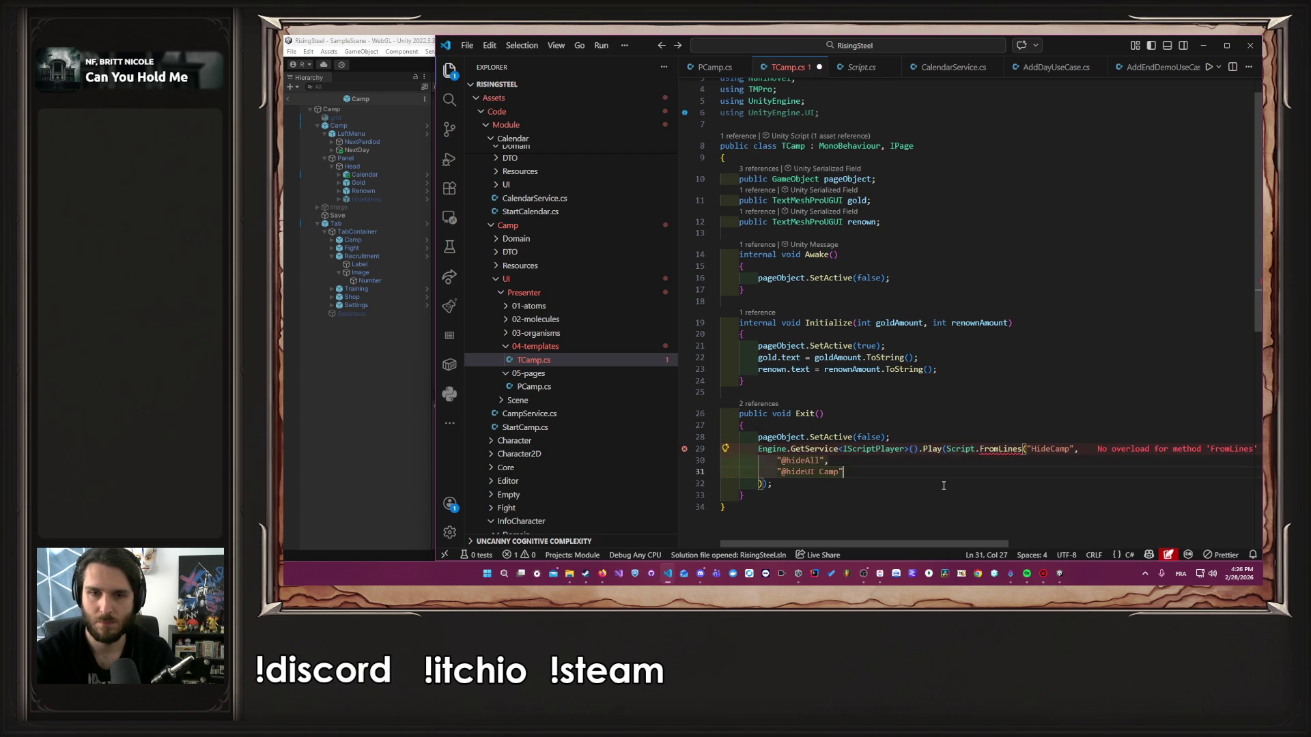
left_click(944, 486)
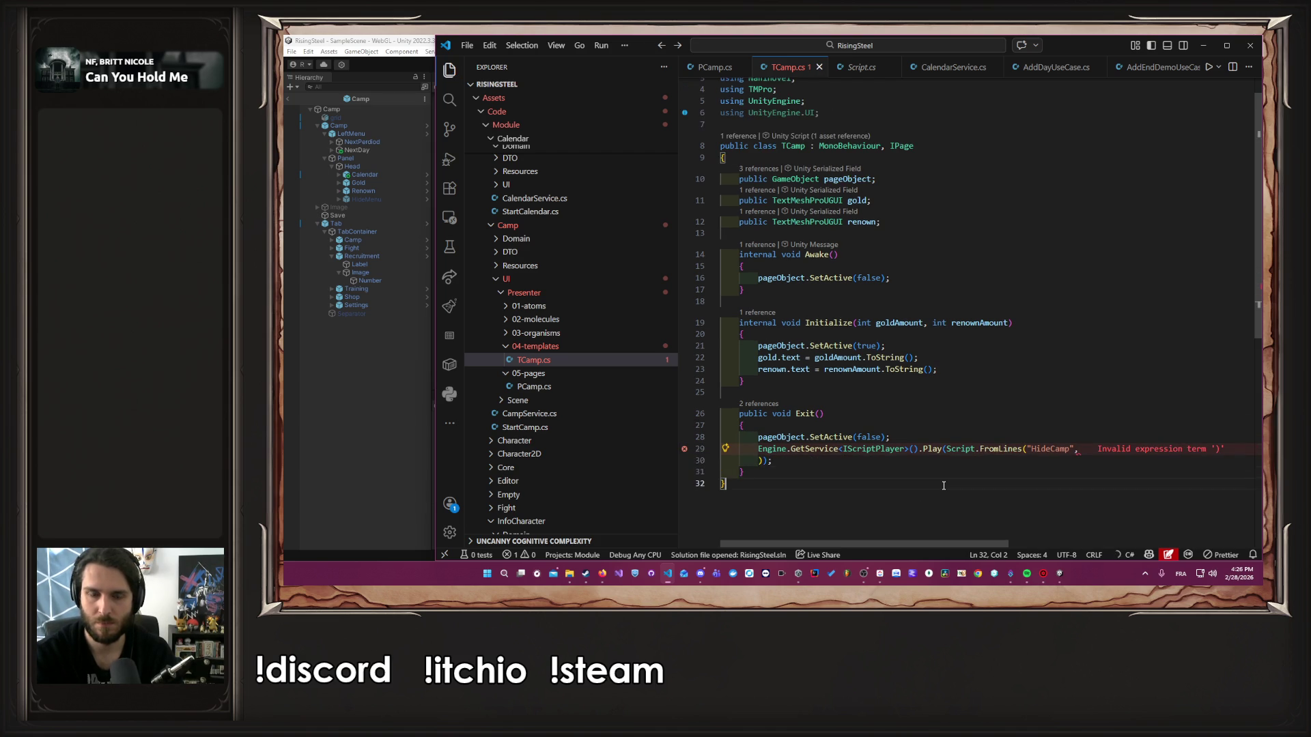
key("Tab")
mouse_move(944, 486)
left_mouse_down()
mouse_move(731, 464)
mouse_move(704, 448)
left_mouse_up()
key("ctrl+slash")
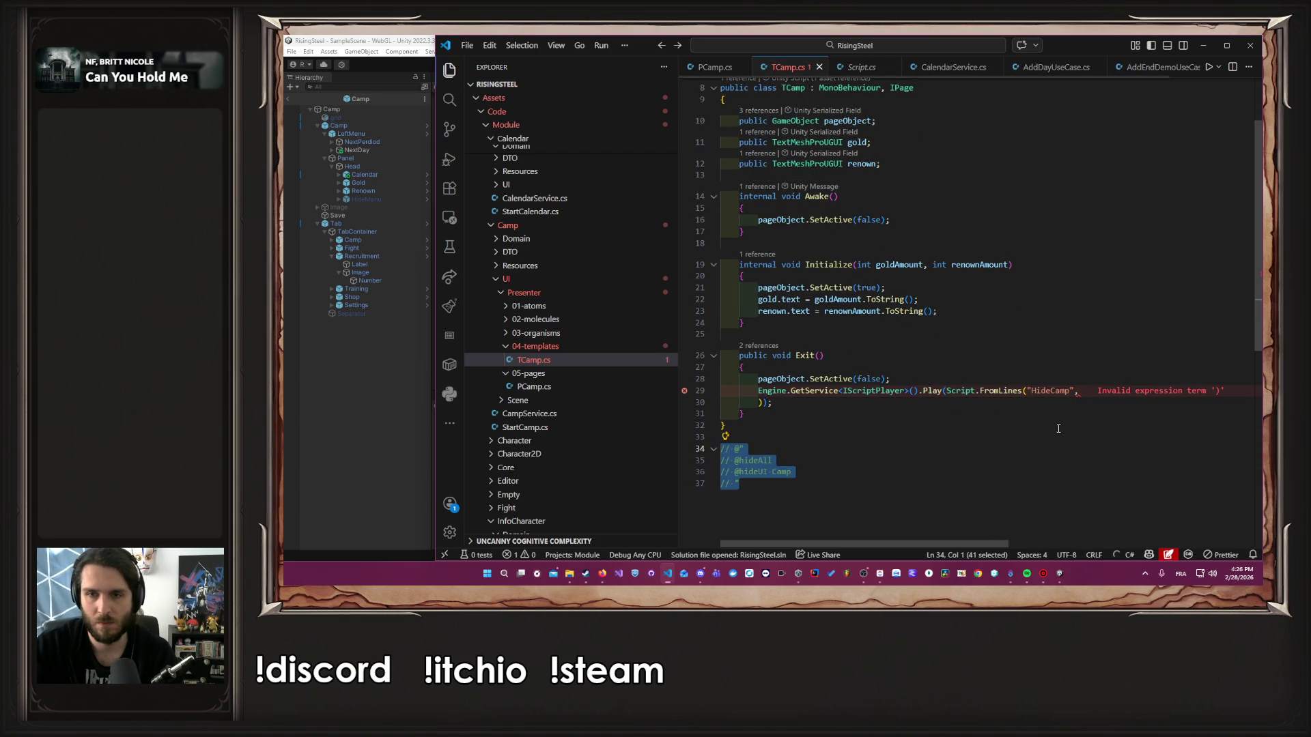
left_click(819, 425)
left_click(1001, 391, "ctrl")
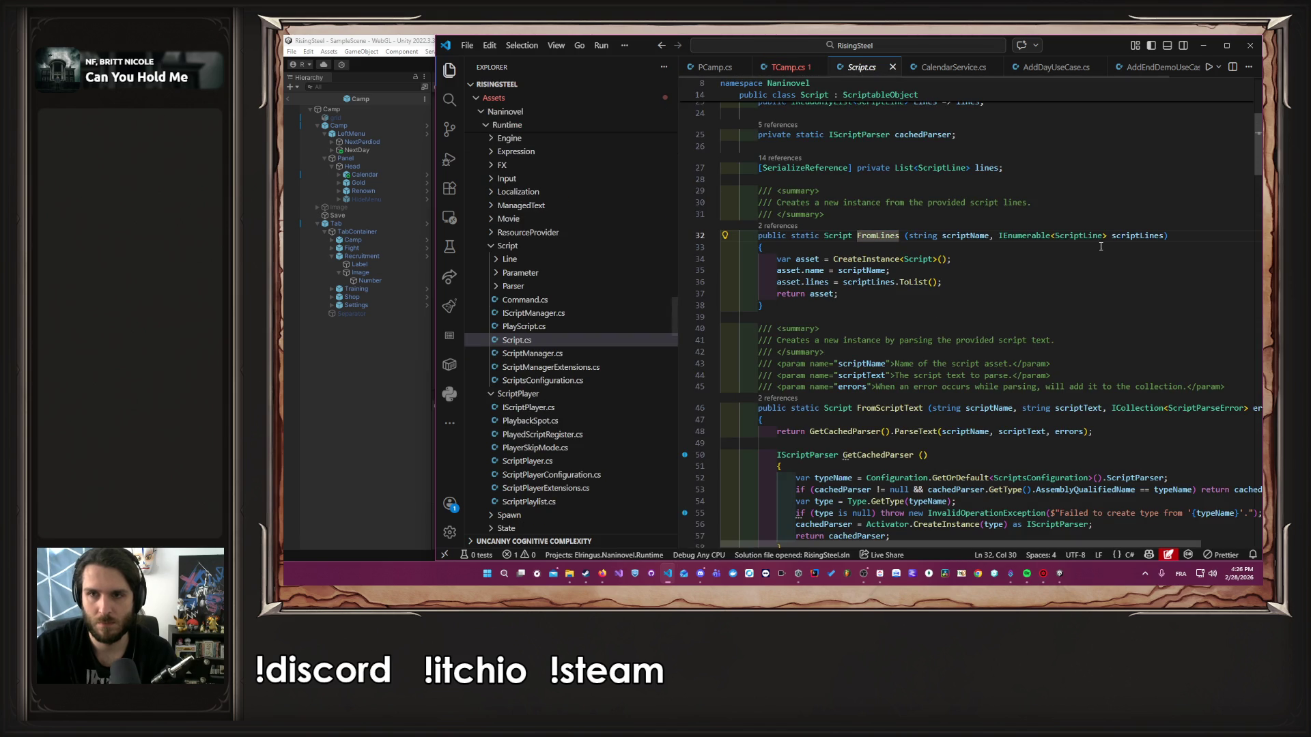
Try IEnumerable.Empty<string>() as FromLines' second argument, then delete it
double_click(1029, 237)
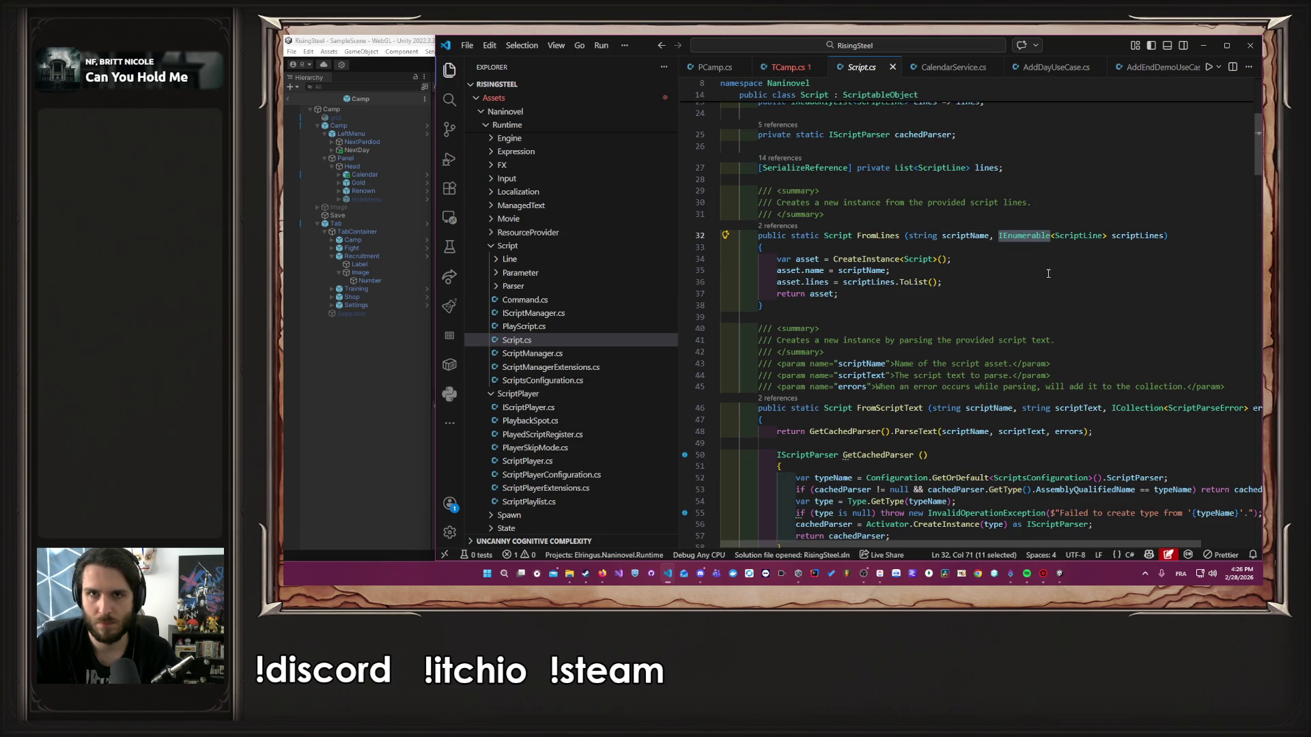
key("alt+Left")
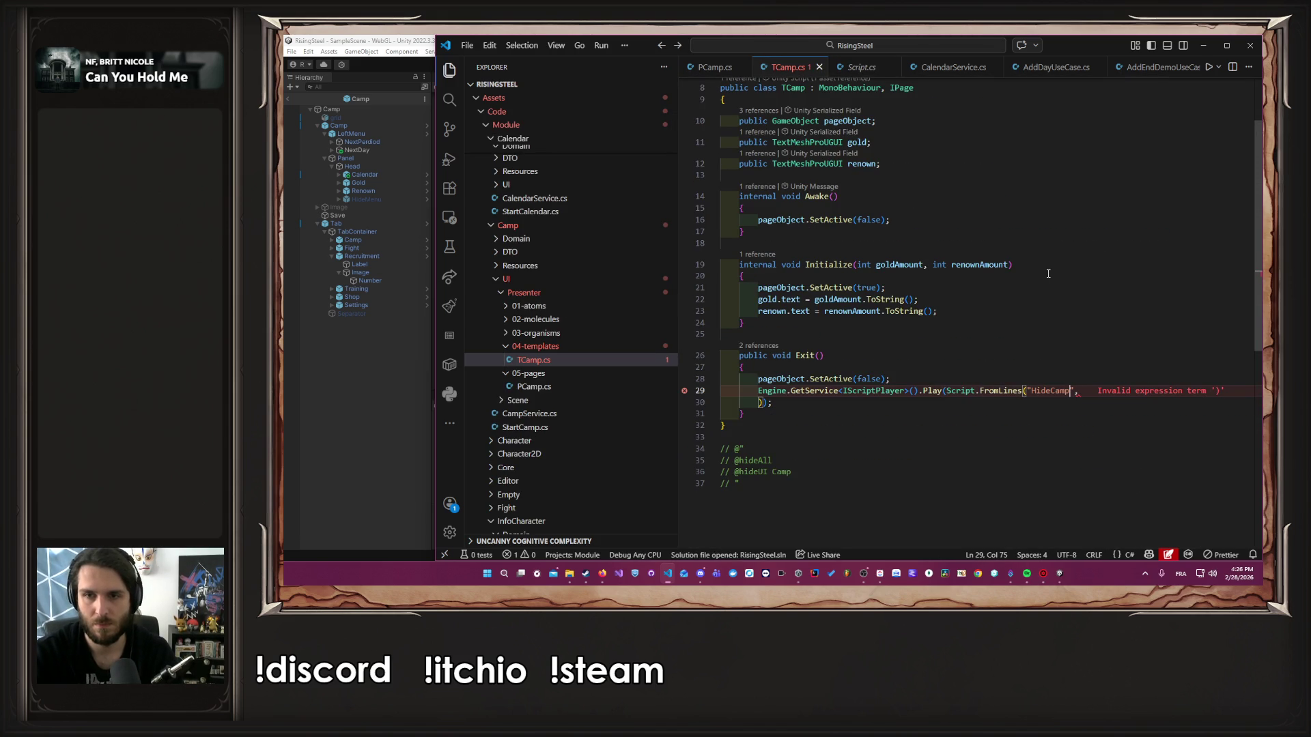
key("Return")
type("IEnumerable.Empty<string>(")
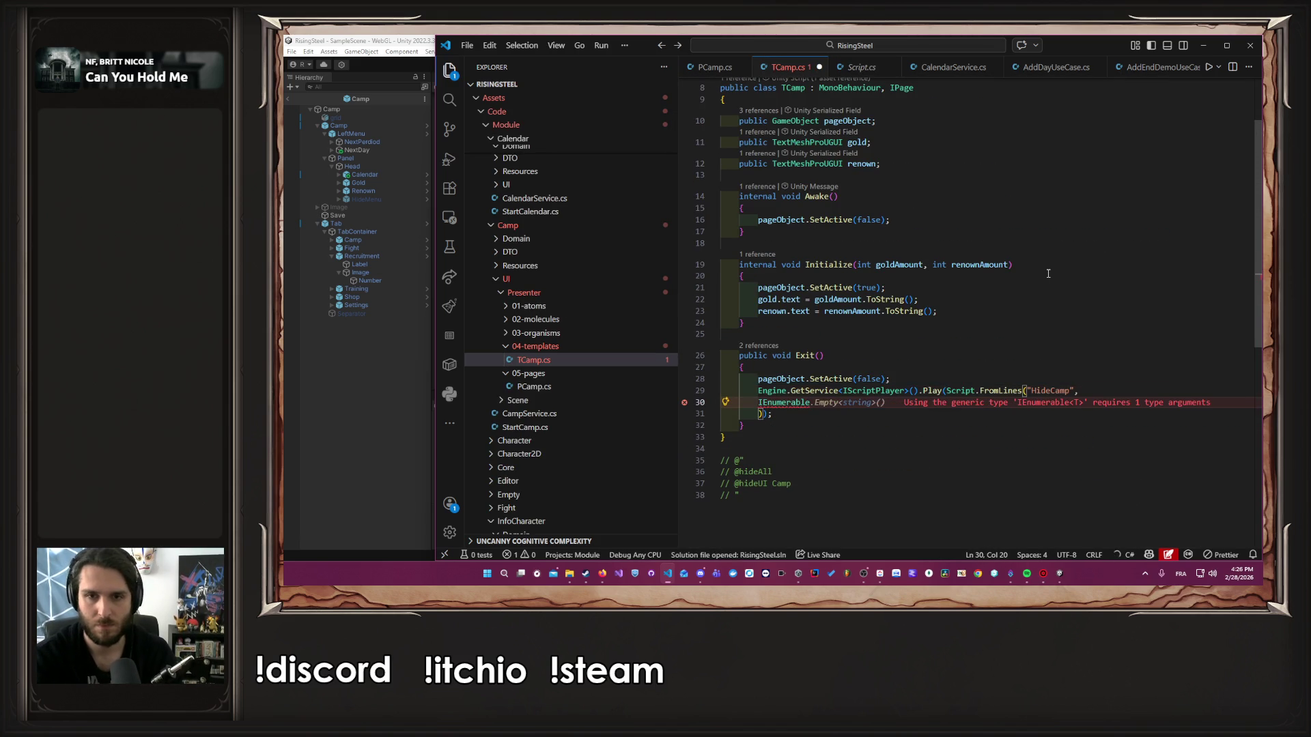
key("ctrl+Left")
key("ctrl+Left")
key("ctrl+Left")
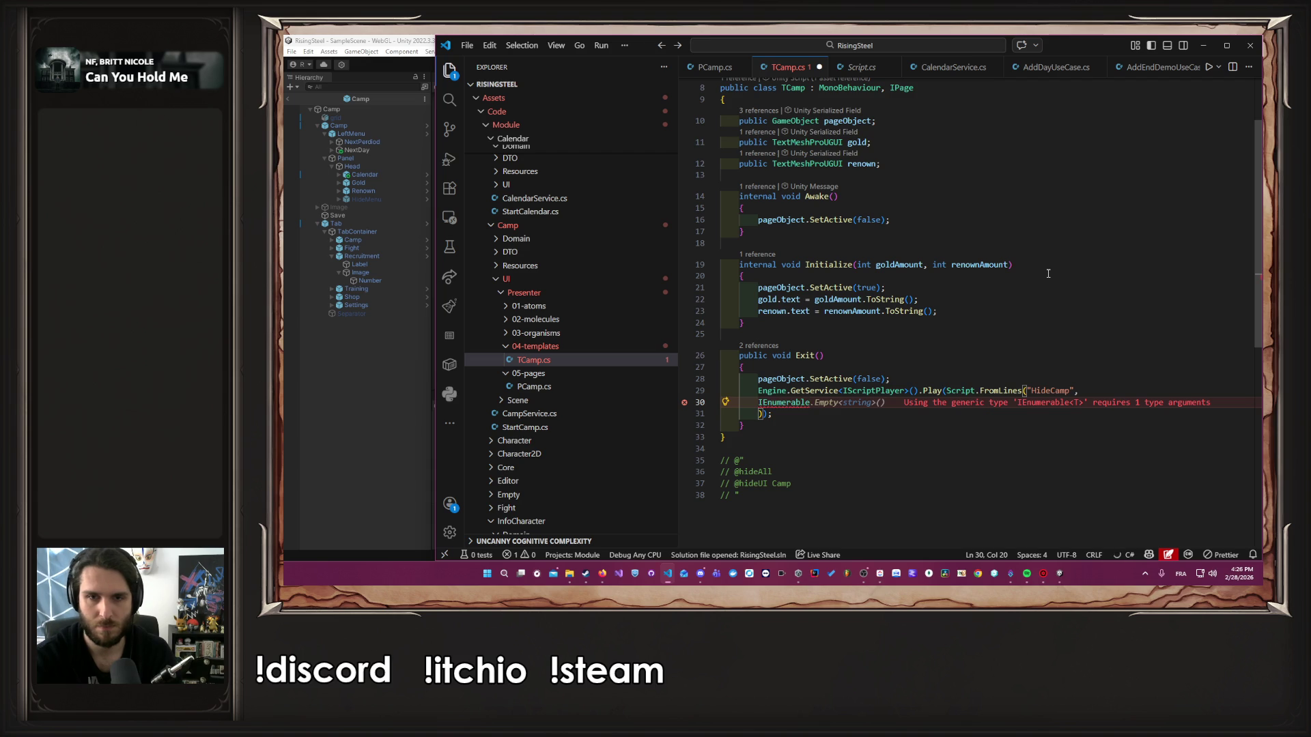
key("ctrl+Left")
key("shift+End")
key("Delete")
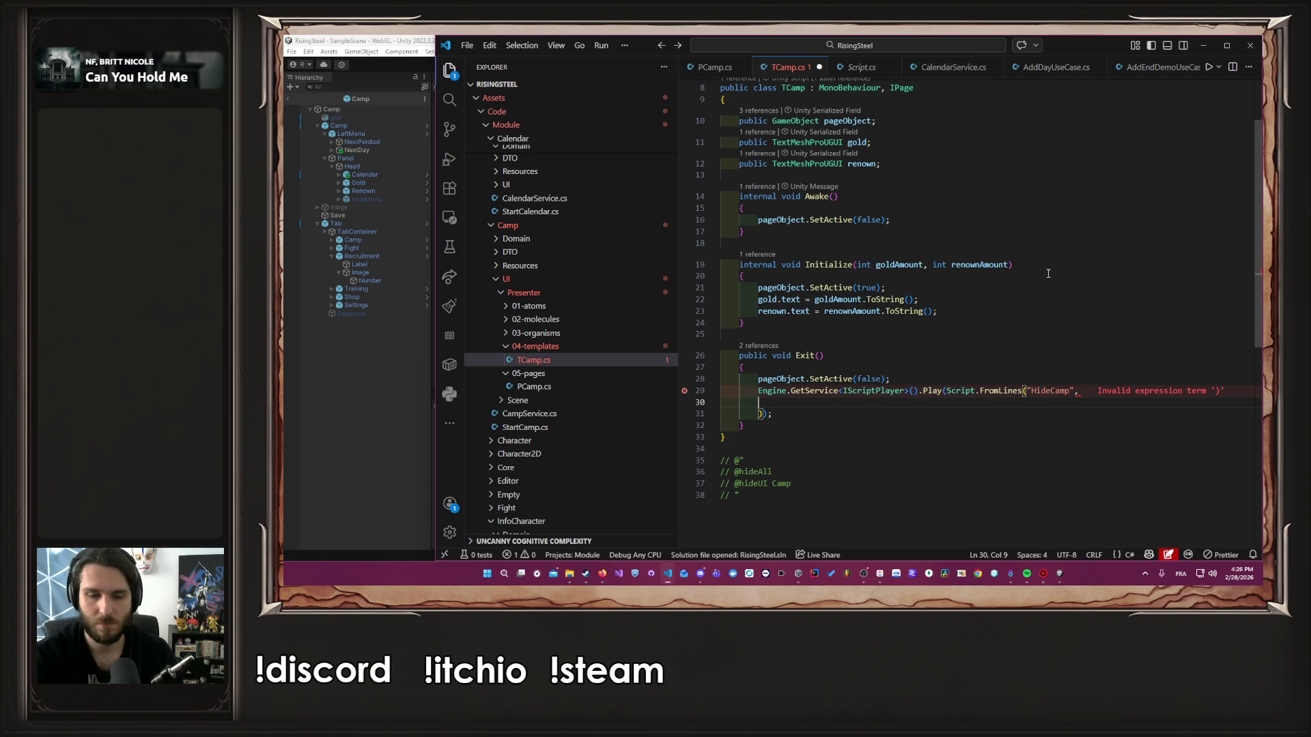
Try List<string>, a bracket literal and a new ScriptLine array as the argument, undoing each
type("List")
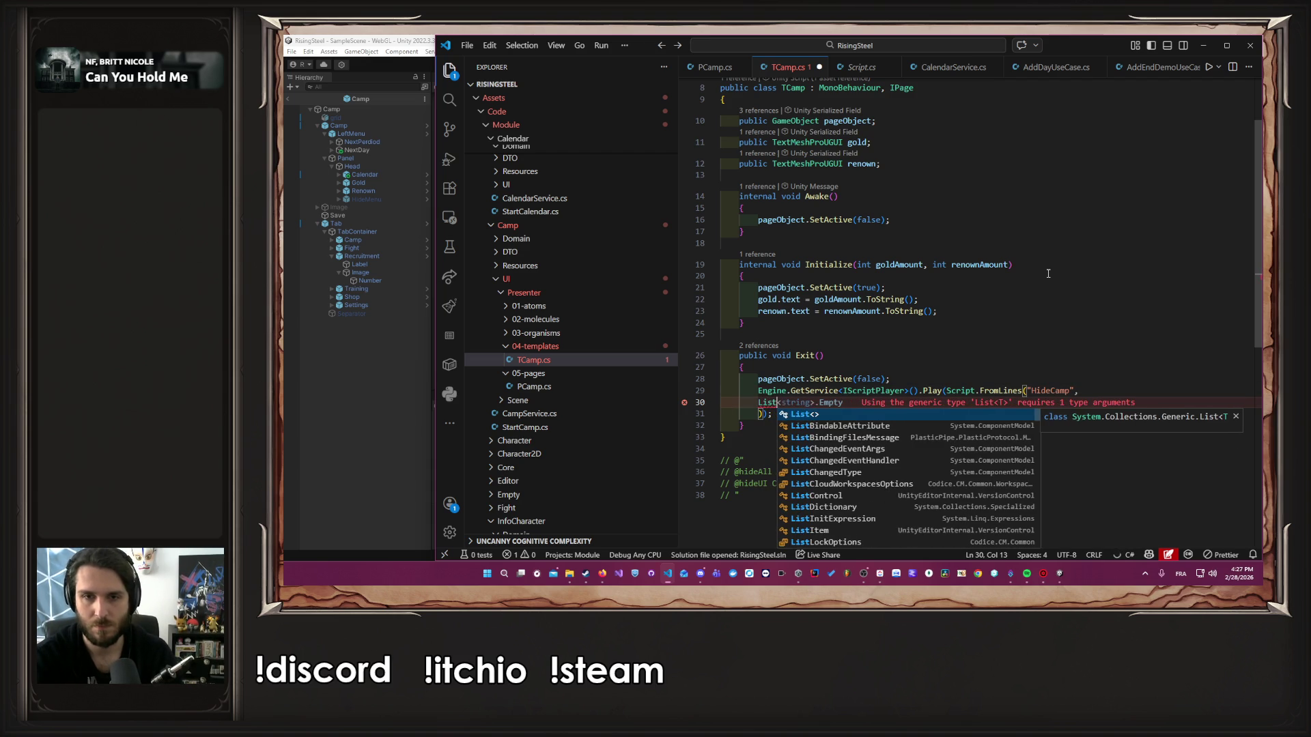
key("Tab")
key("ctrl+BackSpace")
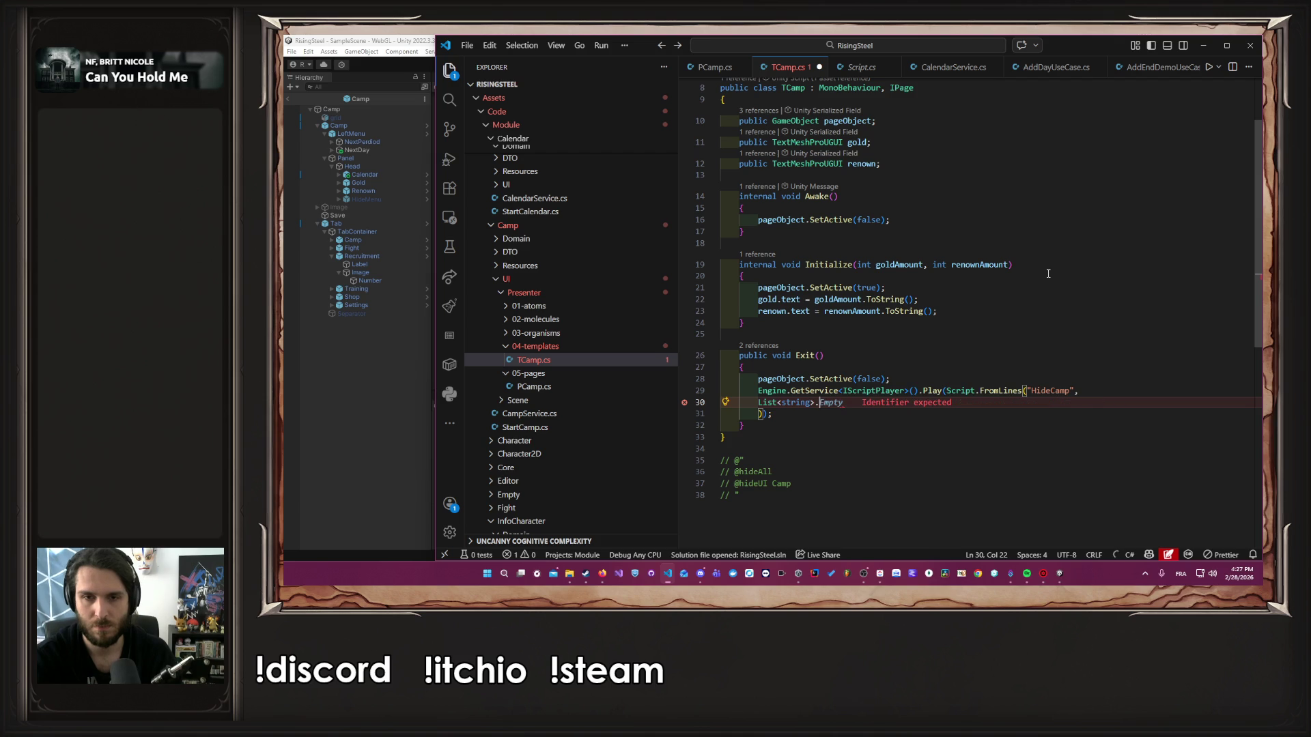
key("BackSpace")
key("BackSpace")
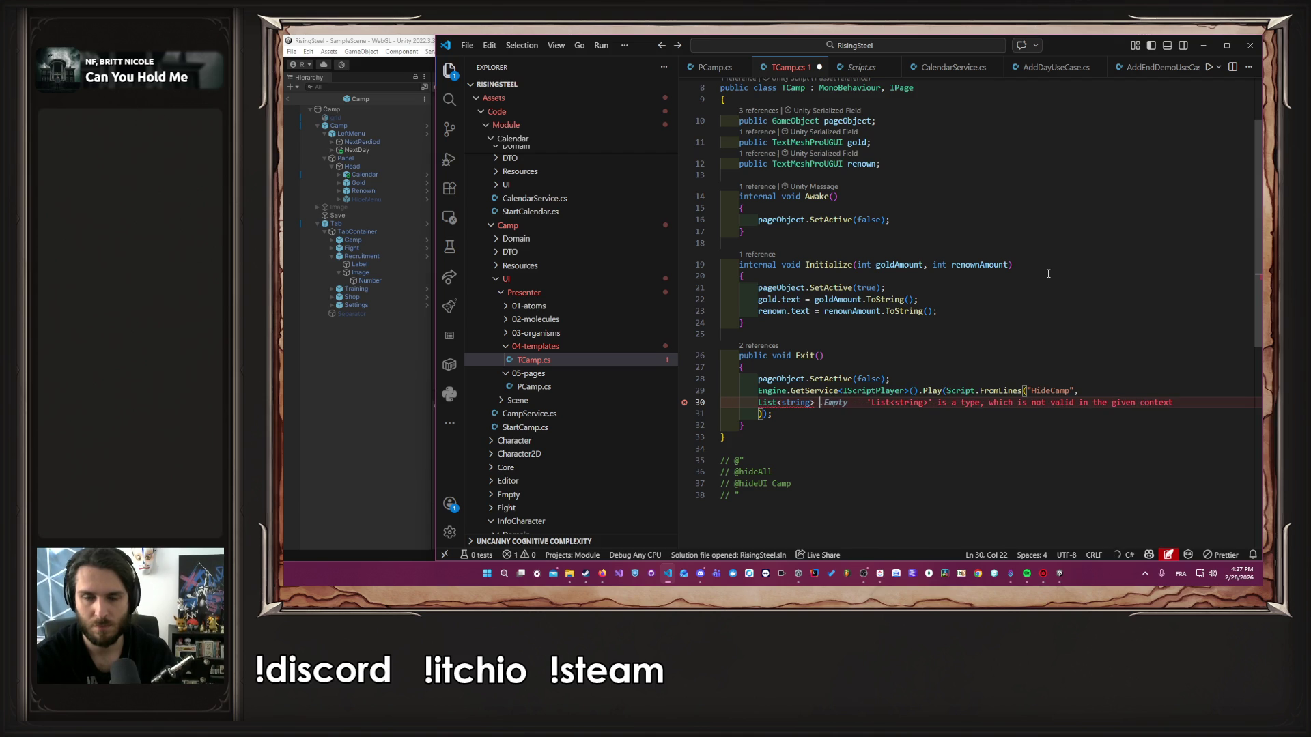
key("ctrl+BackSpace")
key("ctrl+BackSpace")
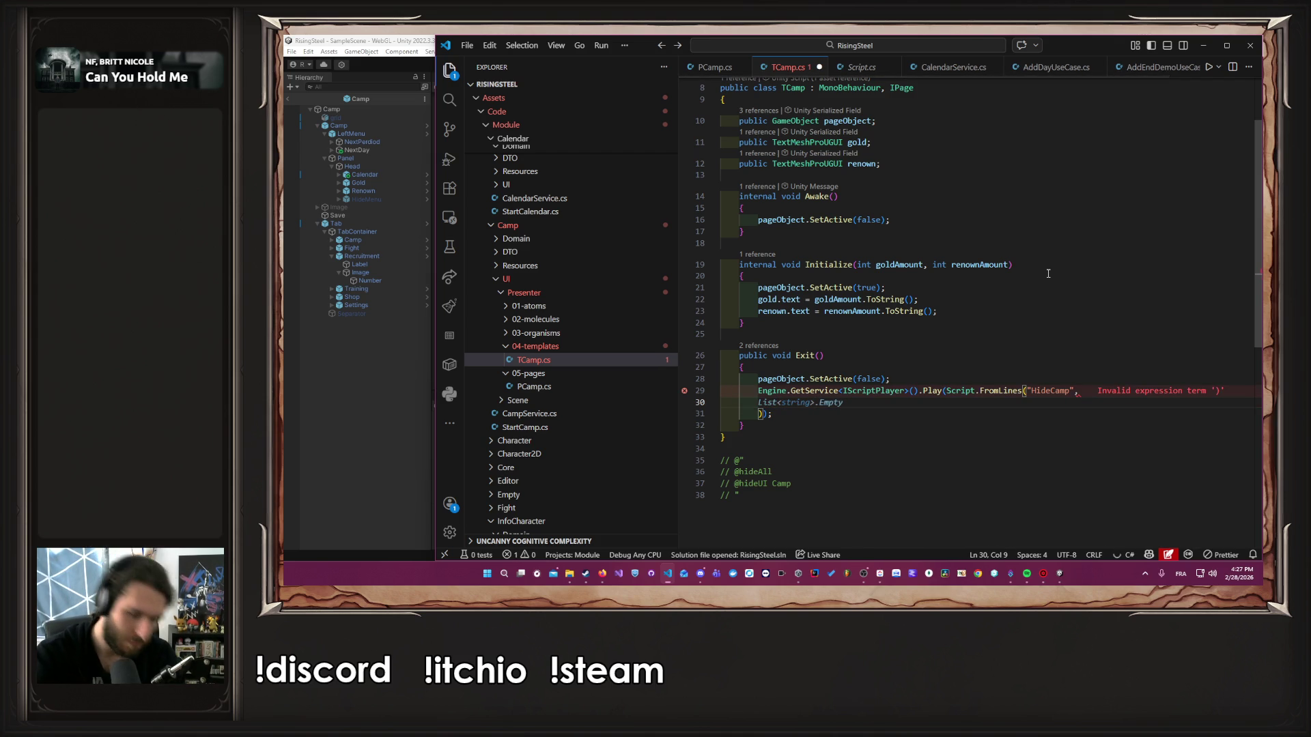
type("[")
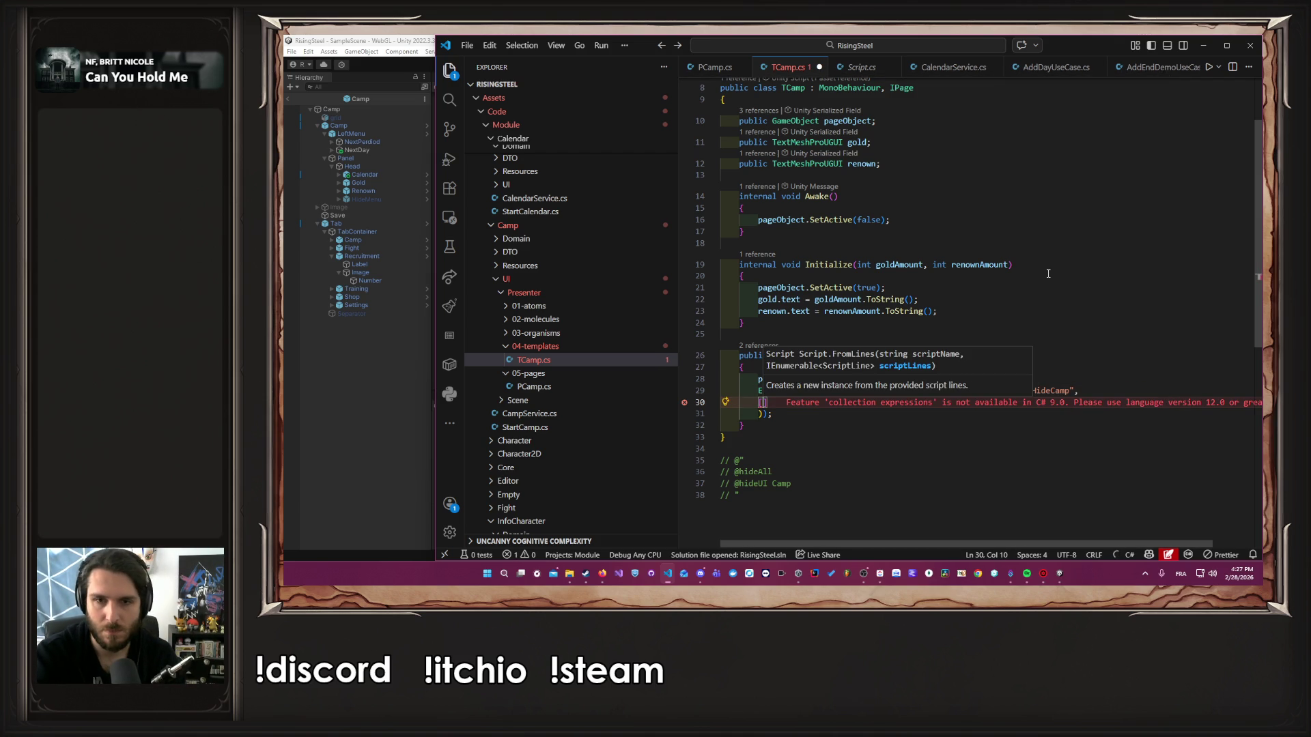
type("\"")
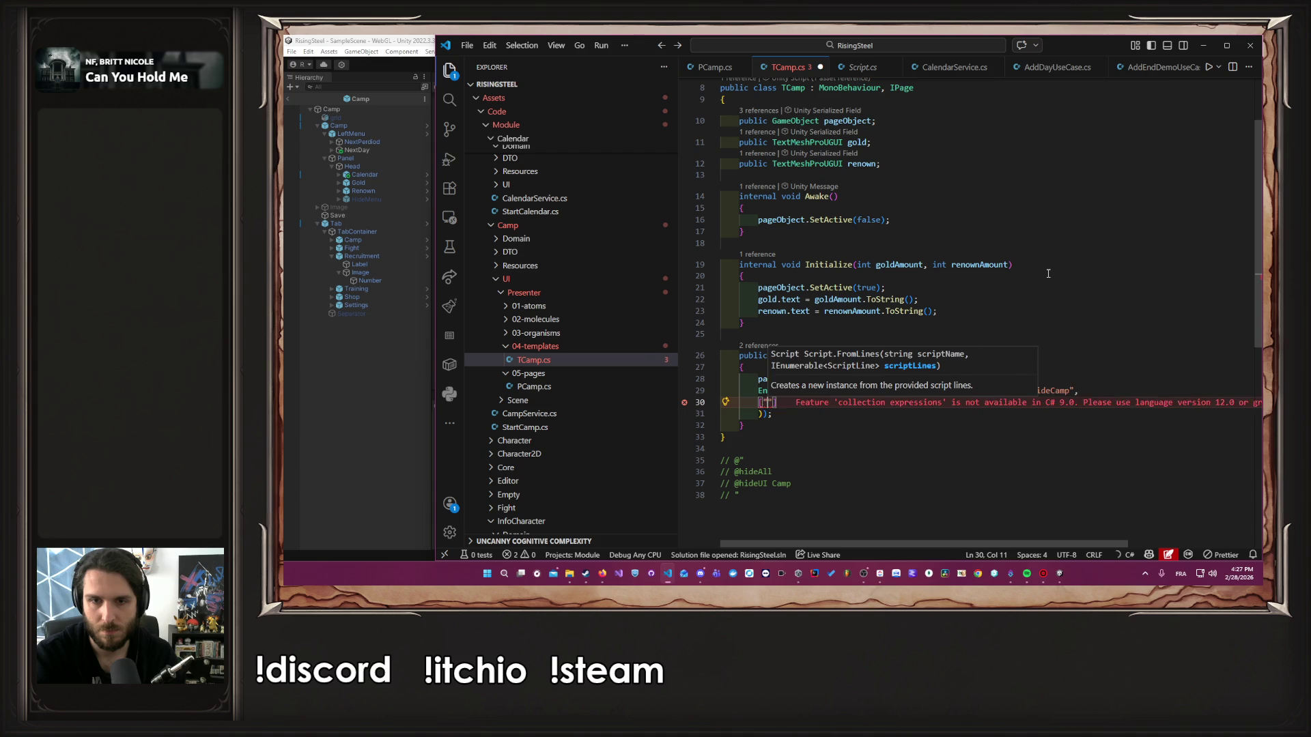
key("BackSpace")
key("BackSpace")
type("new")
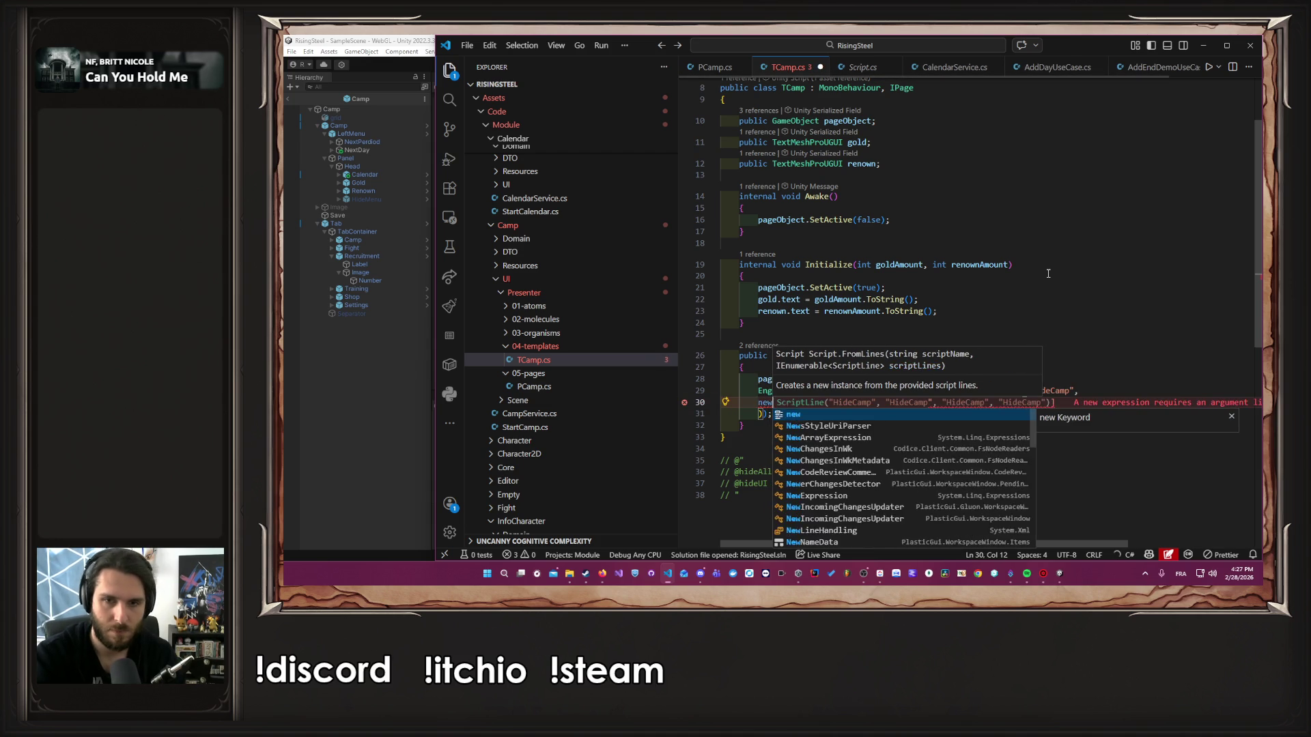
key("Tab")
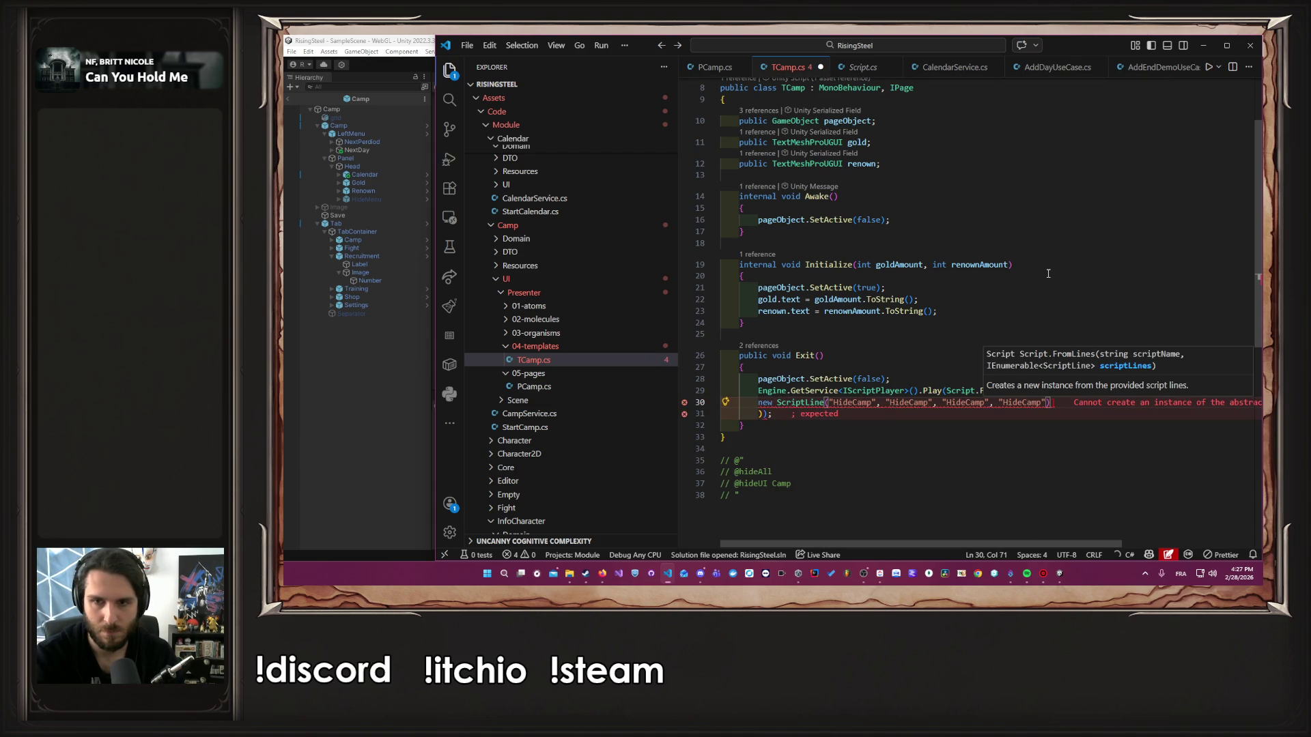
key("ctrl+z")
type("Lis")
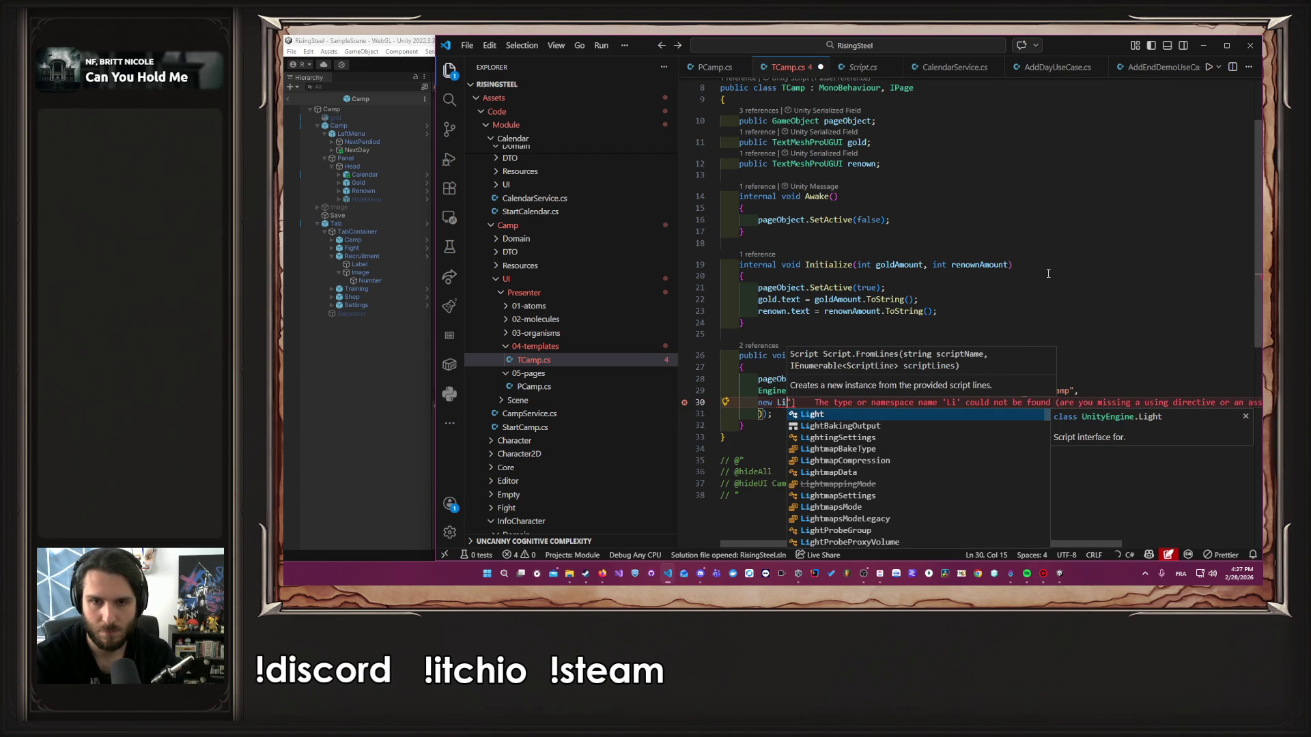
type("t<string>(")
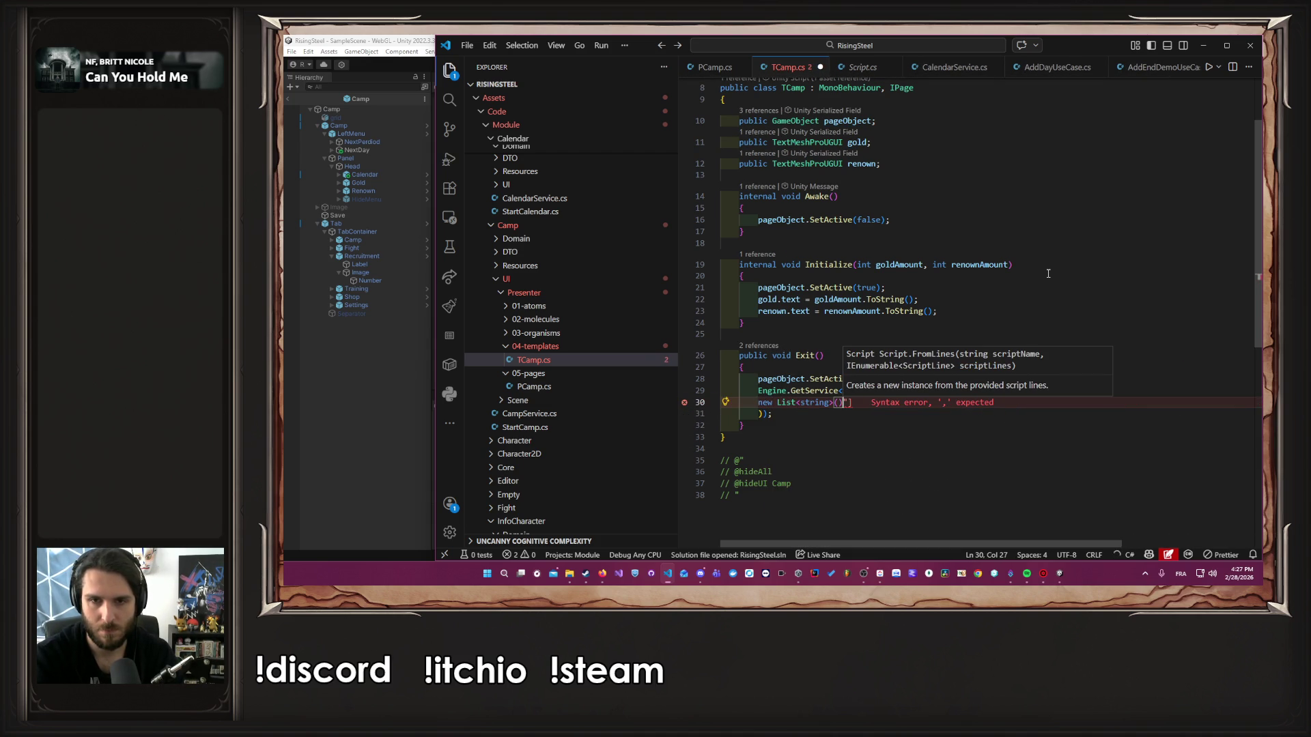
key("Right")
key("Right")
key("Right")
key("Delete")
key("Delete")
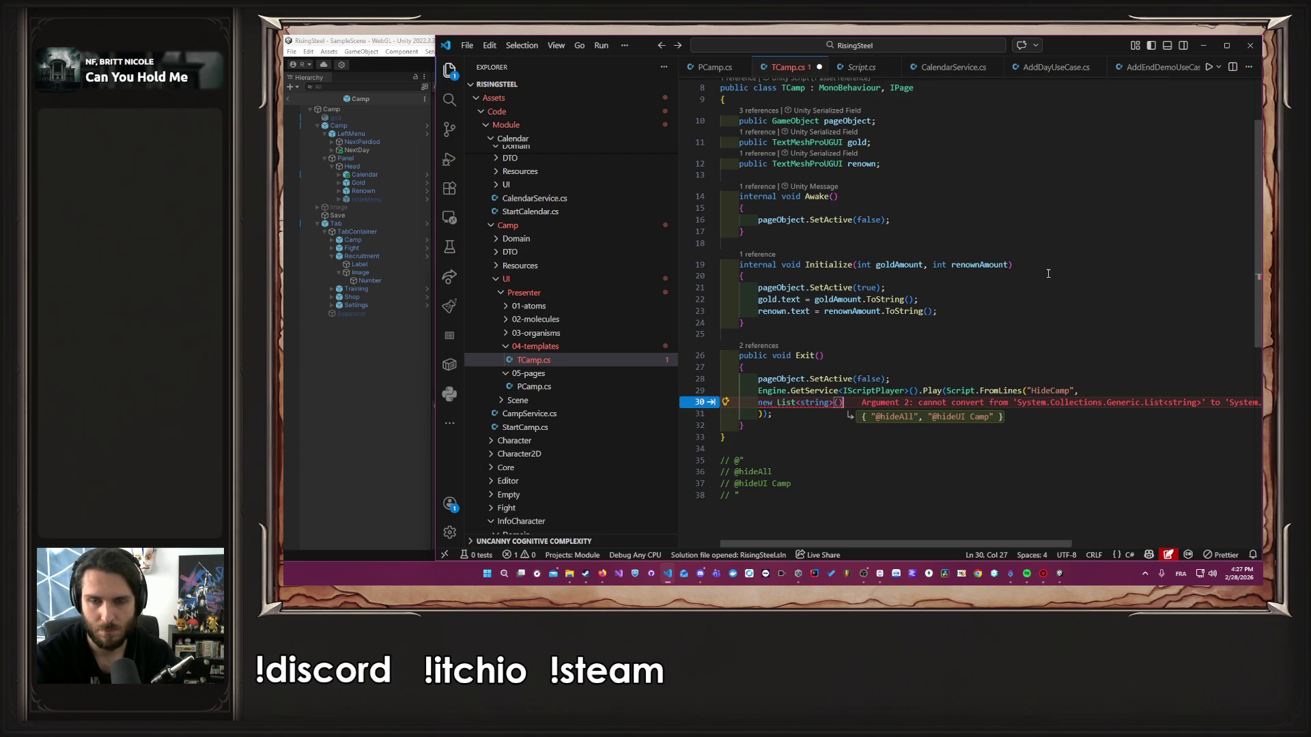
key("Tab")
type(";")
key("ctrl+z")
key("ctrl+z")
key("ctrl+z")
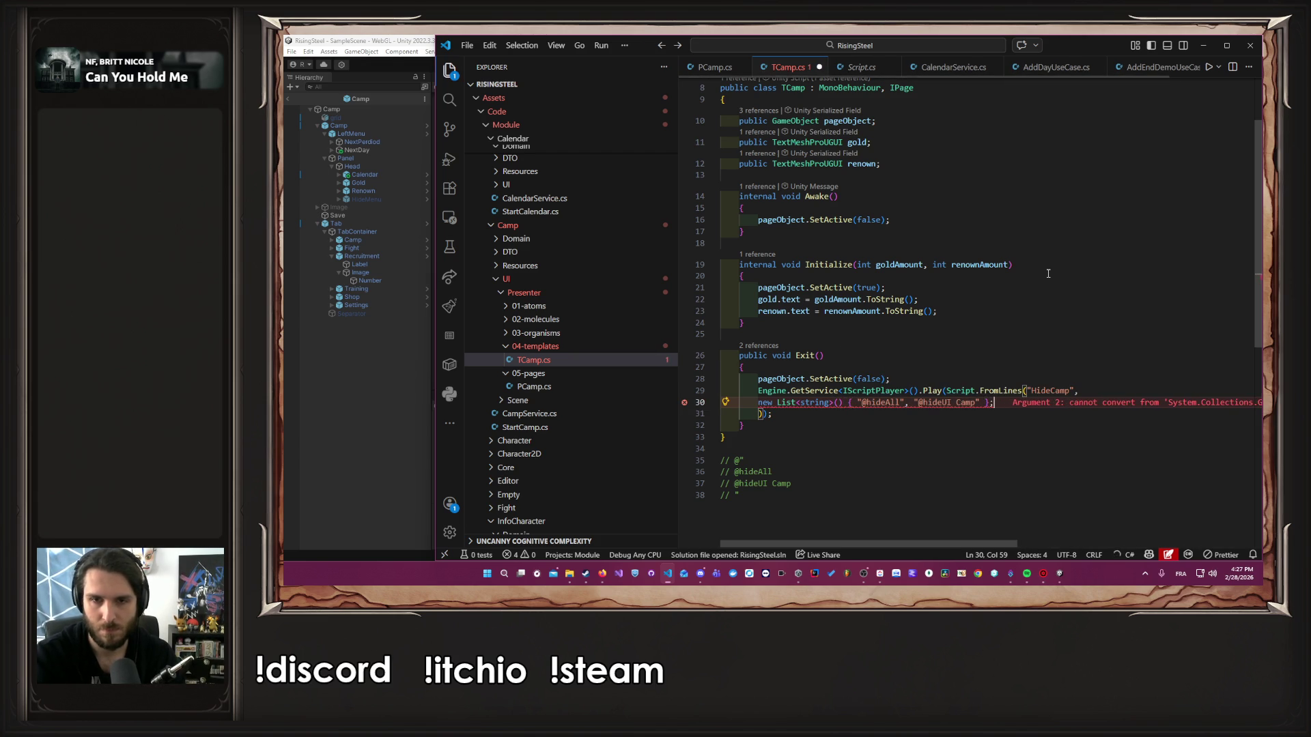
key("ctrl+z")
key("ctrl+z")
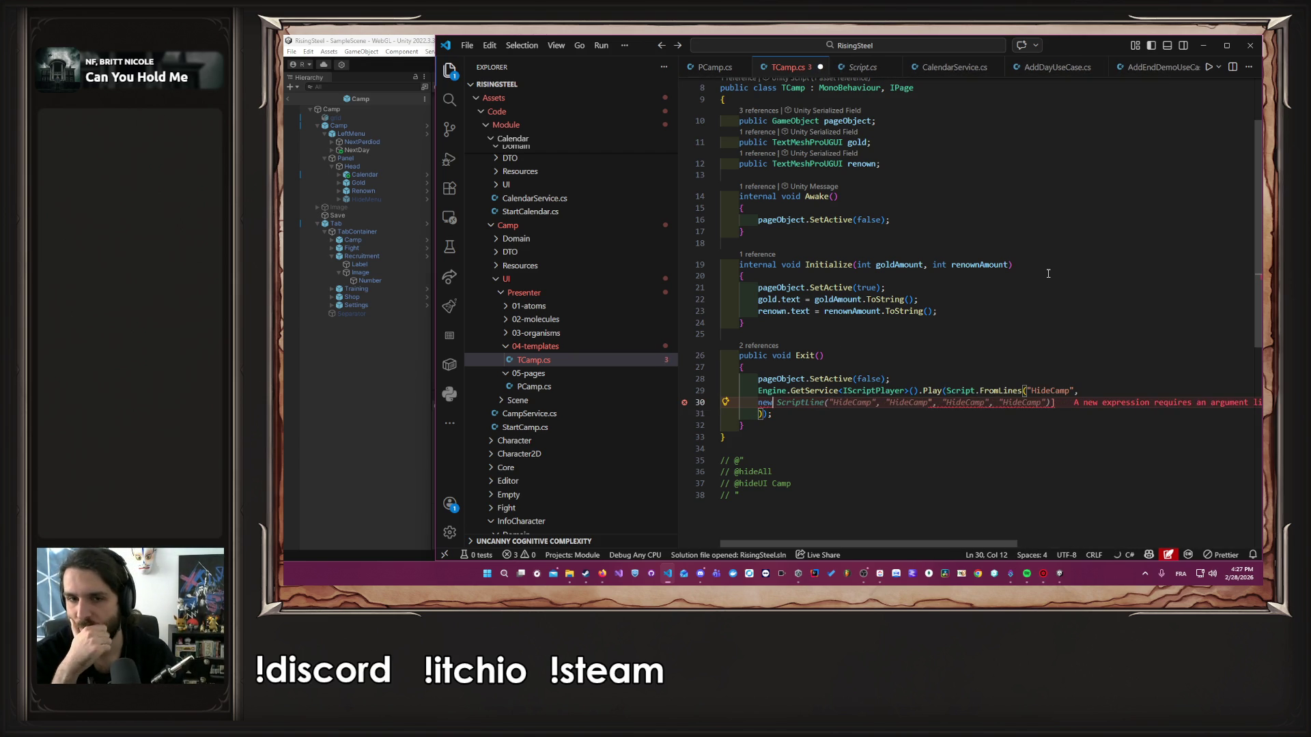
type("List<string>")
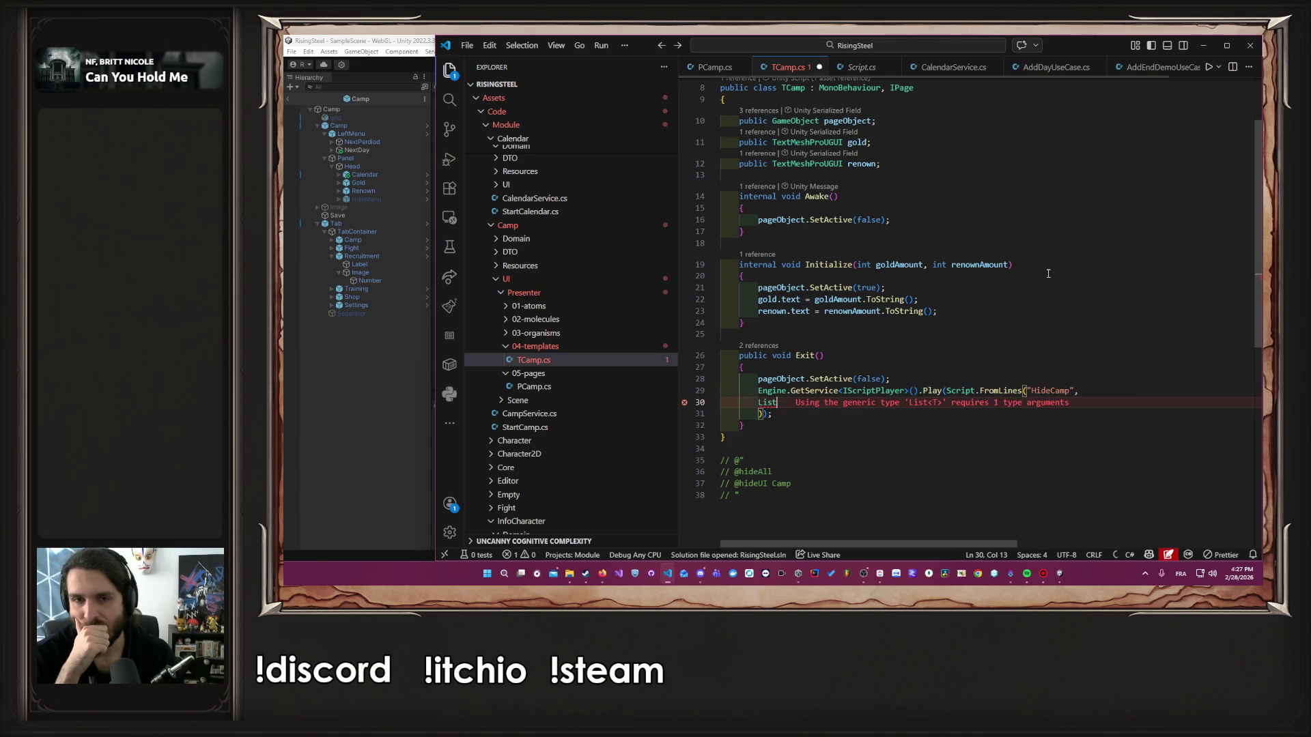
key("BackSpace")
key("BackSpace")
key("BackSpace")
type("IEnumerable")
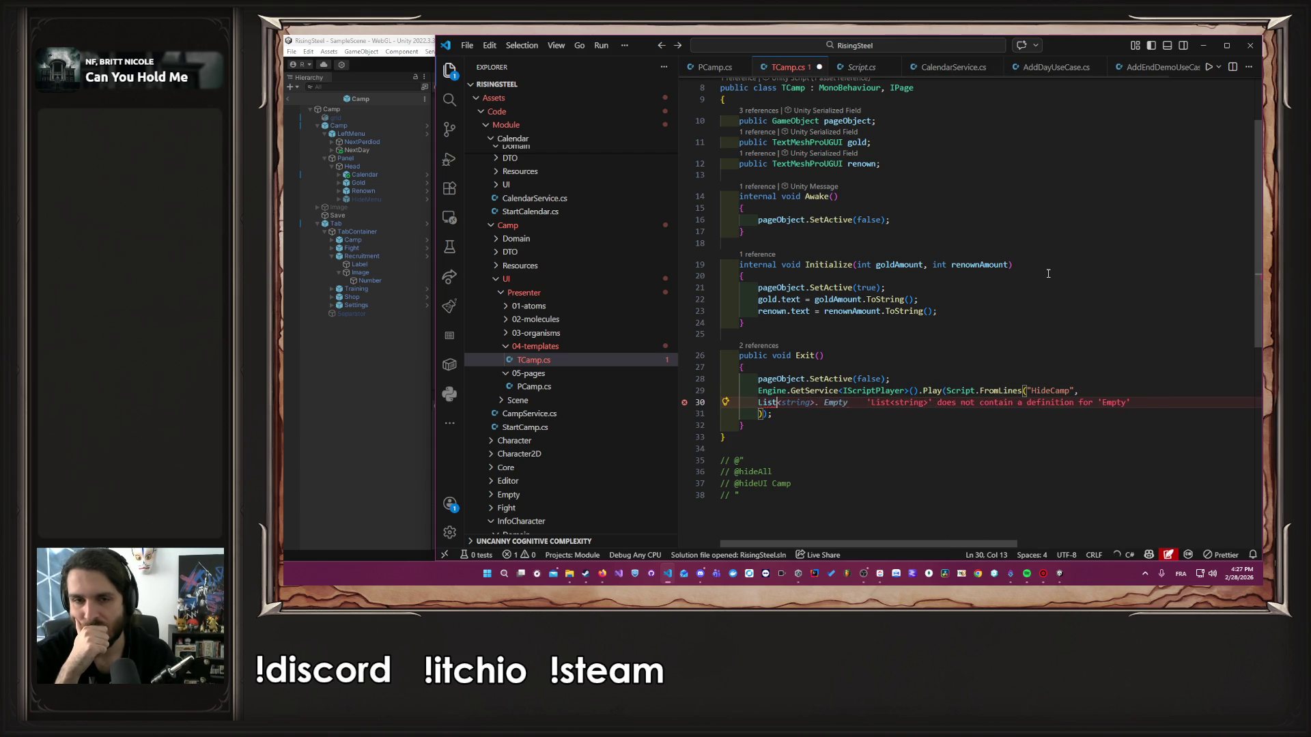
key("BackSpace")
key("BackSpace")
key("BackSpace")
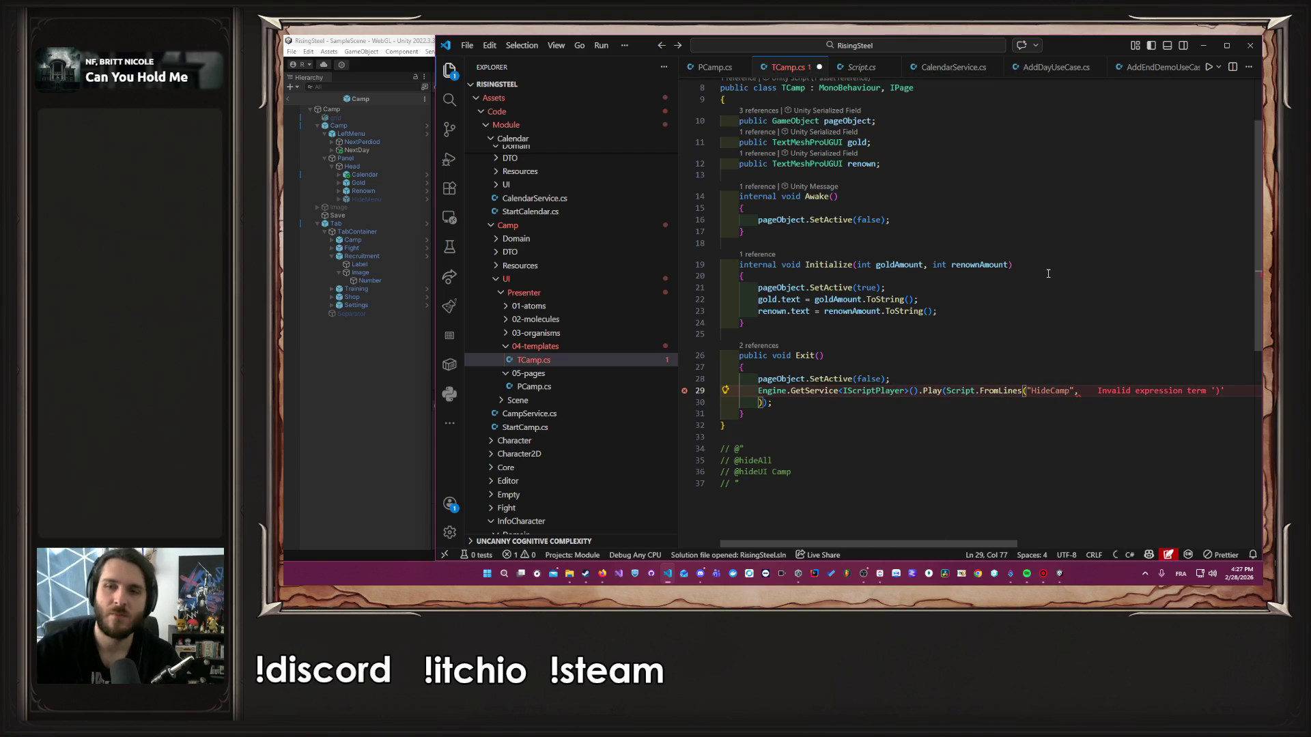
Uncomment the script lines, move them back into the Play call, and restore FromScriptText
left_click_drag(763, 484, 721, 449)
key("ctrl+slash")
key("ctrl+x")
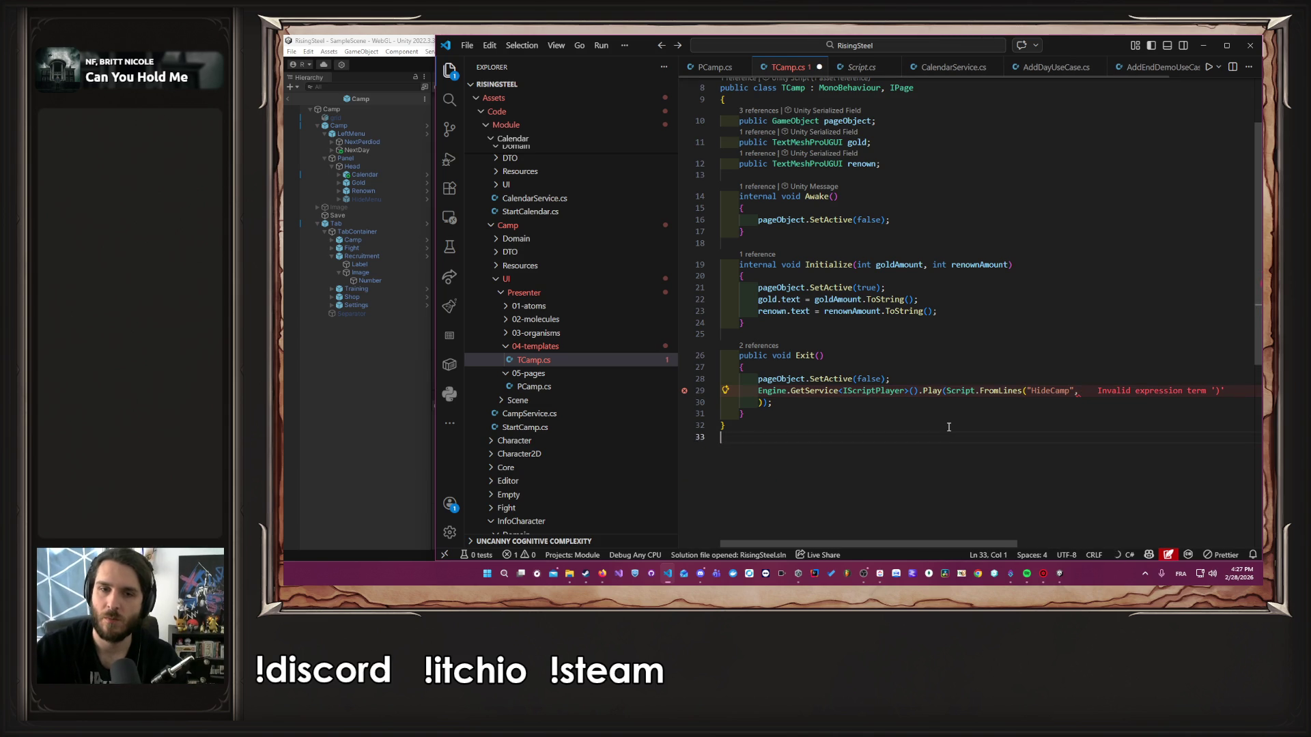
key("Up")
key("Up")
key("Up")
key("Return")
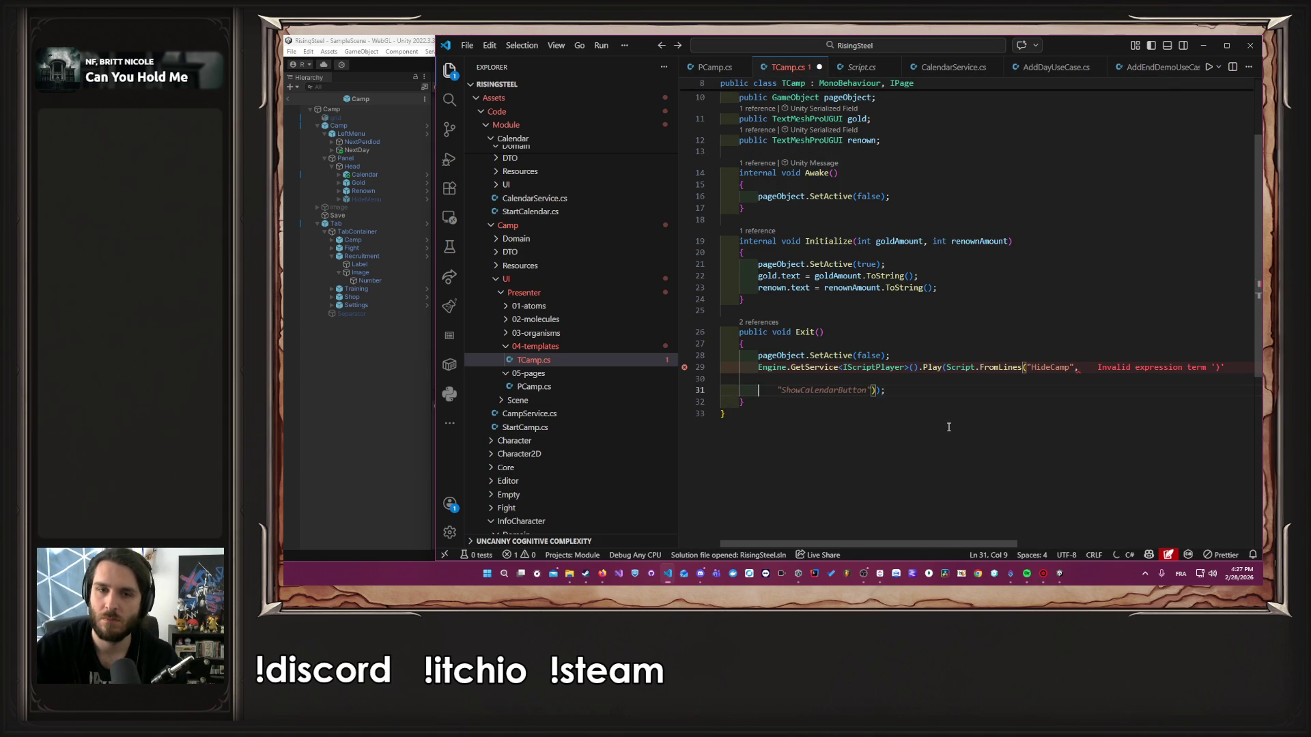
key("ctrl+v")
key("Up")
key("Up")
key("Up")
key("BackSpace")
key("BackSpace")
key("BackSpace")
type("ScriptText")
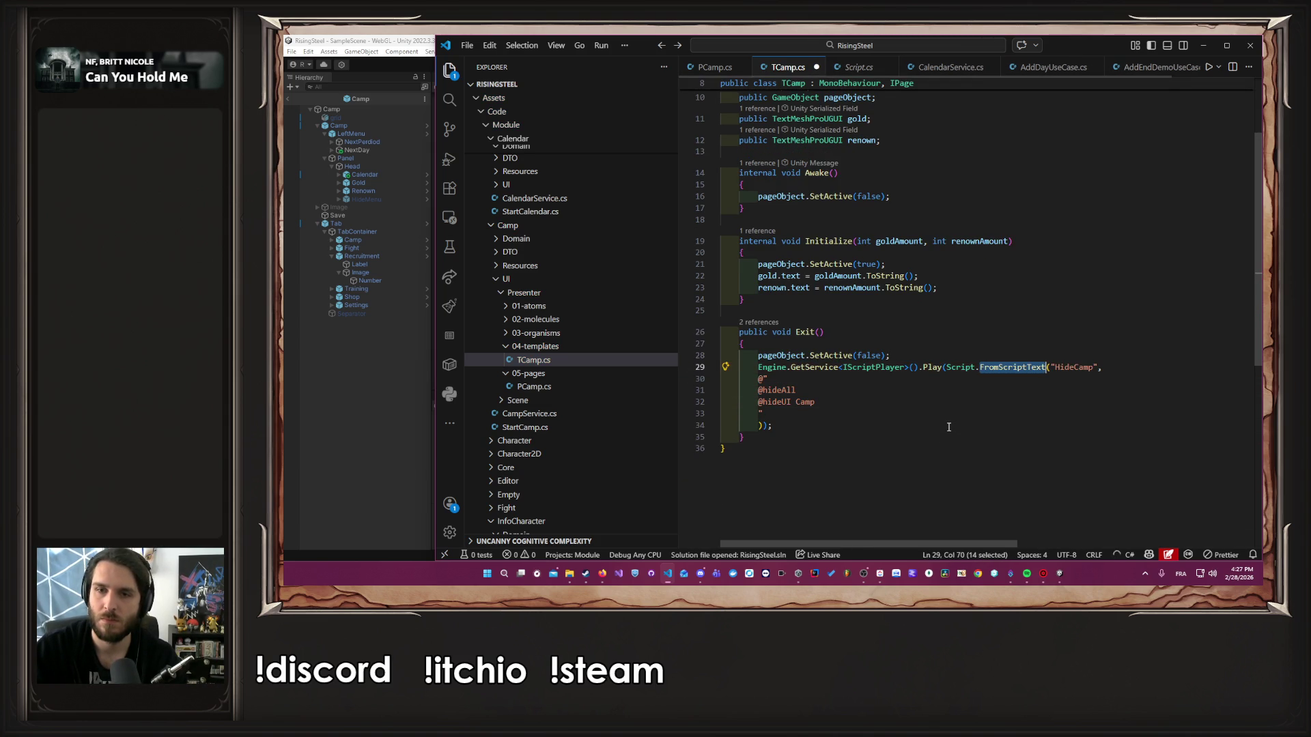
key("Down")
key("Down")
key("Down")
key("Home")
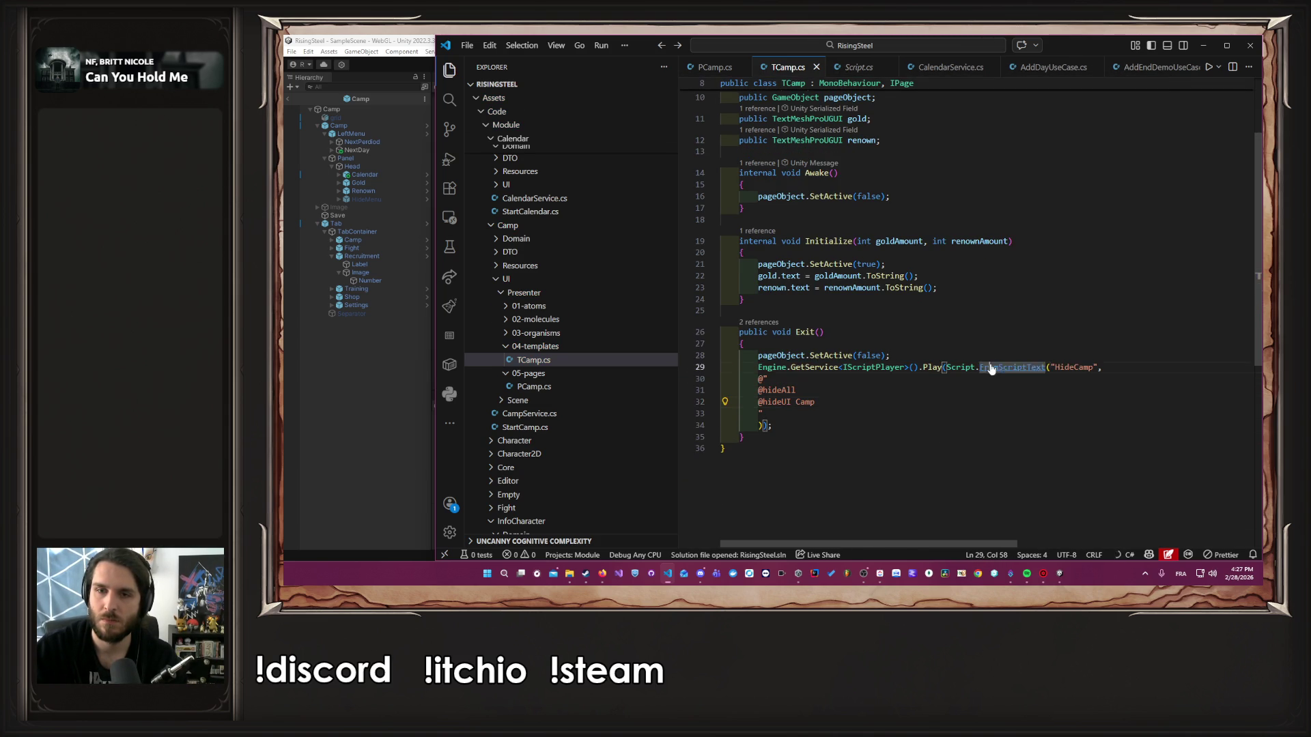
left_click(986, 367, "ctrl")
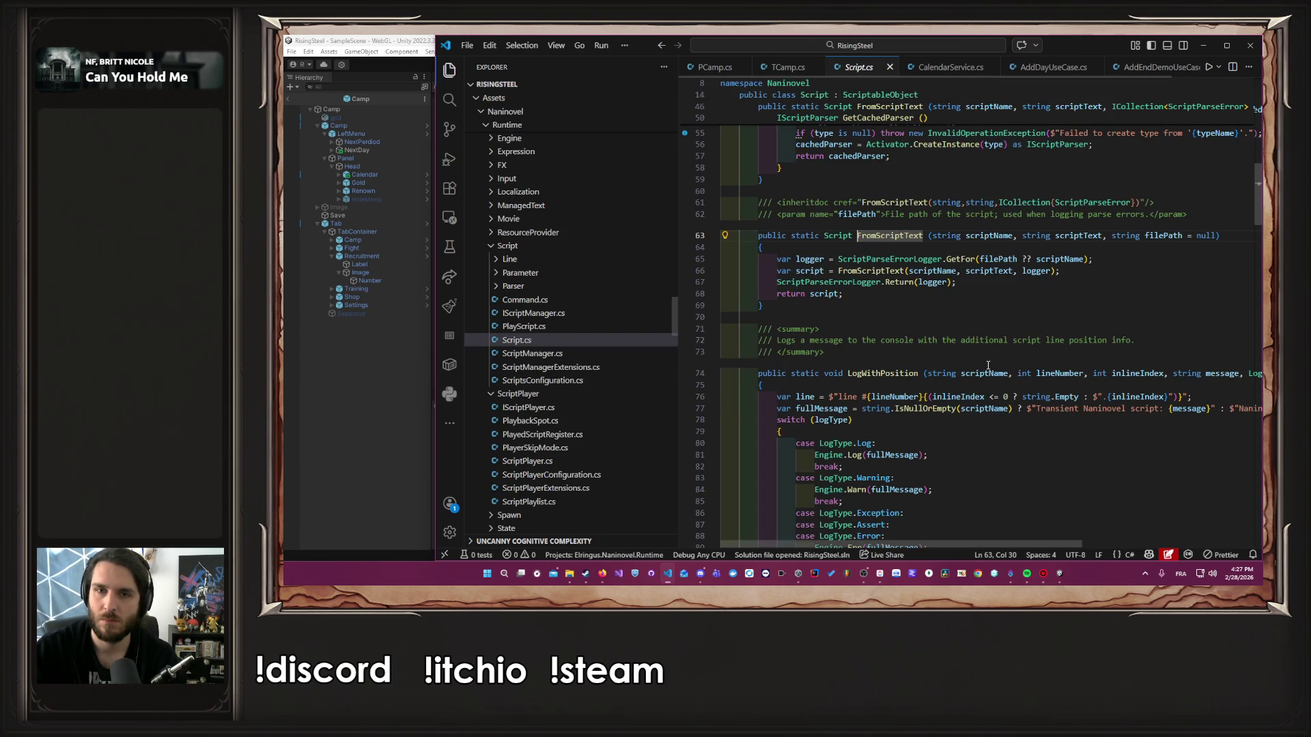
left_click(1117, 316)
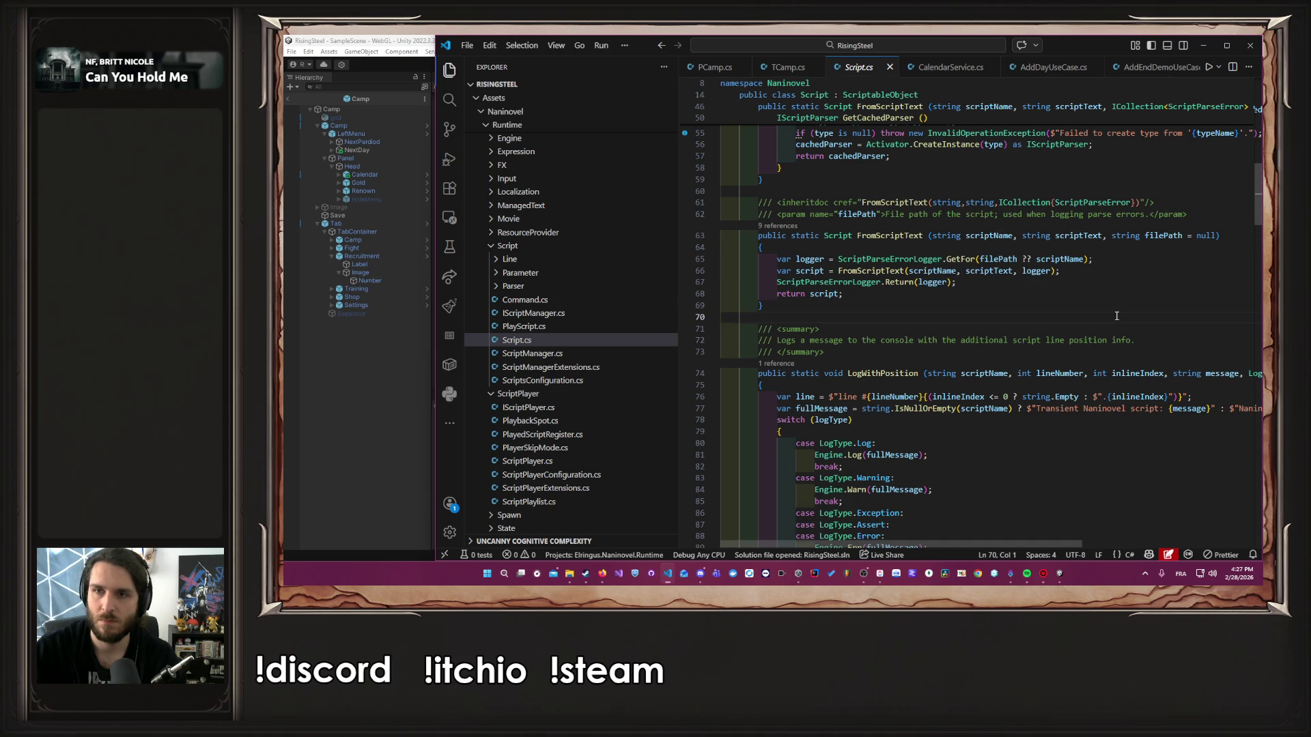
key("ctrl+Tab")
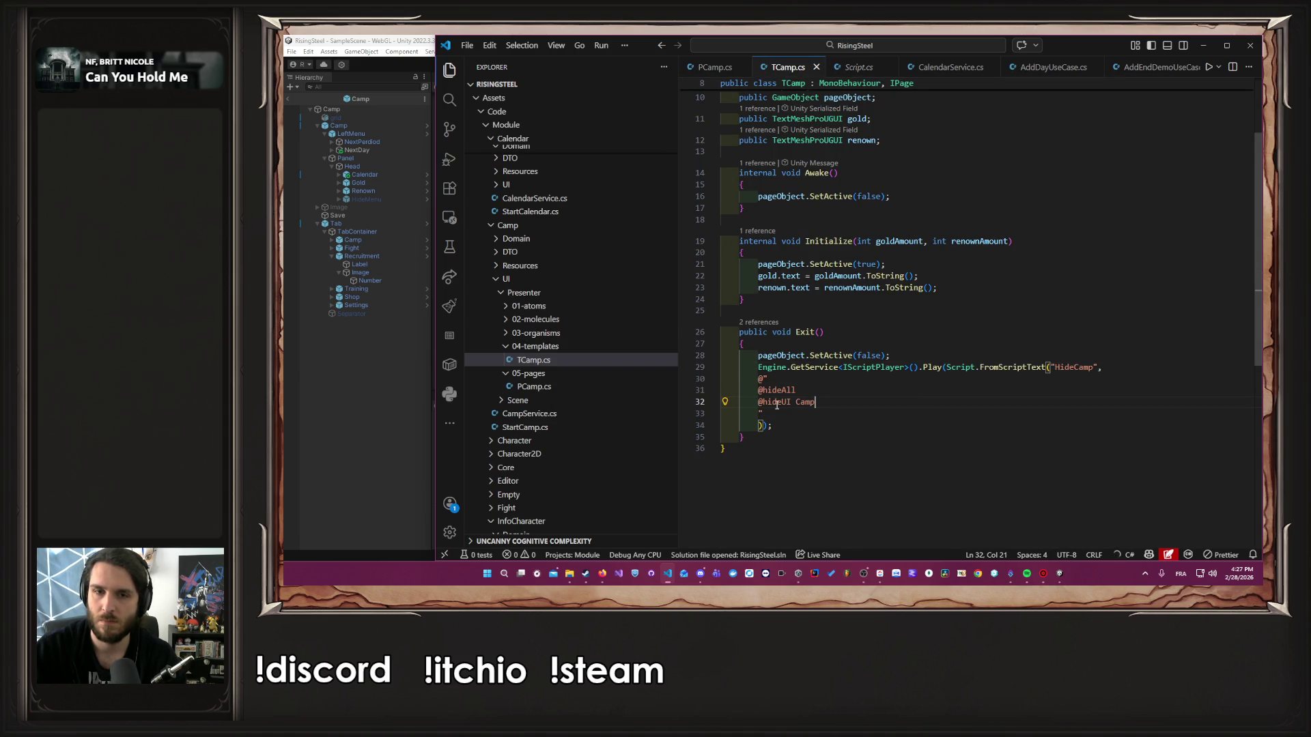
left_click(758, 390)
key("ctrl+BackSpace")
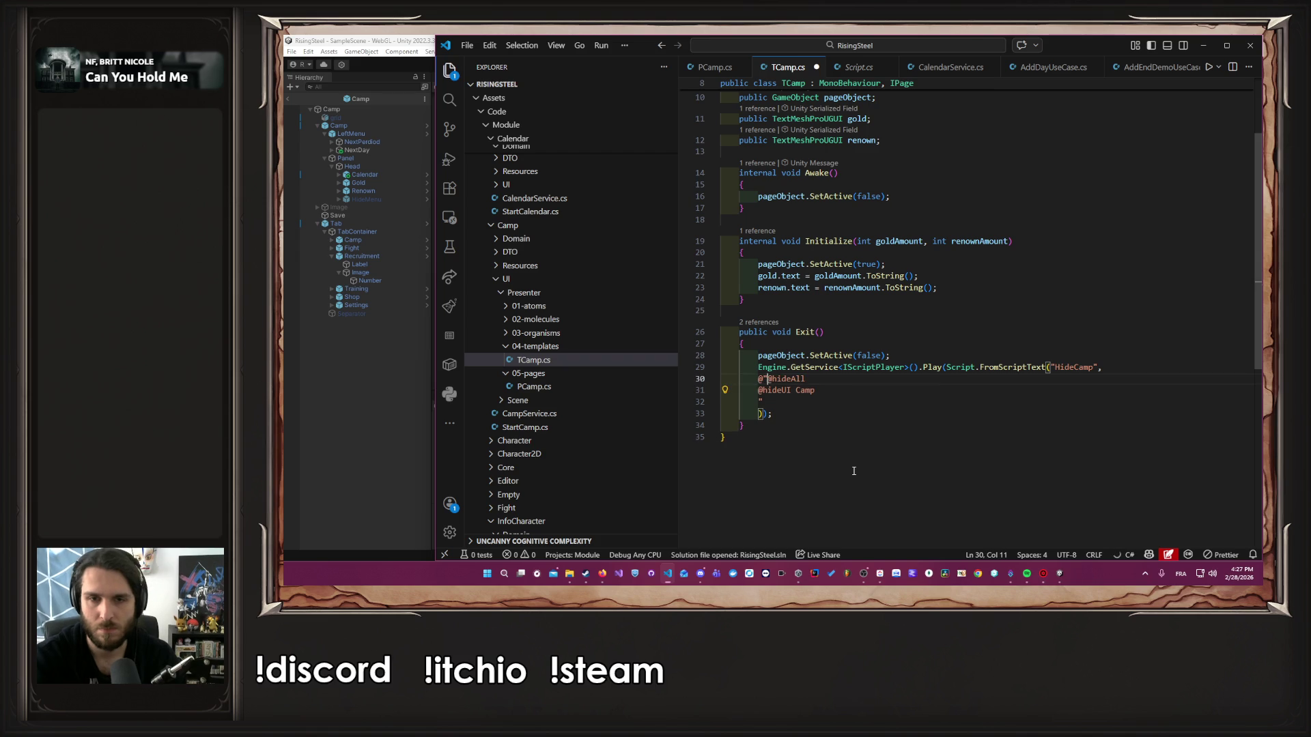
key("Down")
key("Down")
key("Home")
key("ctrl+BackSpace")
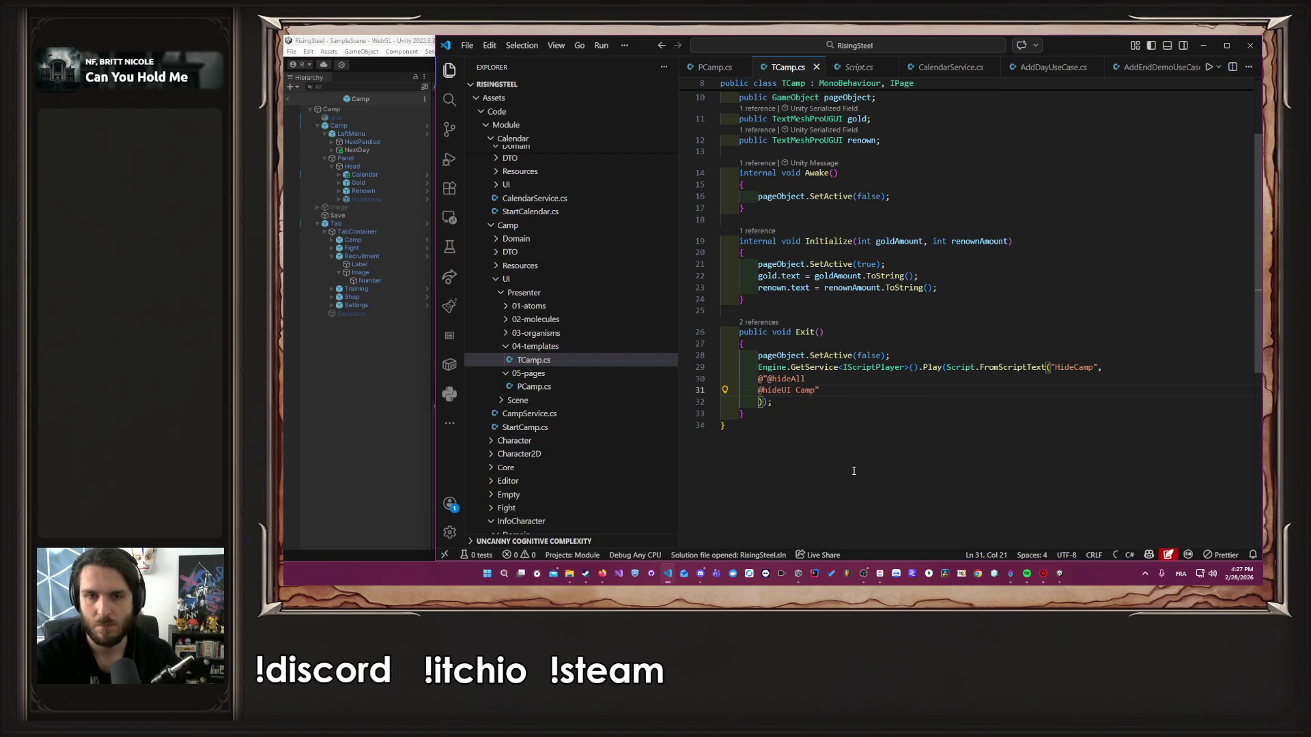
key("Down")
key("Home")
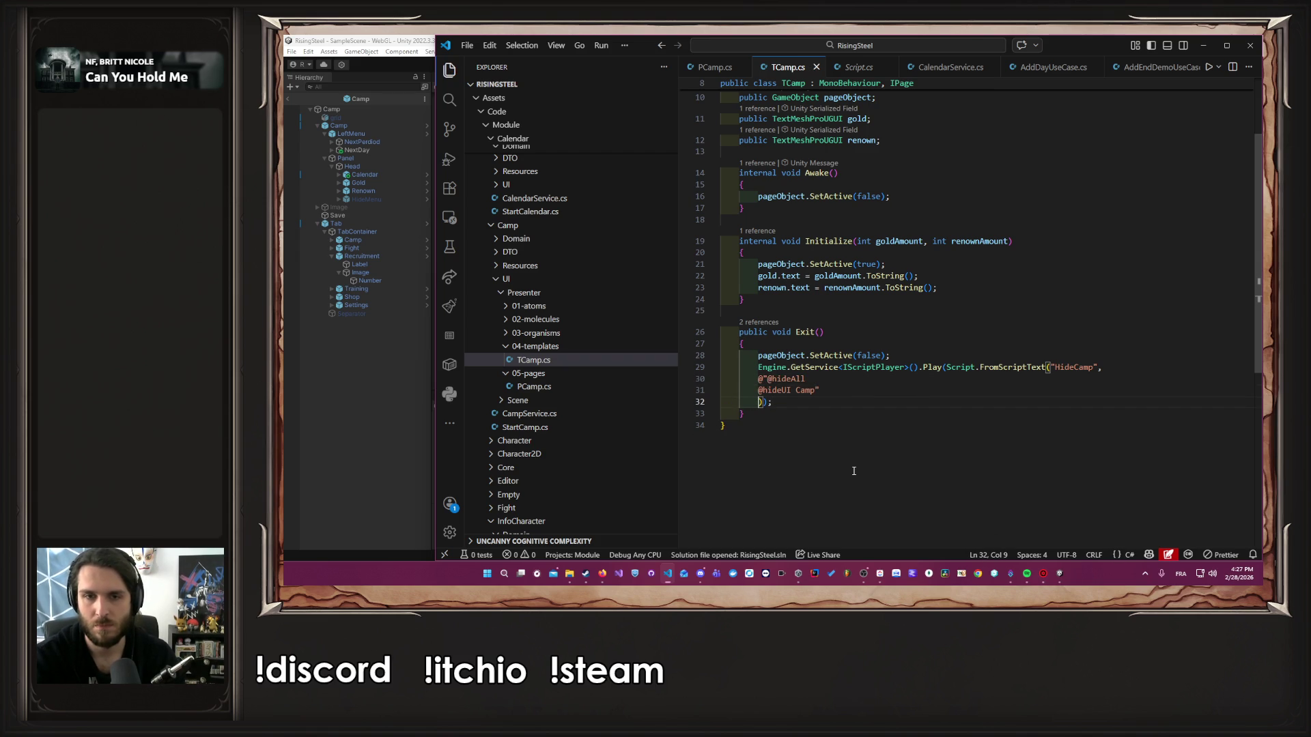
key("ctrl+BackSpace")
key("ctrl+Delete")
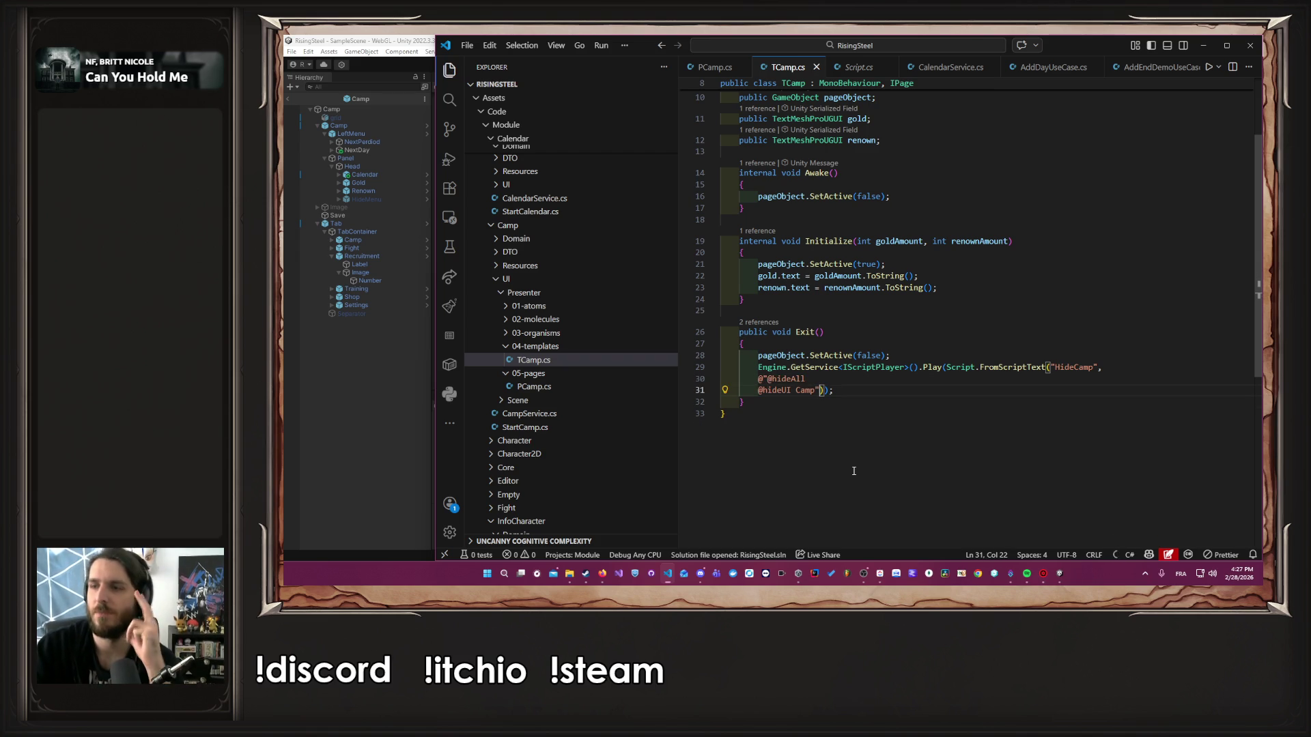
left_click(286, 483)
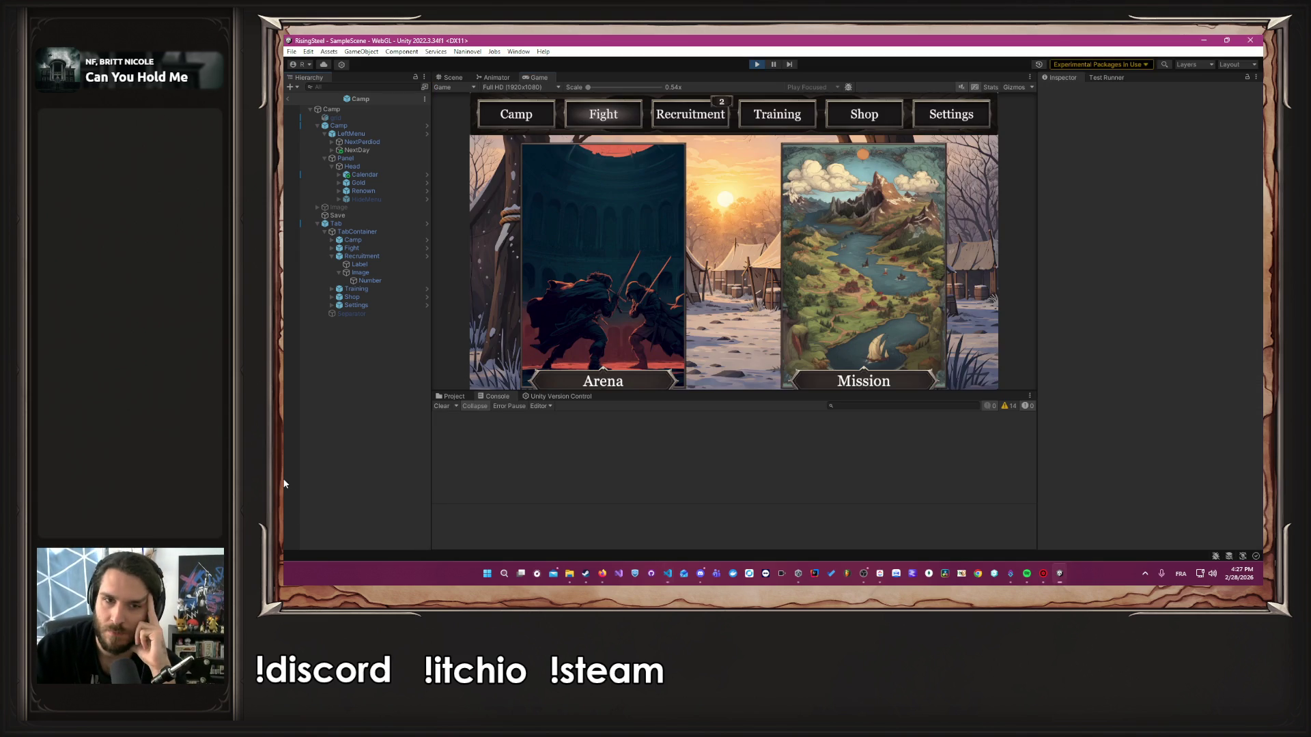
Restart Play mode, begin a new game and submit a player name
left_click(756, 64)
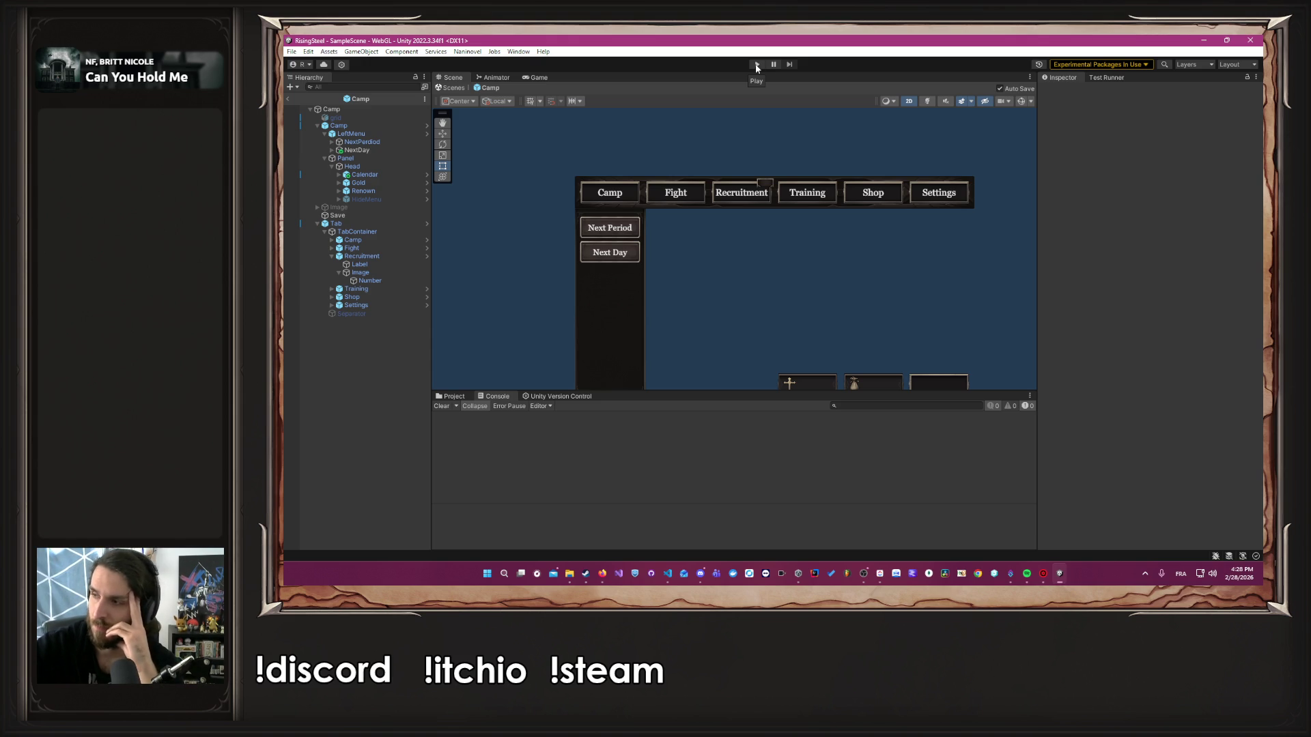
left_click(758, 64)
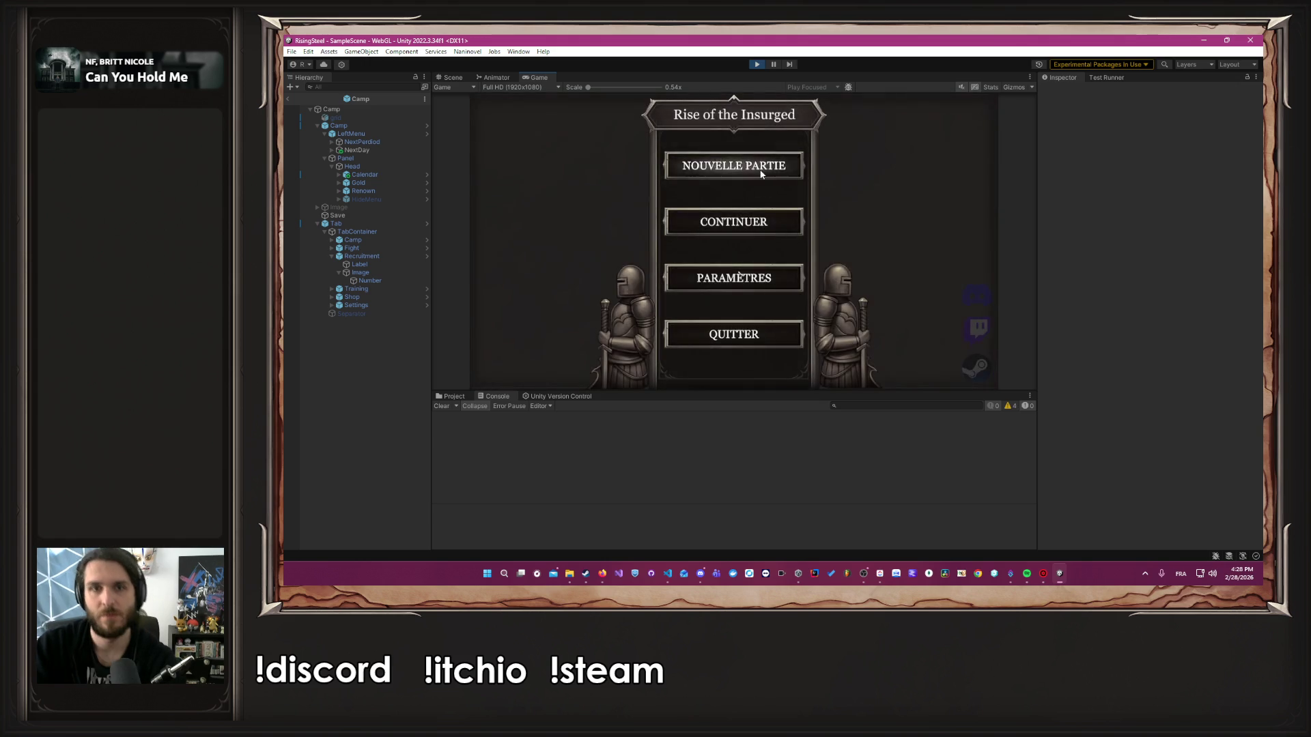
left_click(761, 174)
type("Albert")
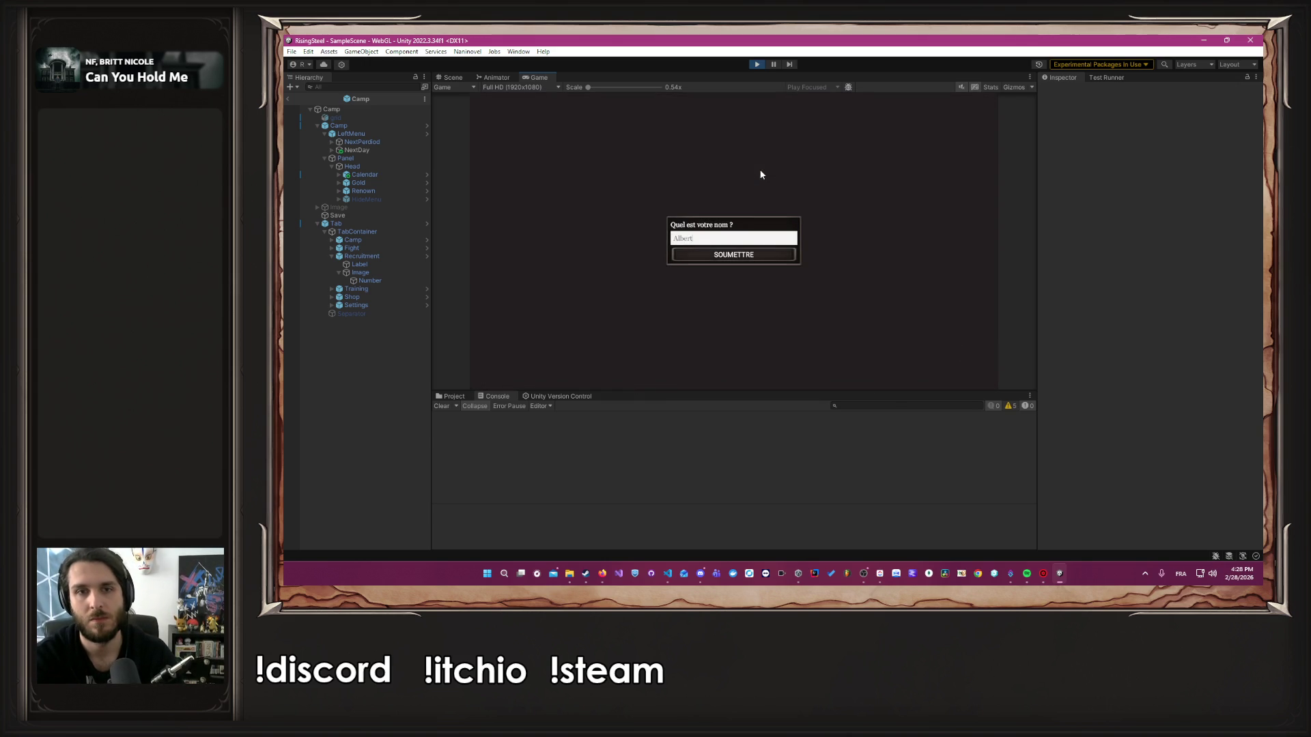
key("Return")
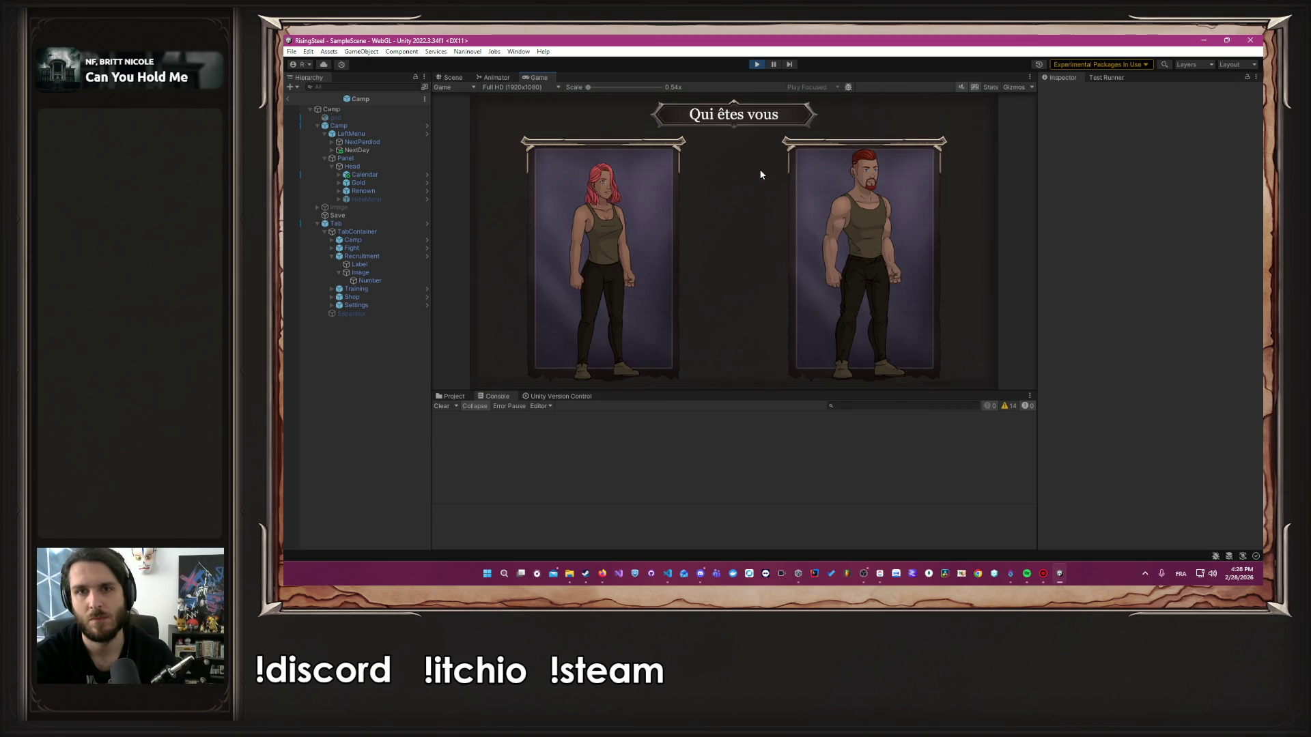
Skip ahead to the camp, open the Training screen, then stop playing
left_click(819, 234)
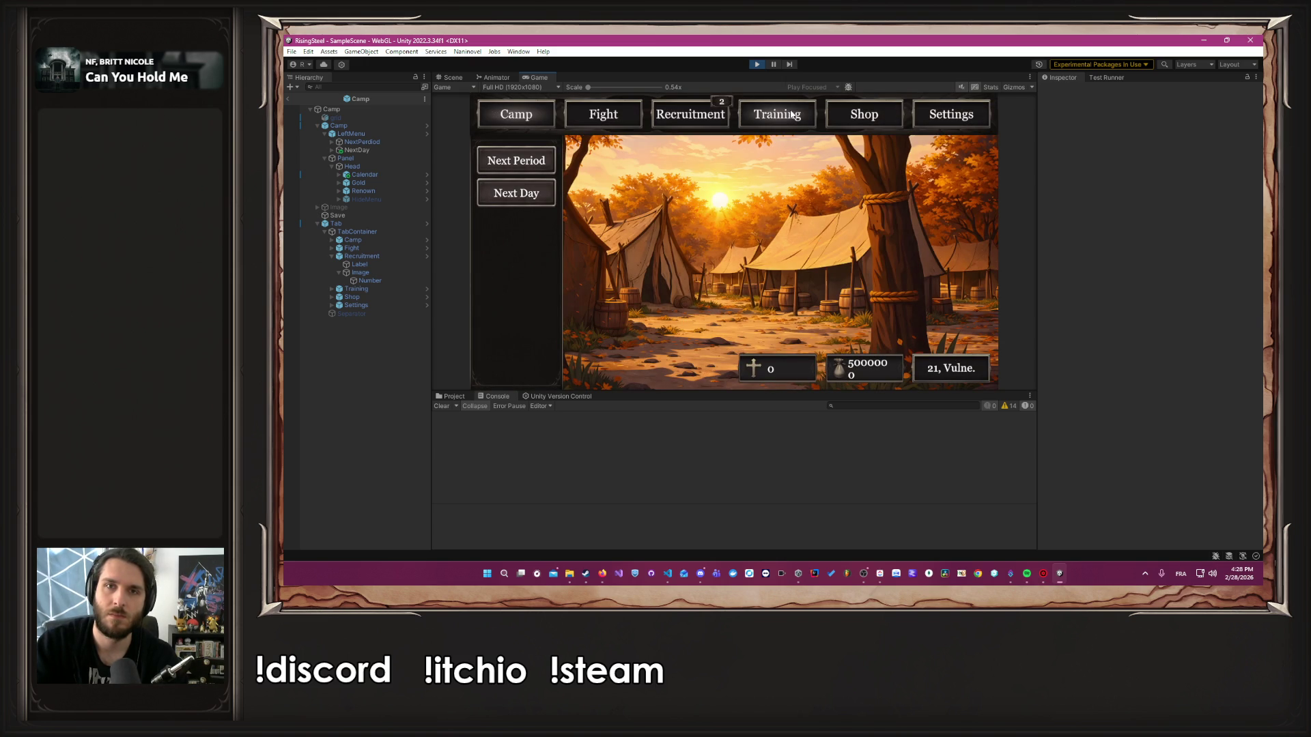
left_click(786, 116)
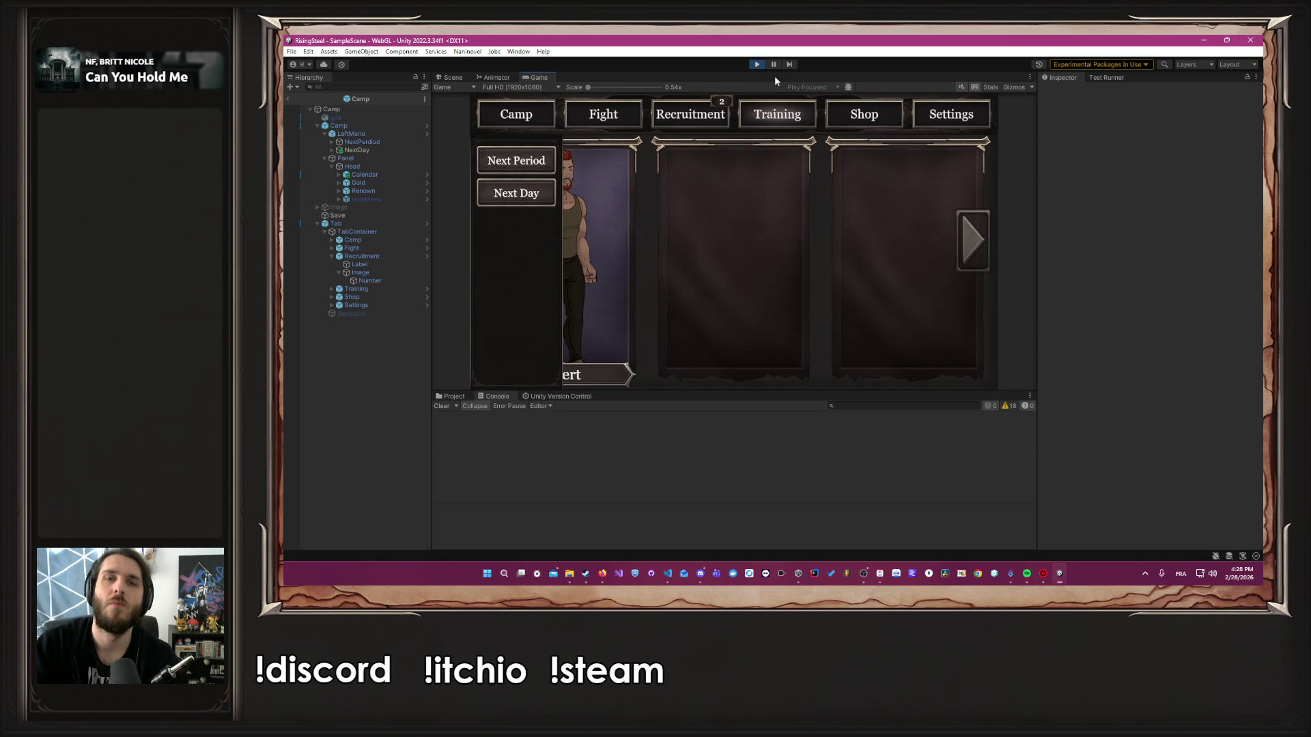
left_click(756, 65)
key("alt+Tab")
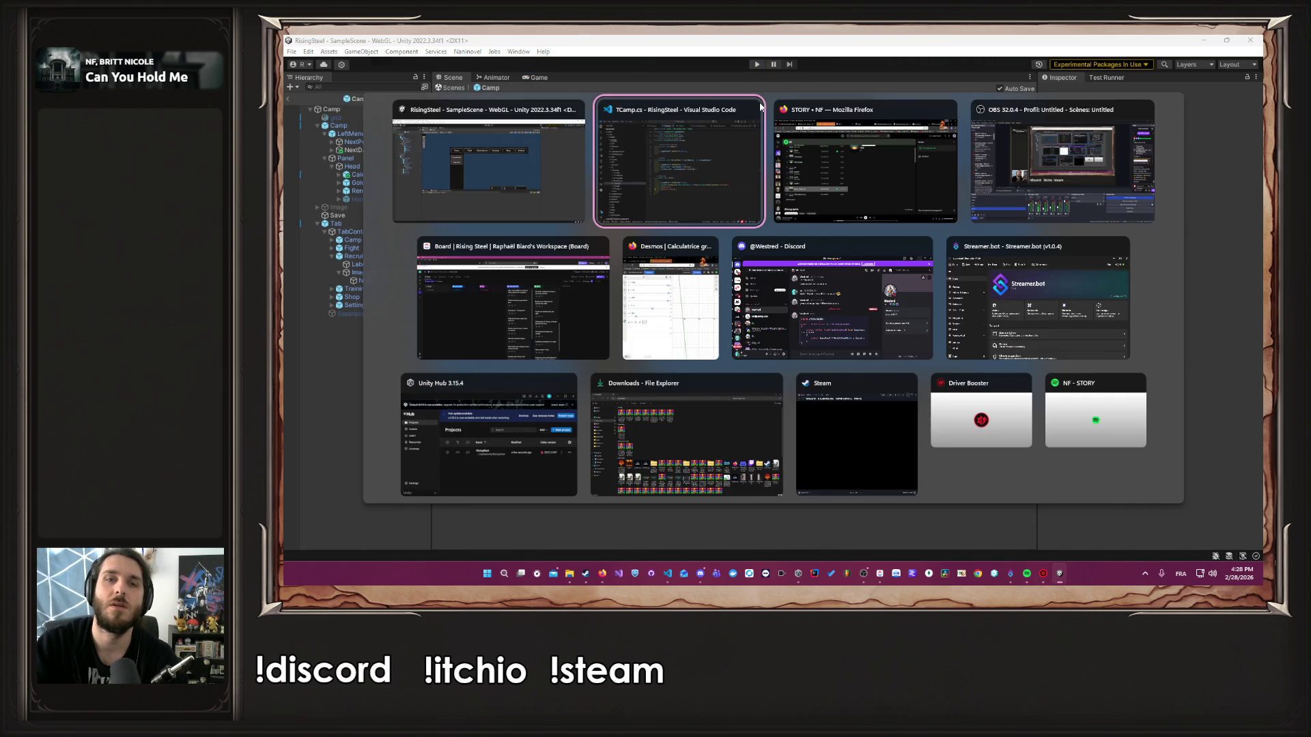
key("Return")
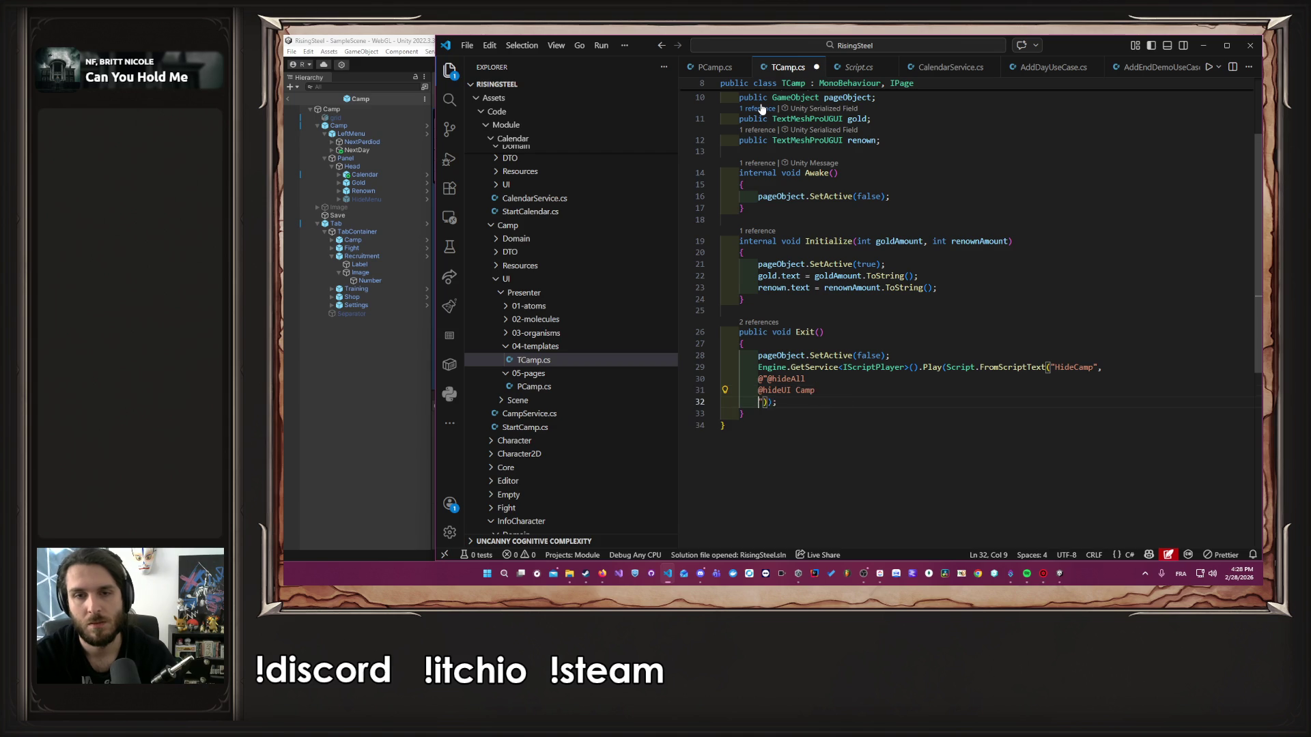
key("Up")
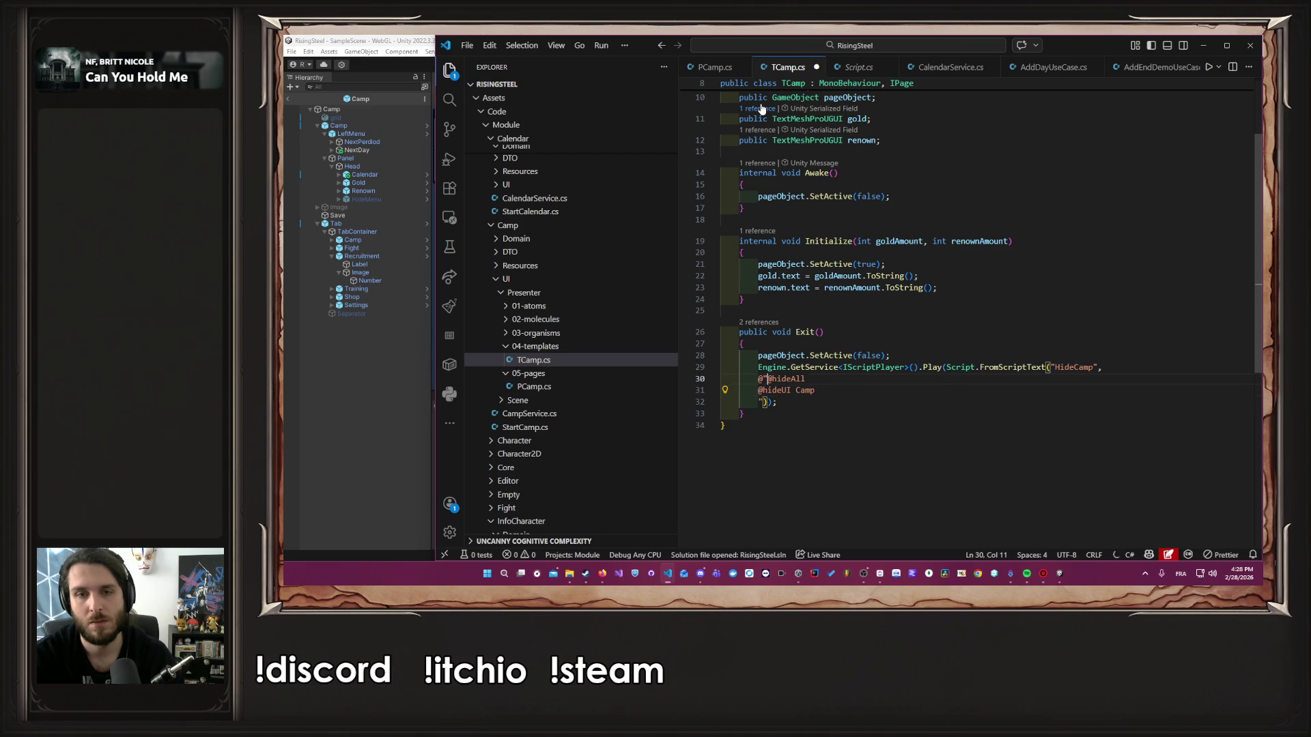
key("Return")
key("alt+Down")
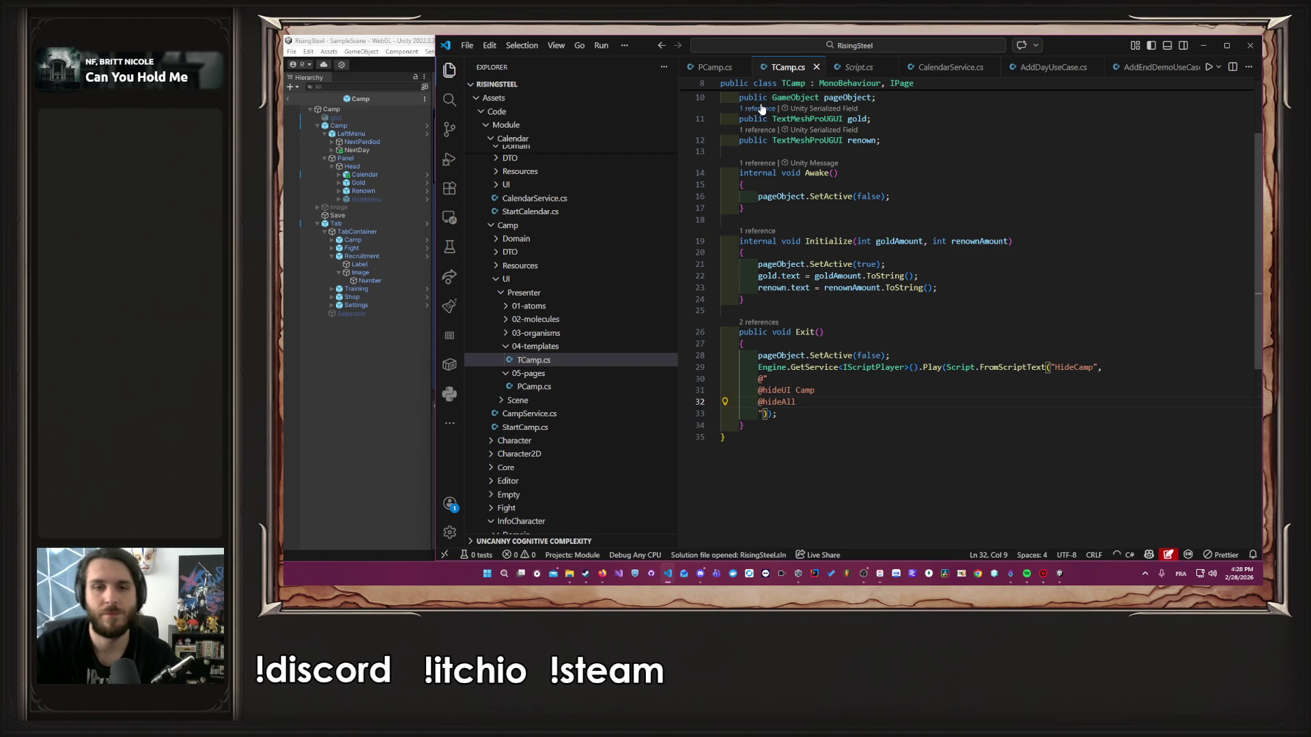
key("alt+Tab")
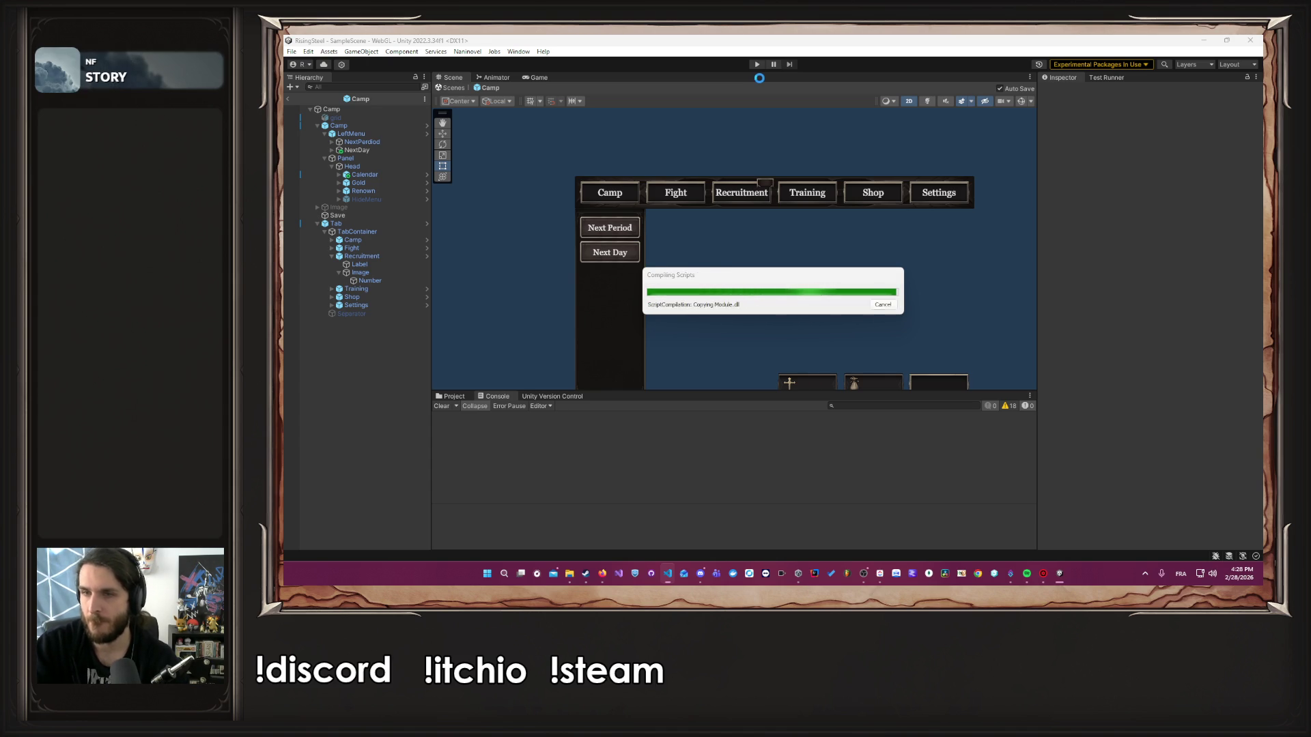
Playtest a new game: enter a name, pick a character, reach camp and open Training
left_click(756, 64)
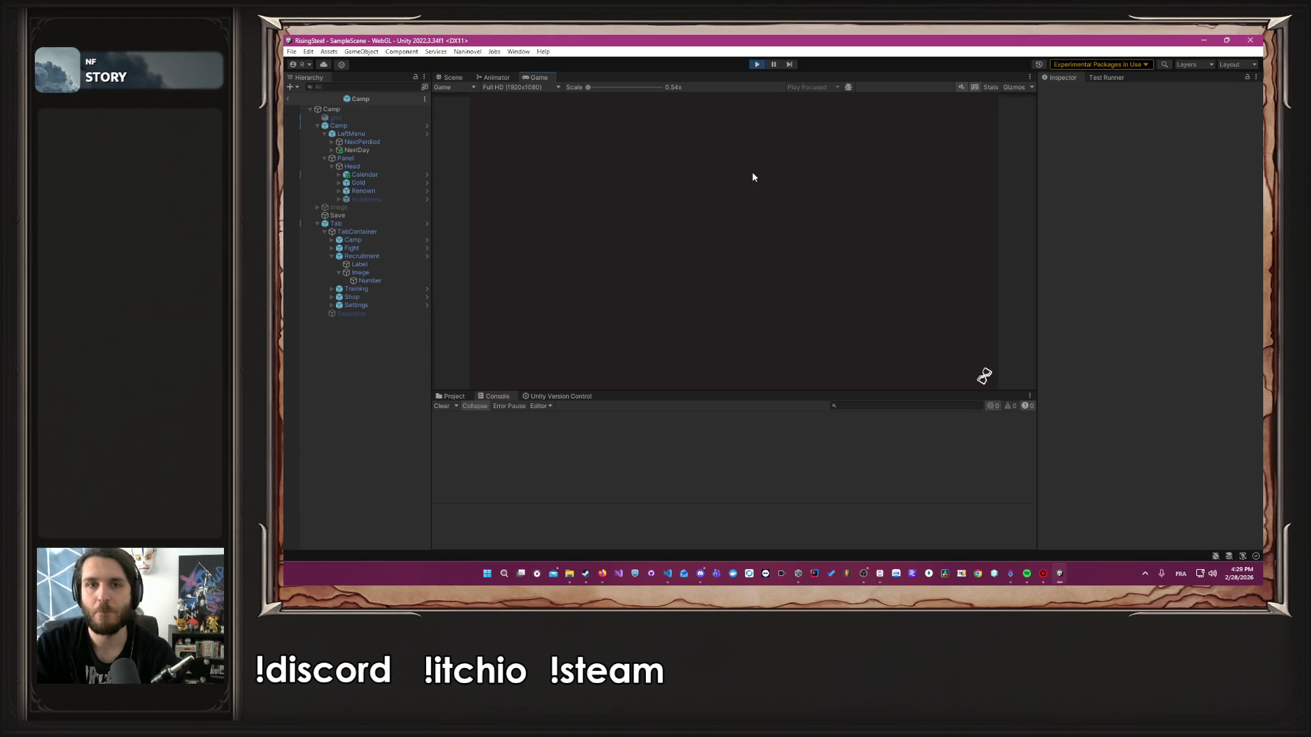
left_click(753, 176)
type("Alber")
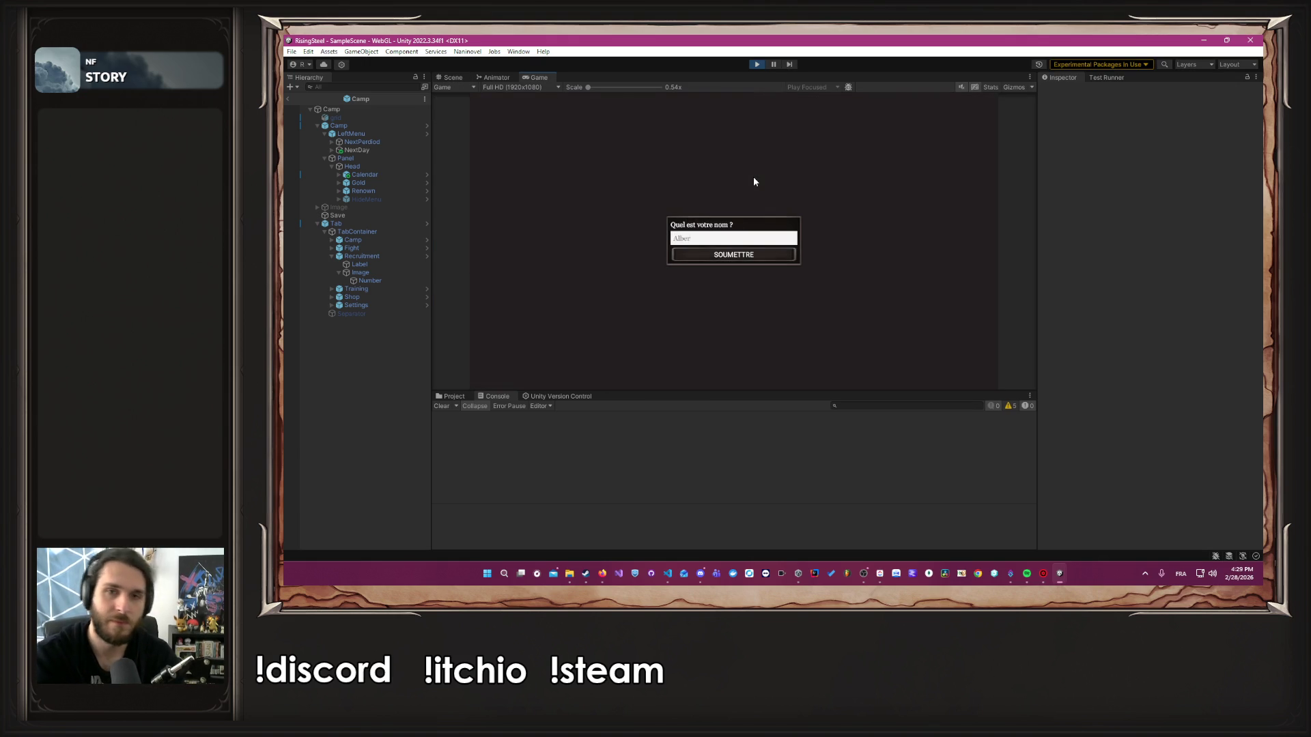
key("Return")
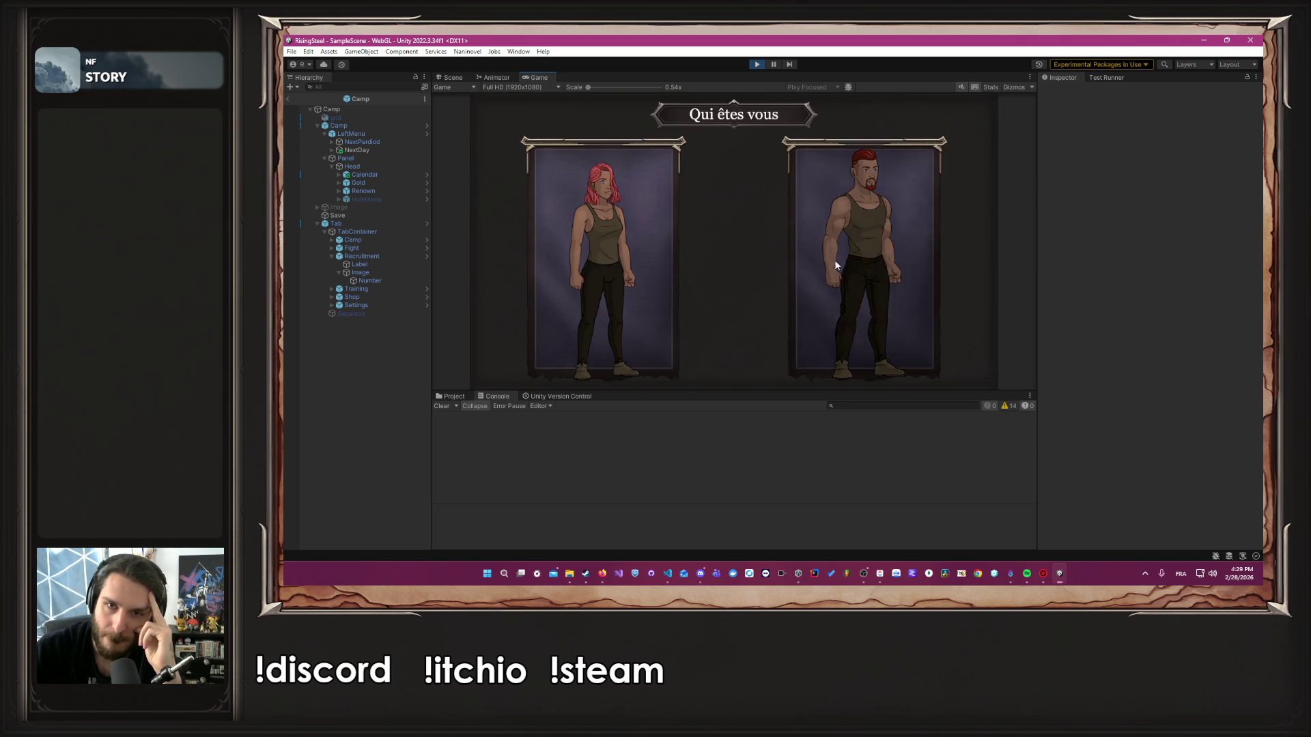
left_click(834, 259)
left_click(786, 240)
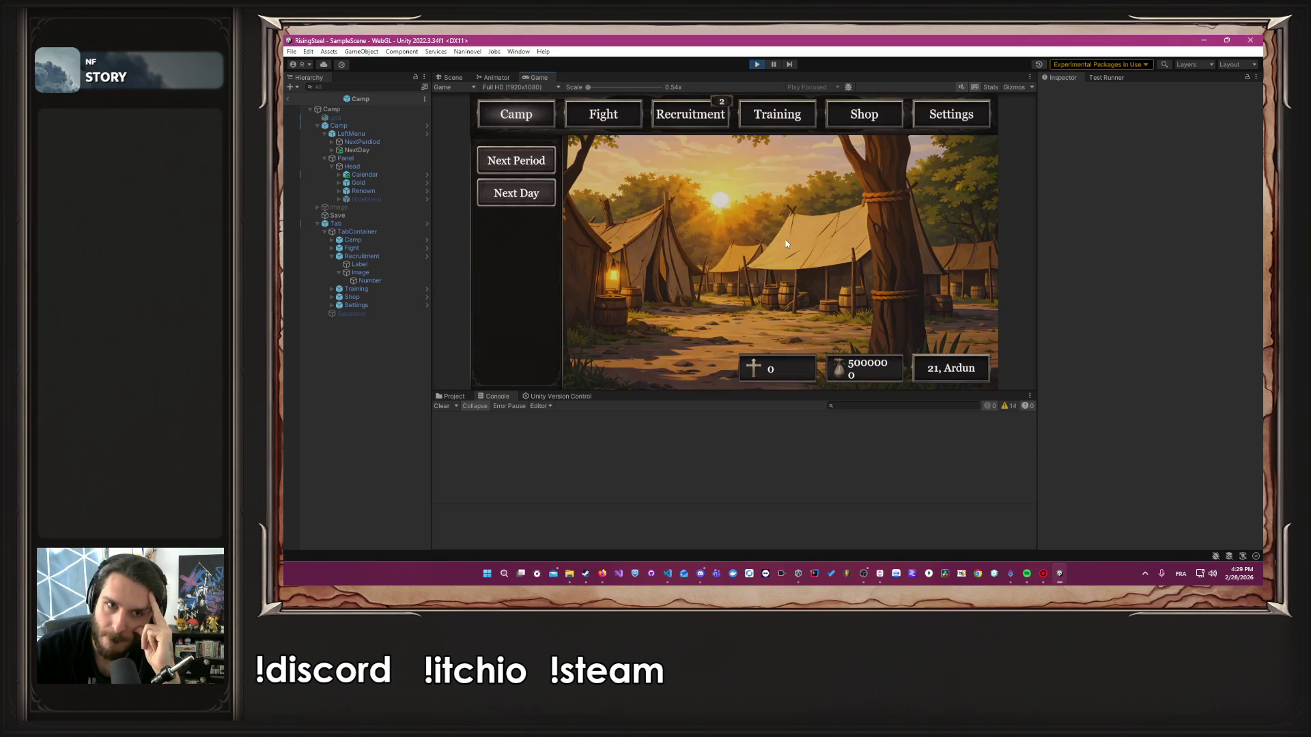
left_click(775, 117)
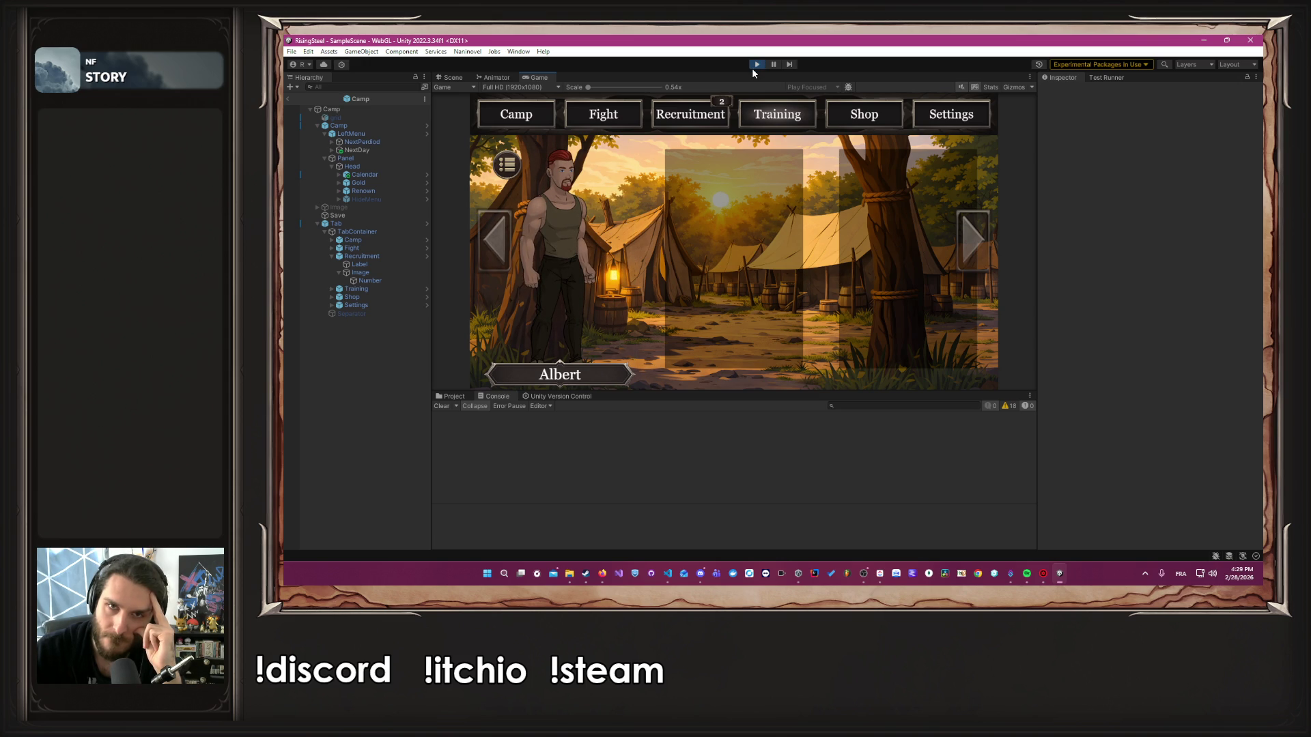
Go back to the camp and advance the period twice, from day to evening
left_click(518, 121)
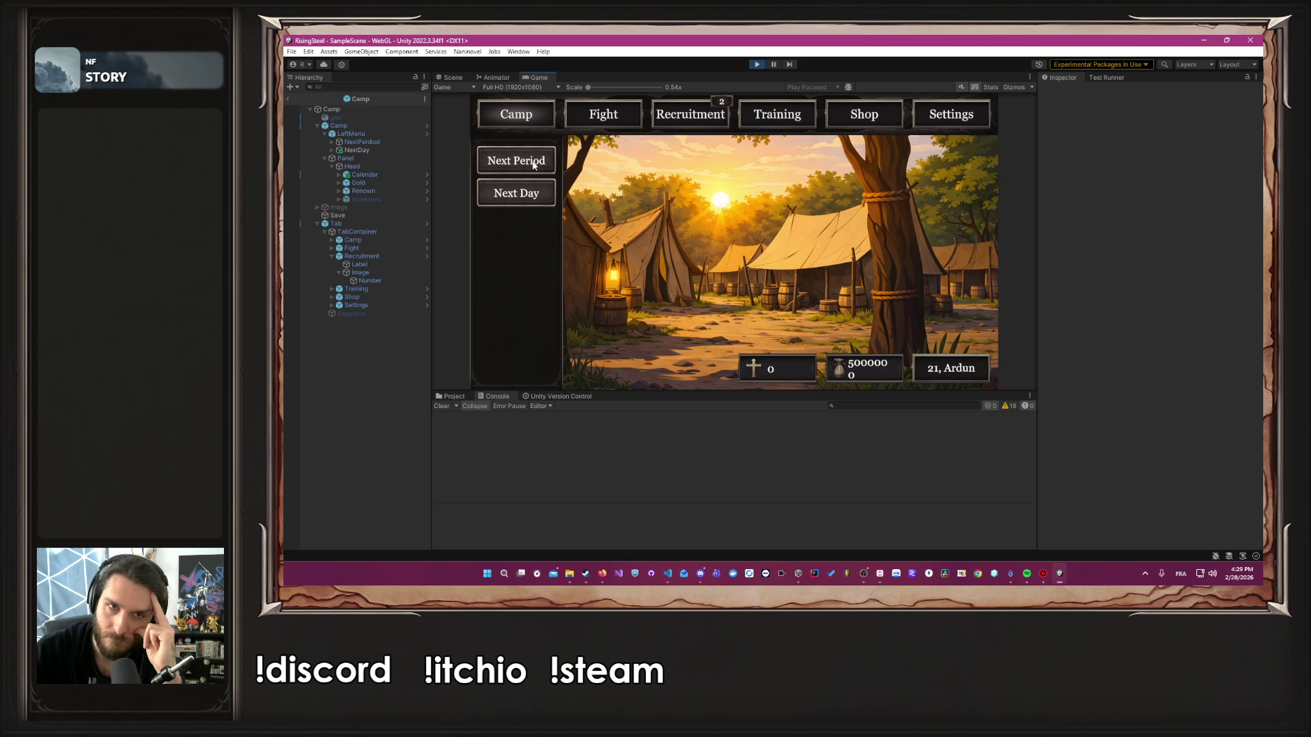
left_click(533, 162)
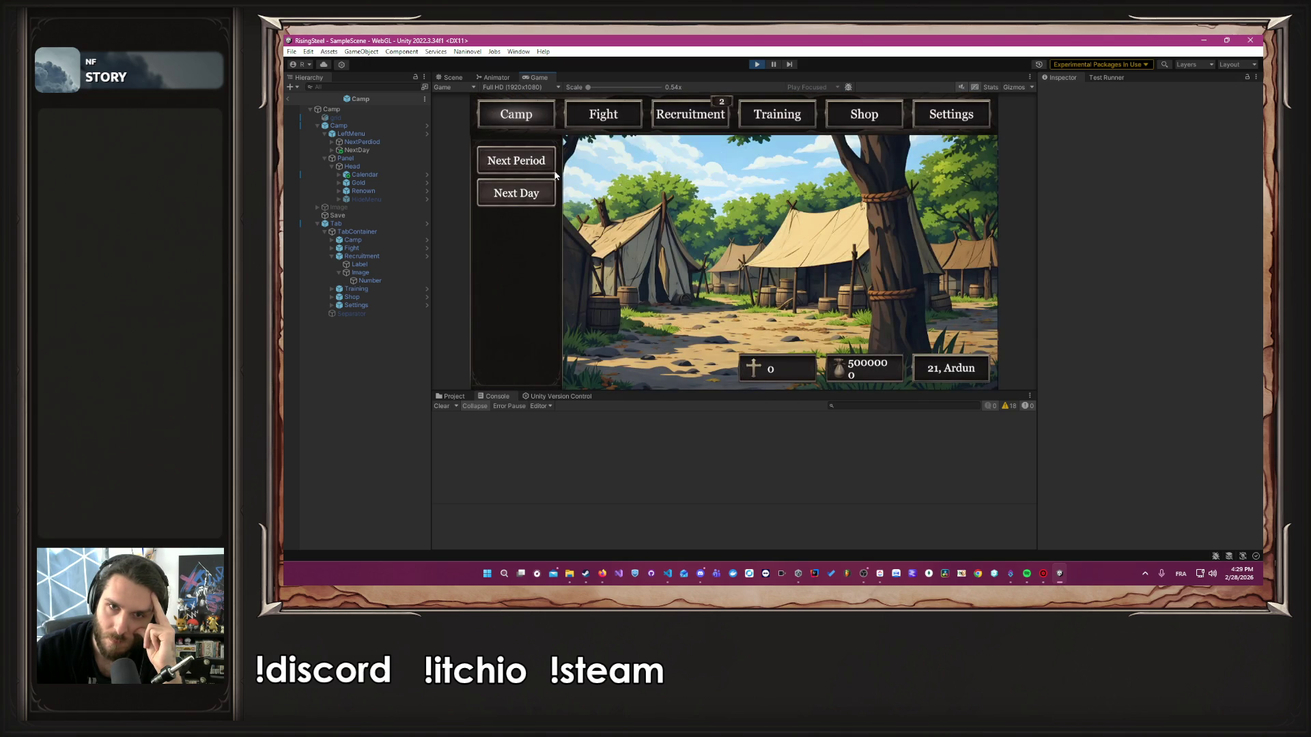
left_click(523, 161)
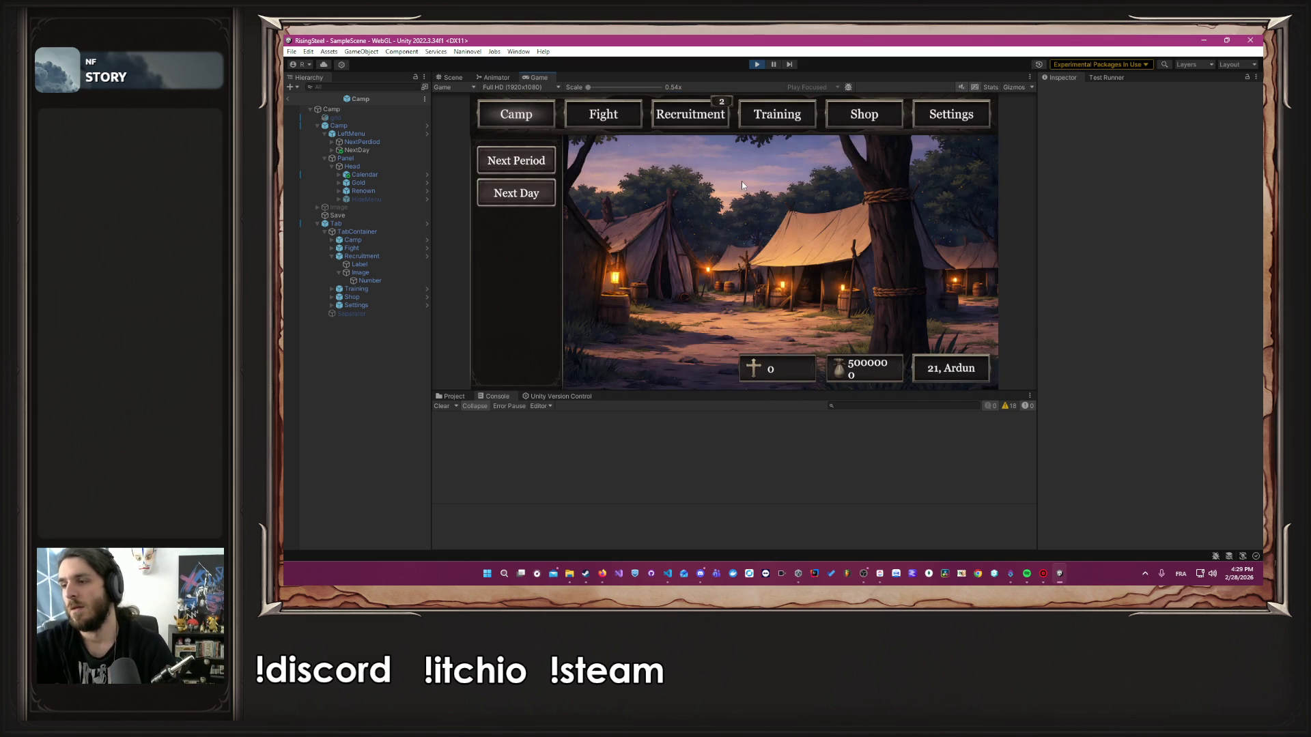
key("alt+Tab")
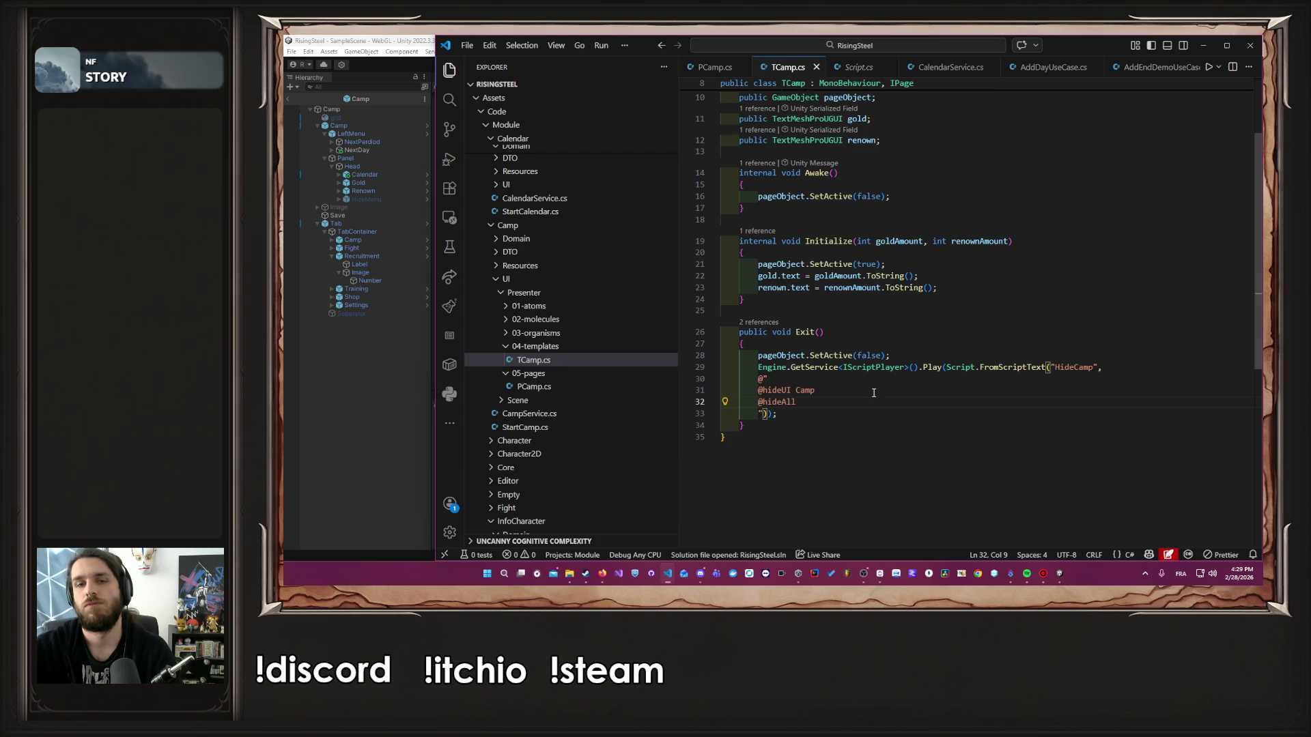
left_click_drag(781, 413, 693, 367)
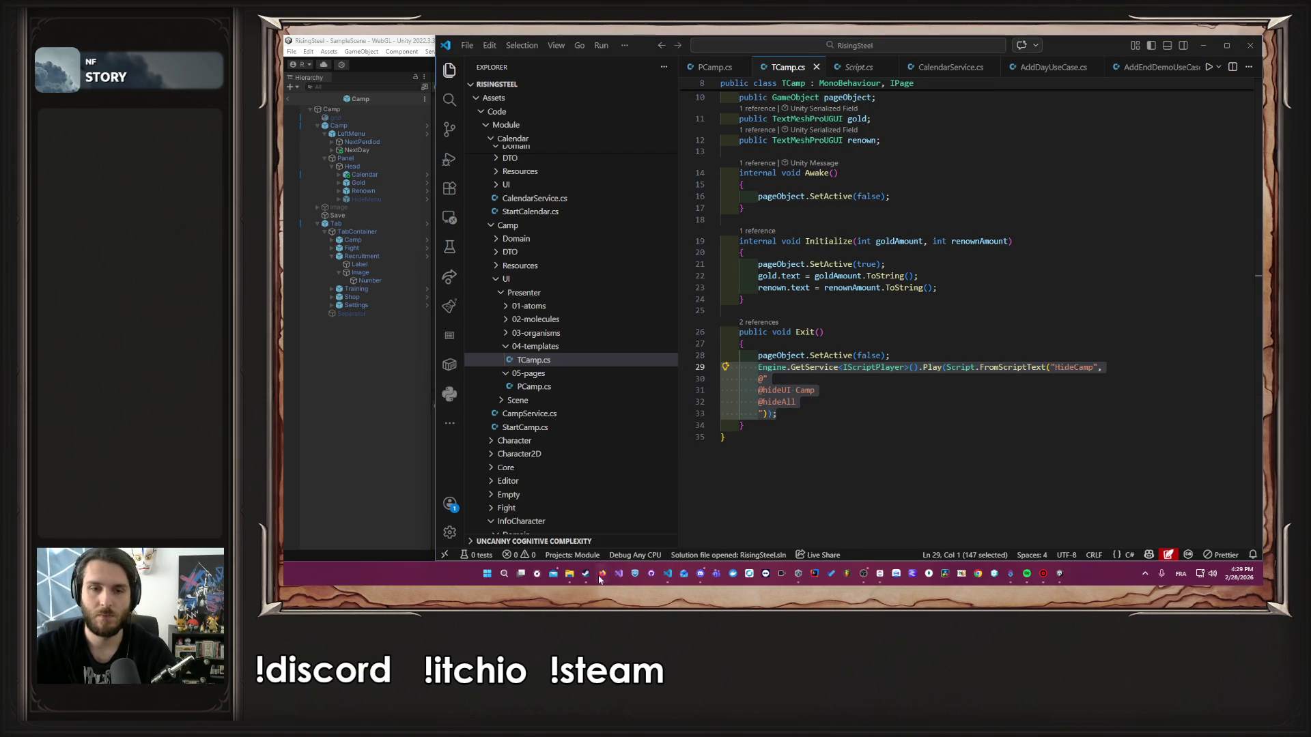
left_click(611, 536)
left_click(602, 574)
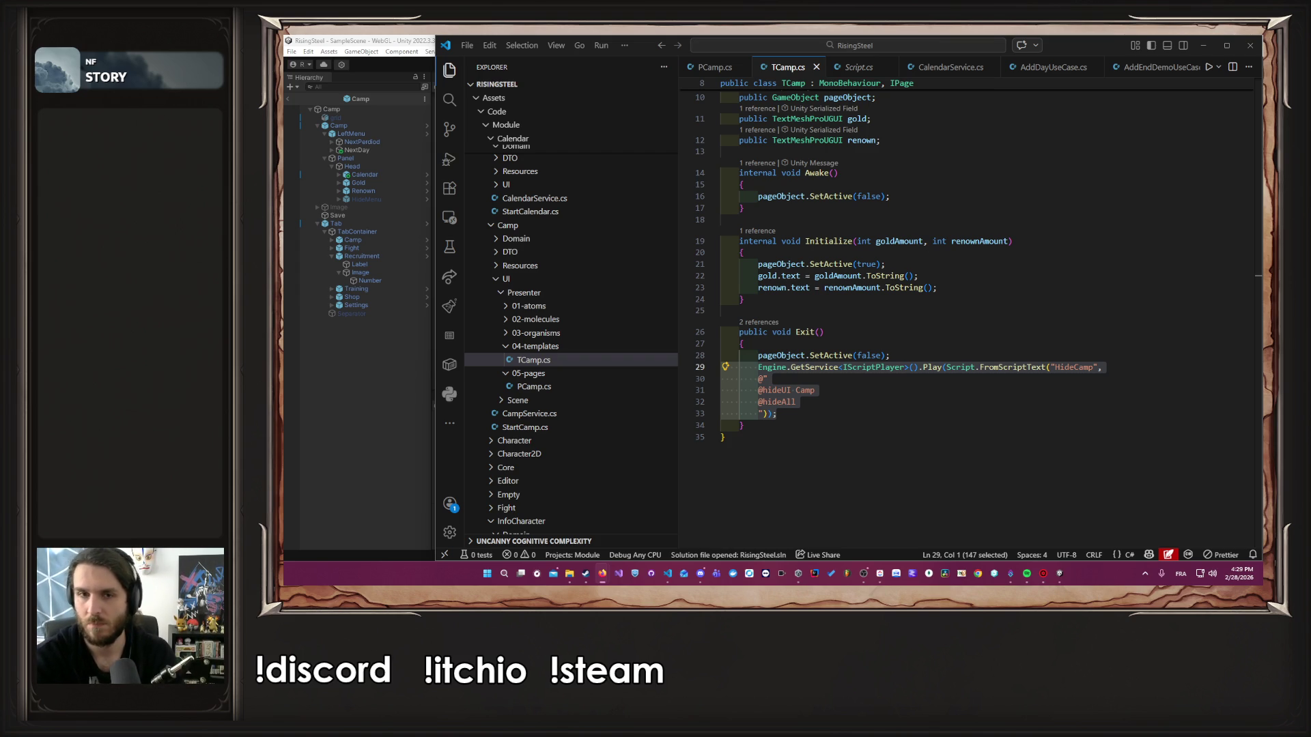
key("alt+Tab")
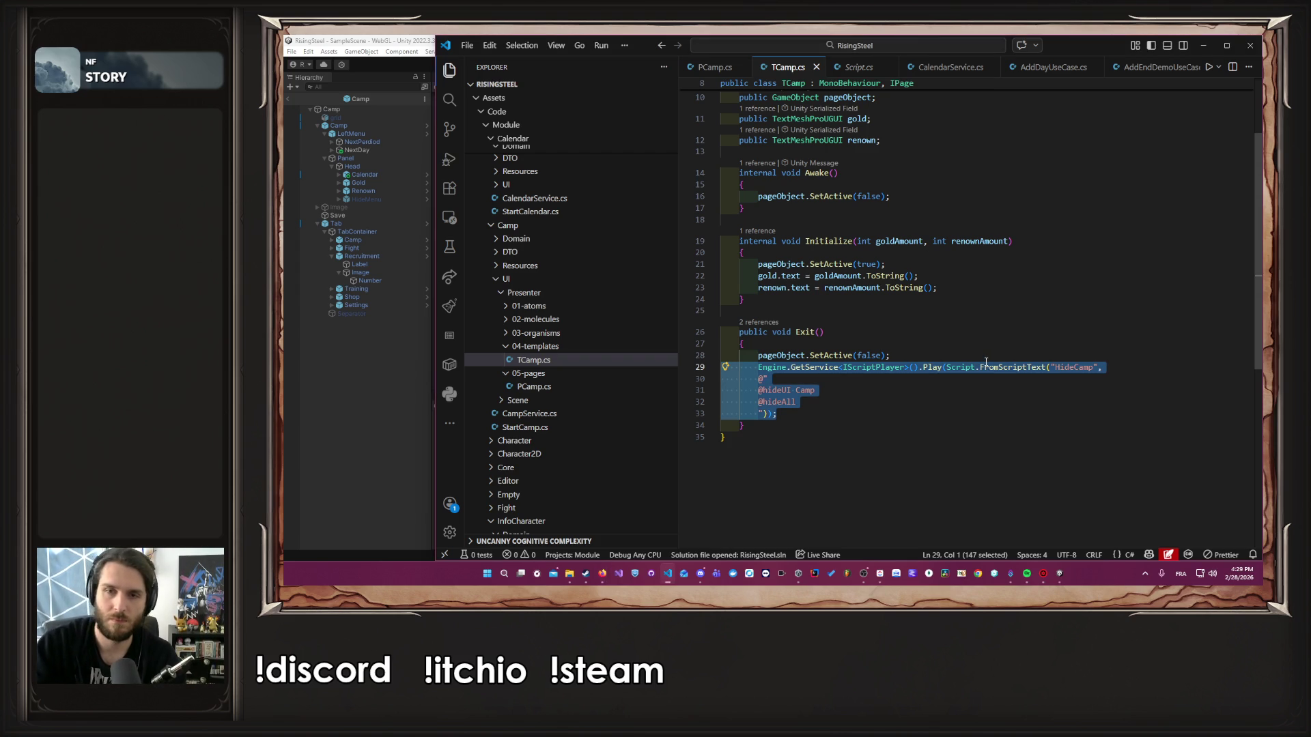
left_click(986, 362)
key("ctrl+shift+Return")
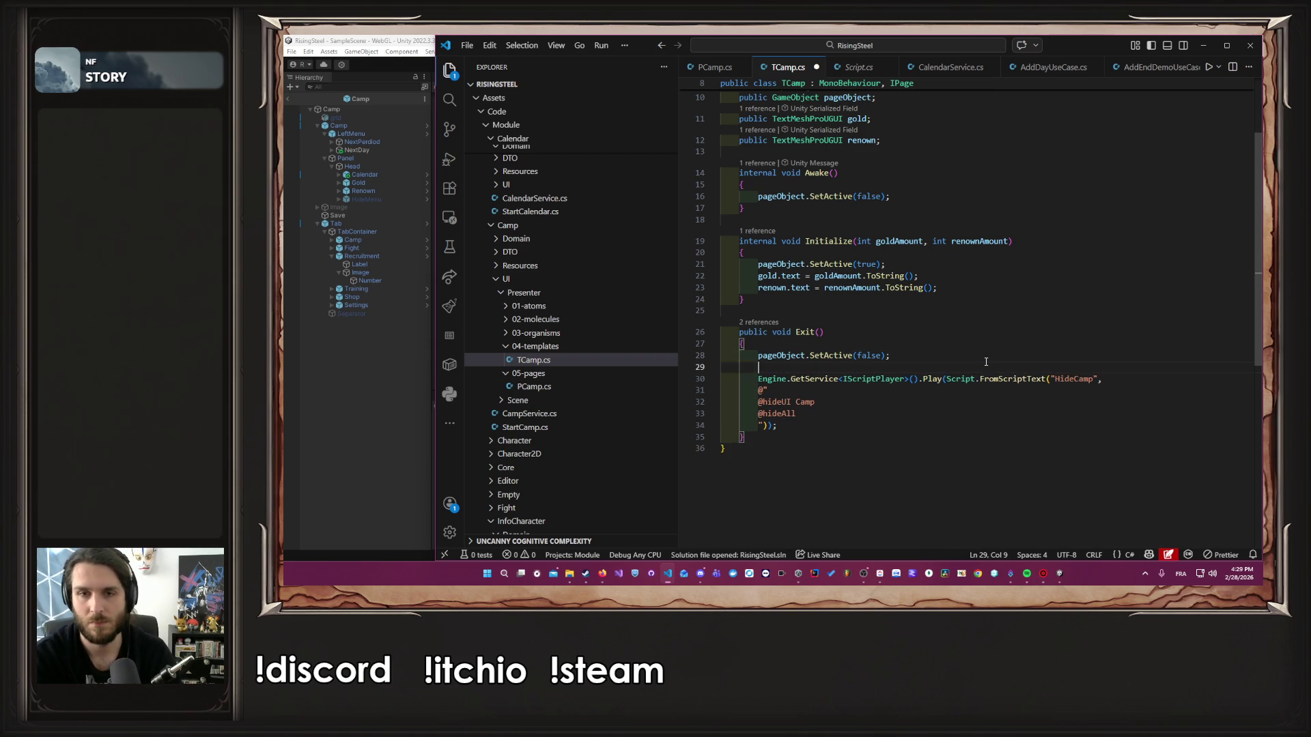
type("string")
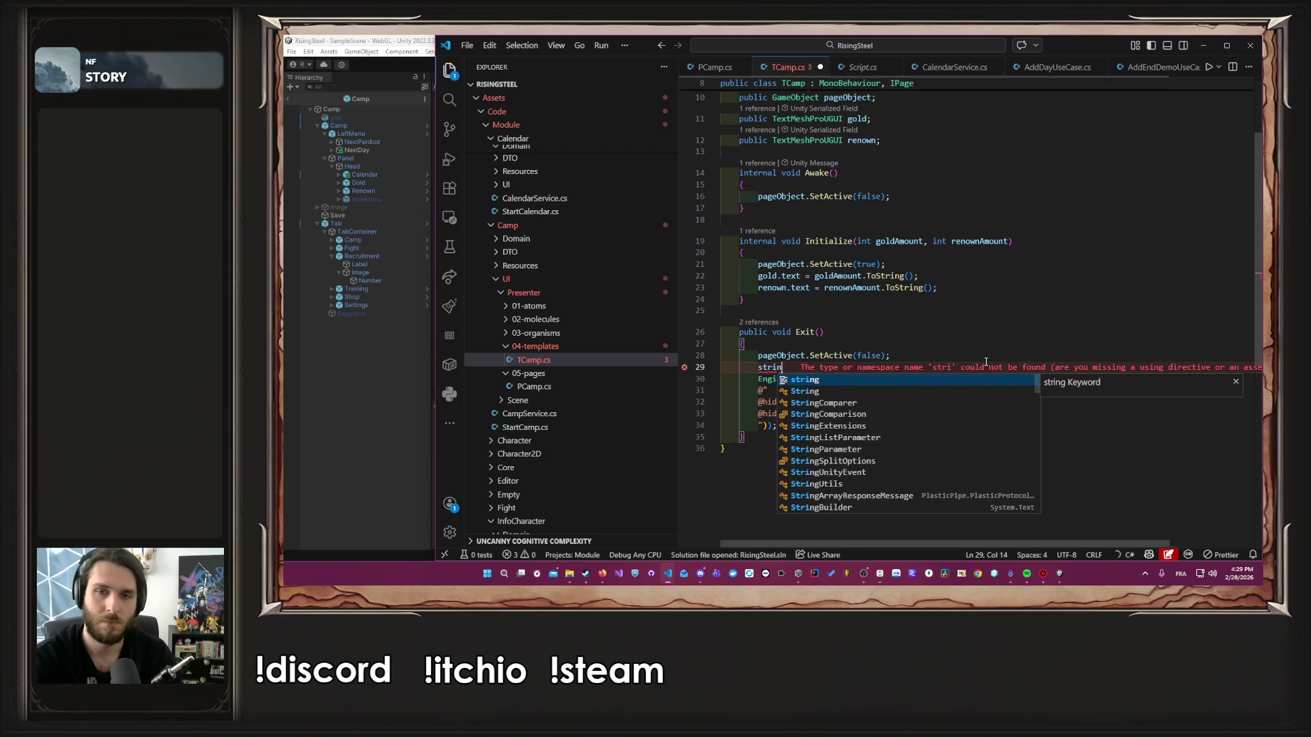
key("Tab")
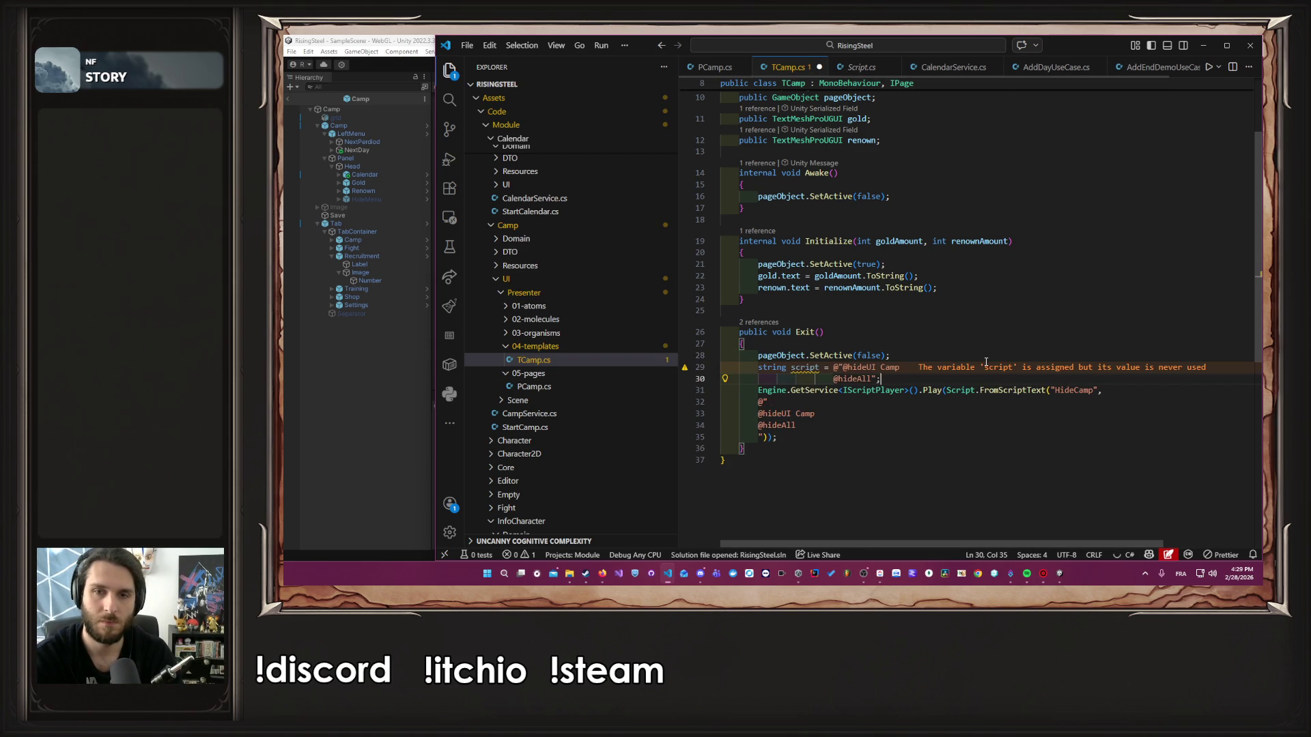
Replace the inline verbatim script text in the HideCamp Play call with the script variable
double_click(815, 367)
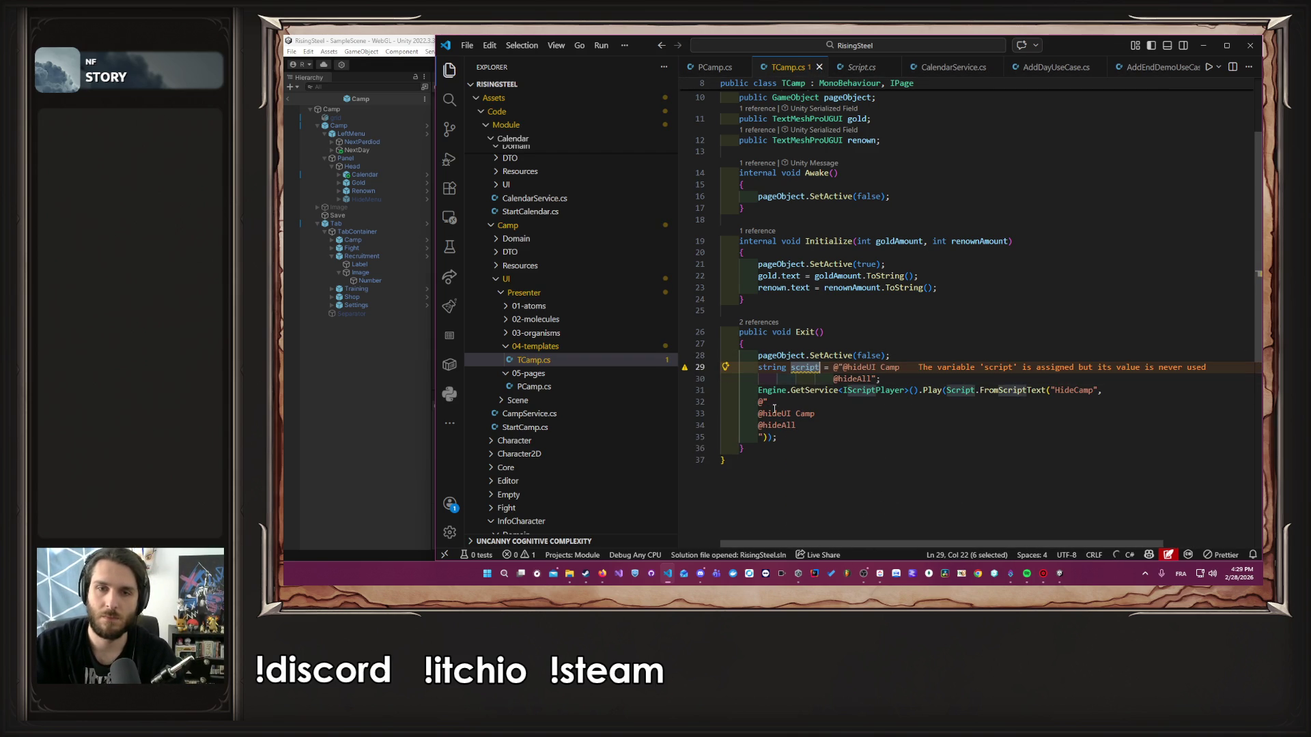
key("ctrl+c")
mouse_move(765, 435)
left_mouse_down()
mouse_move(751, 399)
mouse_move(1102, 390)
left_mouse_up()
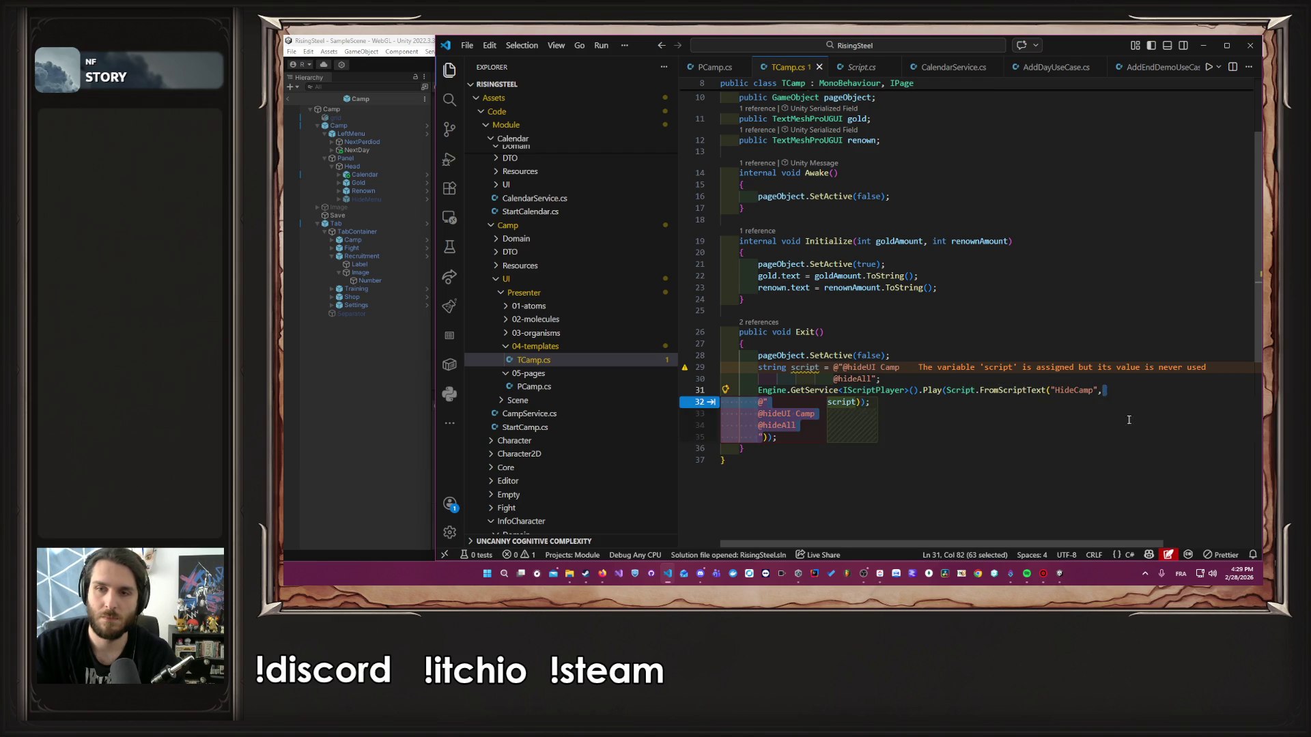
key("ctrl+v")
left_click(1102, 389)
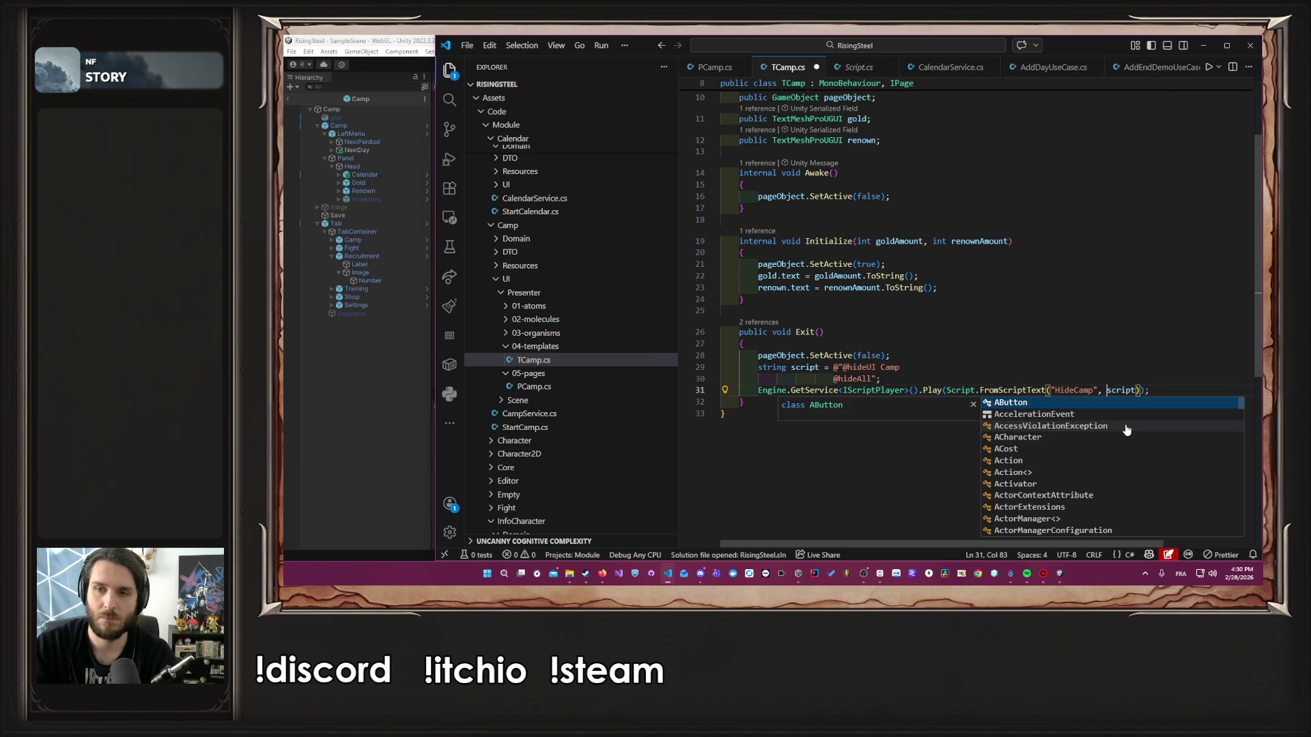
key("Escape")
Start Play mode in Unity once the scripts finish compiling
key("alt+Tab")
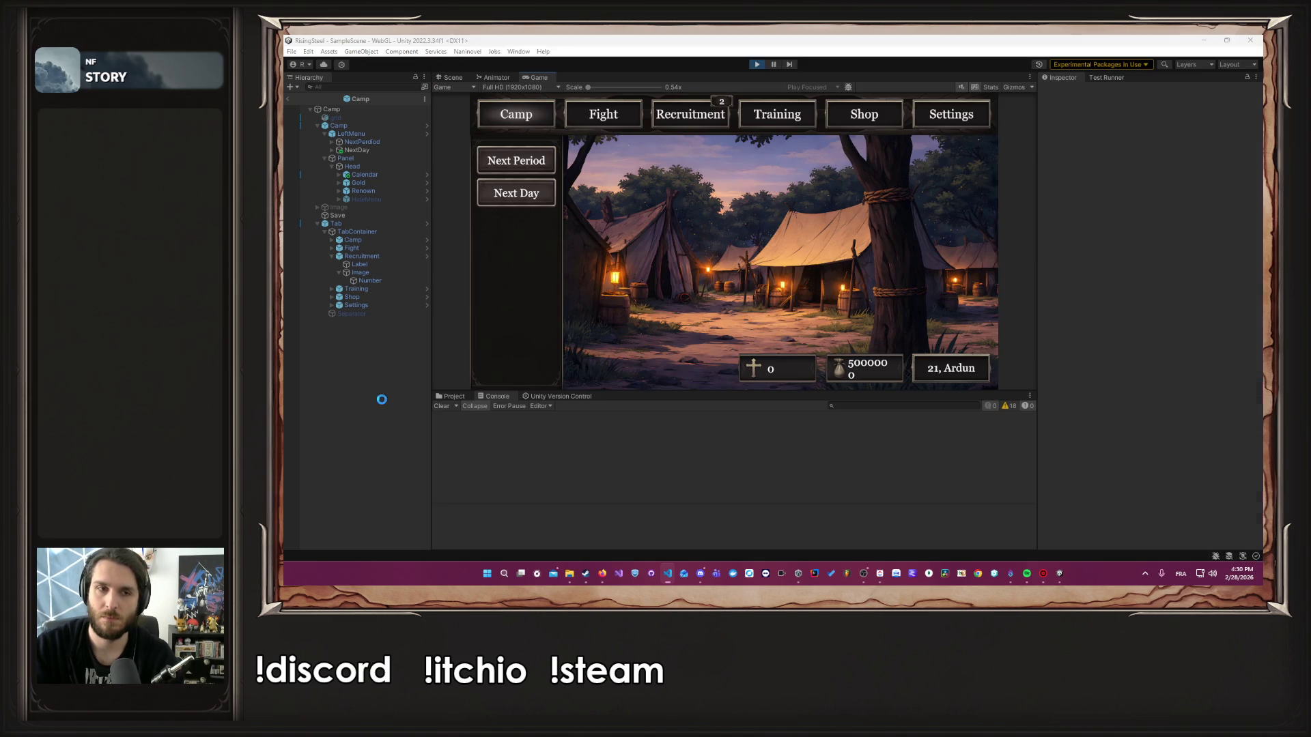
left_click(754, 65)
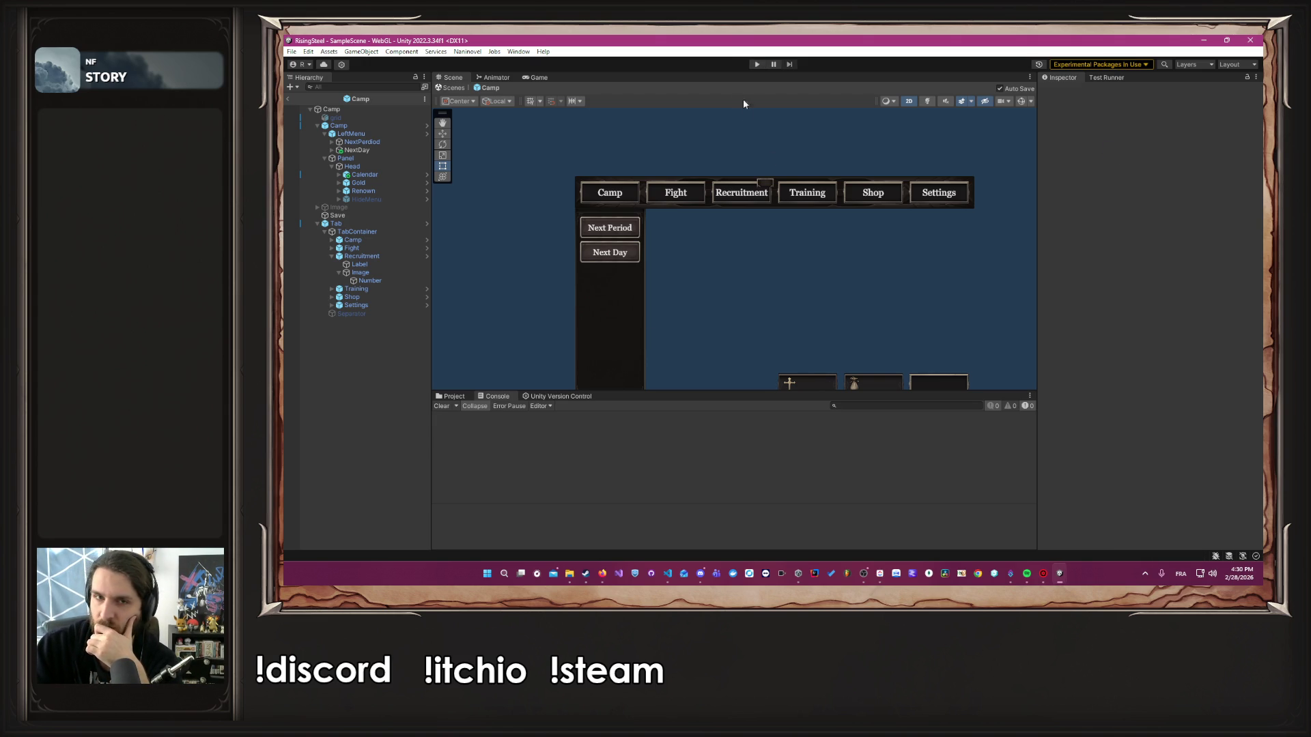
left_click(757, 64)
mouse_move(598, 580)
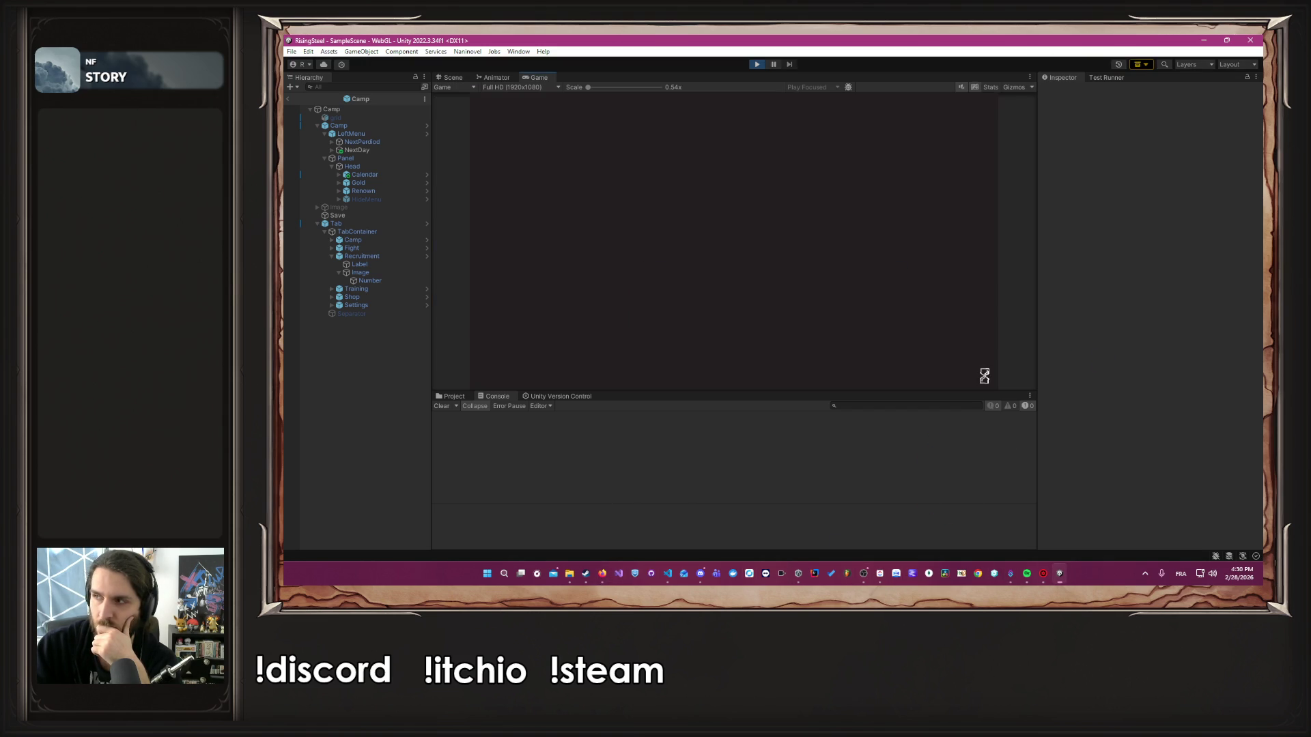
left_click(863, 574)
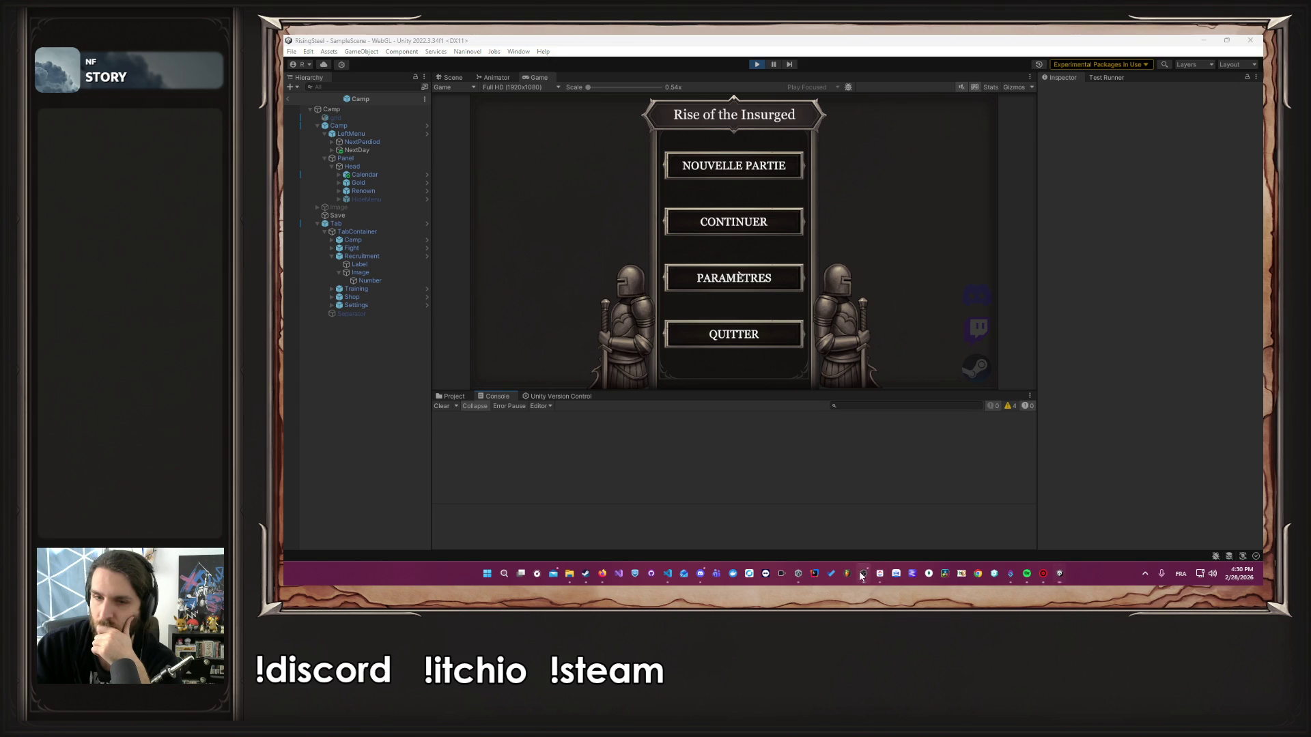
Start a new game, pick a character, skip the tutorial, open Recruitment, then stop playing
left_click(734, 166)
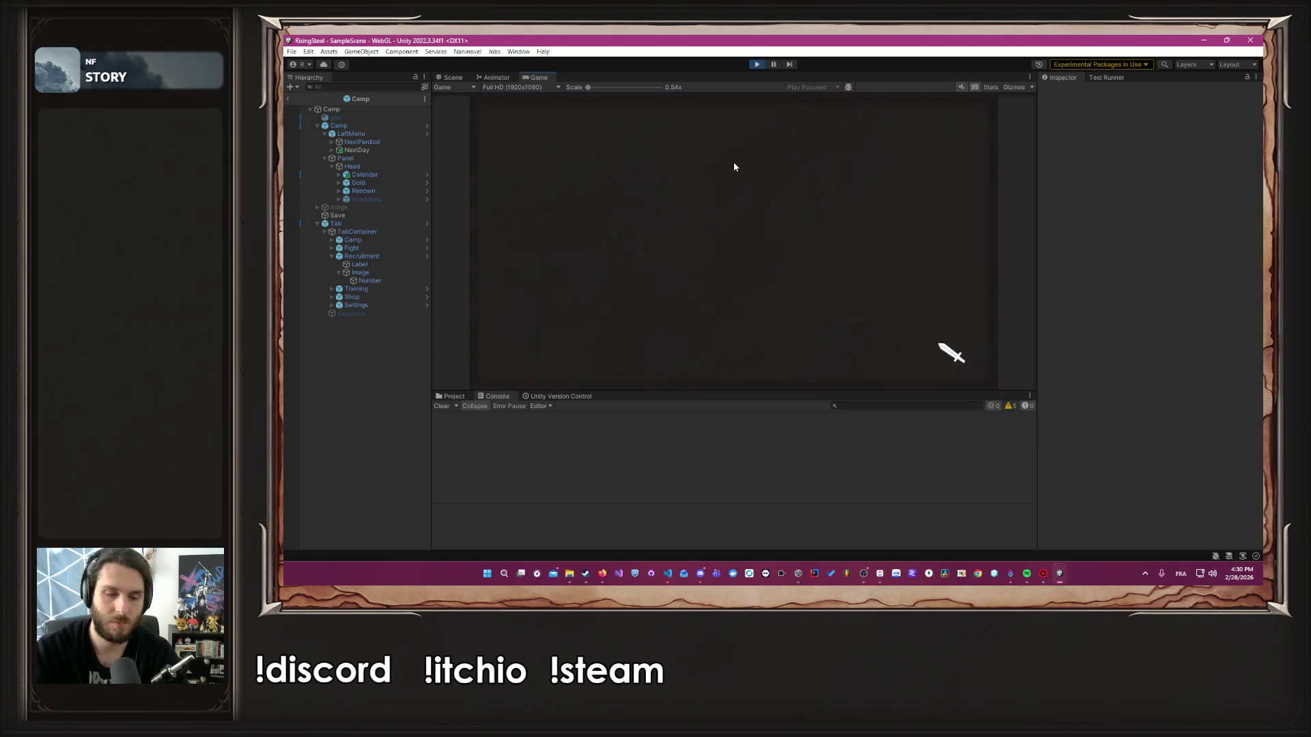
key("Return")
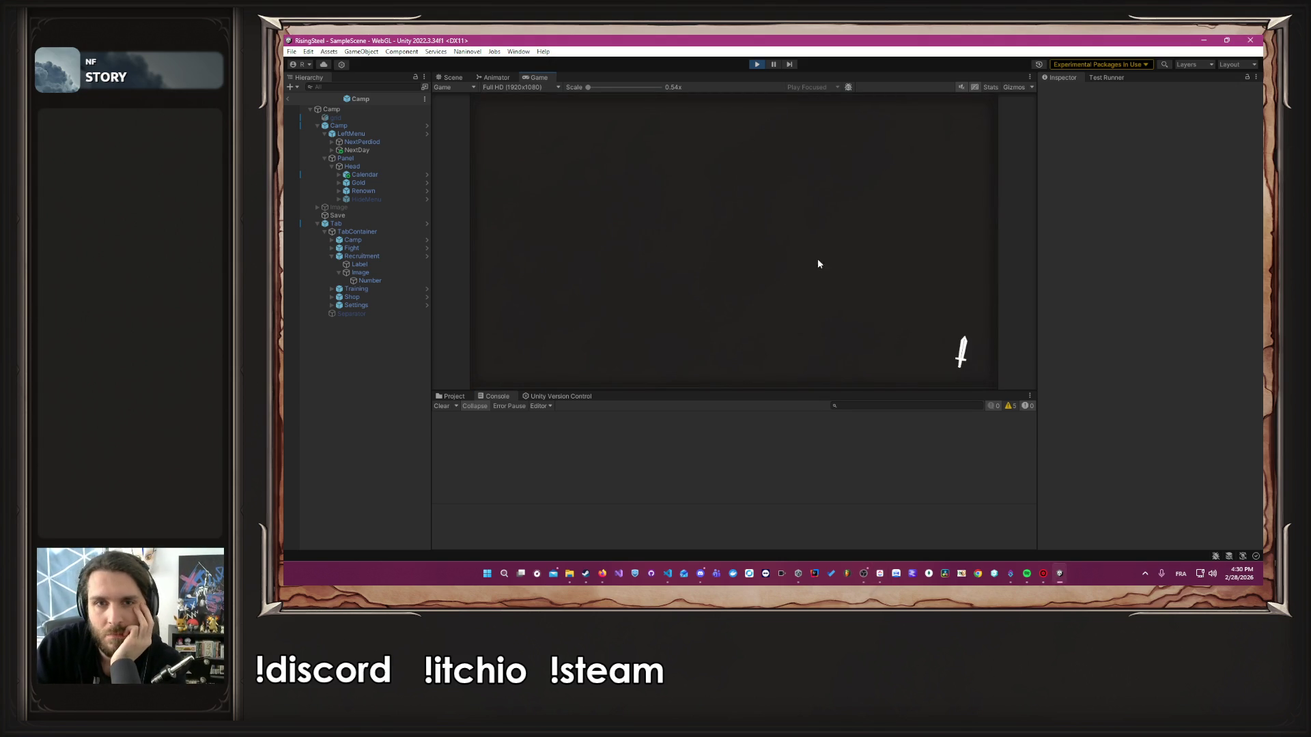
left_click(872, 249)
left_click(755, 239)
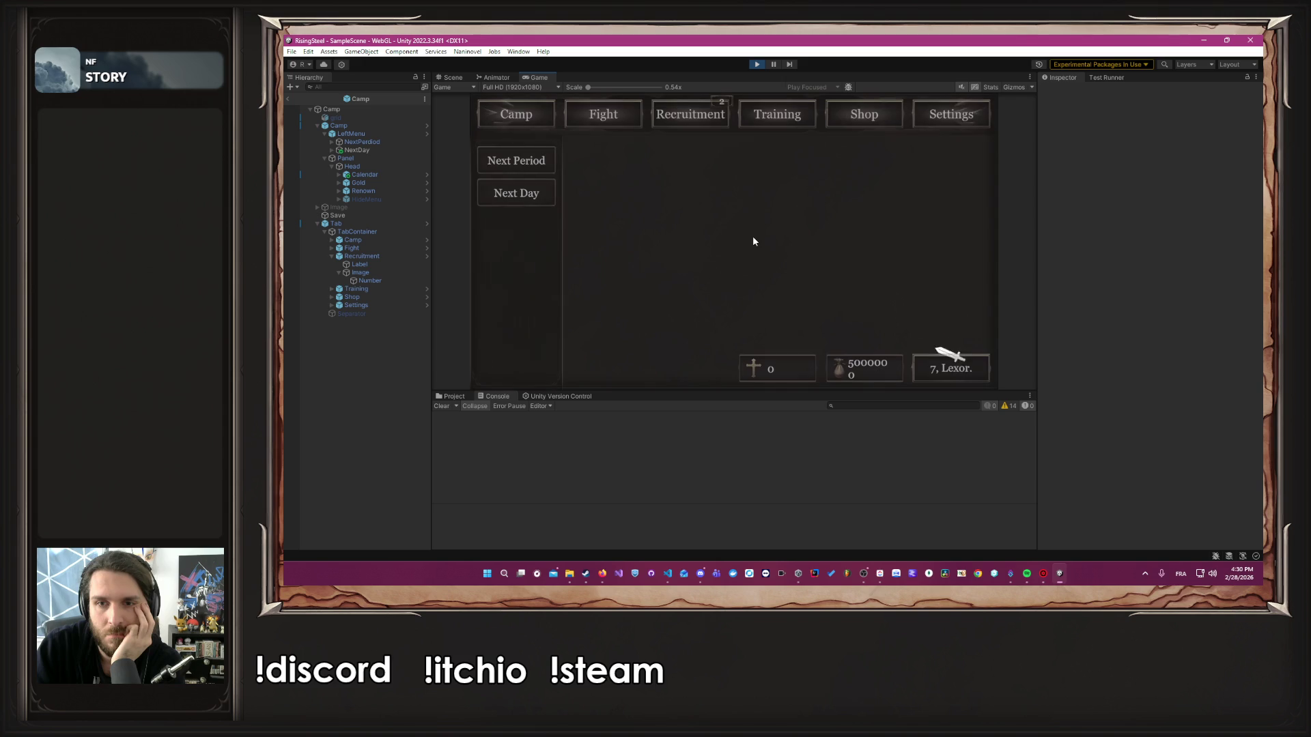
left_click(671, 117)
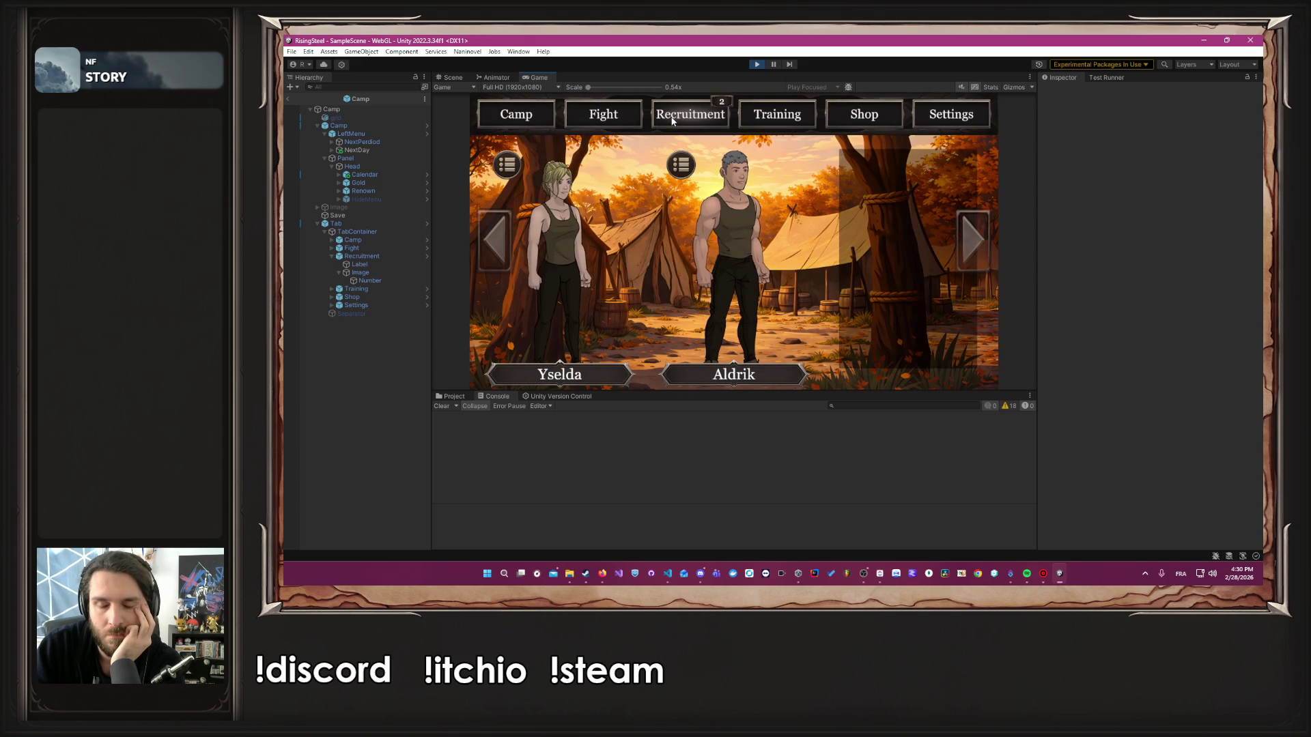
left_click(755, 66)
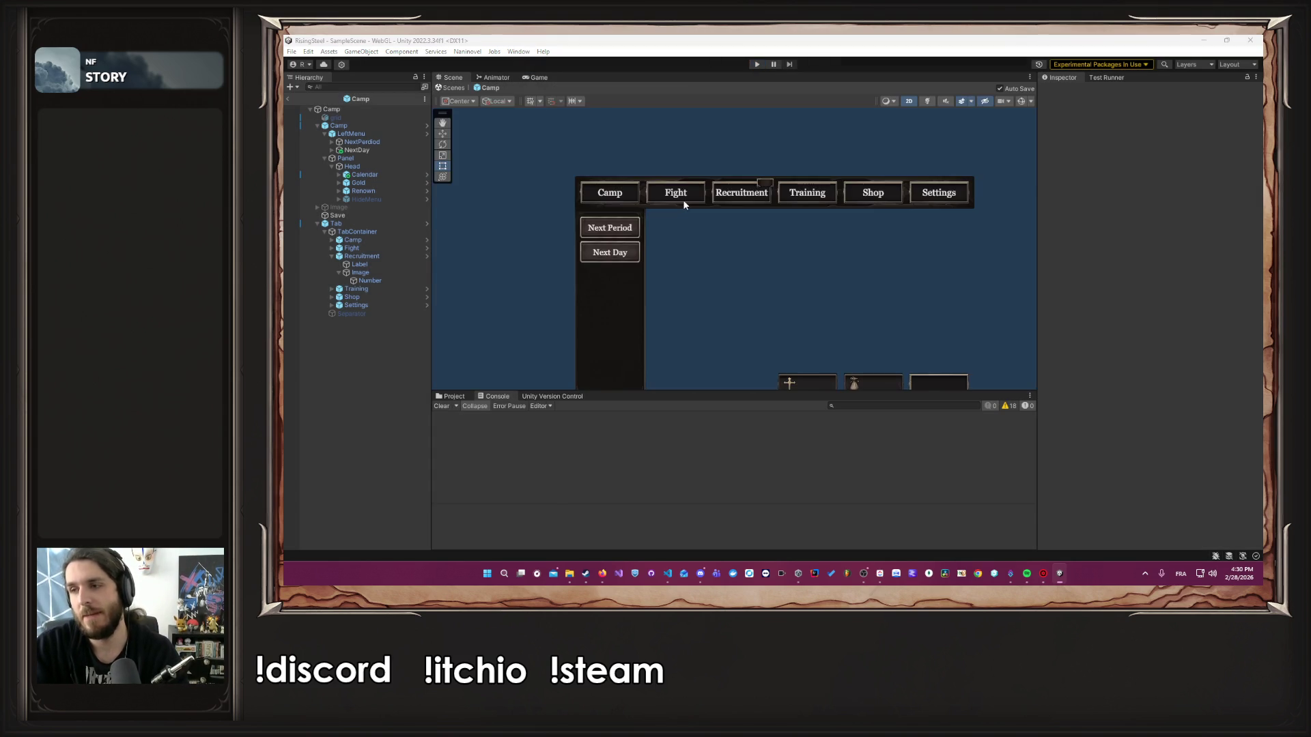
key("alt+Tab")
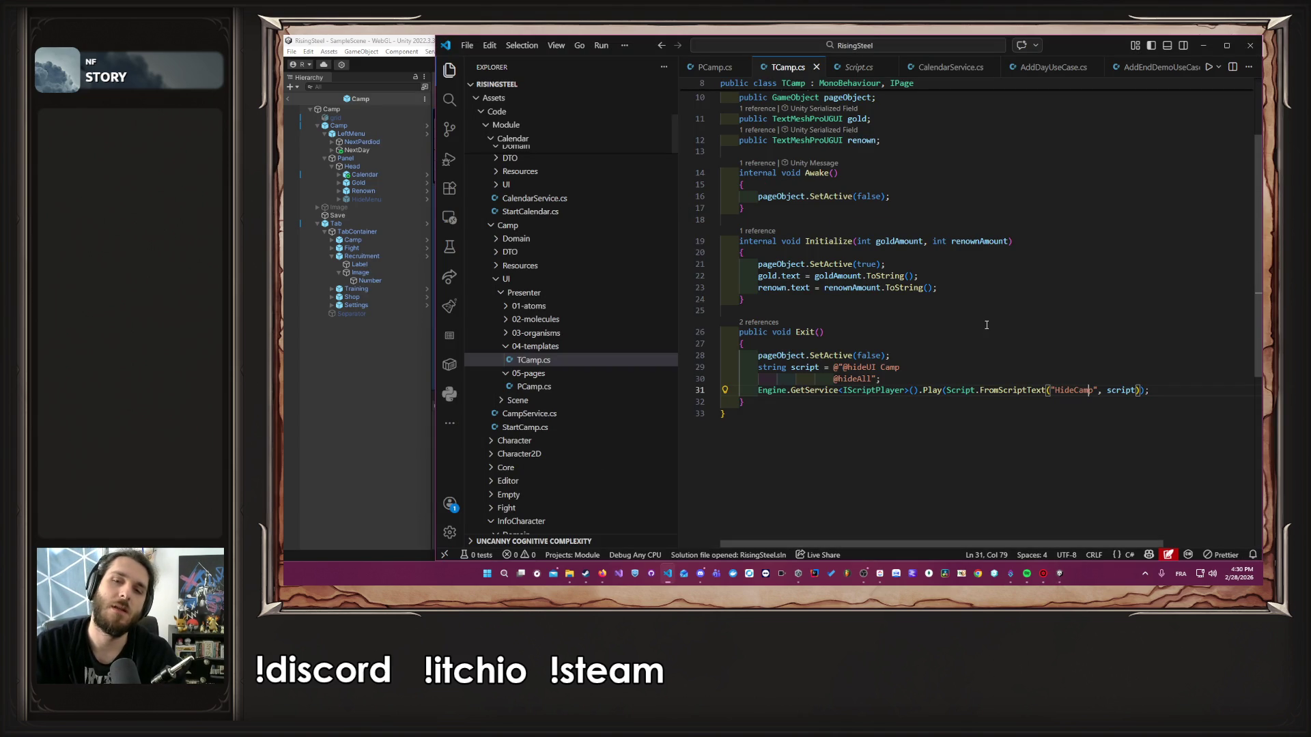
Review the reworked Exit() body in TCamp.cs, then select Camp in Unity's Hierarchy
mouse_move(1154, 391)
left_mouse_down()
mouse_move(724, 379)
mouse_move(657, 356)
left_mouse_up()
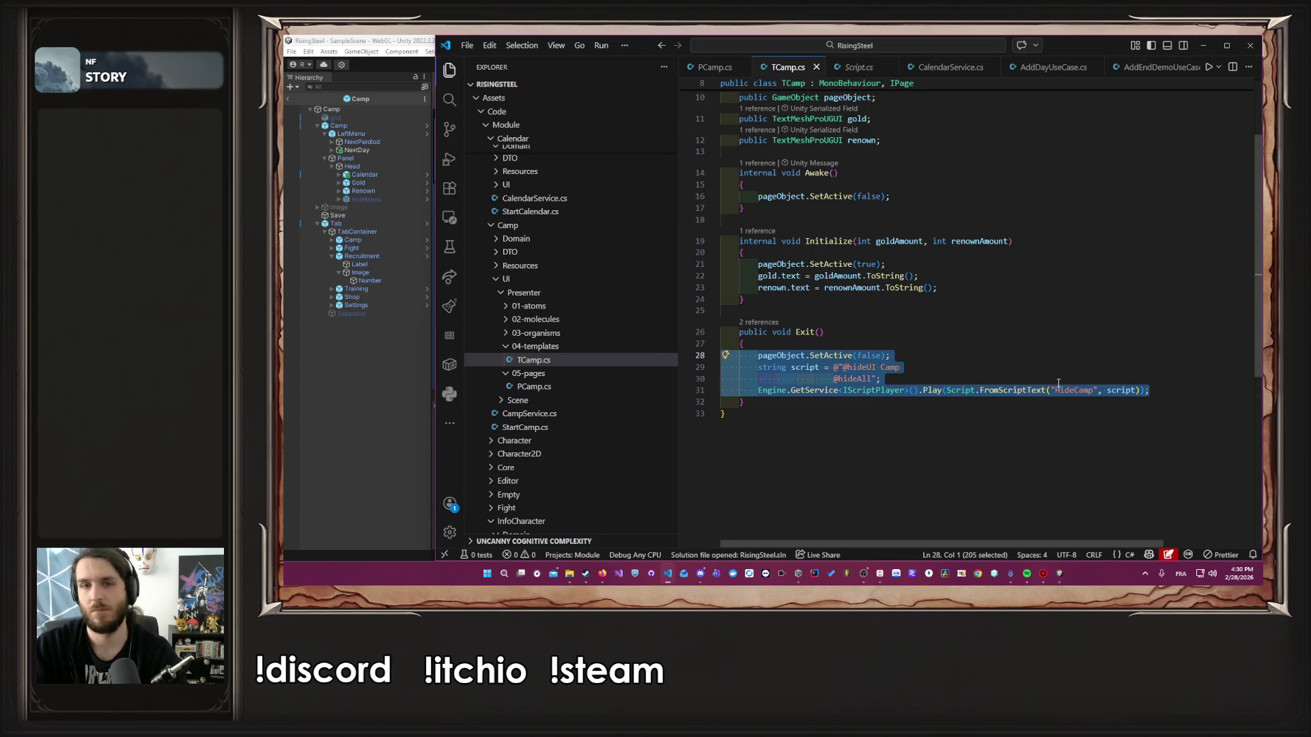
left_click(963, 360)
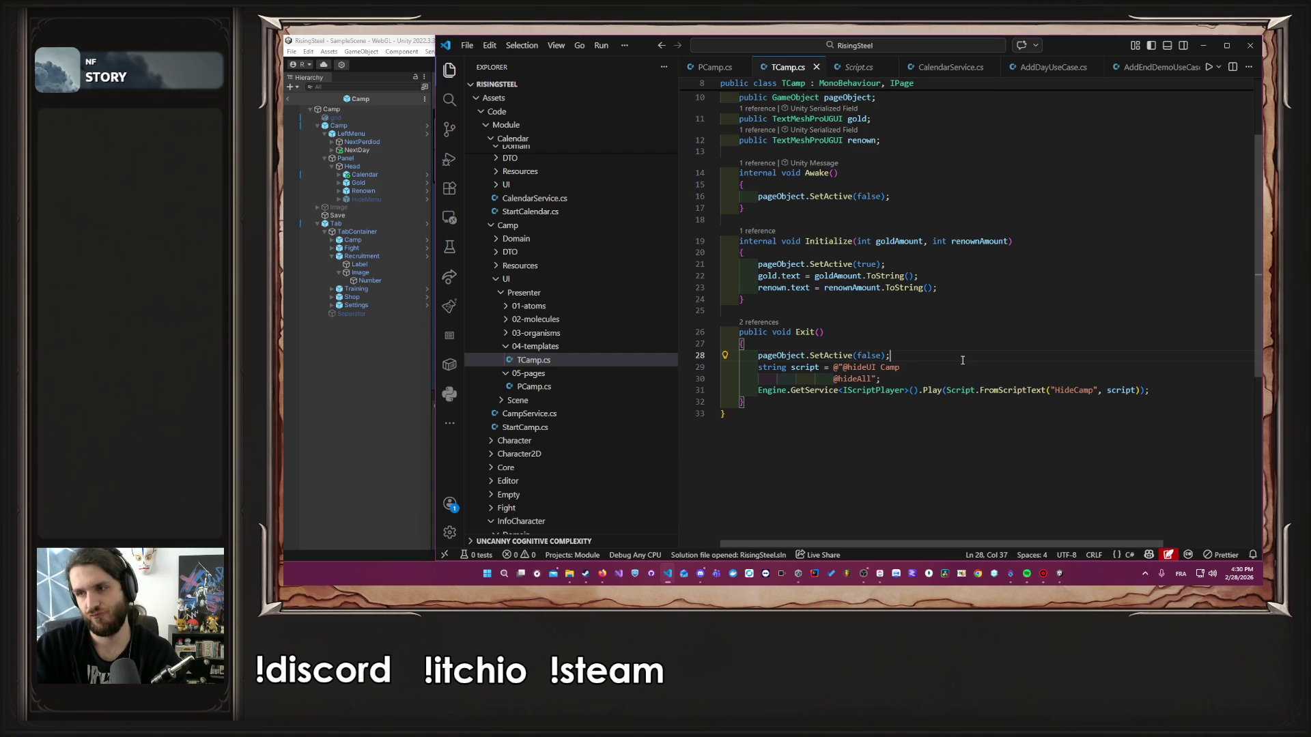
left_click(357, 126)
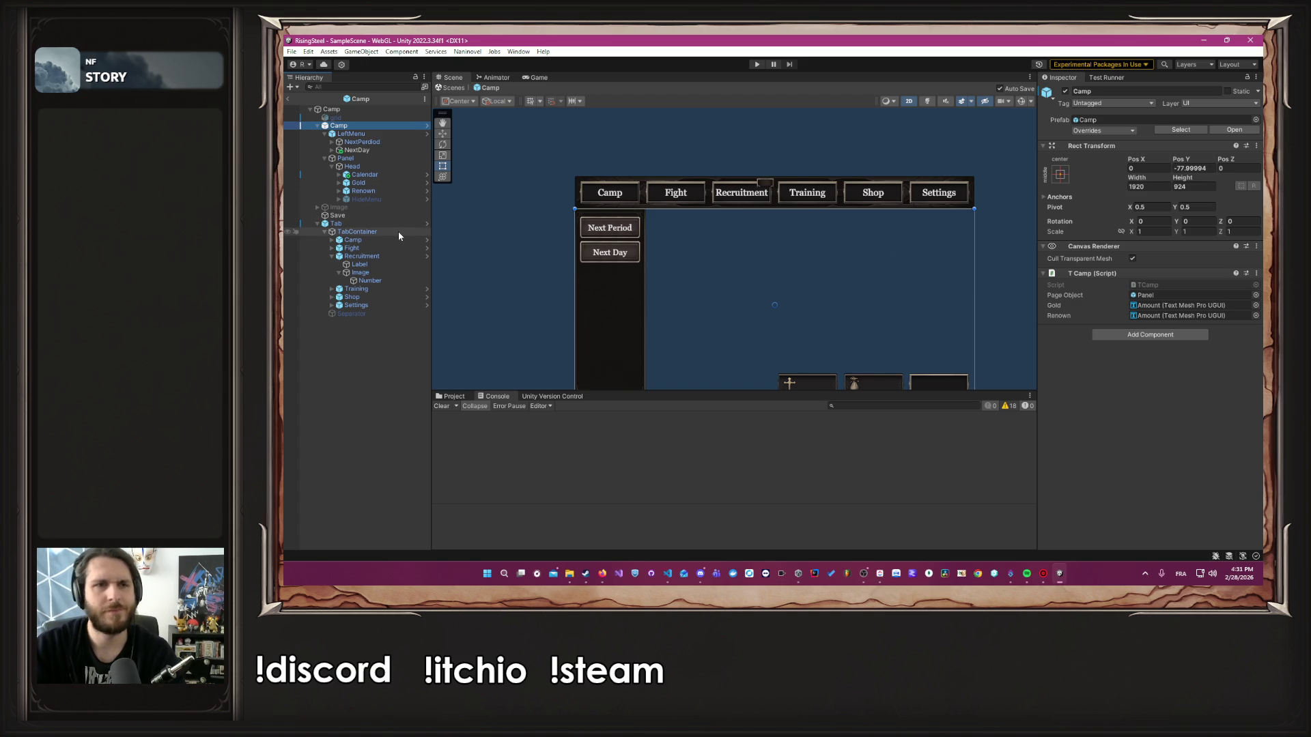
Activate the camp's Panel object, then undo the script variable refactor in TCamp.cs
left_click(1170, 295)
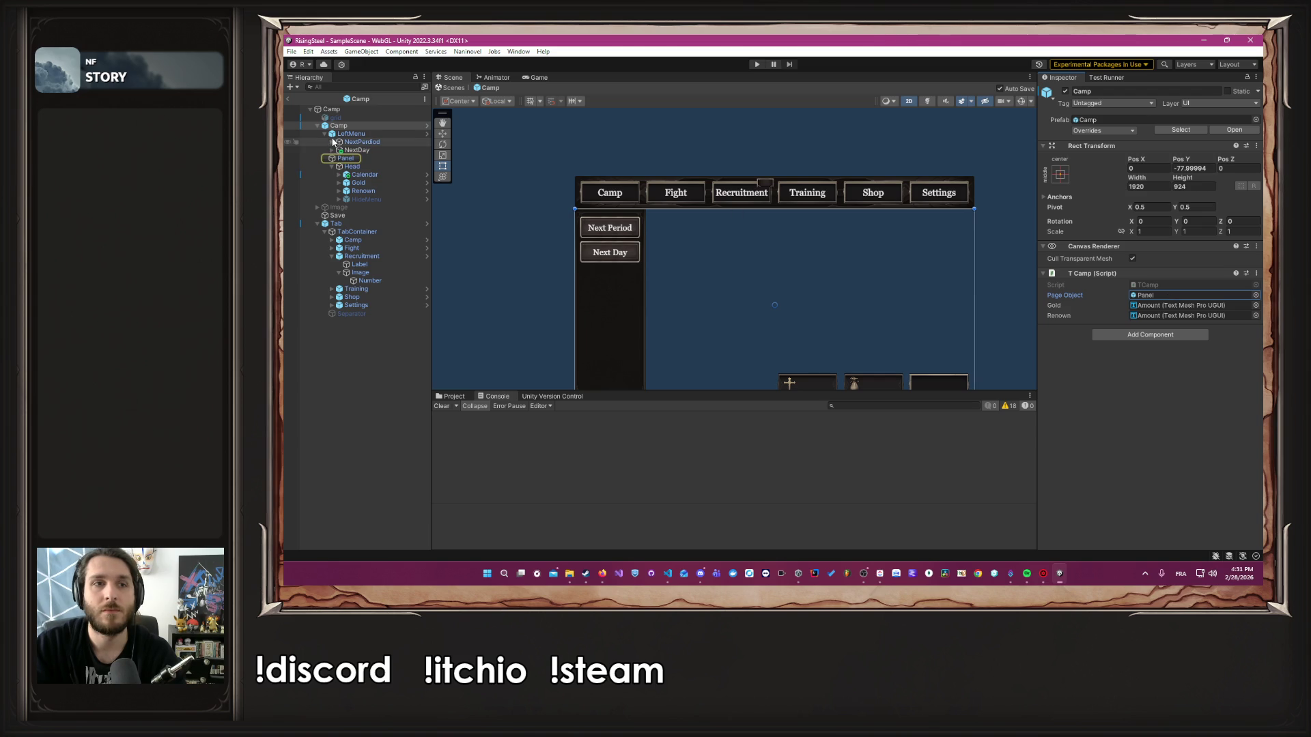
left_click(345, 158)
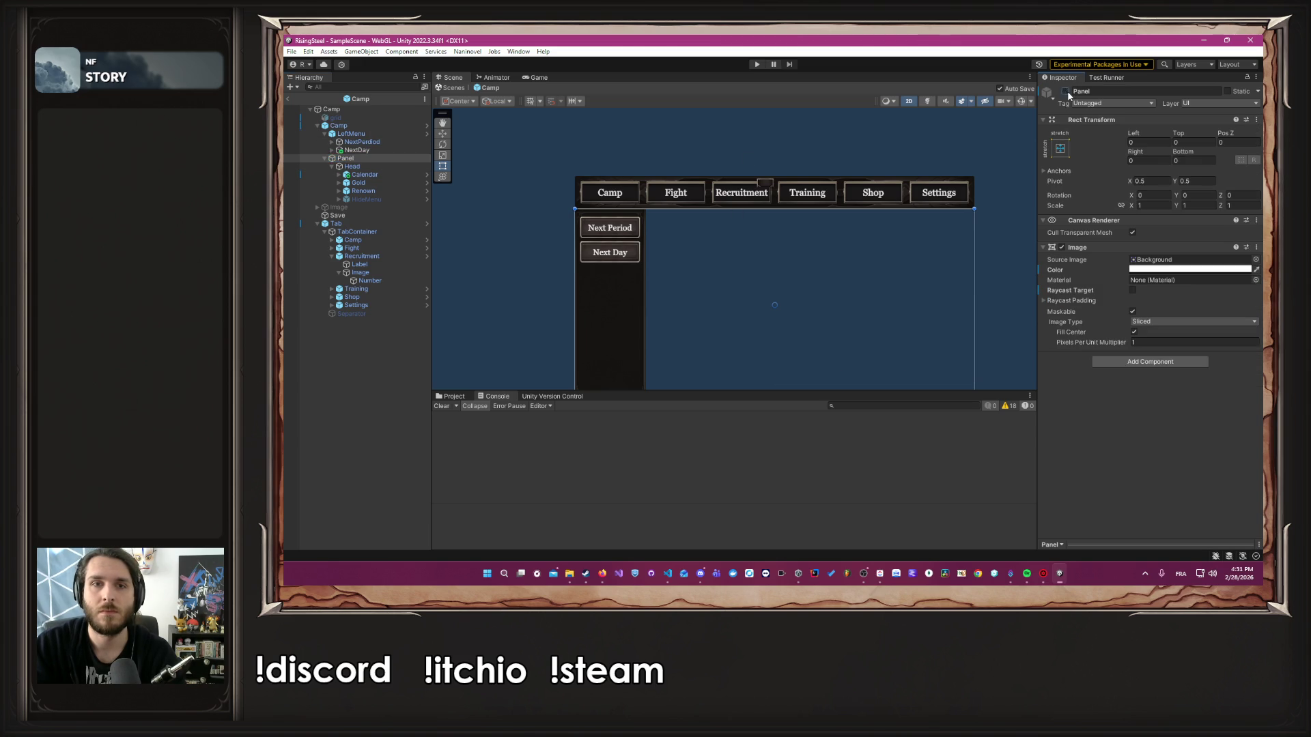
left_click(1066, 92)
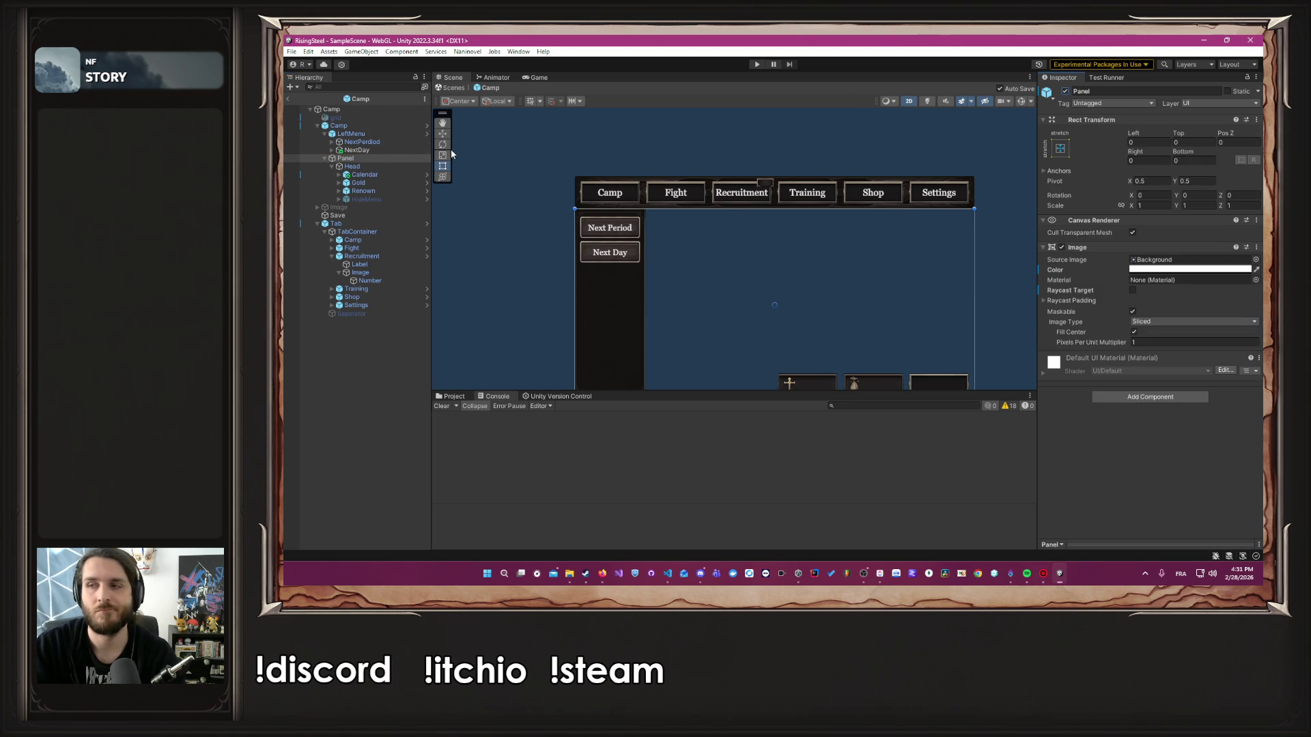
key("alt+Tab")
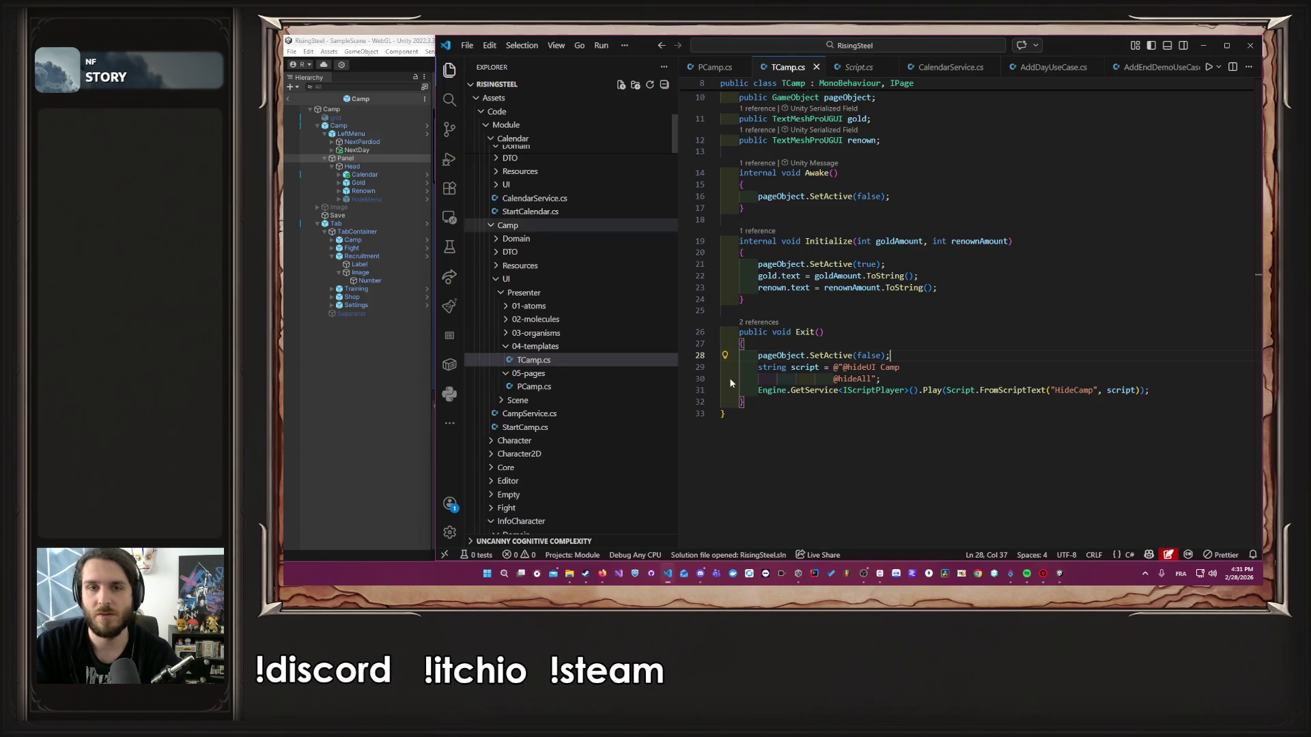
key("ctrl+z")
key("ctrl+z")
key("ctrl+z")
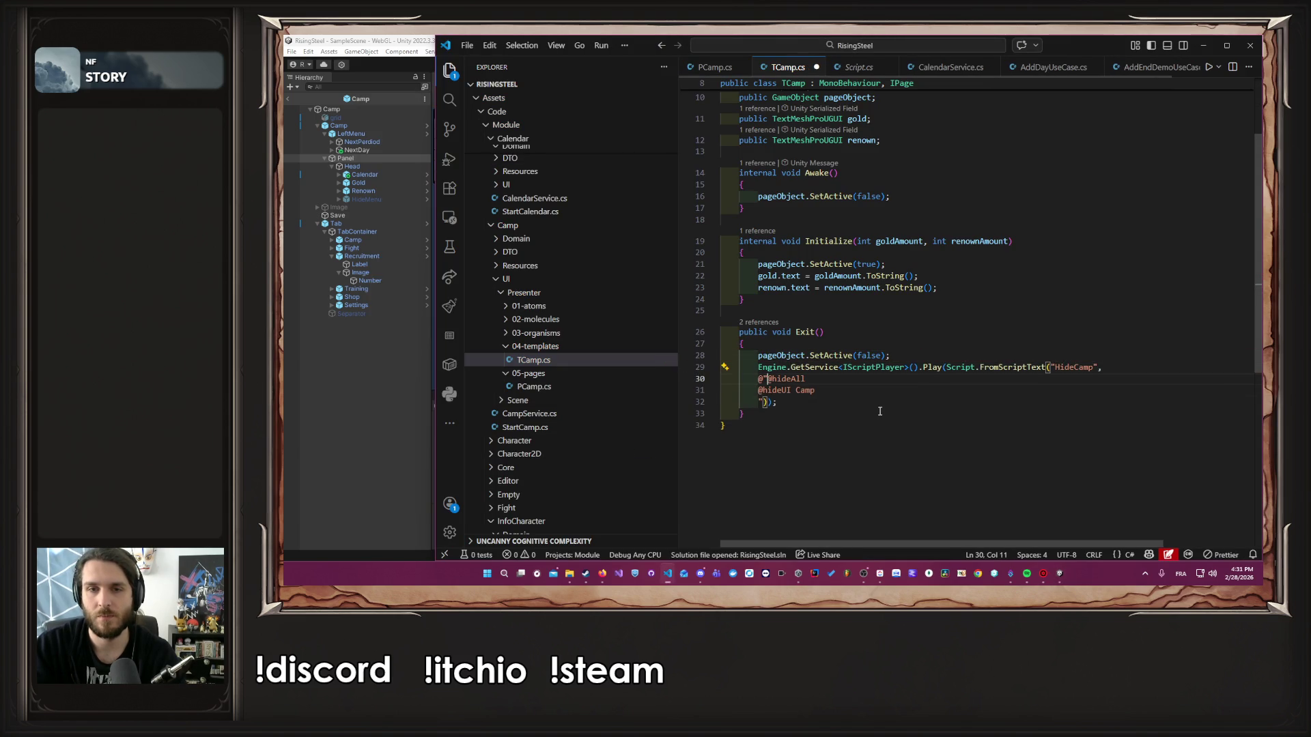
Undo the remaining HideCamp line edits in Exit() and save TCamp.cs
key("ctrl+z")
key("ctrl+z")
key("ctrl+z")
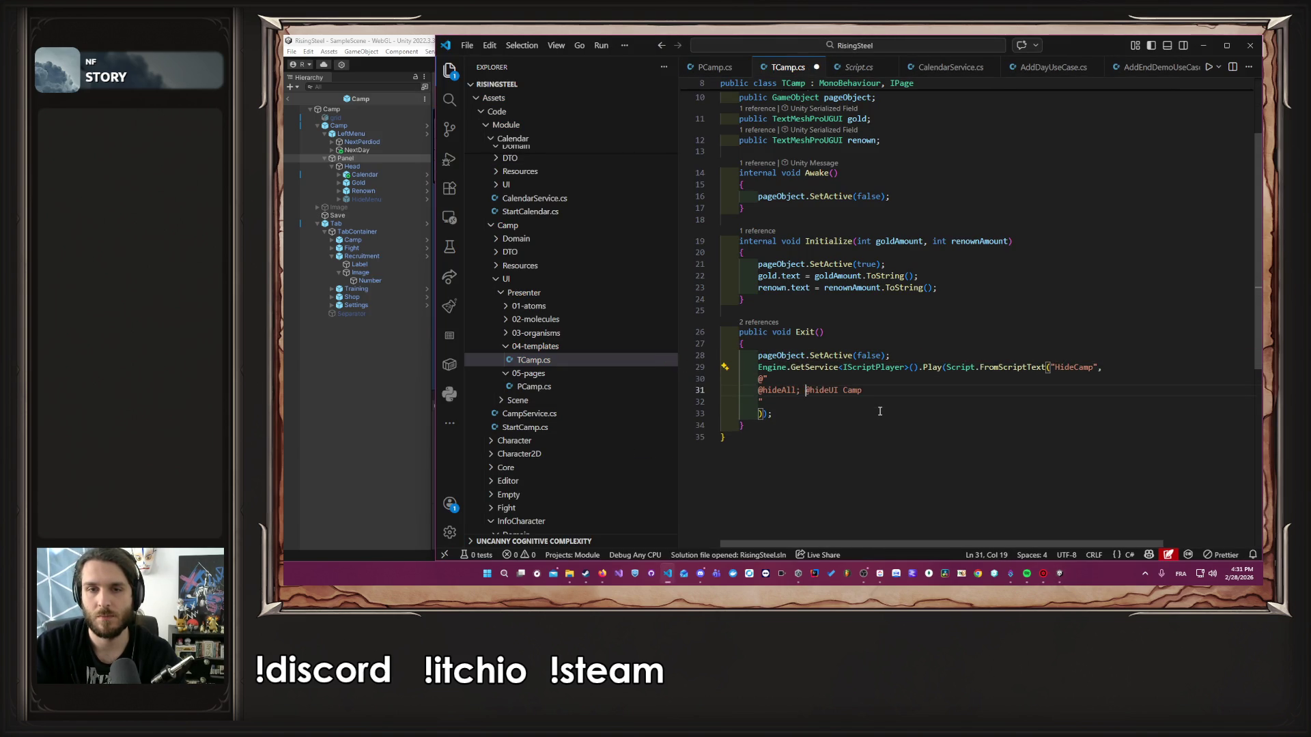
key("ctrl+z")
key("ctrl+z")
key("ctrl+z")
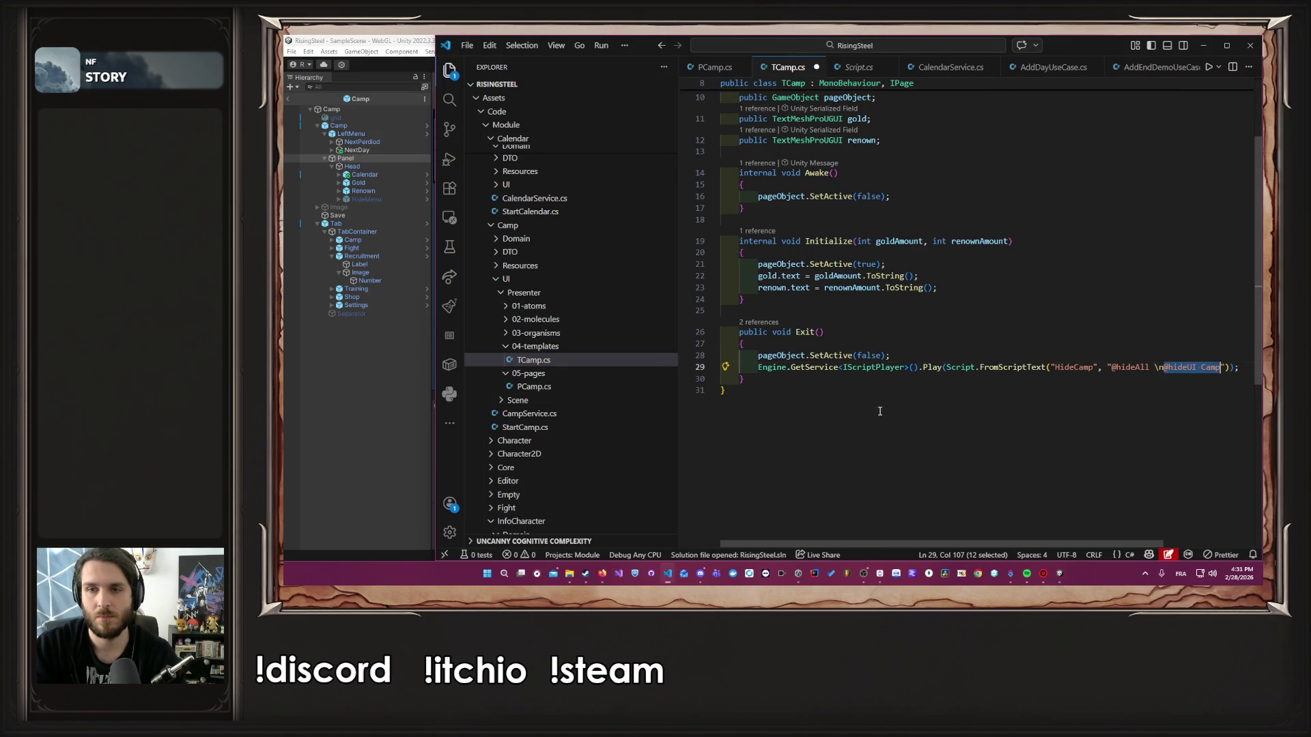
key("ctrl+z")
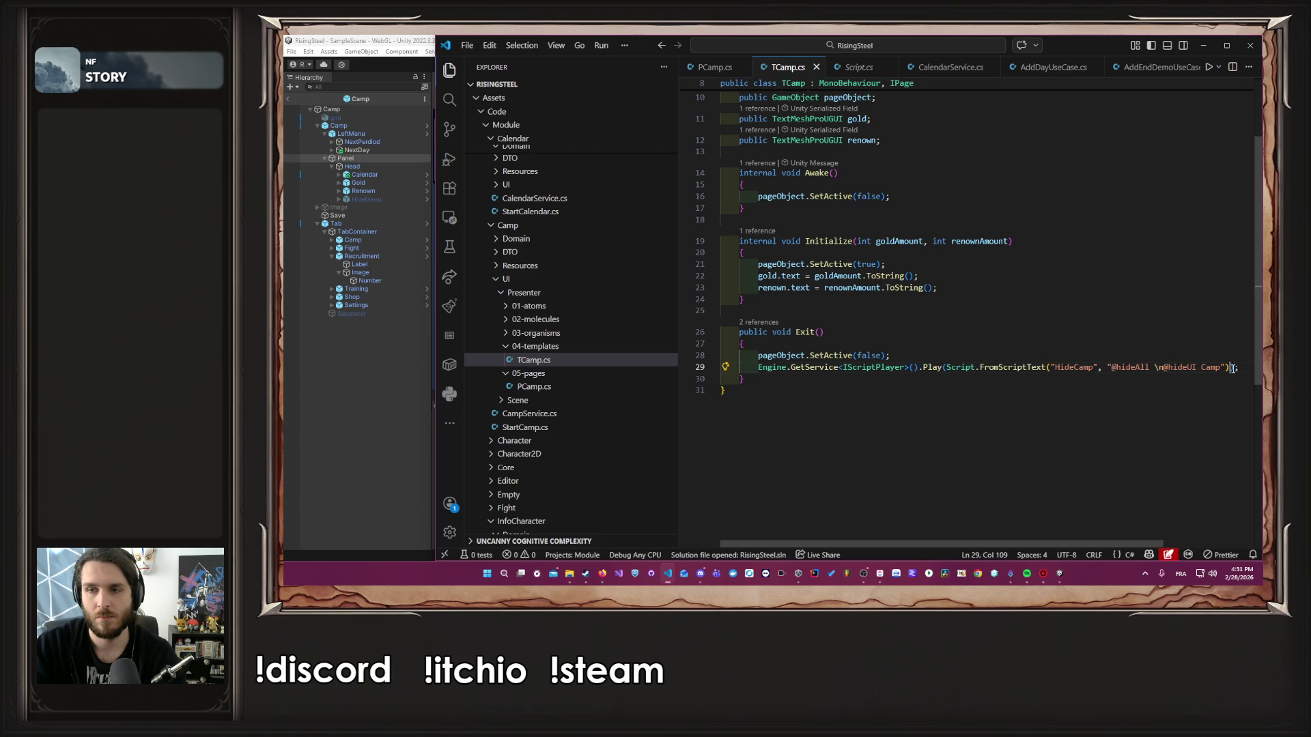
key("ctrl+equal")
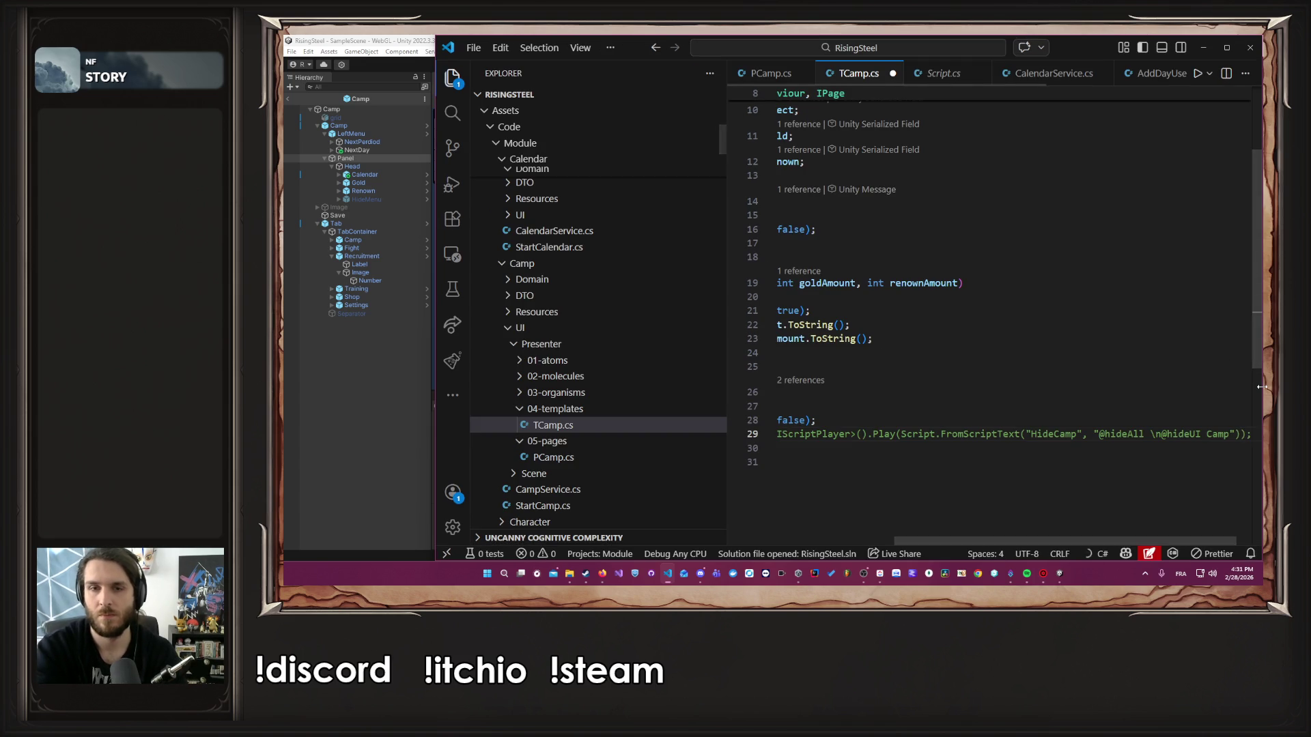
key("ctrl+minus")
key("ctrl+s")
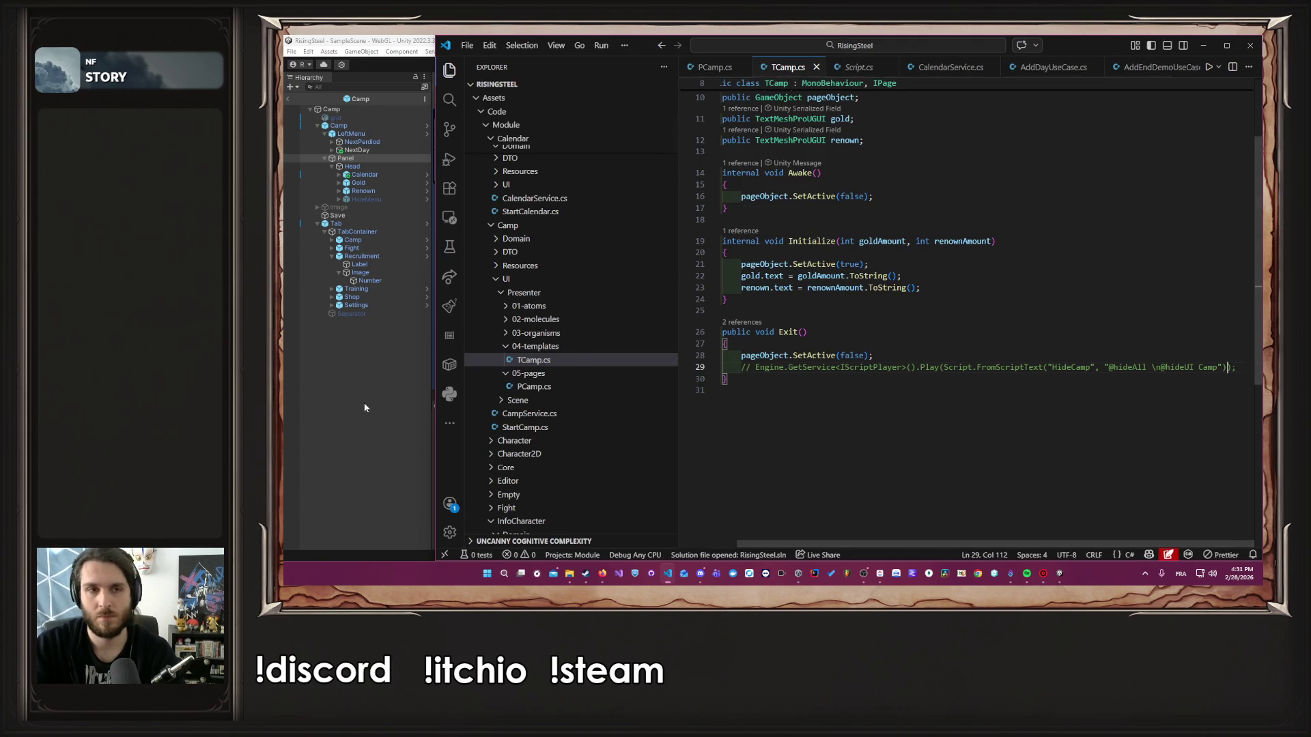
left_click(364, 408)
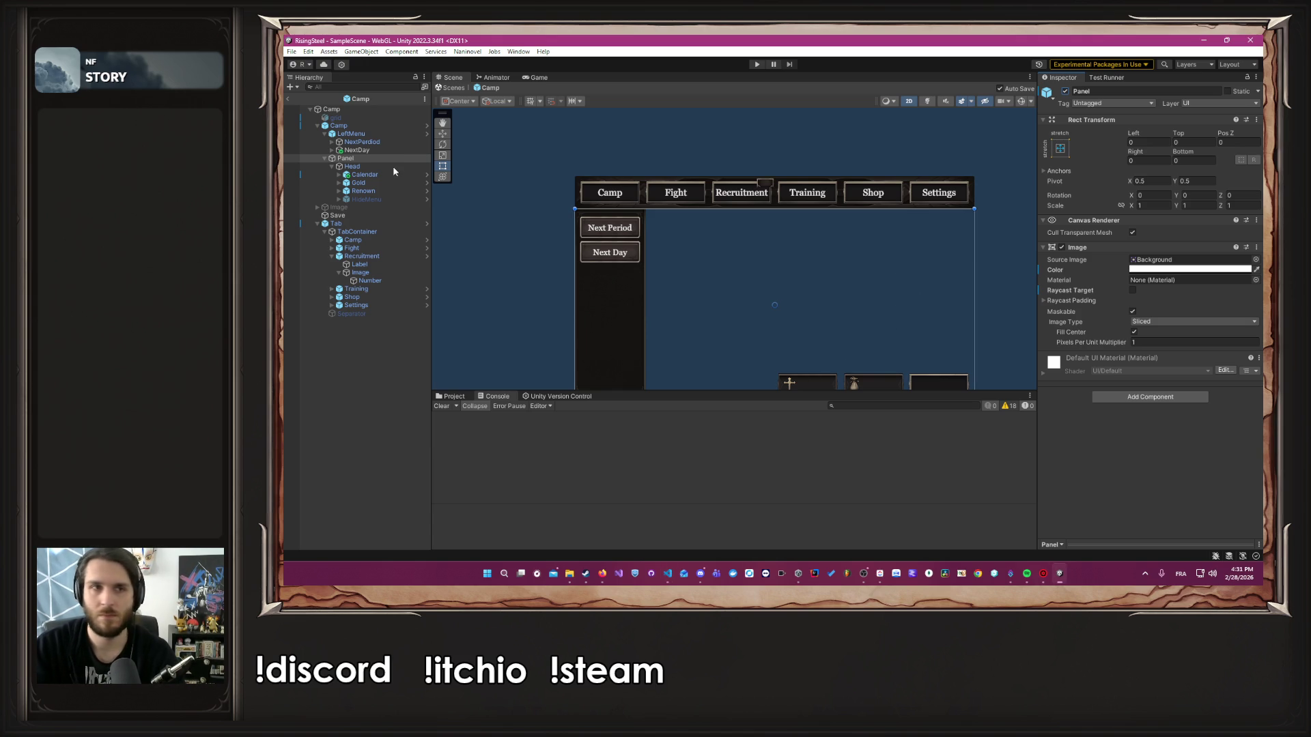
In the Camp prefab, make LeftMenu a child of Panel, return to the scene, and start Play
left_click(427, 126)
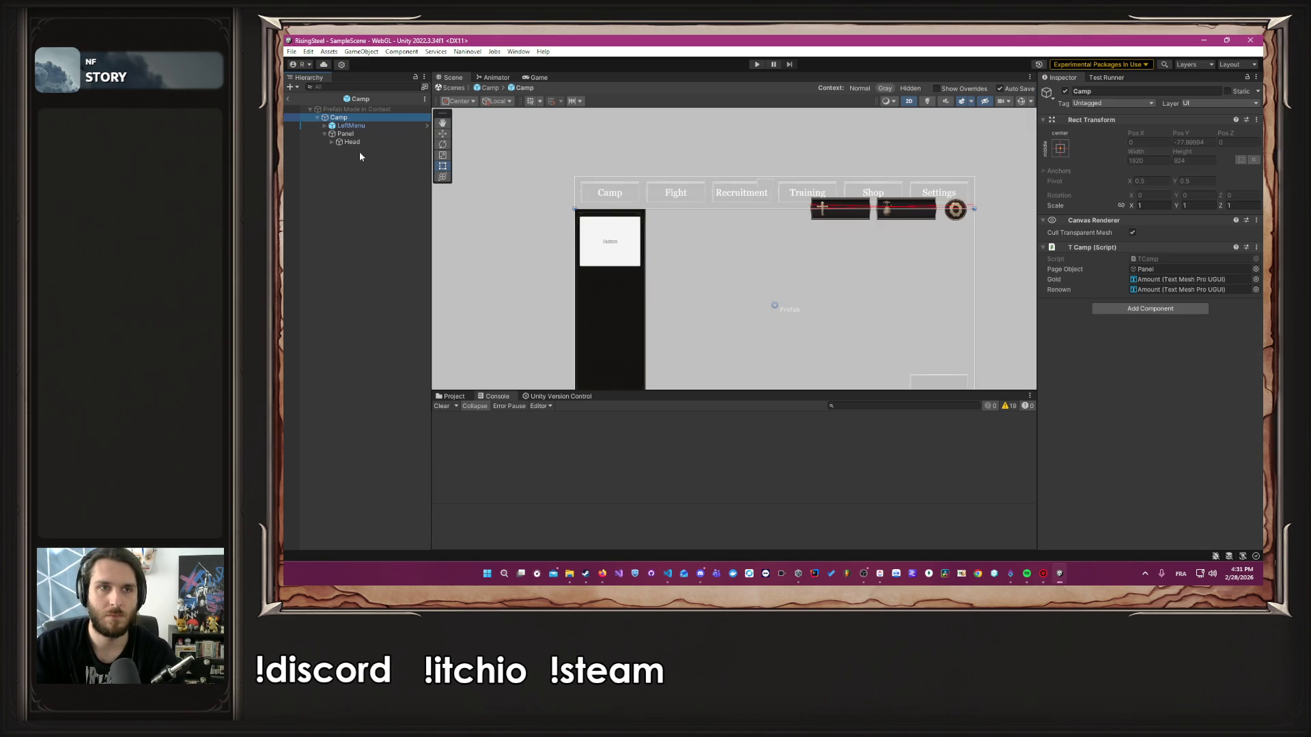
left_click_drag(365, 126, 352, 135)
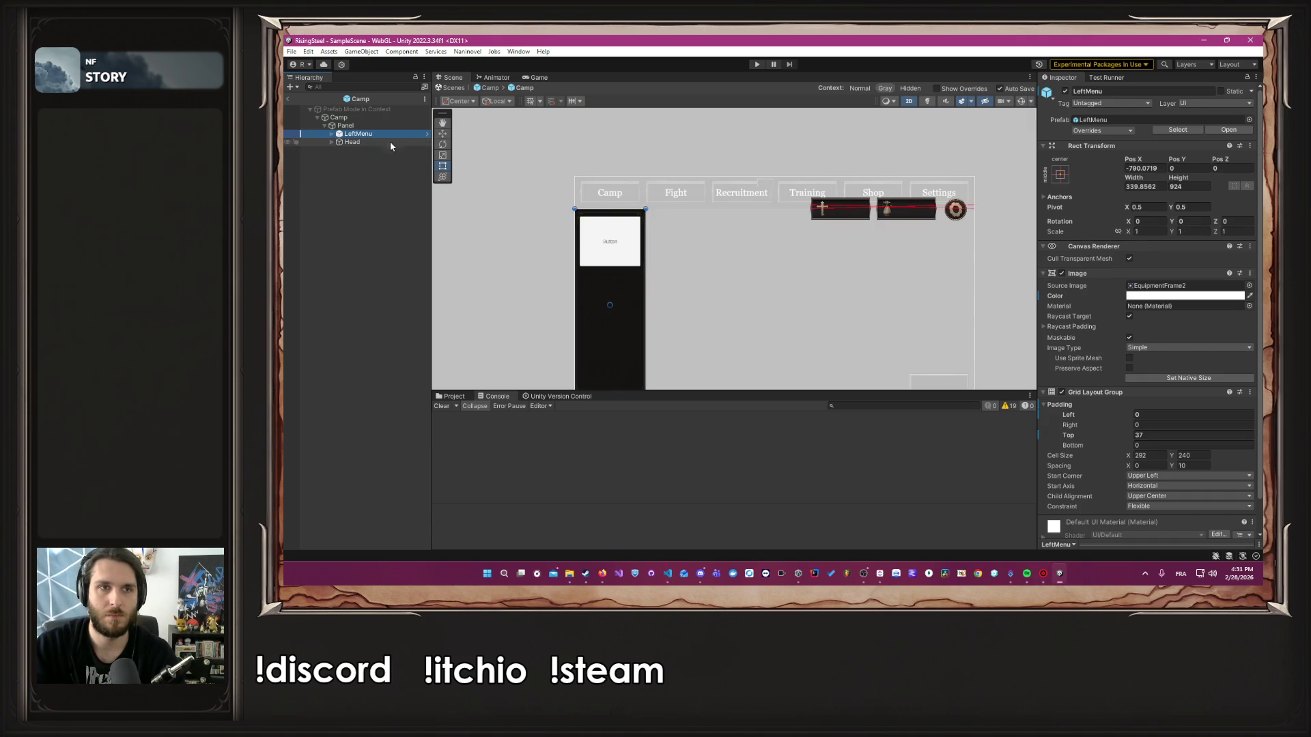
left_click(490, 88)
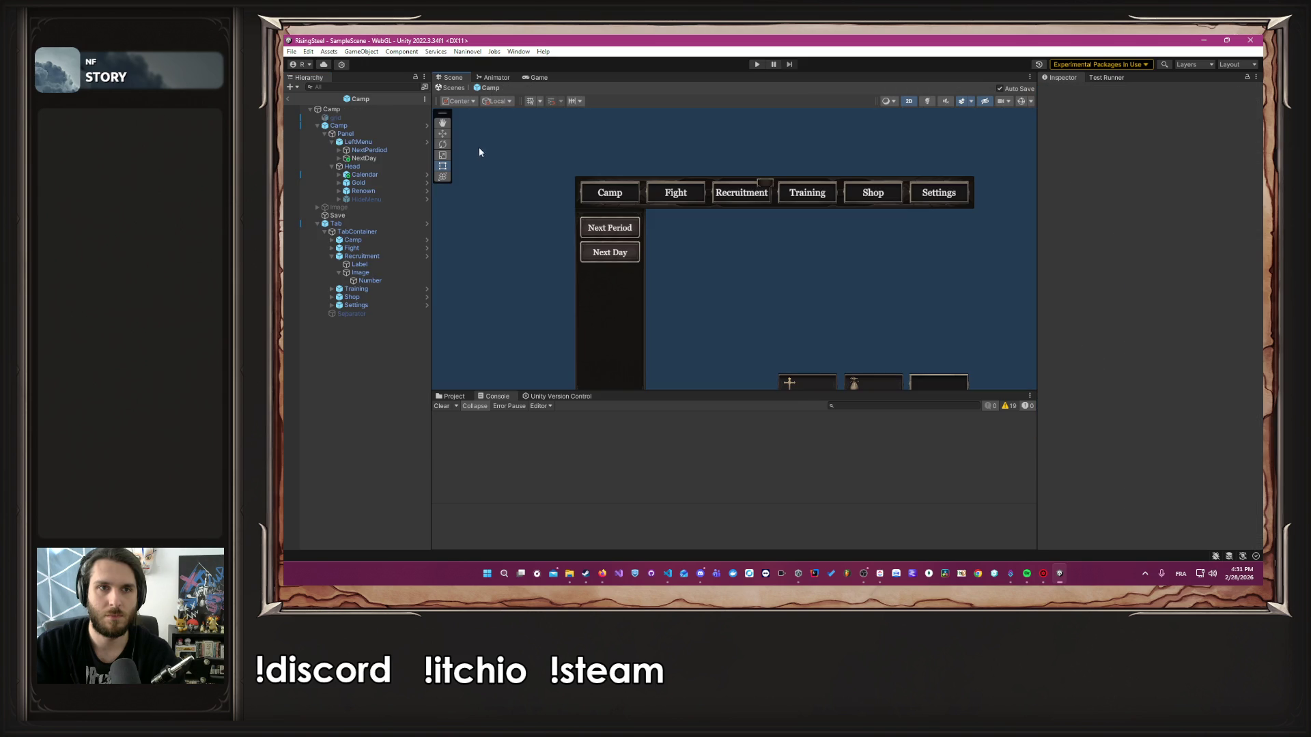
left_click(754, 66)
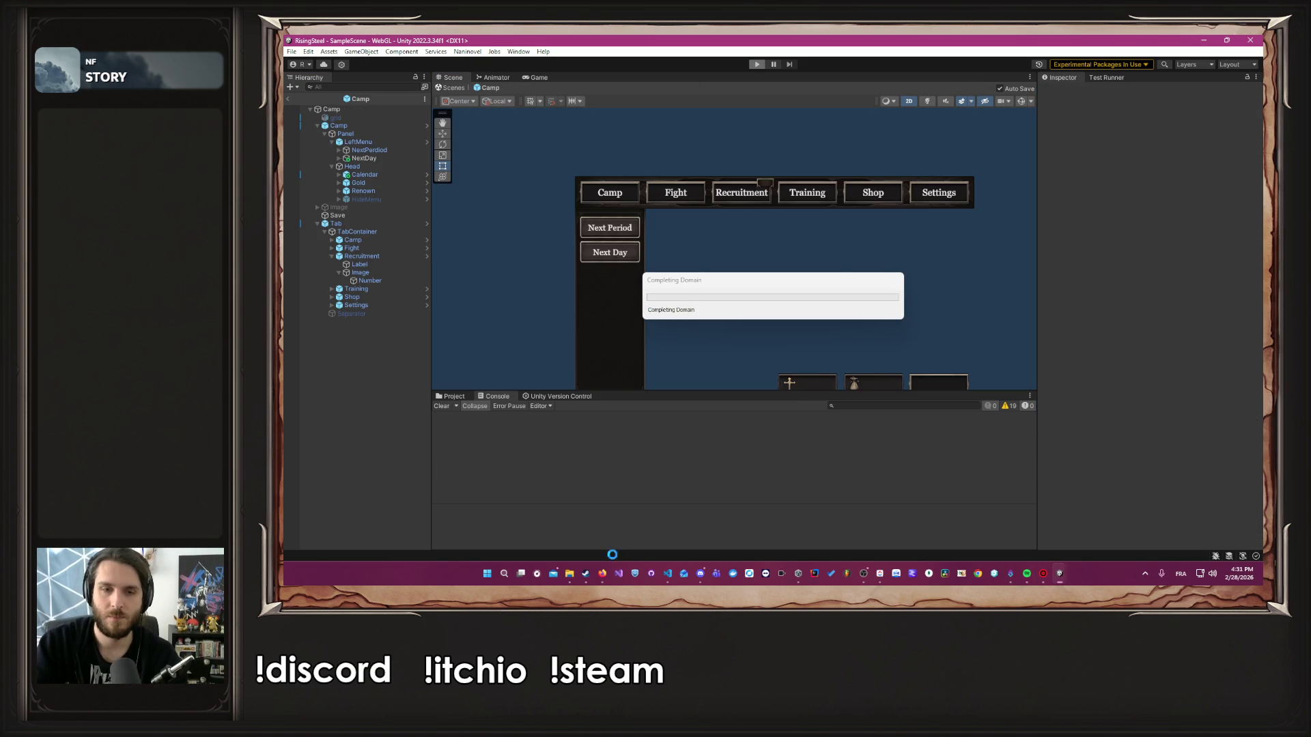
Start a new game, confirm the name, pick a character and skip the tutorial to camp
mouse_move(602, 573)
left_click(583, 505)
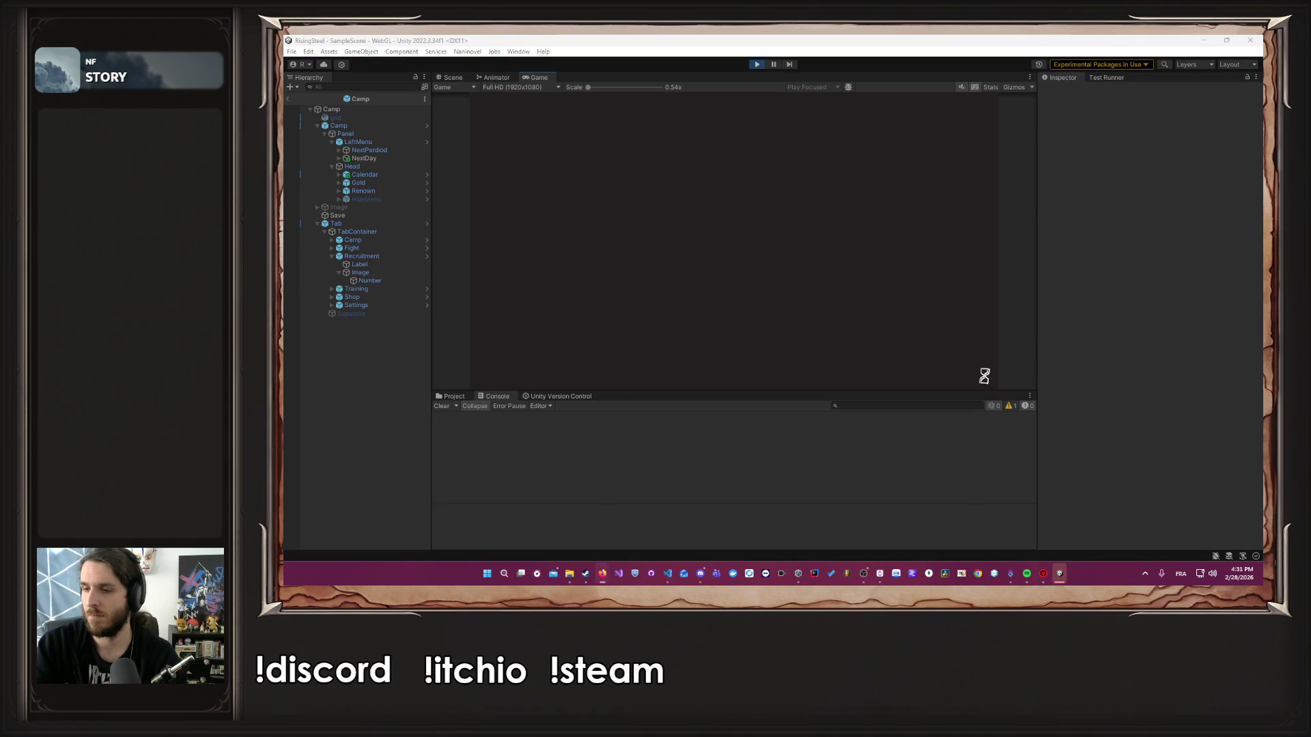
left_click(710, 330)
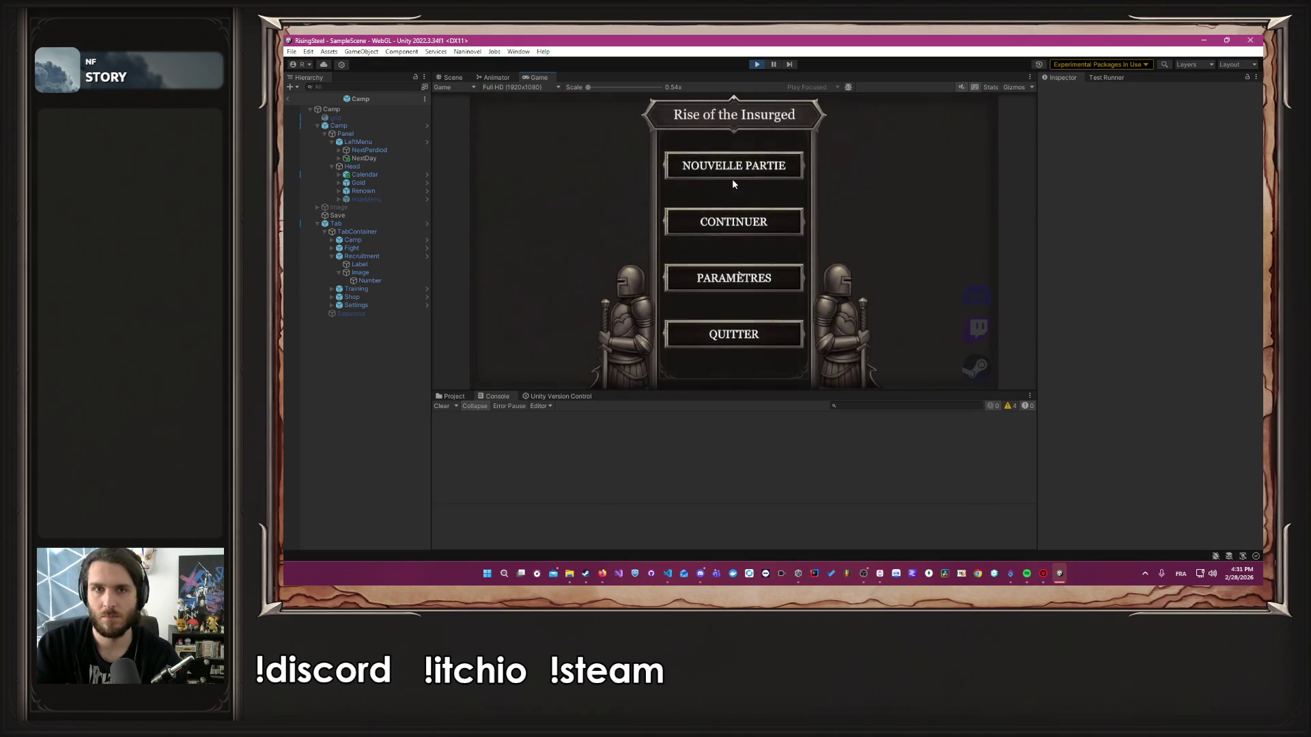
left_click(733, 181)
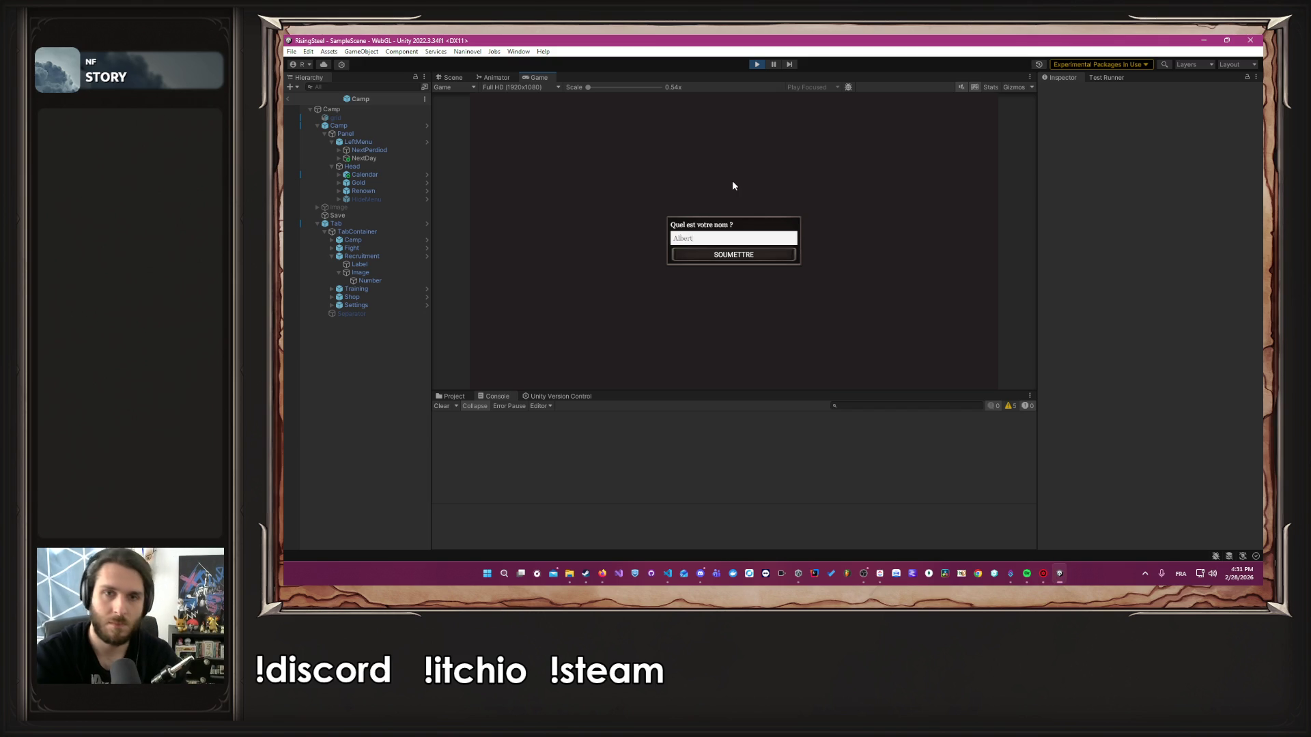
key("Return")
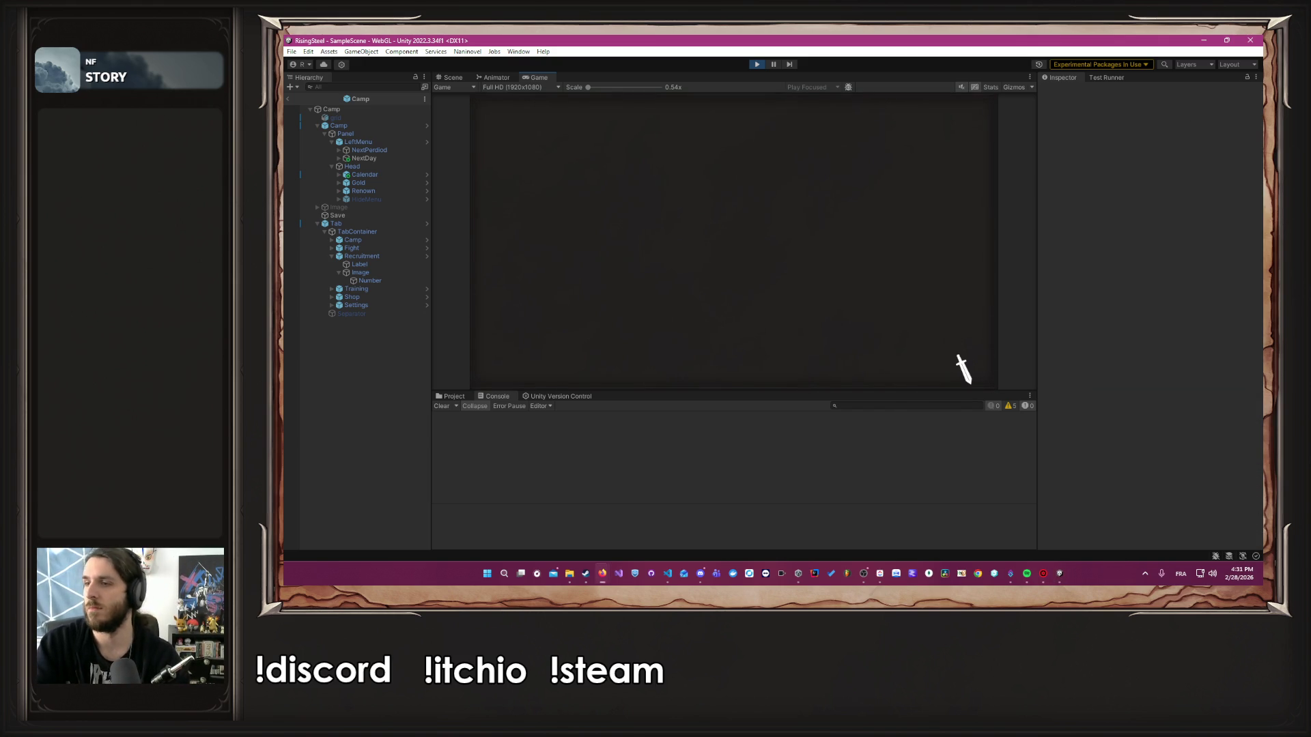
left_click(876, 289)
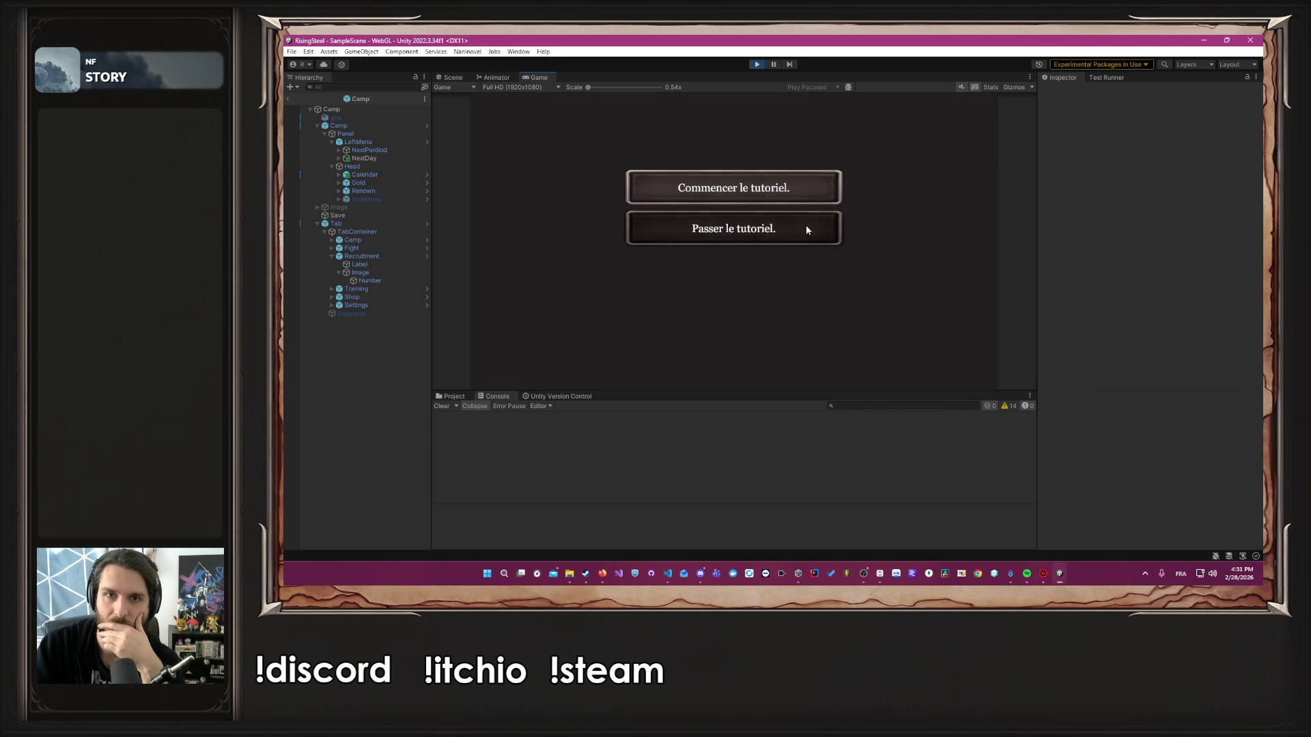
left_click(806, 224)
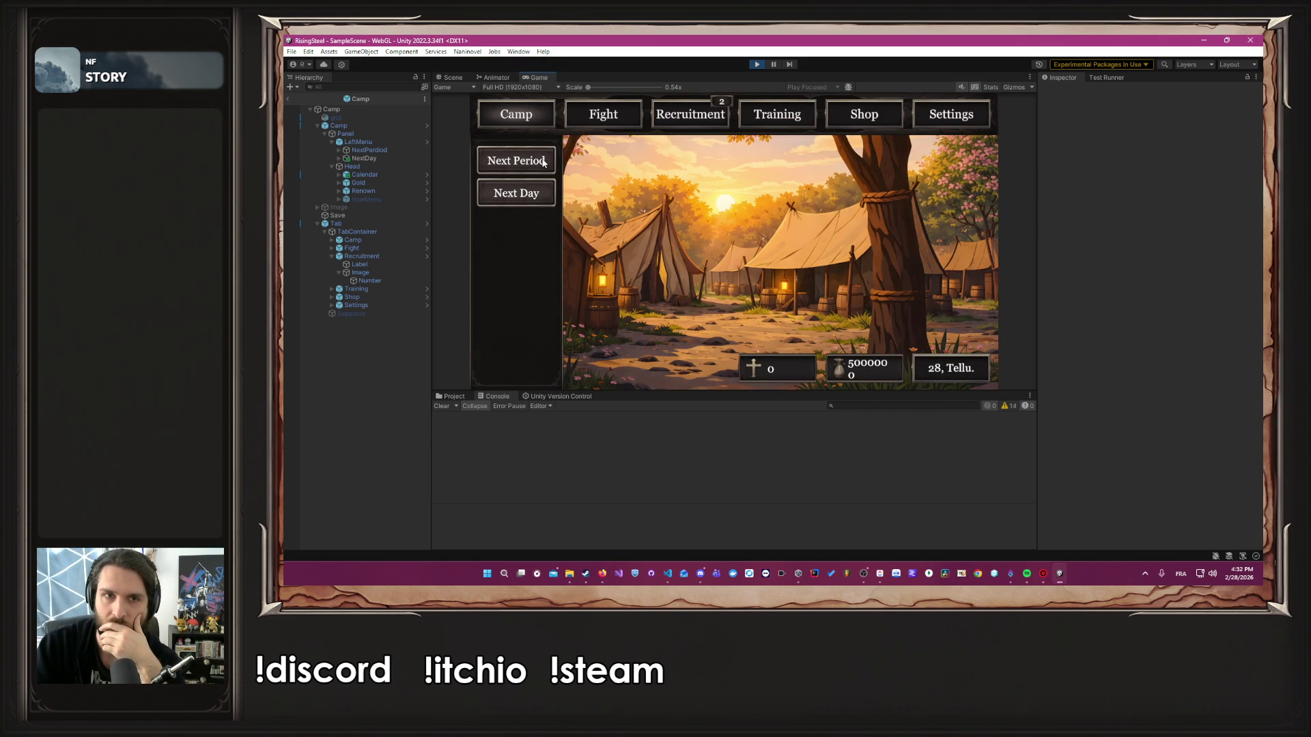
Advance the camp one period and one day, then stop Play mode
left_click(544, 162)
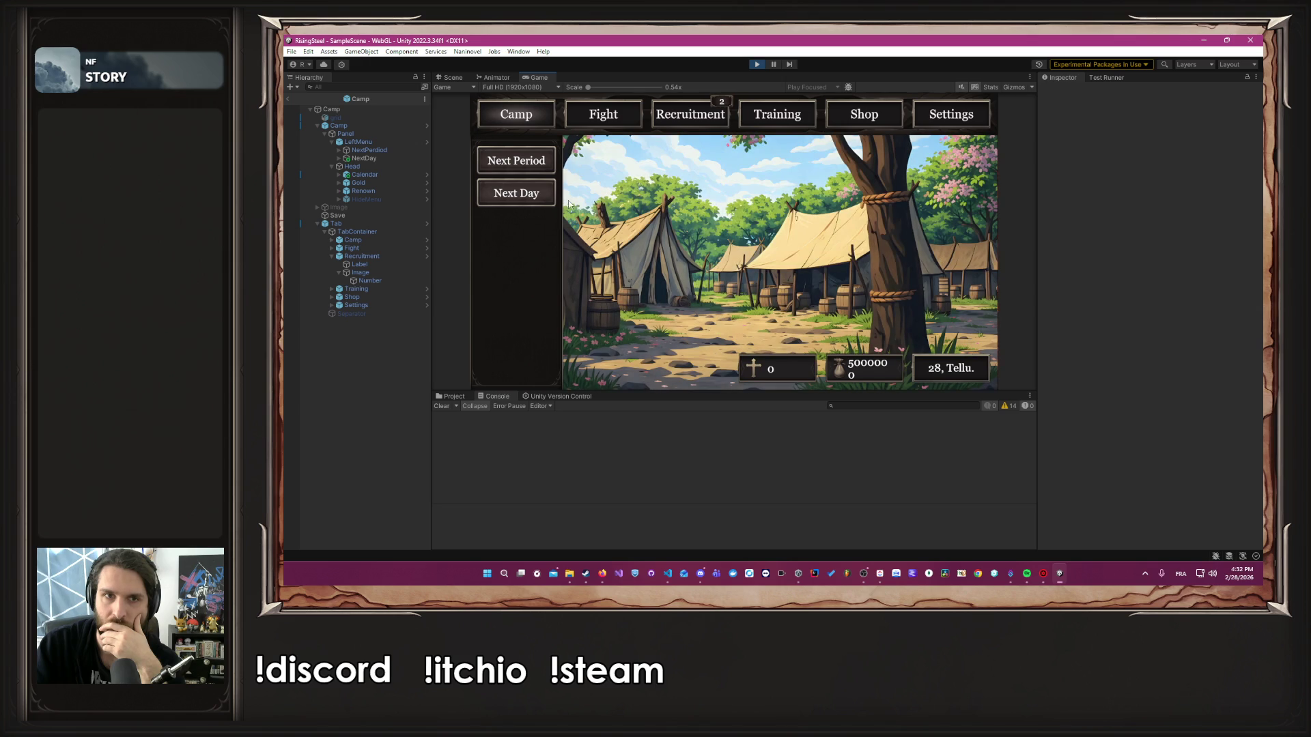
left_click(537, 196)
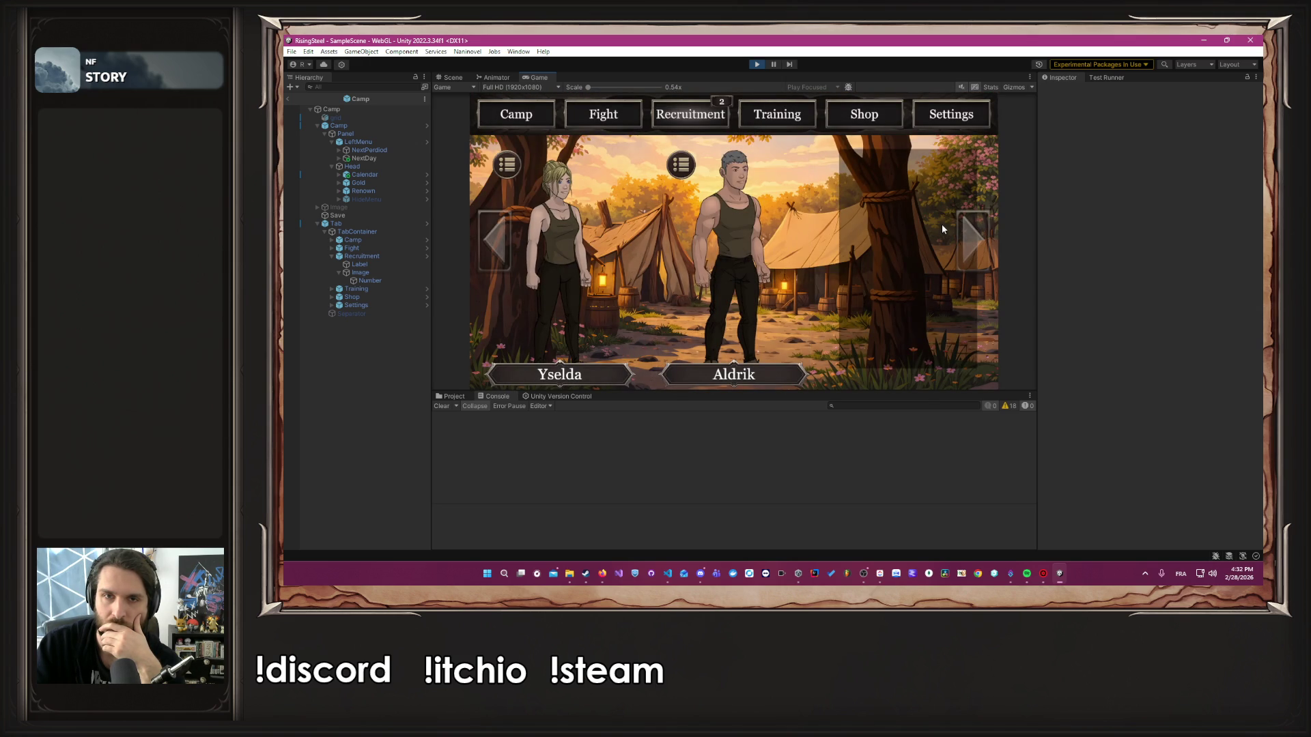
left_click(762, 64)
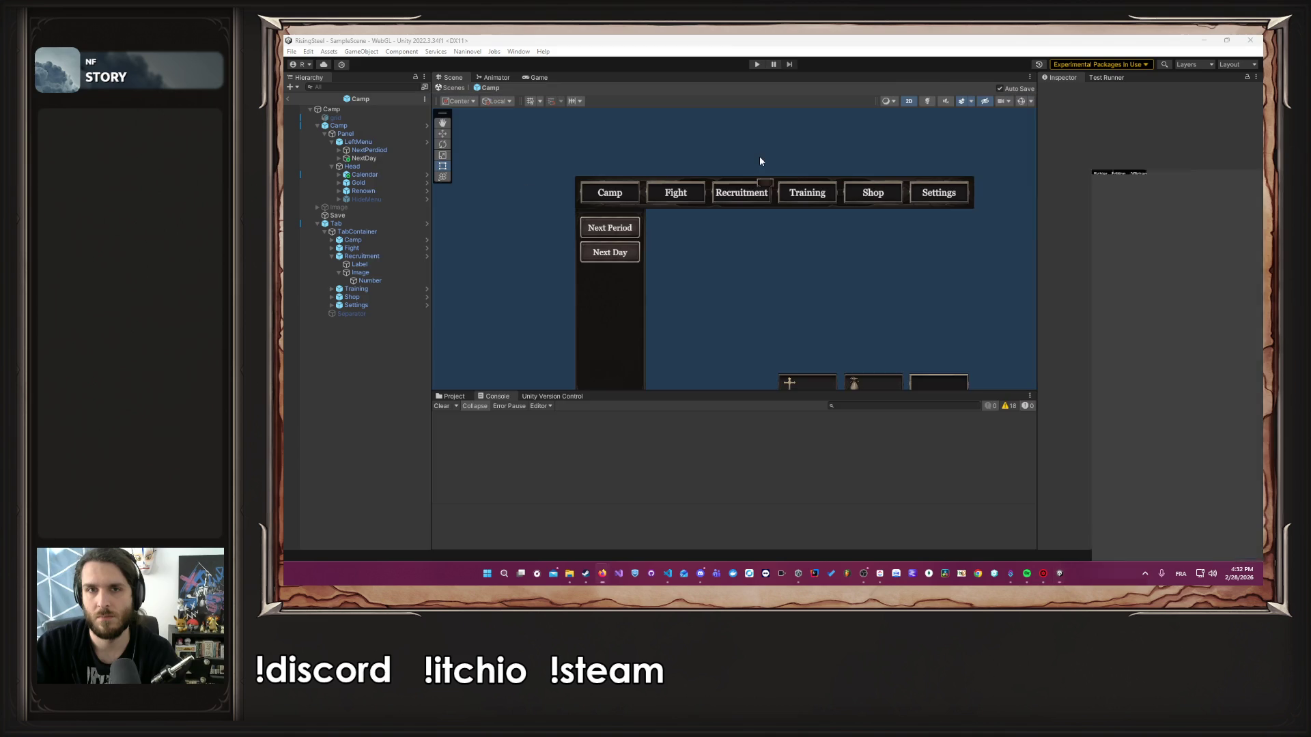
key("alt+Tab")
key("alt+Tab")
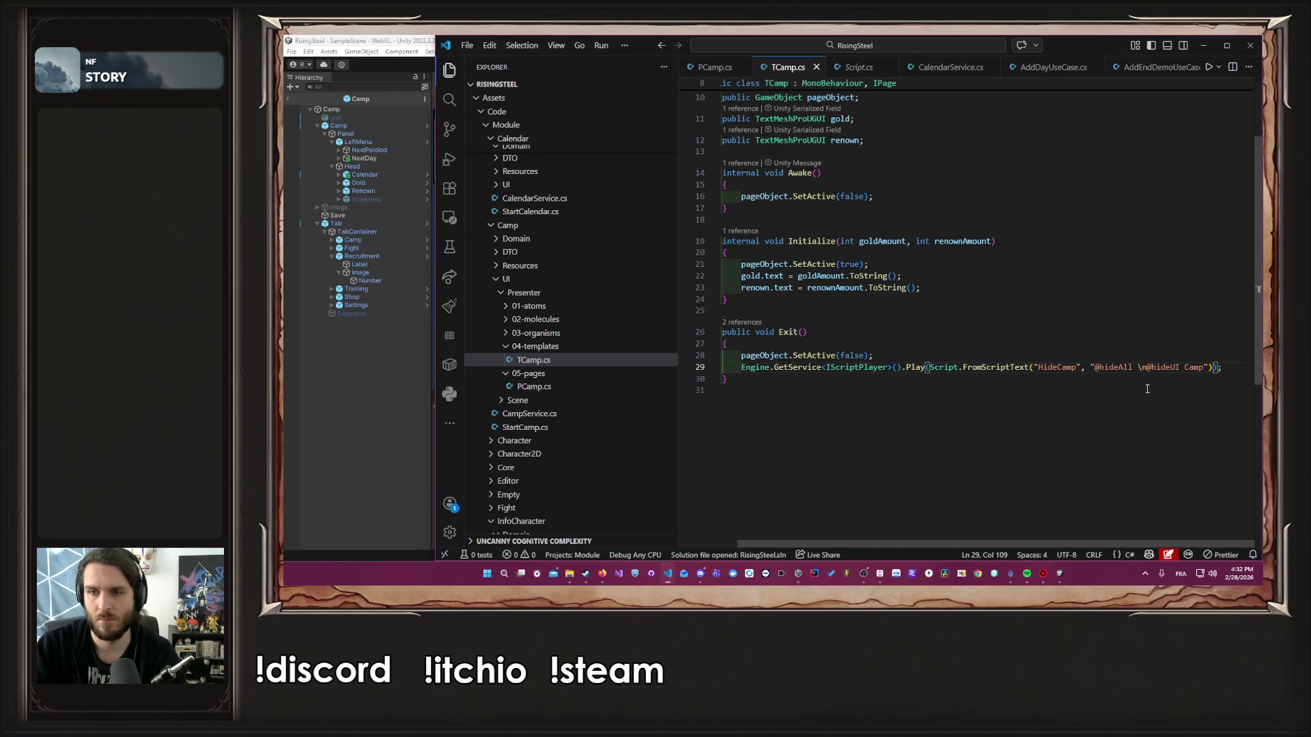
left_click(1142, 370)
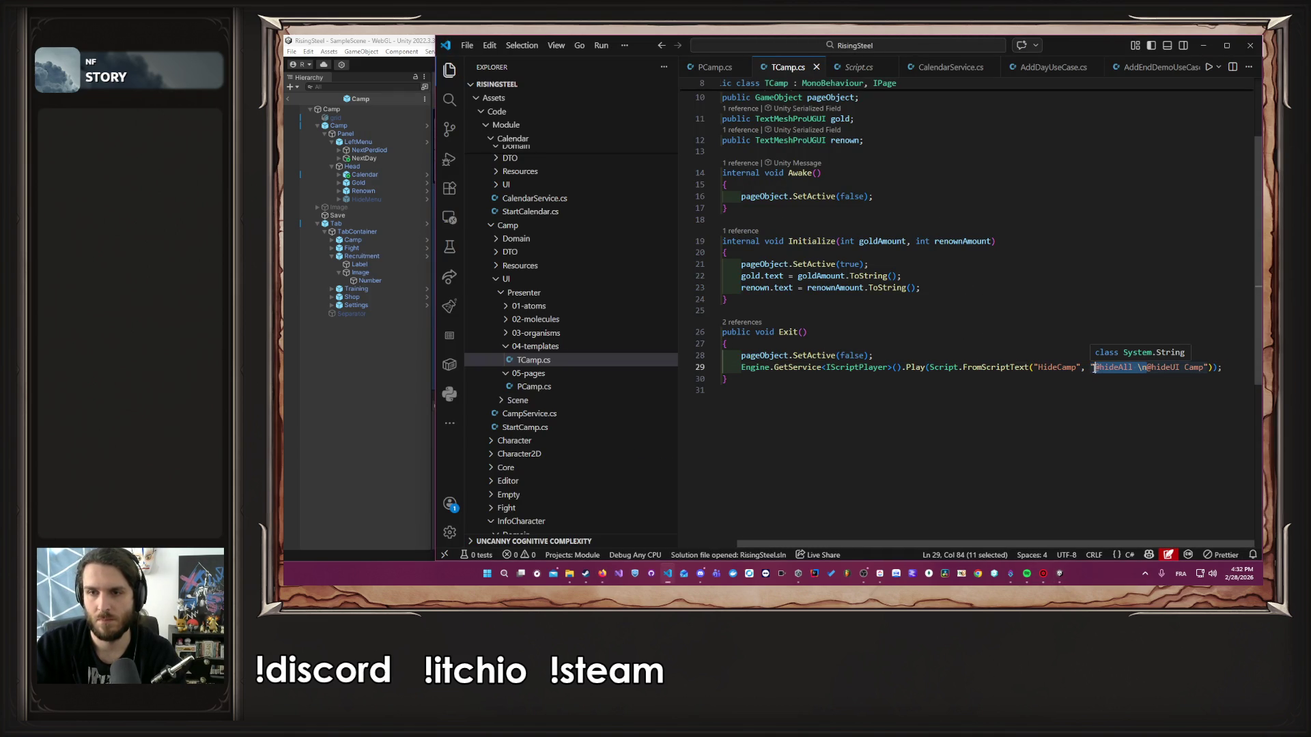
key("BackSpace")
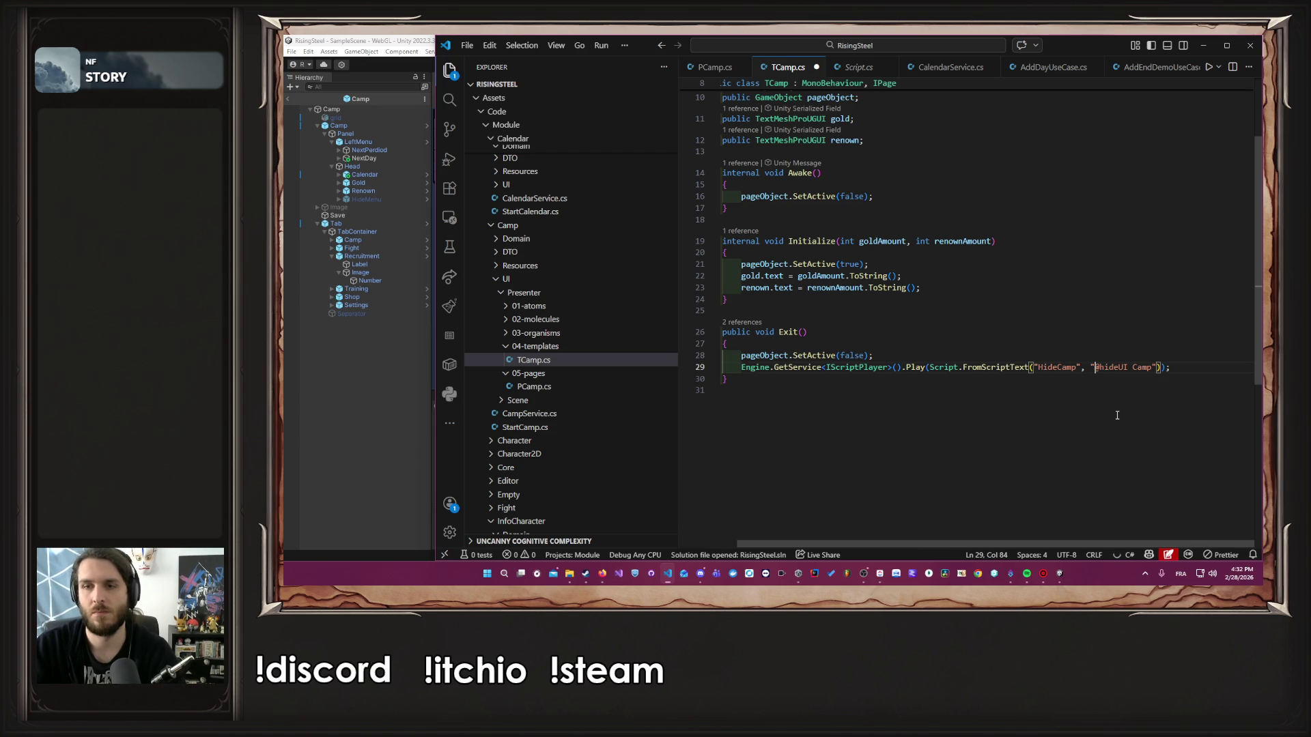
key("ctrl+z")
left_click(1134, 368)
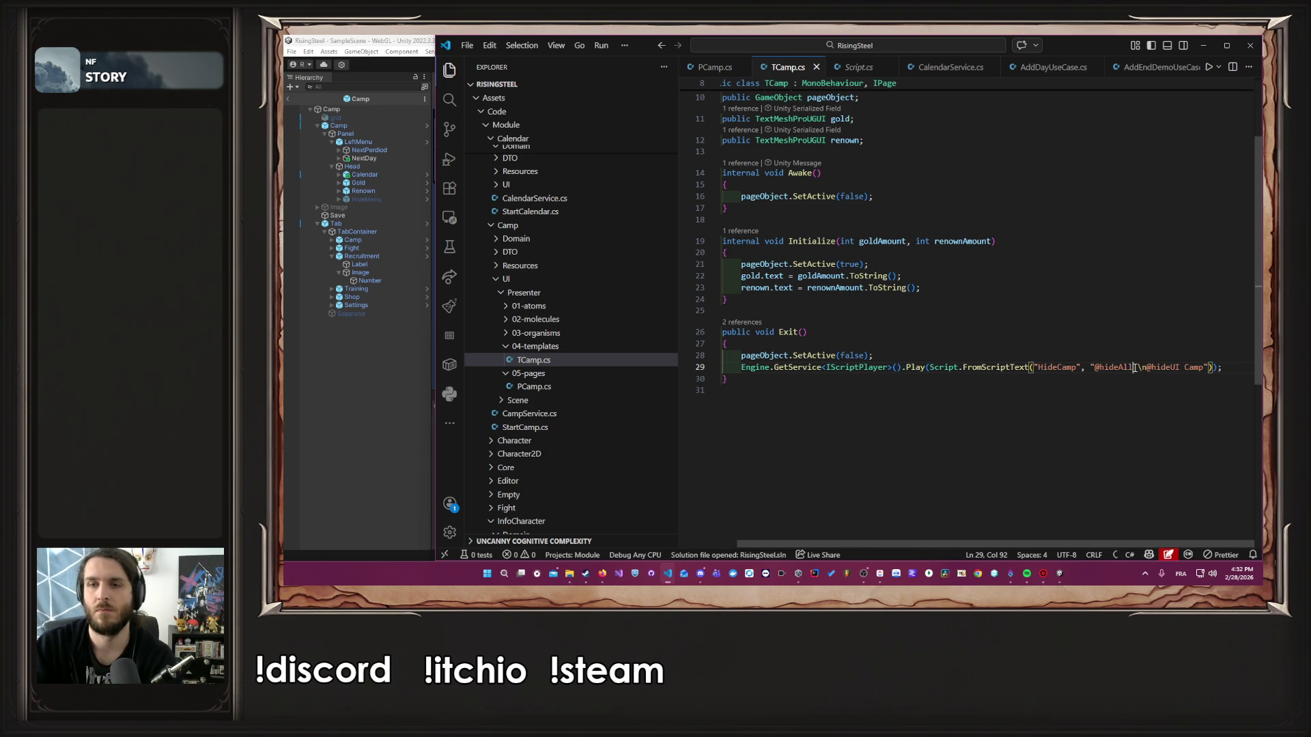
left_click_drag(1133, 367, 1204, 367)
key("BackSpace")
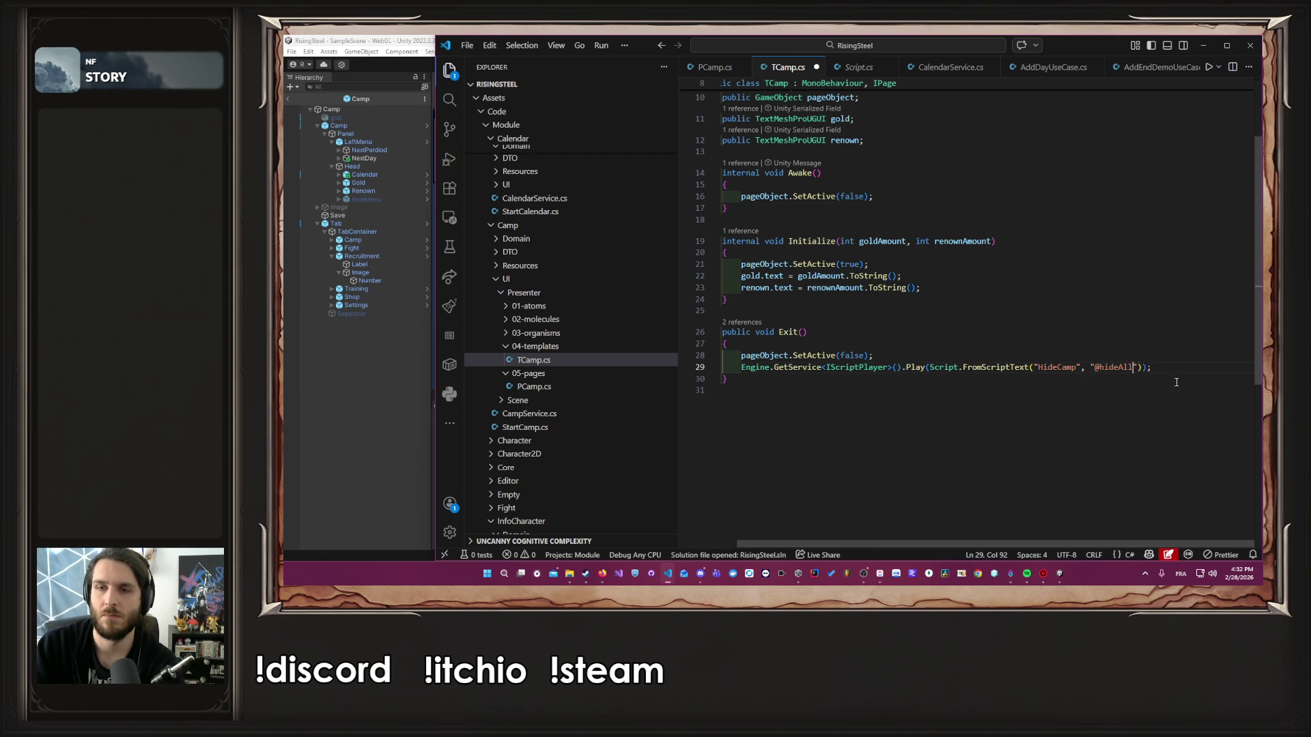
left_click(375, 369)
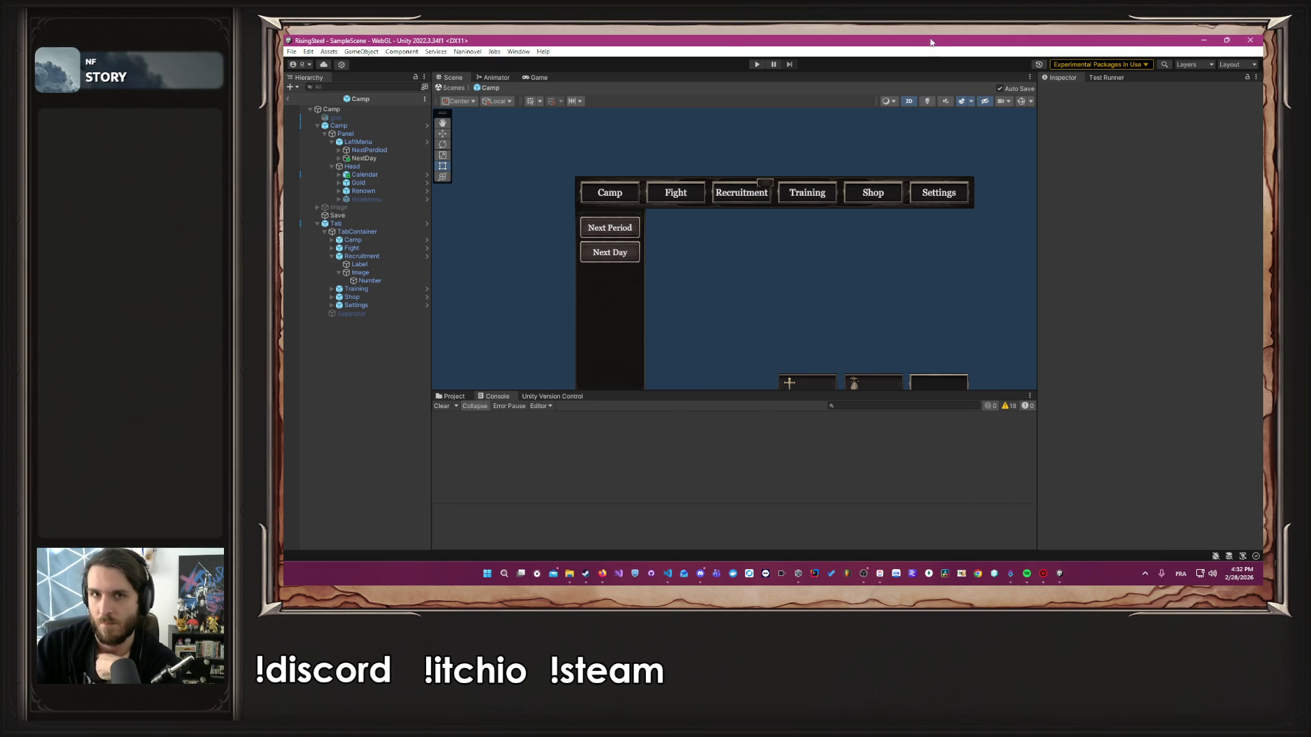
Start Play mode and begin a new game, naming the hero, picking a character and skipping the tutorial
left_click(758, 65)
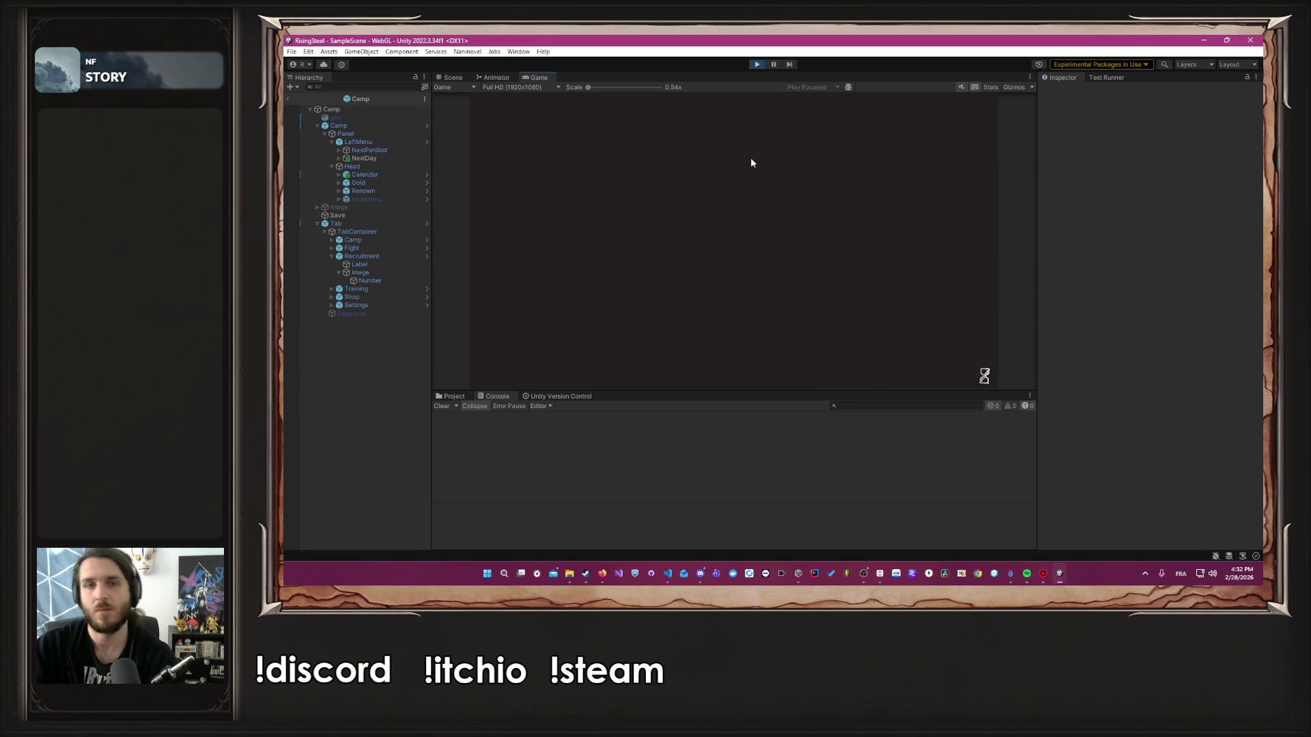
left_click(754, 165)
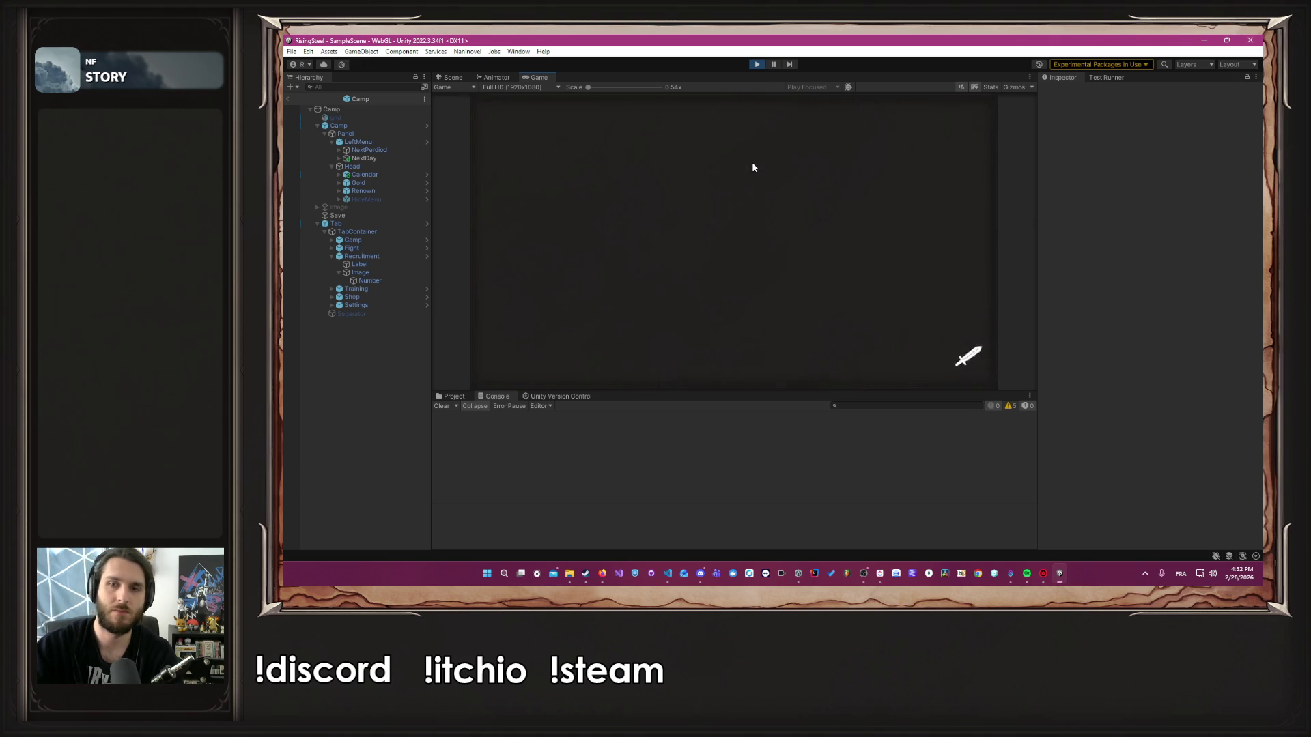
type("Alber")
key("Return")
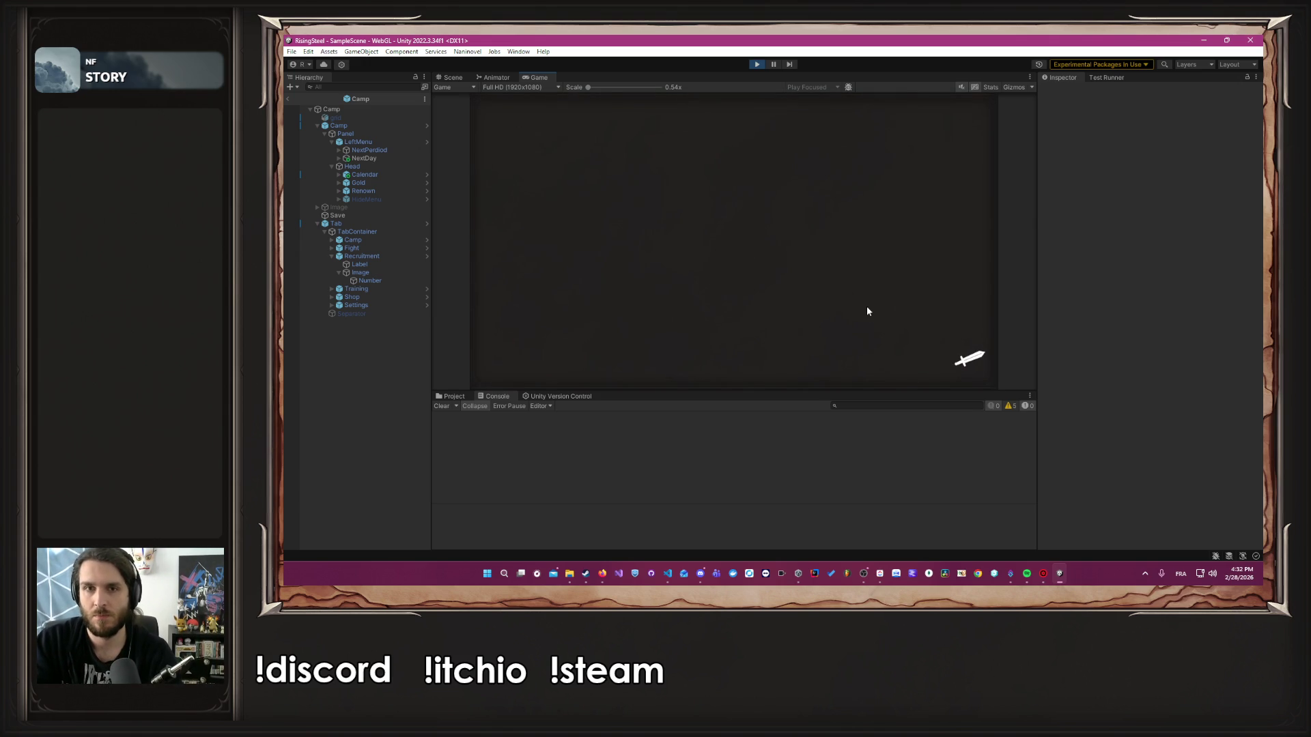
left_click(889, 301)
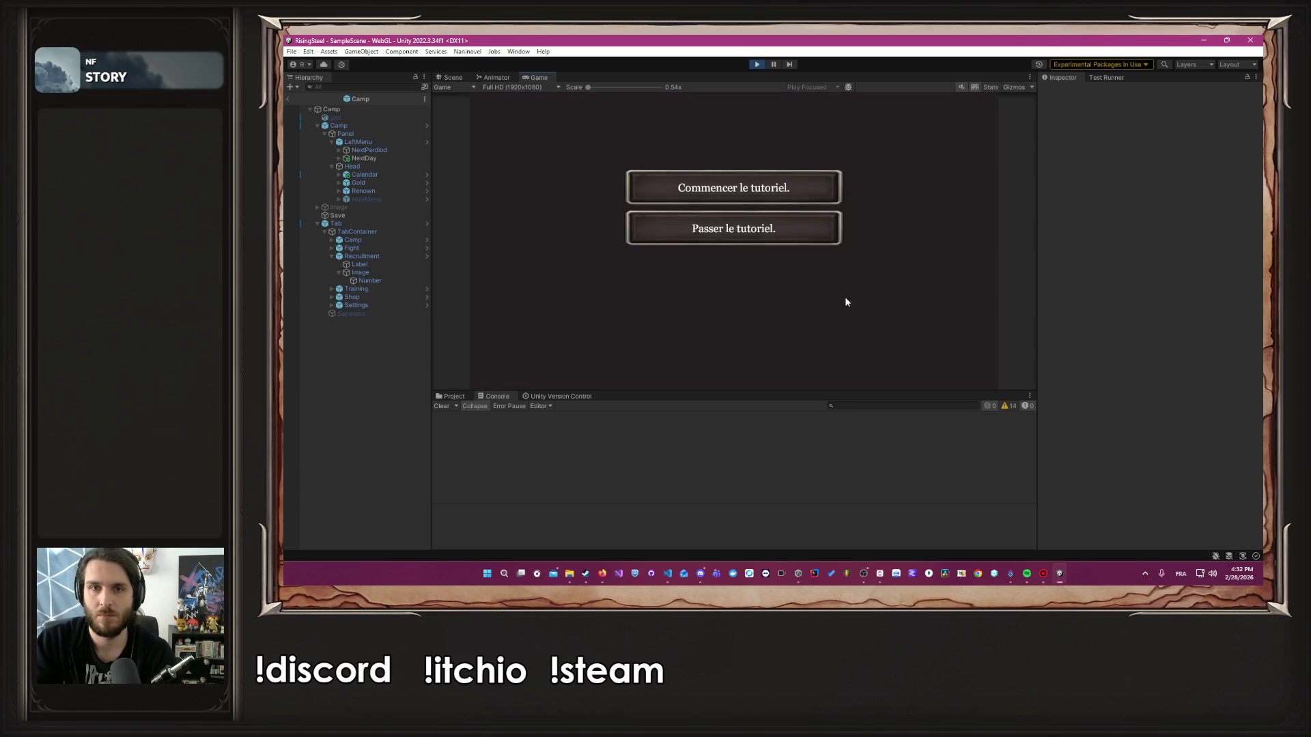
left_click(730, 243)
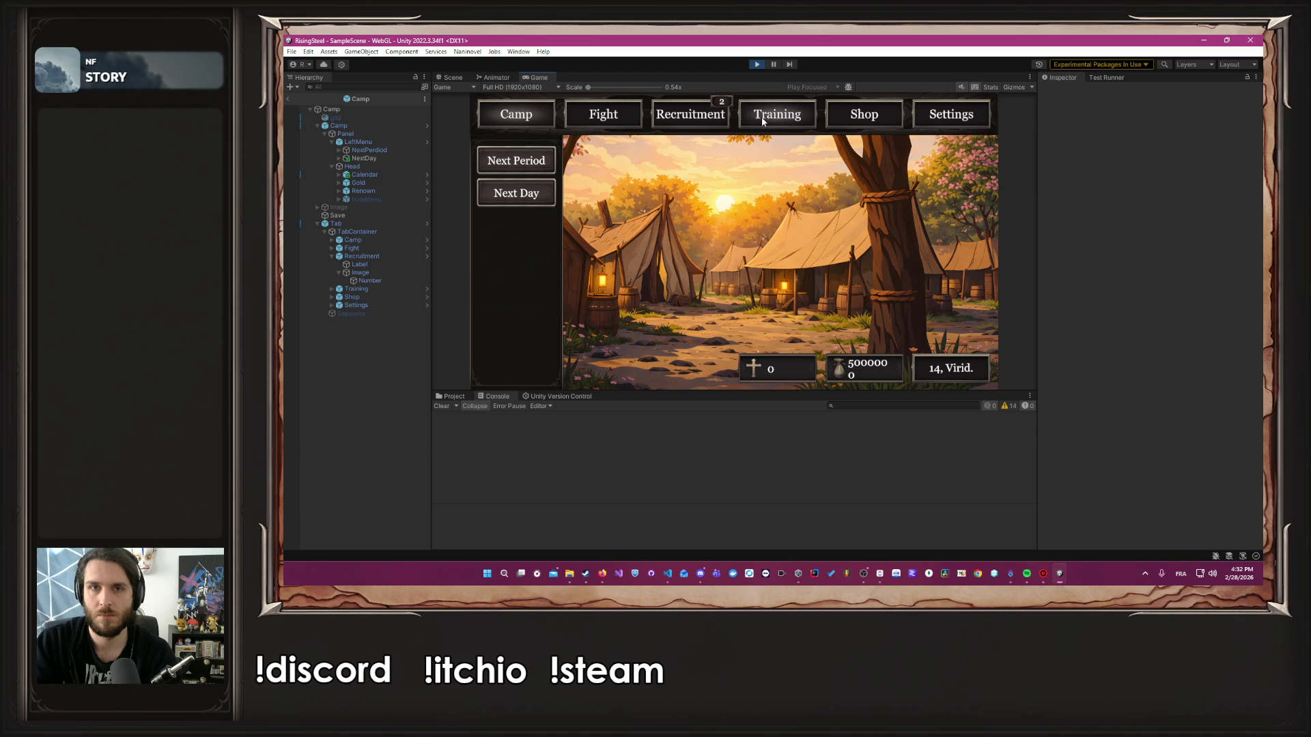
Recruit Aldrik into the camp from the Recruitment screen
left_click(762, 120)
left_click(698, 110)
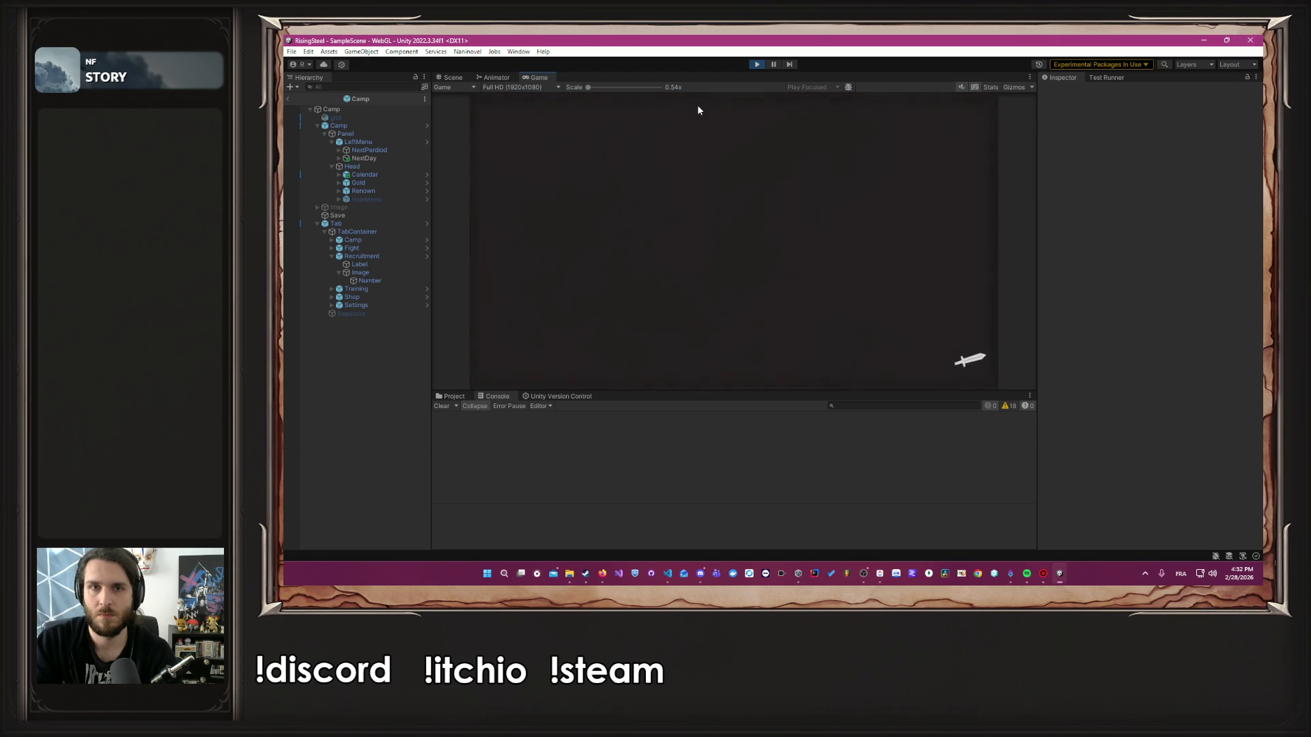
left_click(707, 227)
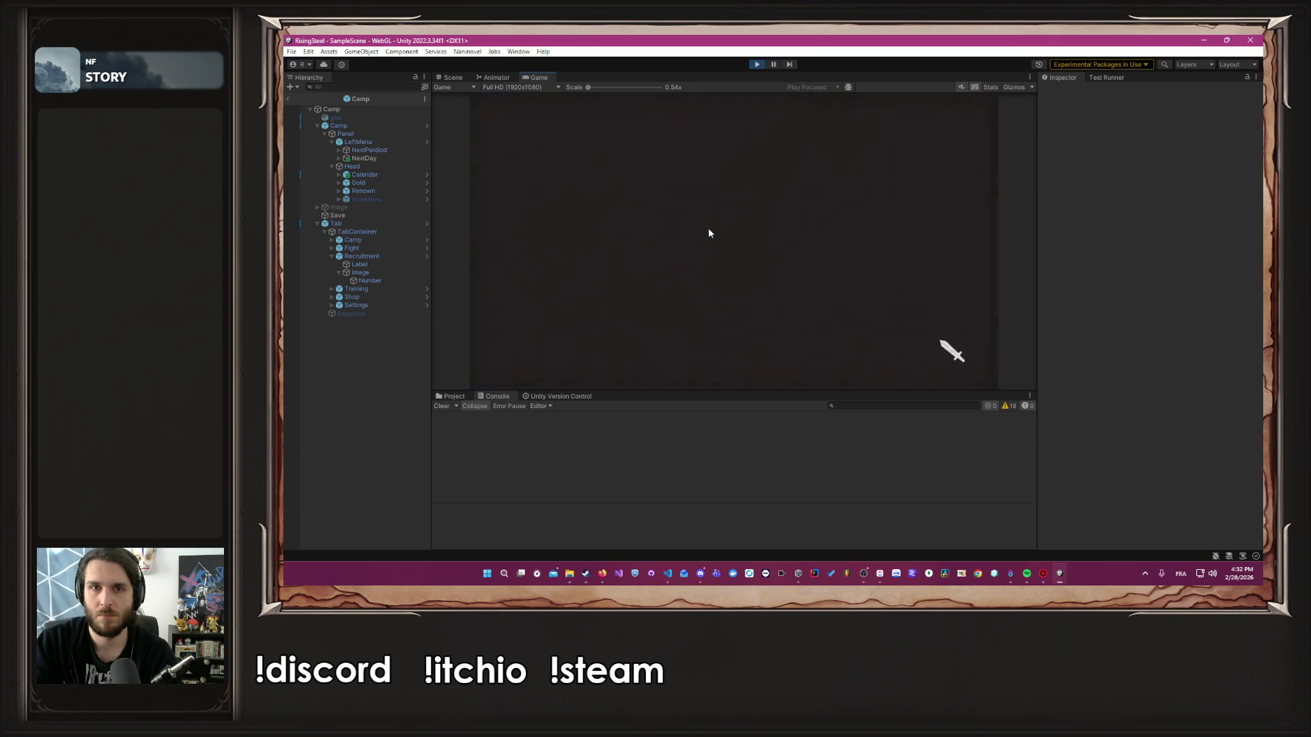
Advance the camp to 15 Virid., check the calendar, and stop Play mode
left_click(529, 120)
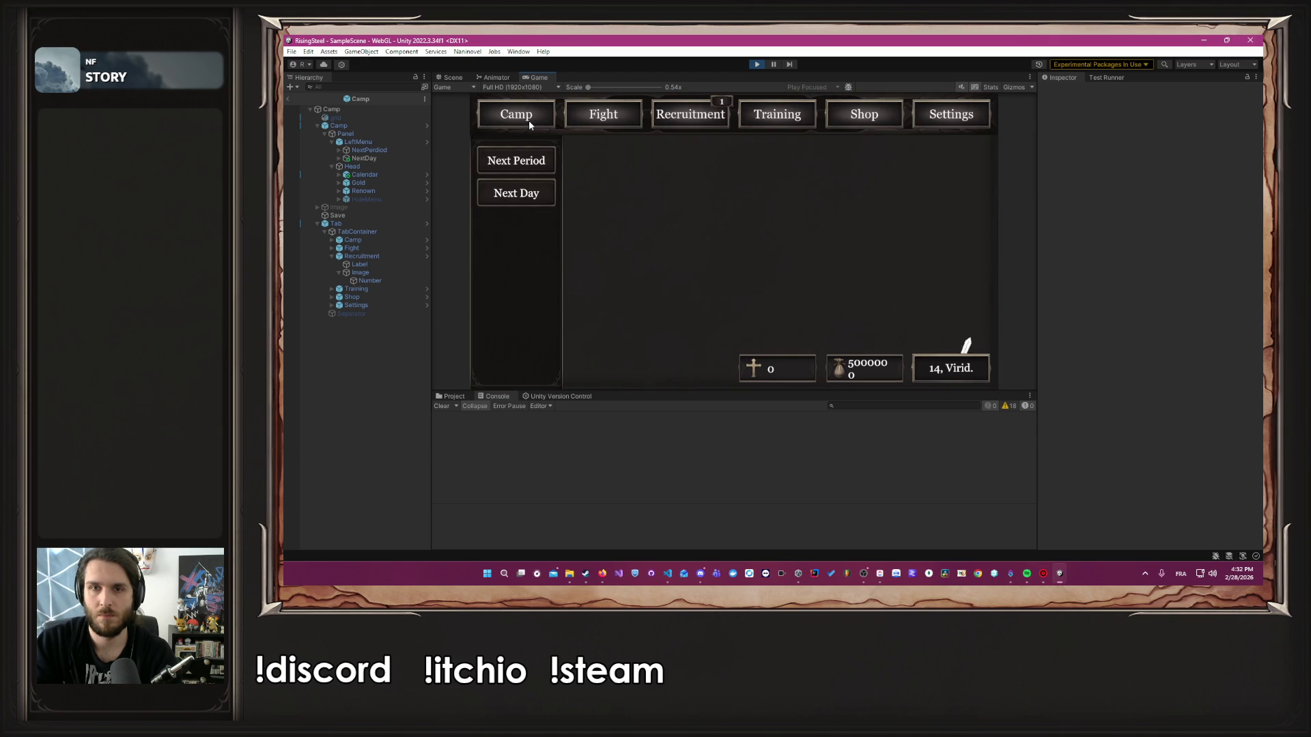
left_click(536, 197)
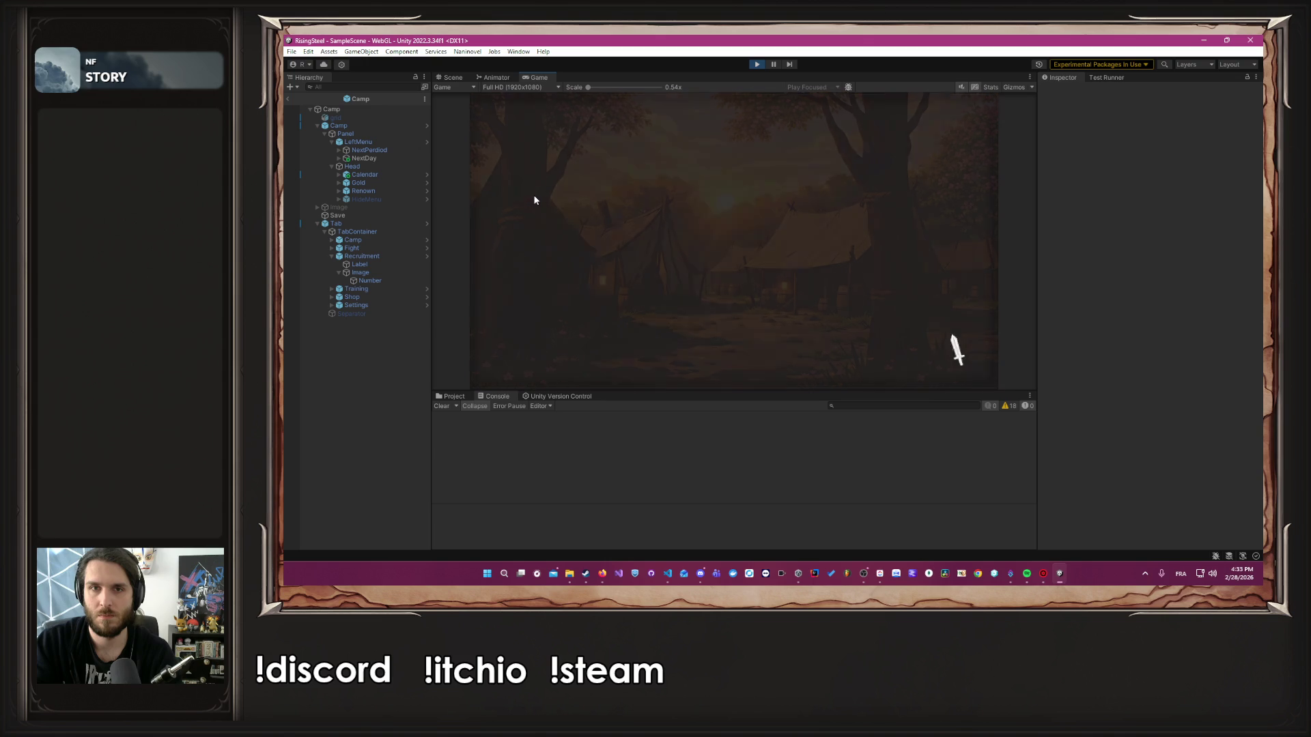
left_click(947, 373)
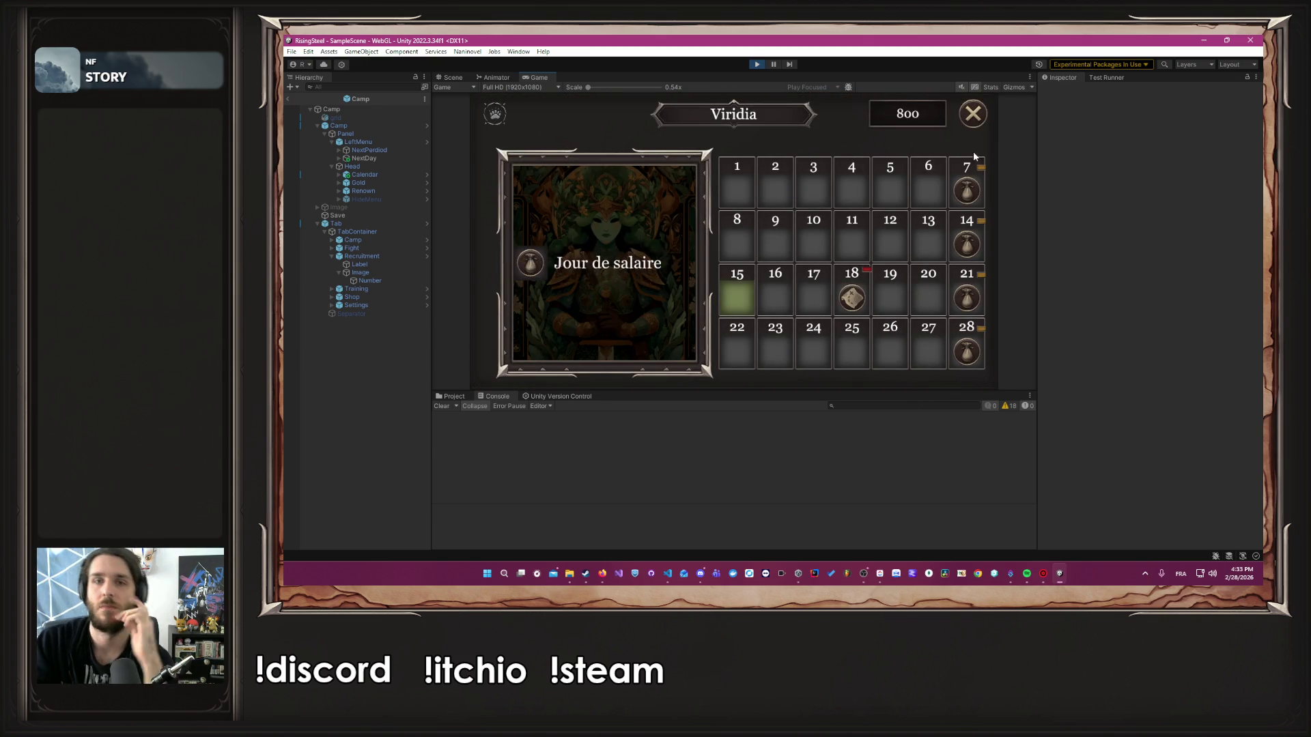
left_click(972, 114)
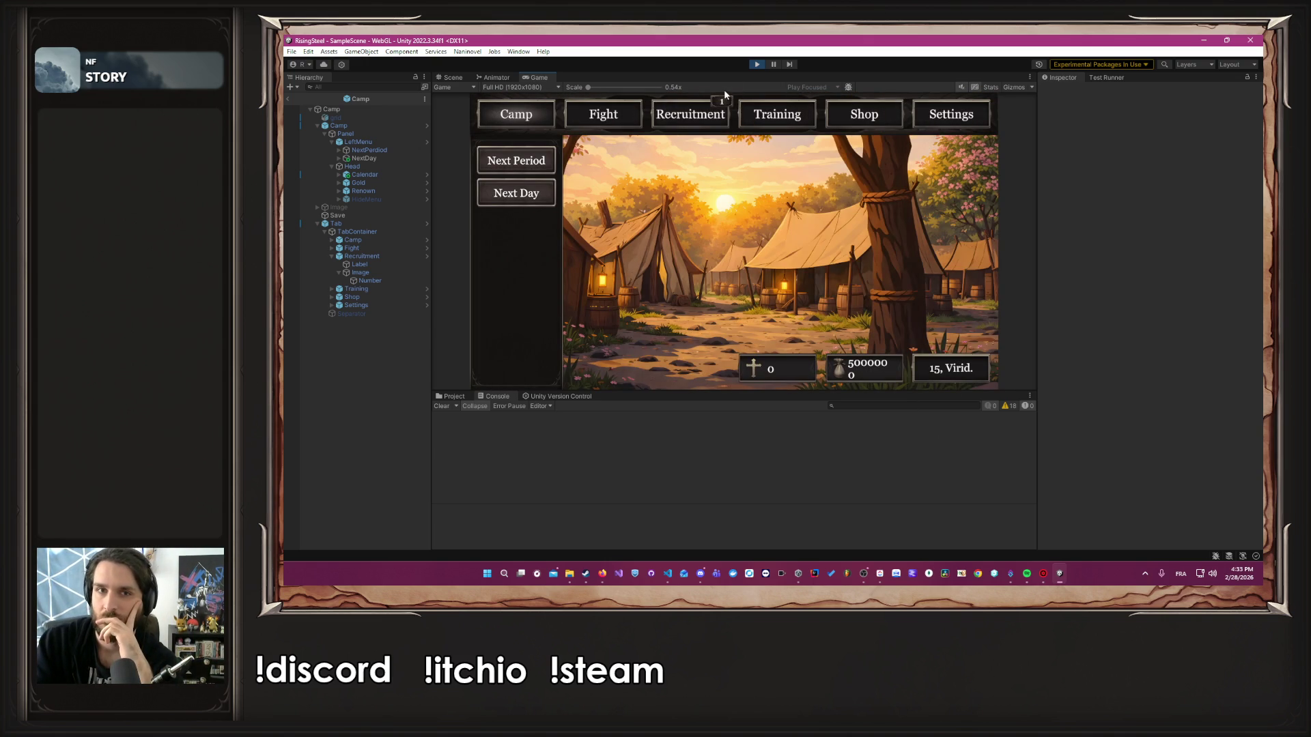
left_click(757, 65)
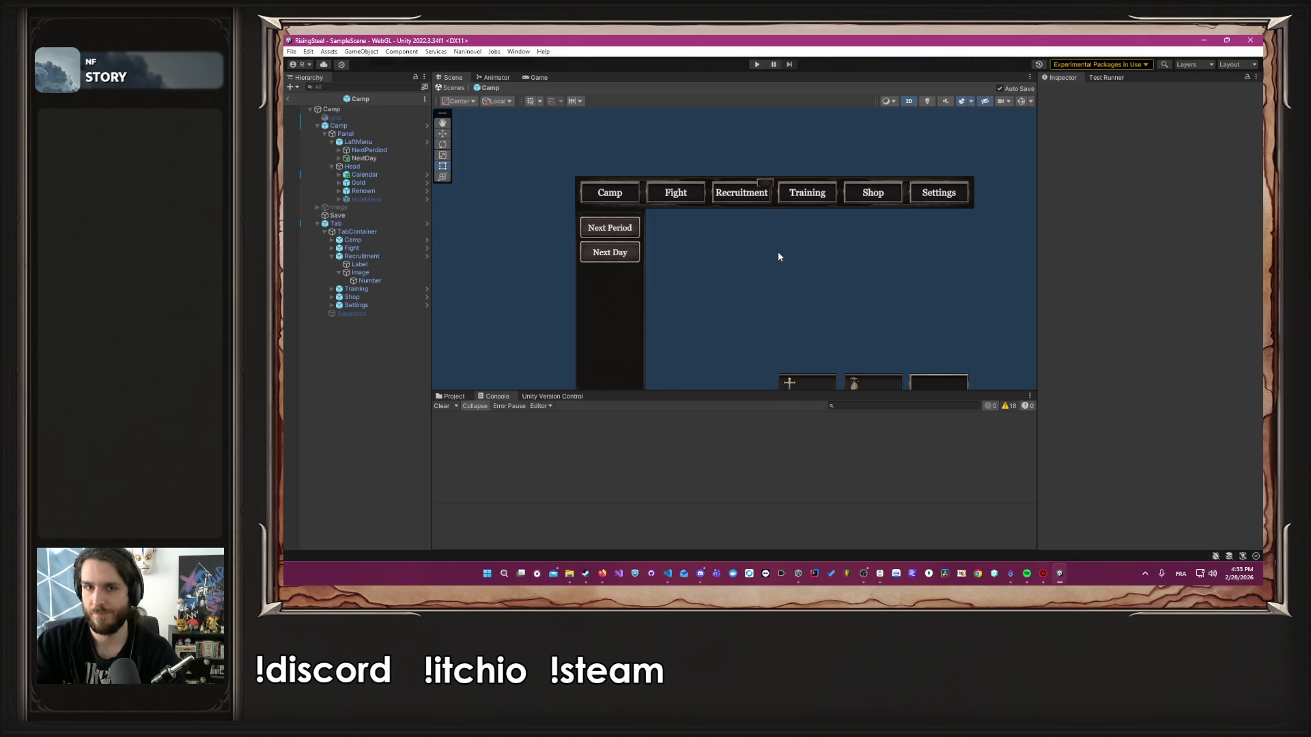
Start Play mode and begin a new game, naming the hero, picking a character and skipping the tutorial
left_click(757, 64)
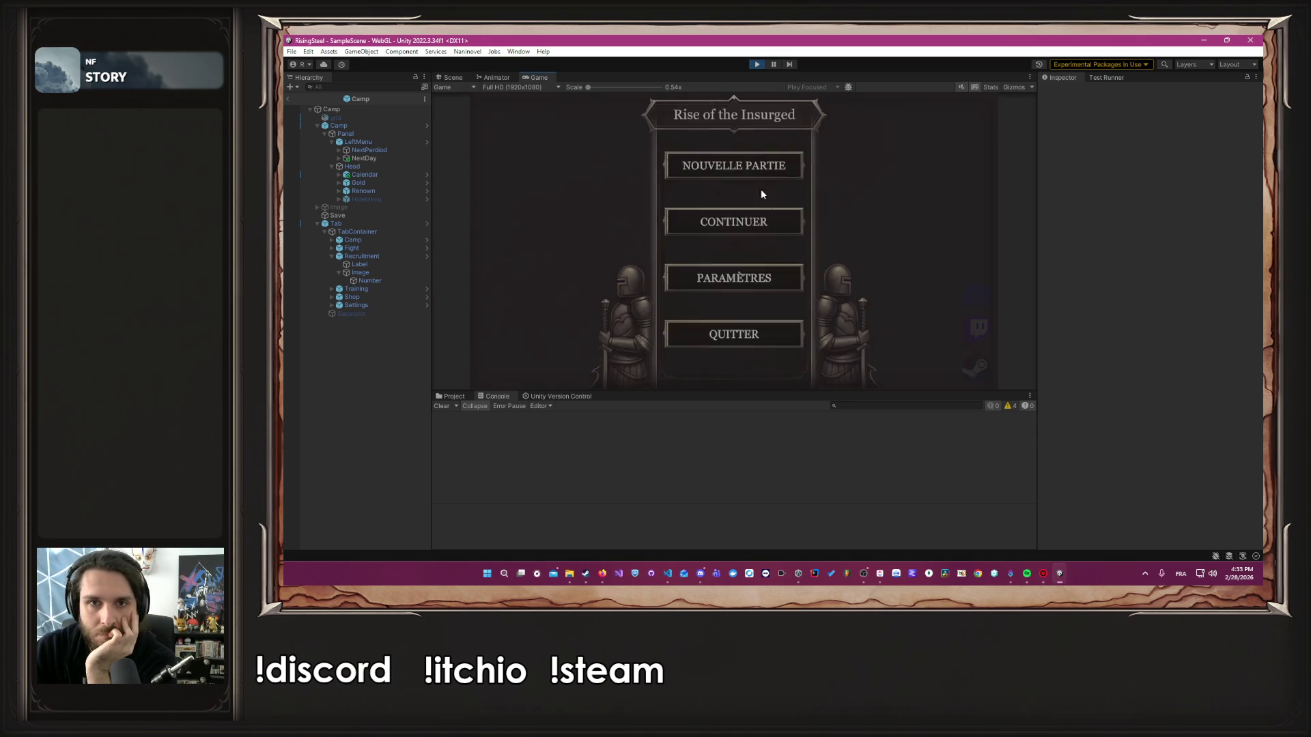
left_click(795, 166)
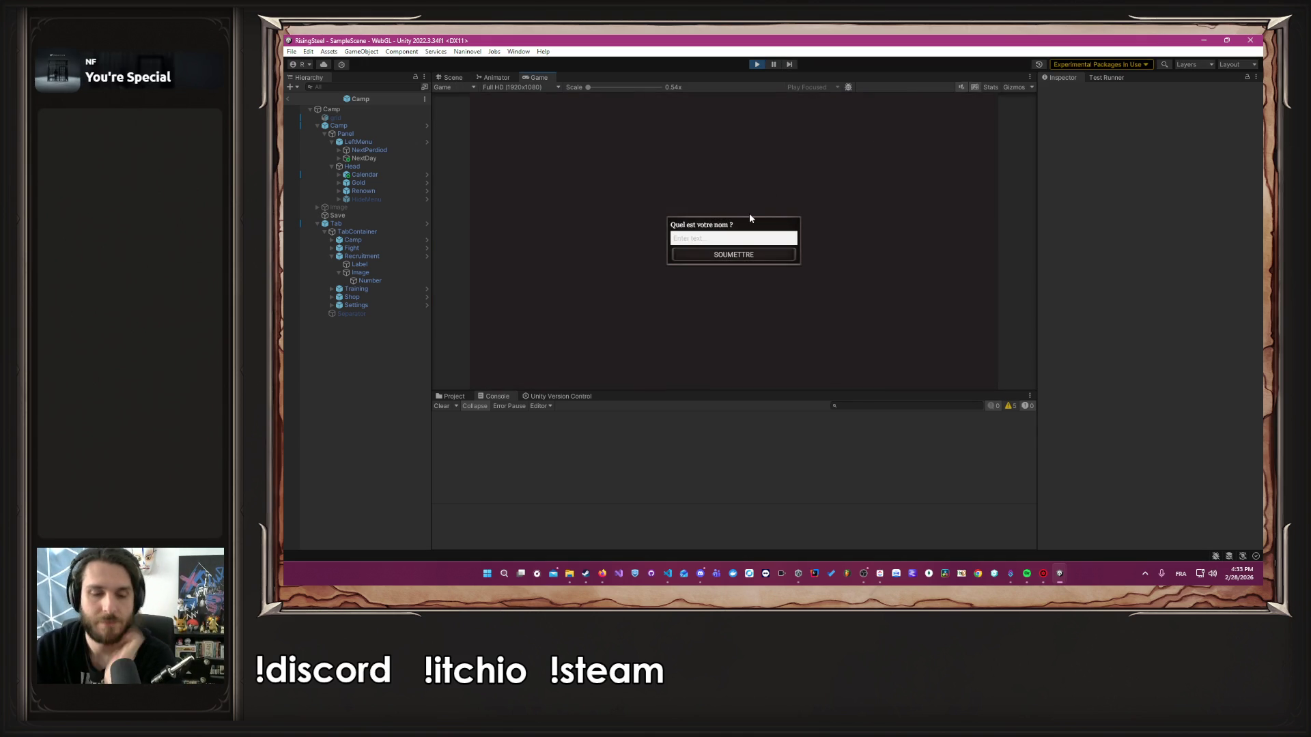
type("Albert")
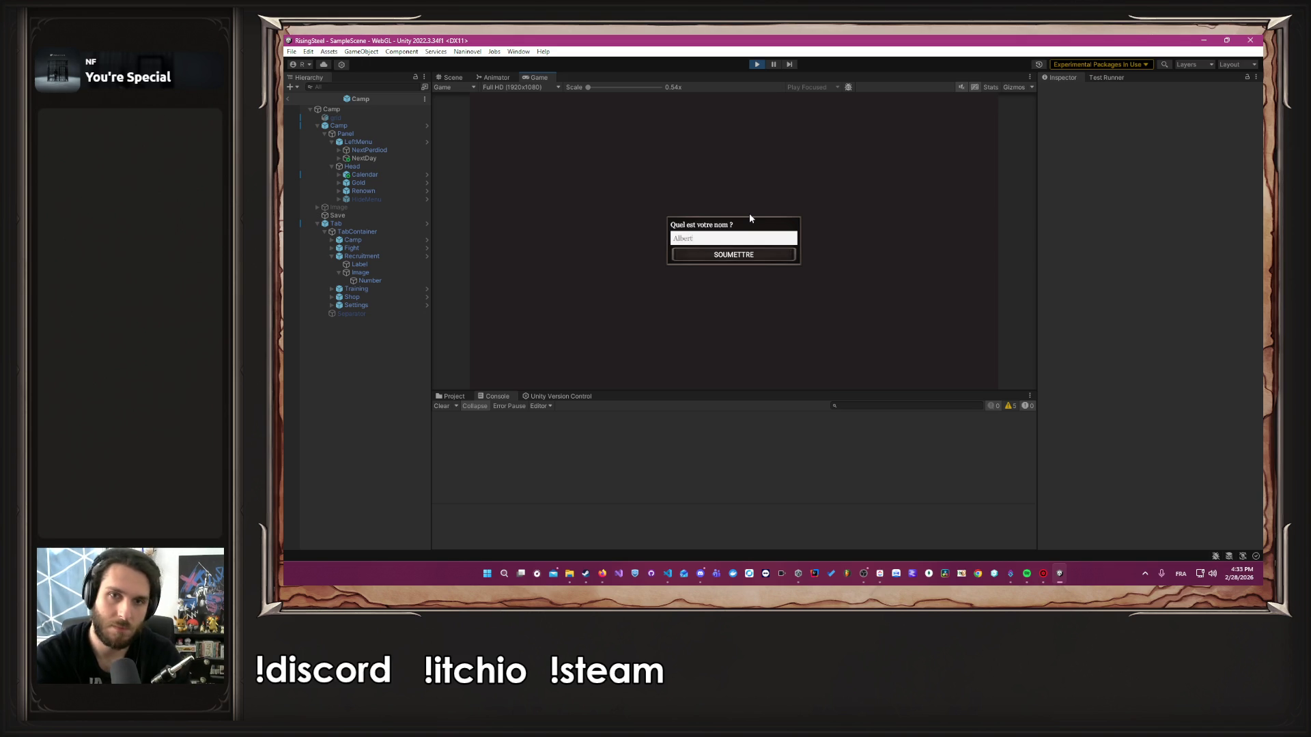
key("Return")
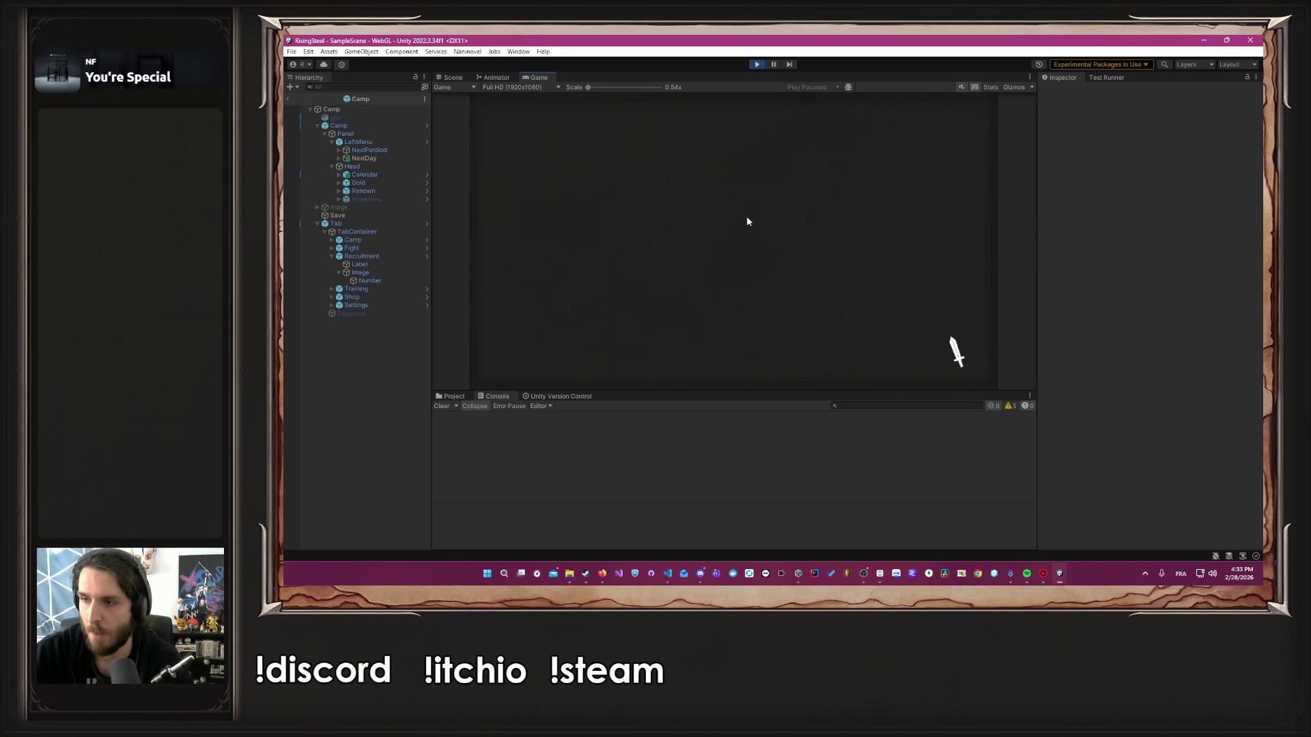
left_click(813, 217)
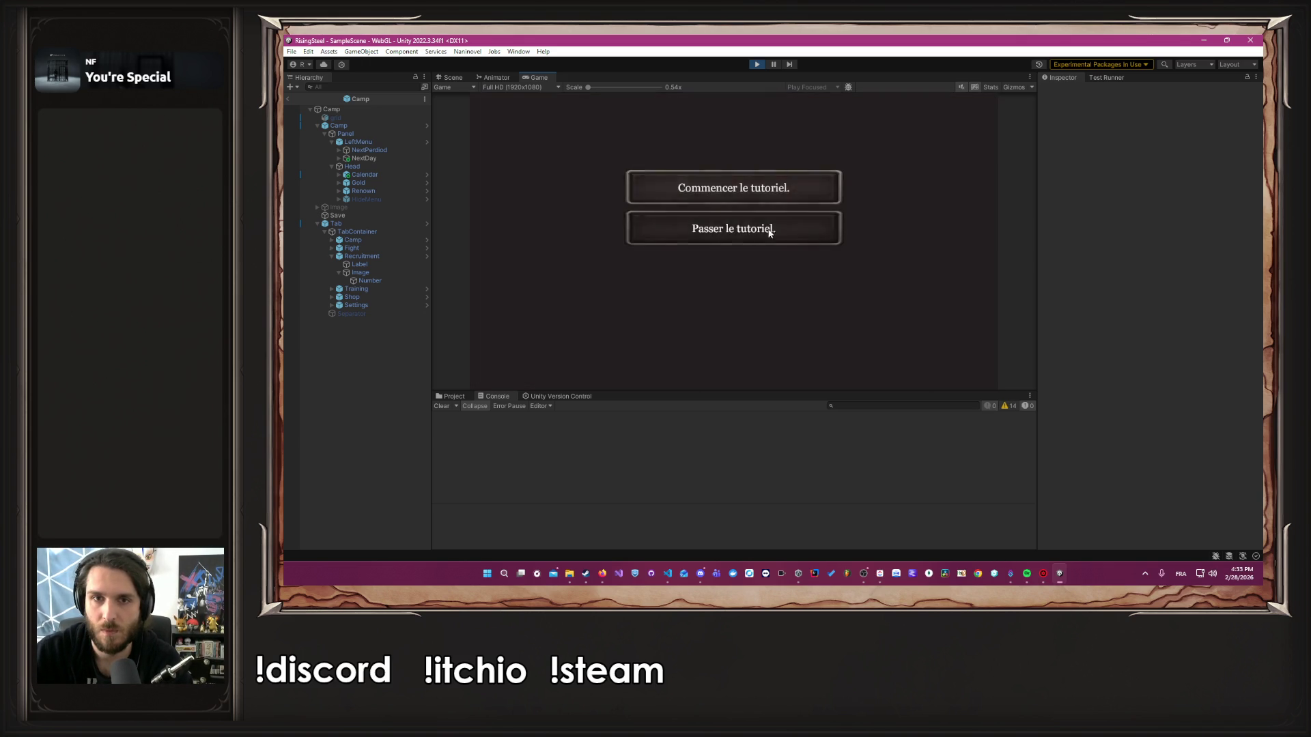
left_click(766, 227)
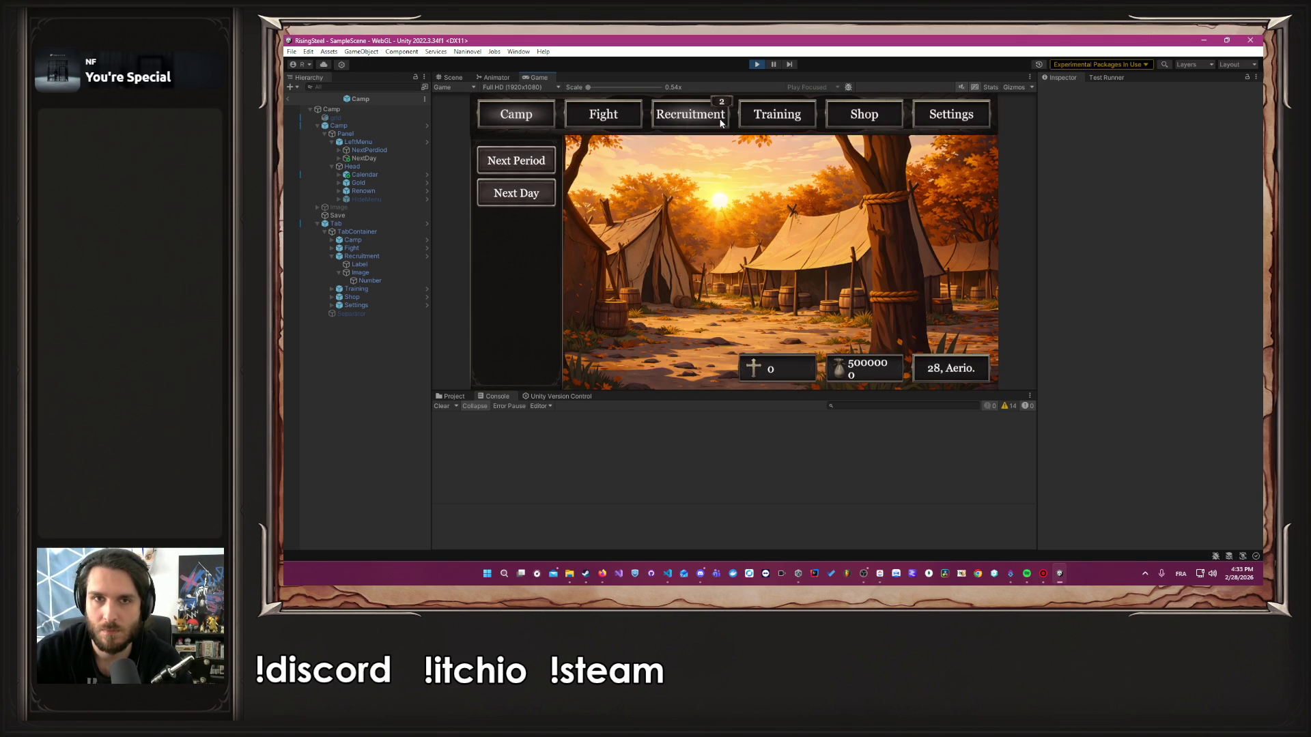
Spend Albert's stat points to raise Force to 12 and confirm
left_click(764, 116)
left_click(563, 210)
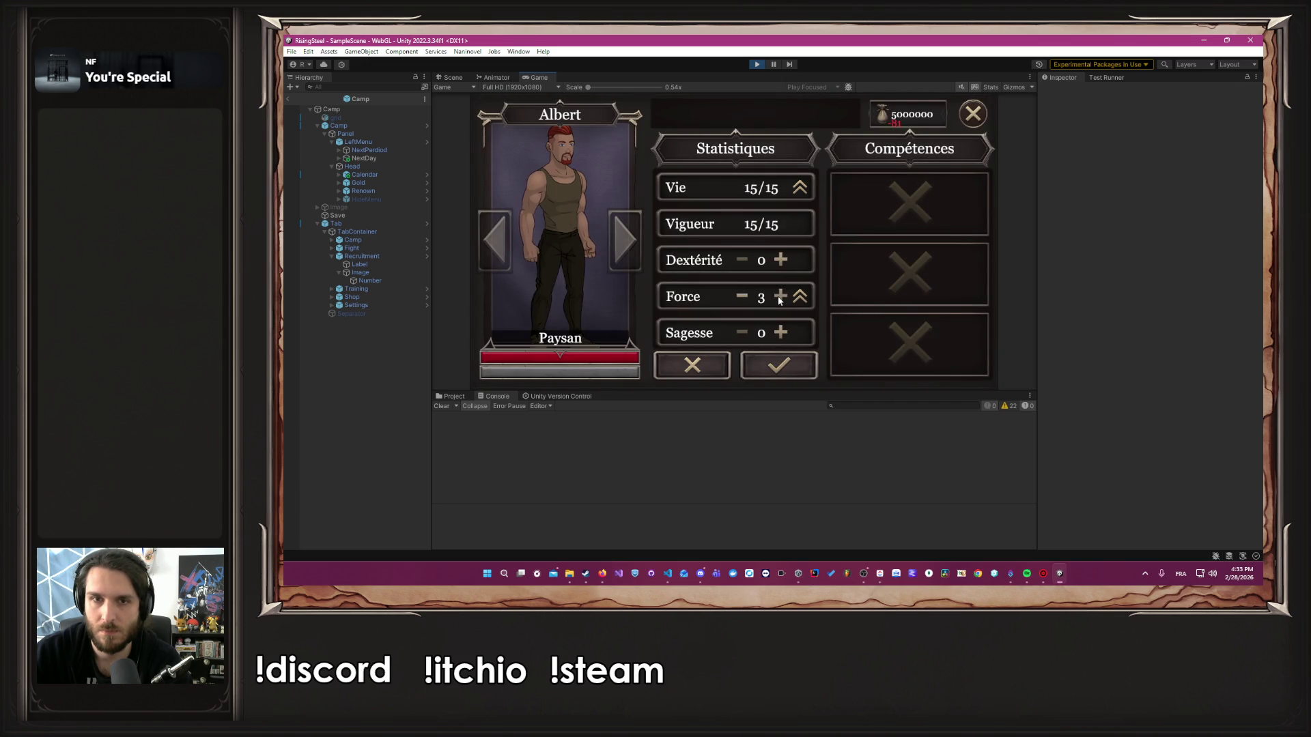
left_click(794, 372)
left_click(974, 116)
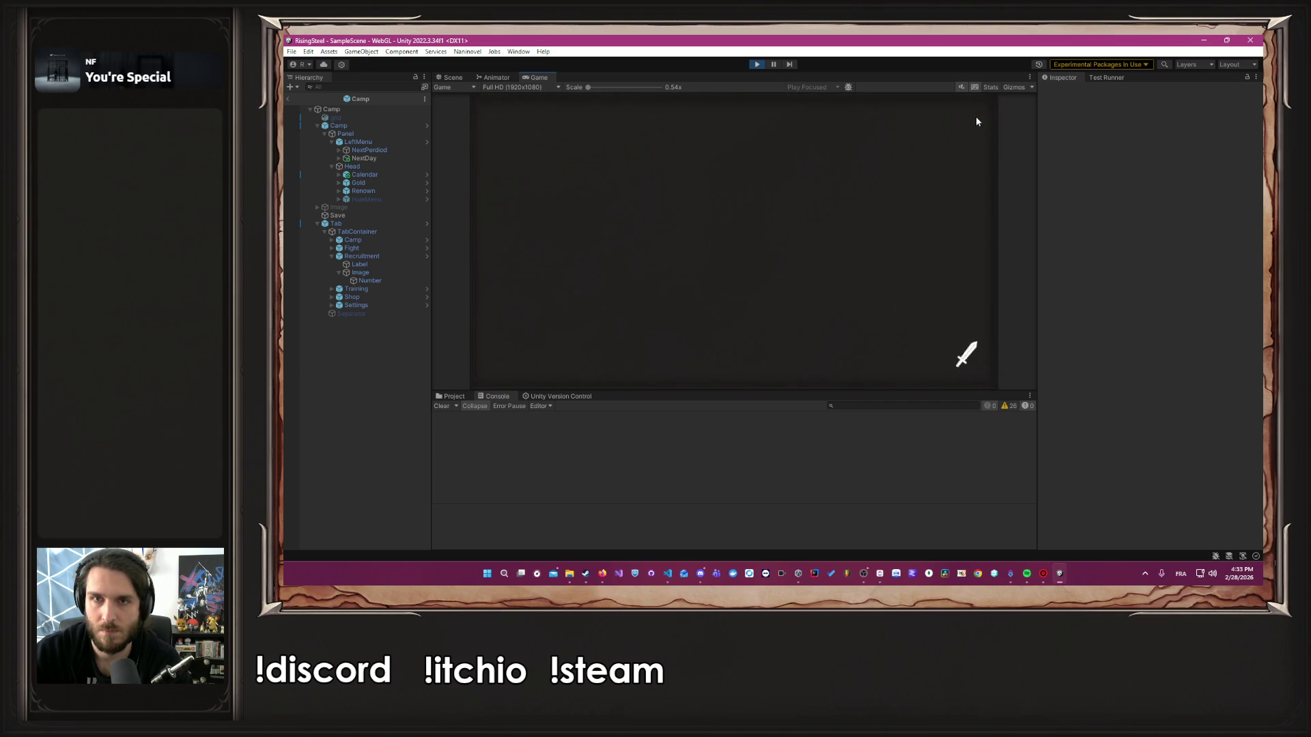
Choose the Défense du village mission from the Fight screen and start it
left_click(596, 119)
left_click(878, 248)
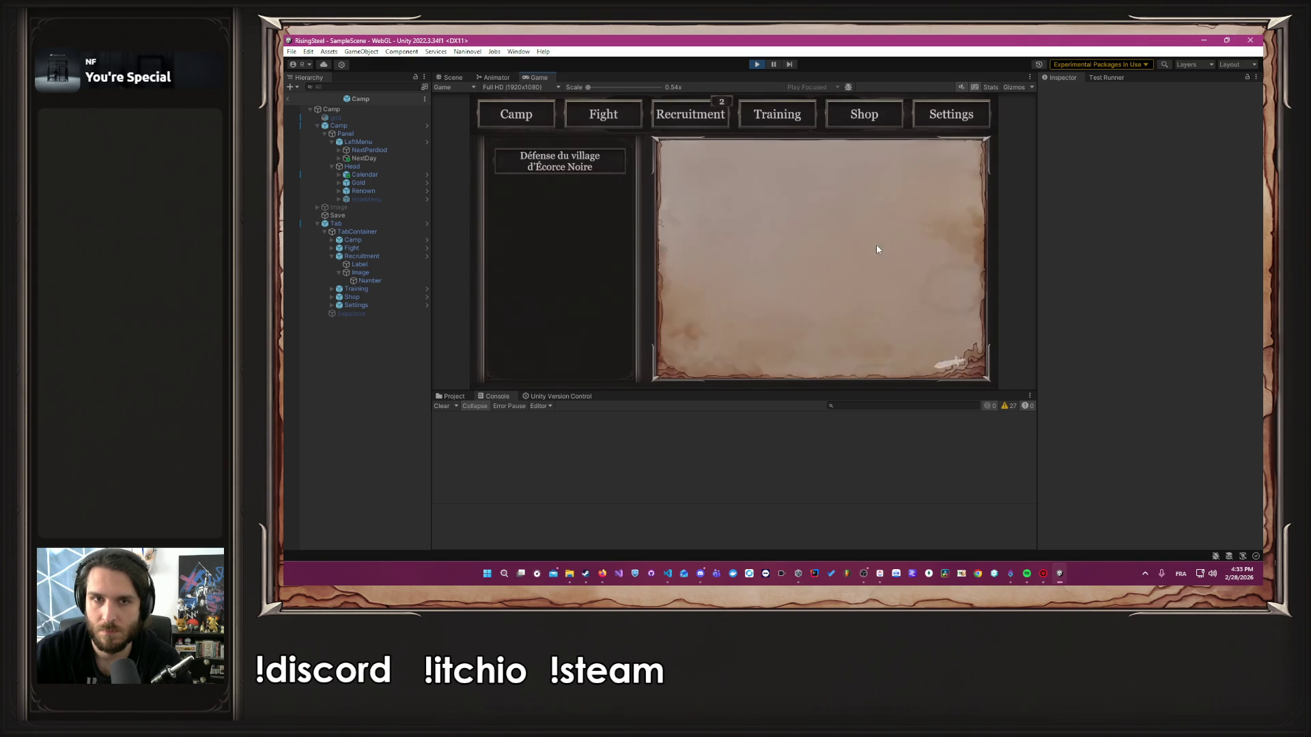
left_click(593, 168)
left_click(819, 358)
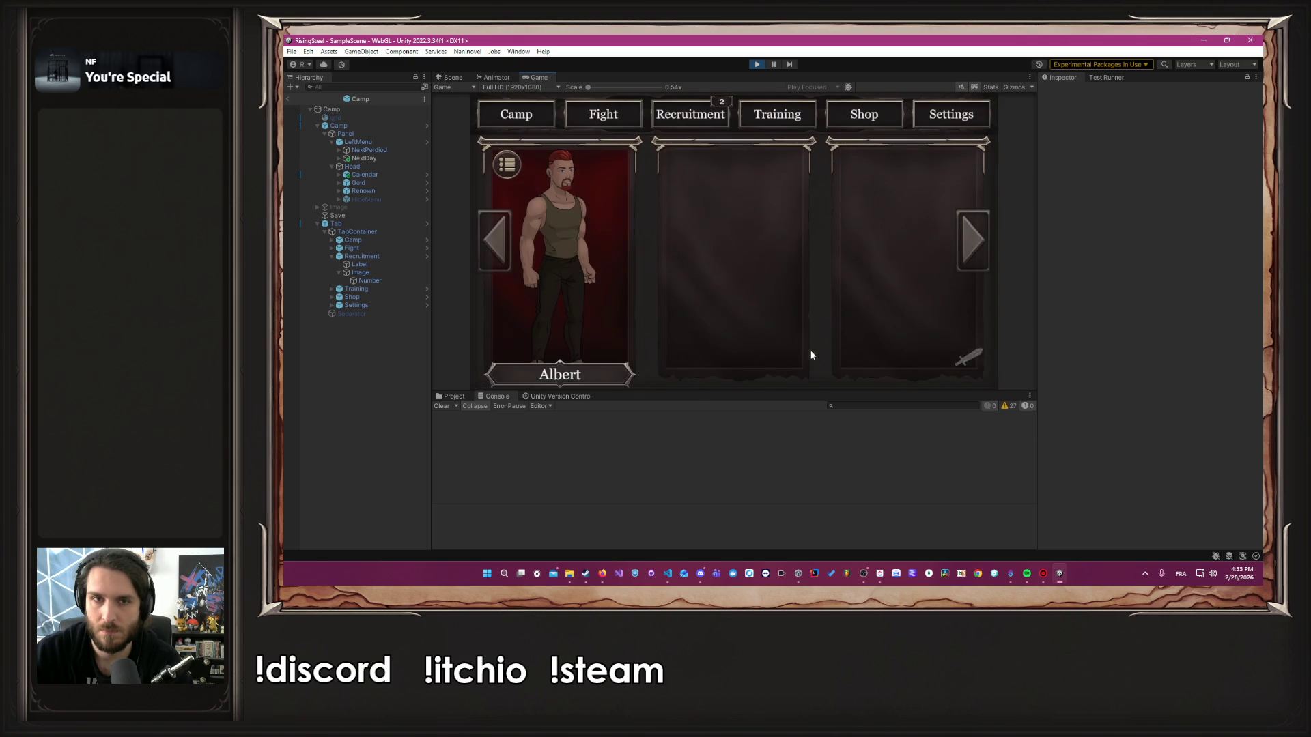
Launch the mission, get through the opening narration, and defeat the first enemy
left_click(628, 294)
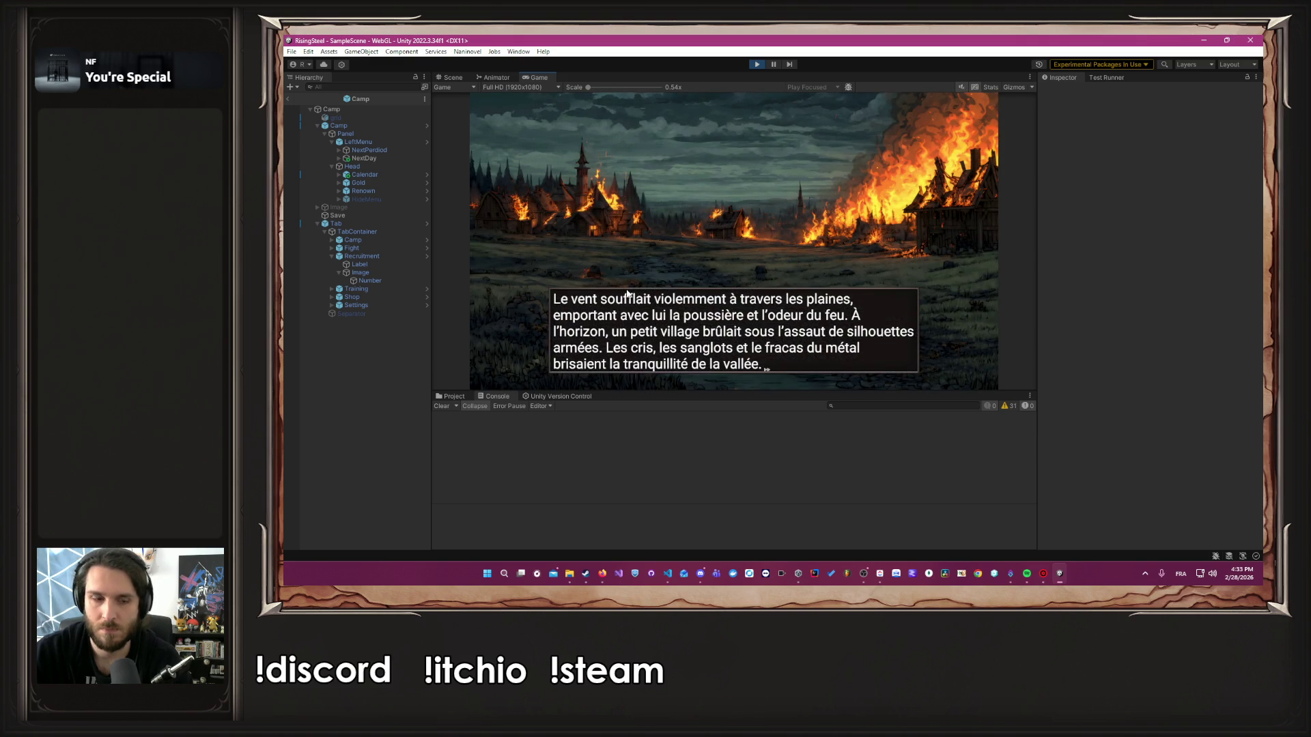
left_click(627, 294)
left_click(628, 295)
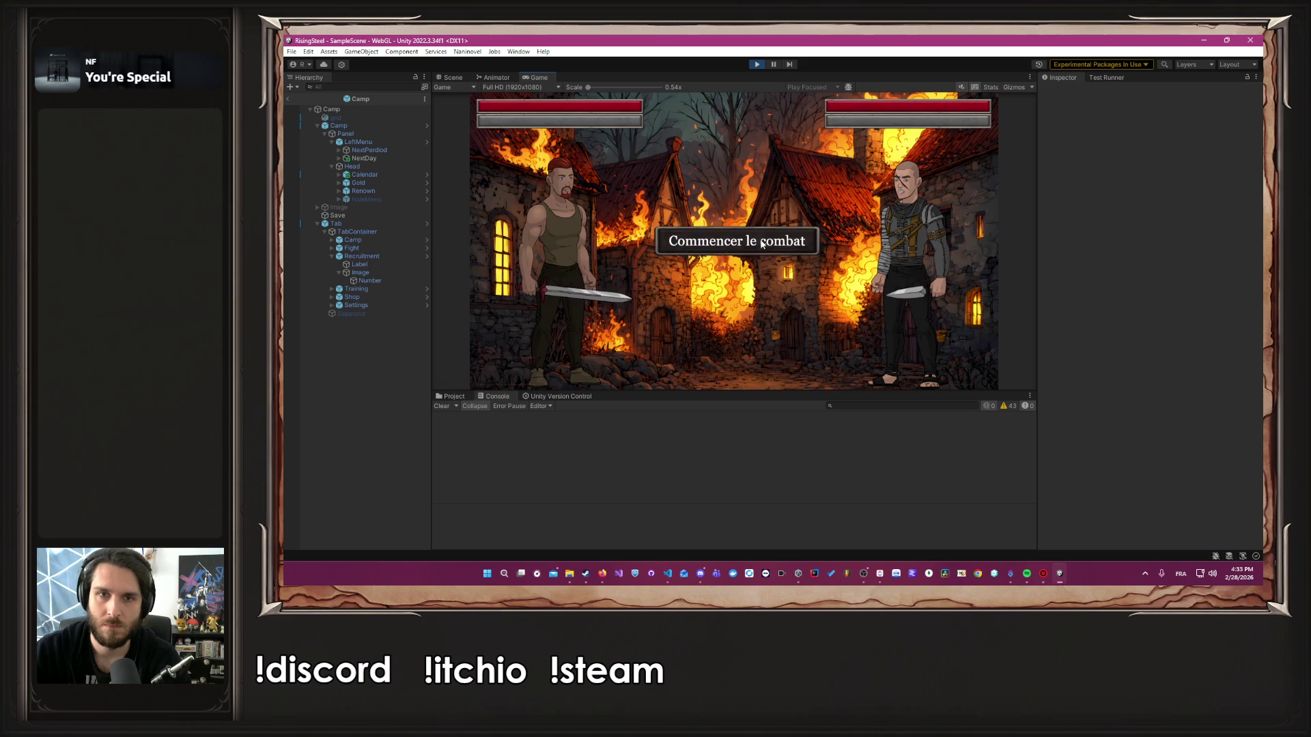
left_click(567, 271)
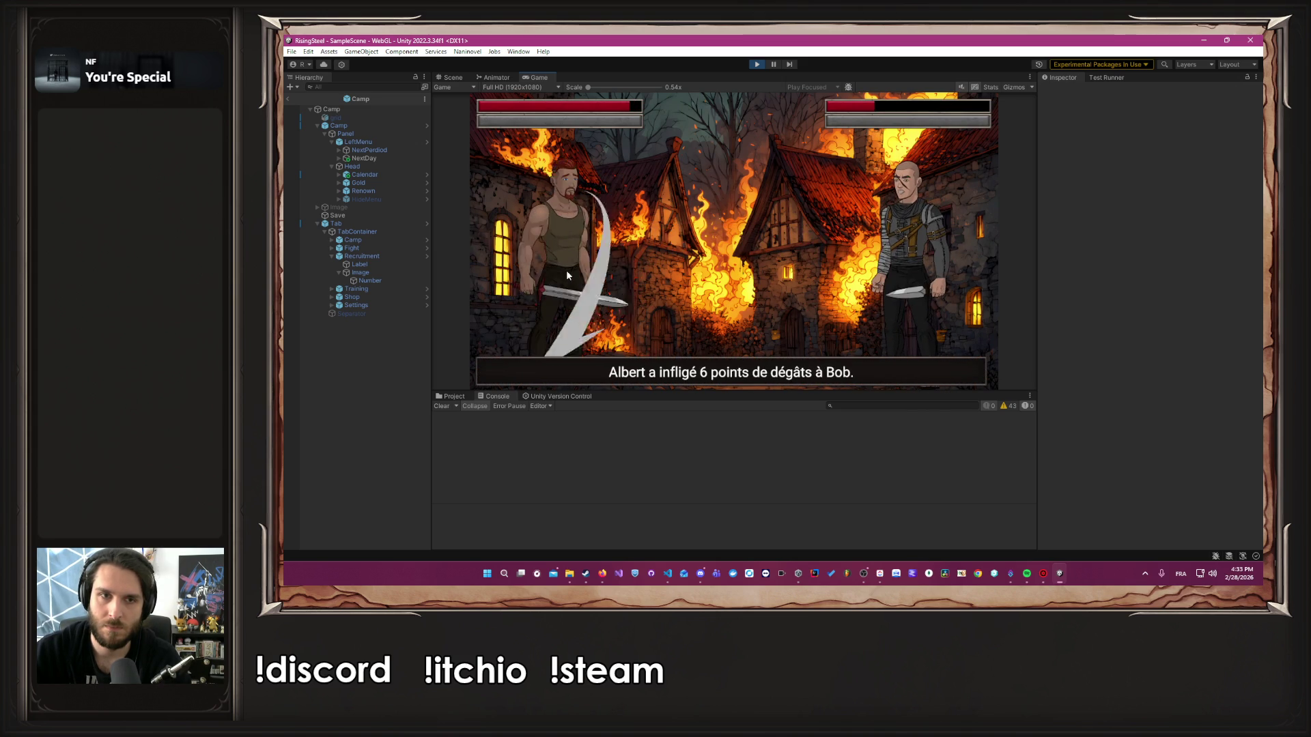
left_click(566, 275)
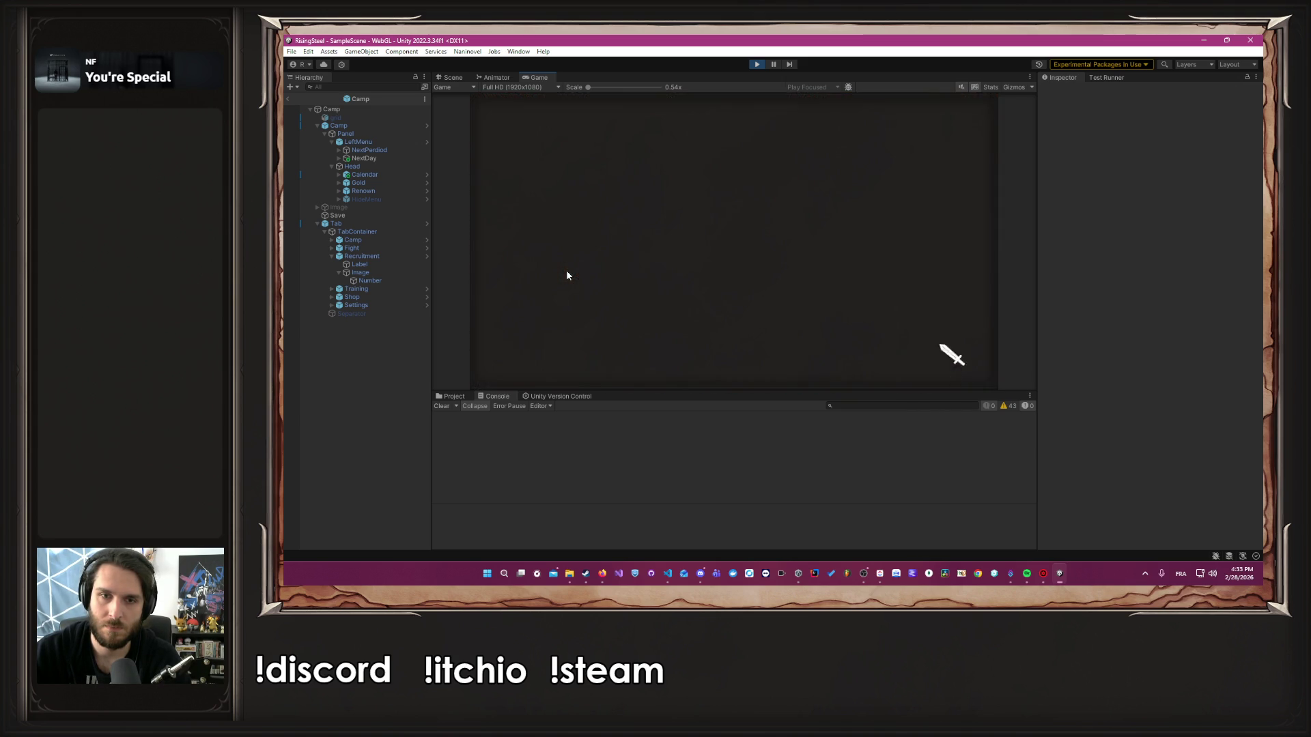
Win the second fight against the archer, spare the defeated enemy, and return to camp
left_click(702, 252)
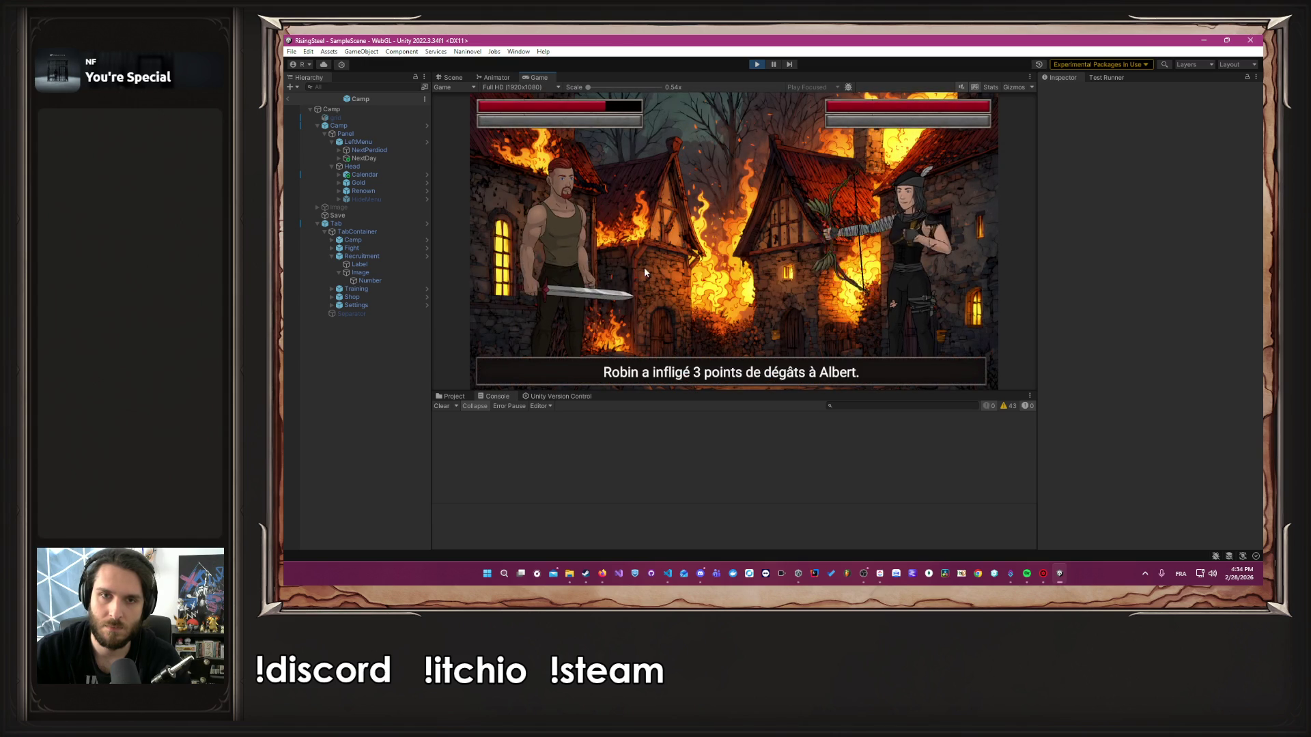
left_click(614, 268)
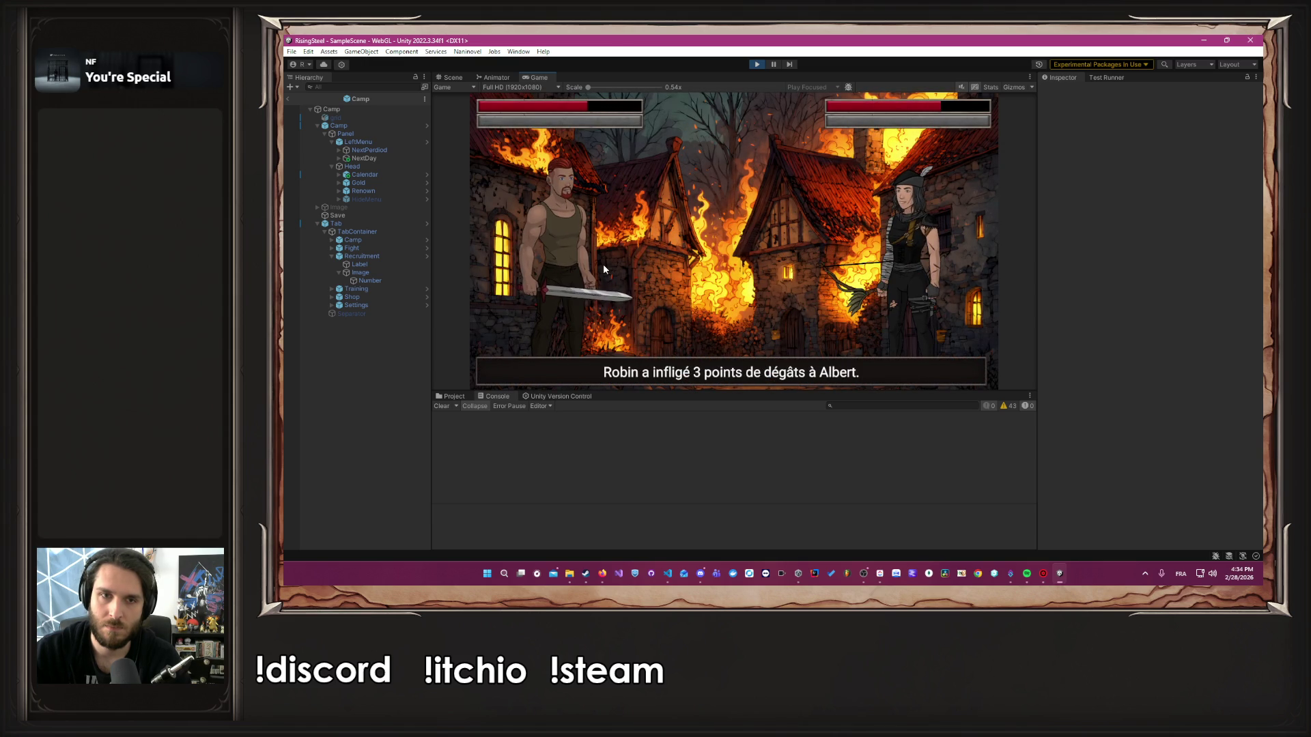
left_click(604, 264)
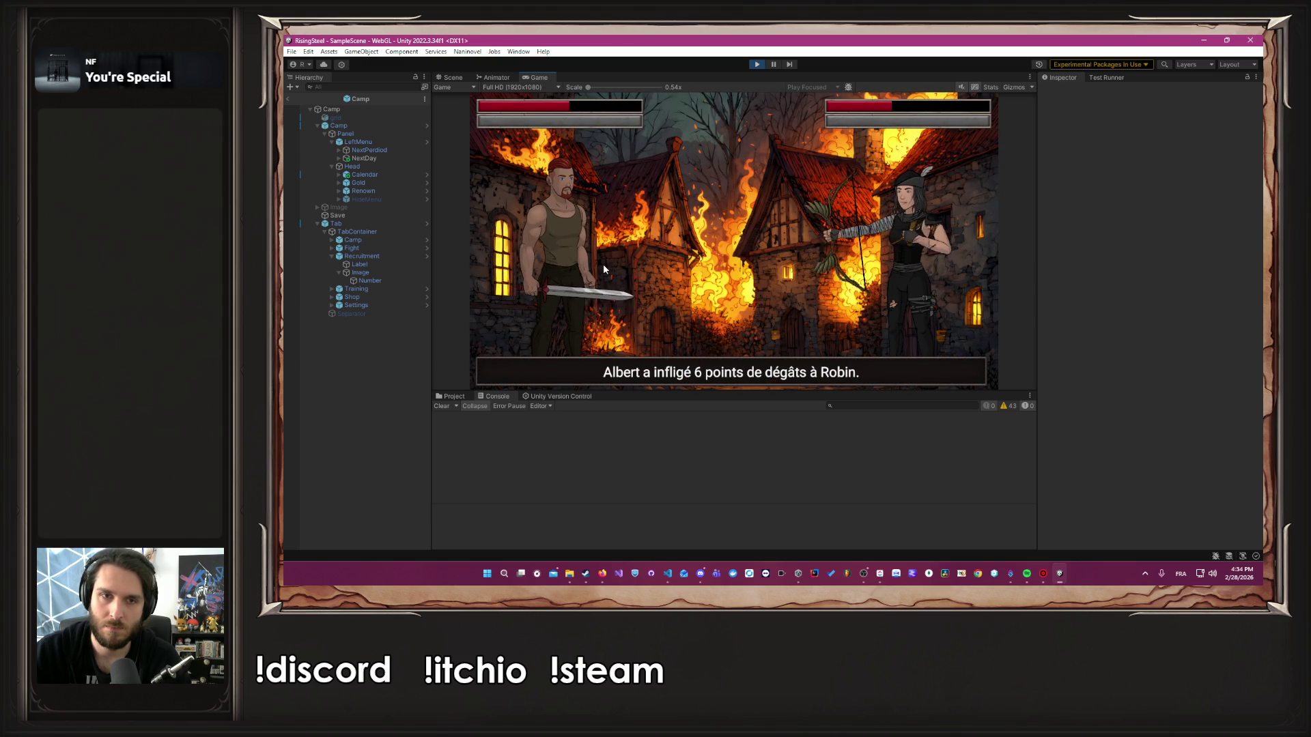
left_click(603, 265)
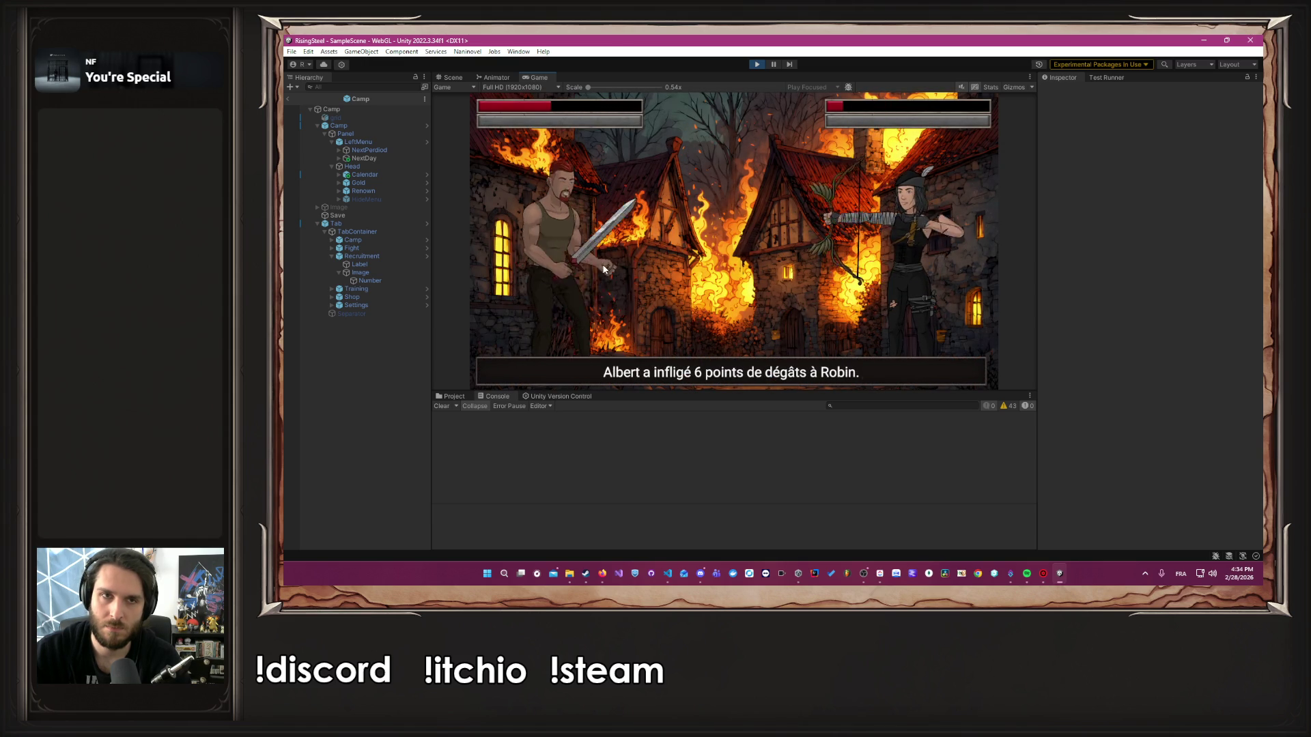
left_click(603, 266)
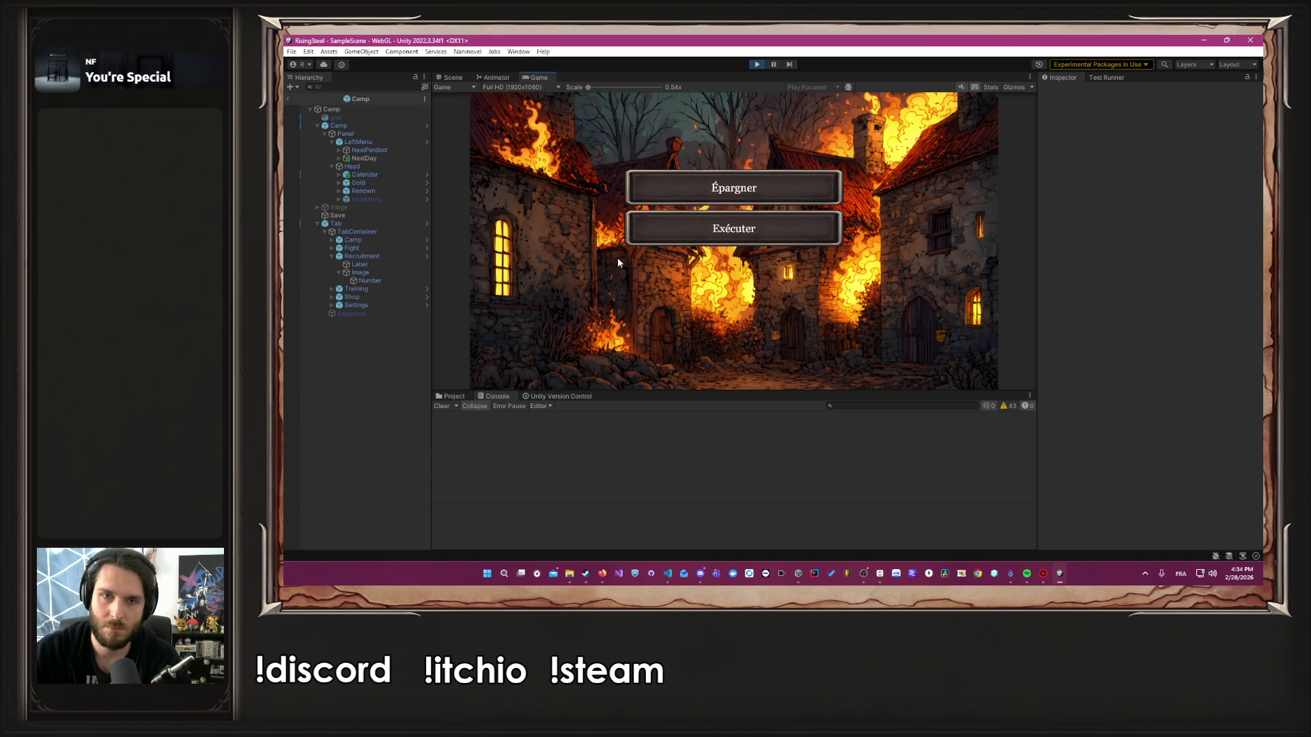
left_click(683, 192)
left_click(683, 192)
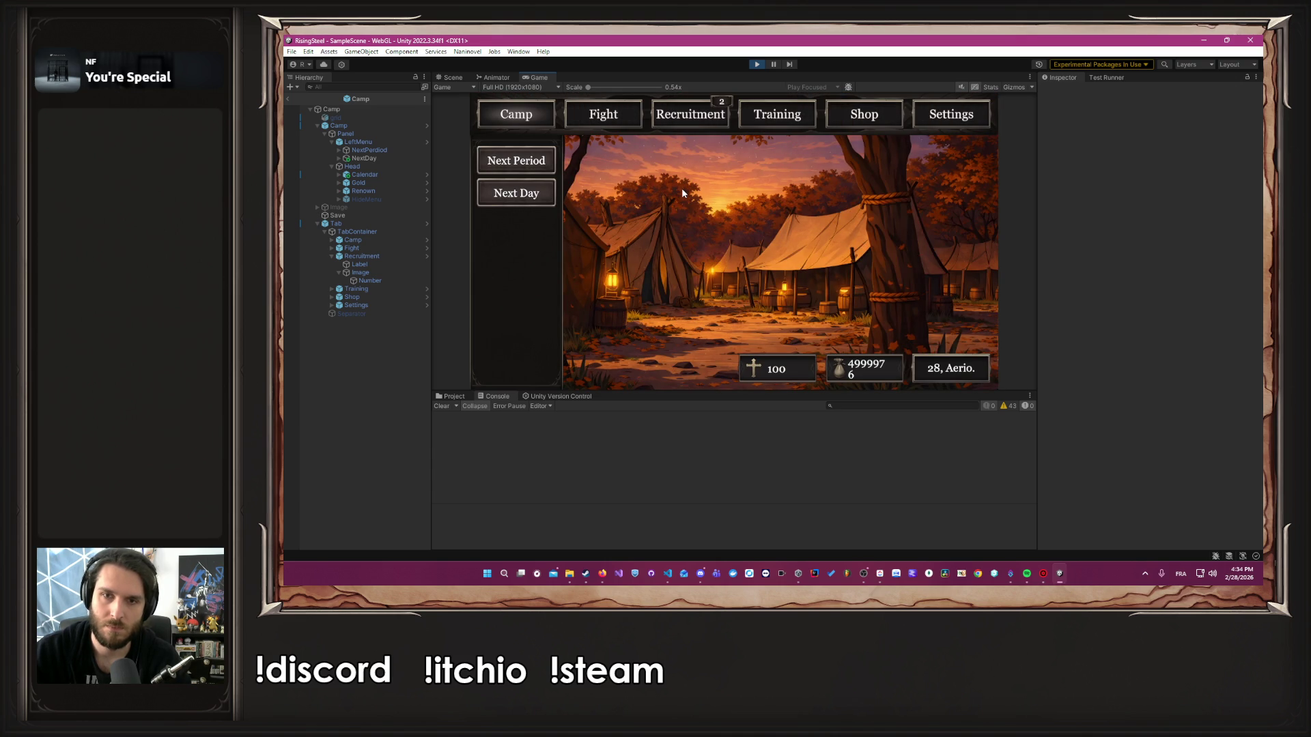
Promote Albert to the Soldat class and equip Frappe Puissante in his first skill slot
left_click(811, 121)
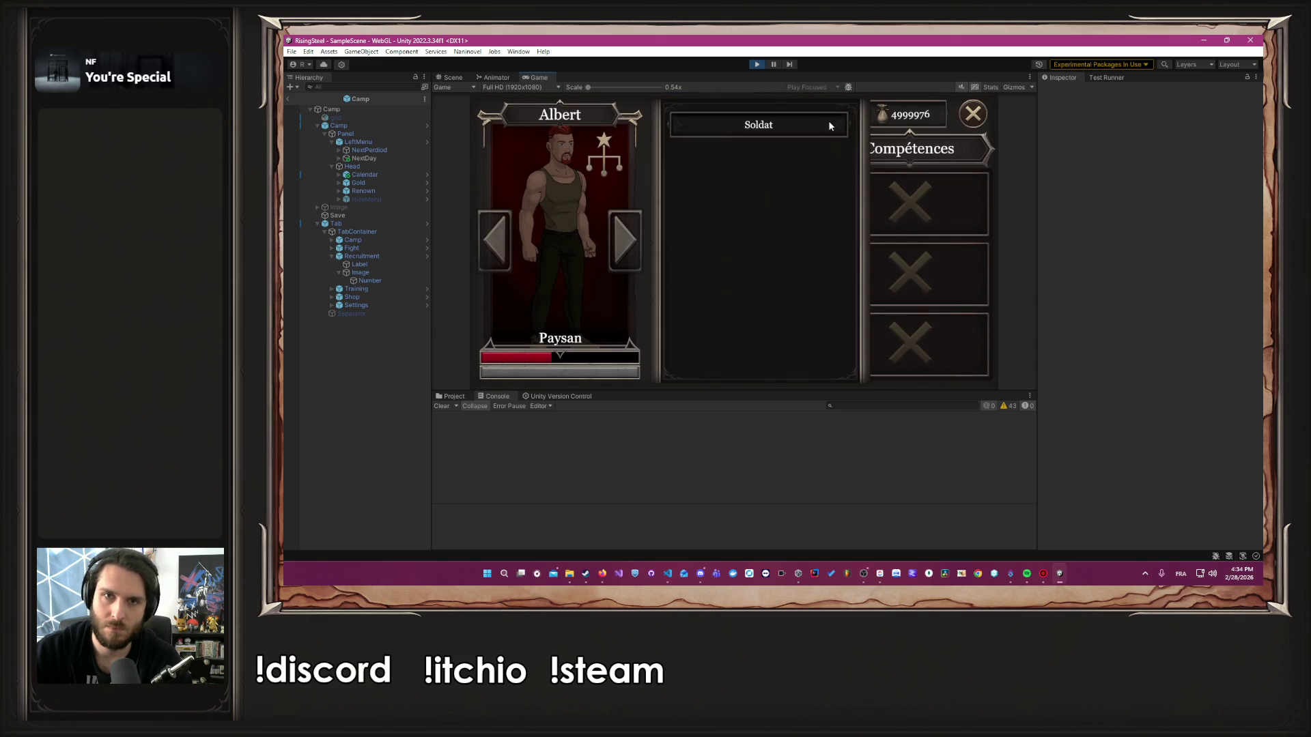
left_click(829, 124)
left_click(901, 212)
left_click(928, 260)
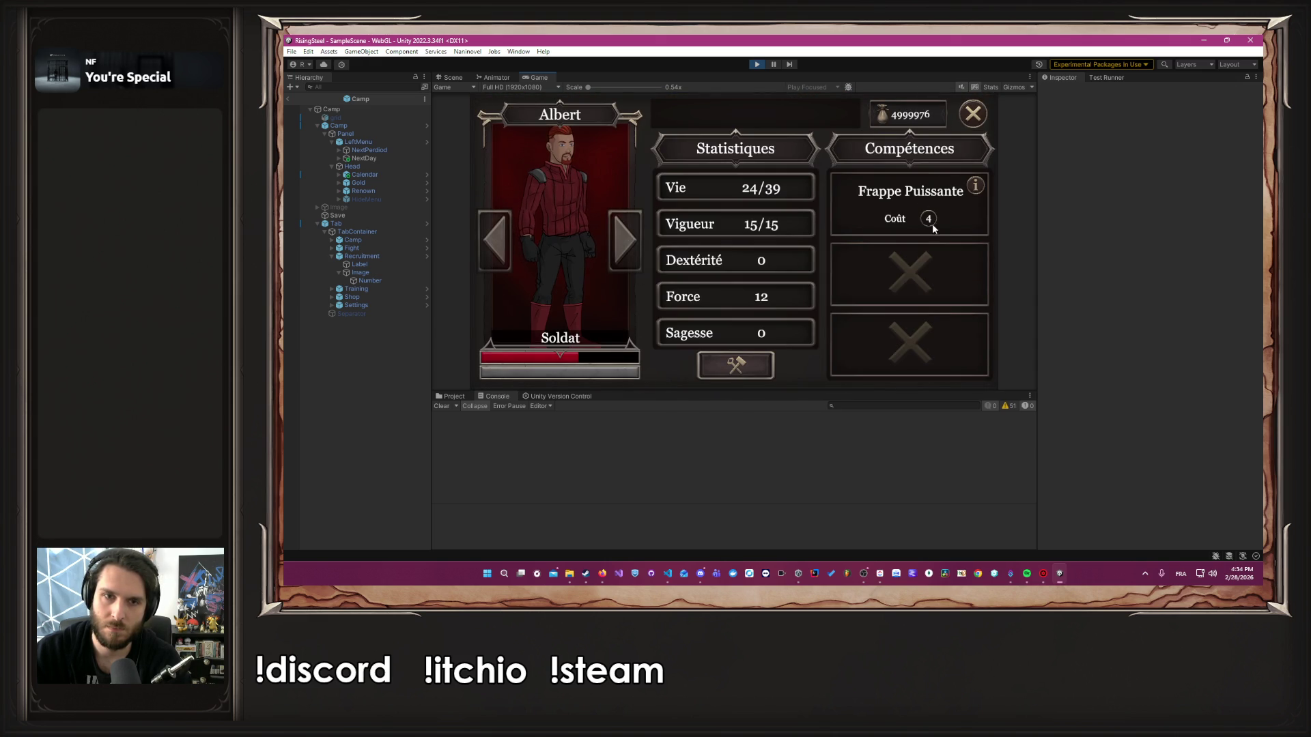
left_click(980, 124)
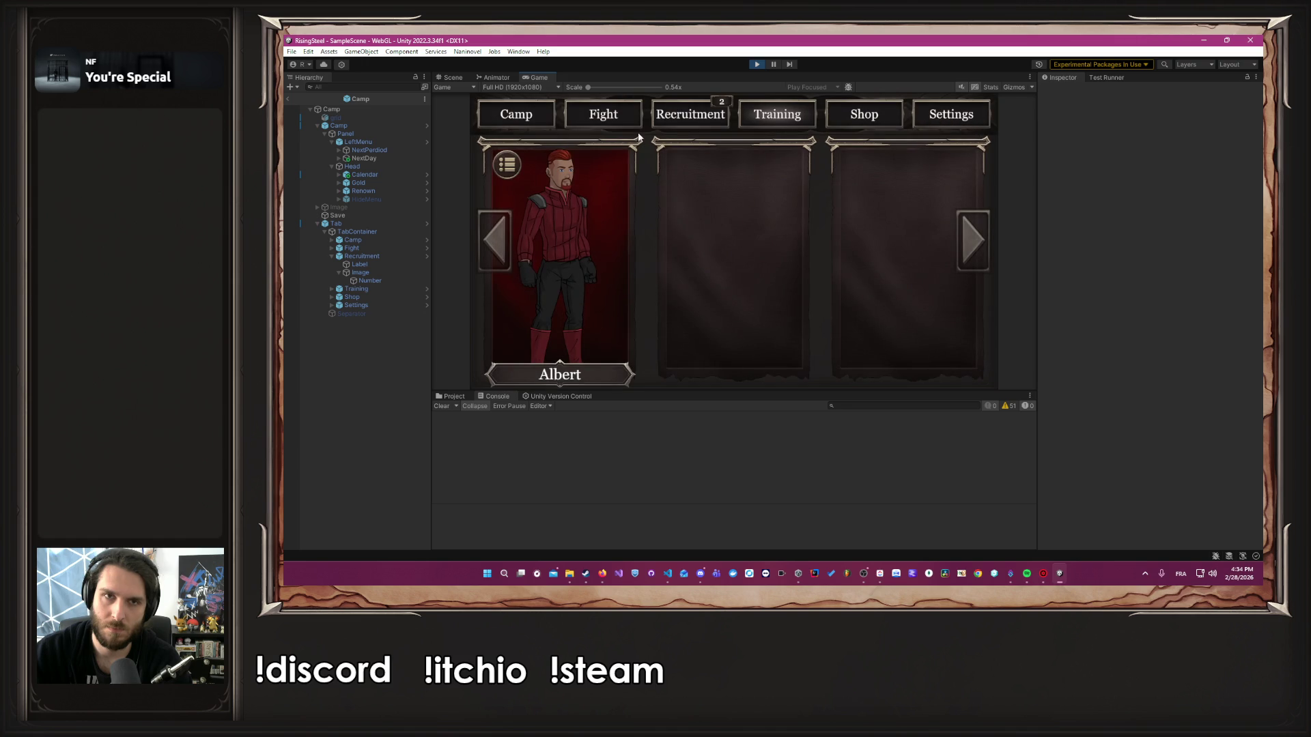
Buy the remaining scrolls (gold 4999276), then heal Albert to 39/39 Vie with a potion
left_click(881, 115)
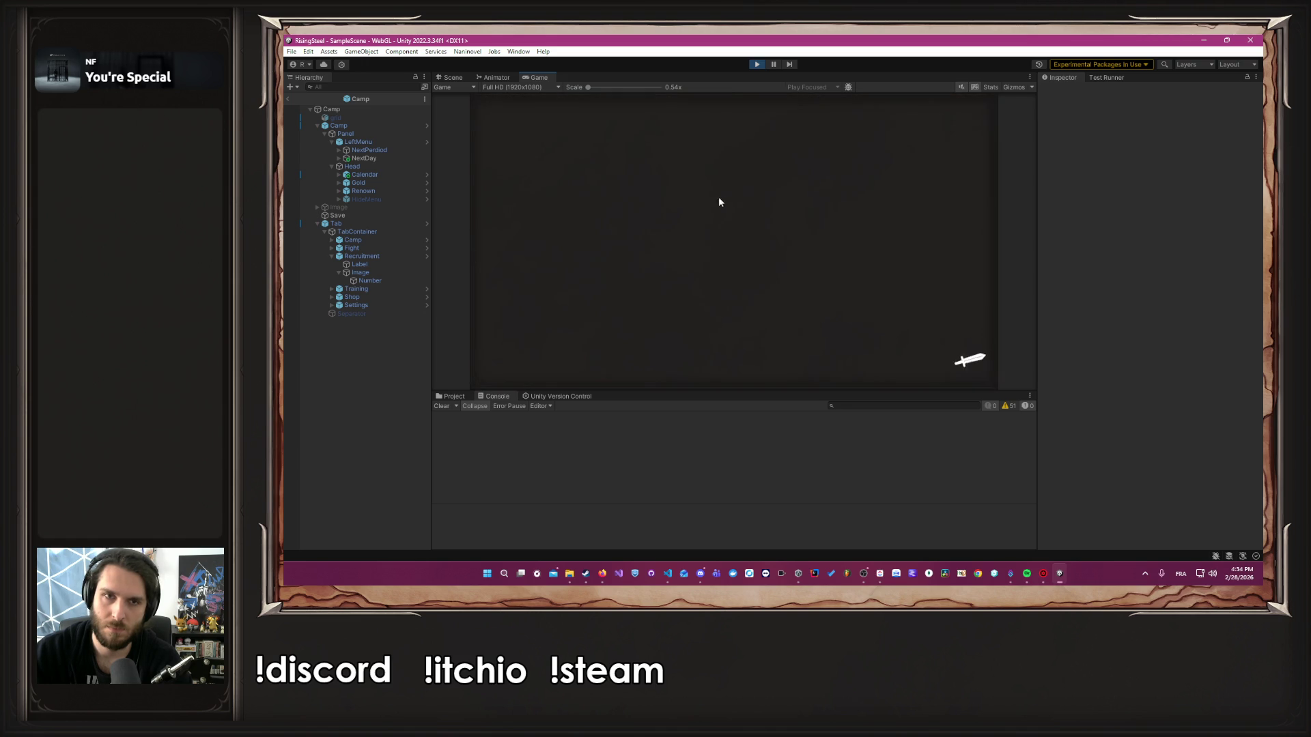
left_click(737, 293)
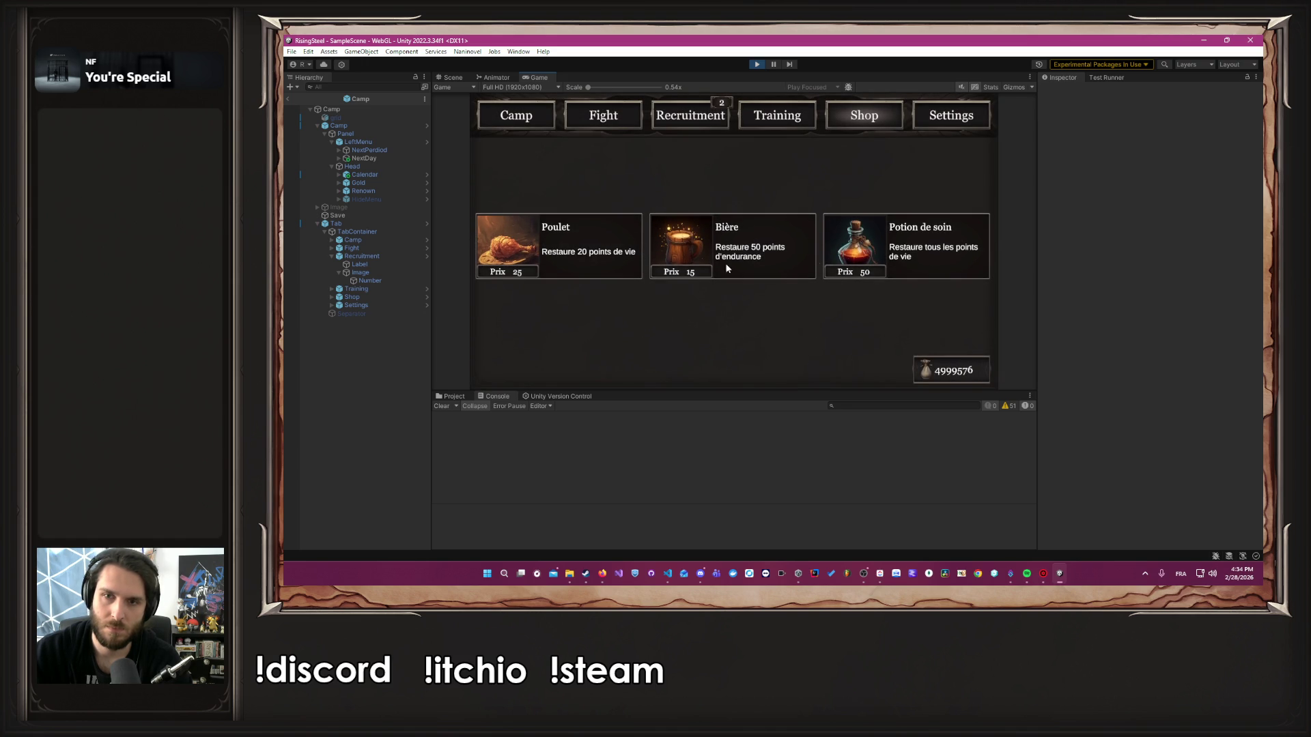
scroll(833, 206, "down", 2)
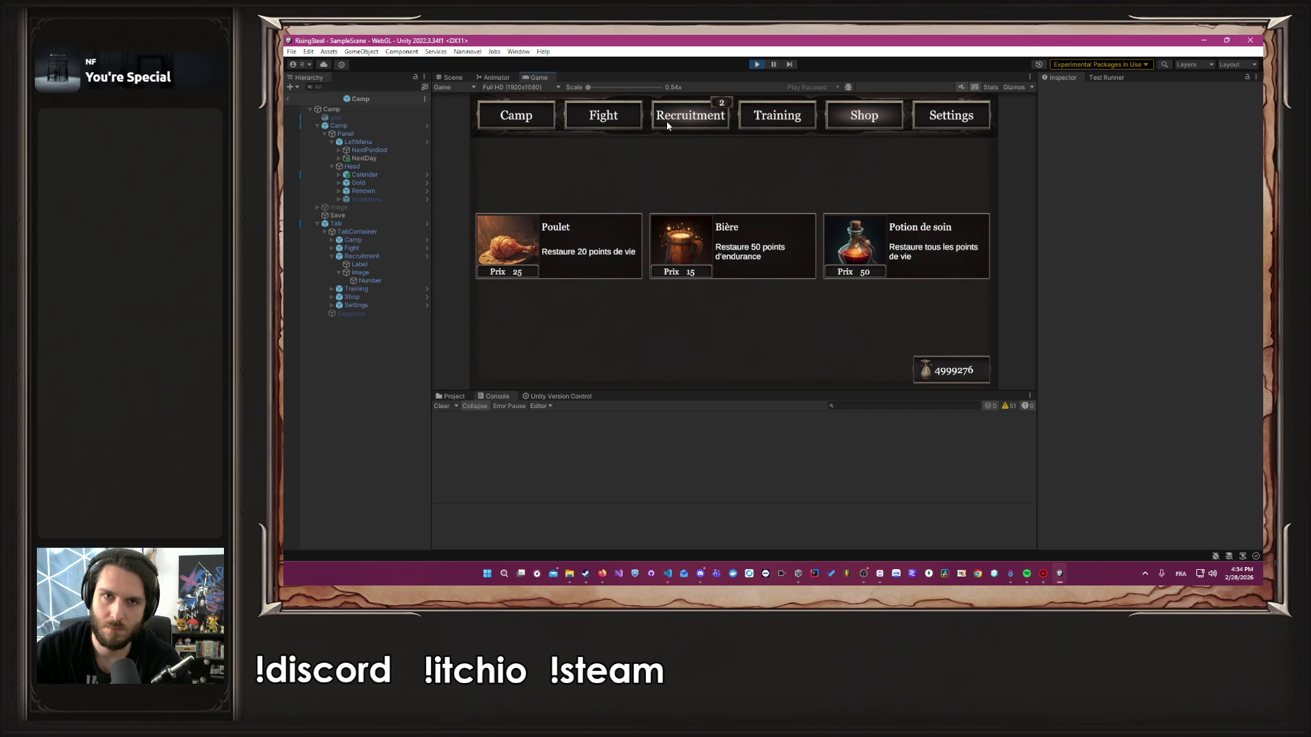
left_click(787, 131)
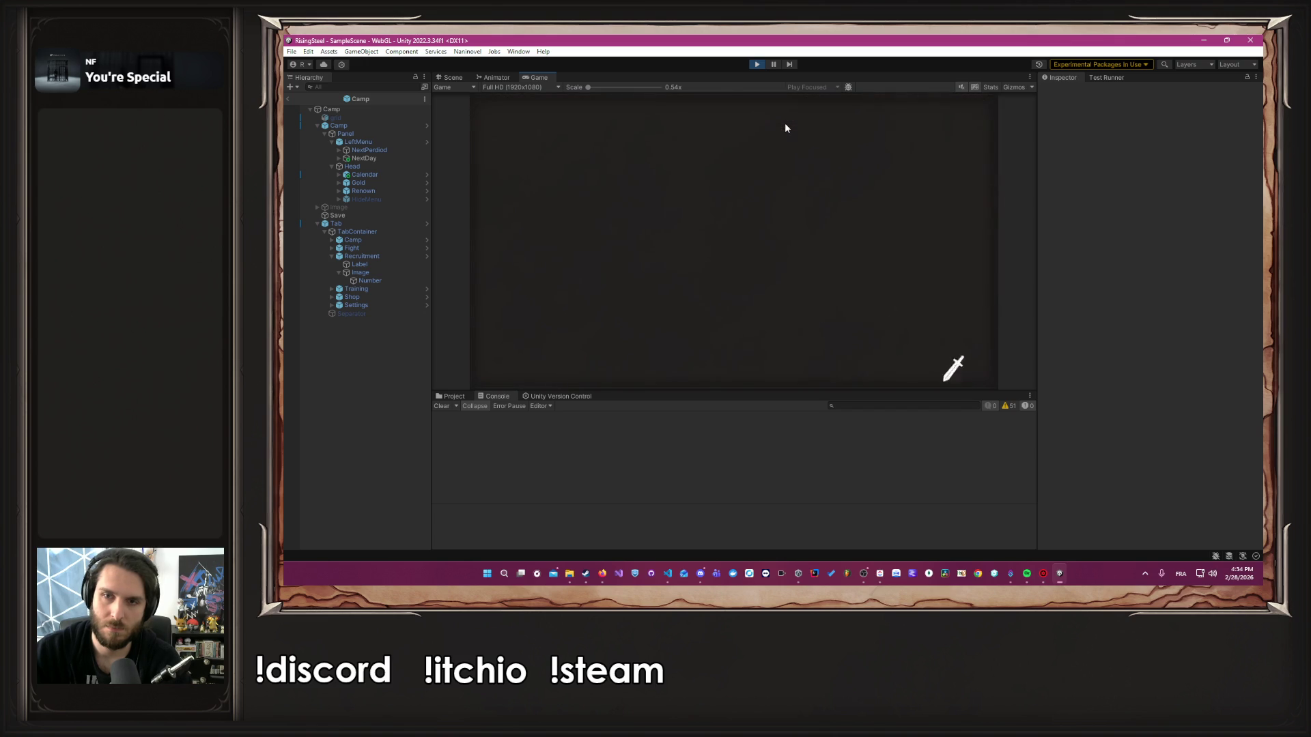
left_click(545, 211)
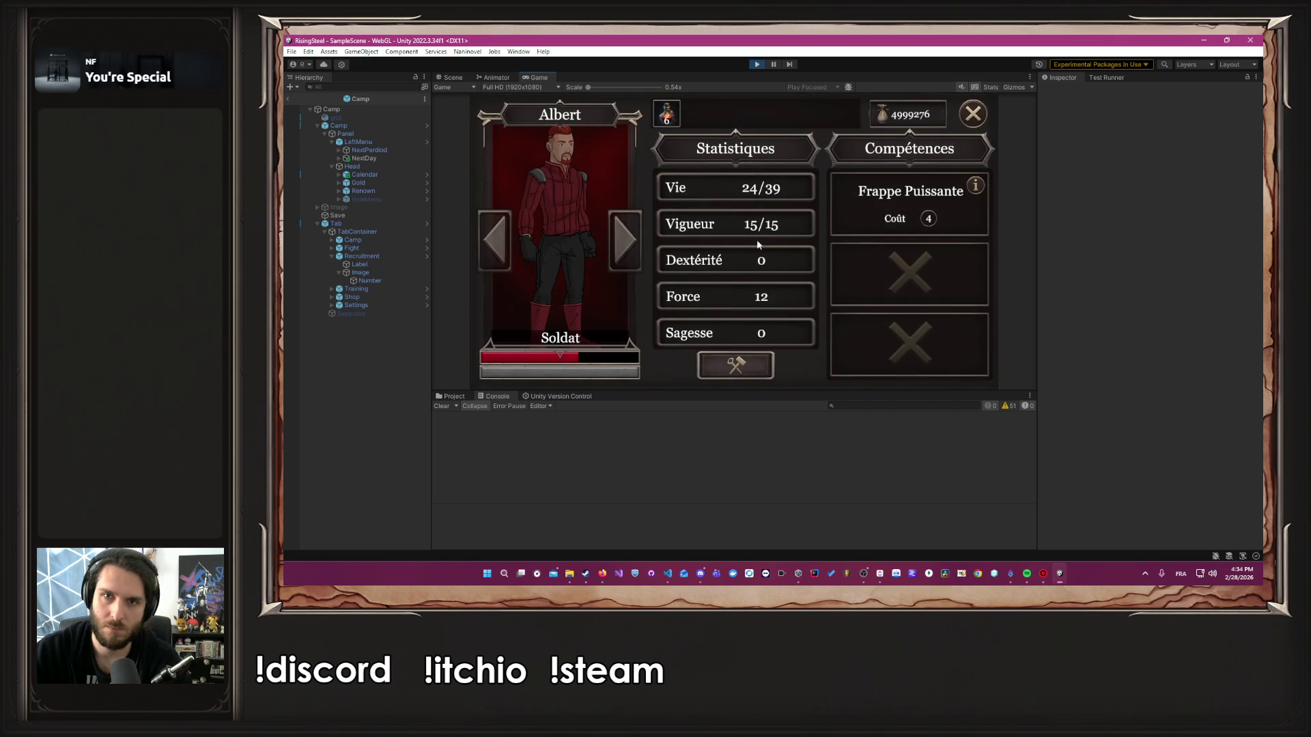
left_click(666, 115)
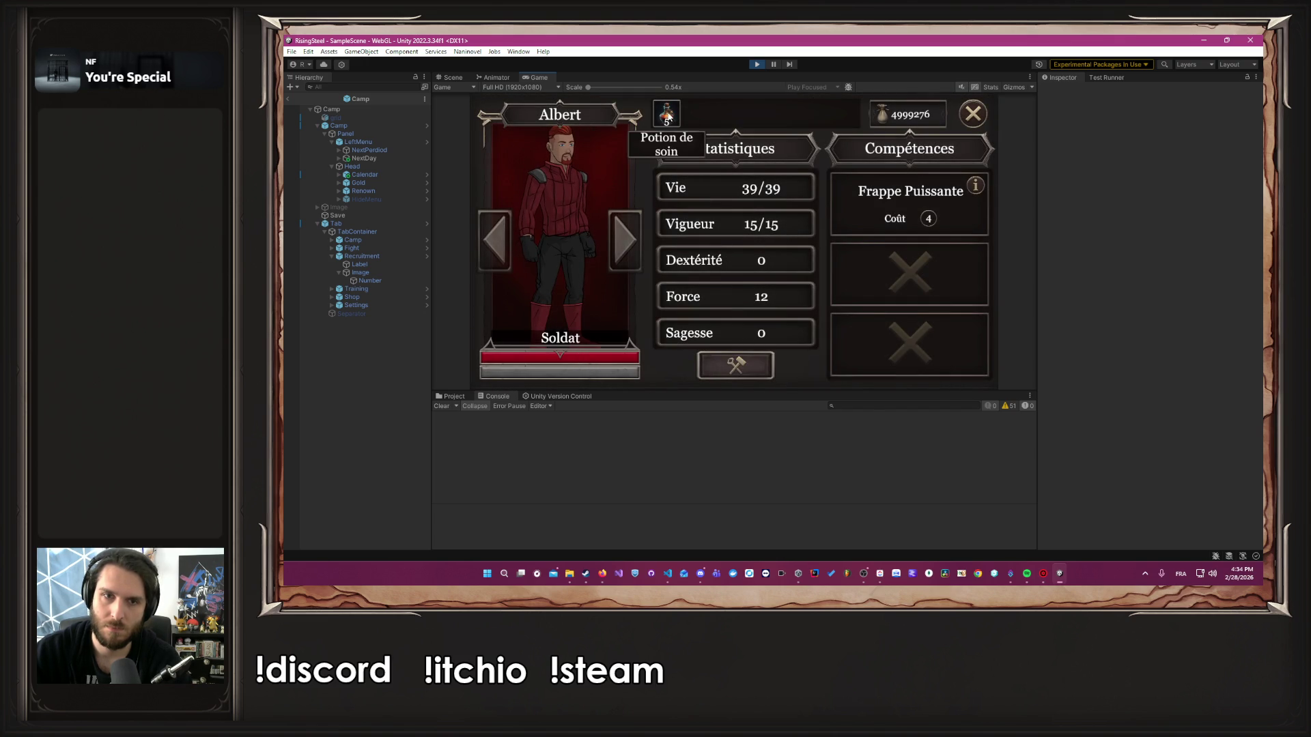
left_click(967, 116)
left_click(604, 119)
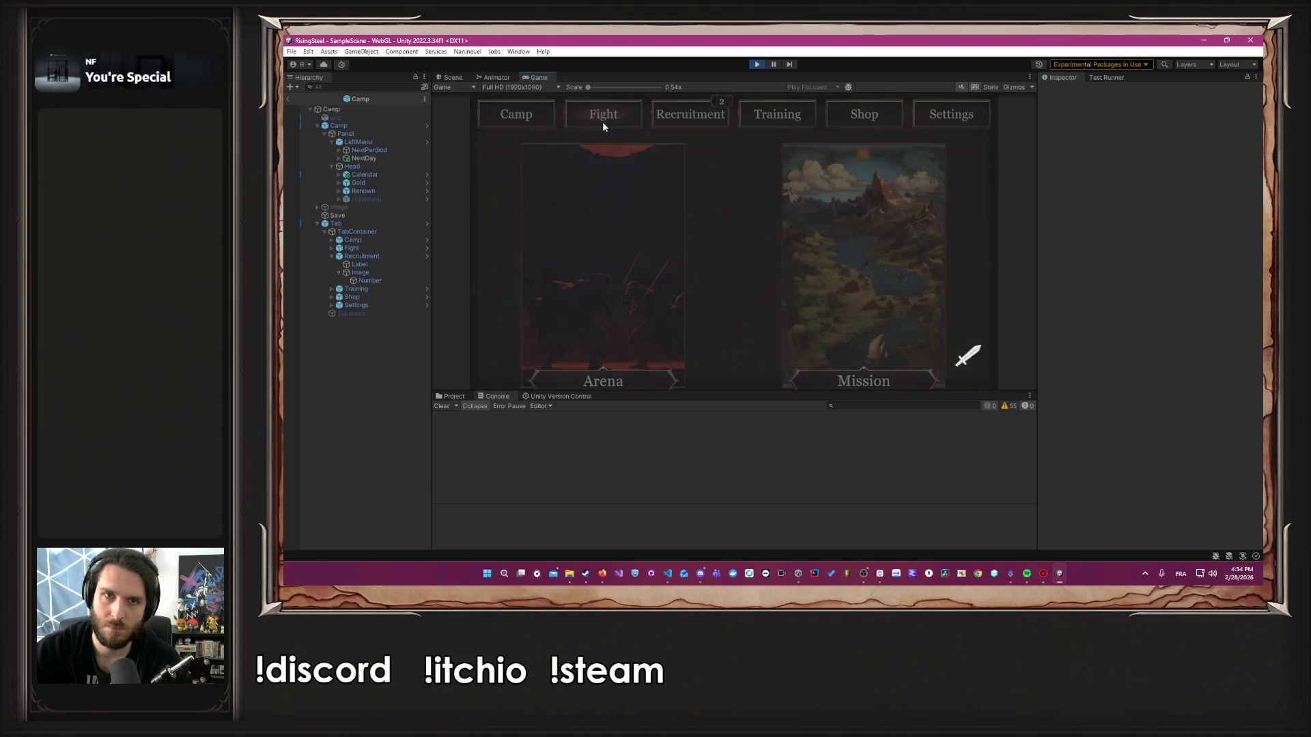
Win the first arena fight with Albert, defeating Eldrin with two Frappe Puissante strikes
left_click(662, 216)
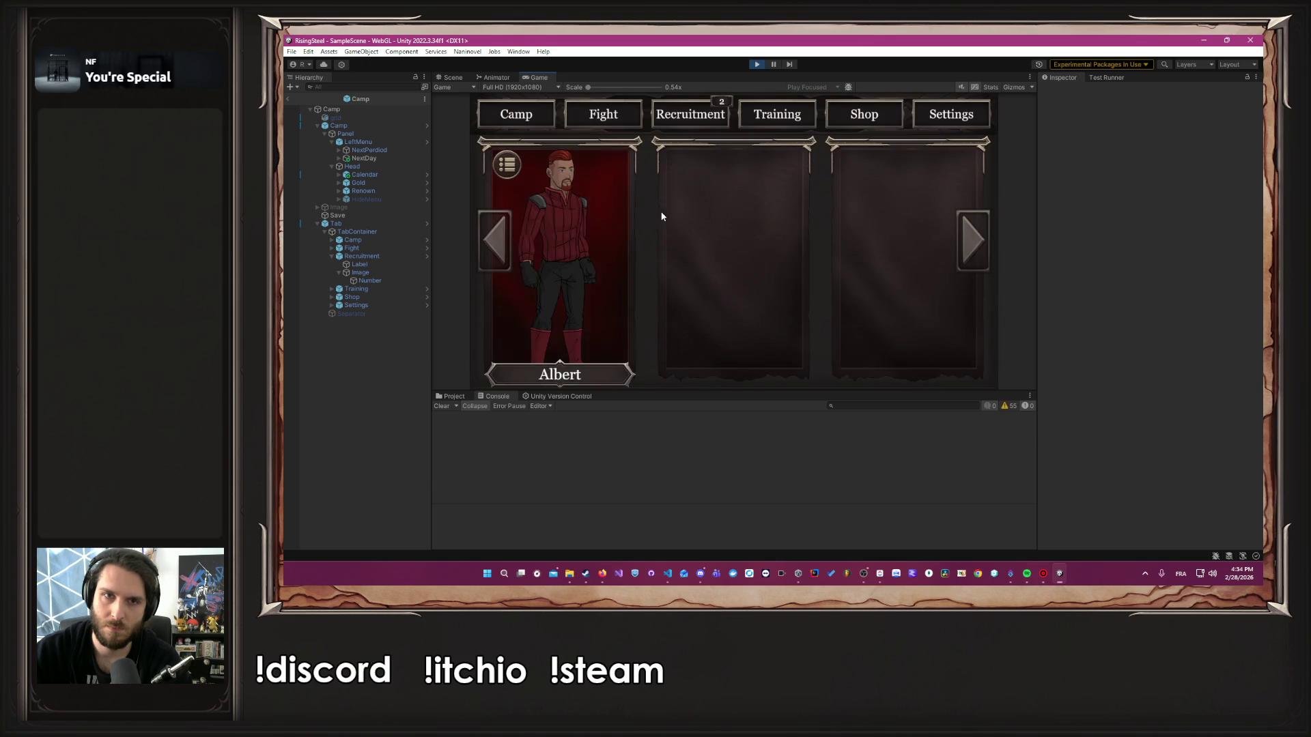
left_click(591, 231)
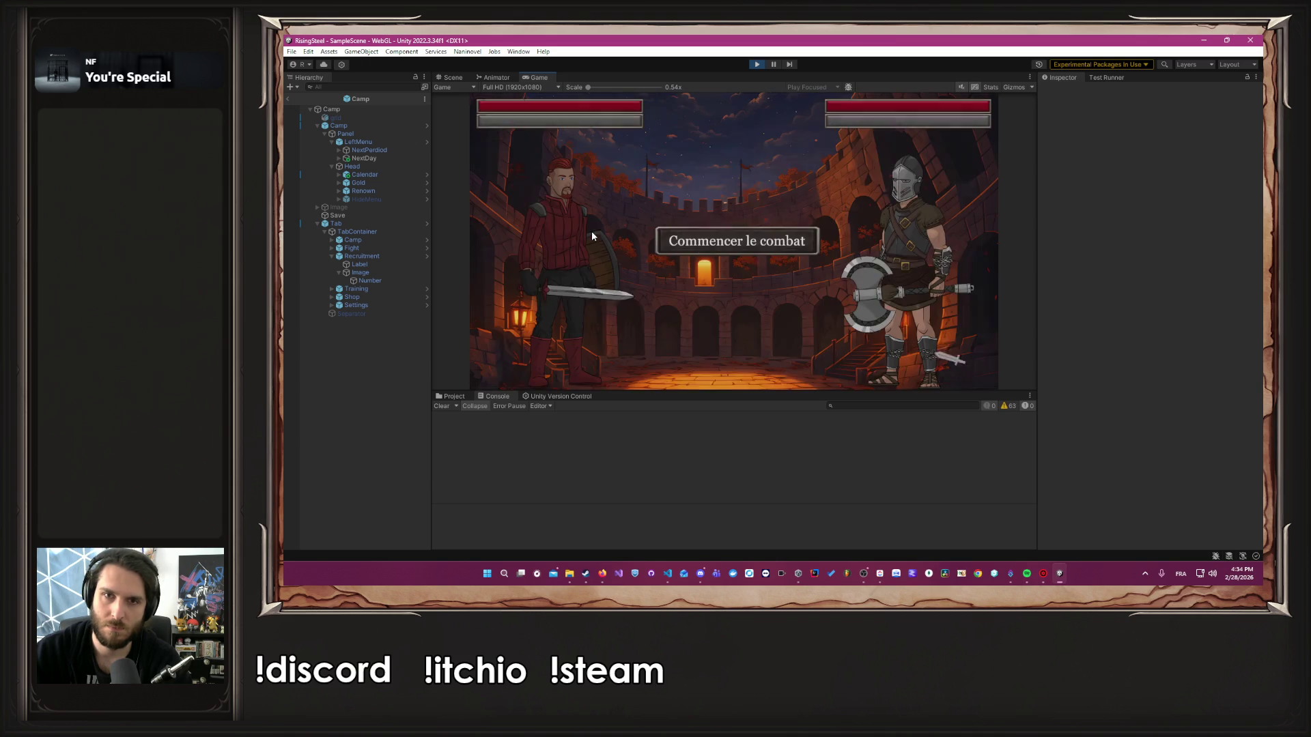
left_click(716, 239)
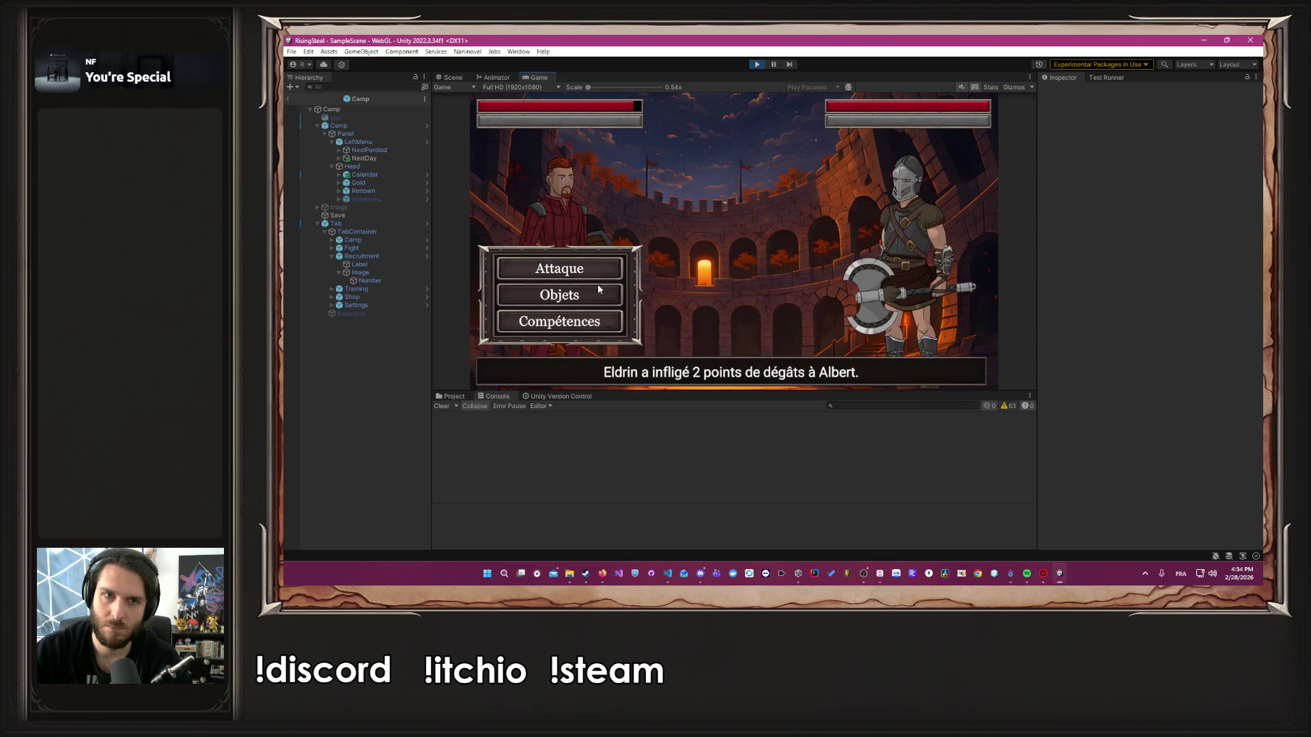
left_click(556, 320)
left_click(735, 193)
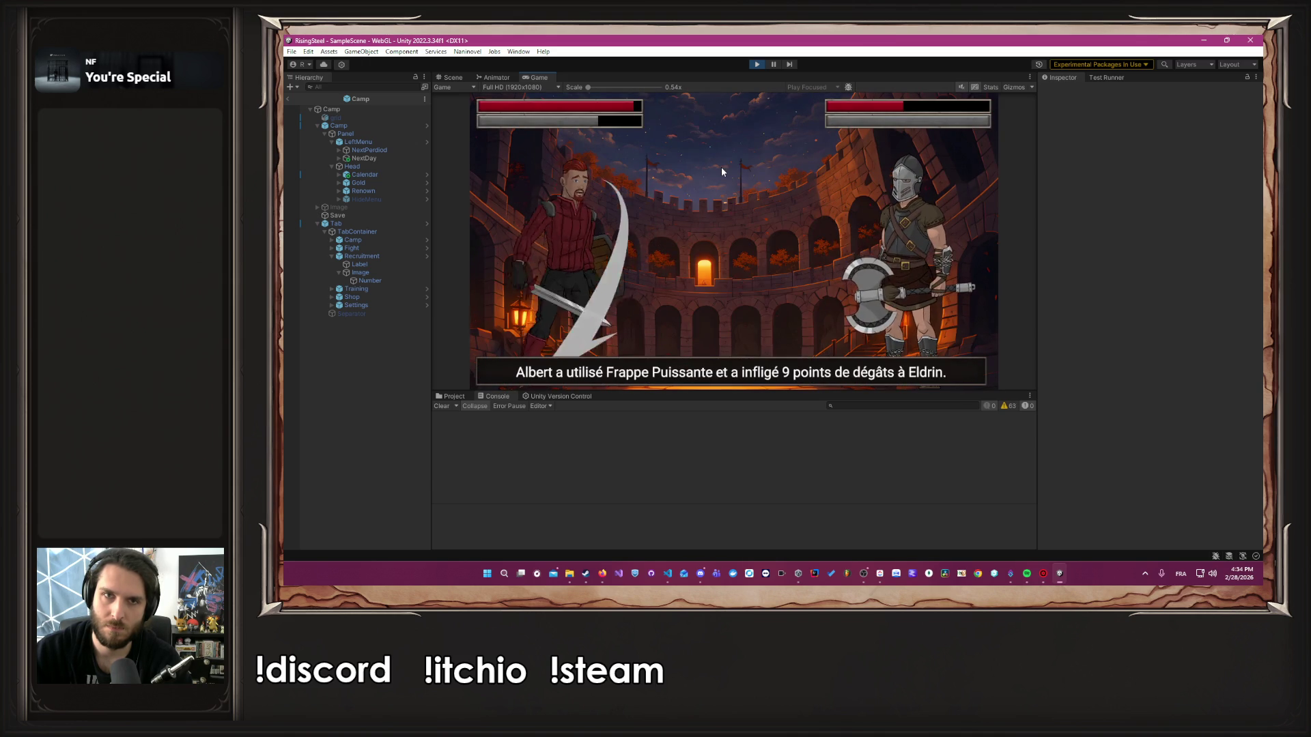
left_click(583, 329)
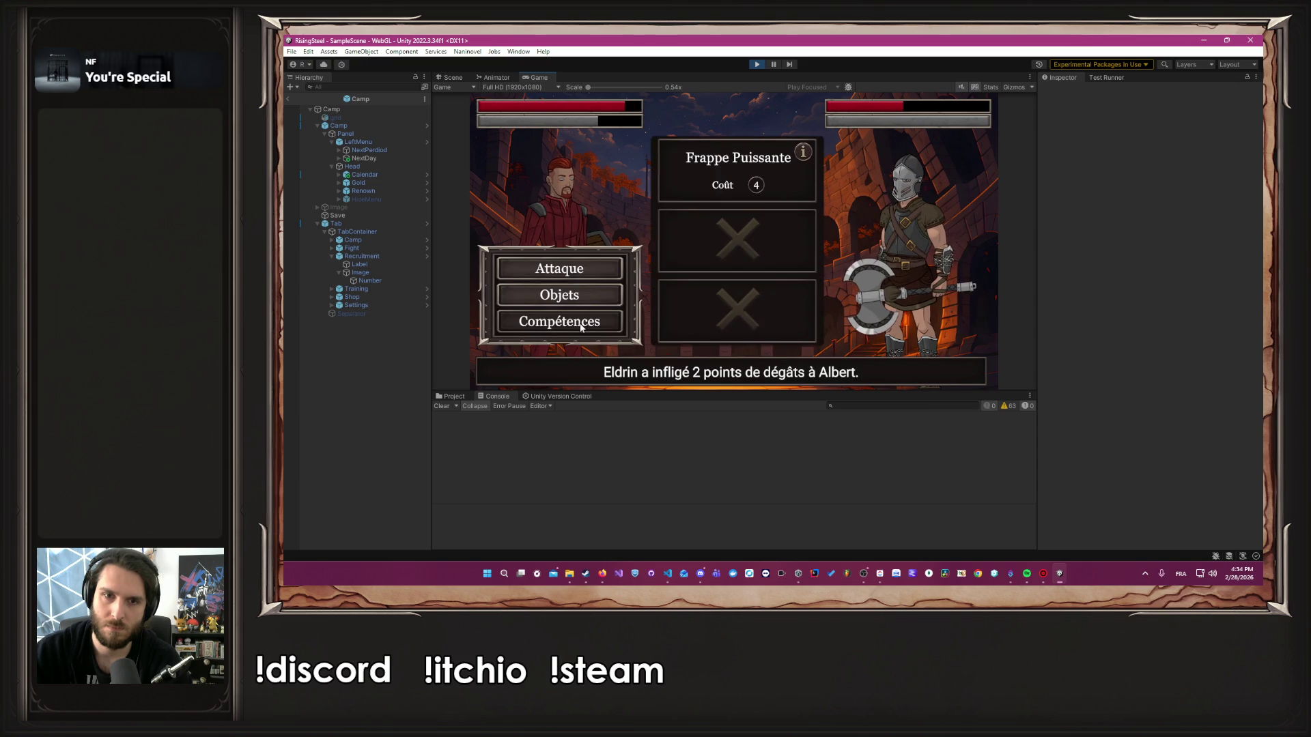
left_click(721, 161)
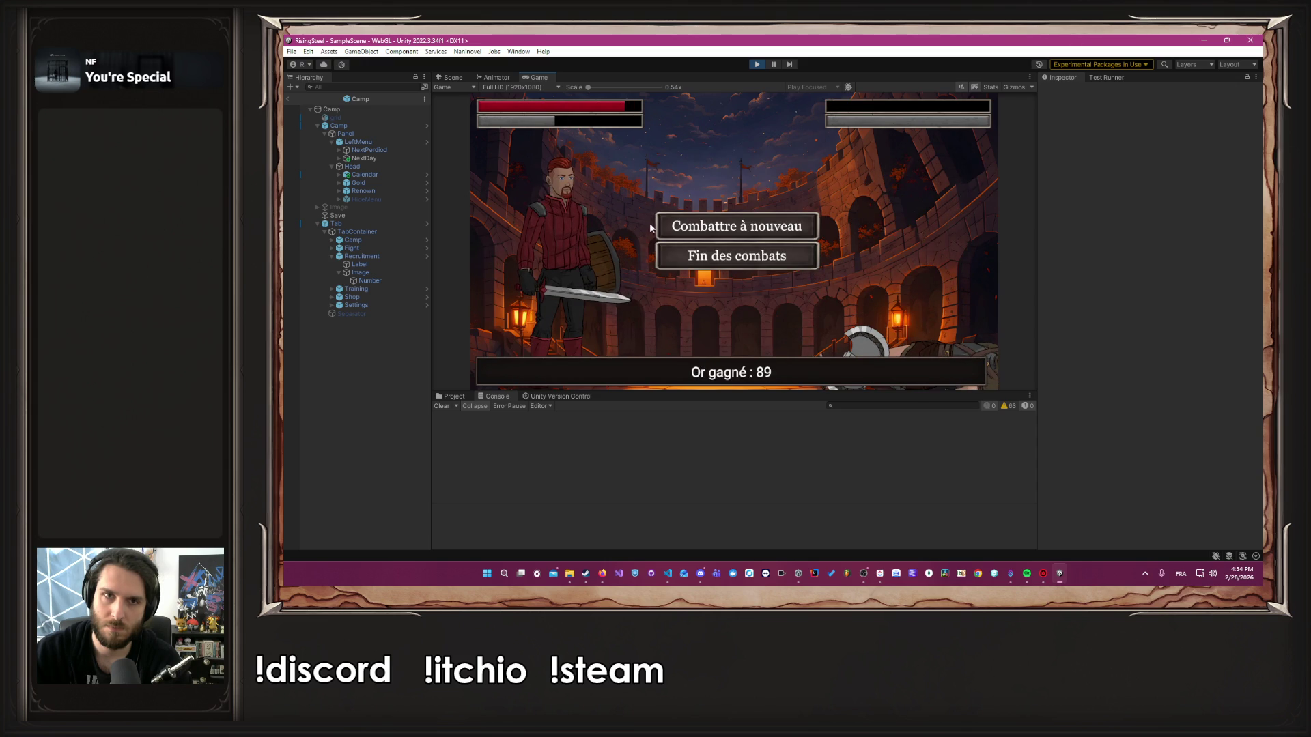
Defeat Myrren in the second arena fight using attacks and Frappe Puissante, then return to camp
left_click(689, 254)
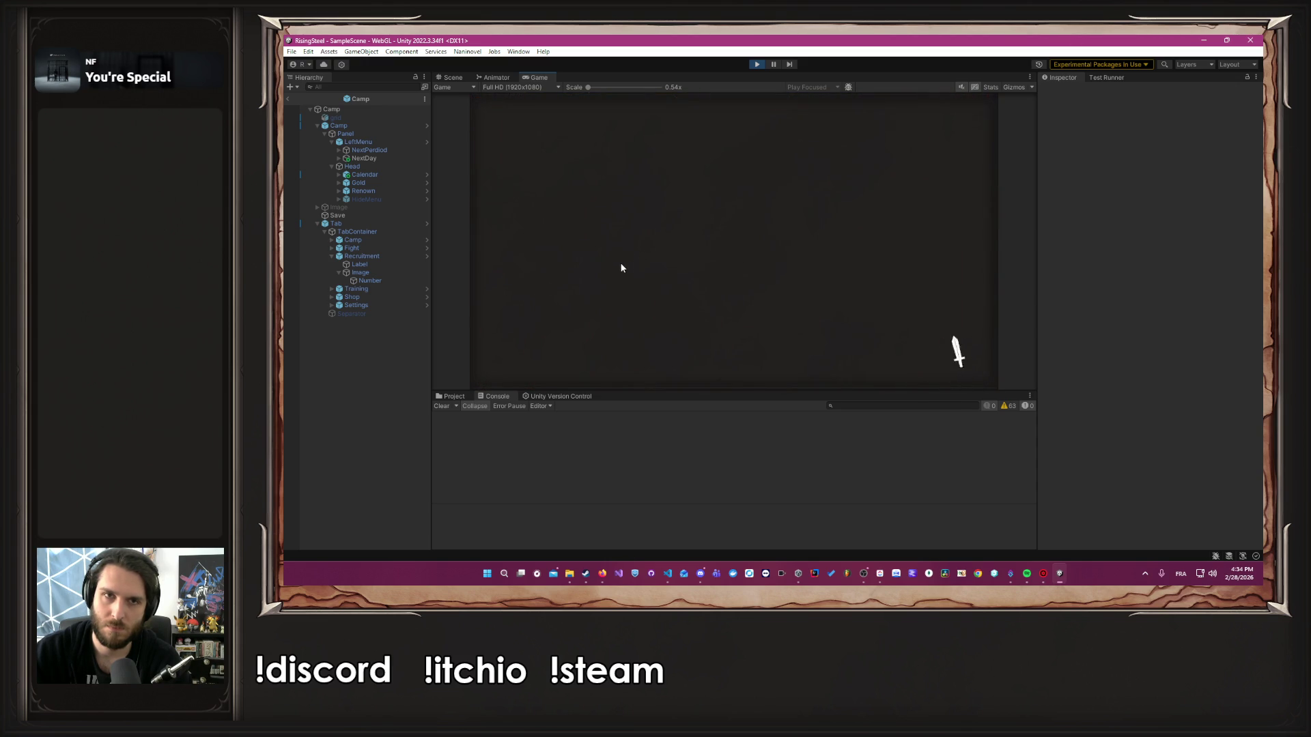
left_click(617, 272)
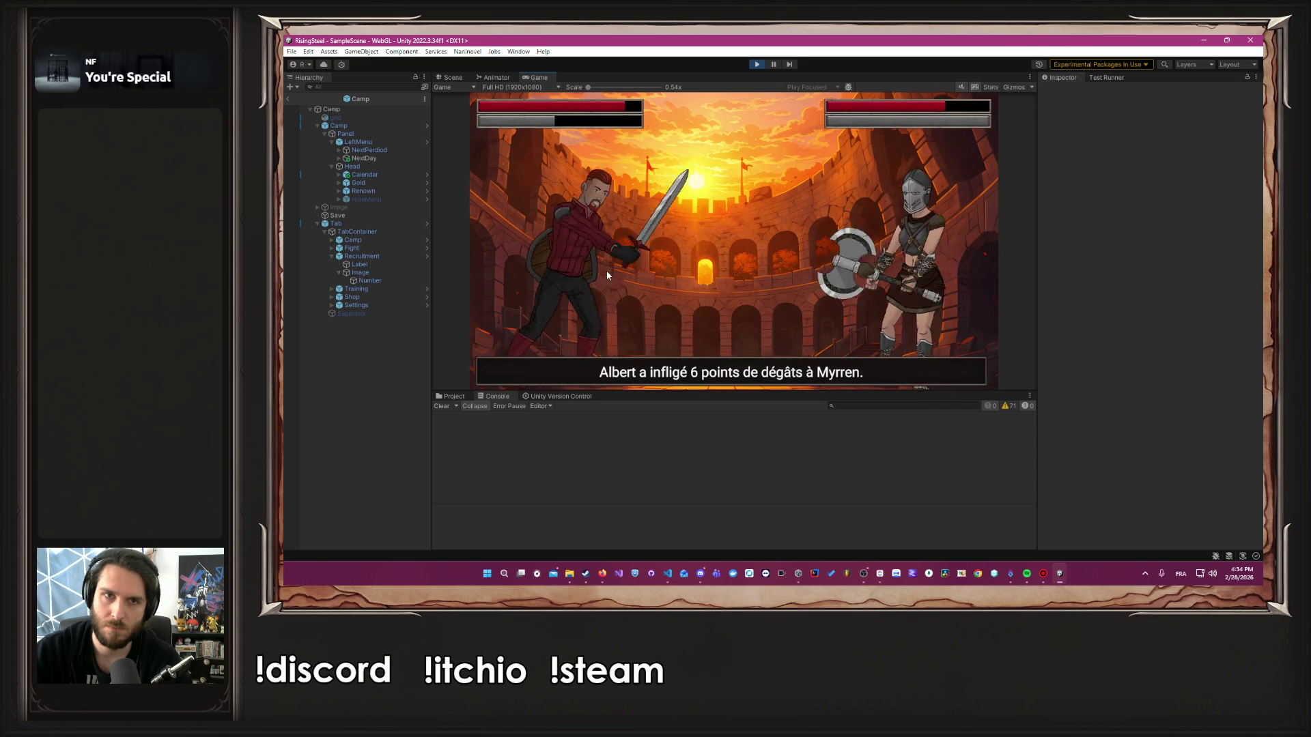
left_click(607, 276)
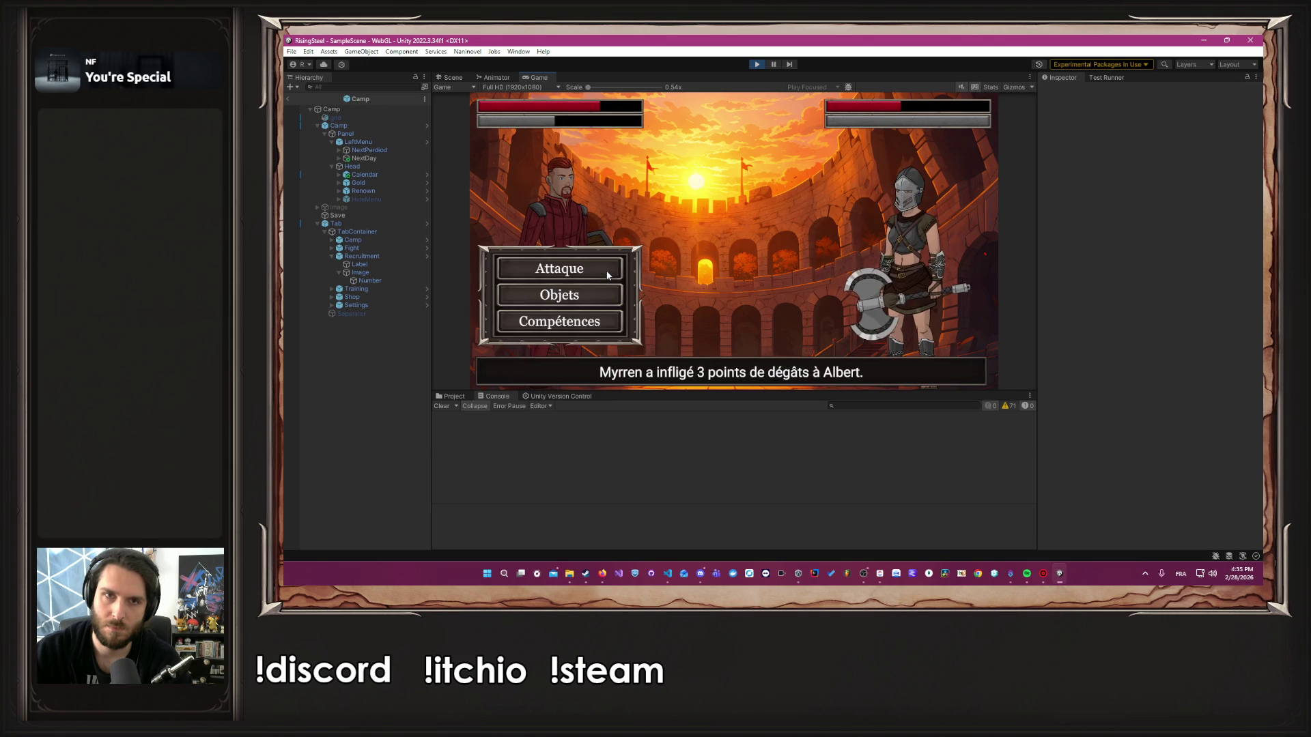
left_click(607, 274)
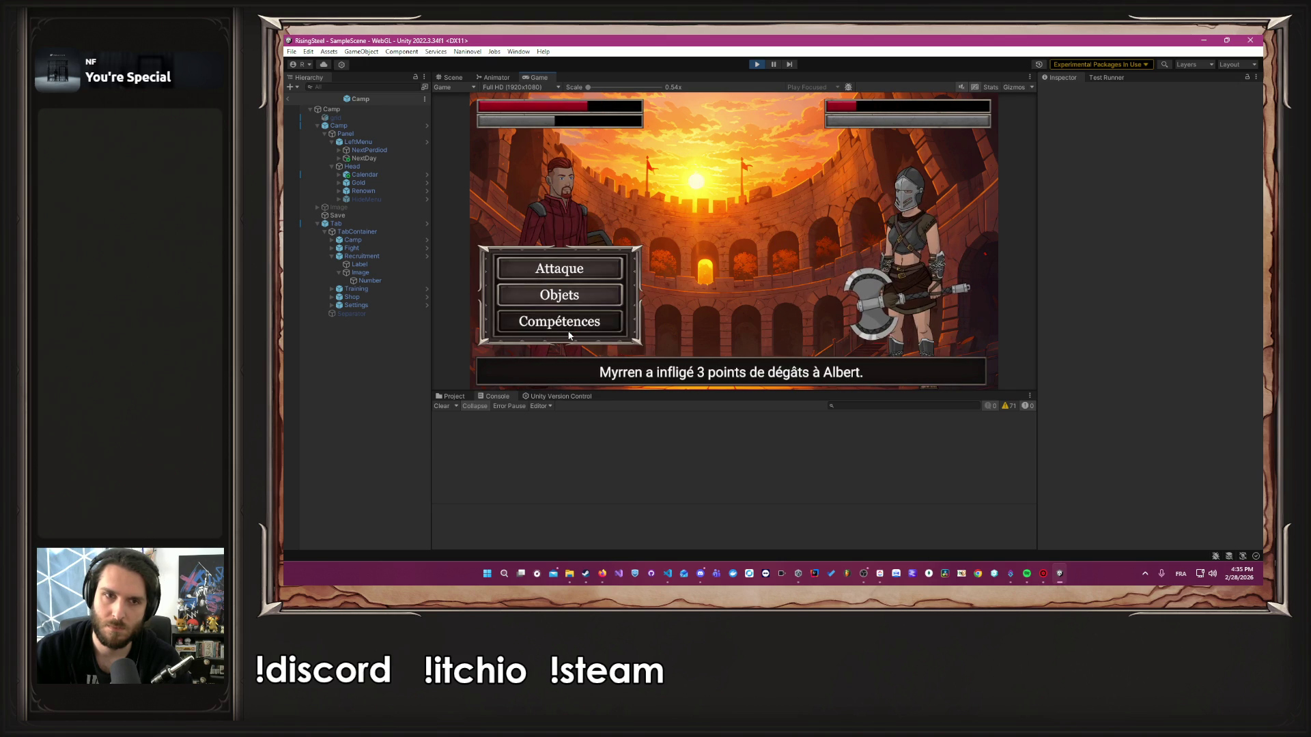
left_click(572, 321)
left_click(731, 183)
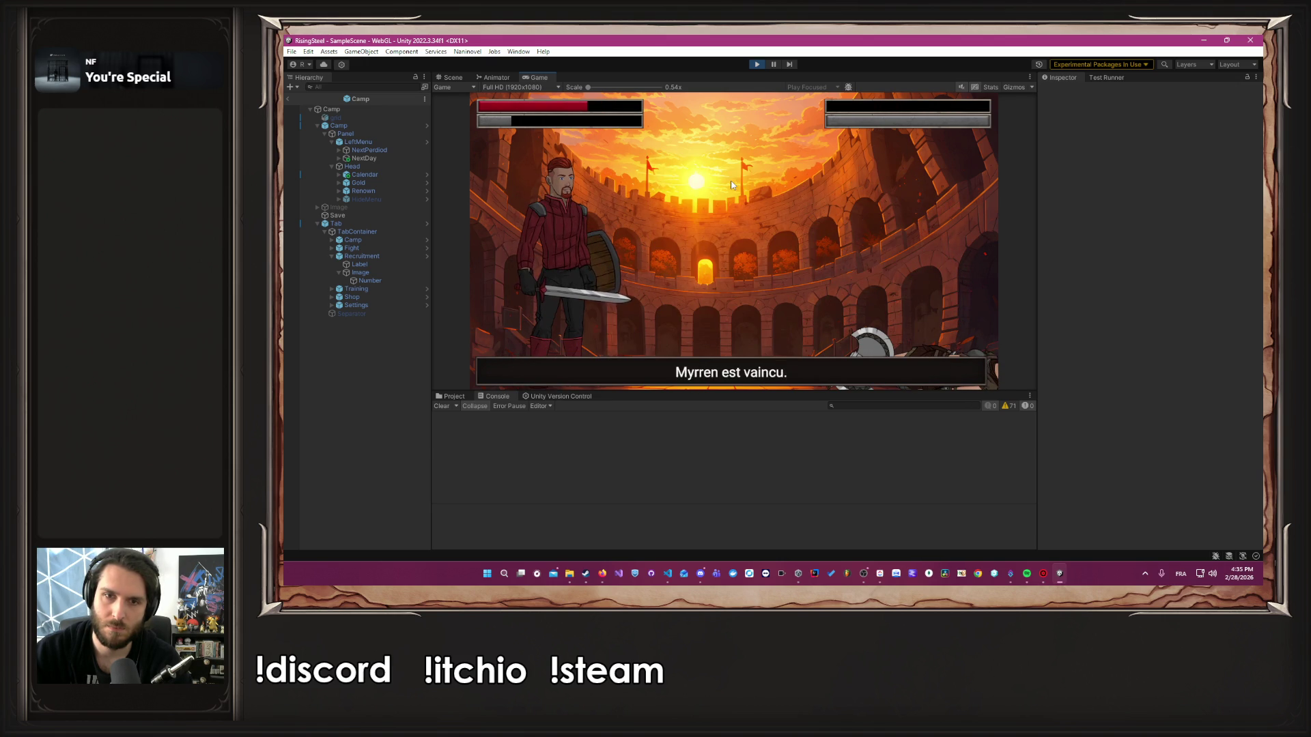
left_click(731, 261)
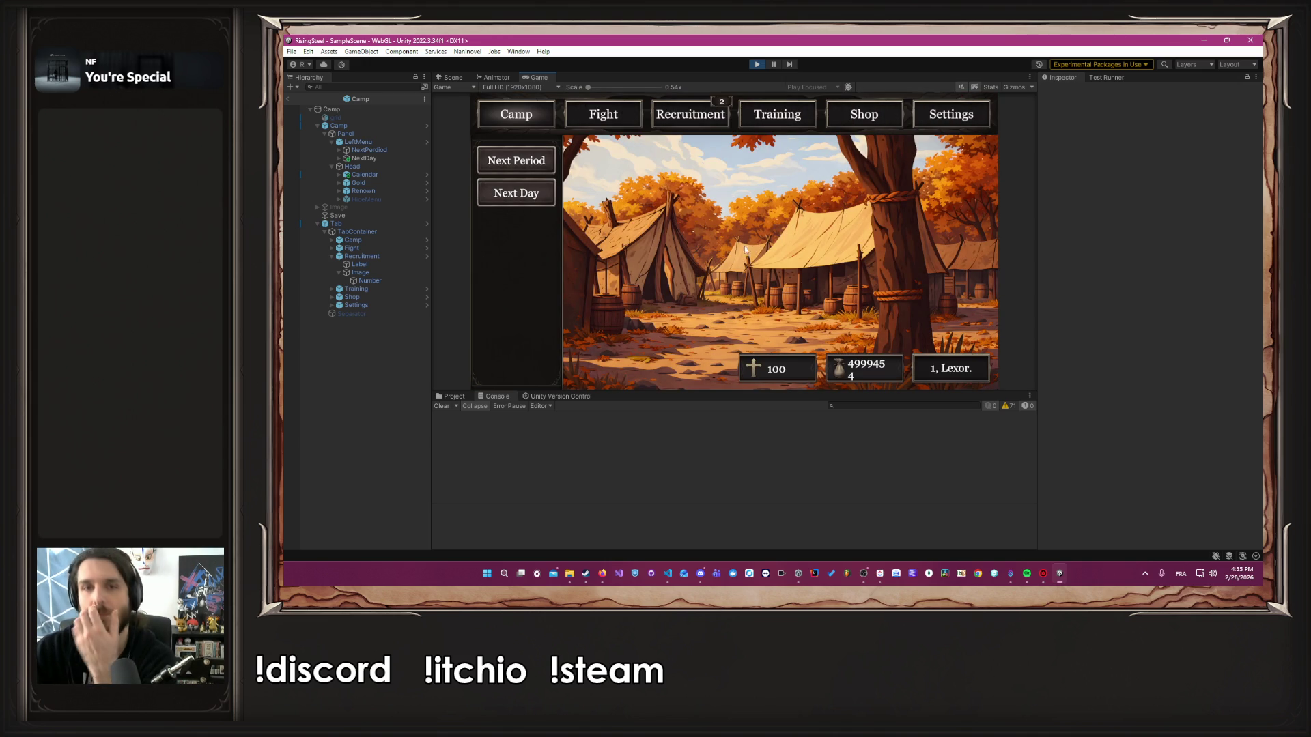
Check Albert's post-battle stats (Vie 26/39, Vigueur 3/15, Force 12), then return to the Camp section
left_click(785, 114)
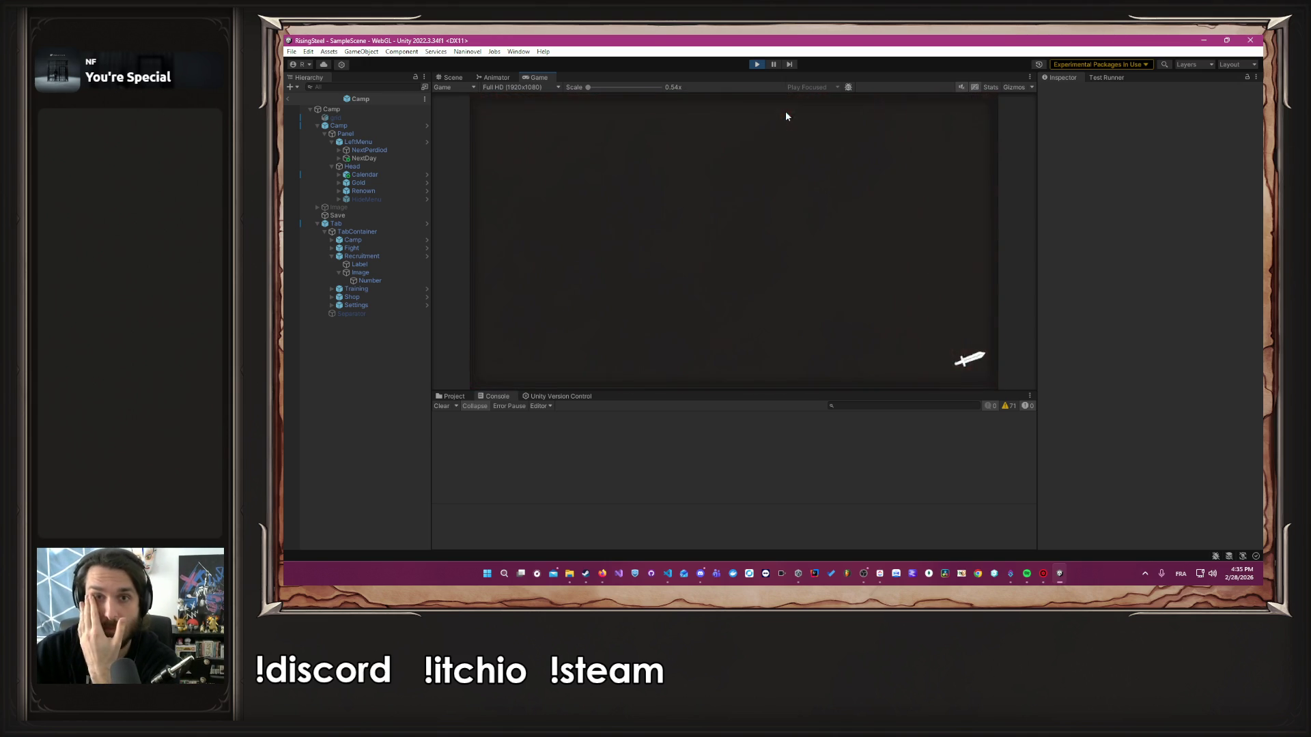
left_click(606, 267)
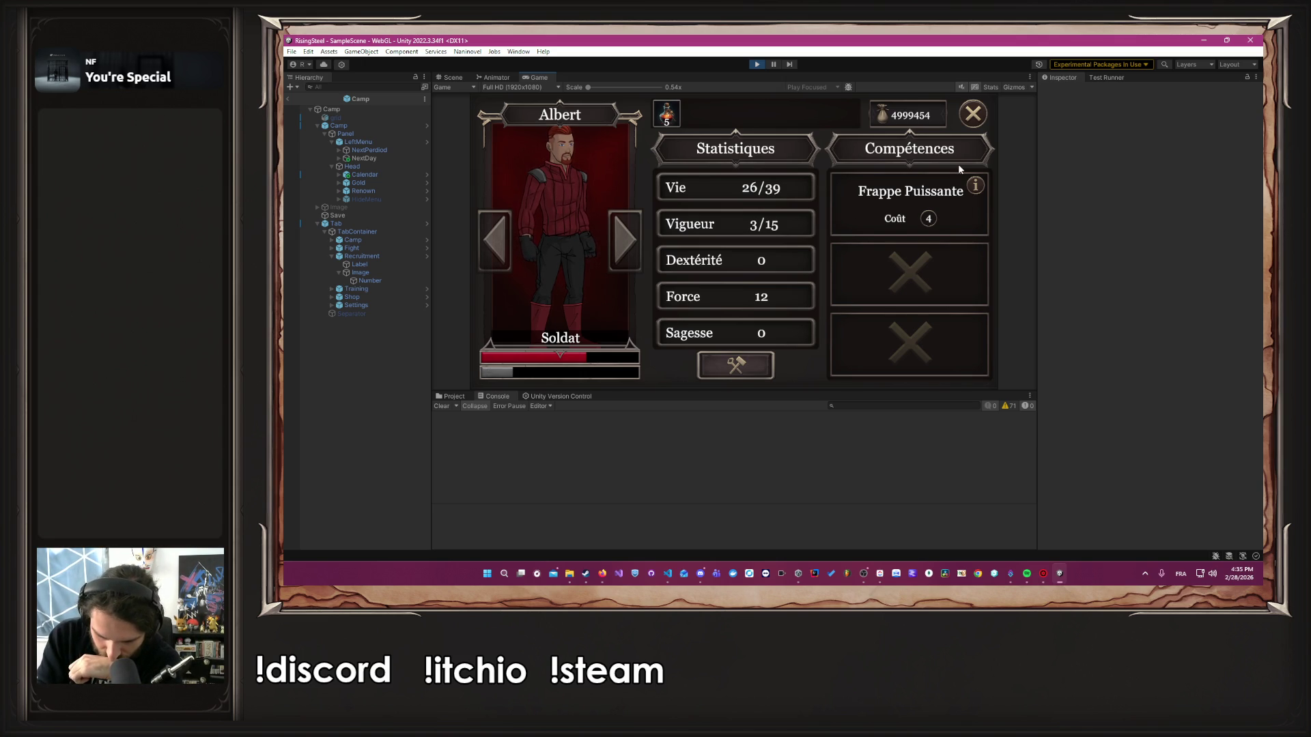
left_click(973, 115)
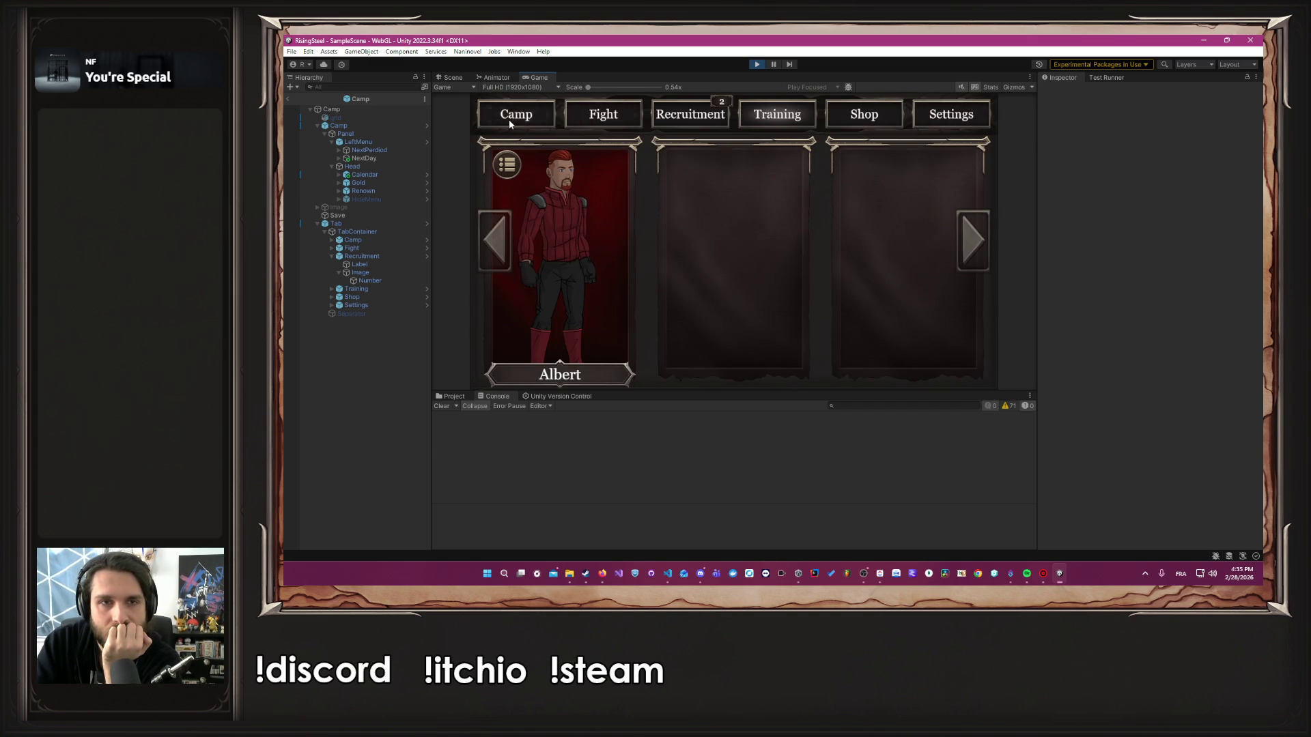
left_click(510, 121)
left_click(511, 125)
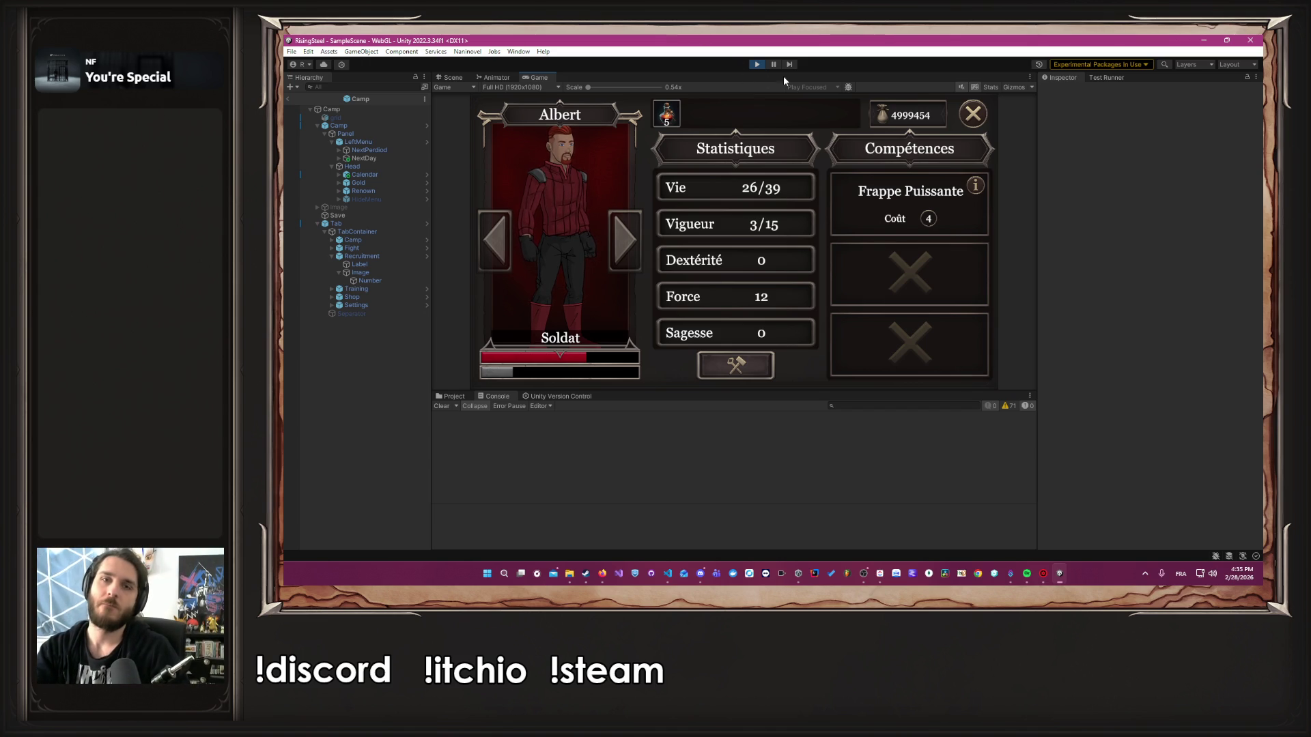
Stop Play mode and open AddDayUseCase.cs in VS Code at the AdvanceOneTimeOfDay method
left_click(758, 64)
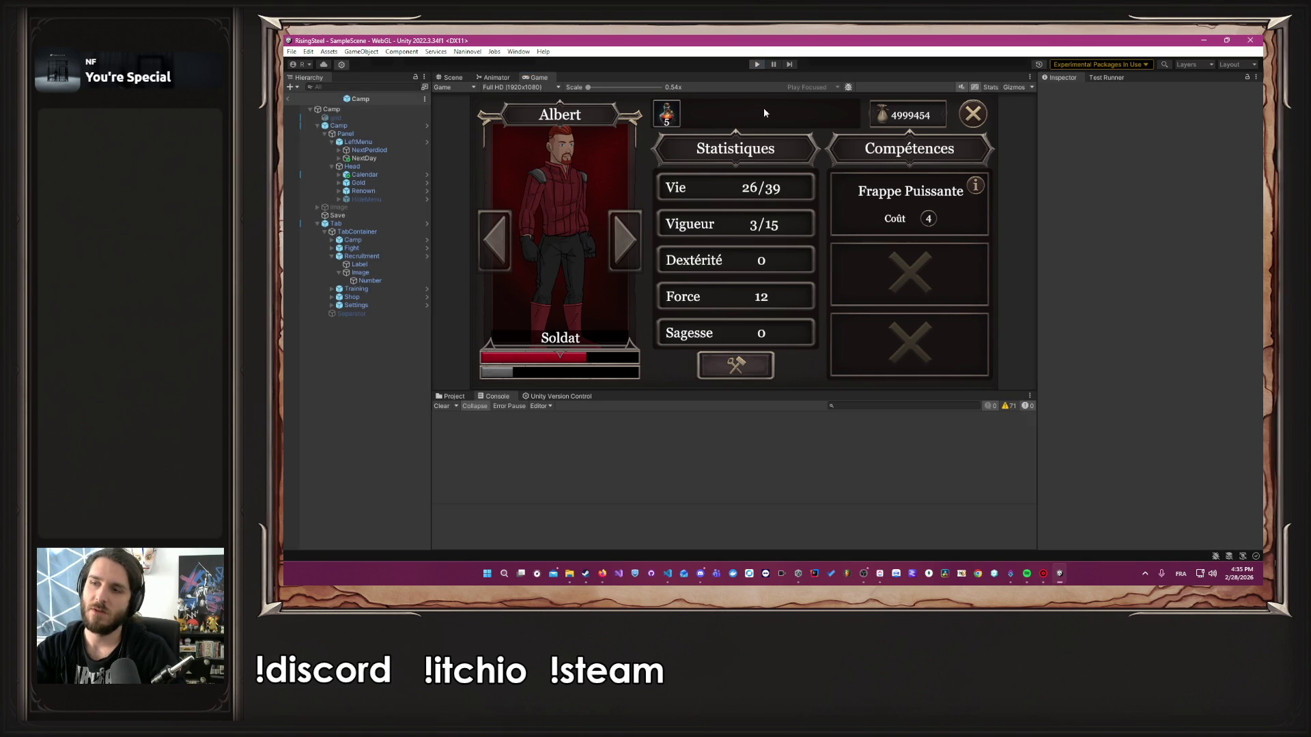
key("alt+Tab")
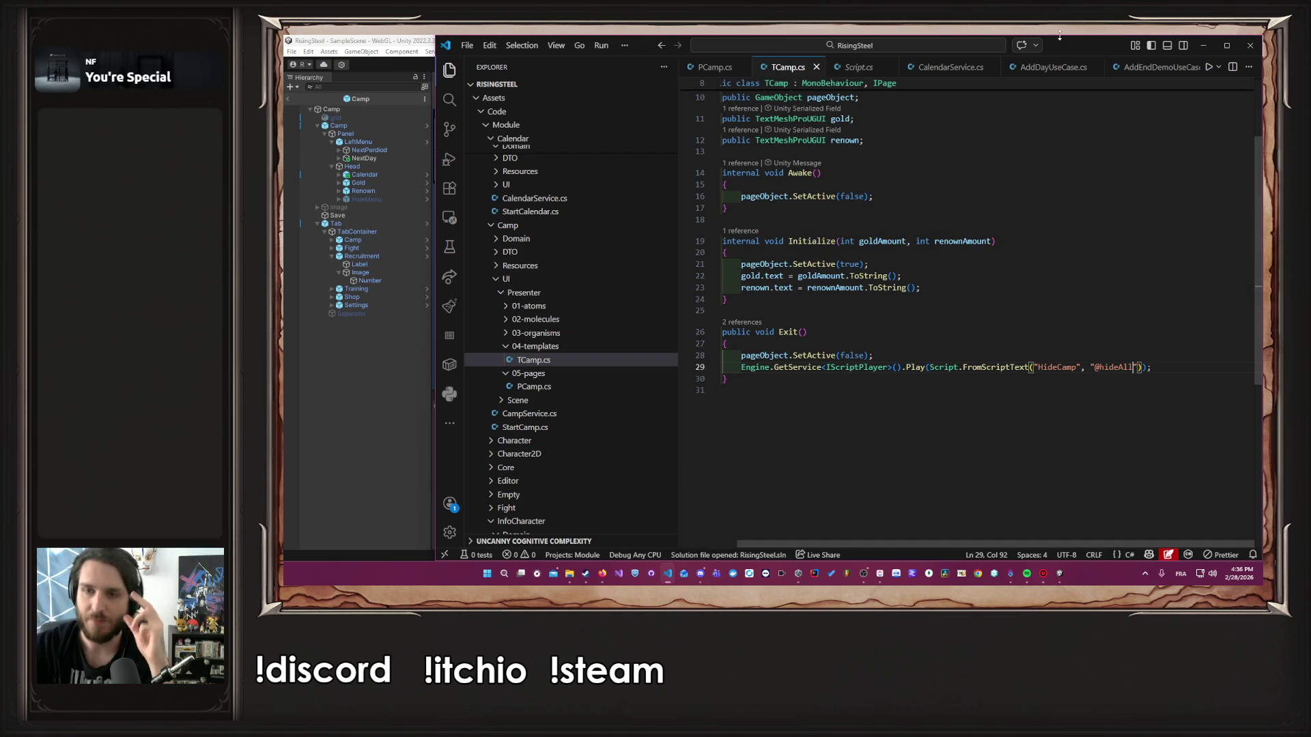
scroll(829, 87, "up", 3)
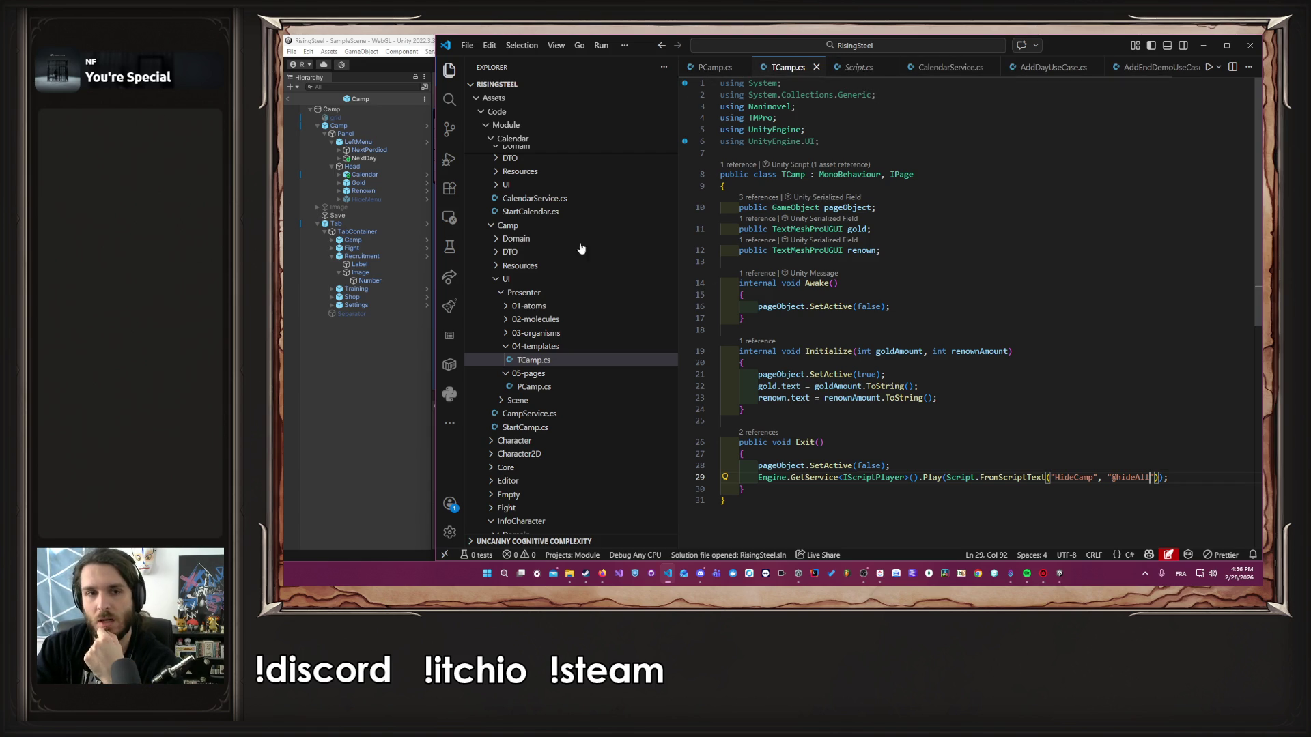
scroll(956, 76, "down", 1)
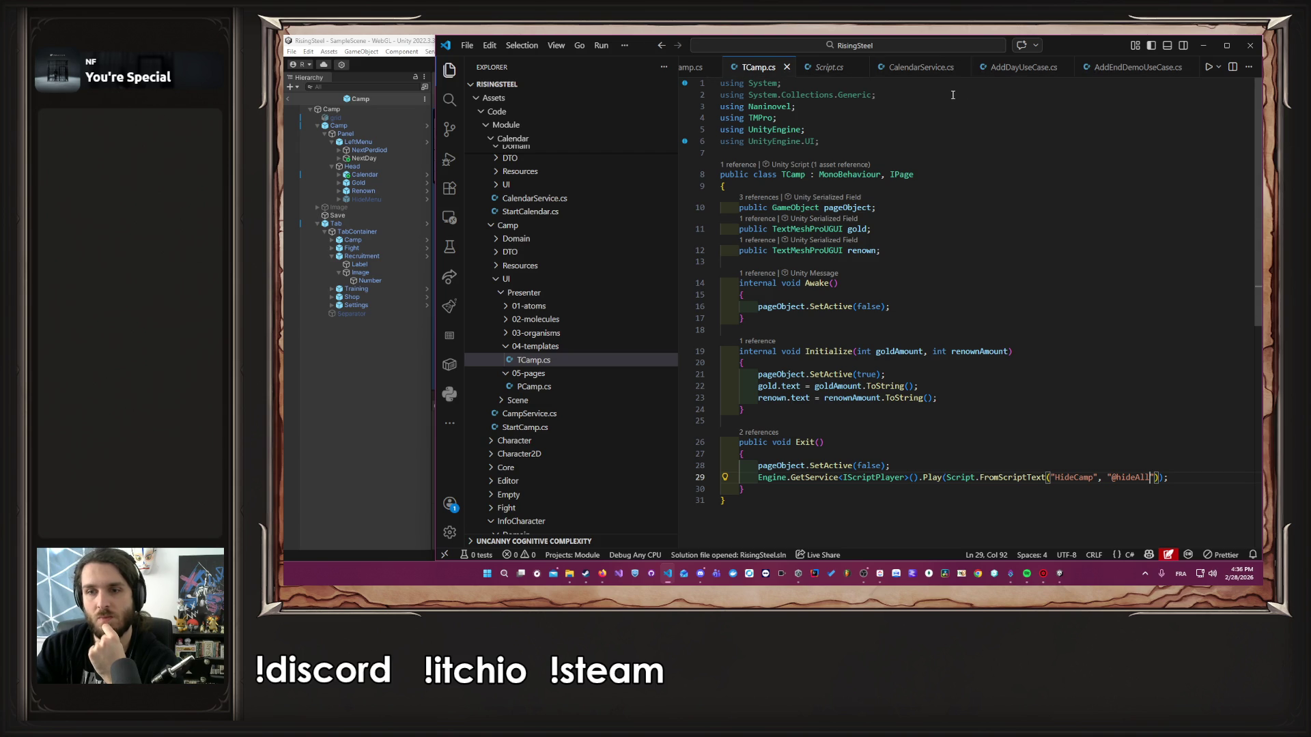
left_click(1023, 67)
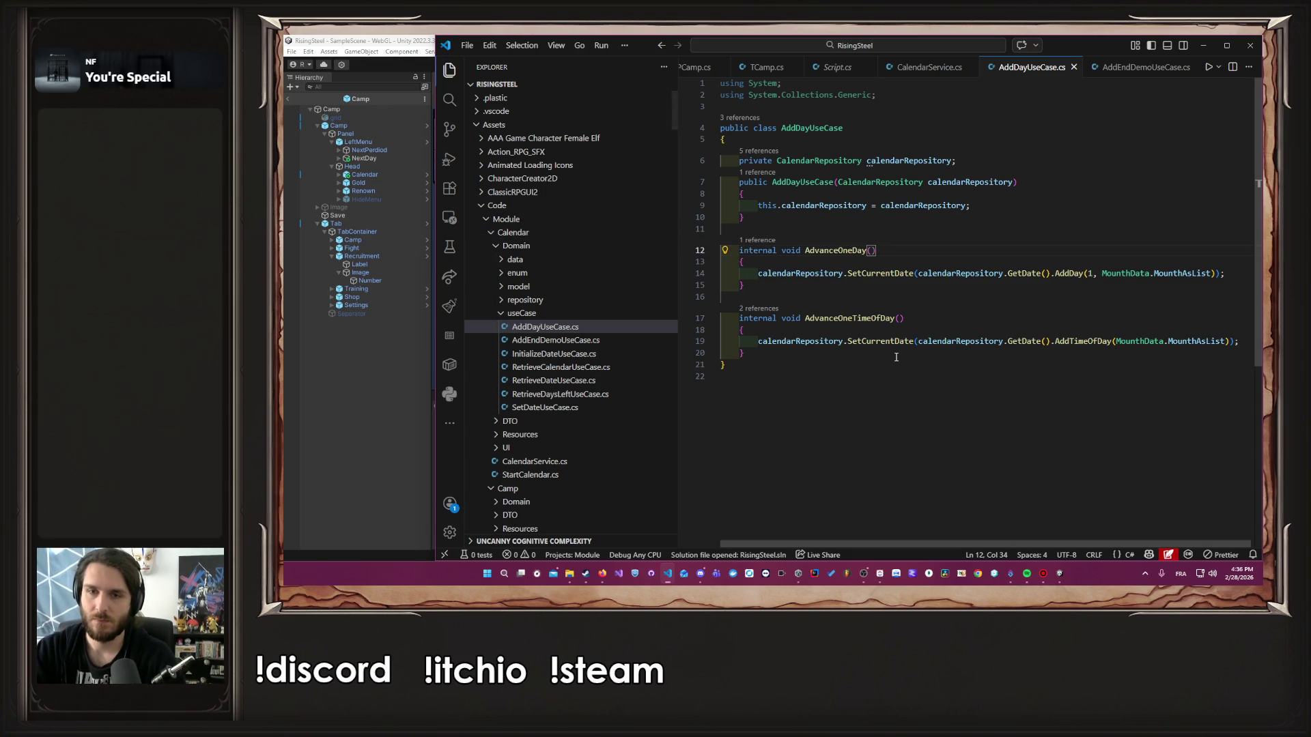
left_click(969, 320)
left_click(976, 326)
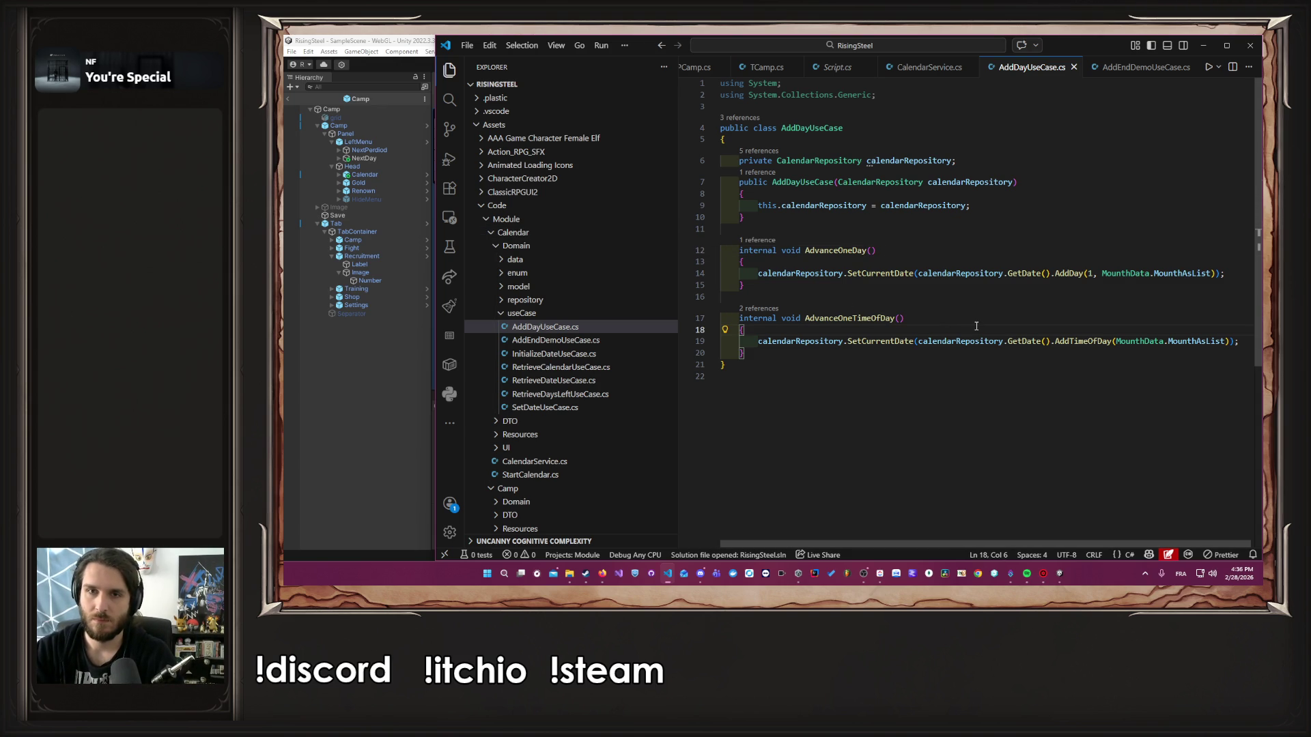
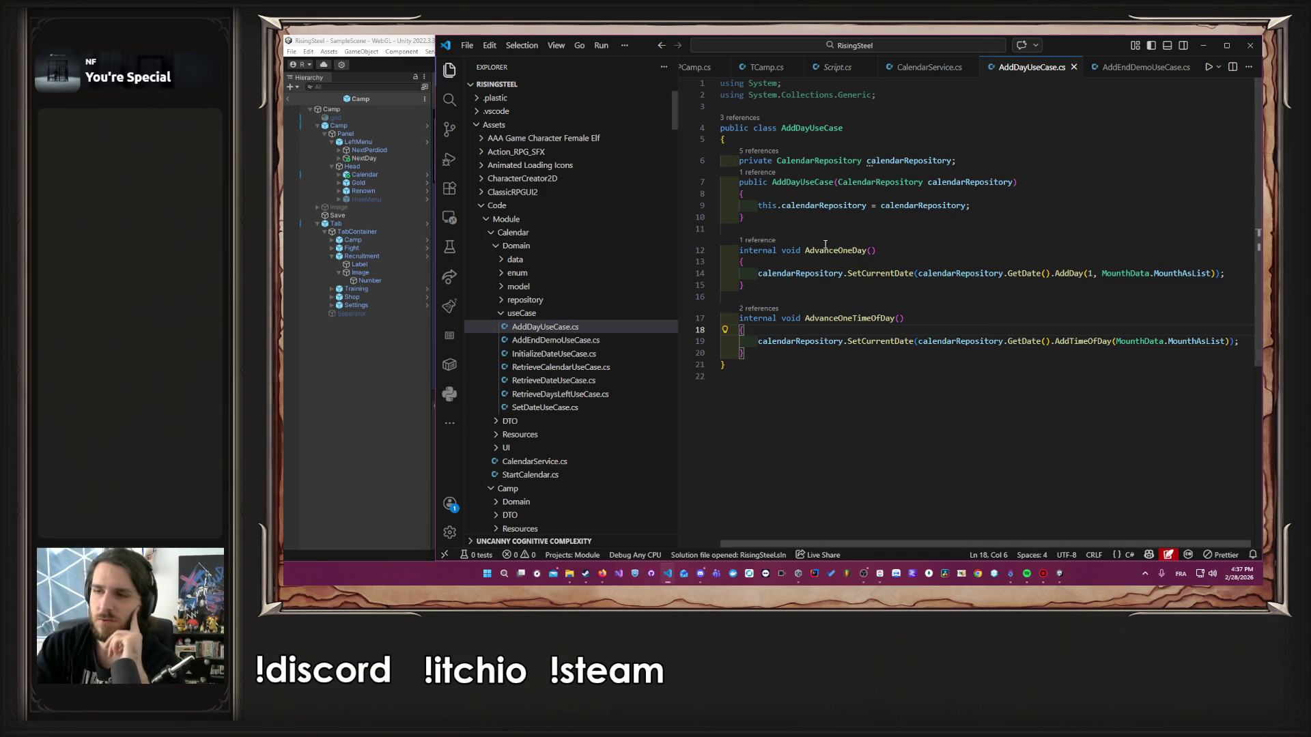
Switch from the AddDayUseCase code in VS Code back to the Unity editor's Camp scene
key("Up")
key("Up")
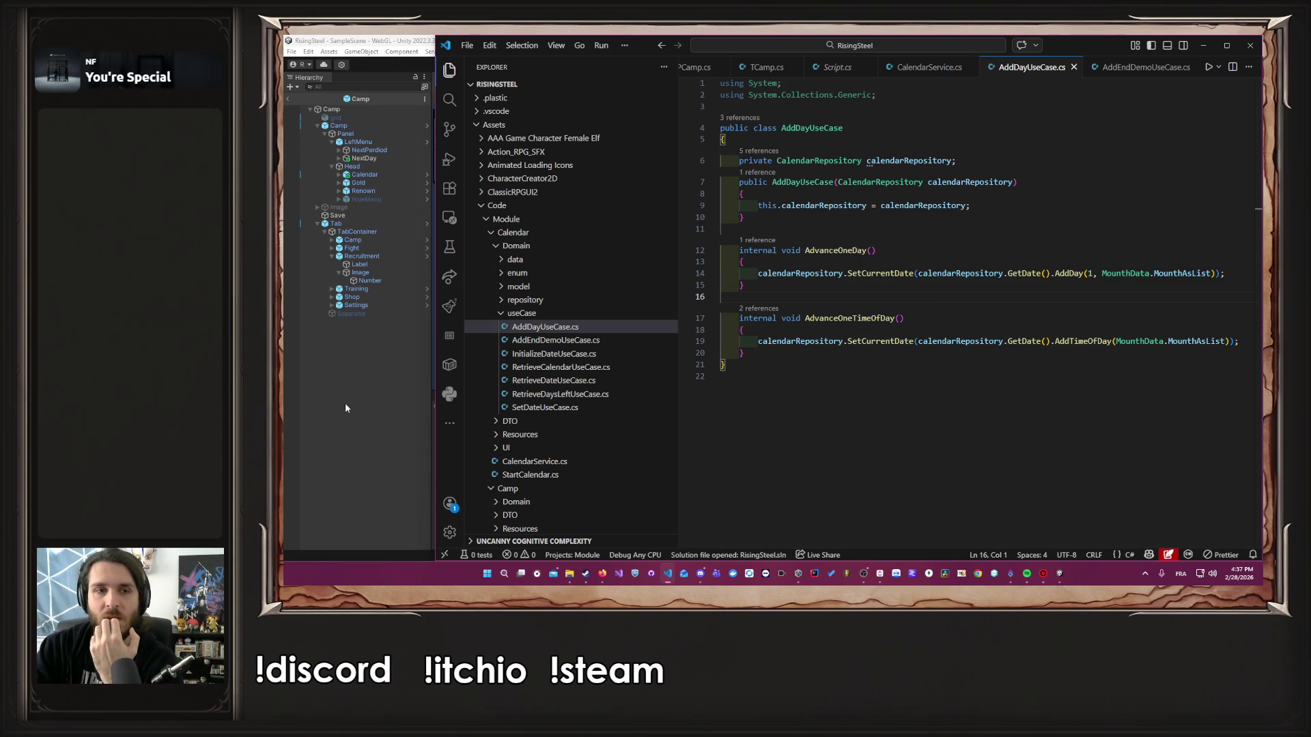
left_click(379, 411)
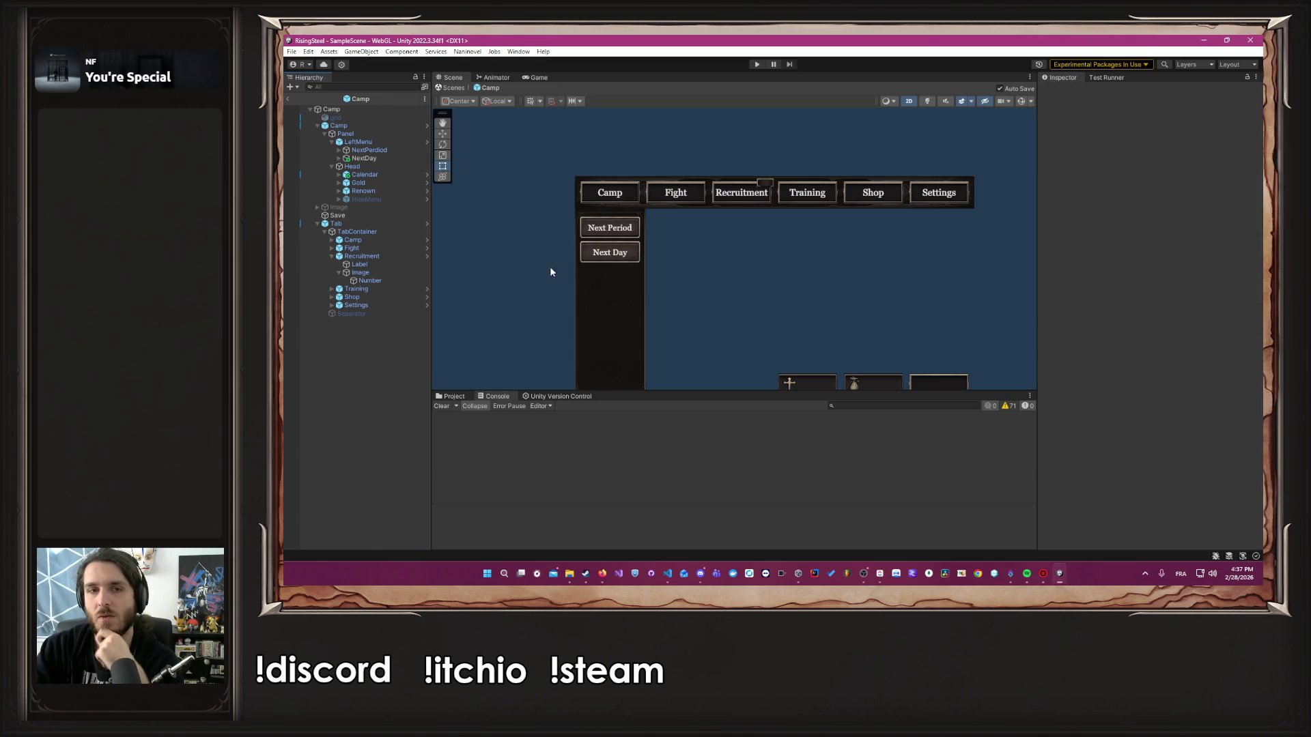
Set the LeftMenu image colour's alpha to 0 so the panel is transparent, then save the scene
scroll(633, 299, "up", 4)
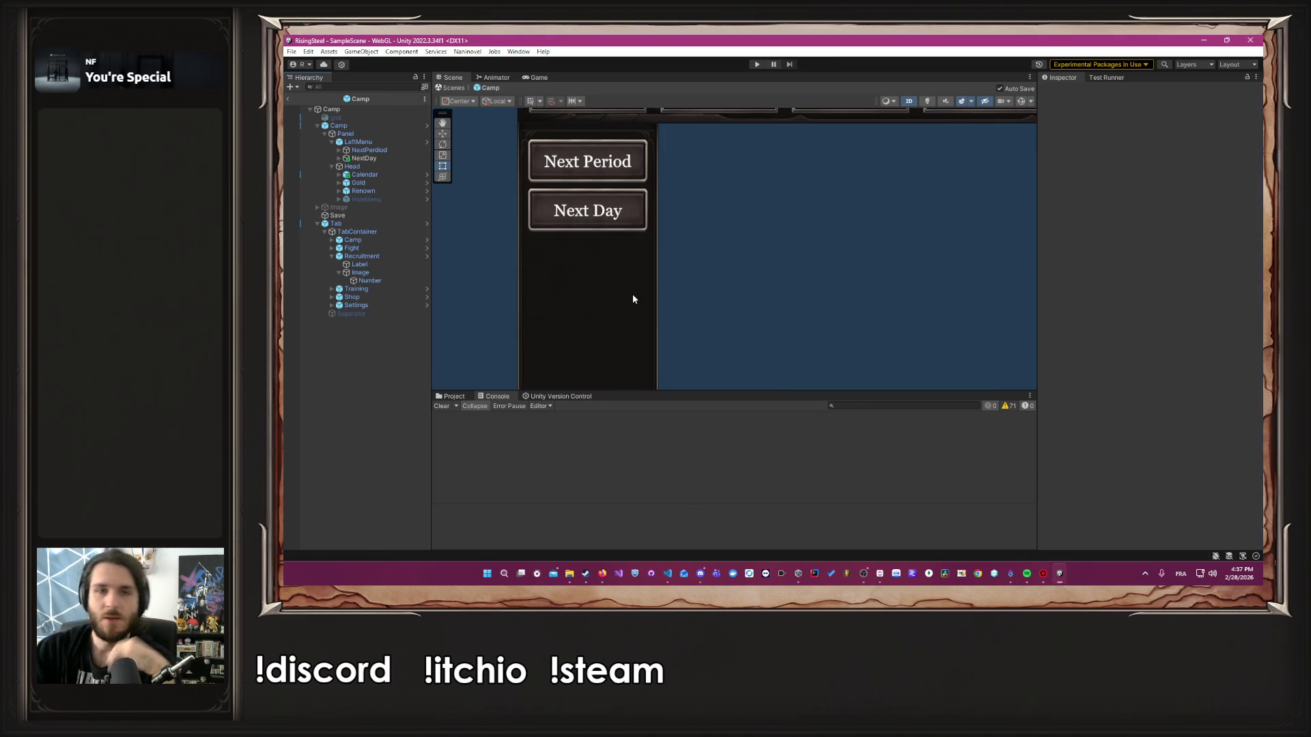
mouse_move(635, 296)
left_mouse_down()
mouse_move(703, 272)
mouse_move(740, 327)
mouse_move(703, 249)
left_mouse_up()
scroll(741, 327, "down", 2)
scroll(702, 250, "down", 3)
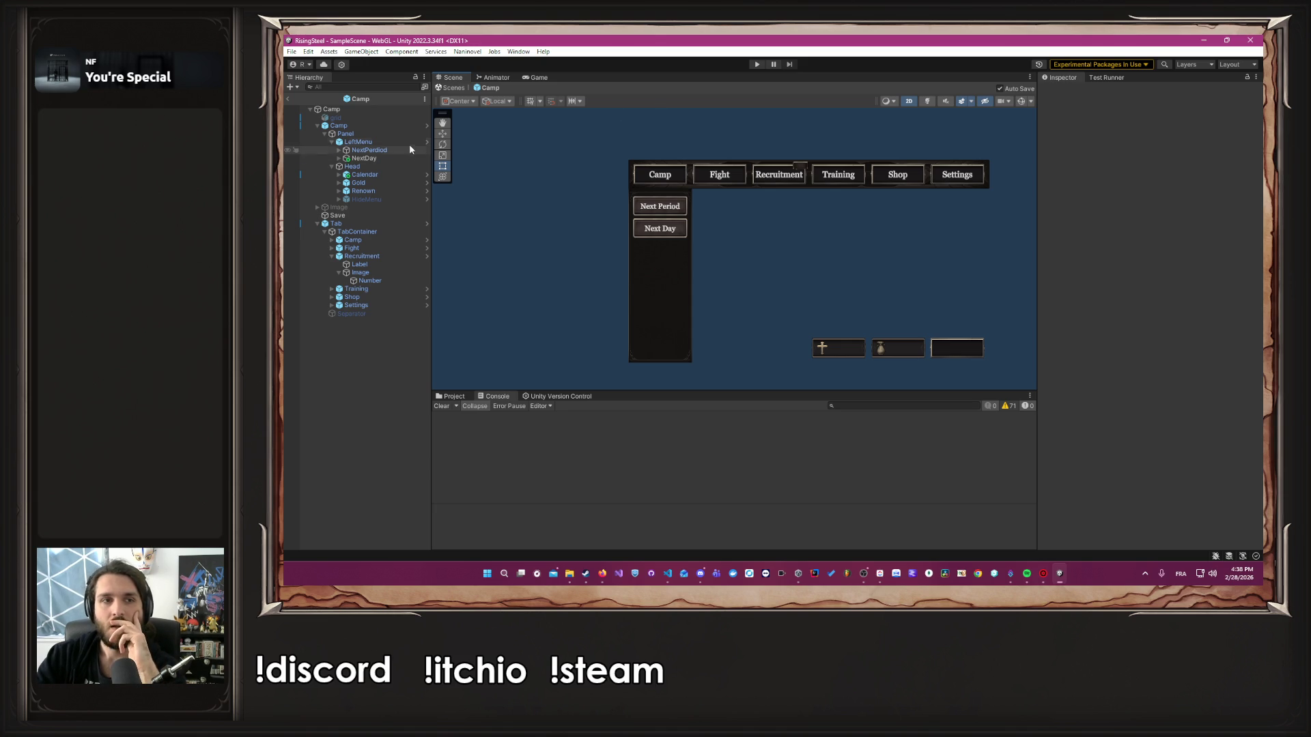
left_click(401, 167)
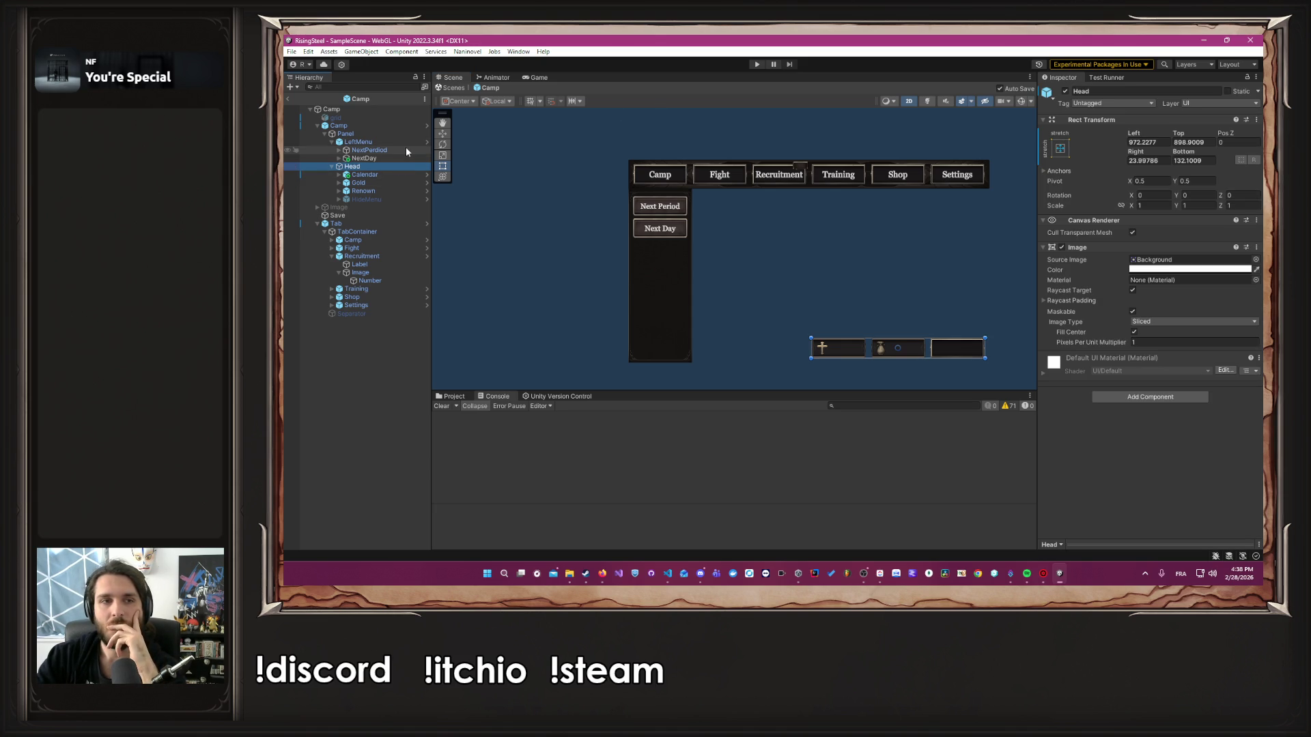
left_click(404, 141)
left_click(1169, 298)
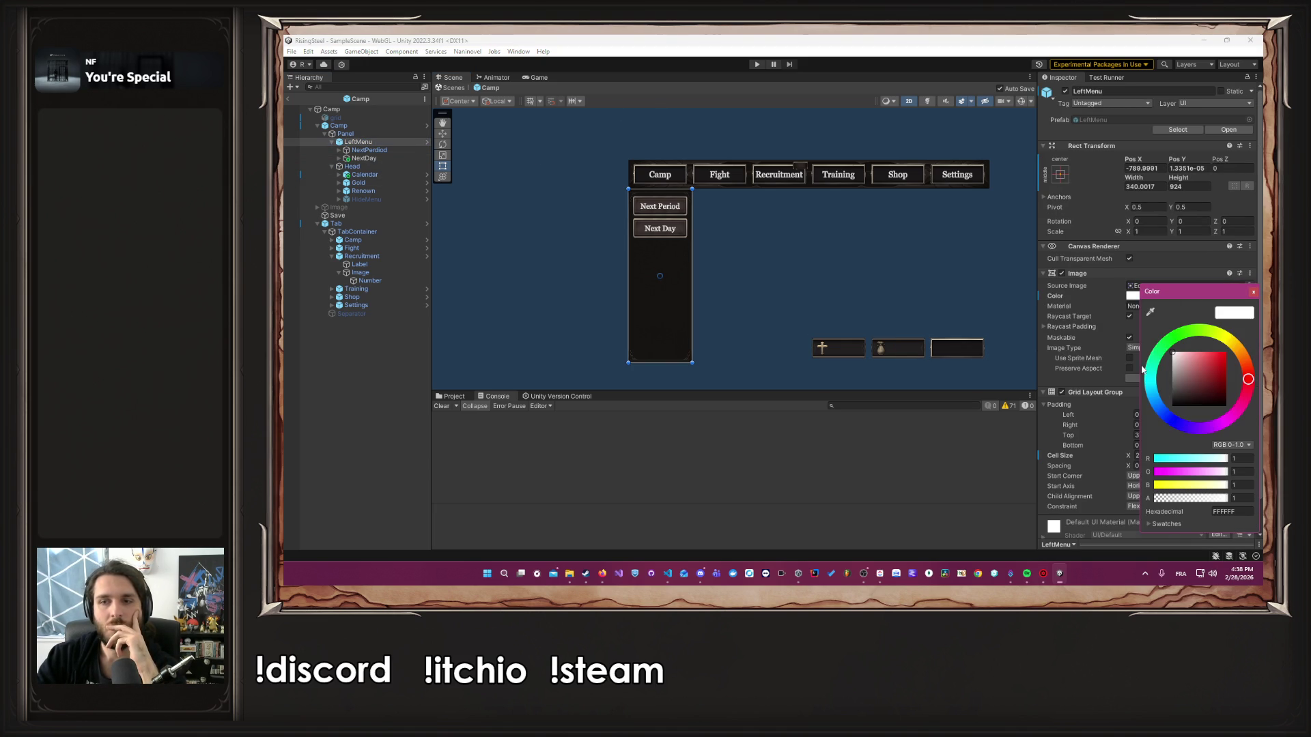
left_click_drag(1173, 498, 1073, 507)
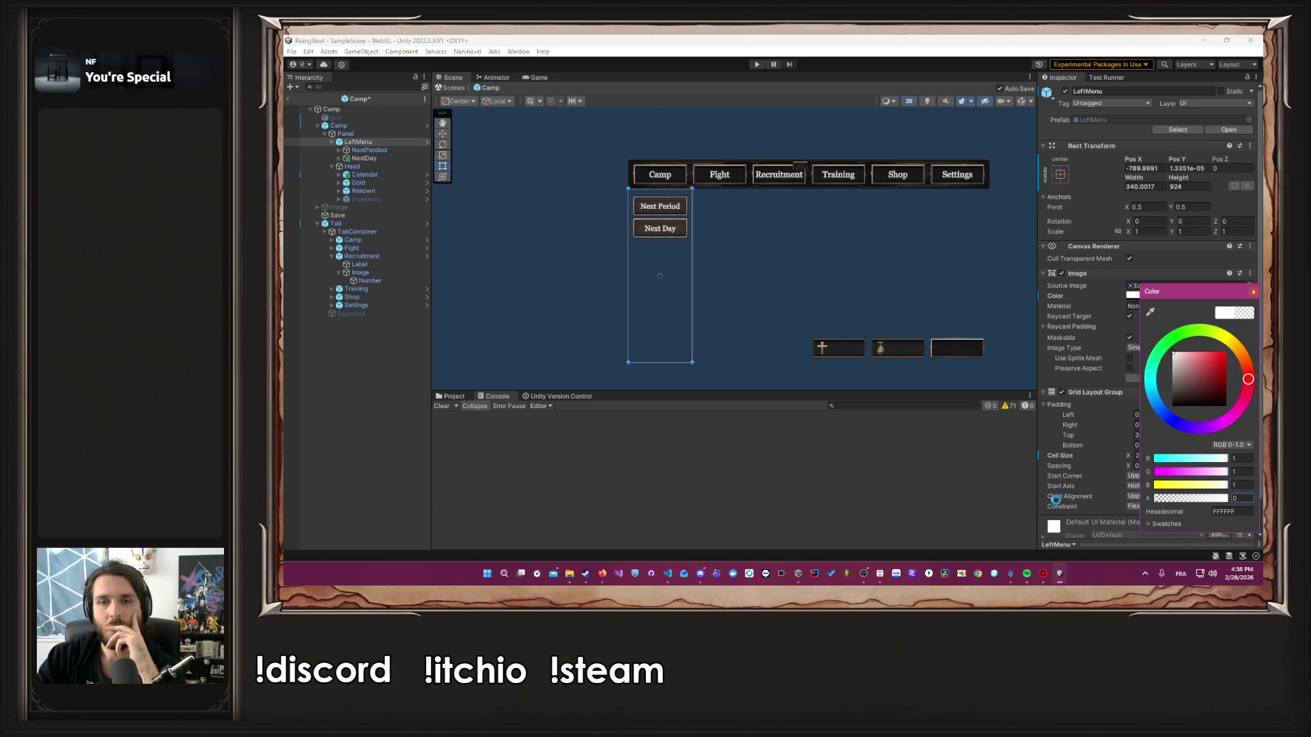
key("ctrl+s")
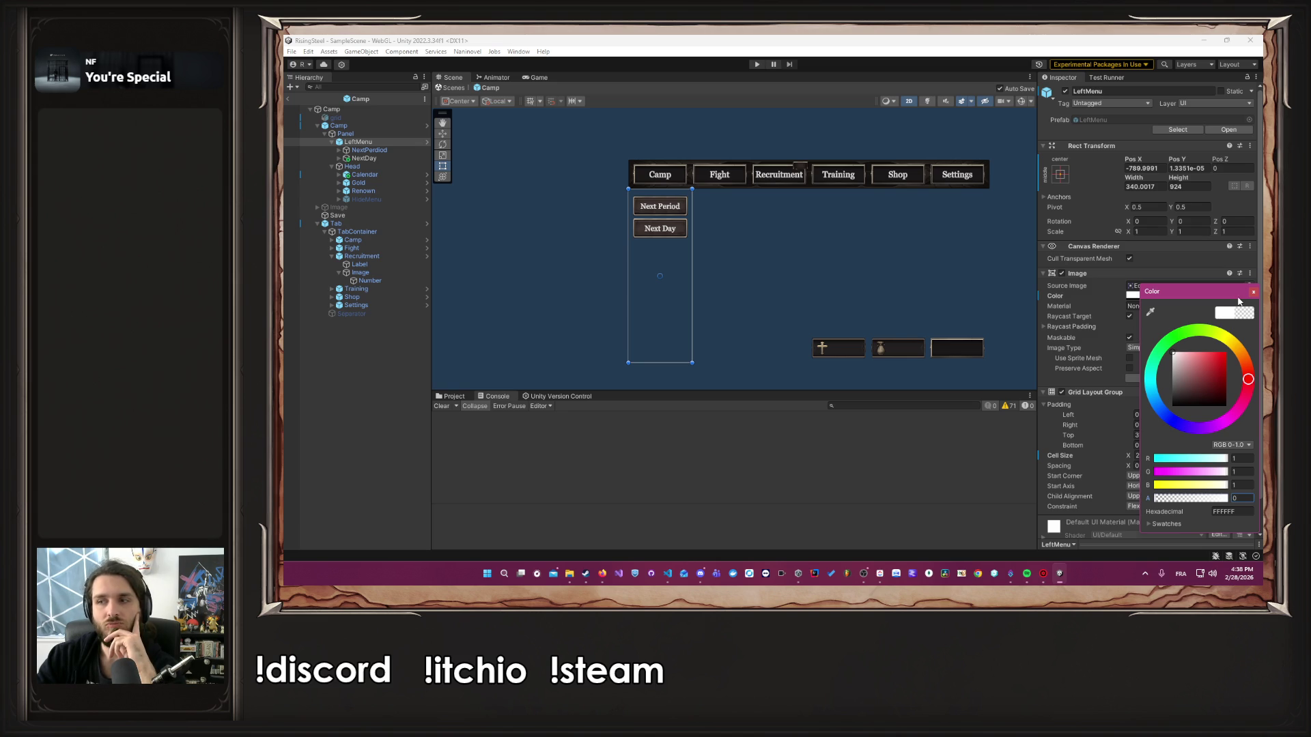
Set the LeftMenu grid layout's vertical spacing to 24 and save the scene
left_click(1254, 292)
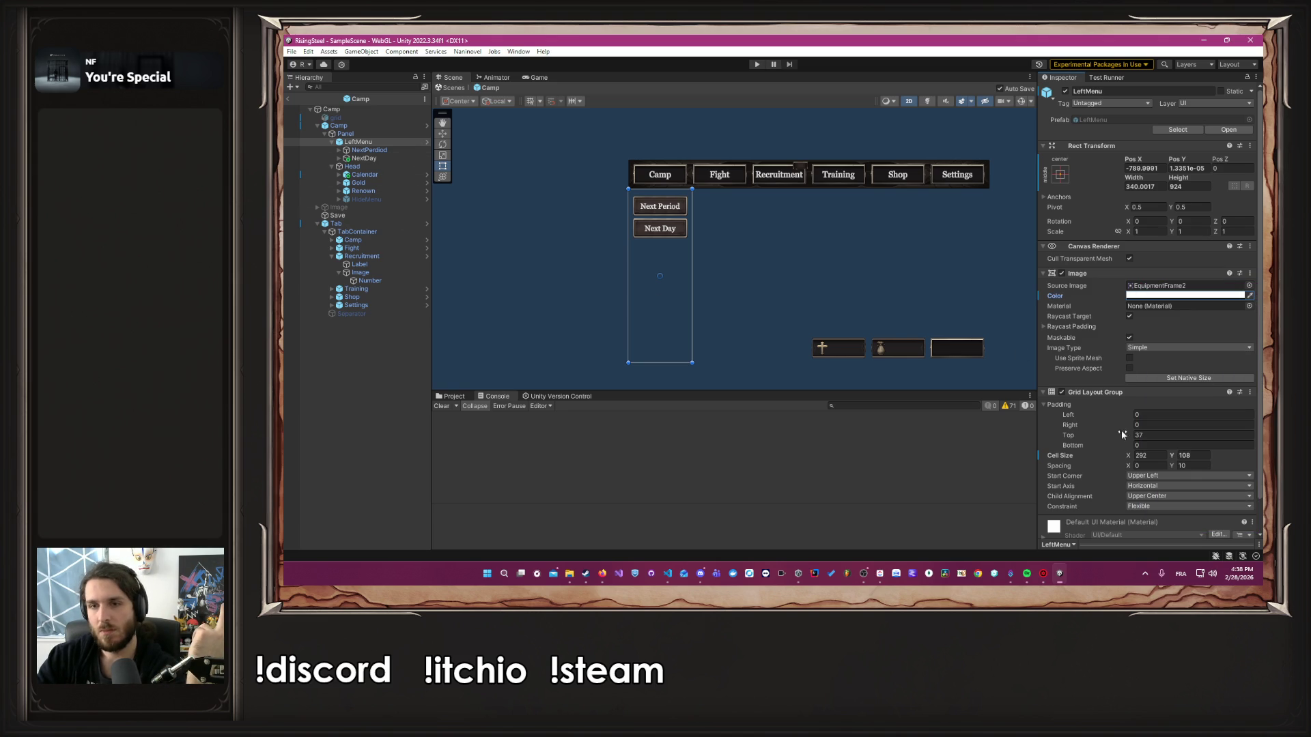
left_click(1193, 465)
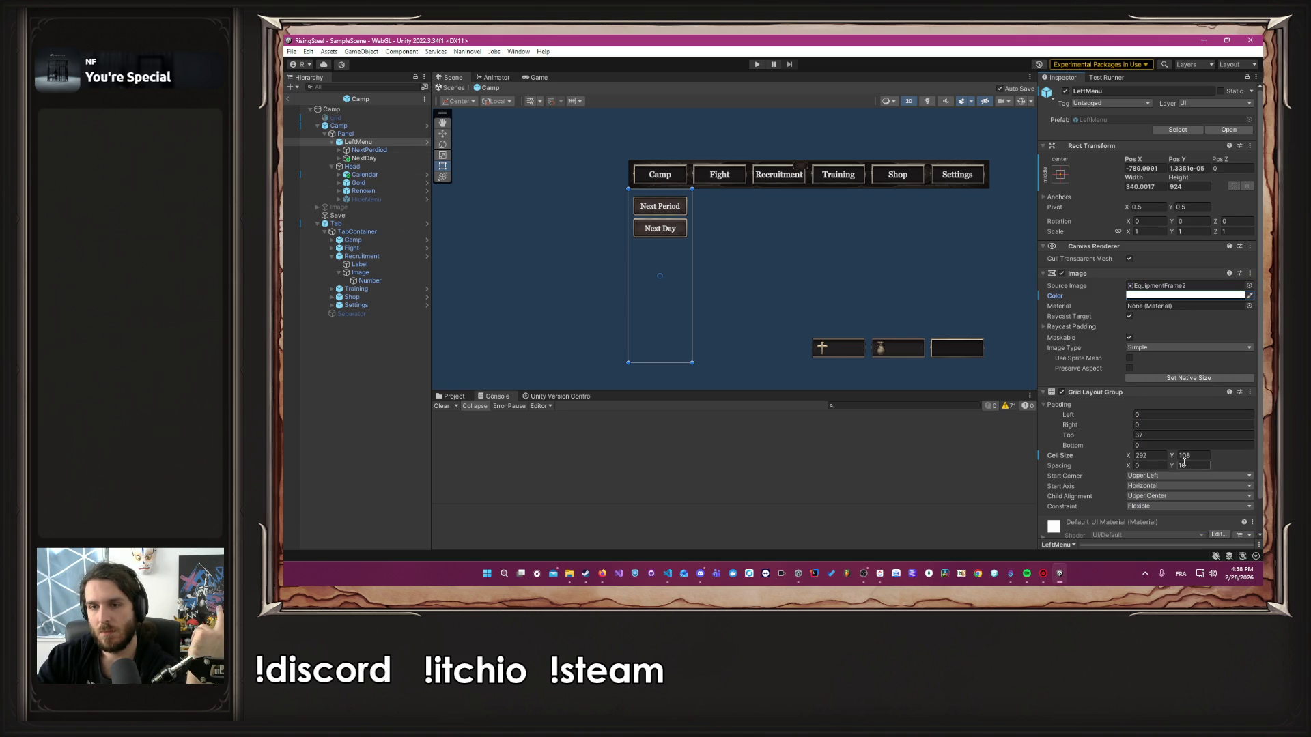
type("24")
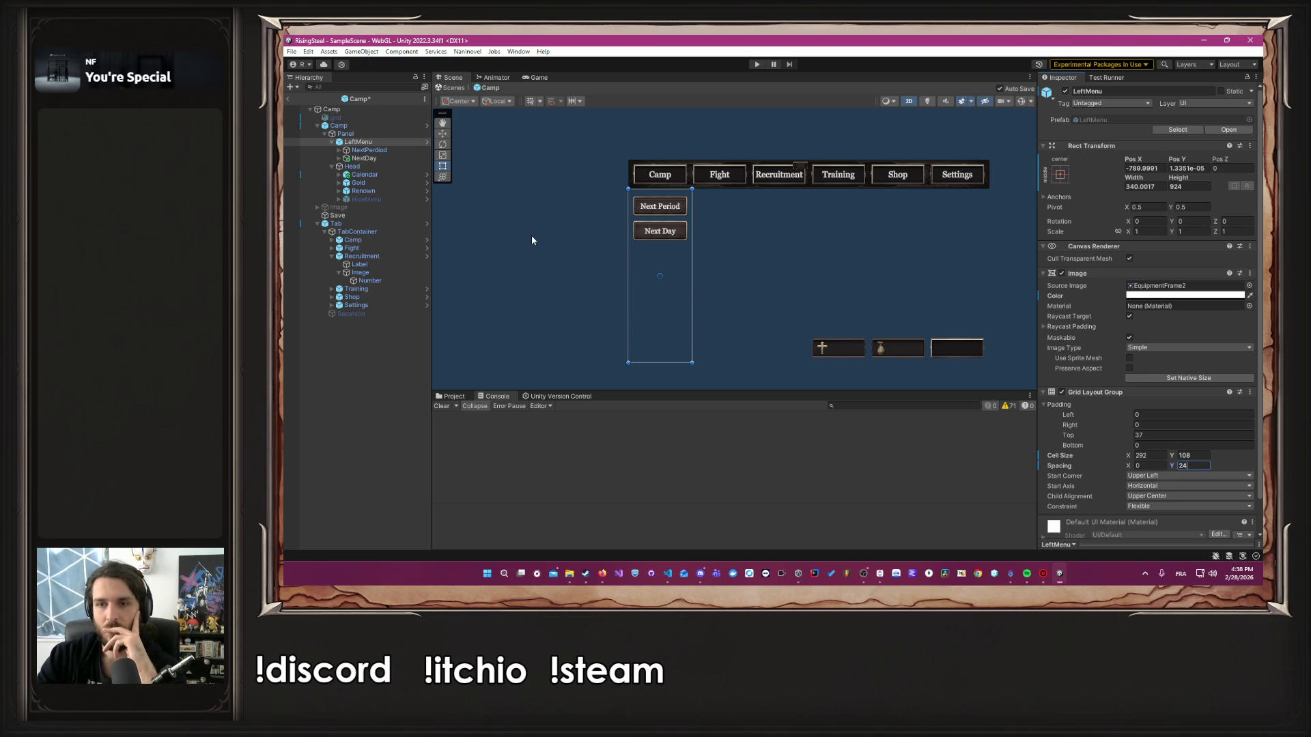
key("ctrl+s")
Enter 24 as the top padding, leave Start Corner unchanged, and save
left_click(1166, 436)
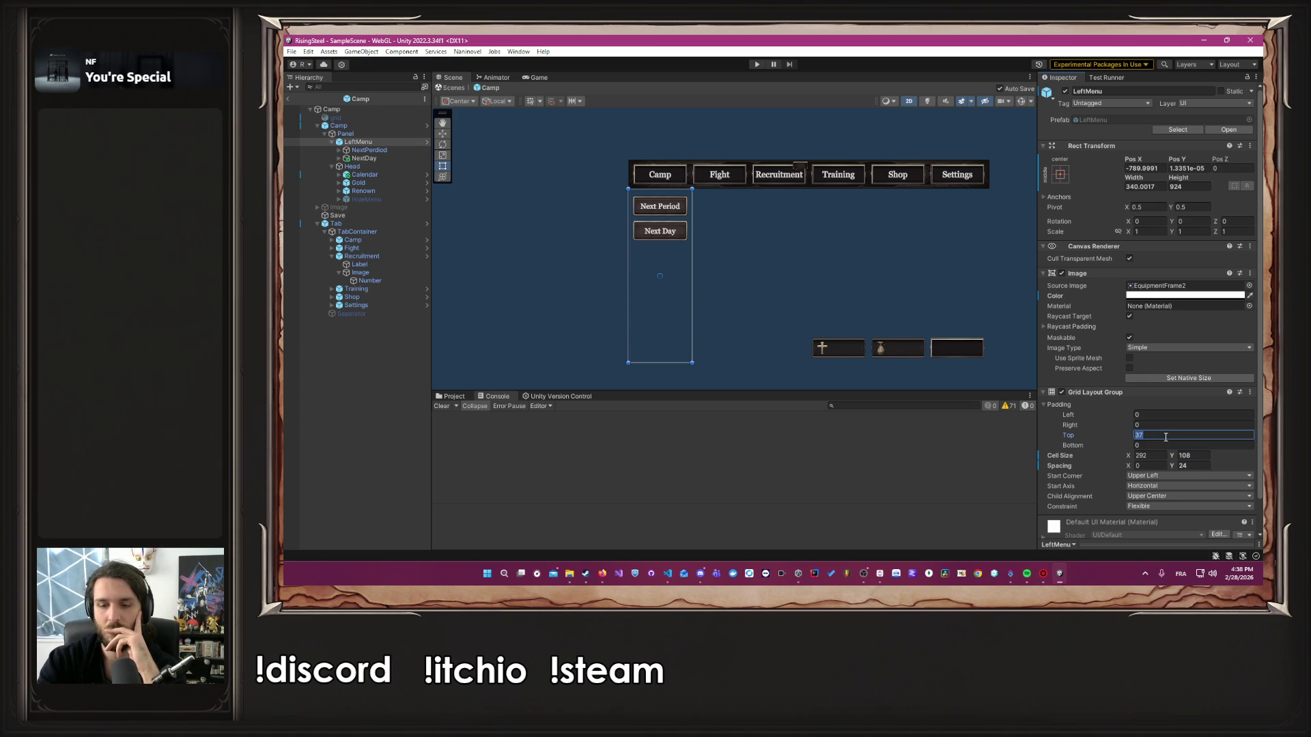
type("24")
scroll(1160, 437, "down", 1)
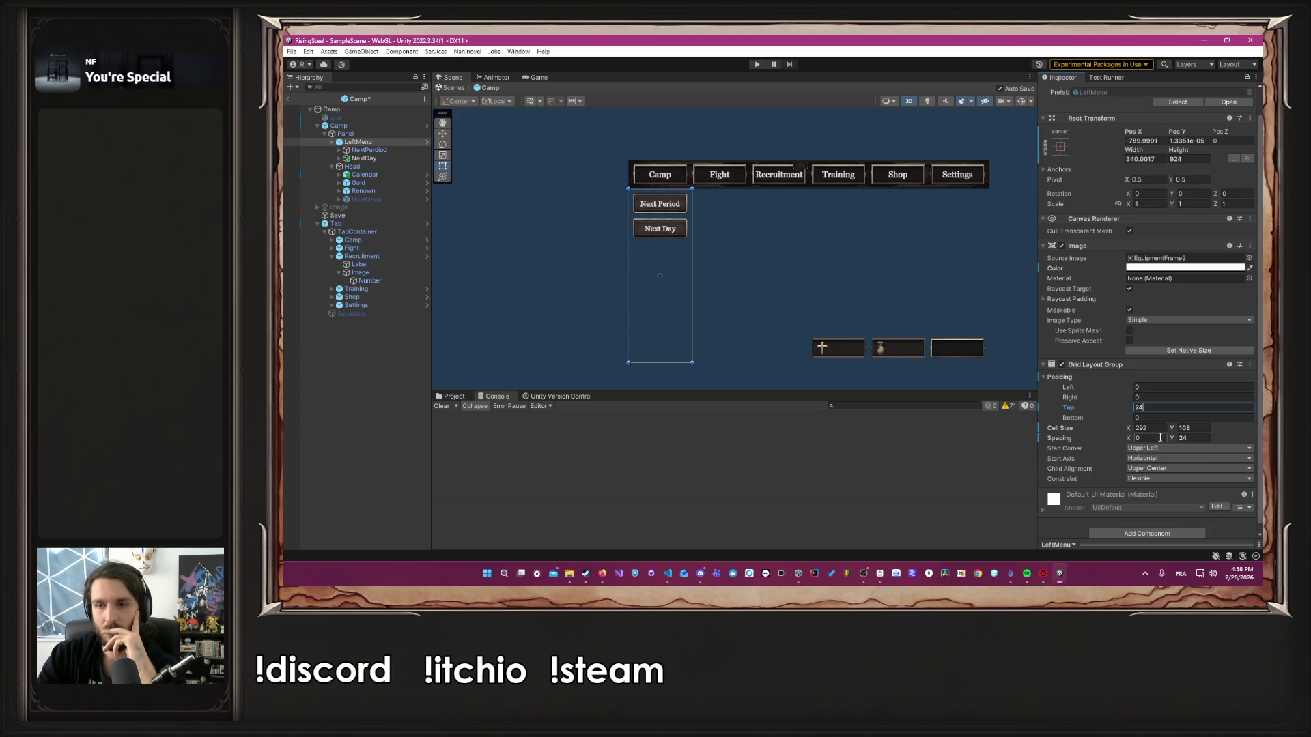
left_click(1191, 449)
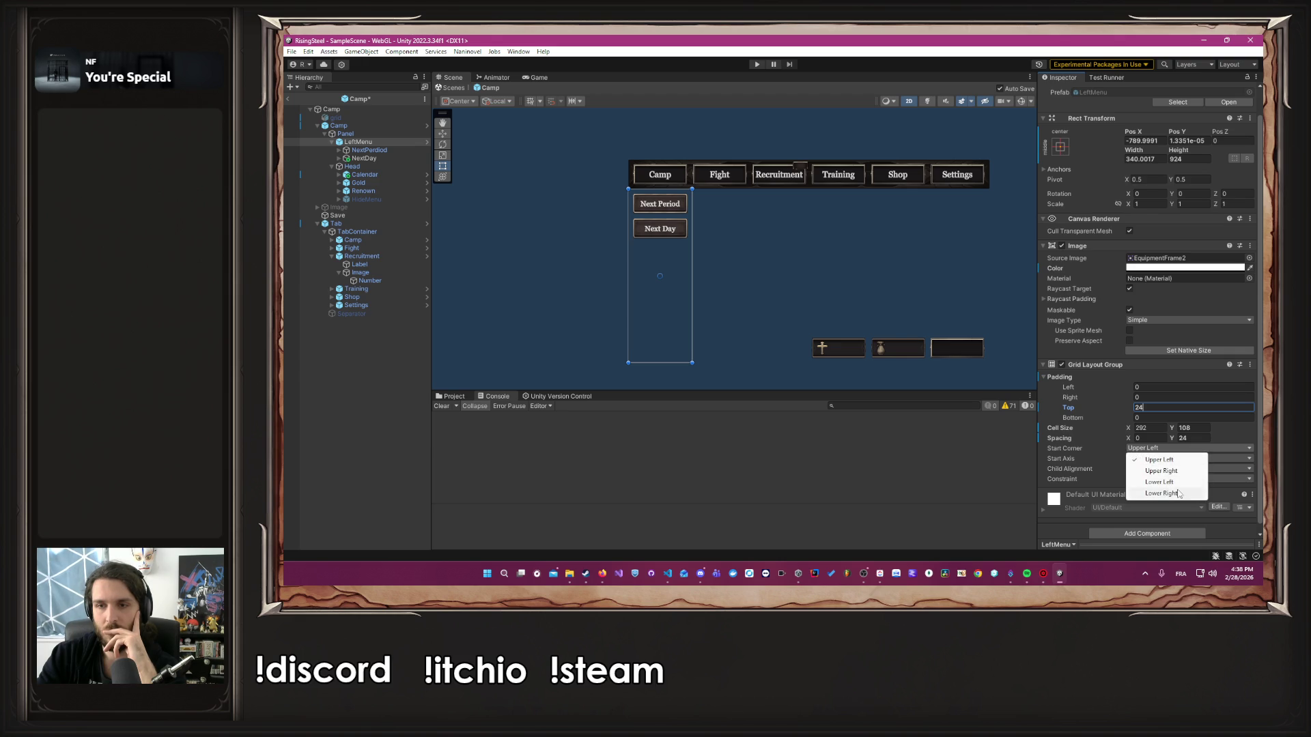
left_click(1094, 473)
key("ctrl+s")
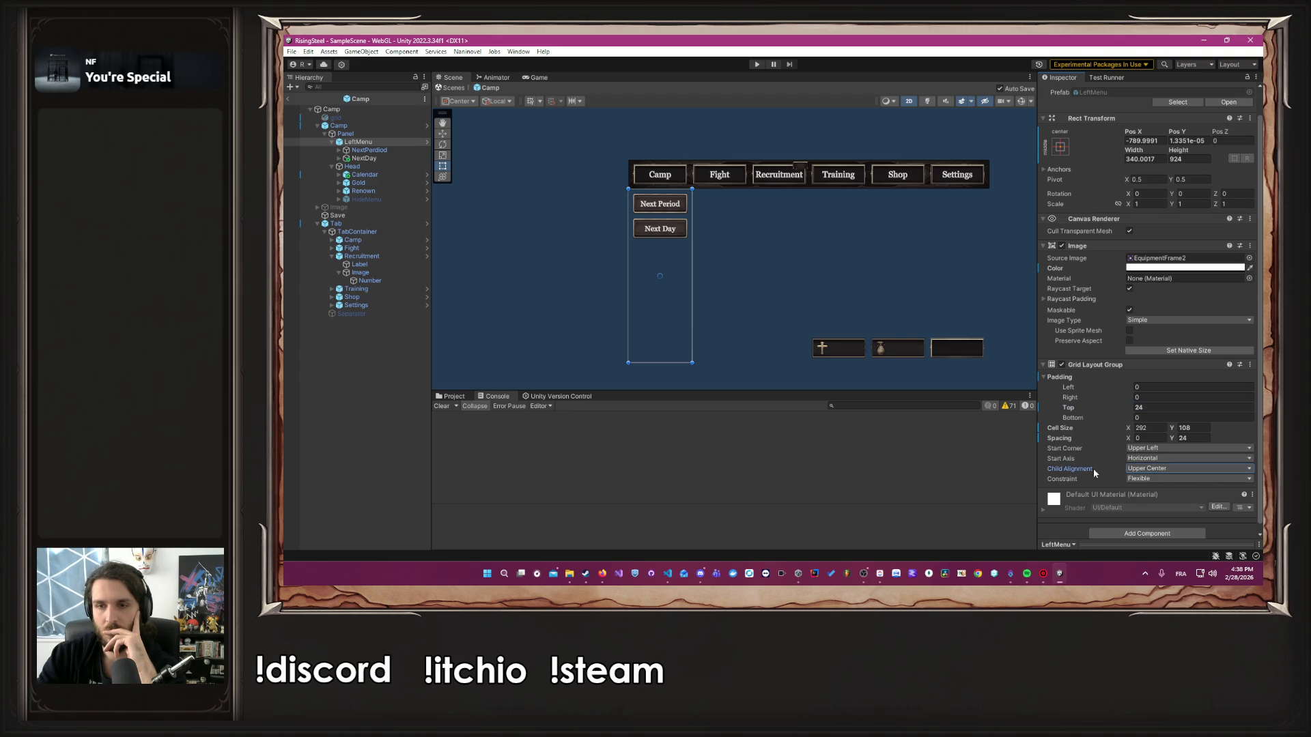
Set Child Alignment to Lower Center and change the top padding to 0
left_click(1183, 468)
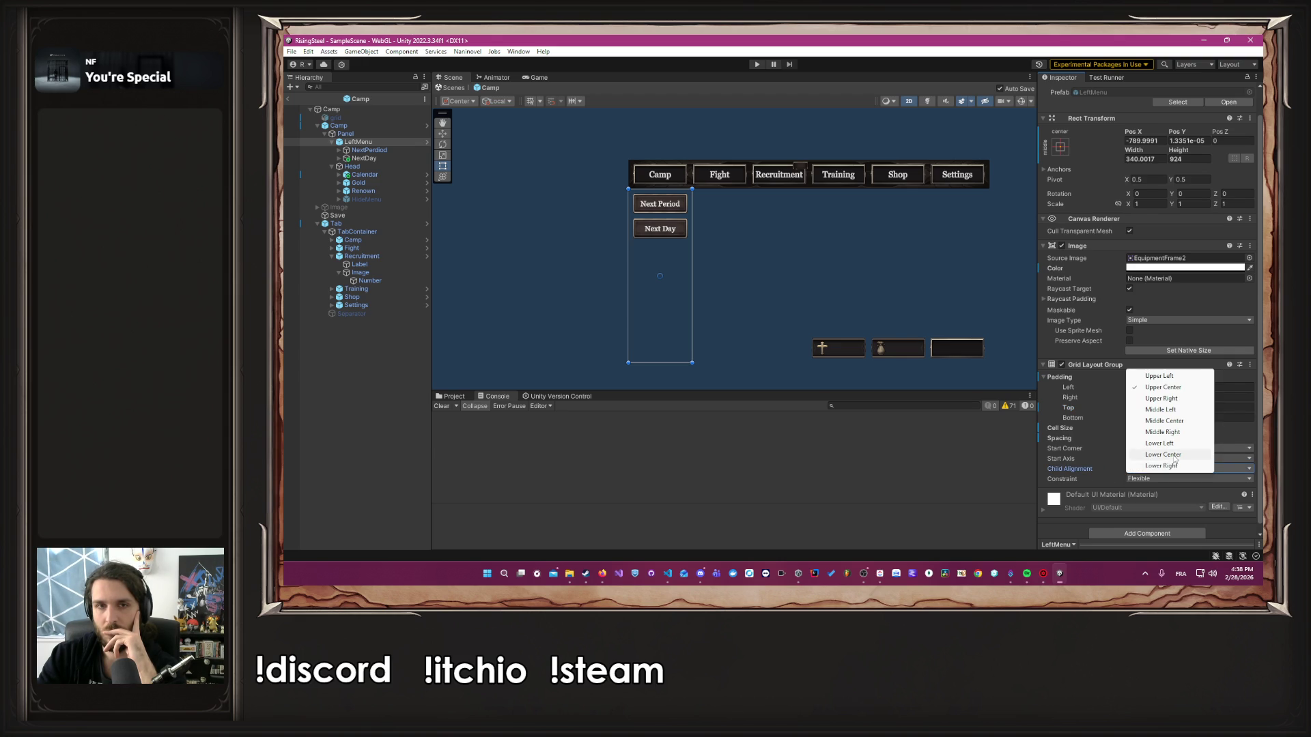
left_click(1173, 454)
left_click(1153, 408)
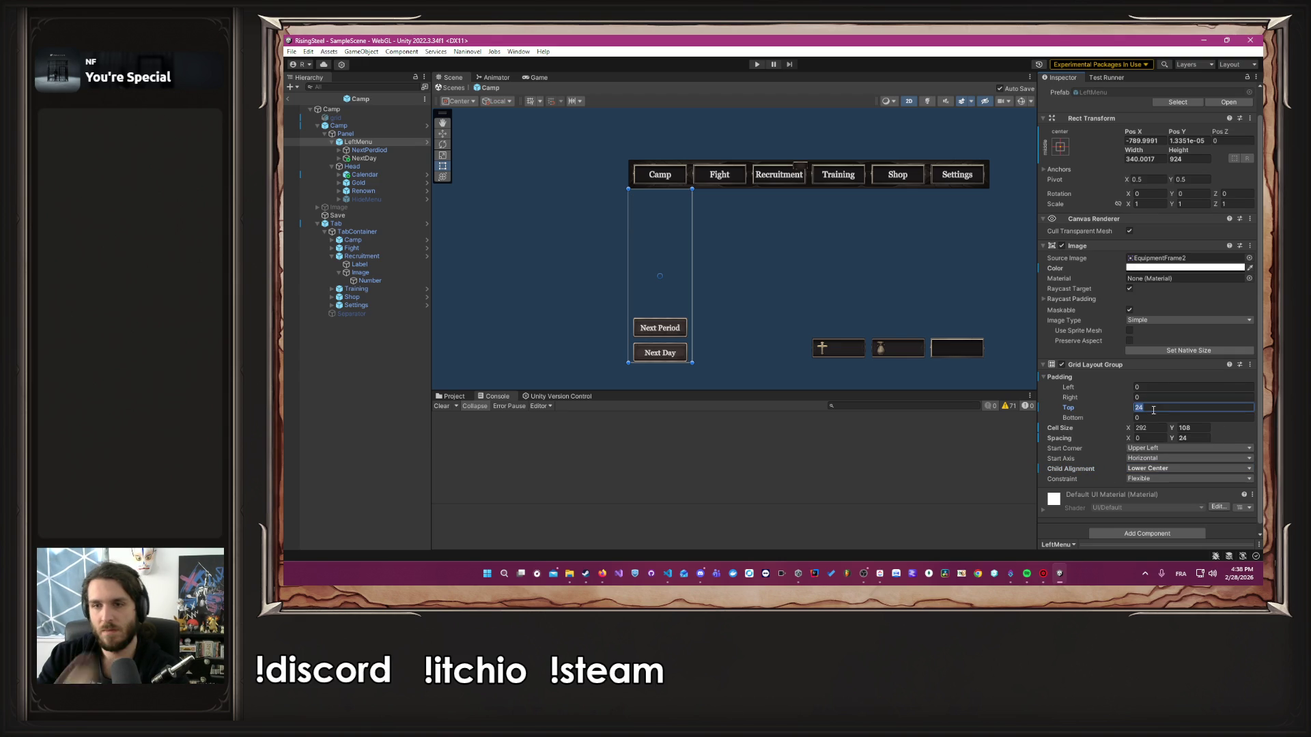
type("0")
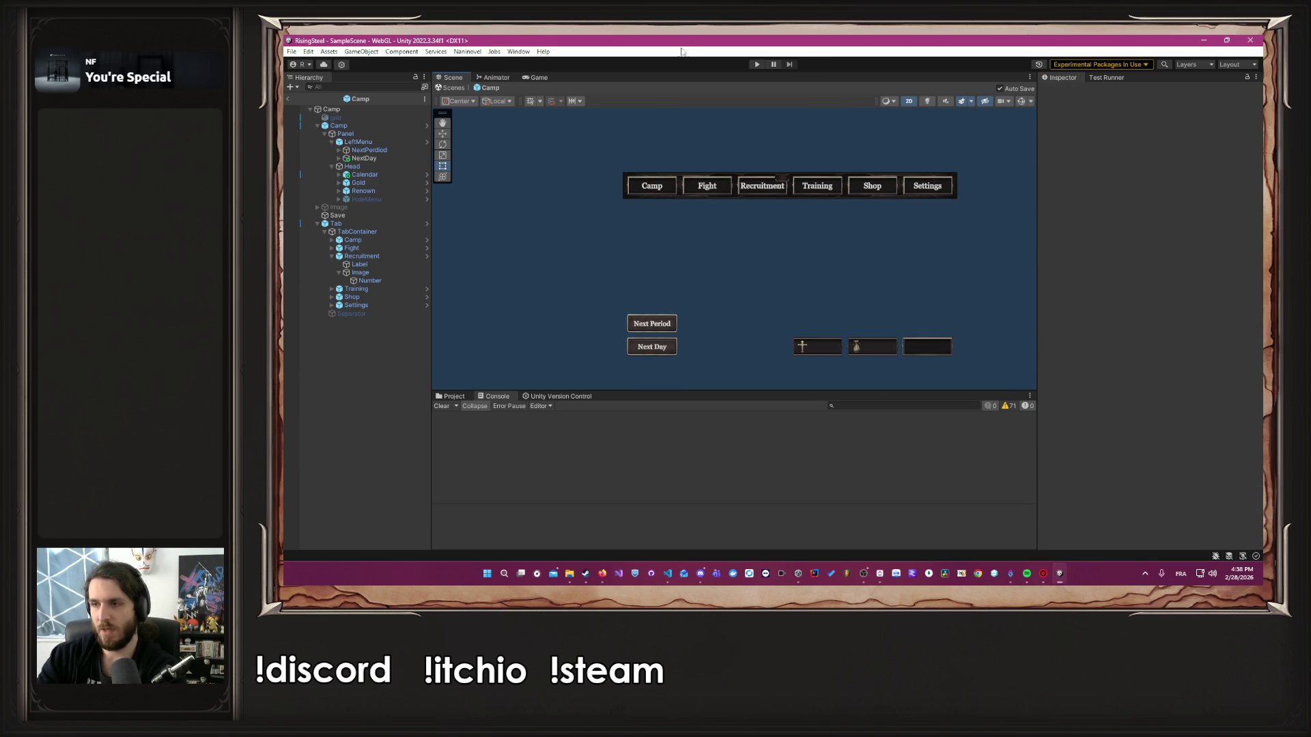
Enter Play mode and start a new game, confirming the name, choosing a character and skipping the tutorial
left_click(757, 64)
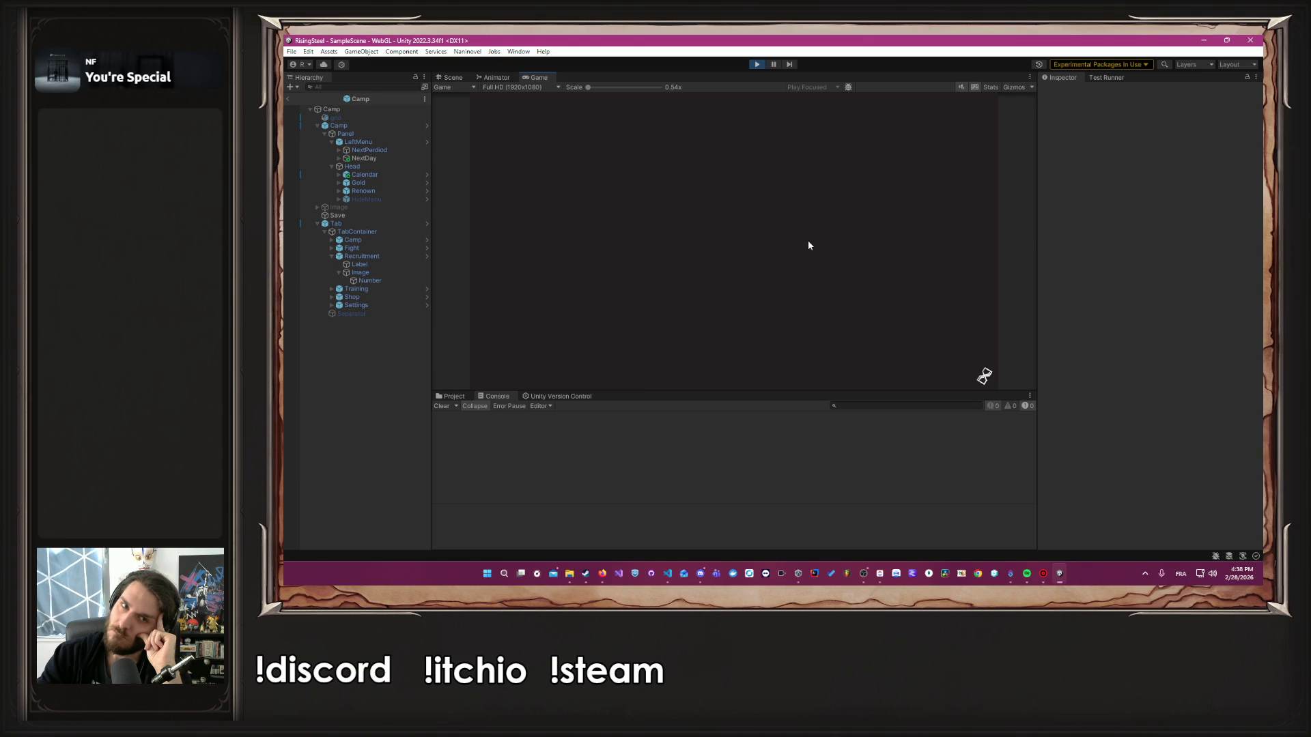
left_click(757, 164)
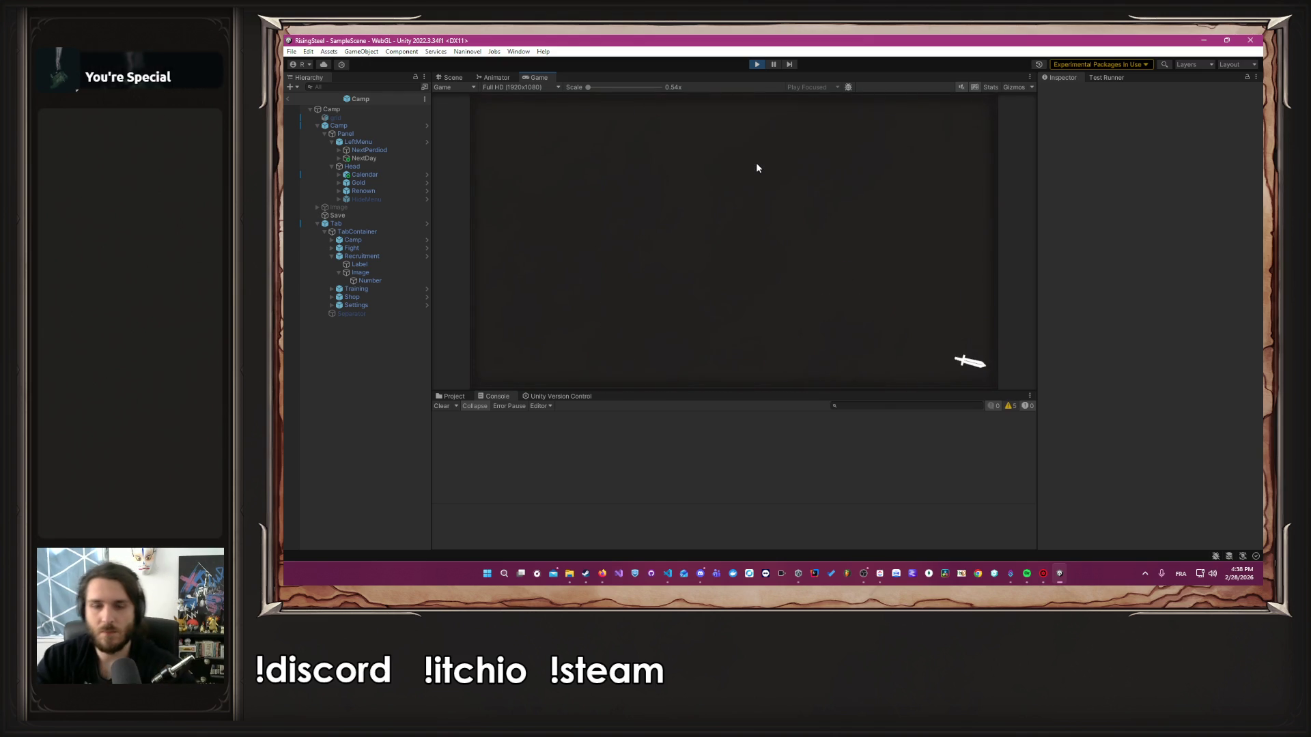
key("Return")
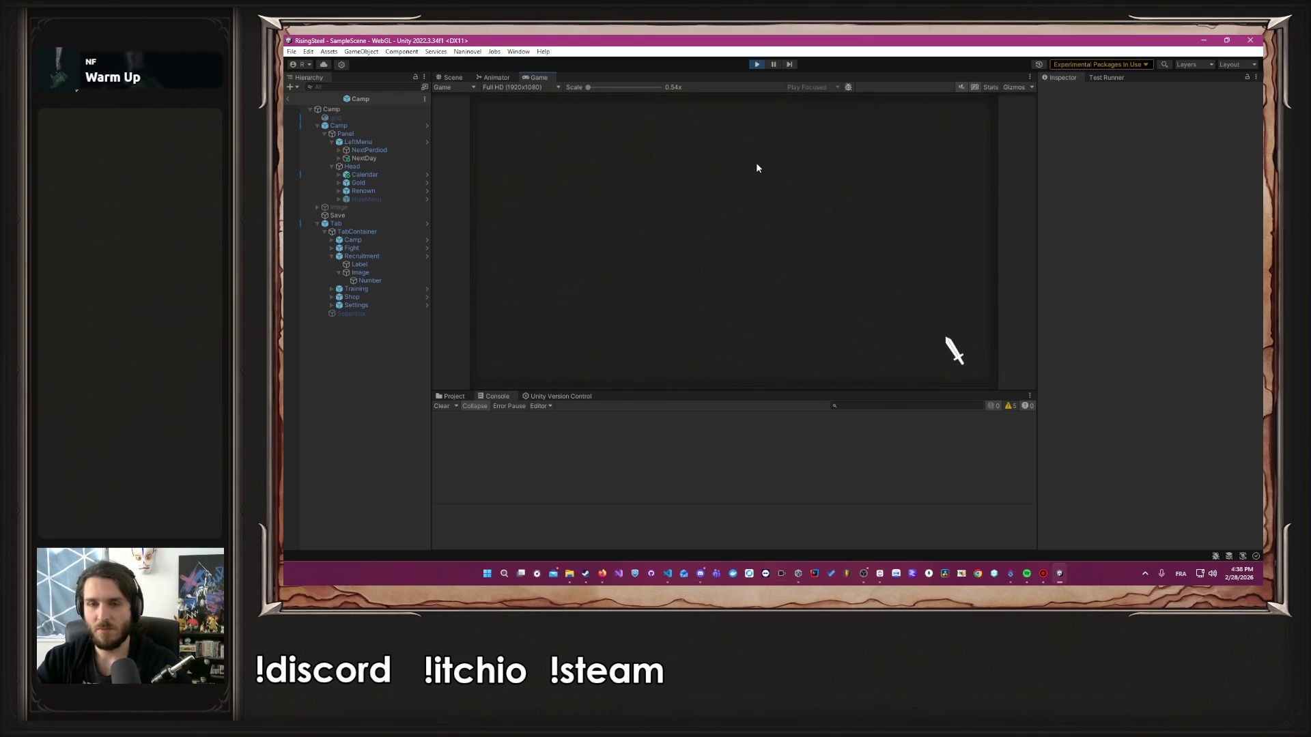
left_click(792, 198)
left_click(792, 227)
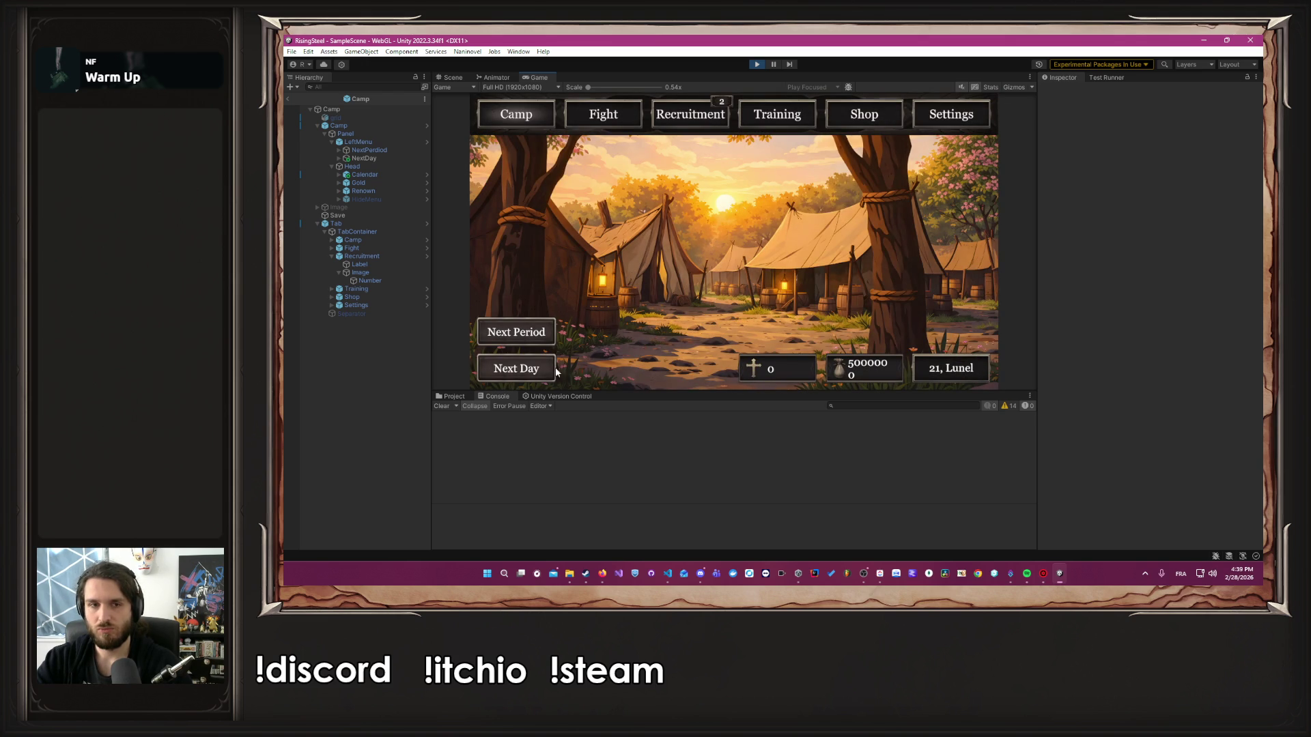
Advance the date from 21 to 22 Lunel with Next Period and Next Day, then exit Play mode
left_click(522, 335)
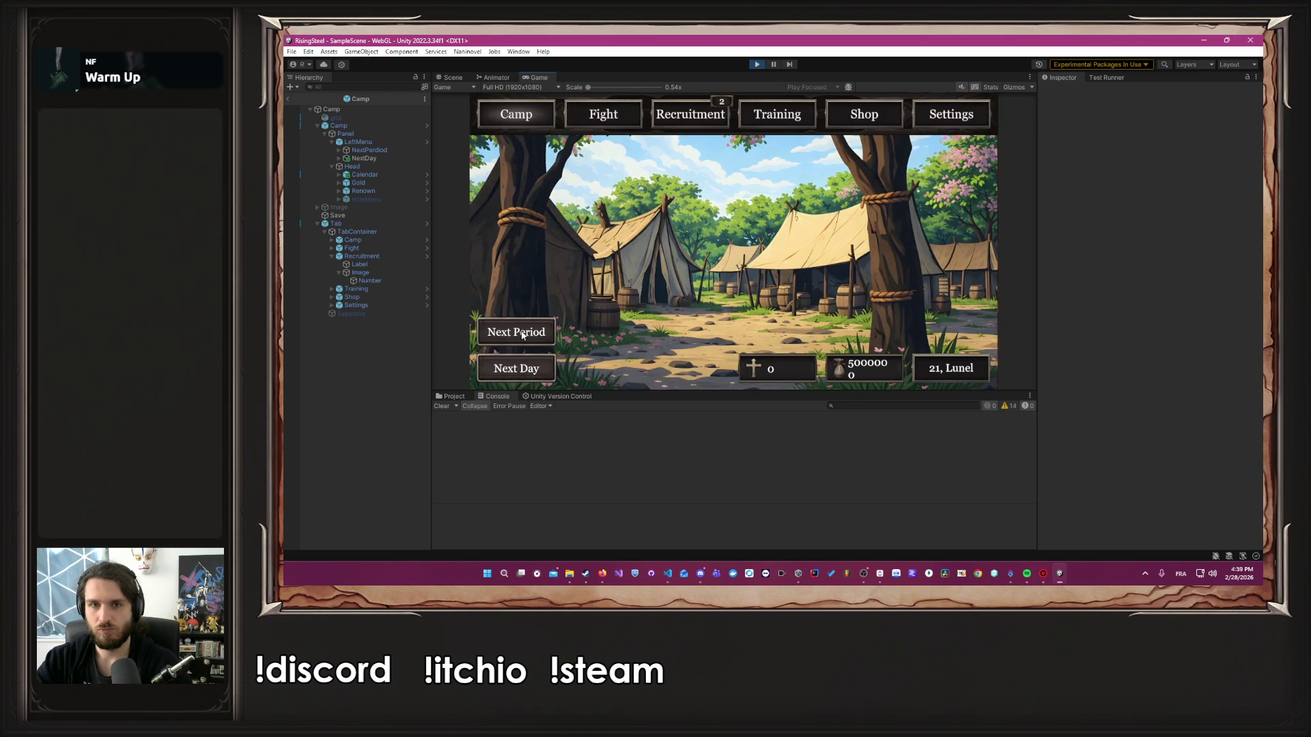
left_click(511, 375)
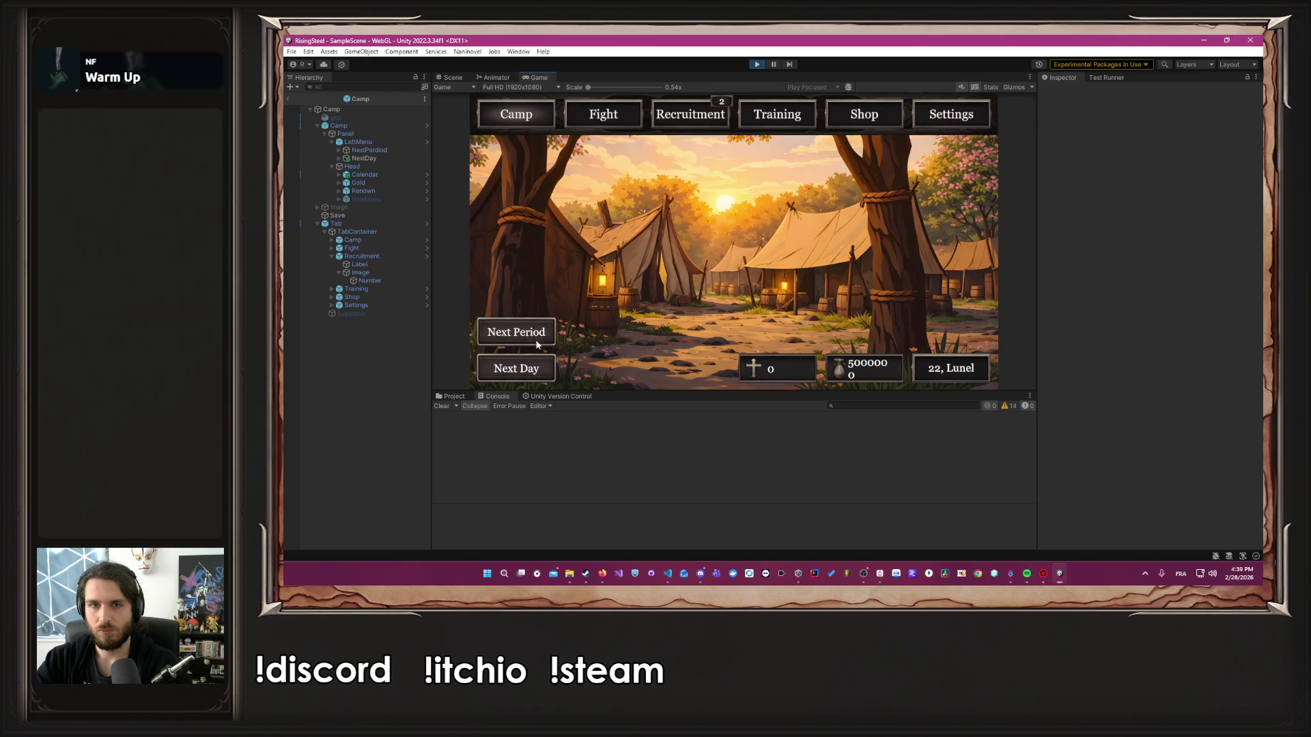
left_click(755, 65)
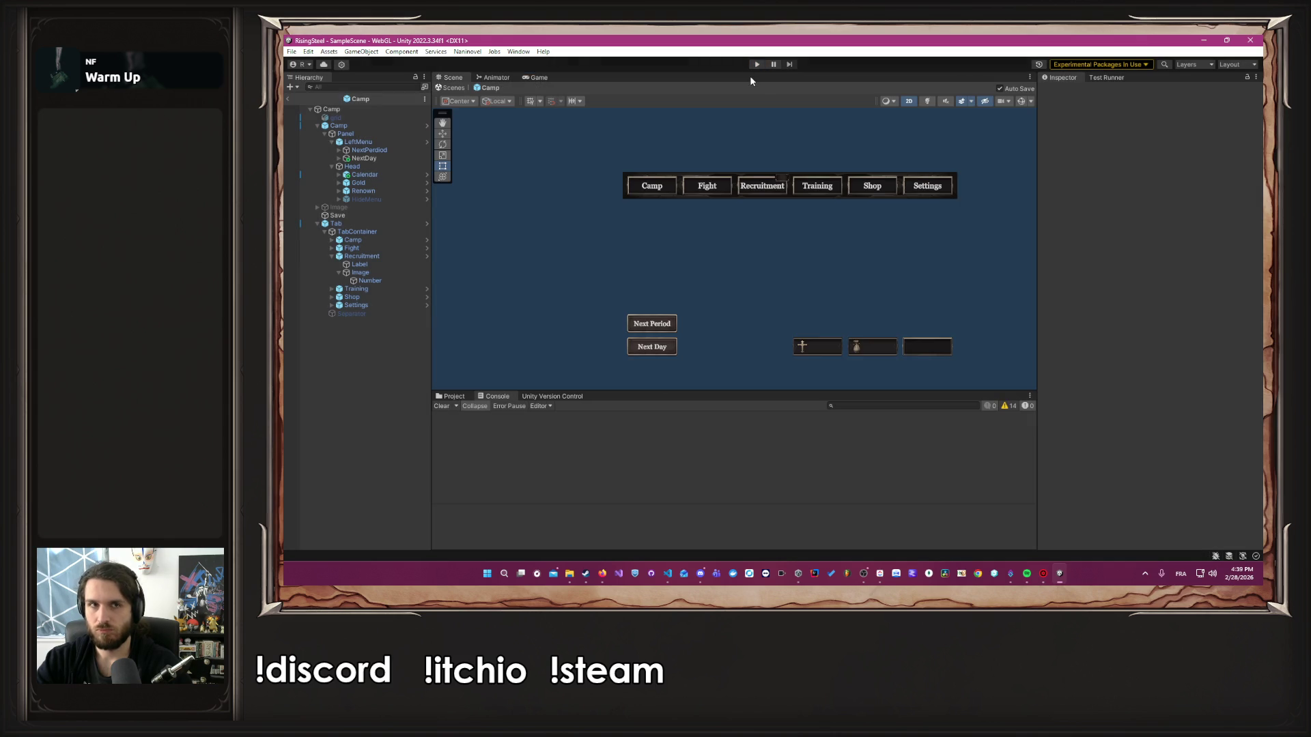
Check the Naninovel Scripts custom variables (startingGold 50), close Project Settings and start Play mode
left_click(466, 52)
mouse_move(502, 114)
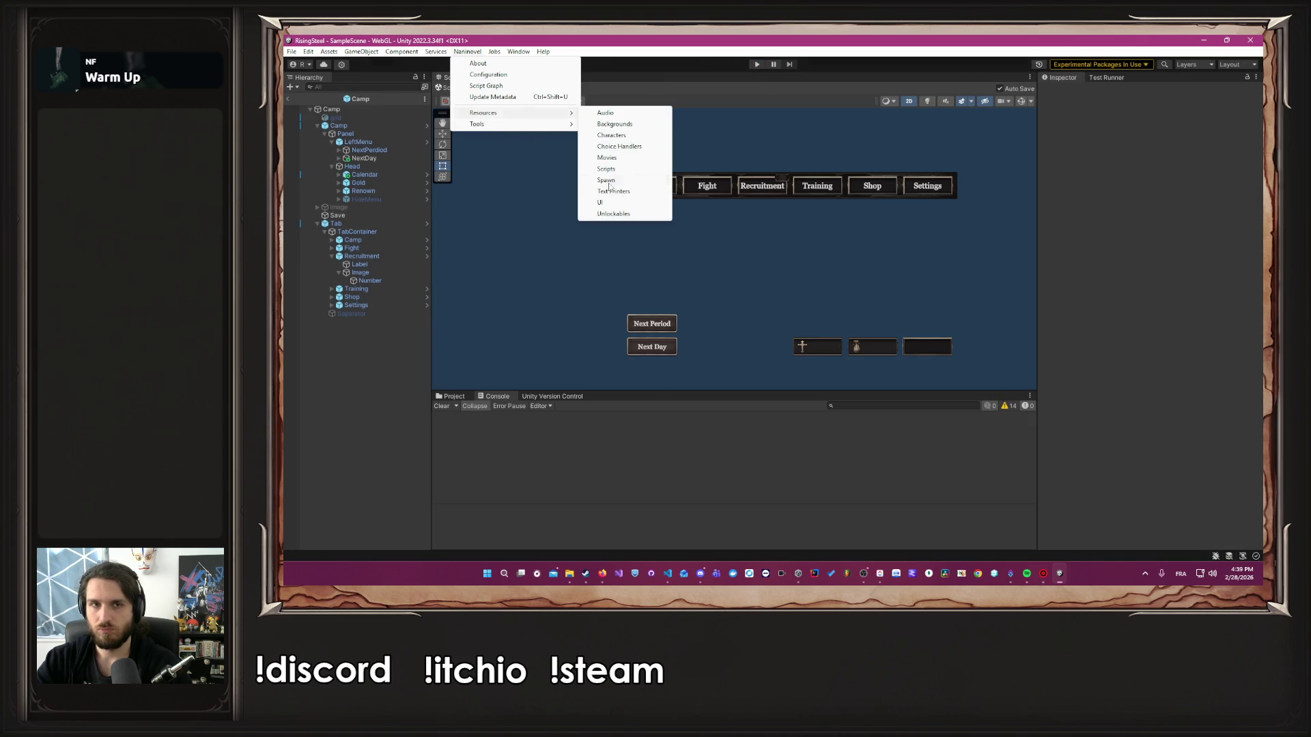
left_click(612, 171)
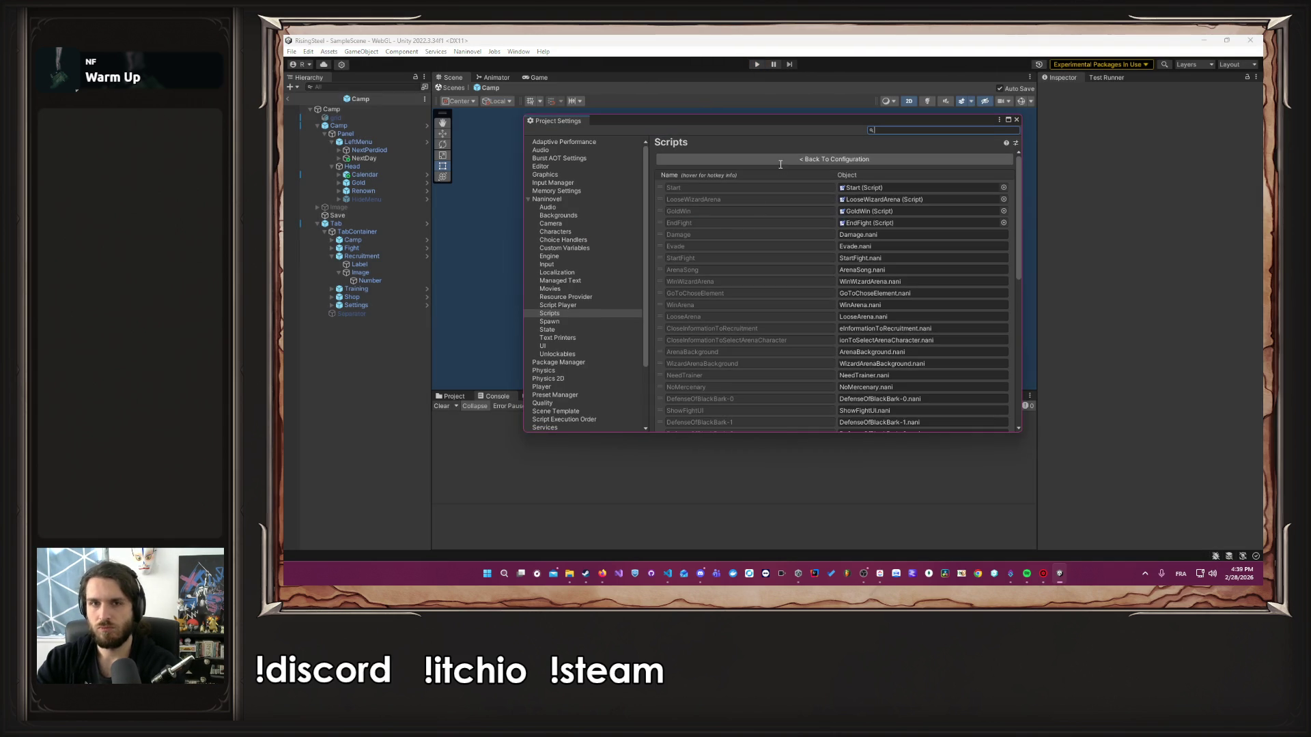
left_click(580, 248)
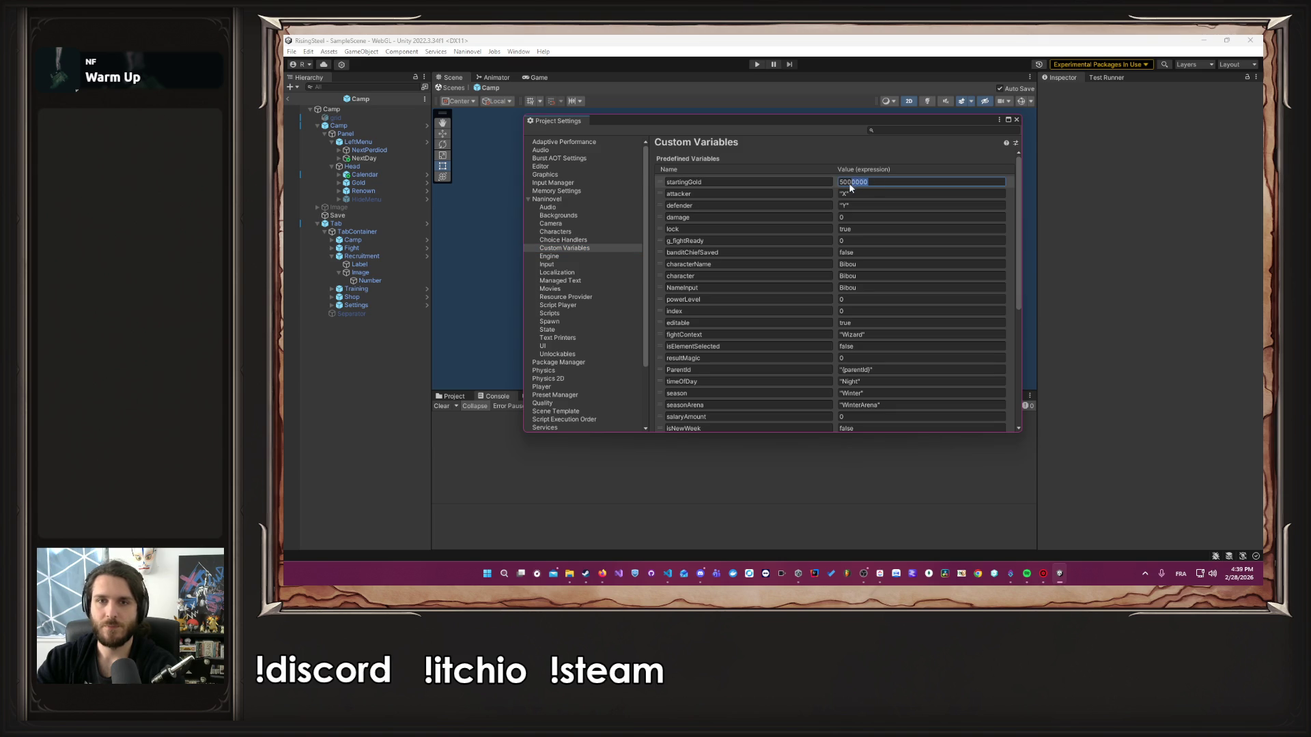
left_click(1016, 120)
left_click(757, 64)
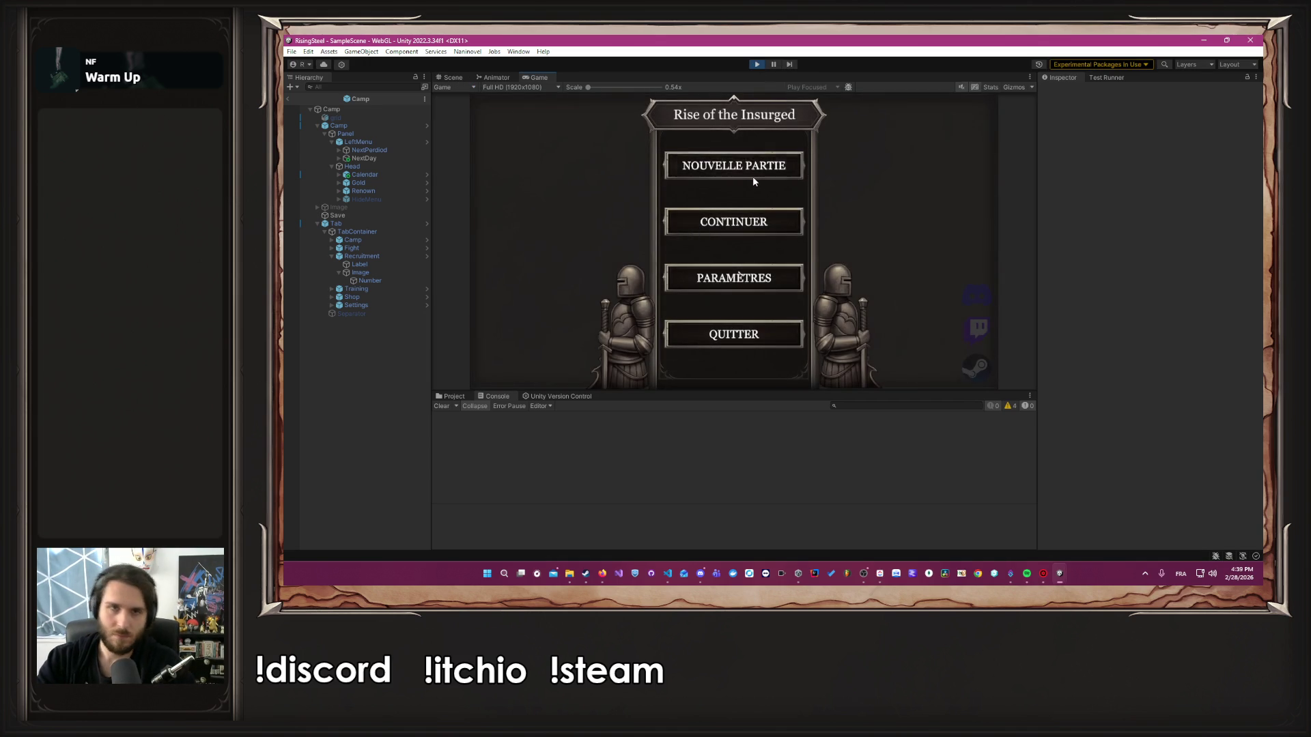
Start a new game as Albert with the male character and skip the tutorial
left_click(753, 177)
type("Albert")
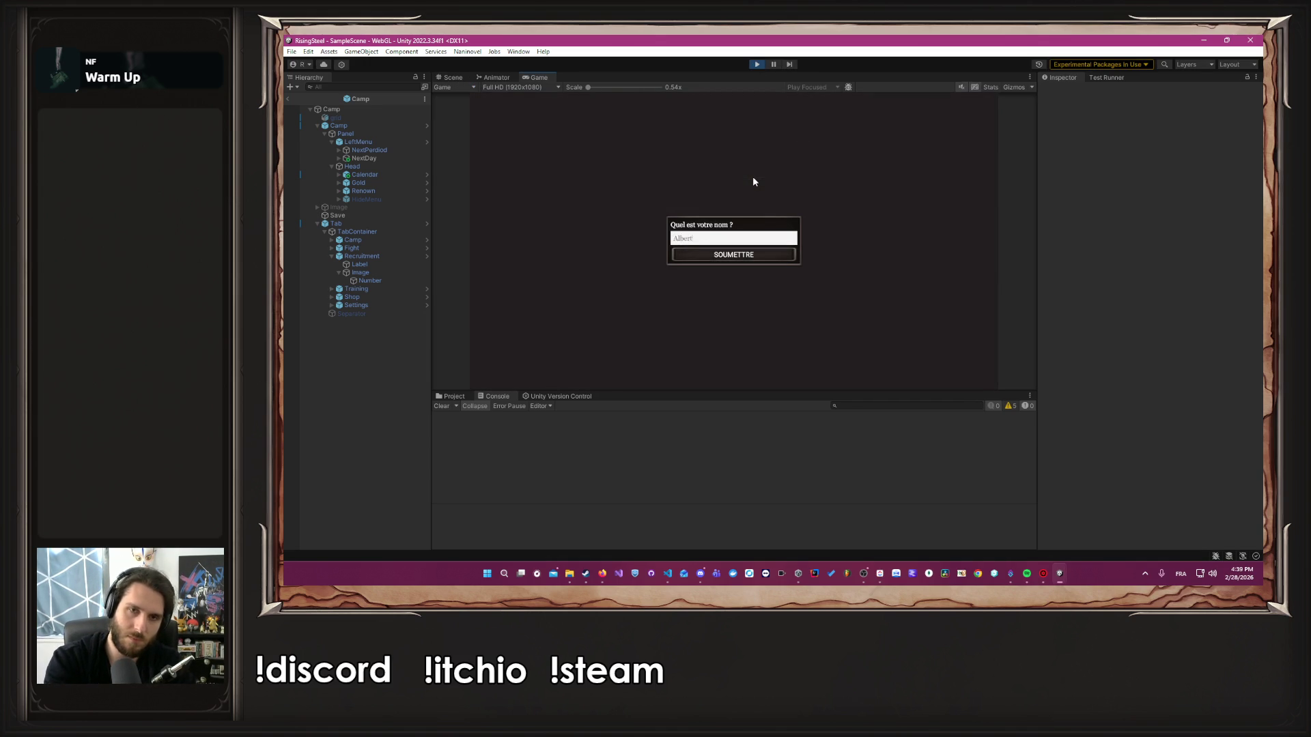
key("Return")
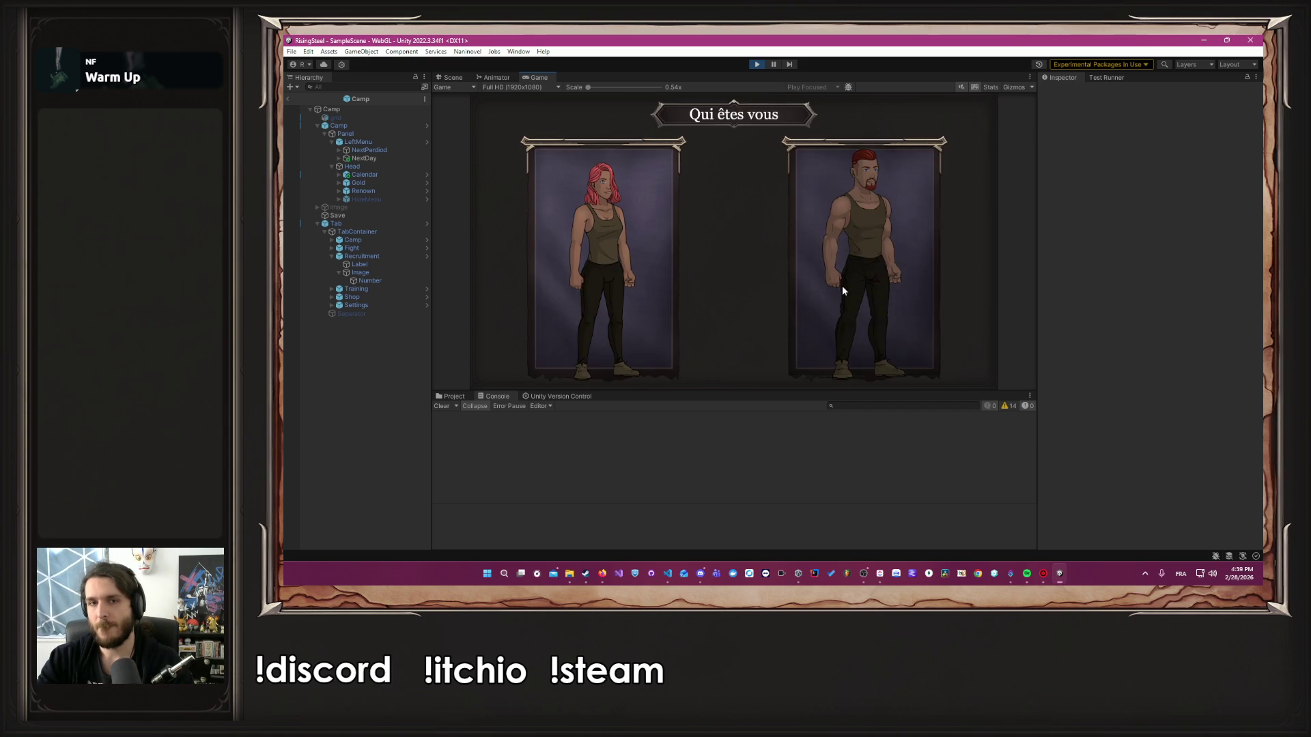
left_click(842, 286)
left_click(793, 237)
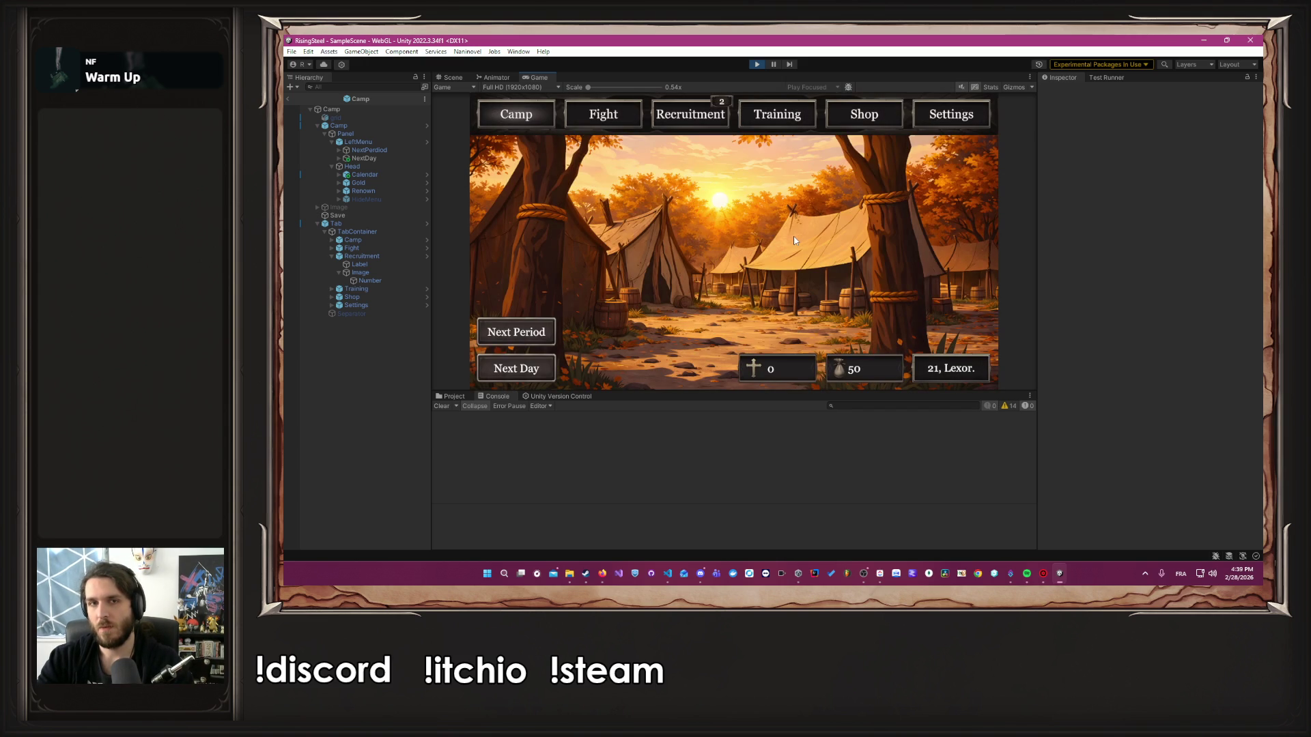
Train Albert's Force to 1 and close his stat sheet
left_click(779, 120)
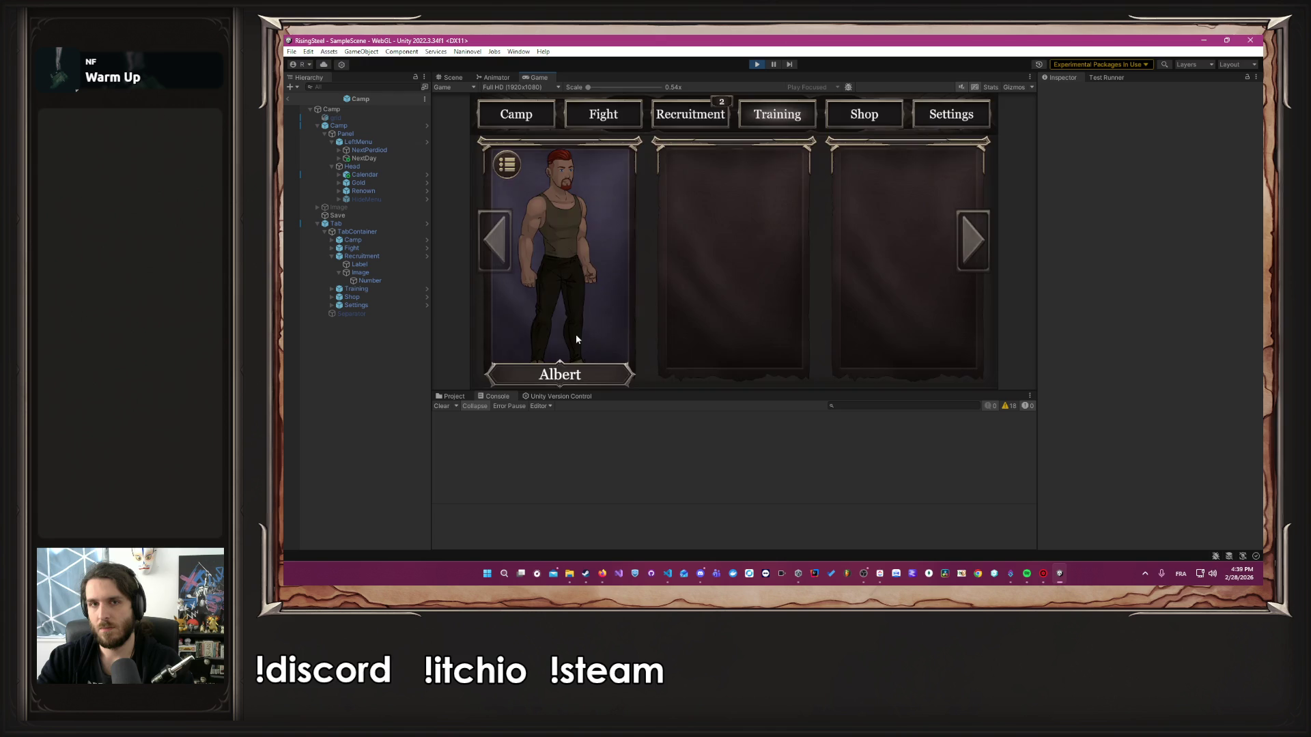
left_click(575, 340)
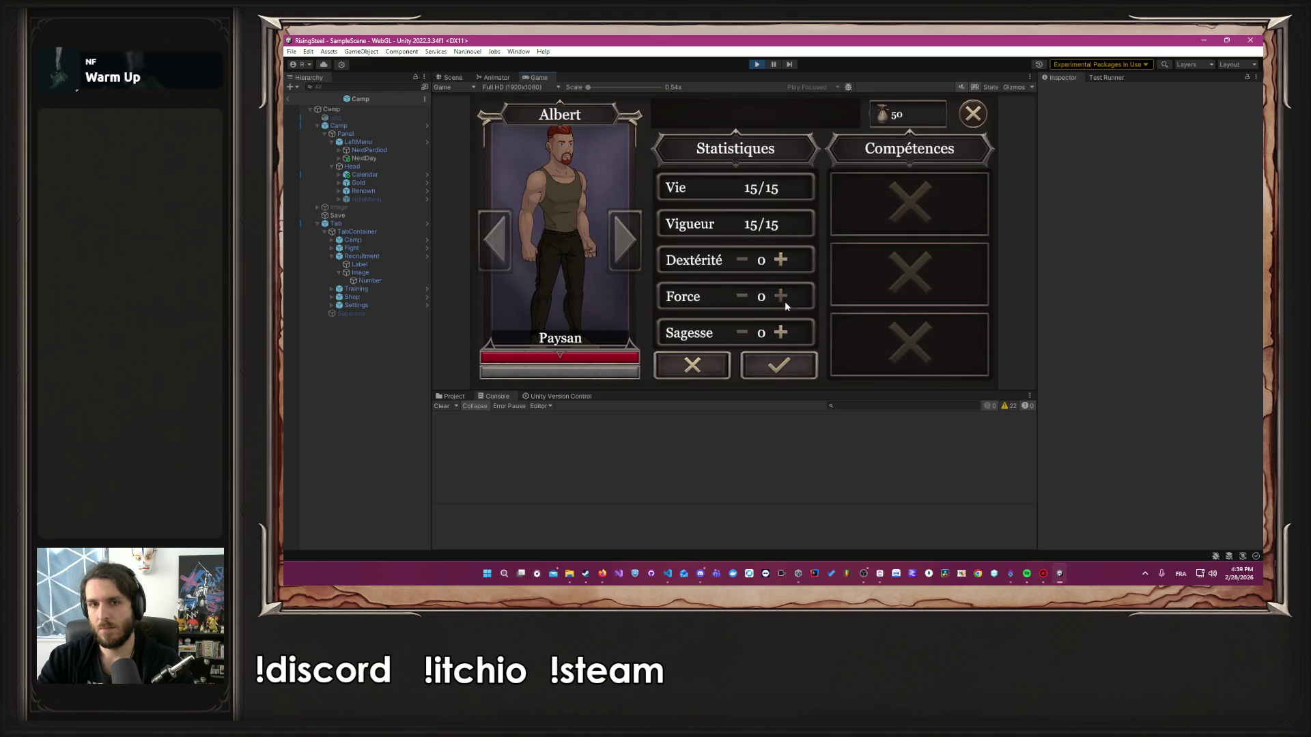
left_click(782, 298)
left_click(778, 366)
left_click(972, 116)
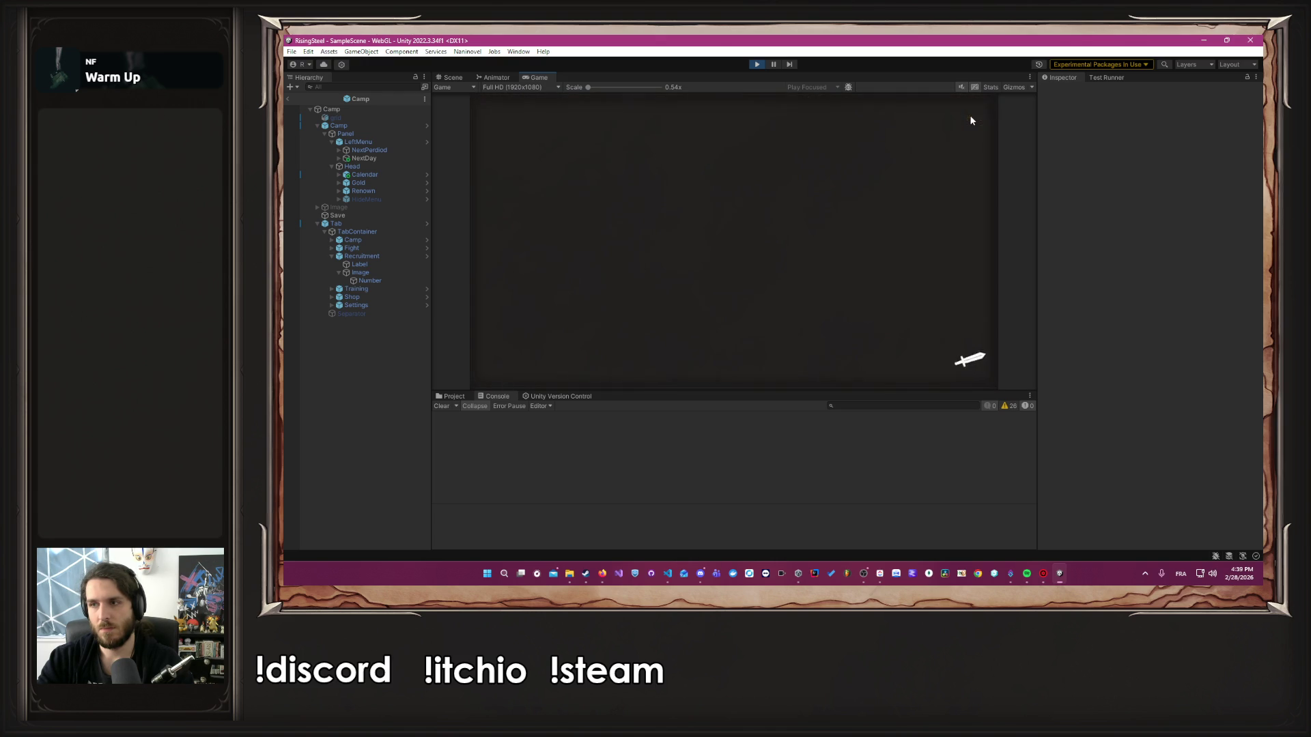
Buy a Poulet in the Shop and bring up the Arena and Mission fight choices
left_click(863, 120)
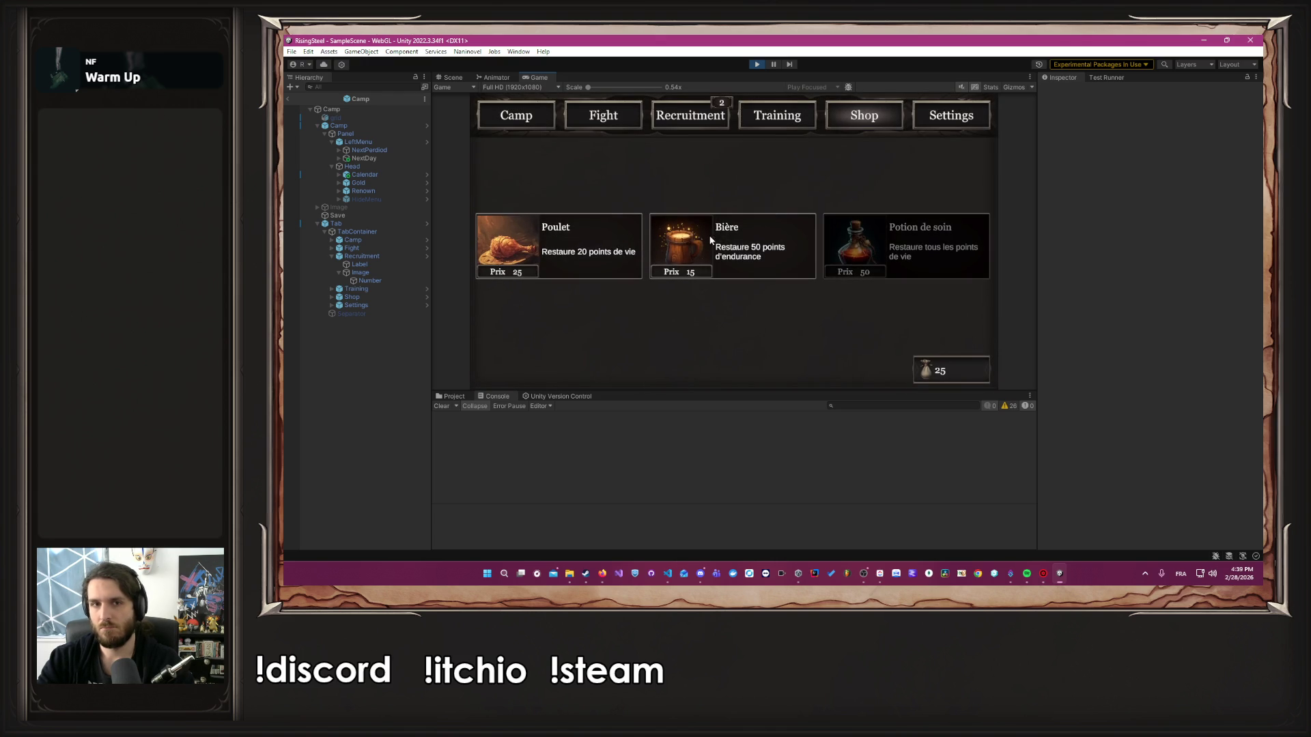
left_click(600, 250)
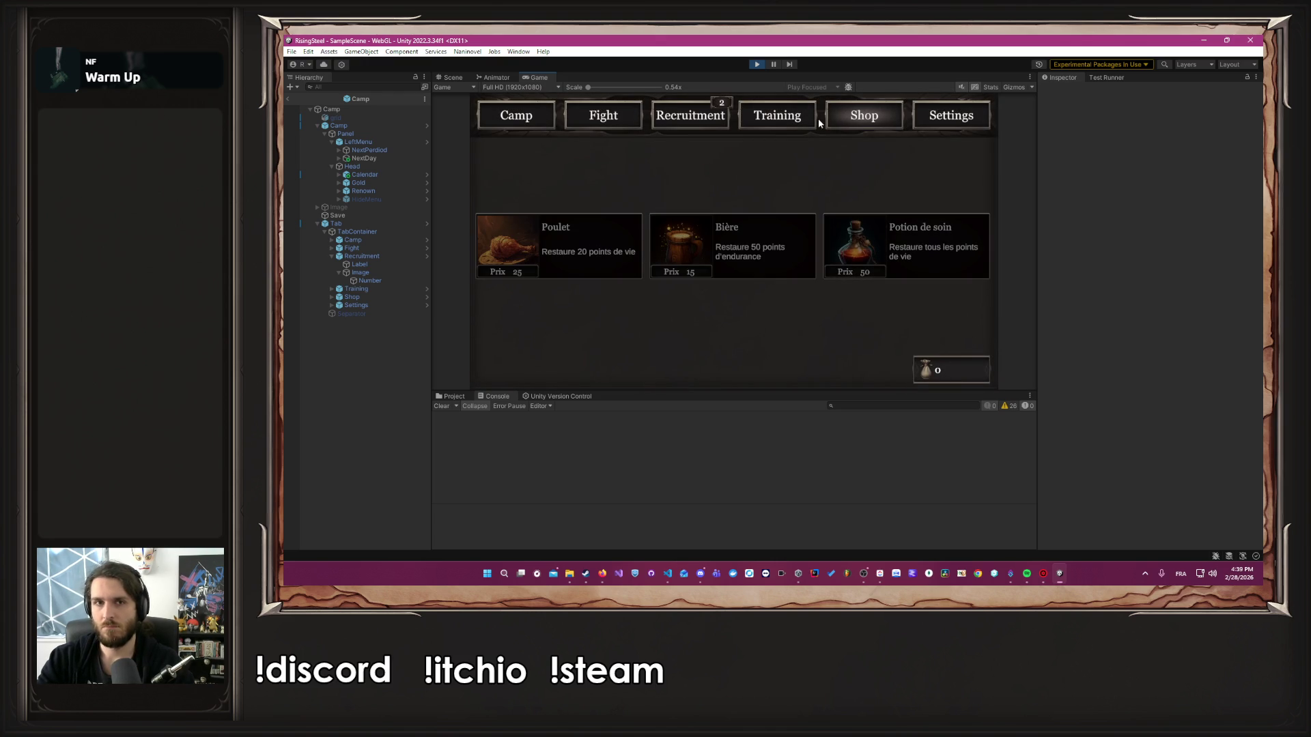
left_click(625, 120)
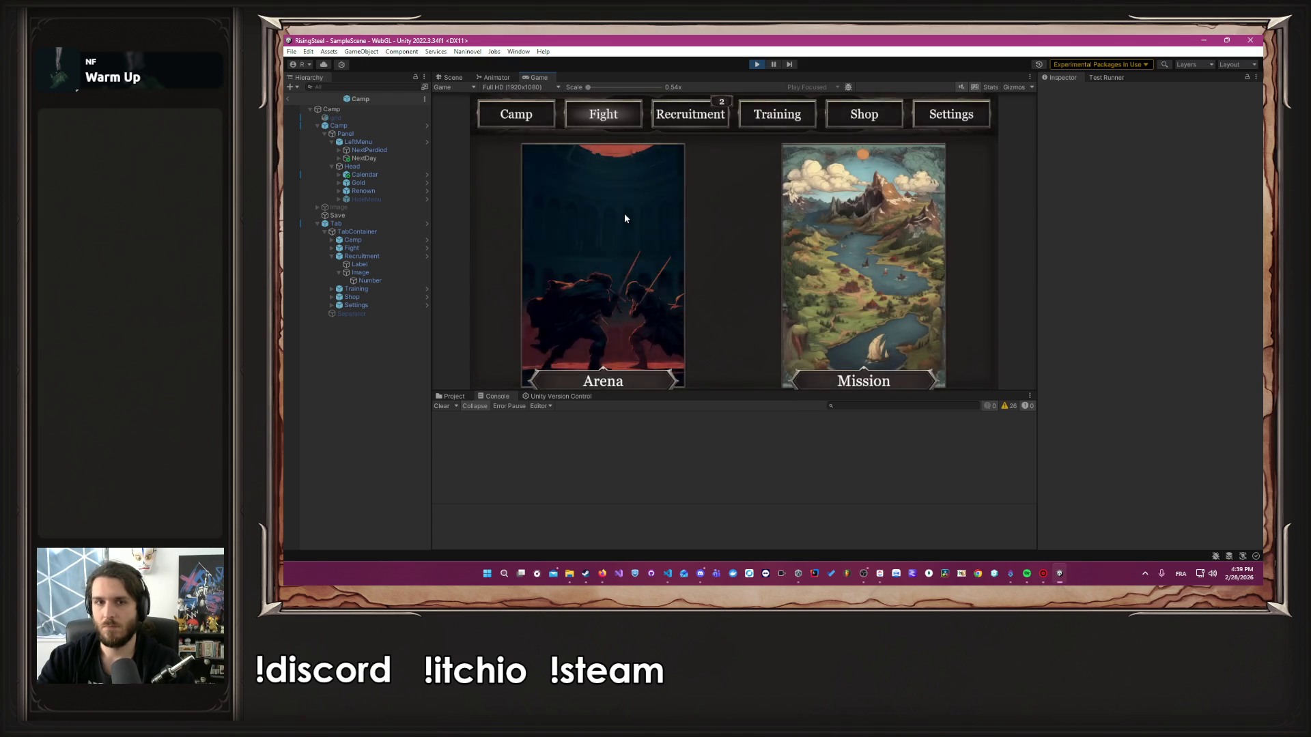
Enter the Arena, start the combat, and attack Maelis repeatedly until she is defeated
left_click(623, 214)
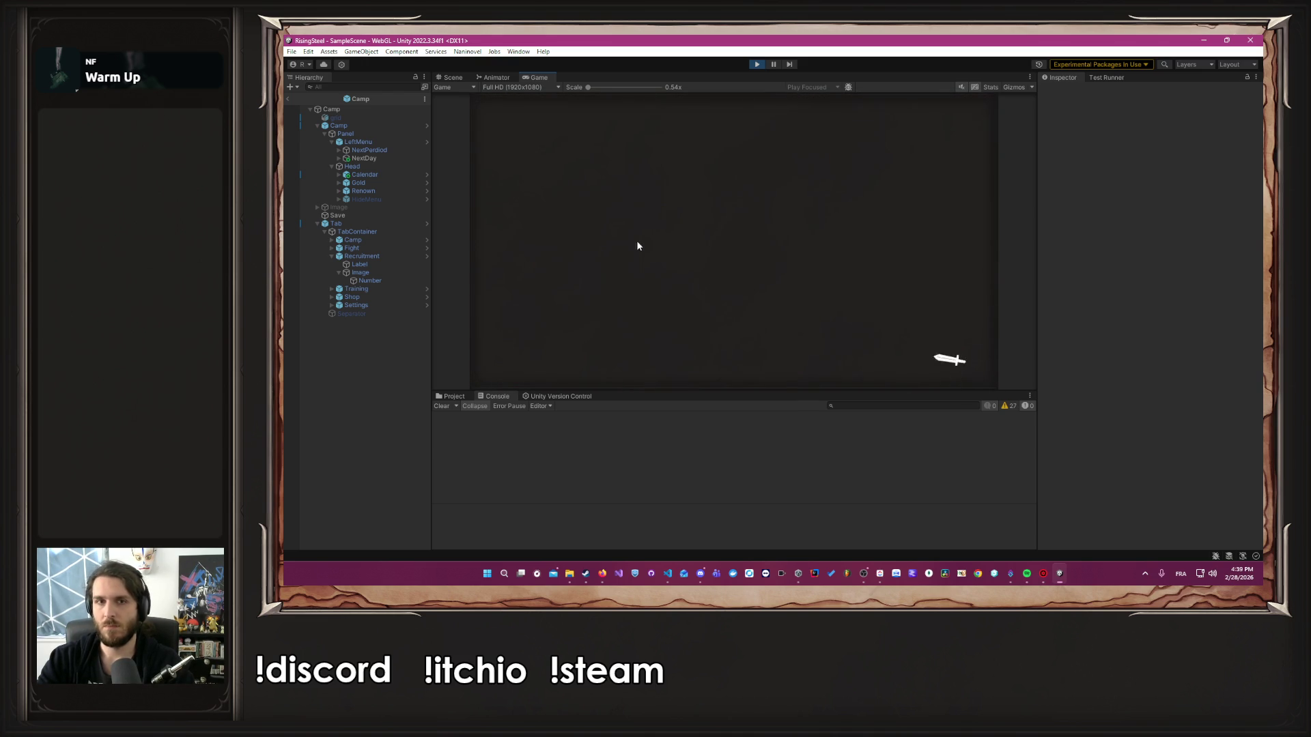
left_click(707, 241)
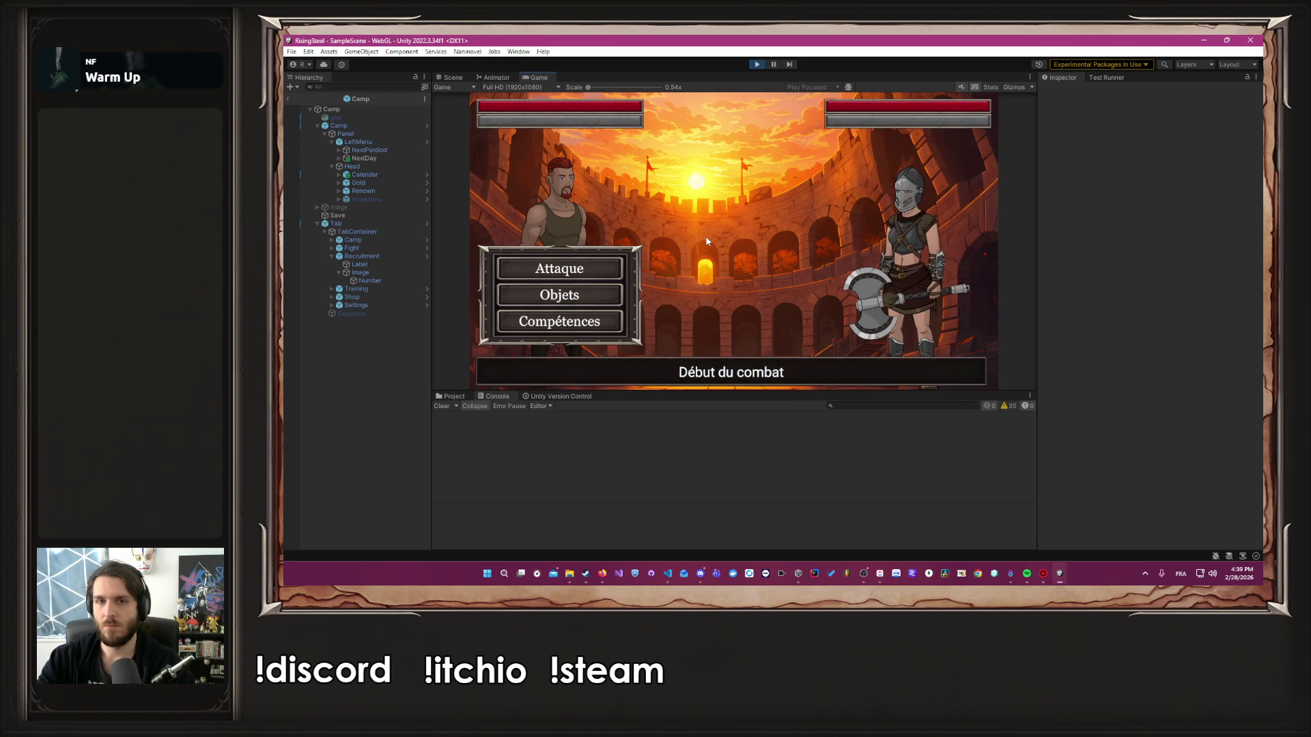
left_click(618, 267)
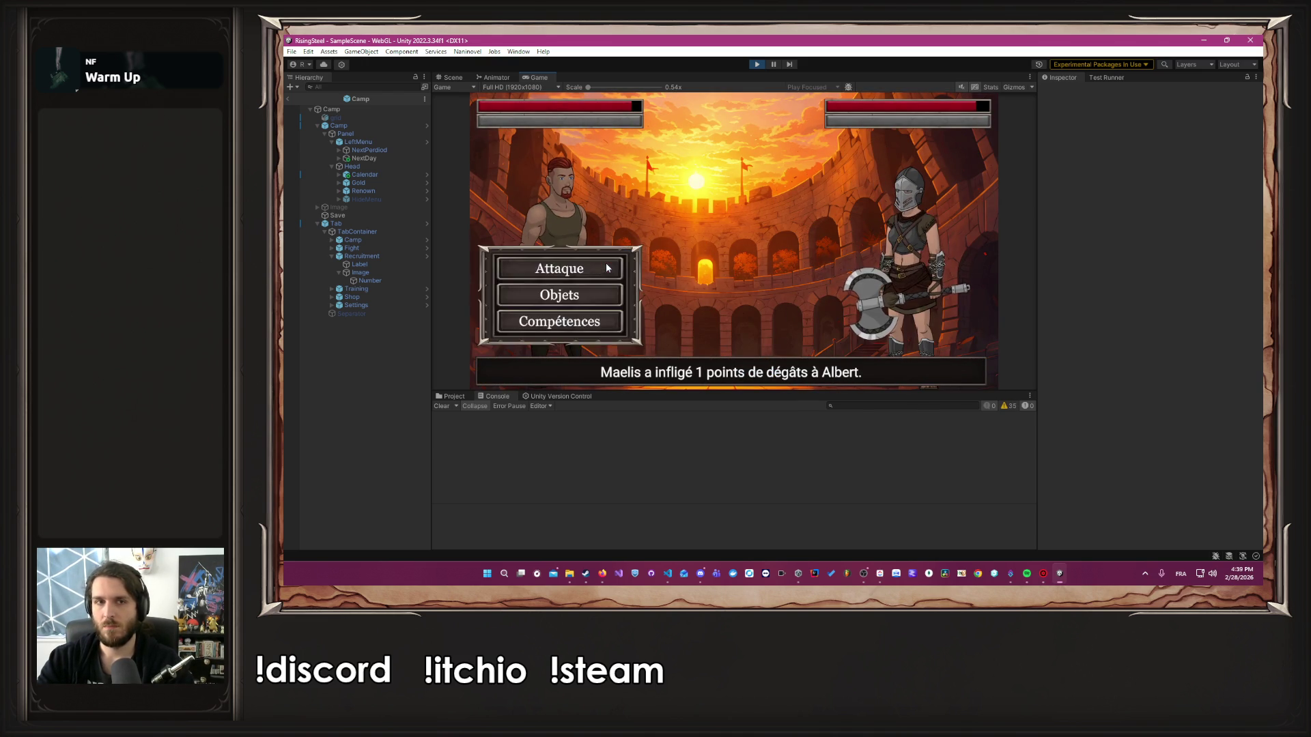
left_click(606, 268)
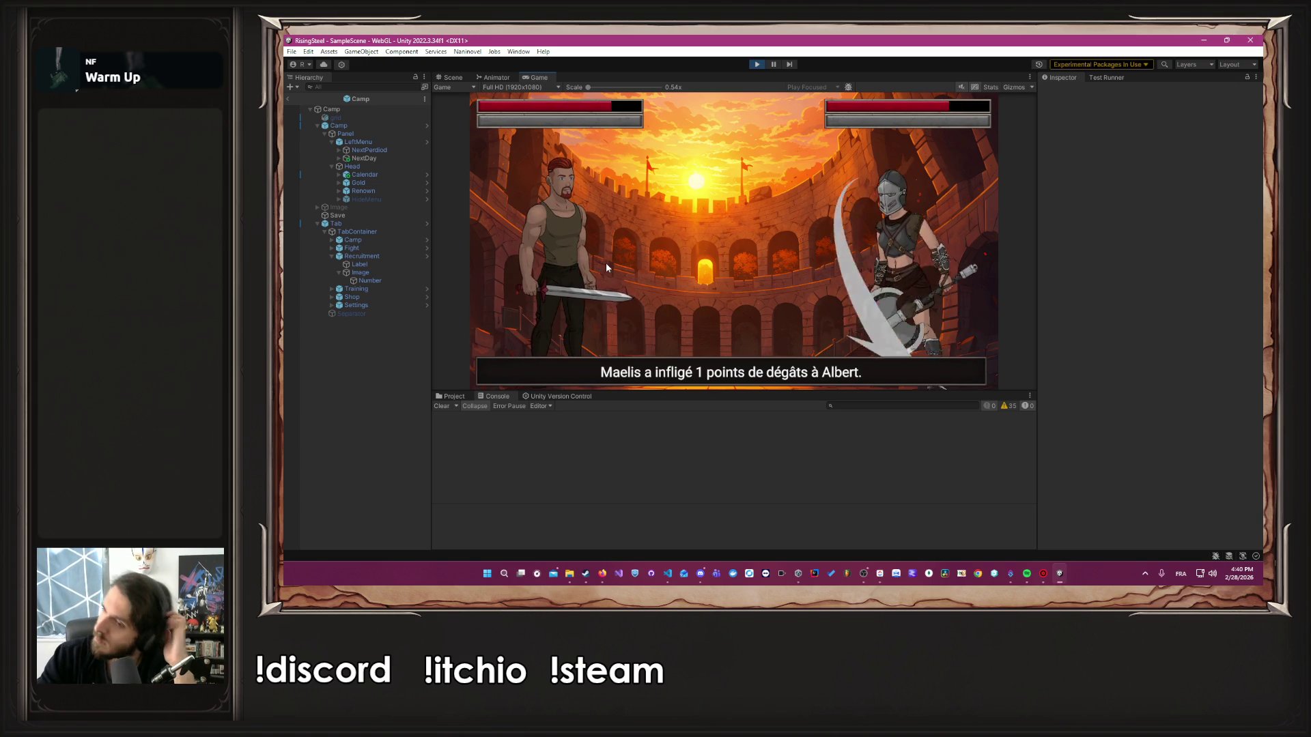
left_click(606, 266)
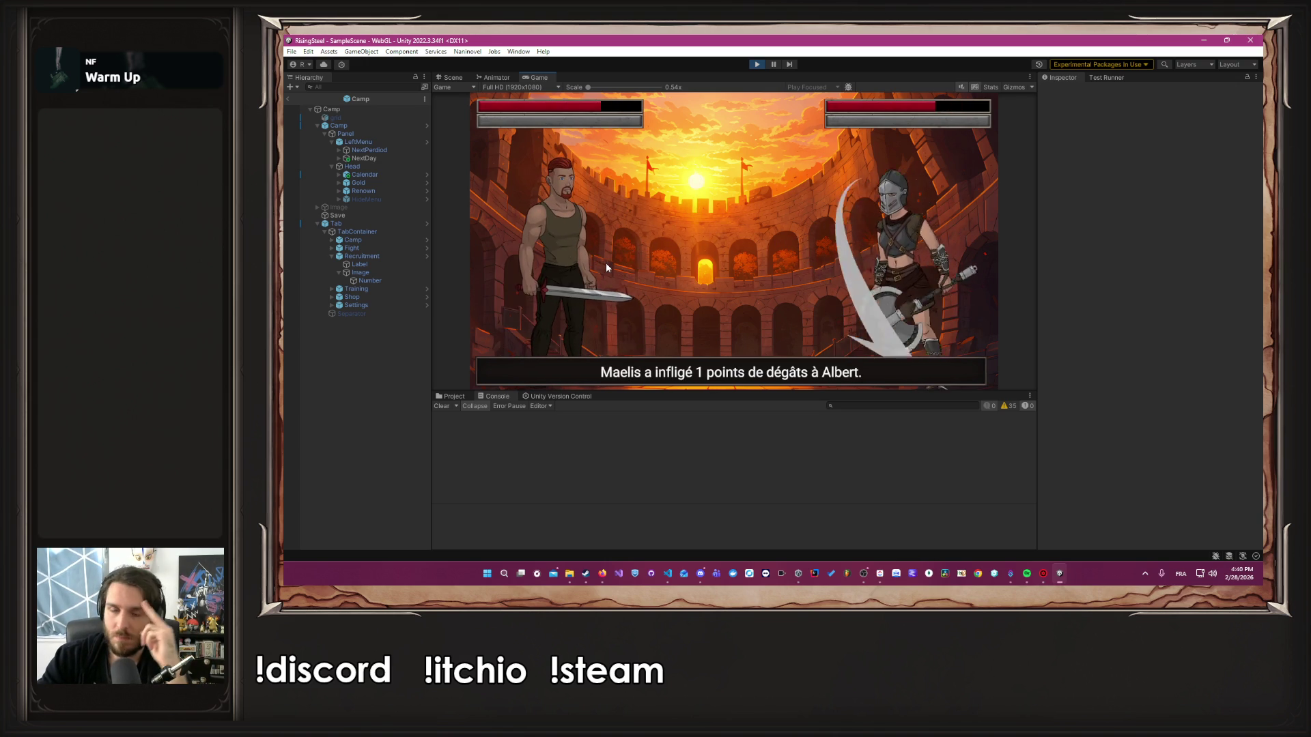
left_click(606, 266)
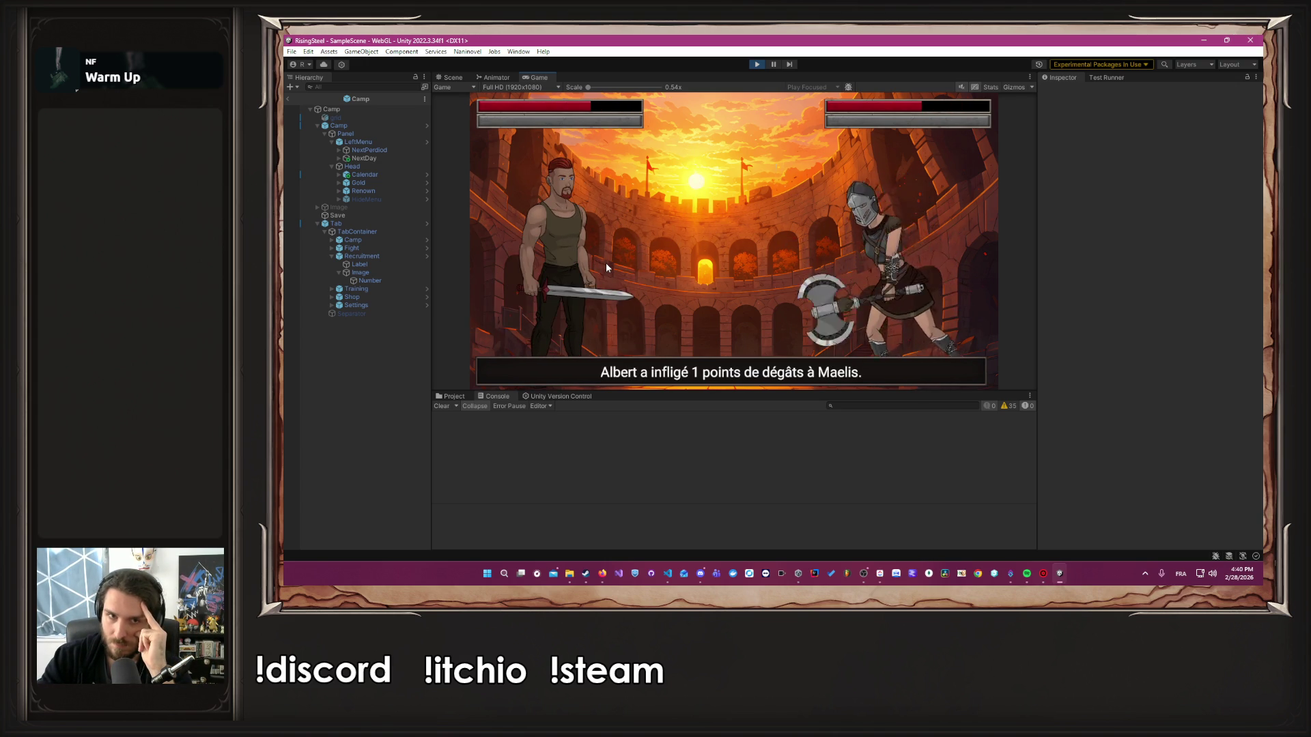
left_click(605, 265)
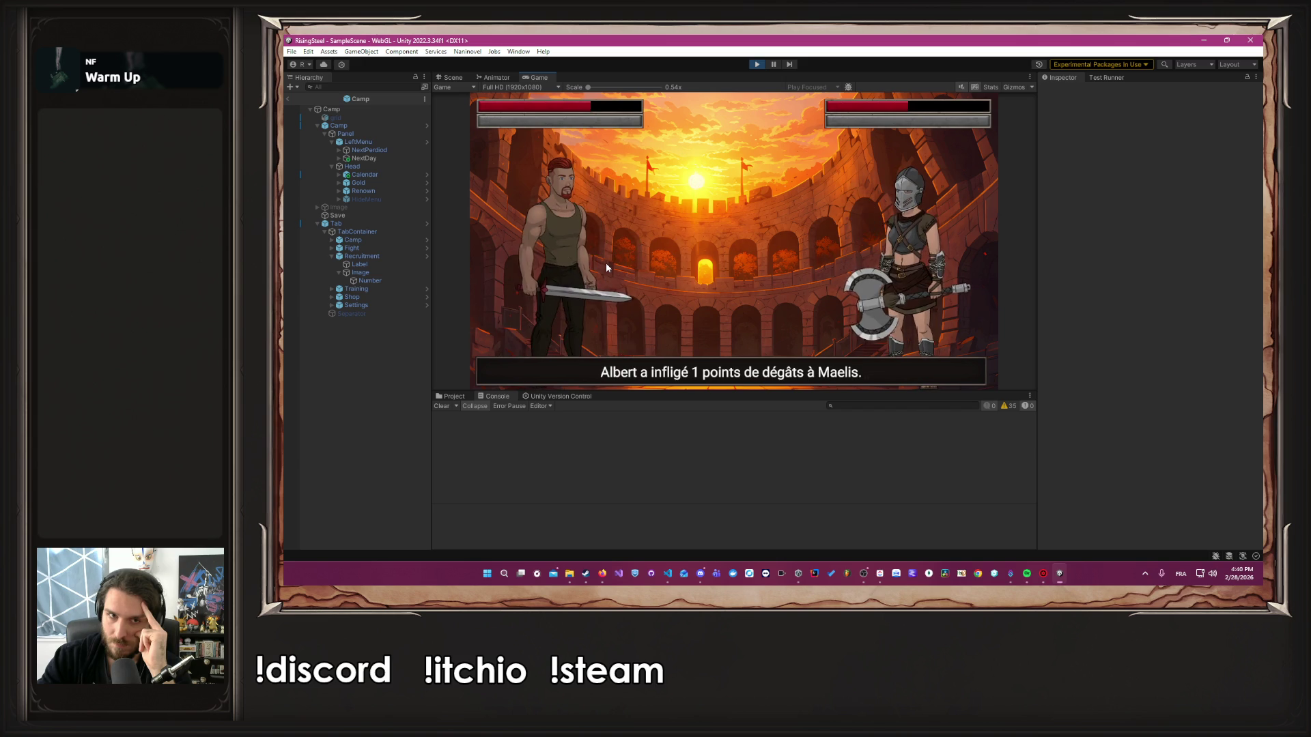
left_click(605, 264)
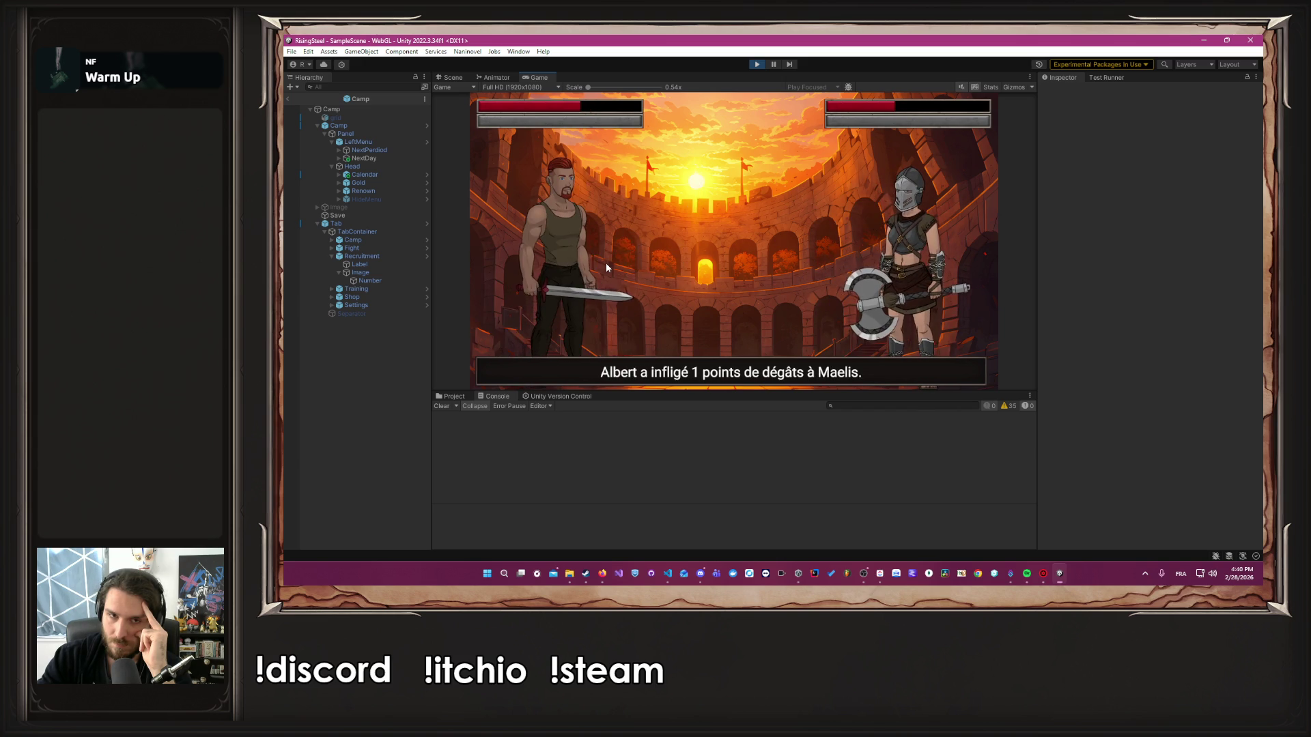
left_click(605, 264)
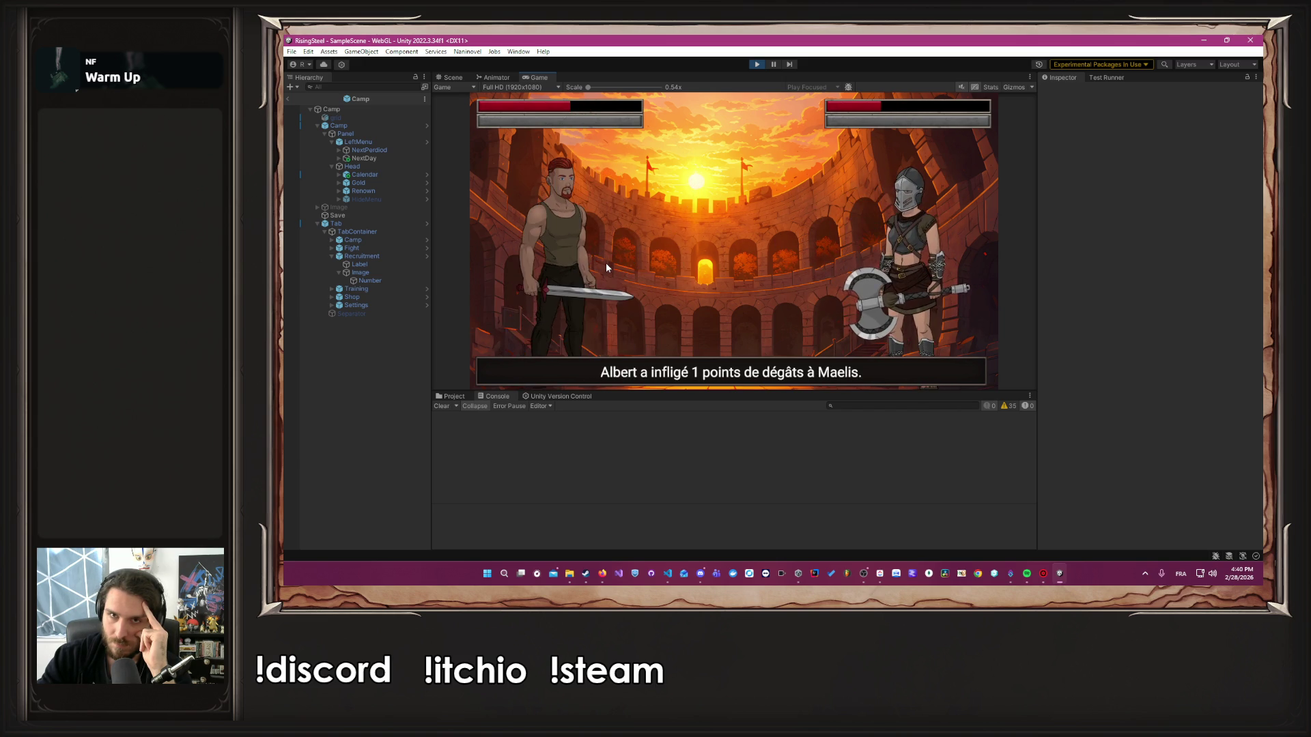
left_click(605, 266)
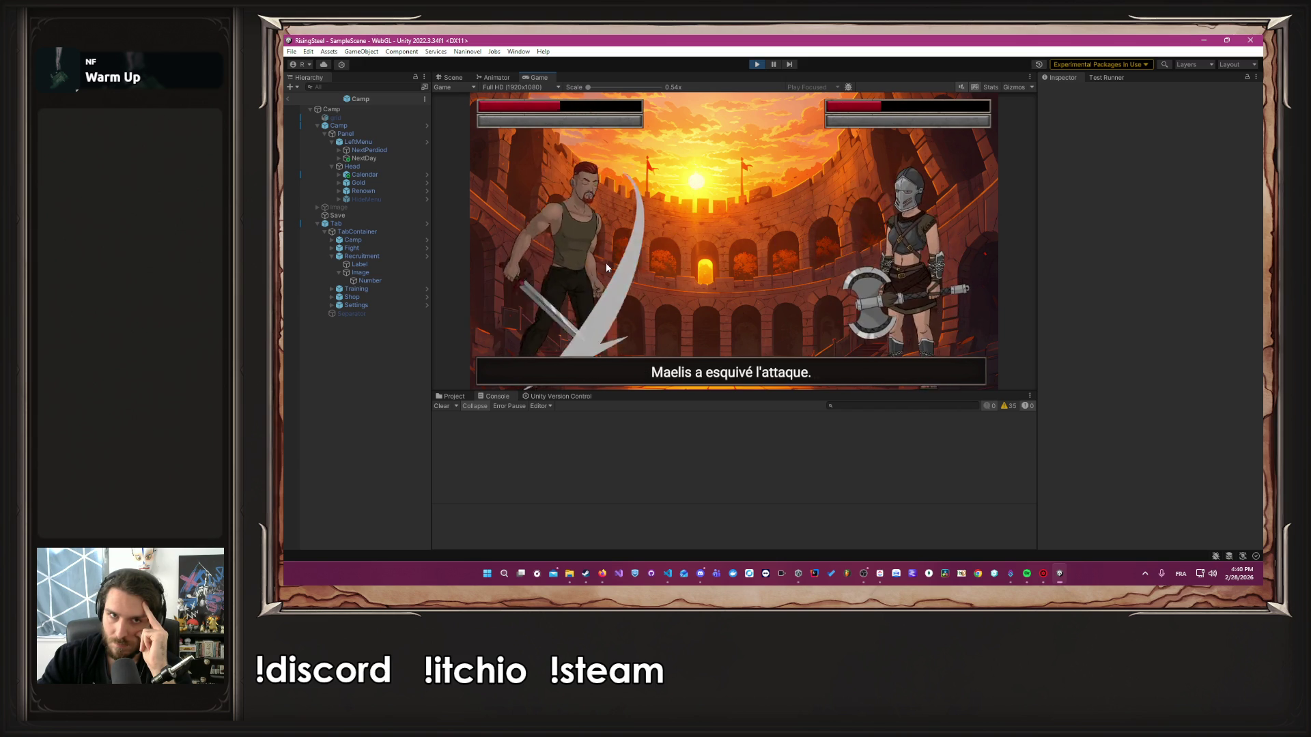
left_click(605, 263)
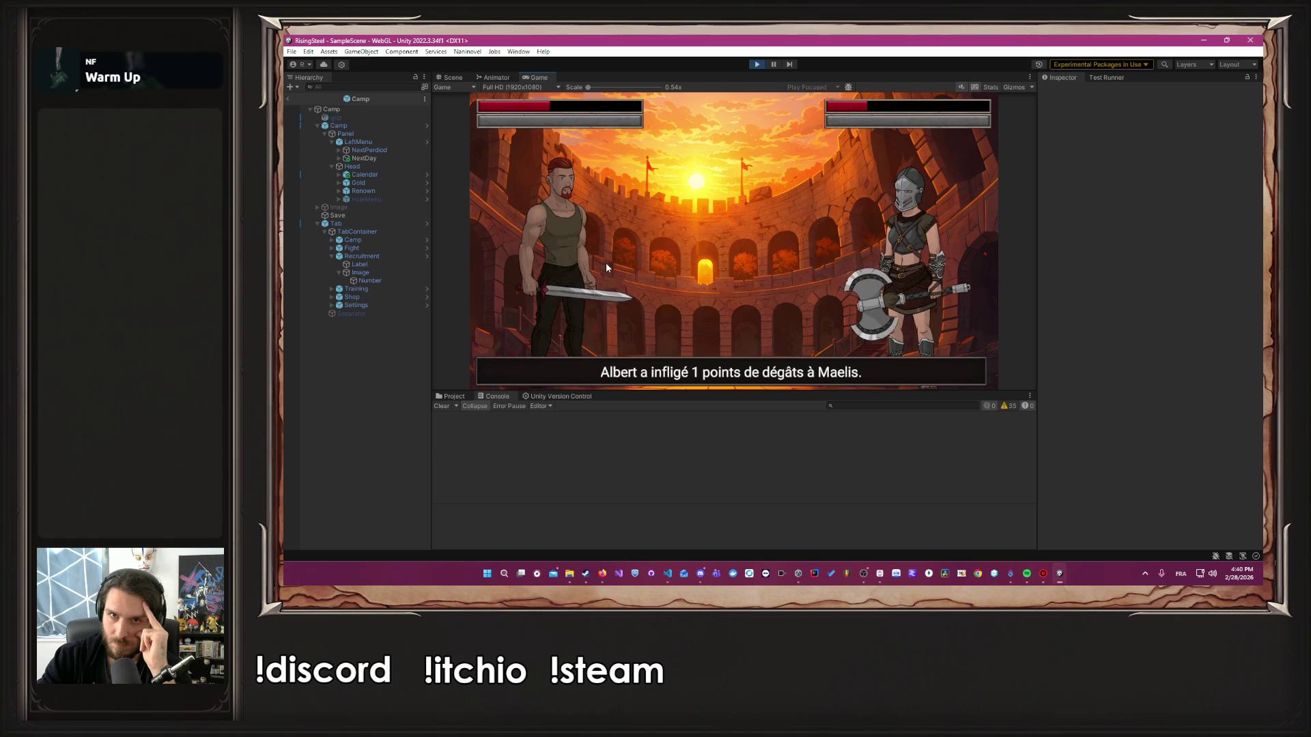
left_click(605, 264)
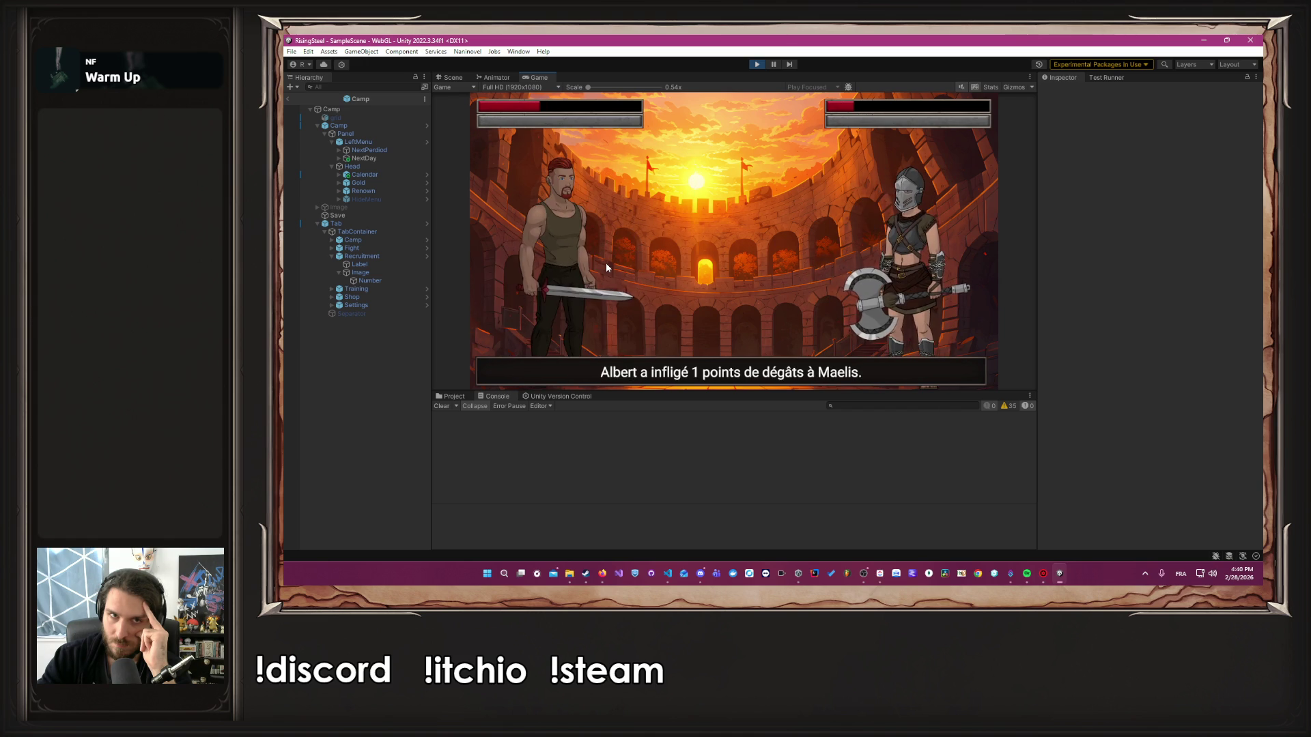
left_click(605, 264)
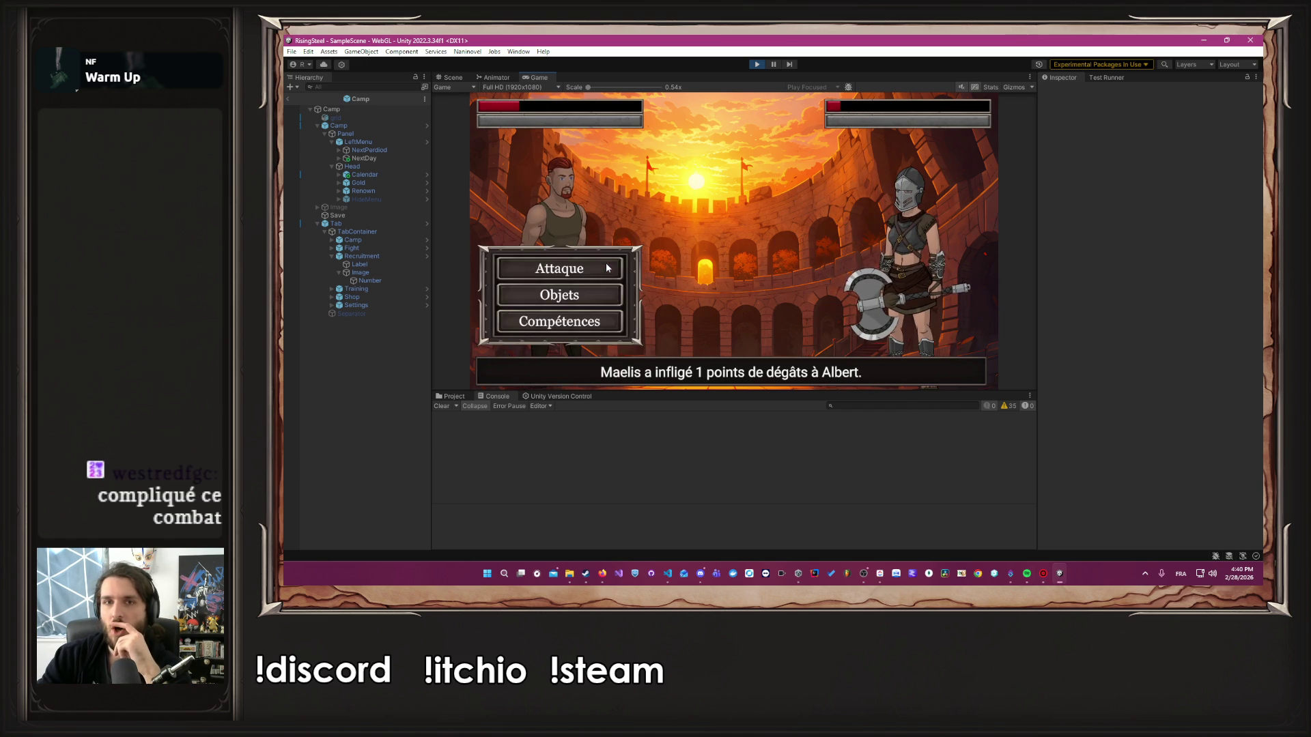
left_click(606, 266)
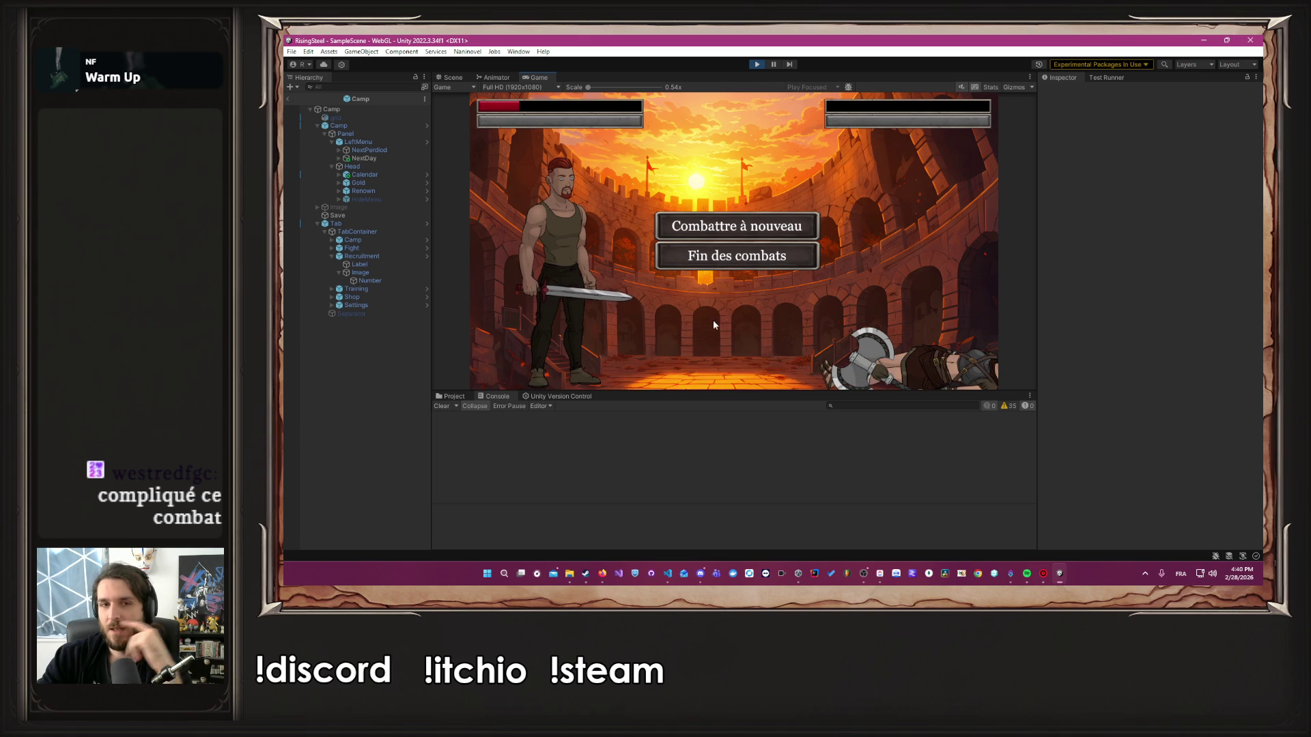
End the fights, restoring Albert to 17/17 health, and go to Training
left_click(749, 256)
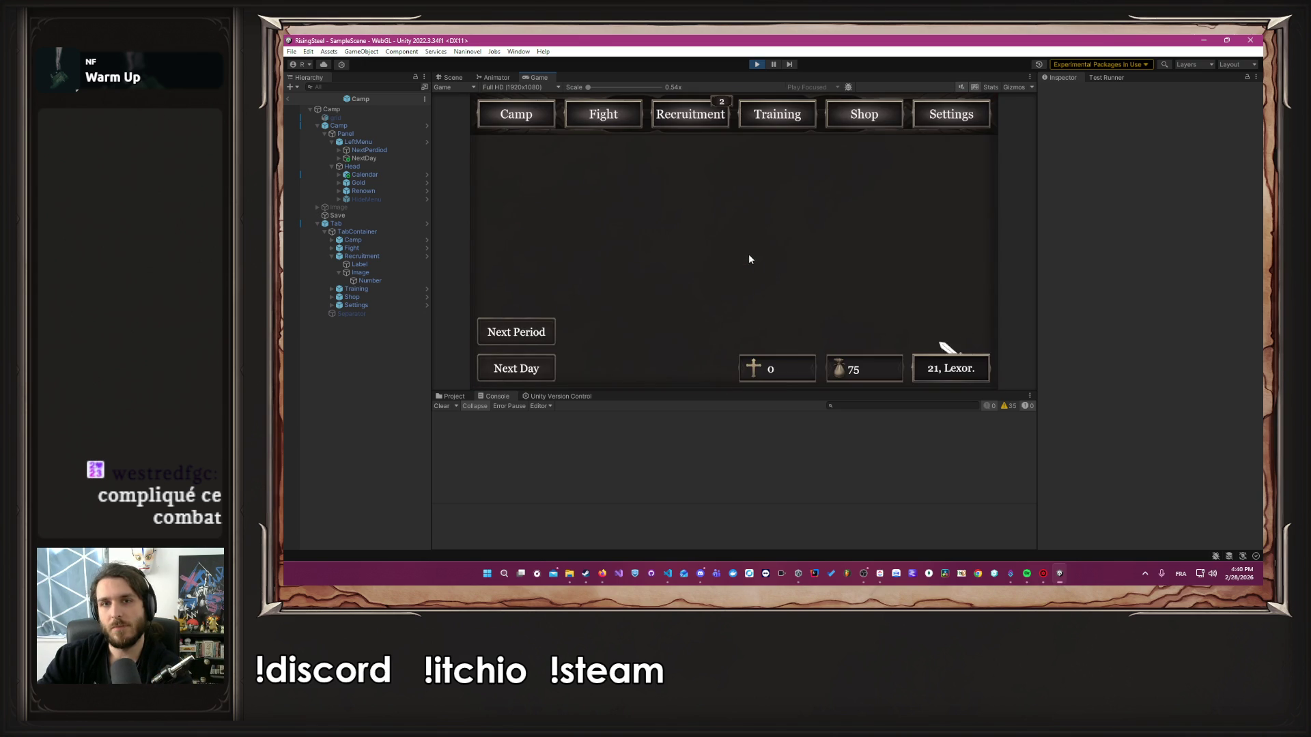
left_click(871, 116)
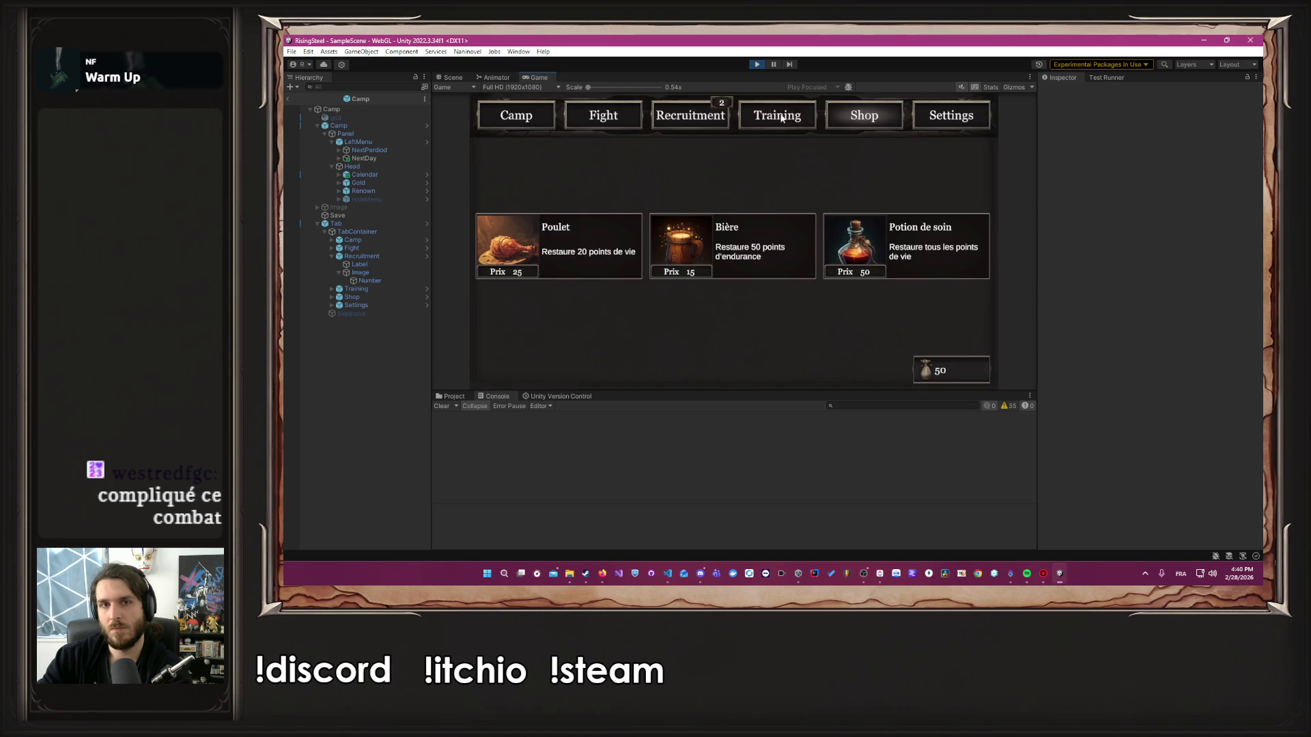
left_click(783, 118)
Raise Albert's Force to 2, cancel a further increase to 3, and close his stat sheet
left_click(567, 226)
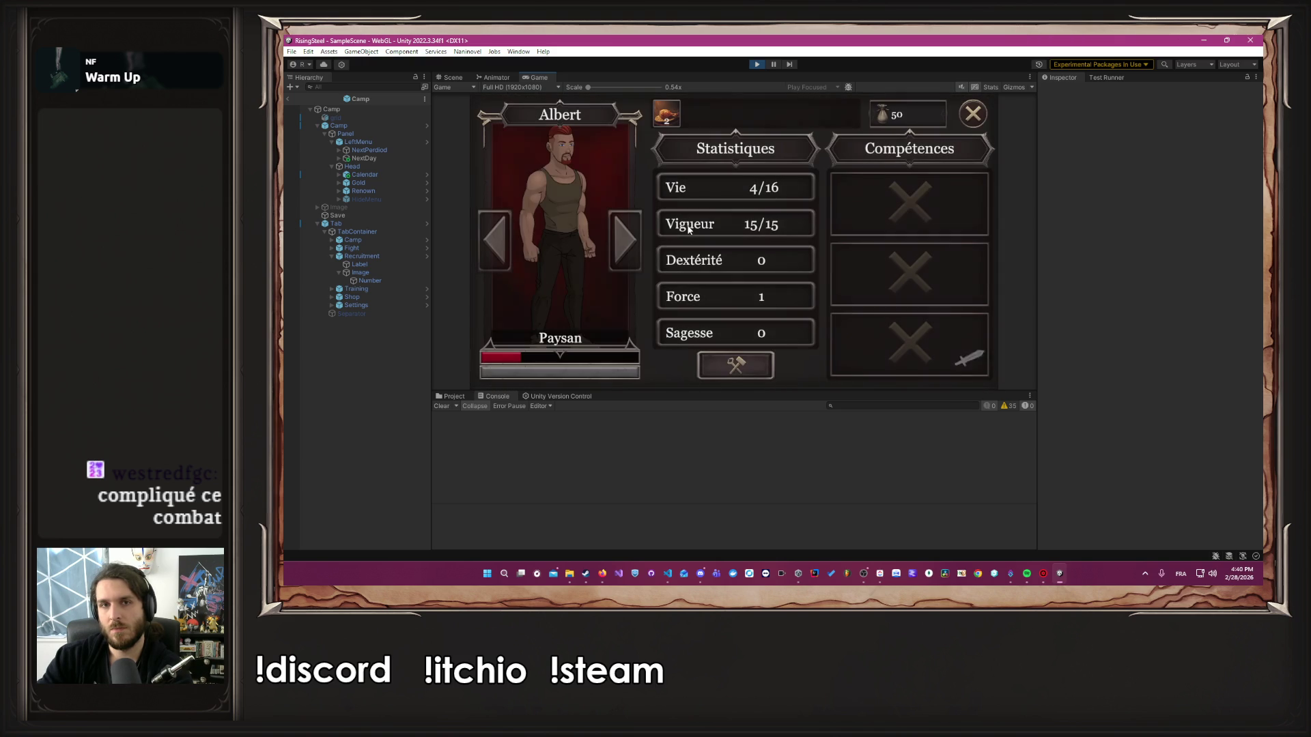
left_click(711, 361)
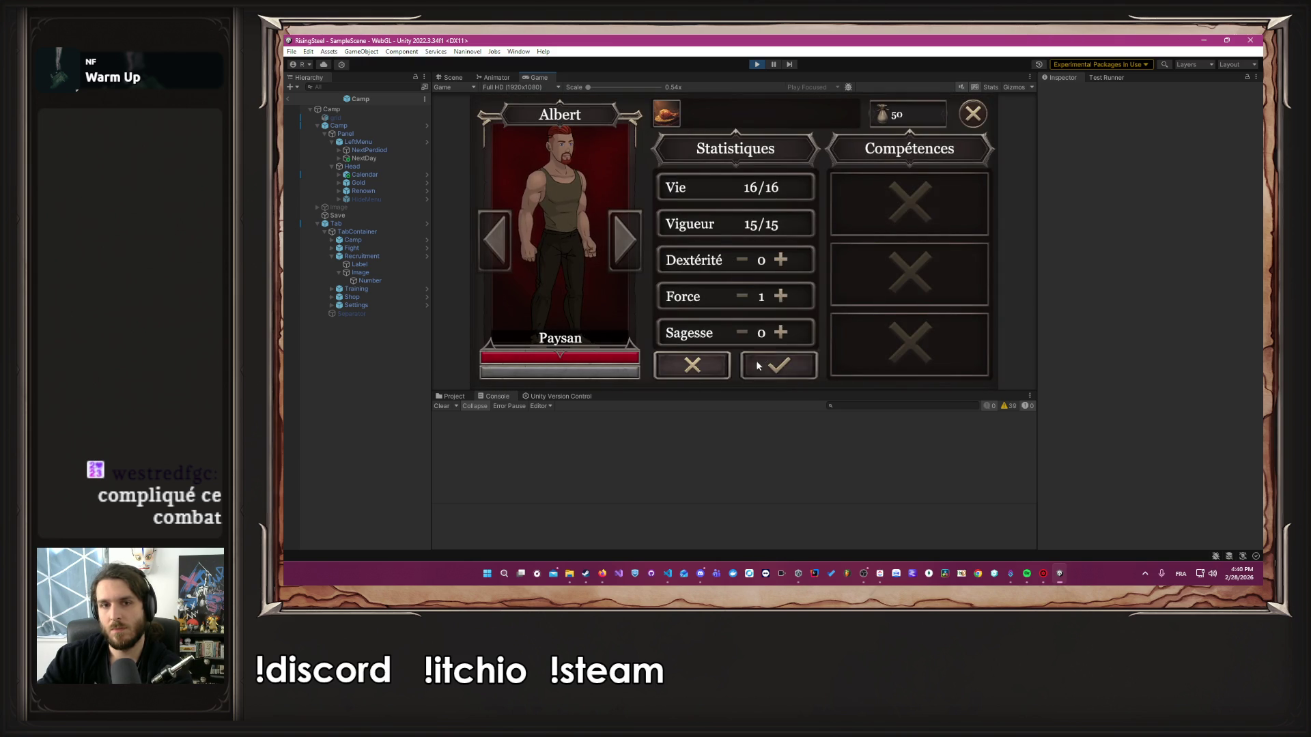
left_click(786, 365)
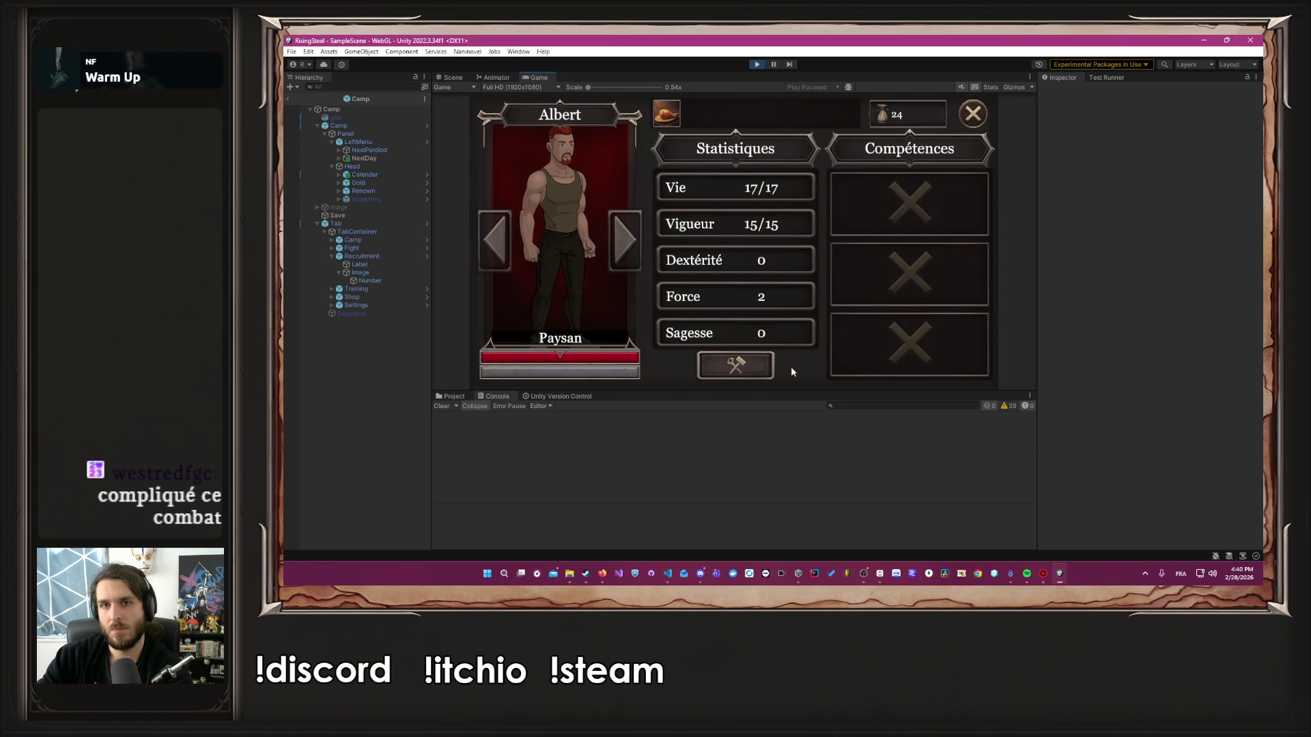
left_click(756, 359)
left_click(780, 299)
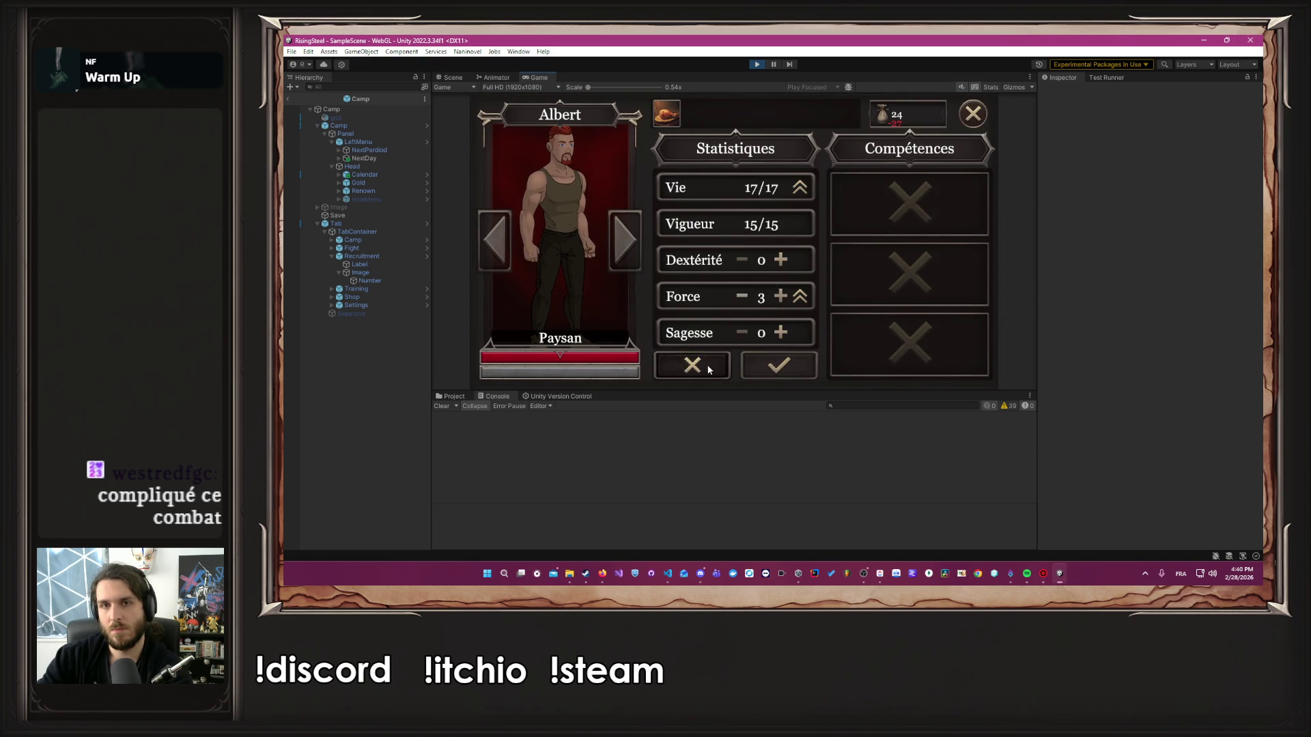
left_click(710, 365)
left_click(968, 116)
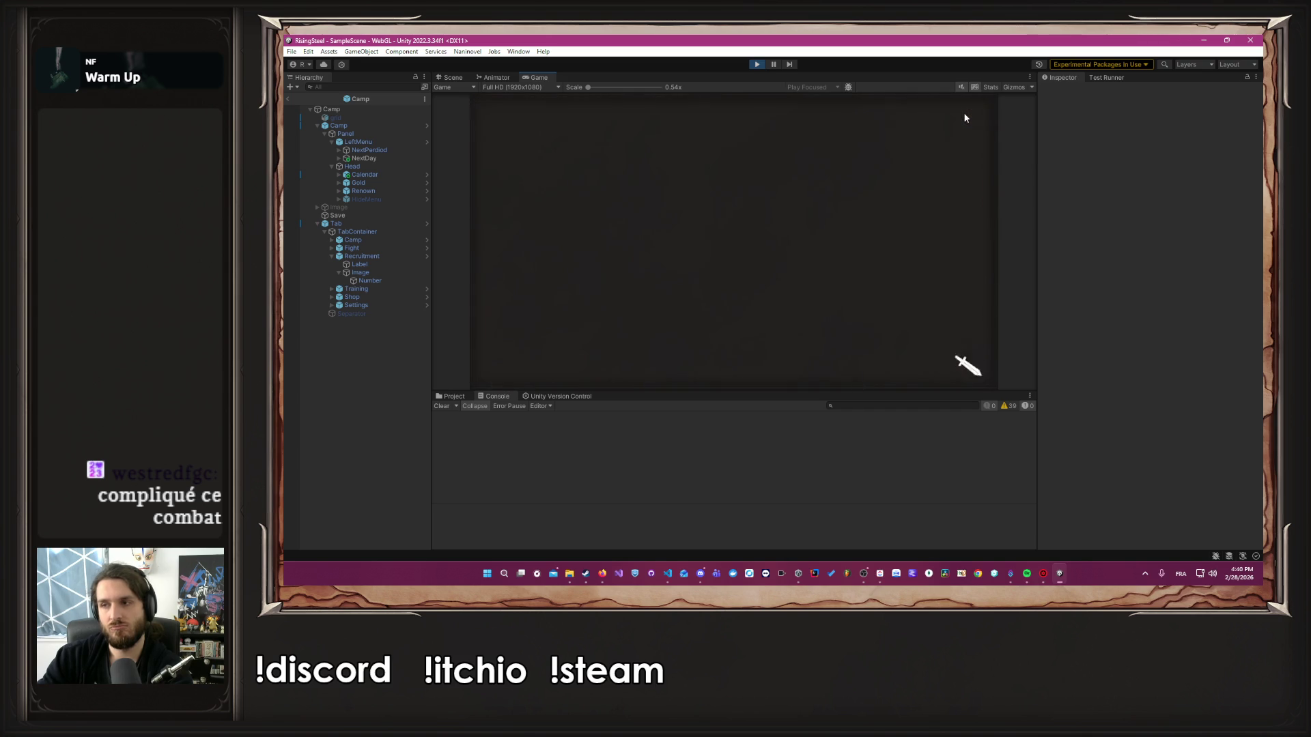
Start another Arena fight and attack Kaelen each turn until he falls, earning 75 gold
left_click(636, 120)
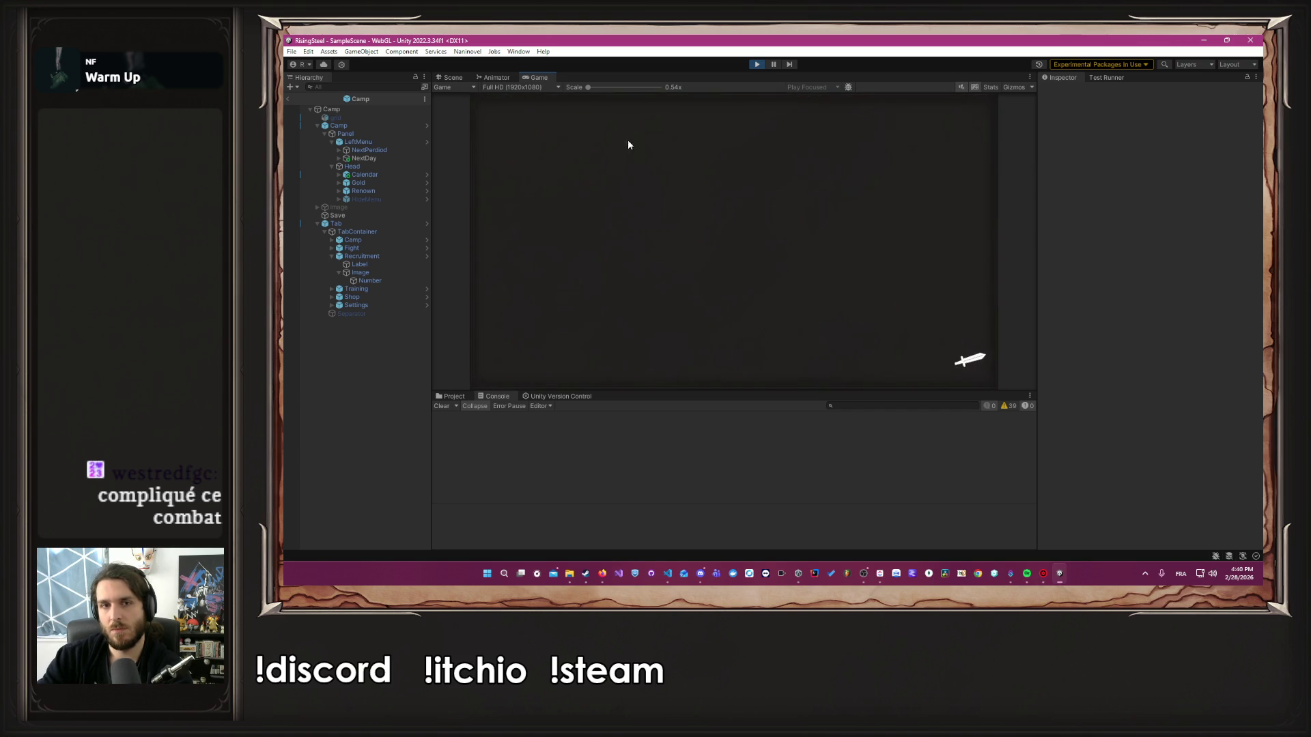
left_click(614, 218)
left_click(703, 240)
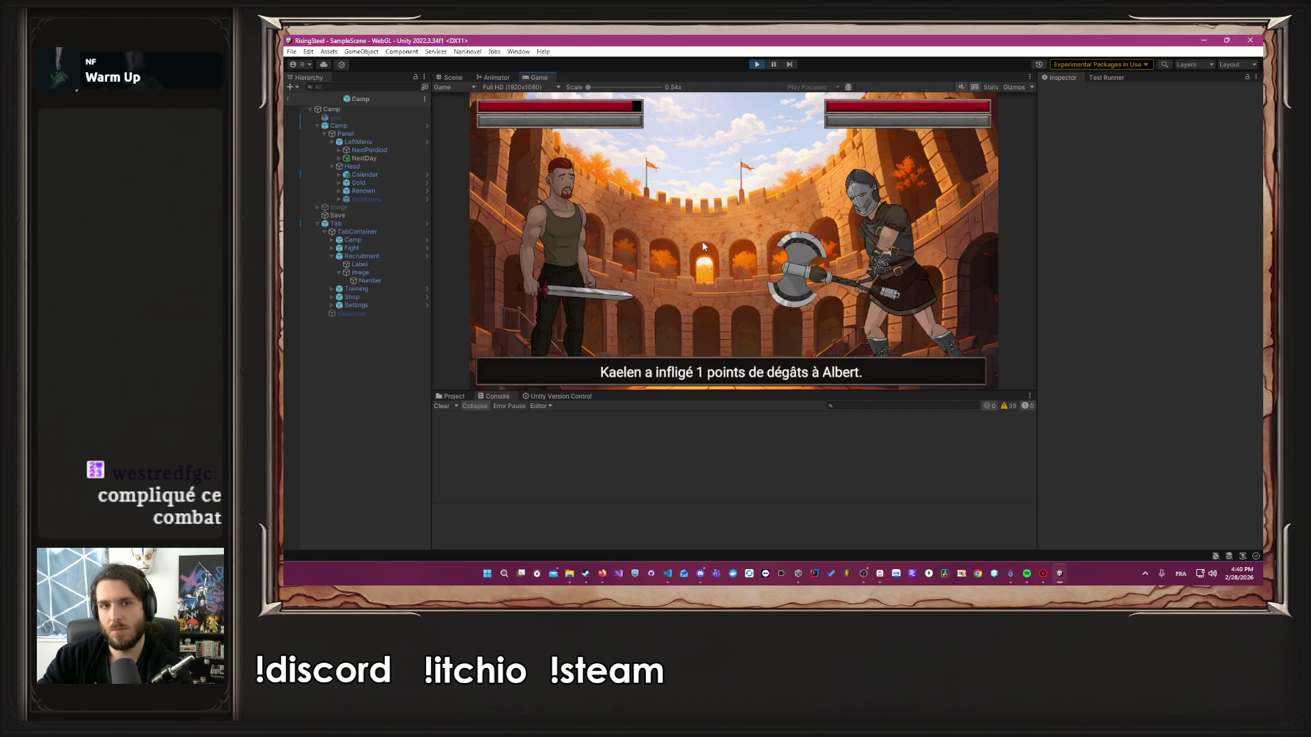
left_click(596, 267)
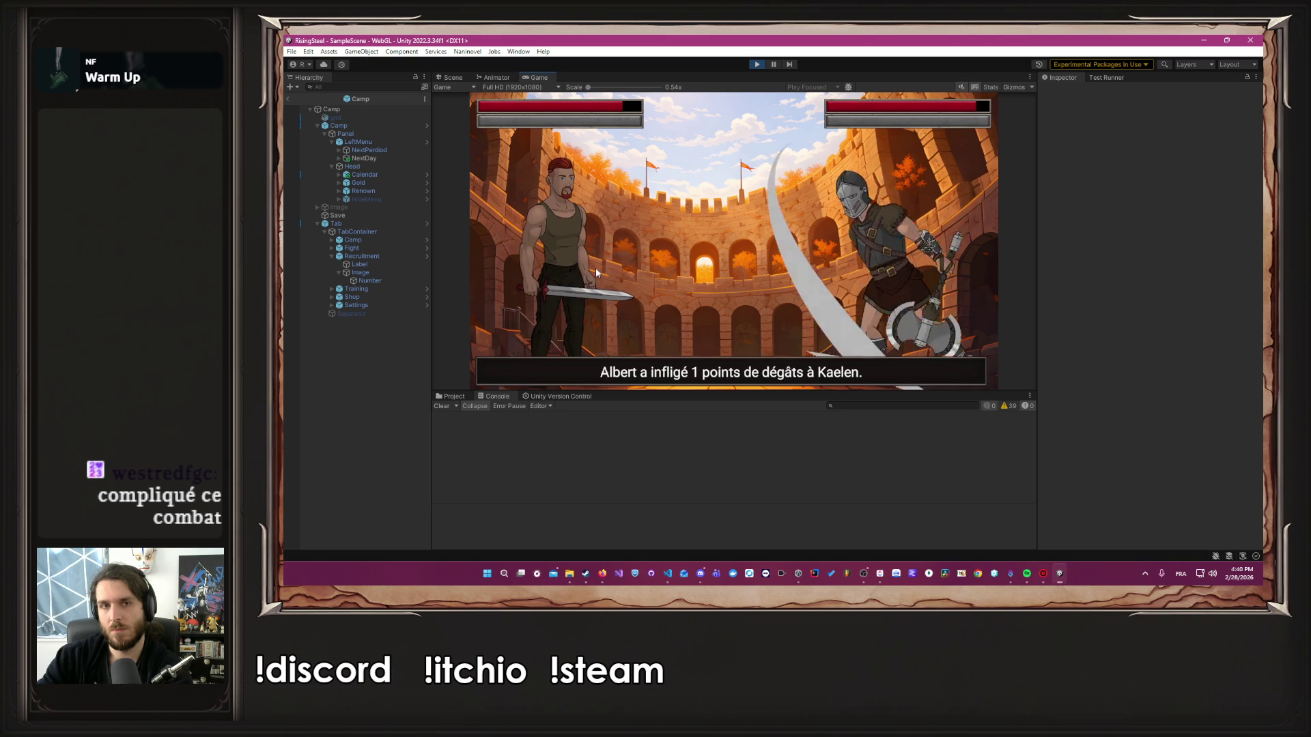
left_click(596, 268)
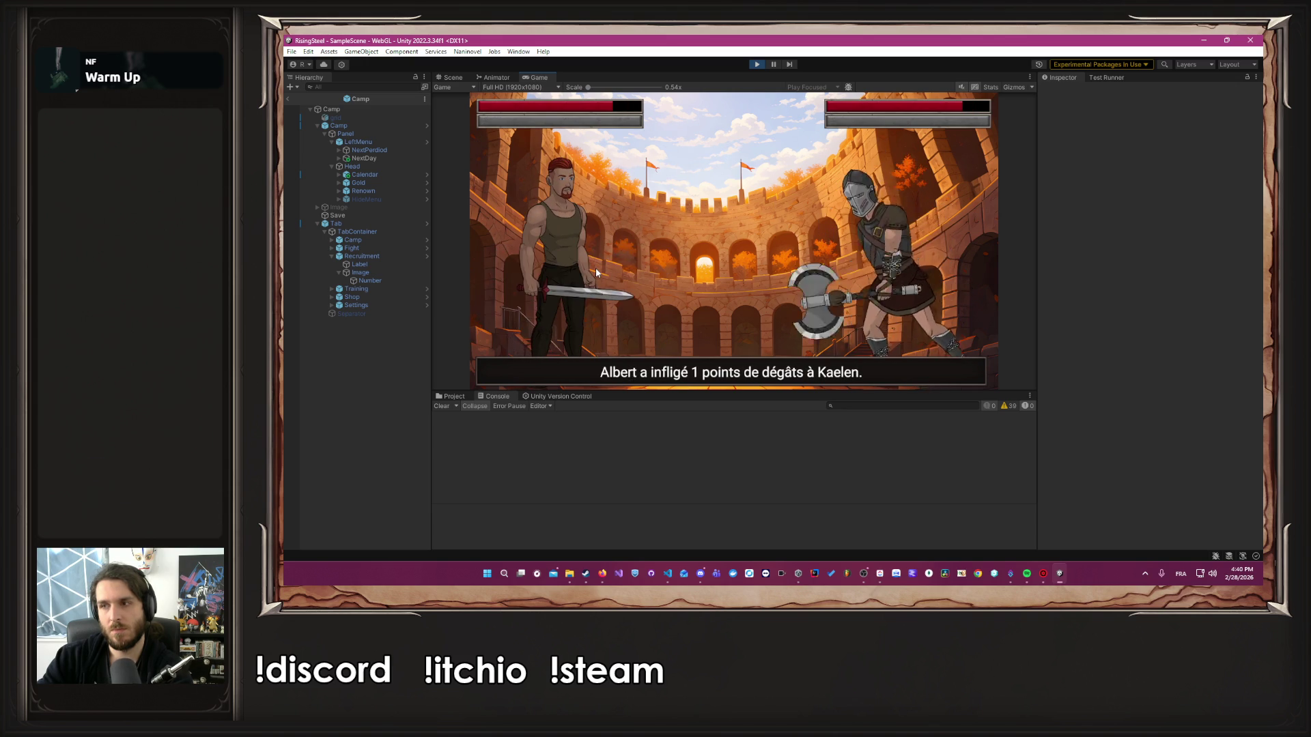
left_click(595, 267)
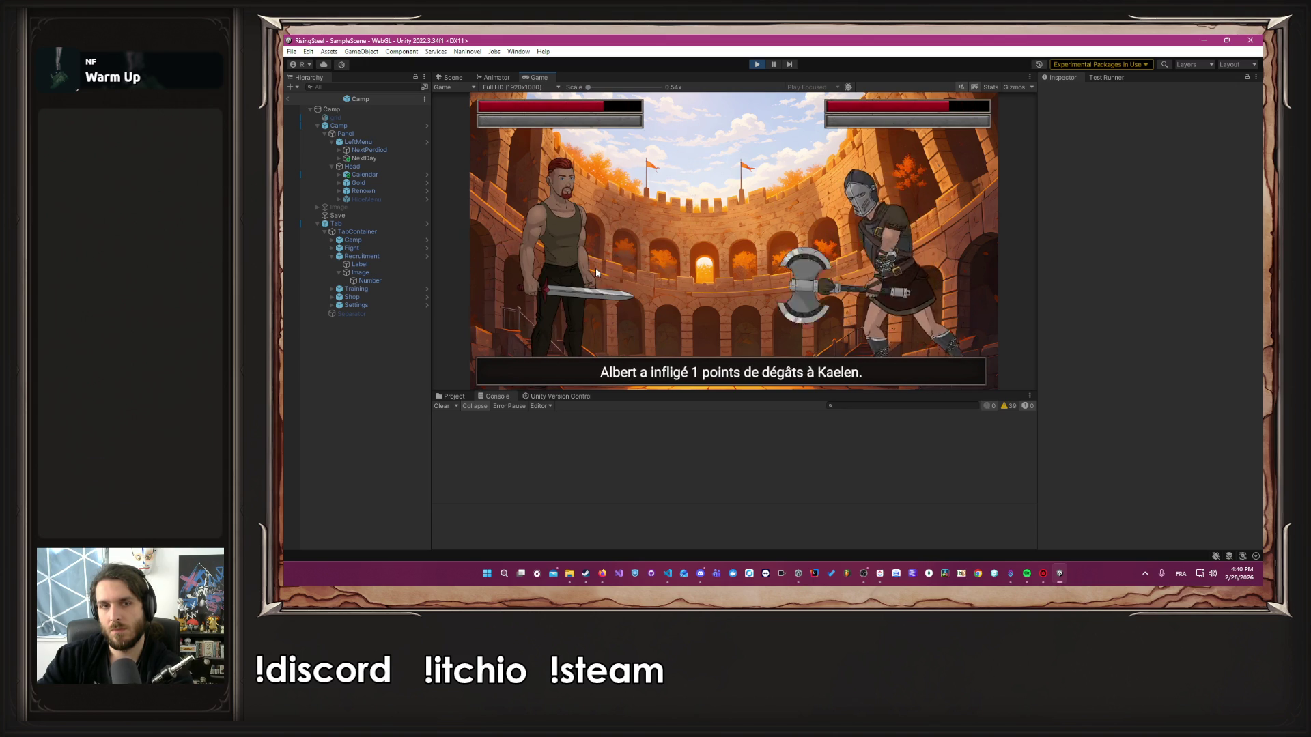
left_click(596, 267)
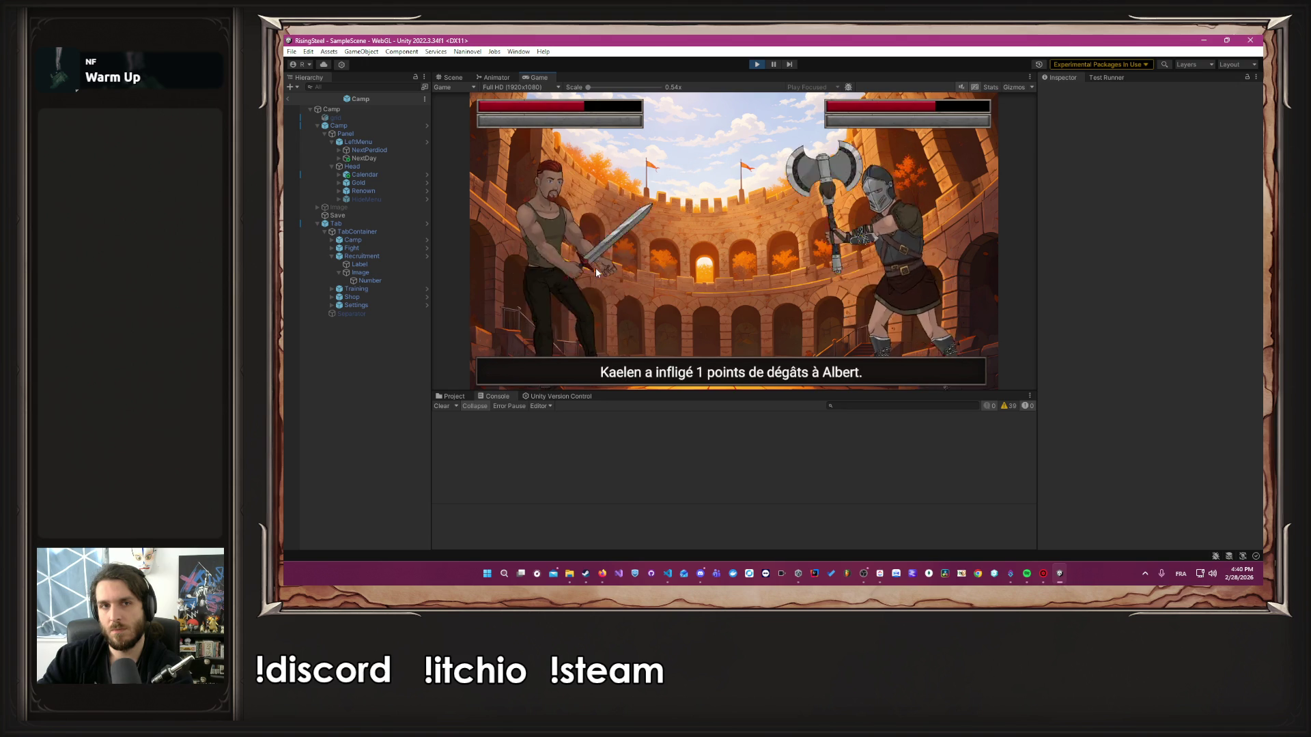
left_click(596, 268)
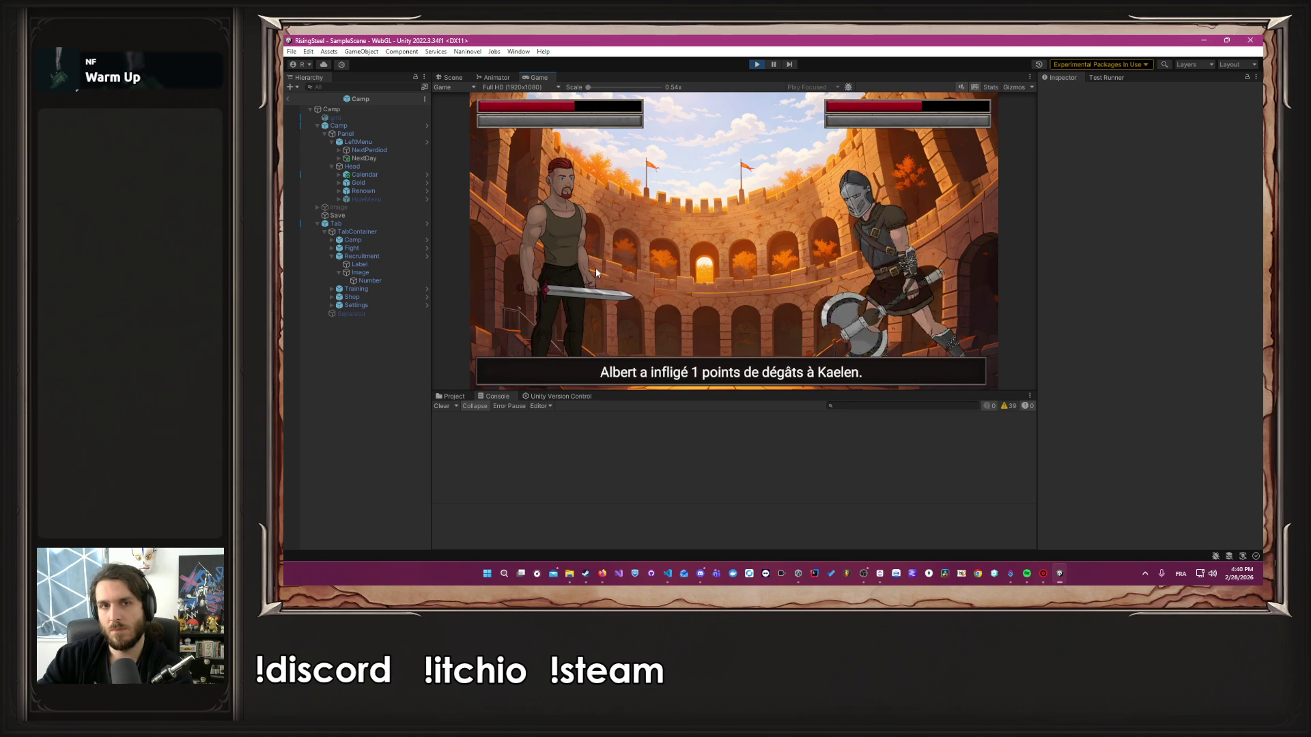
left_click(595, 268)
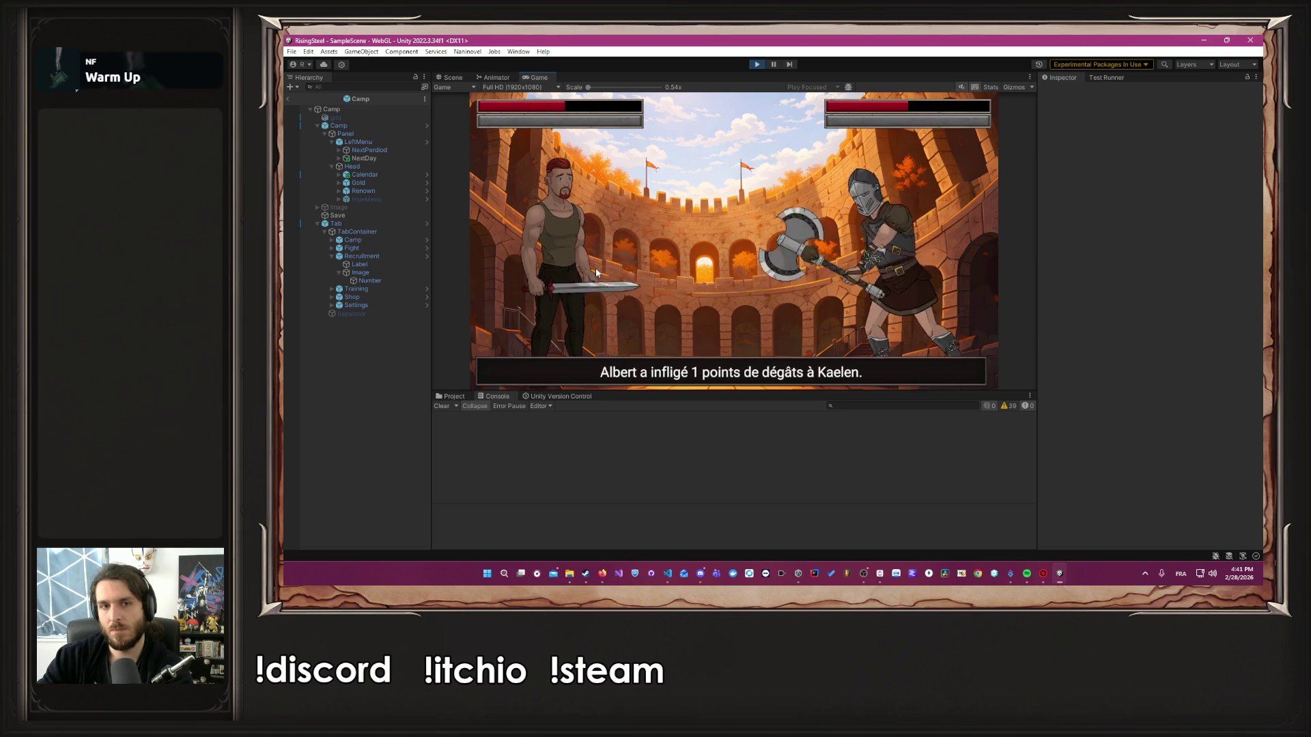
left_click(595, 268)
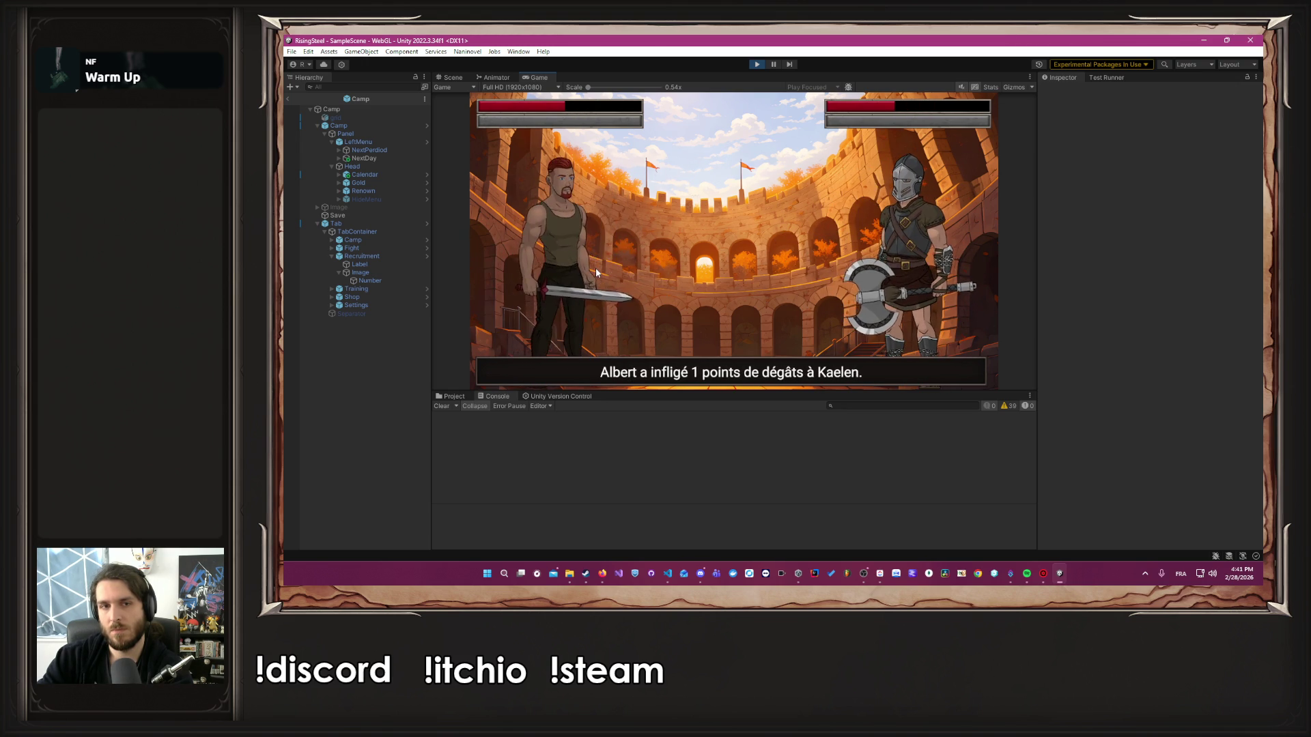
left_click(596, 272)
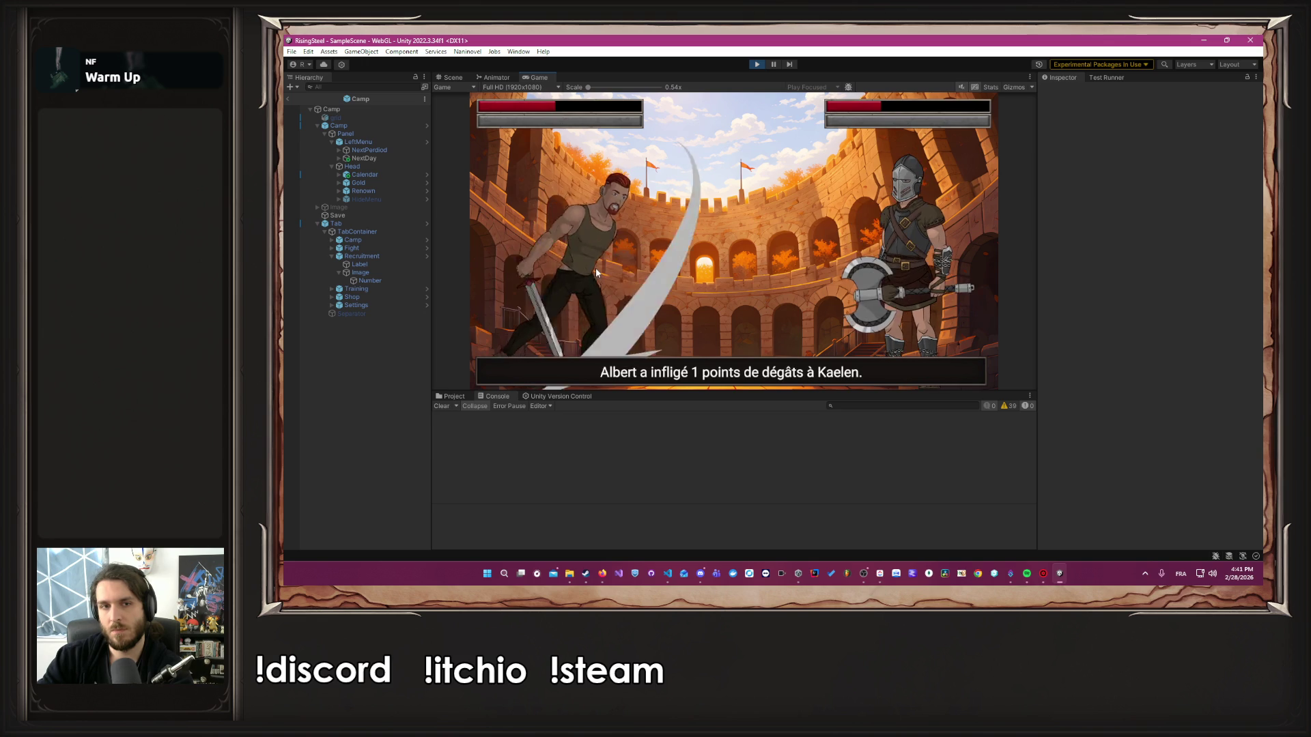
left_click(595, 272)
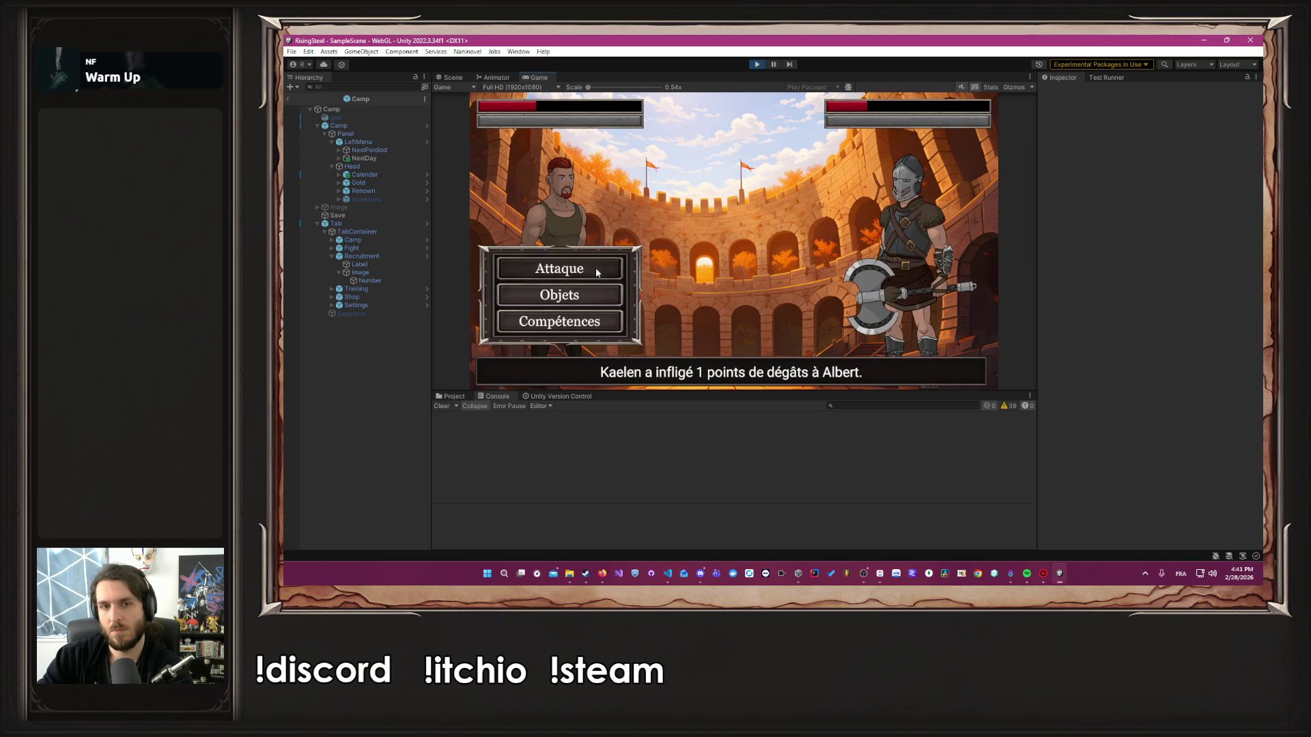
left_click(596, 272)
left_click(595, 272)
left_click(596, 271)
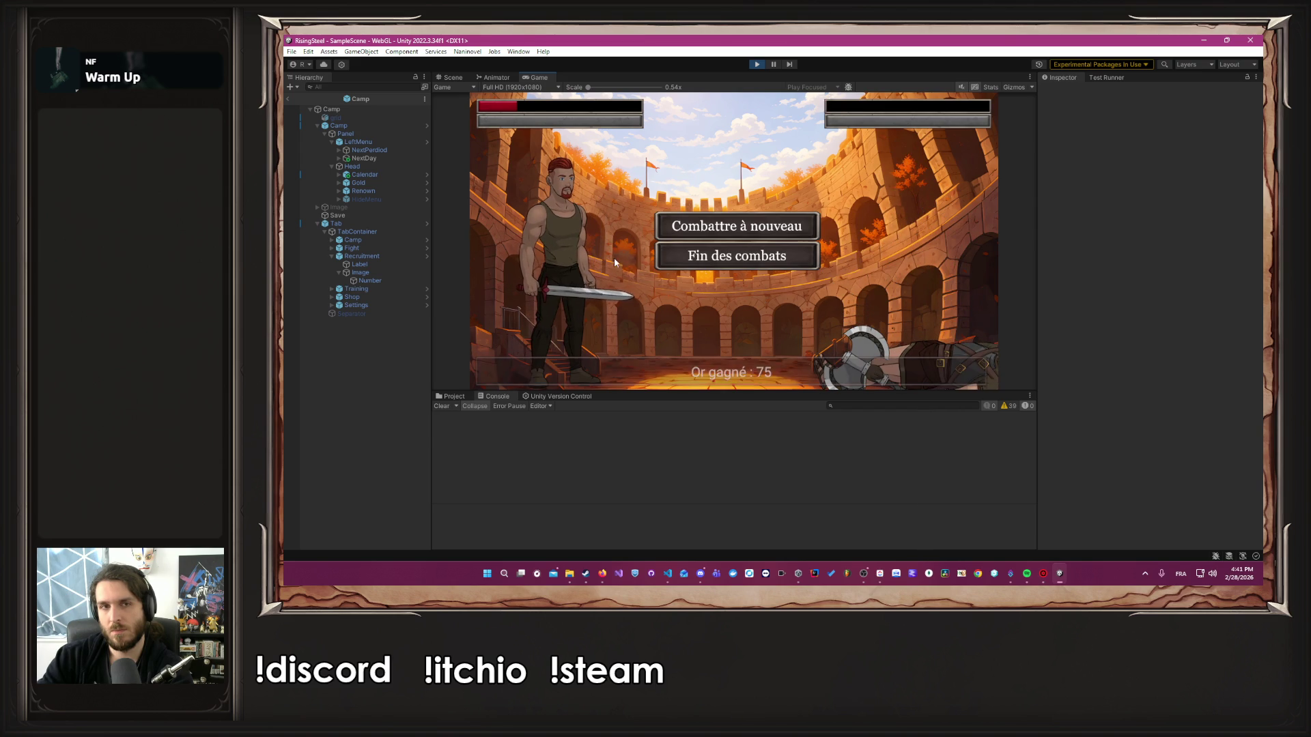
Start a new arena fight and heal Albert with a Poulet from Objets
left_click(684, 234)
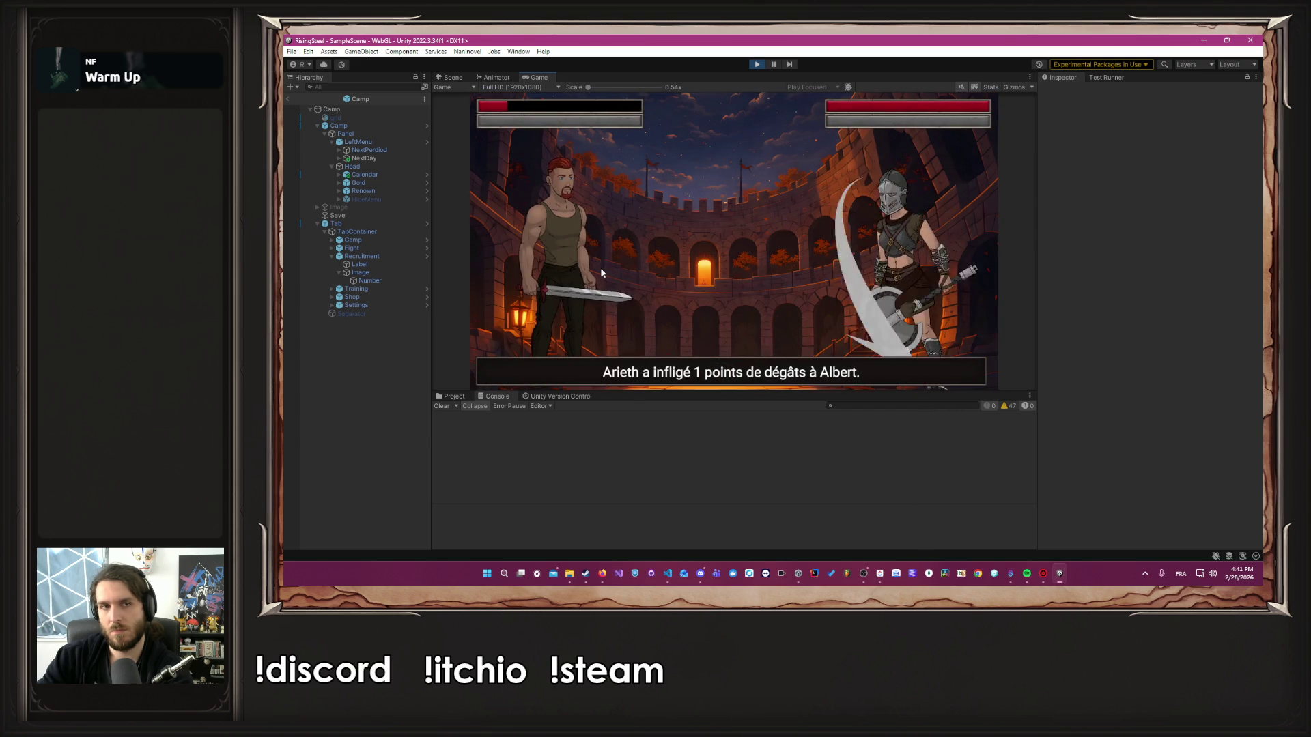
left_click(560, 293)
left_click(703, 231)
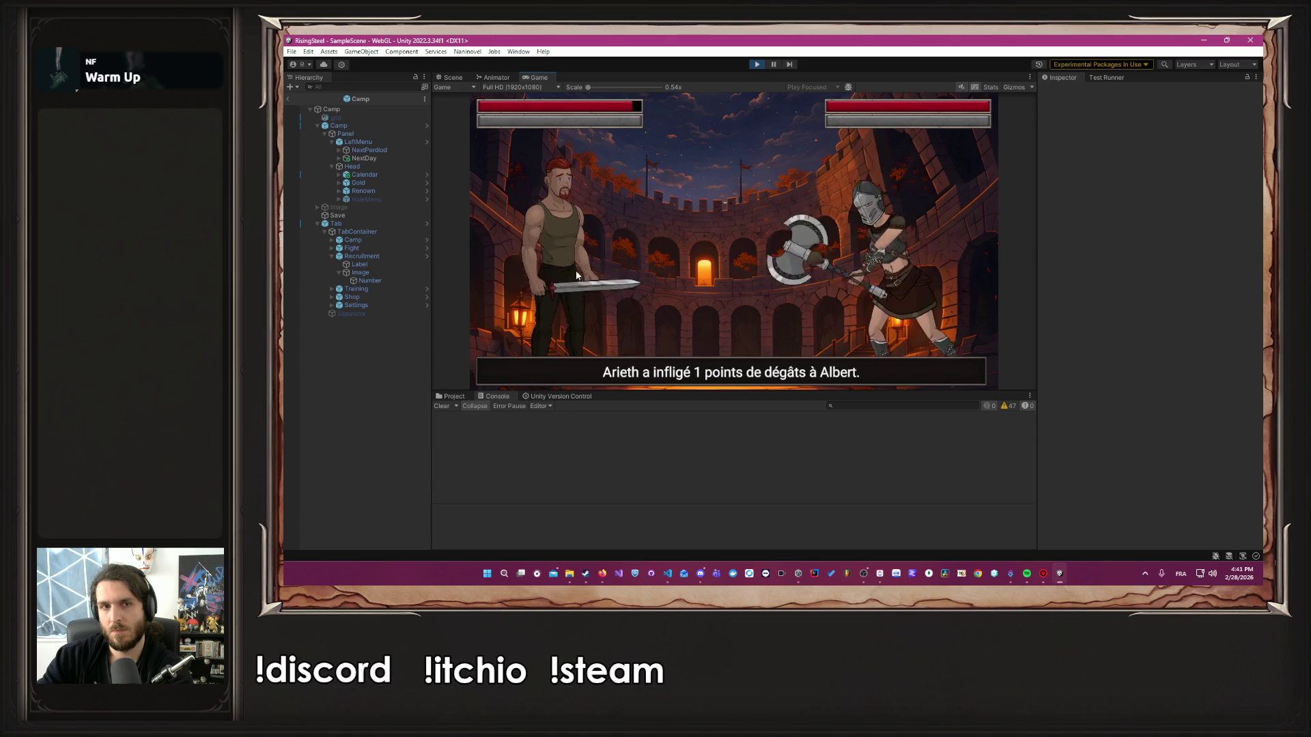
Attack Arieth every turn until she is defeated, then choose Fin des combats
left_click(557, 266)
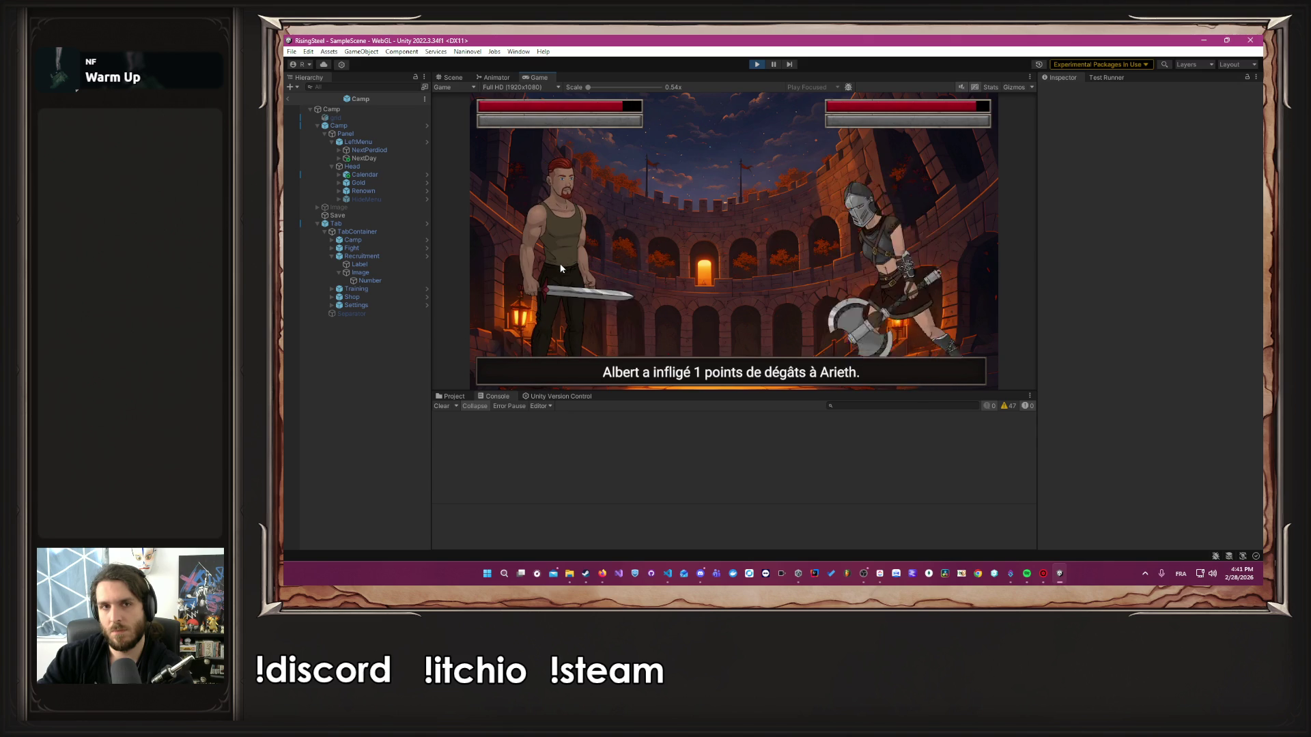
left_click(564, 267)
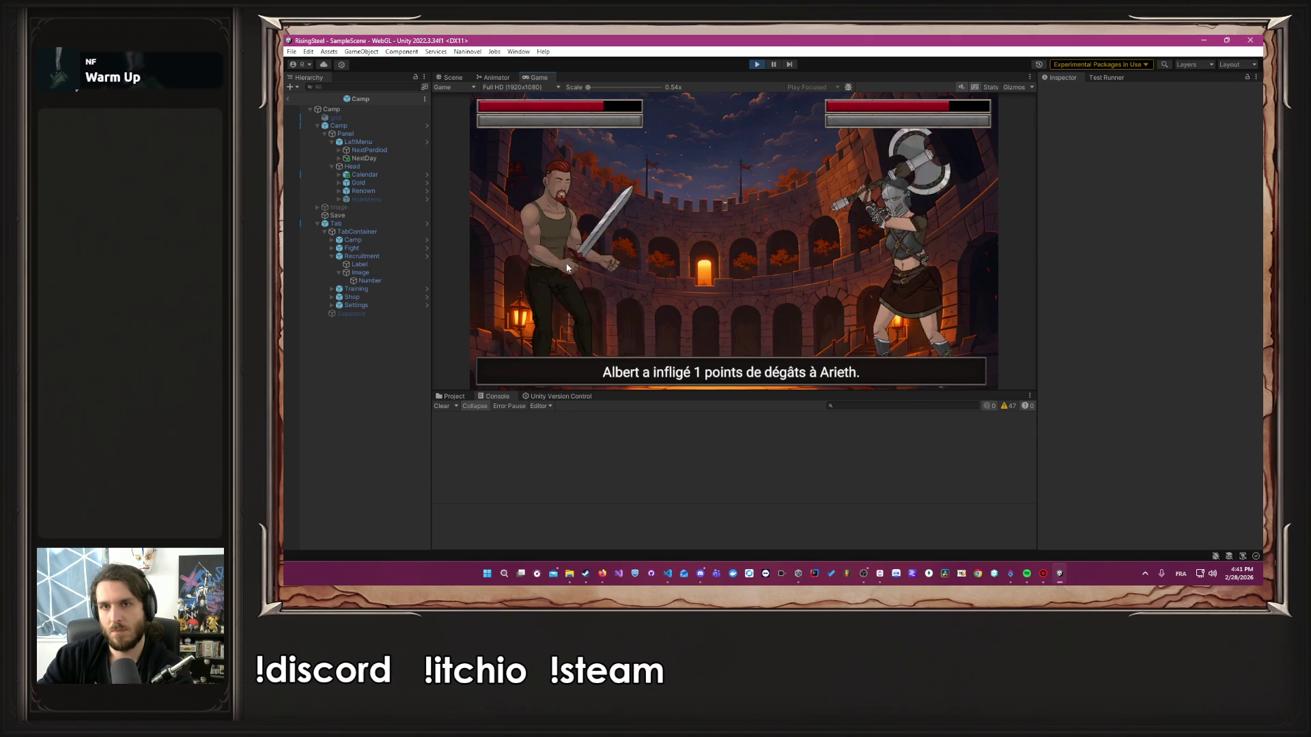
left_click(567, 267)
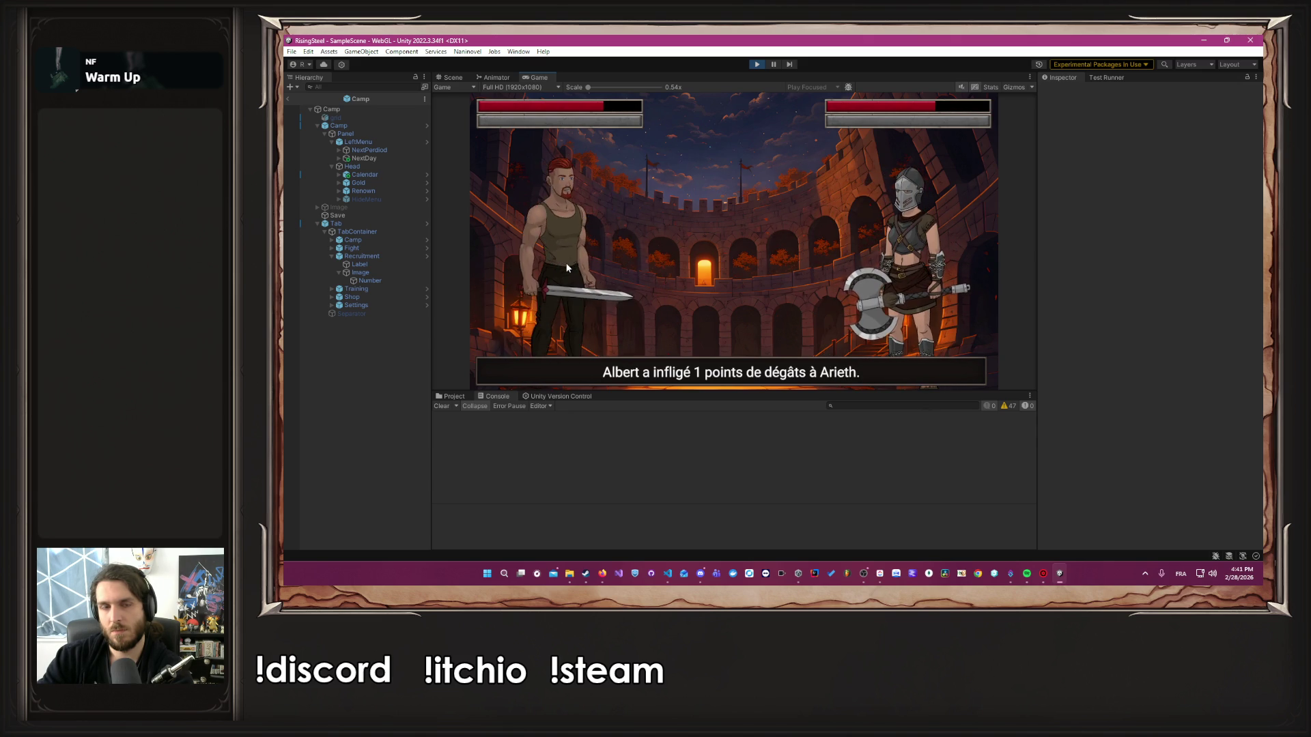
left_click(566, 267)
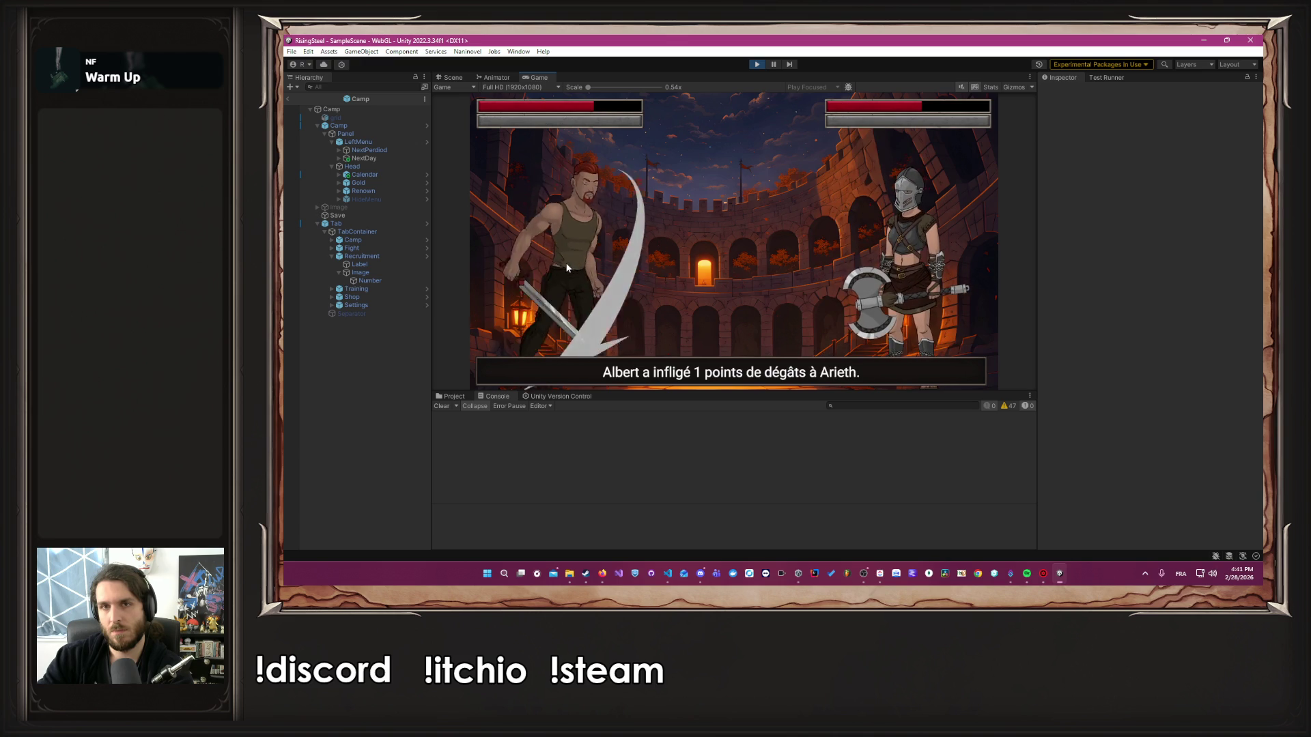
left_click(567, 268)
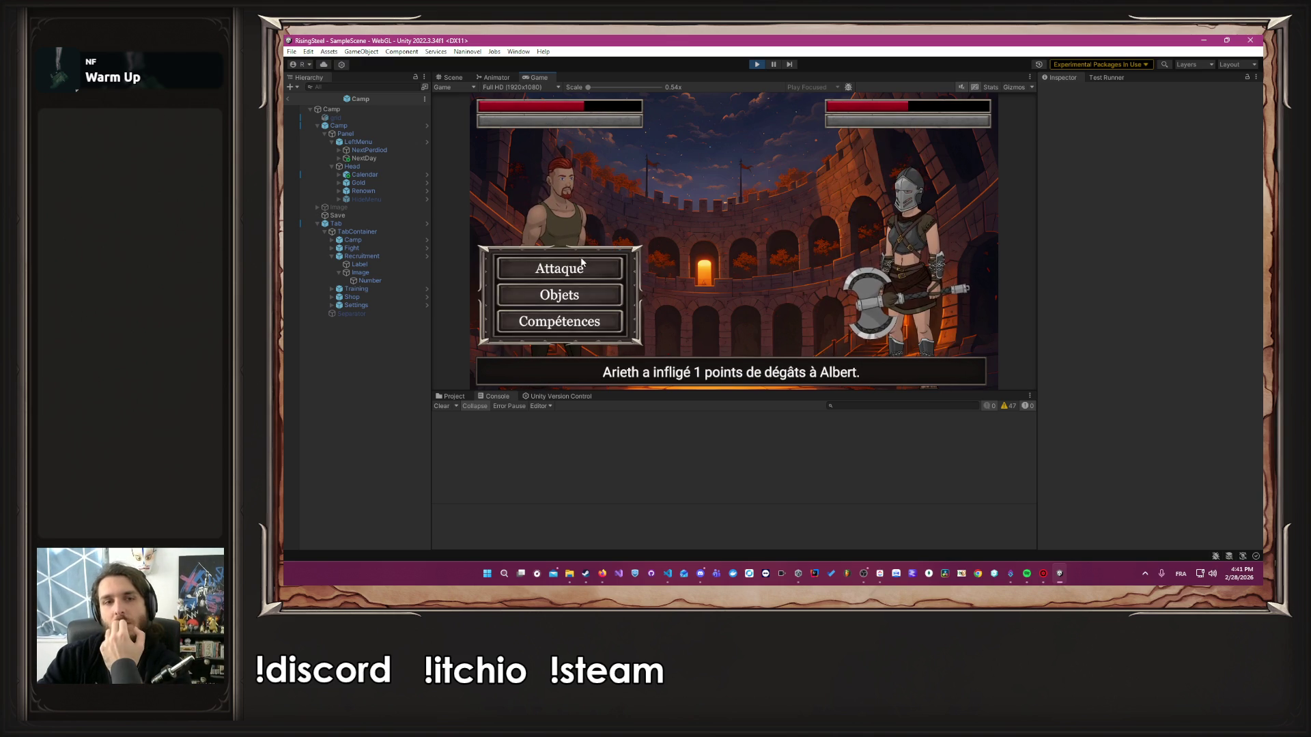
left_click(567, 268)
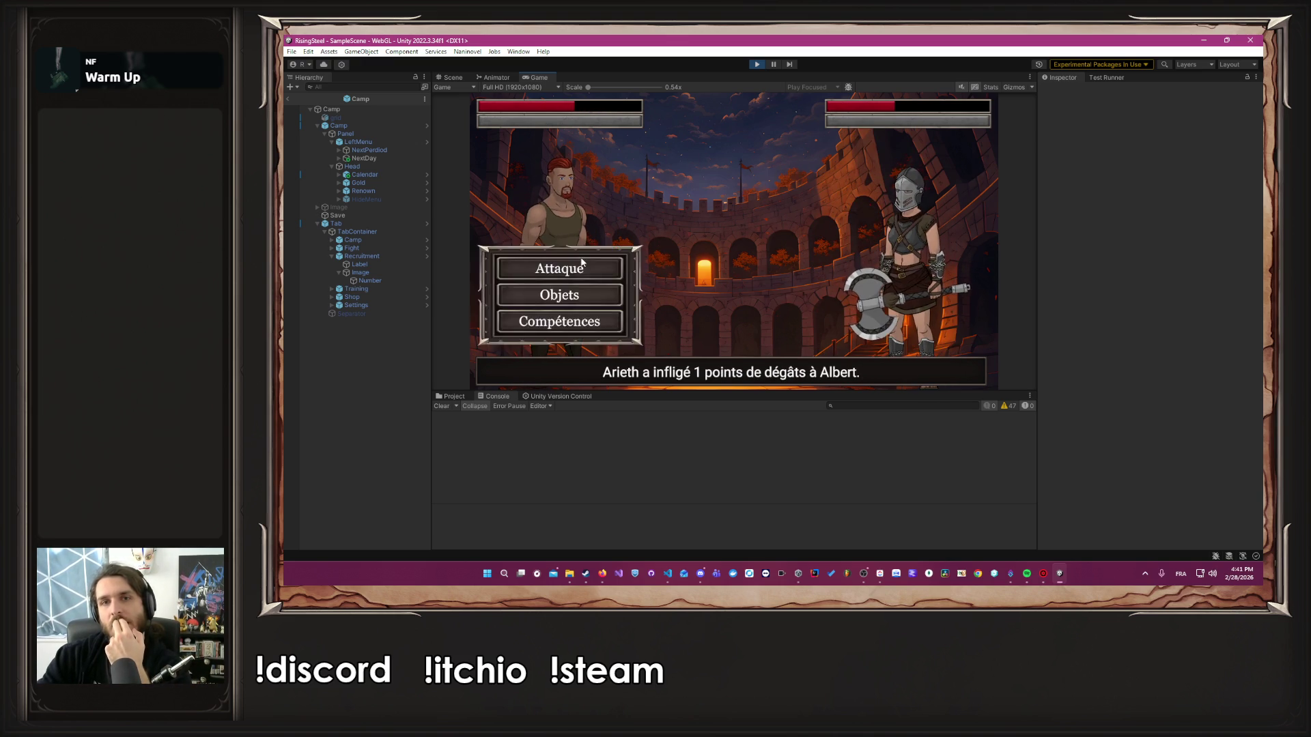
left_click(582, 261)
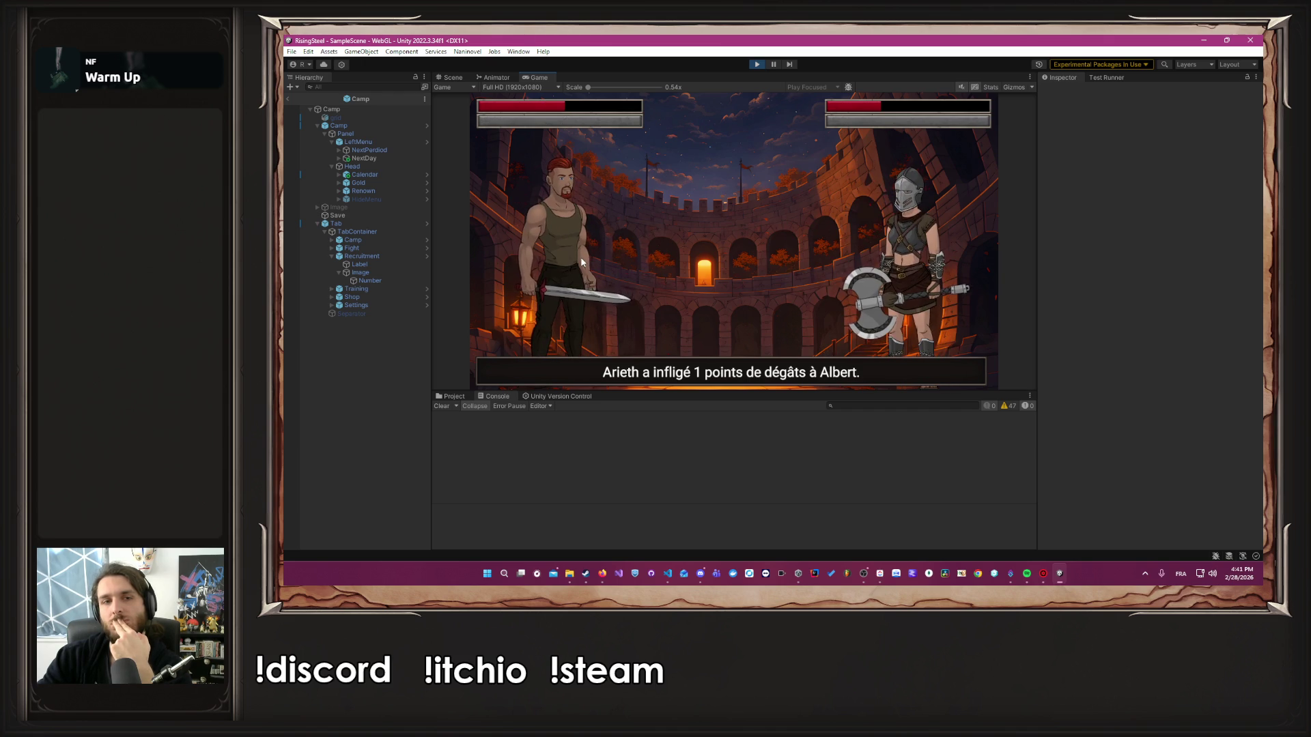
left_click(582, 261)
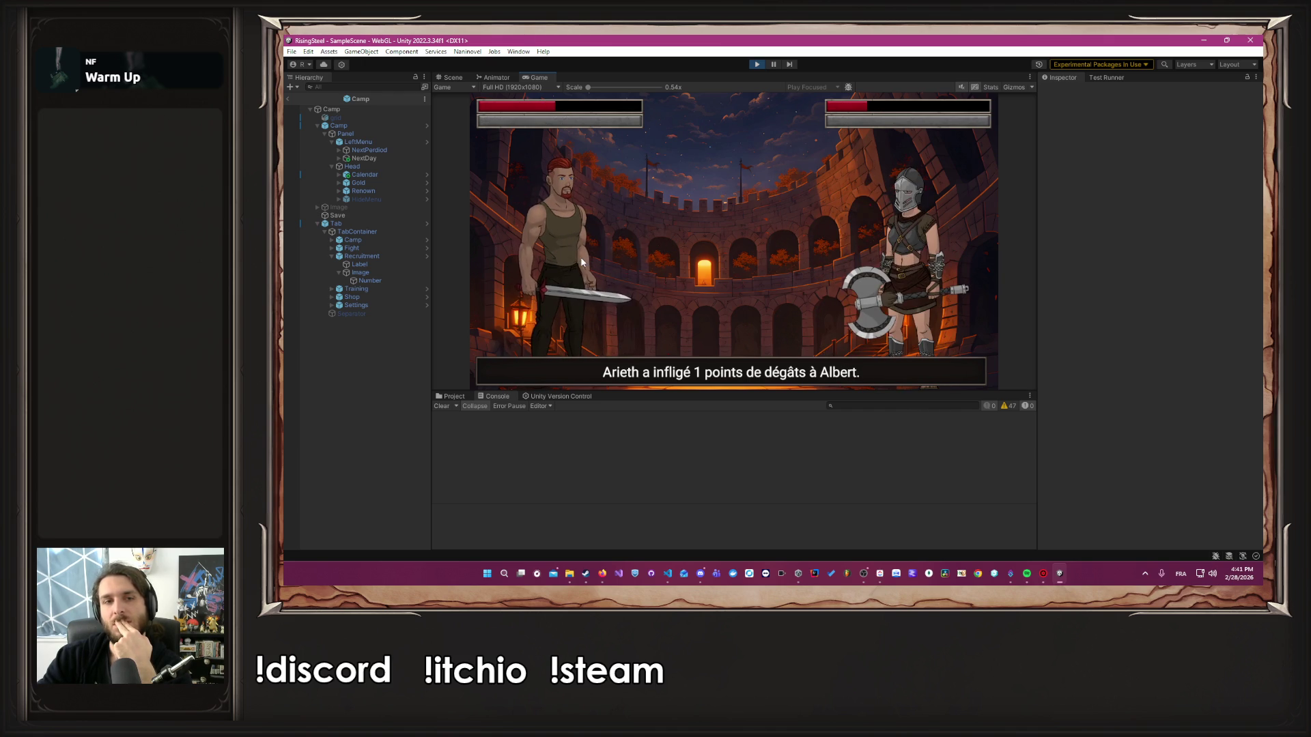
left_click(582, 261)
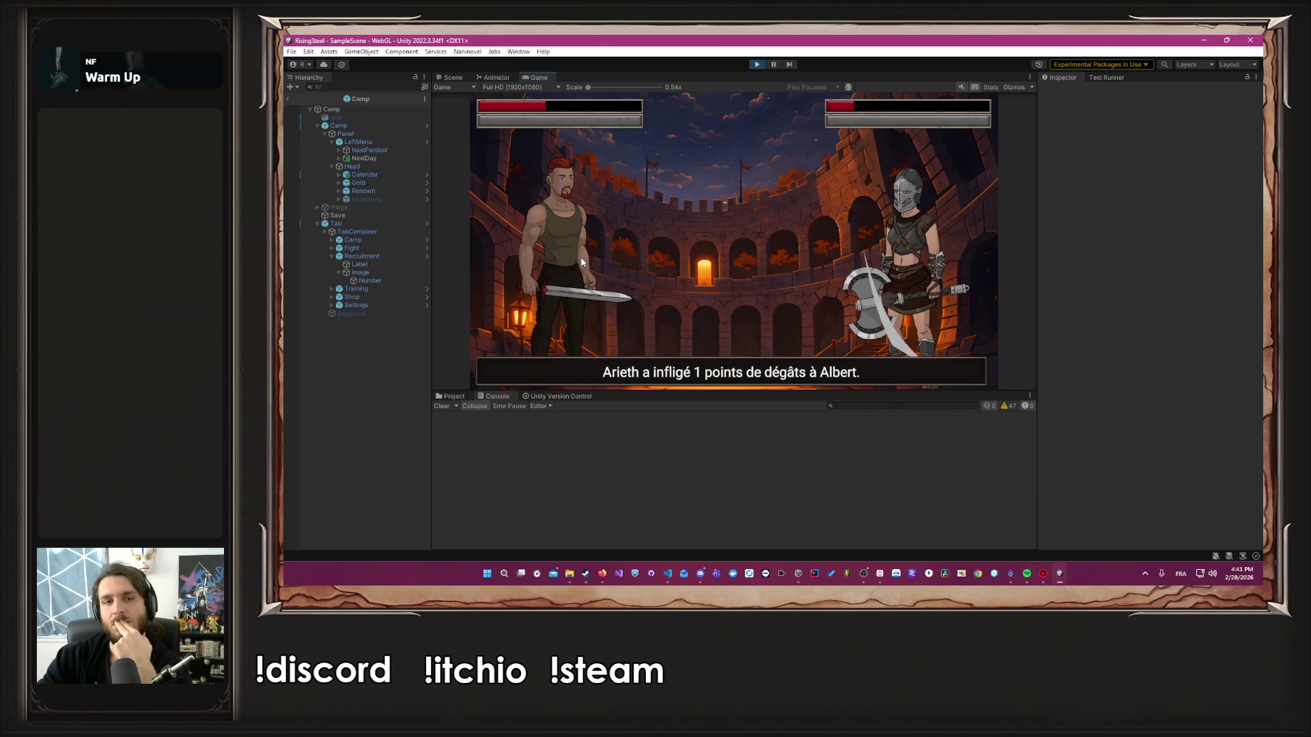
left_click(581, 261)
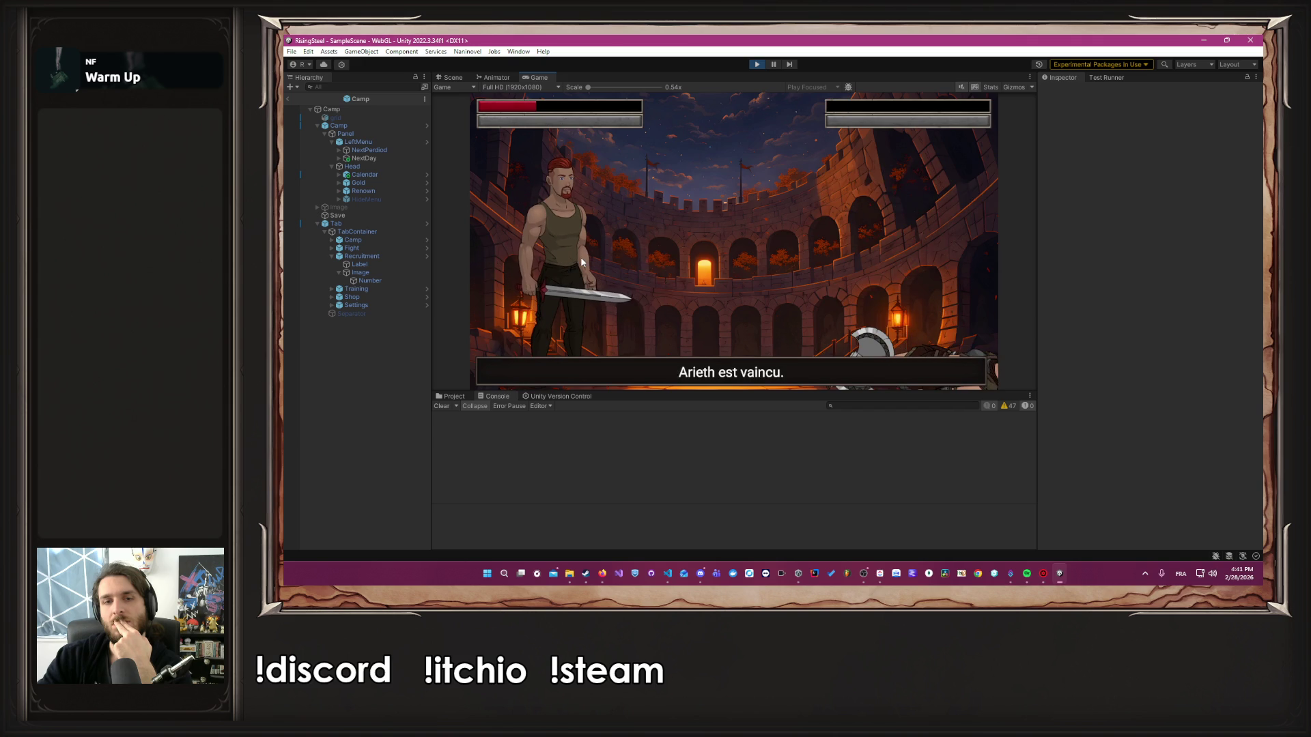
left_click(682, 259)
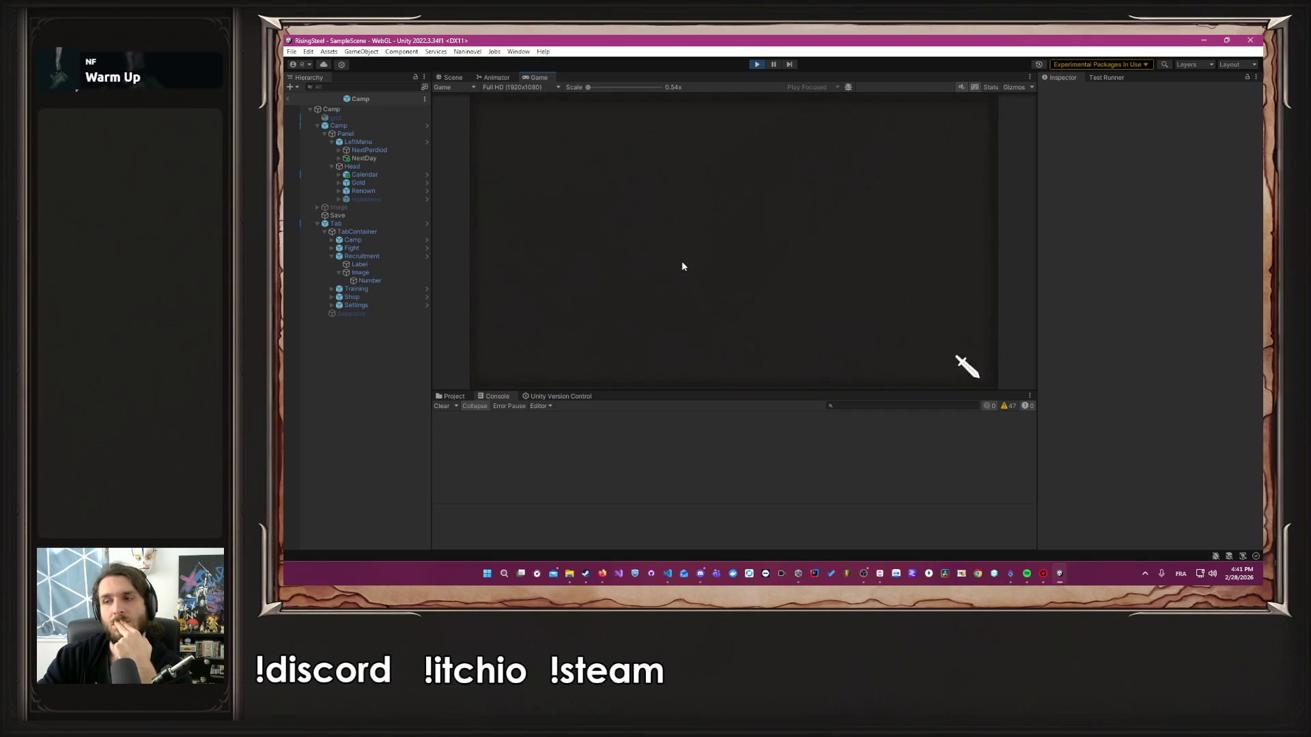
Spend 120 gold raising Albert's Force to 6 in Training, then go to Fight
left_click(858, 113)
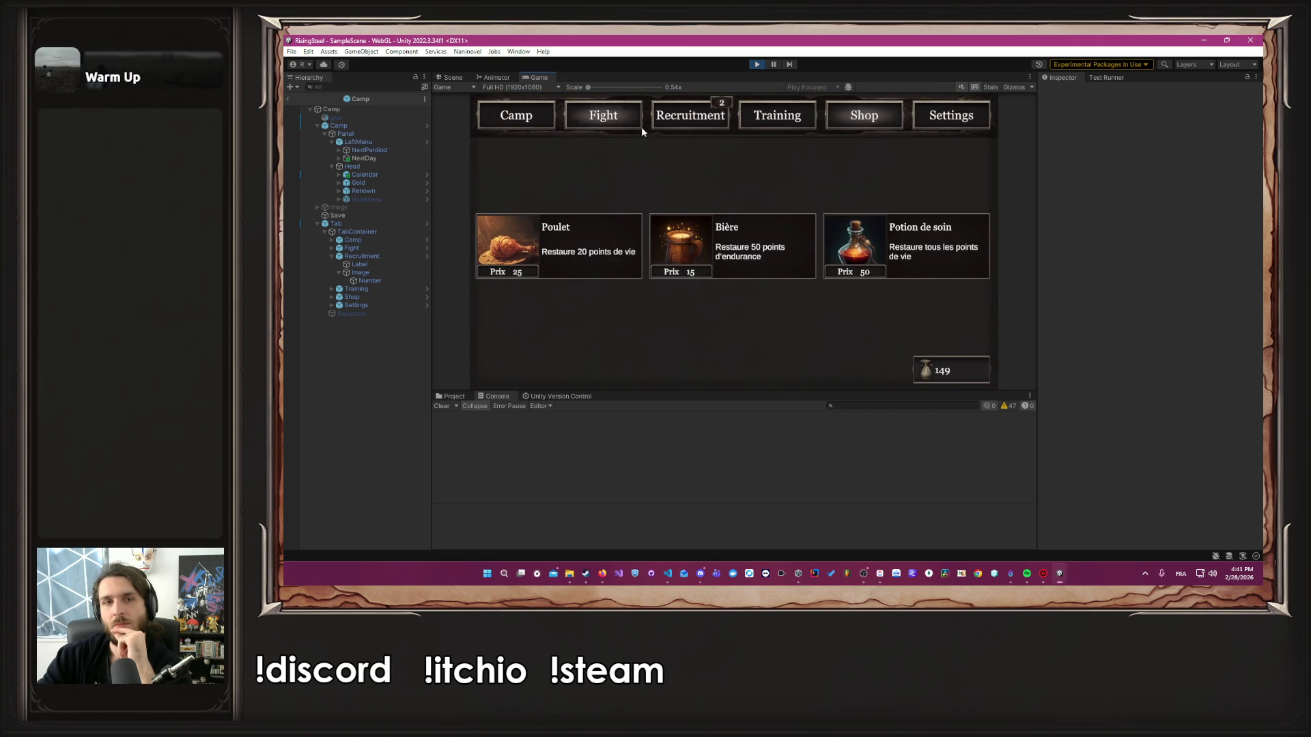
left_click(799, 114)
left_click(608, 206)
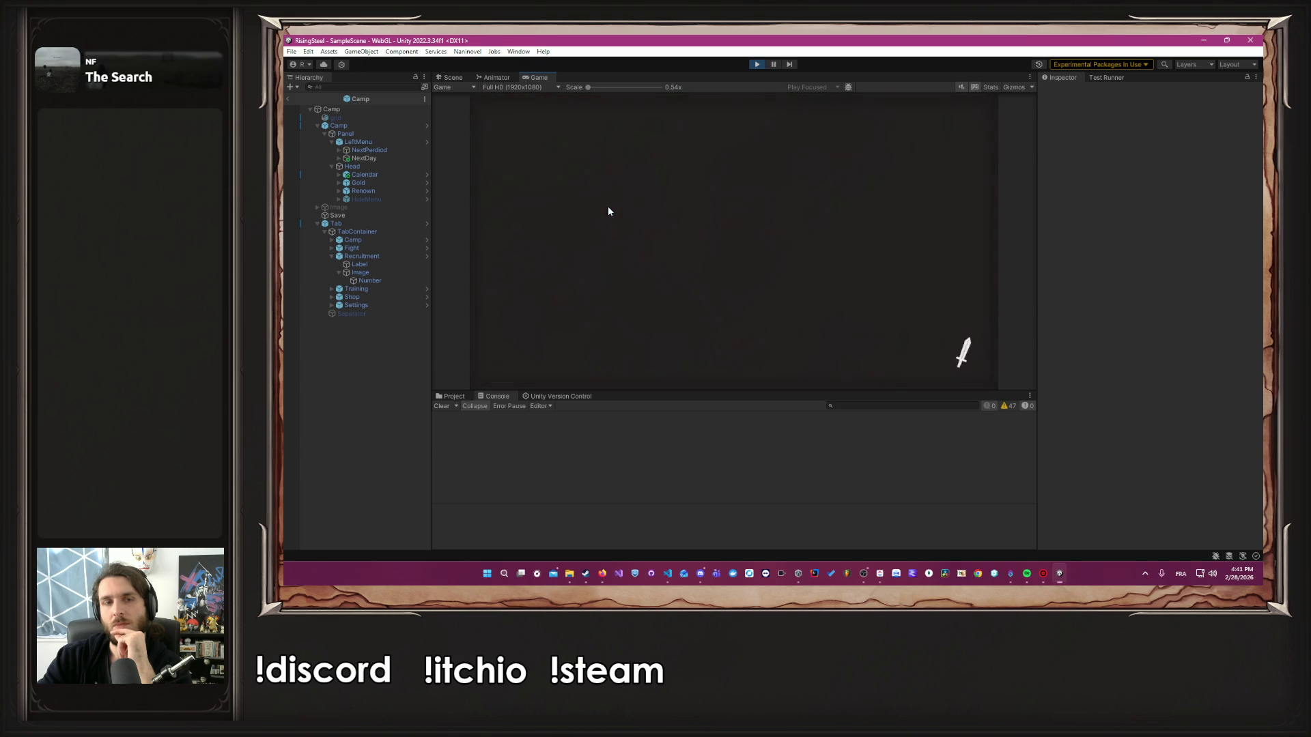
left_click(735, 366)
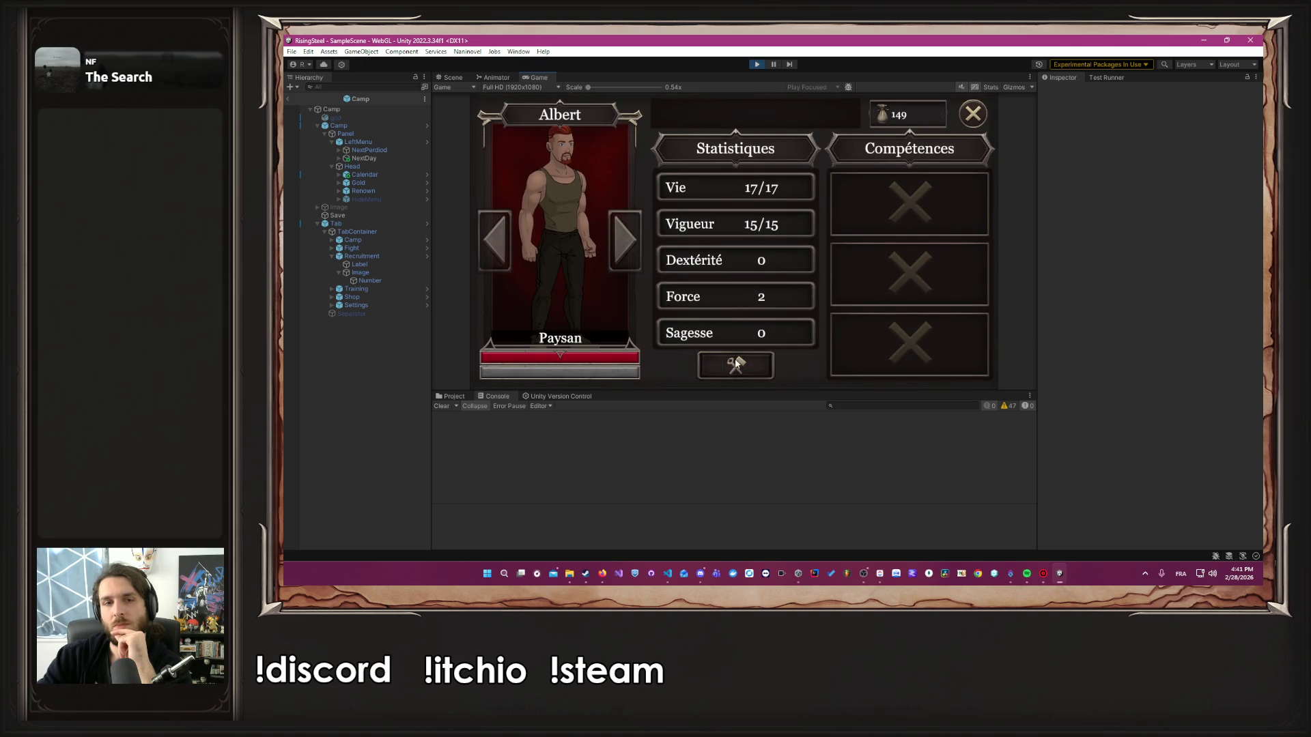
left_click(780, 296)
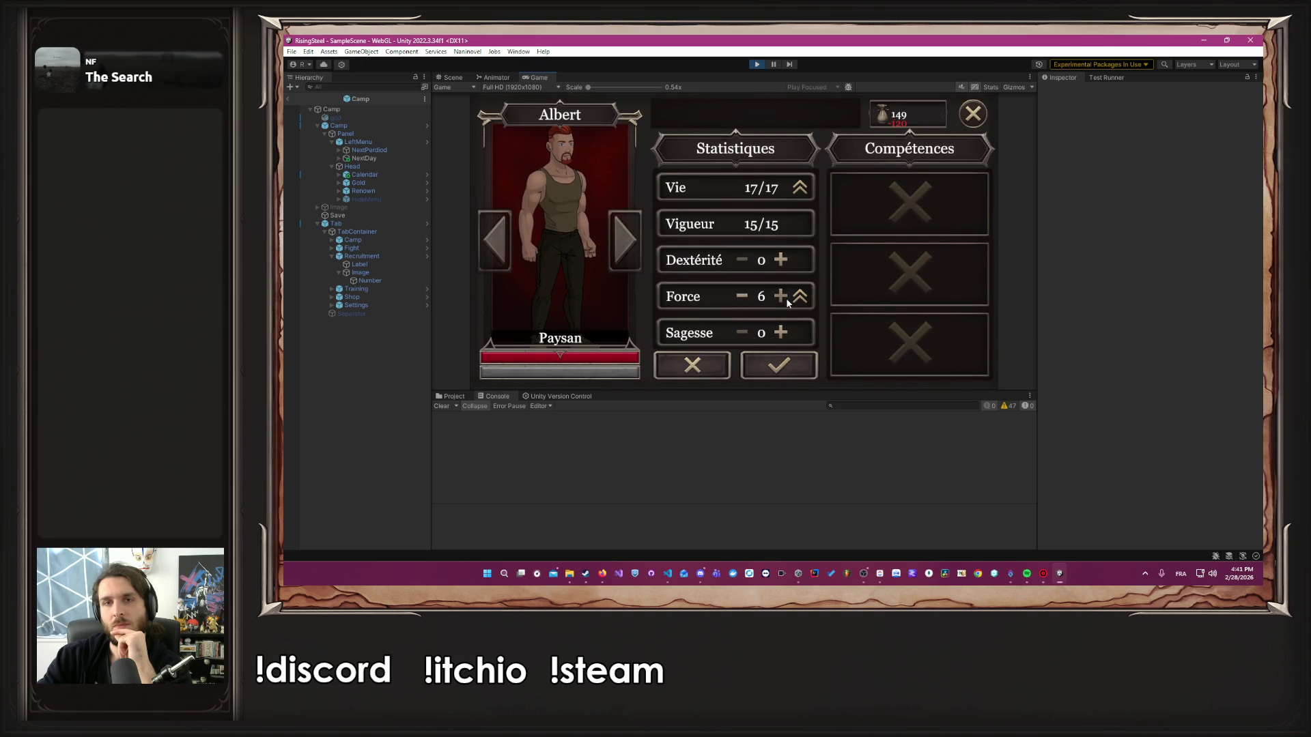
left_click(781, 298)
left_click(744, 297)
left_click(779, 365)
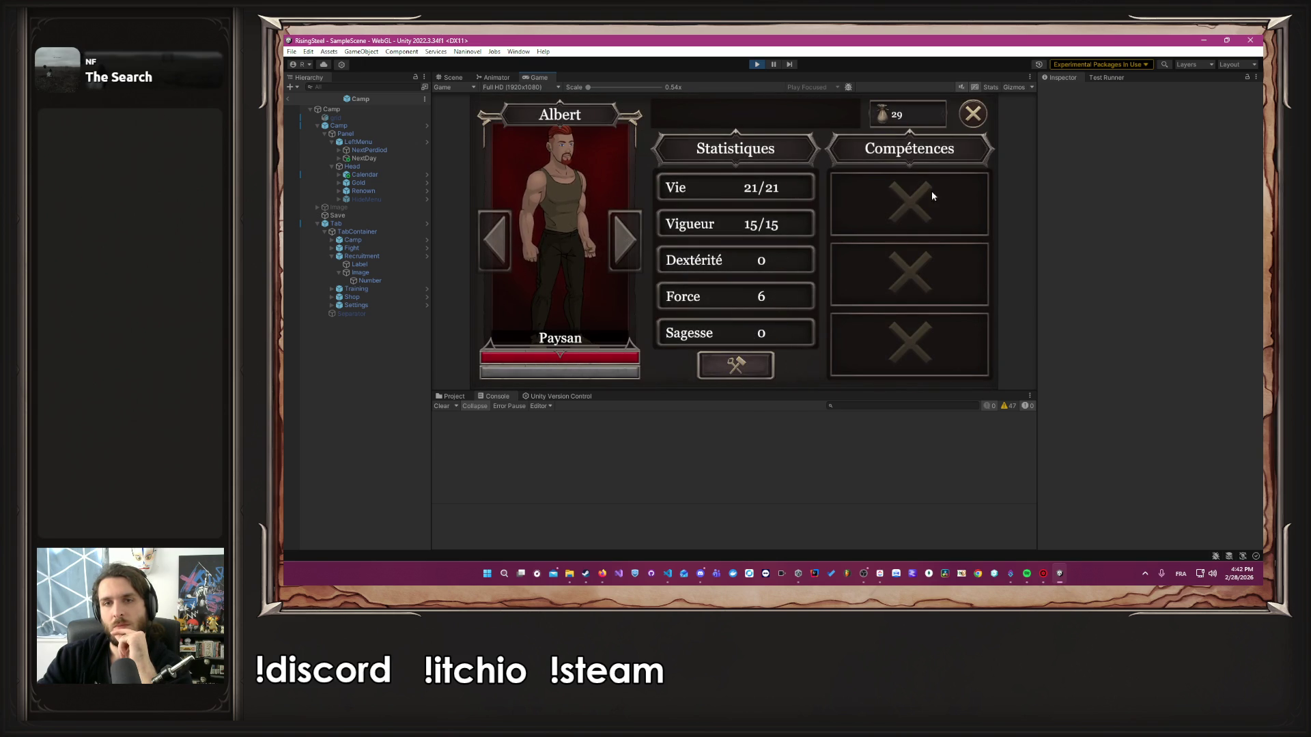
left_click(970, 120)
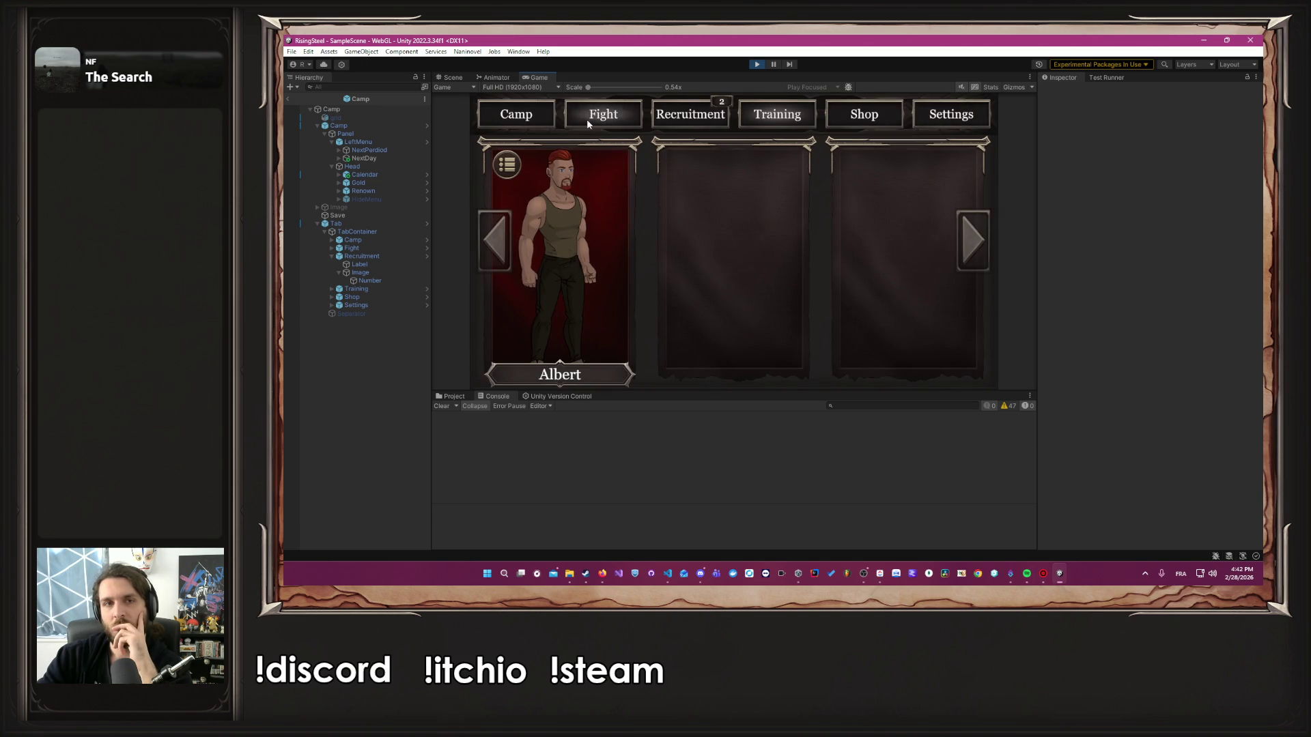
left_click(588, 120)
Enter the Arena and defeat Valdrin with two Attaque strikes
left_click(607, 252)
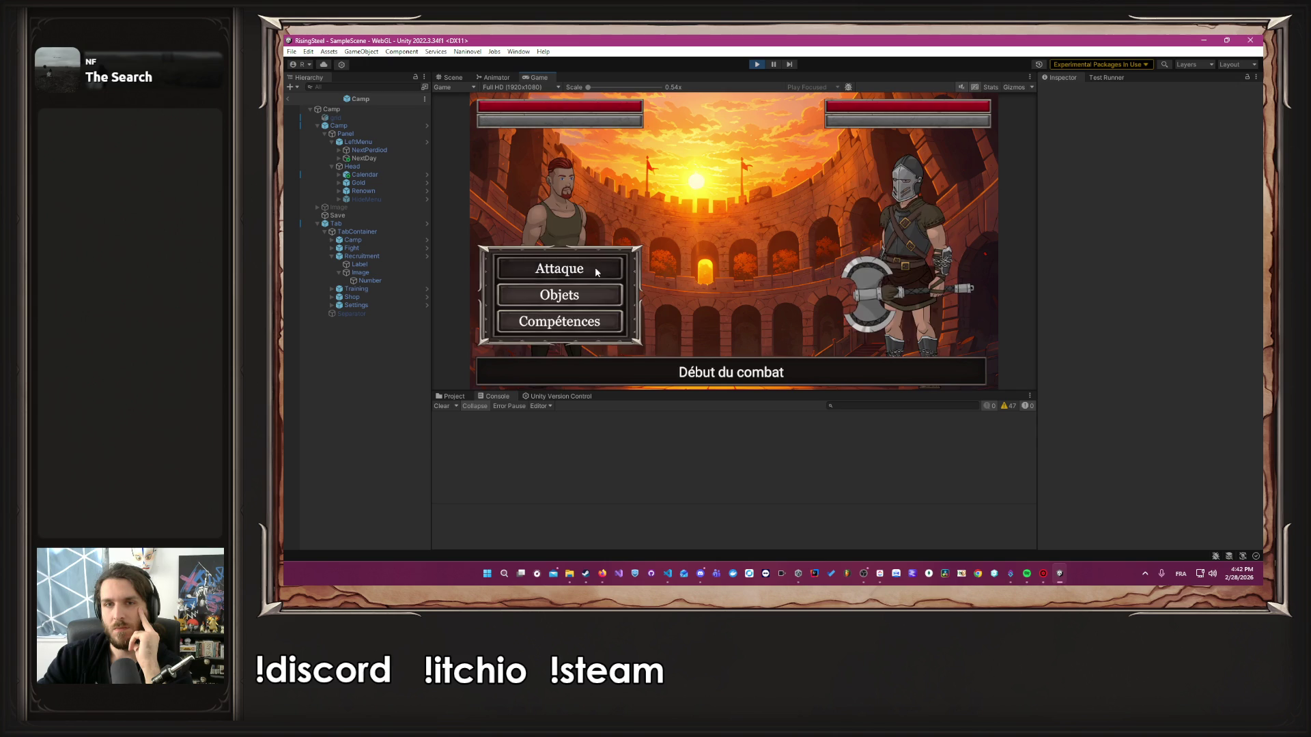
left_click(596, 269)
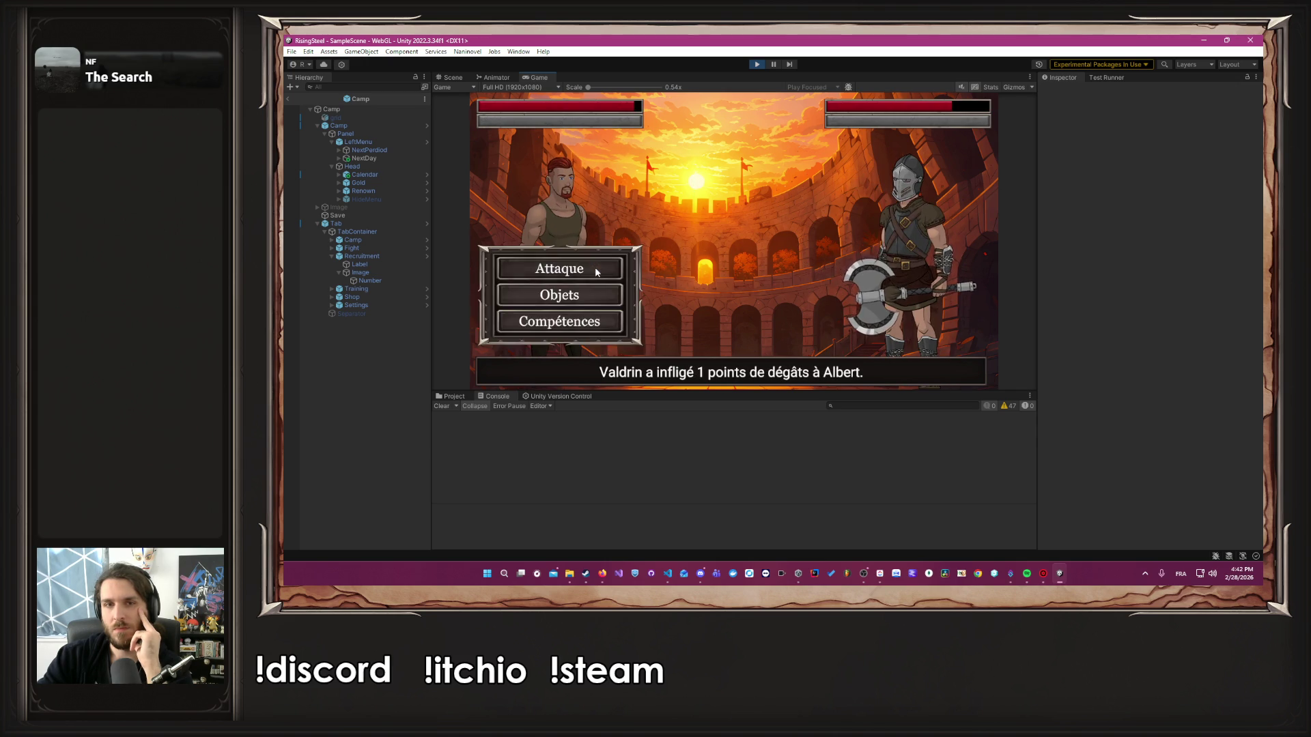
left_click(596, 270)
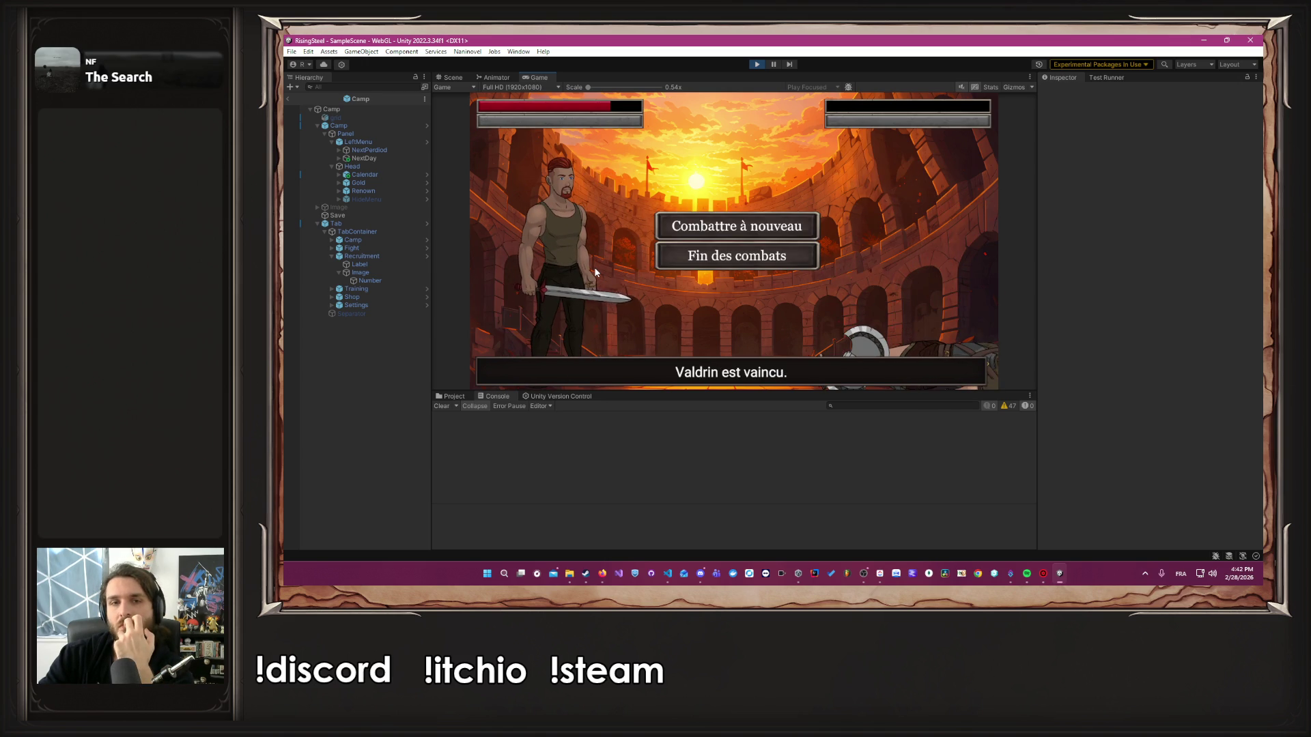
Fight again, beat Fayrel with four attacks, and end the fights
left_click(683, 228)
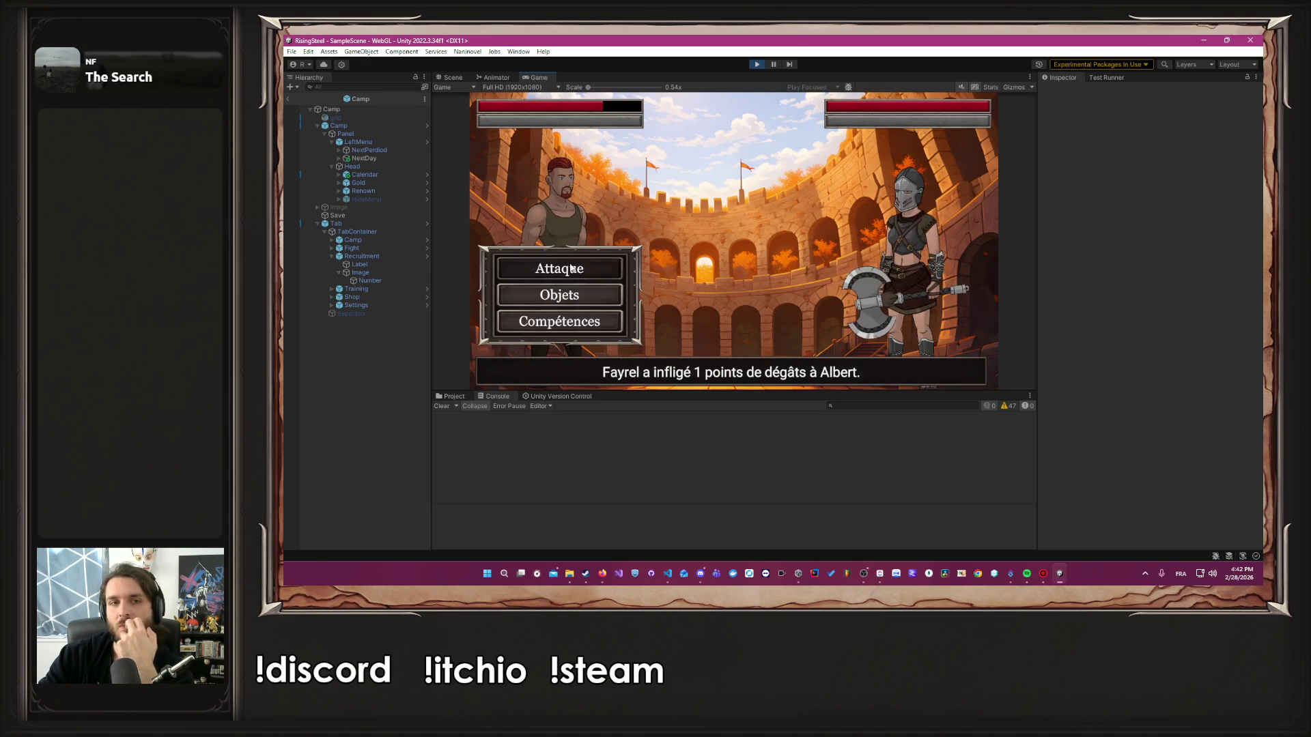
left_click(571, 268)
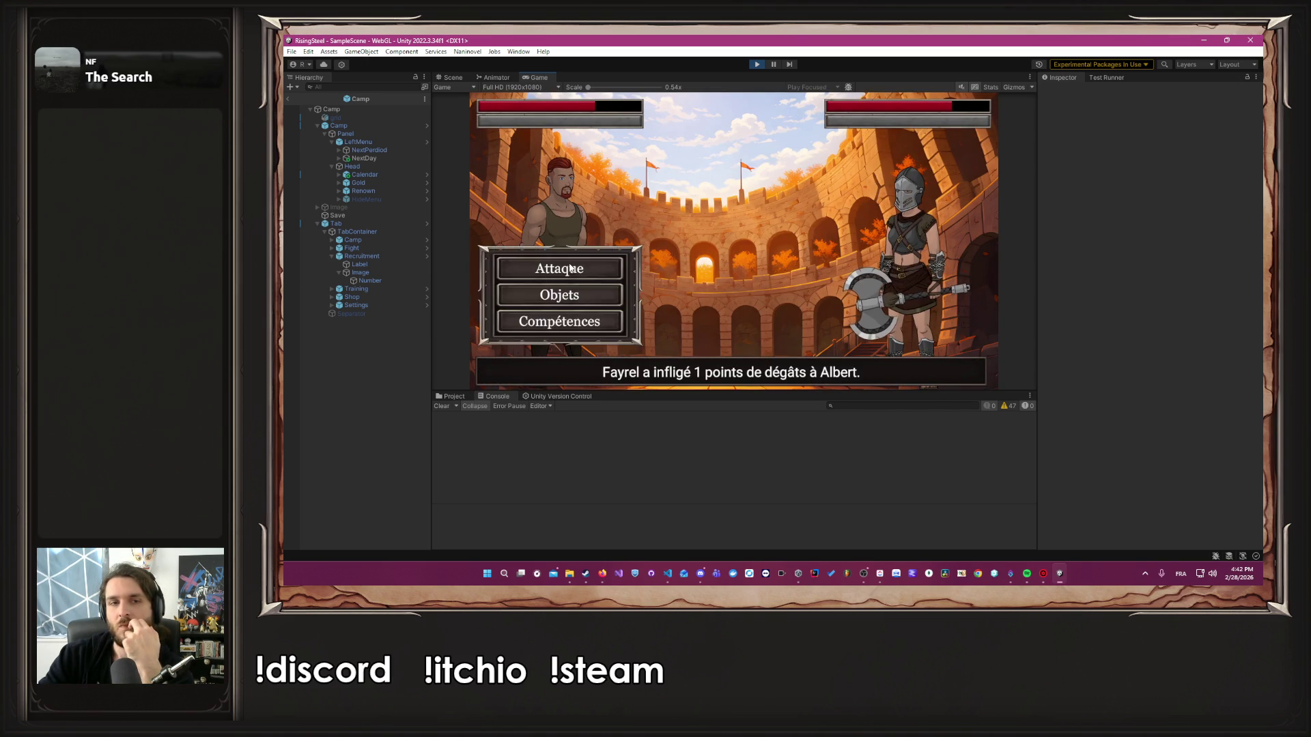
left_click(571, 267)
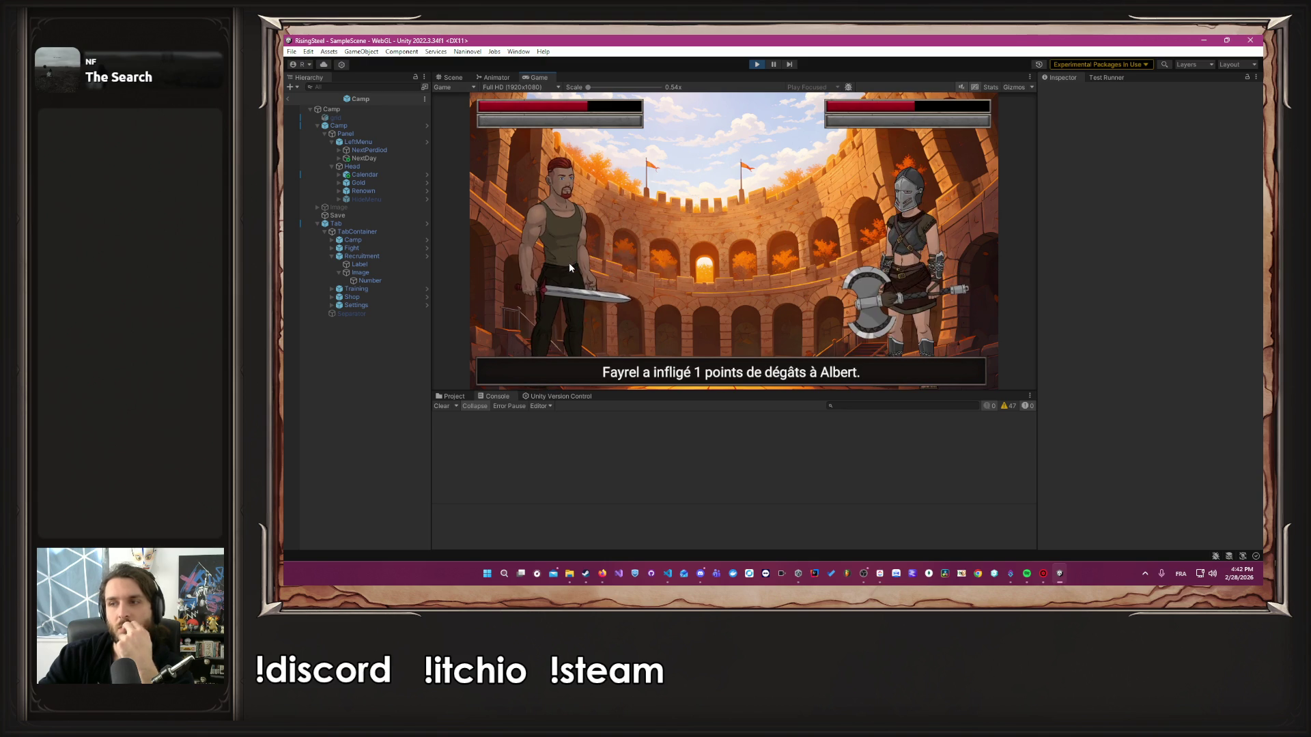
left_click(571, 268)
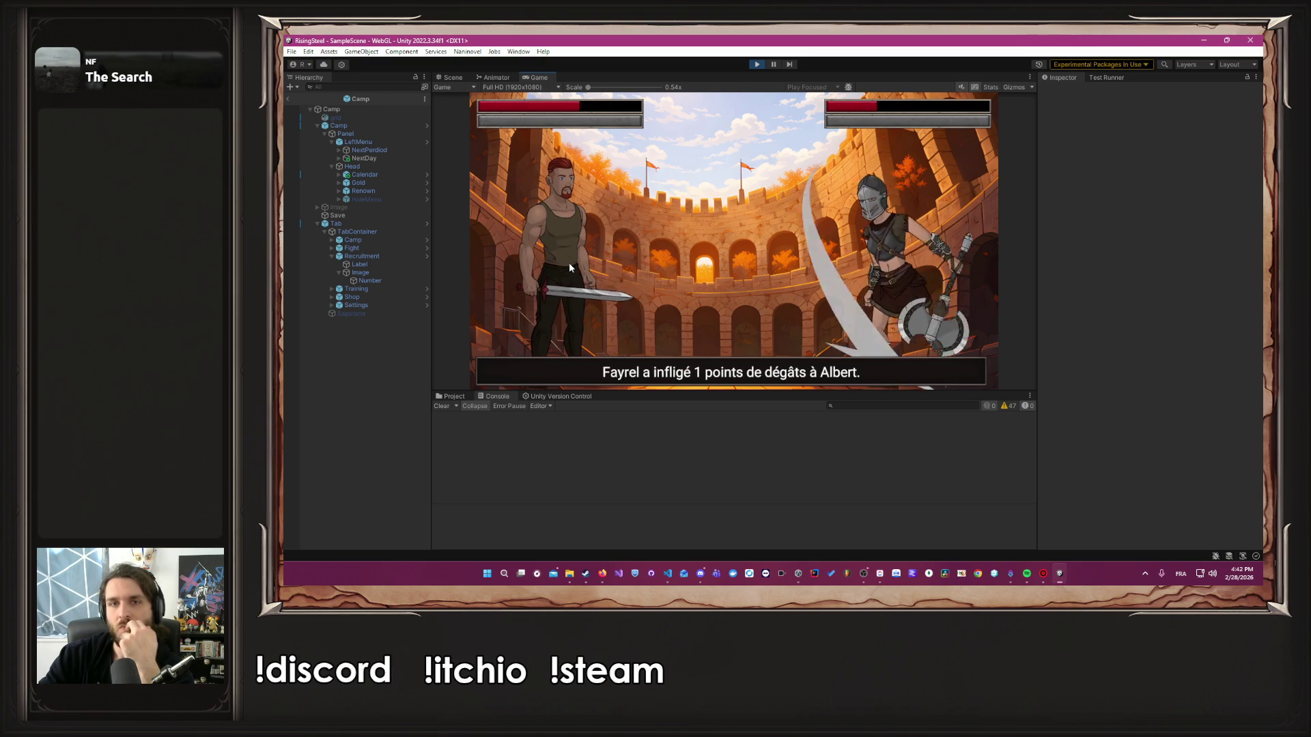
left_click(571, 268)
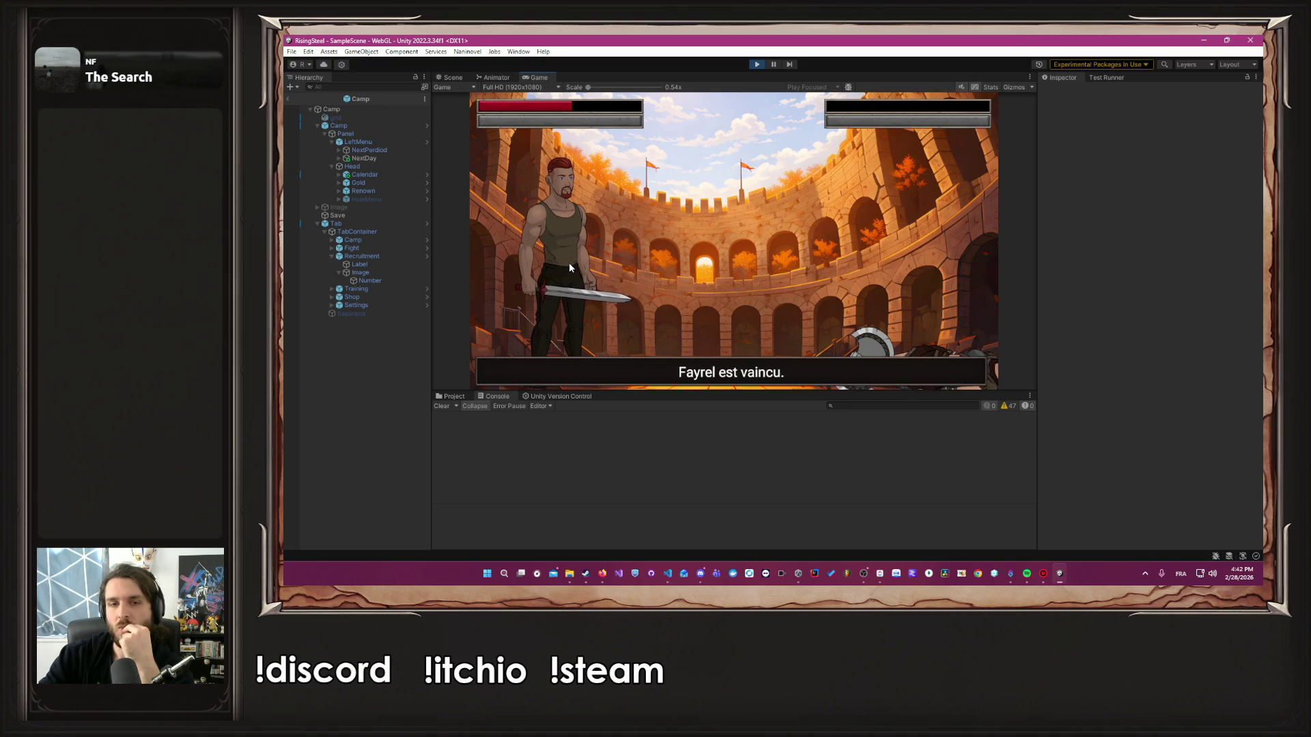
left_click(682, 255)
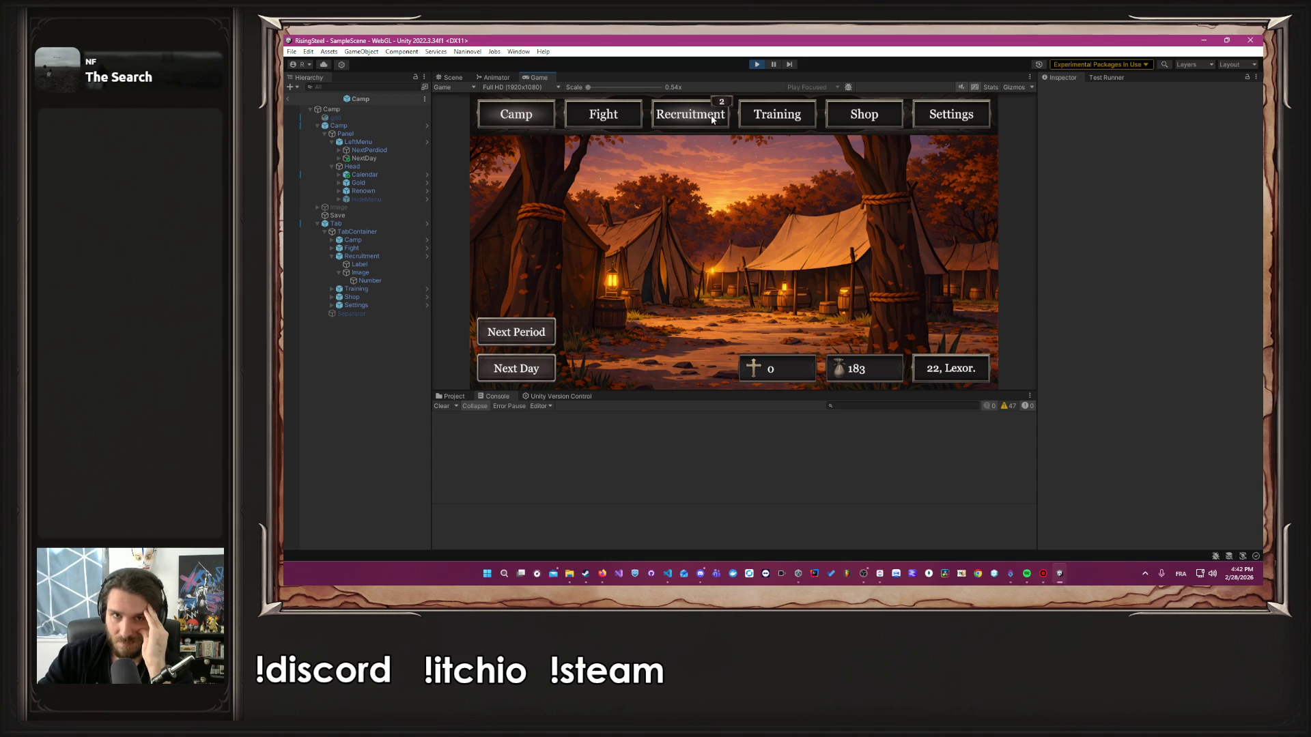
Browse Shop and Recruitment, then heal Albert with Poulet from his Training sheet
left_click(847, 120)
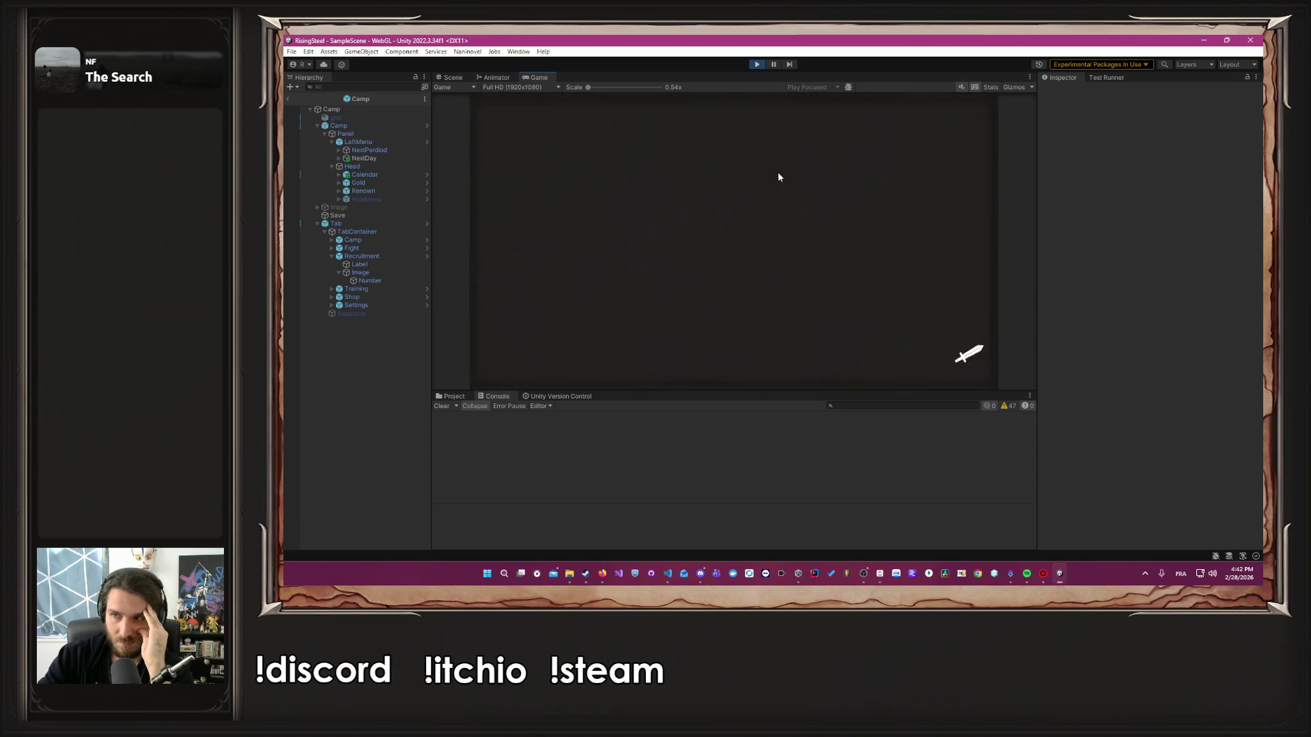
left_click(691, 130)
left_click(788, 126)
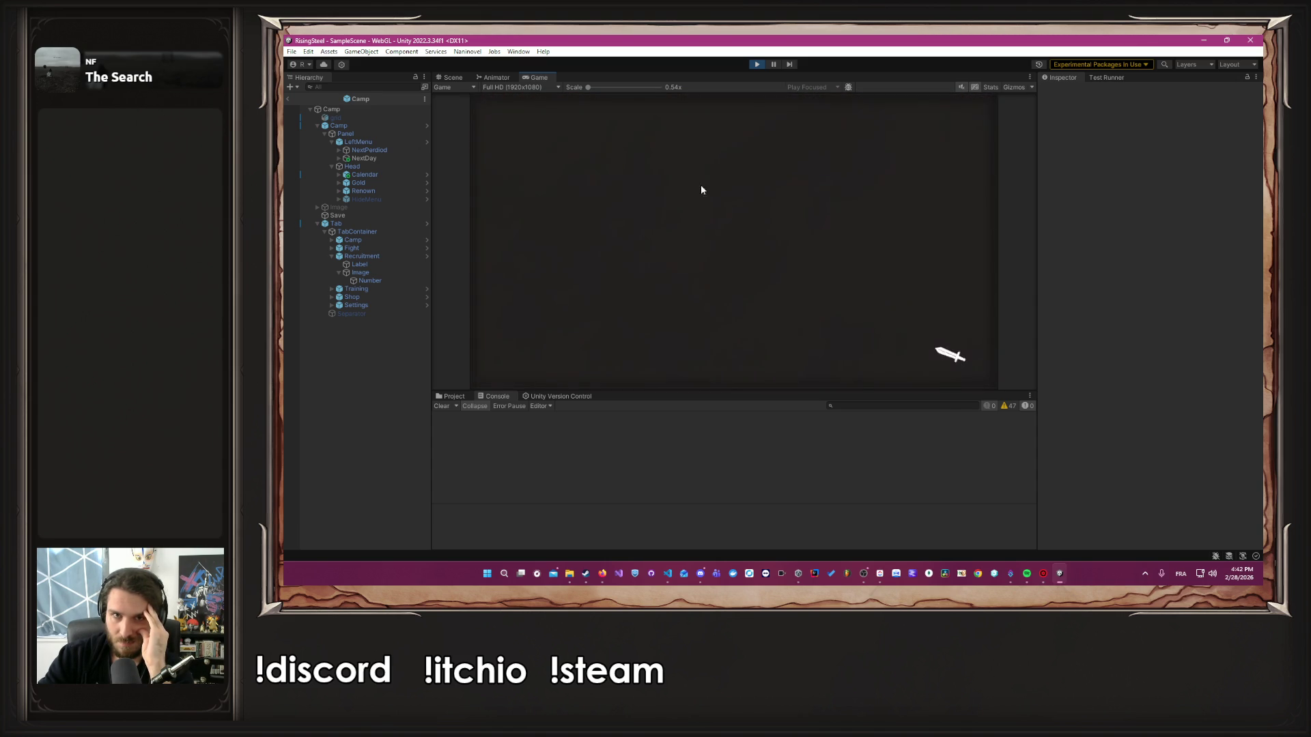
left_click(607, 225)
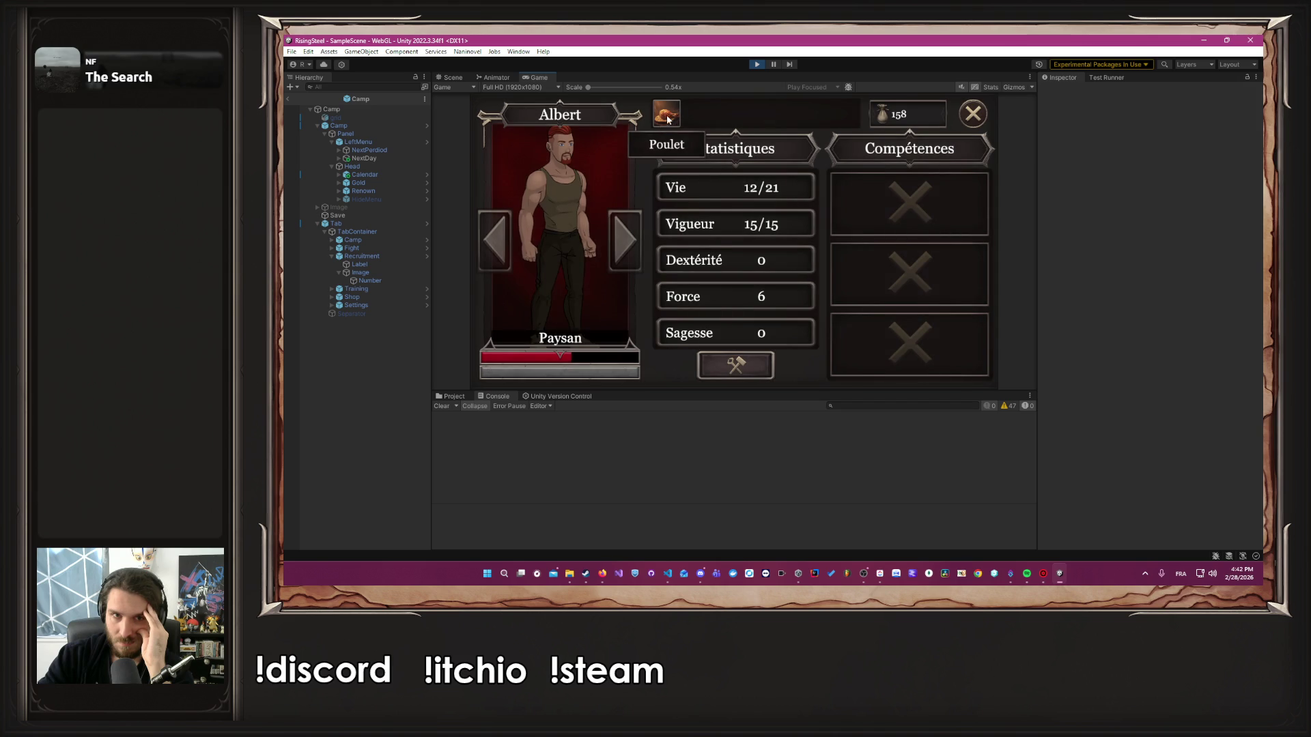
left_click(735, 365)
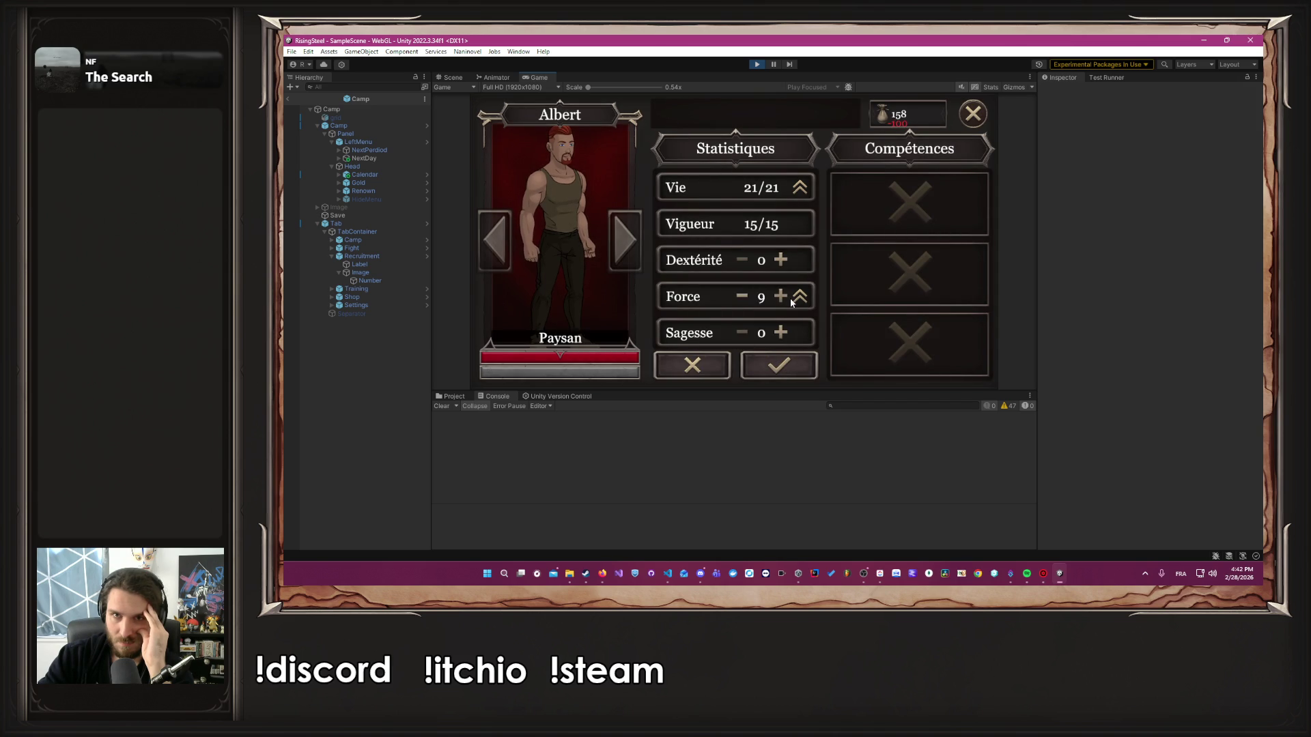
Confirm Albert's training at Force 10 for 25/25 Vie
left_click(790, 300)
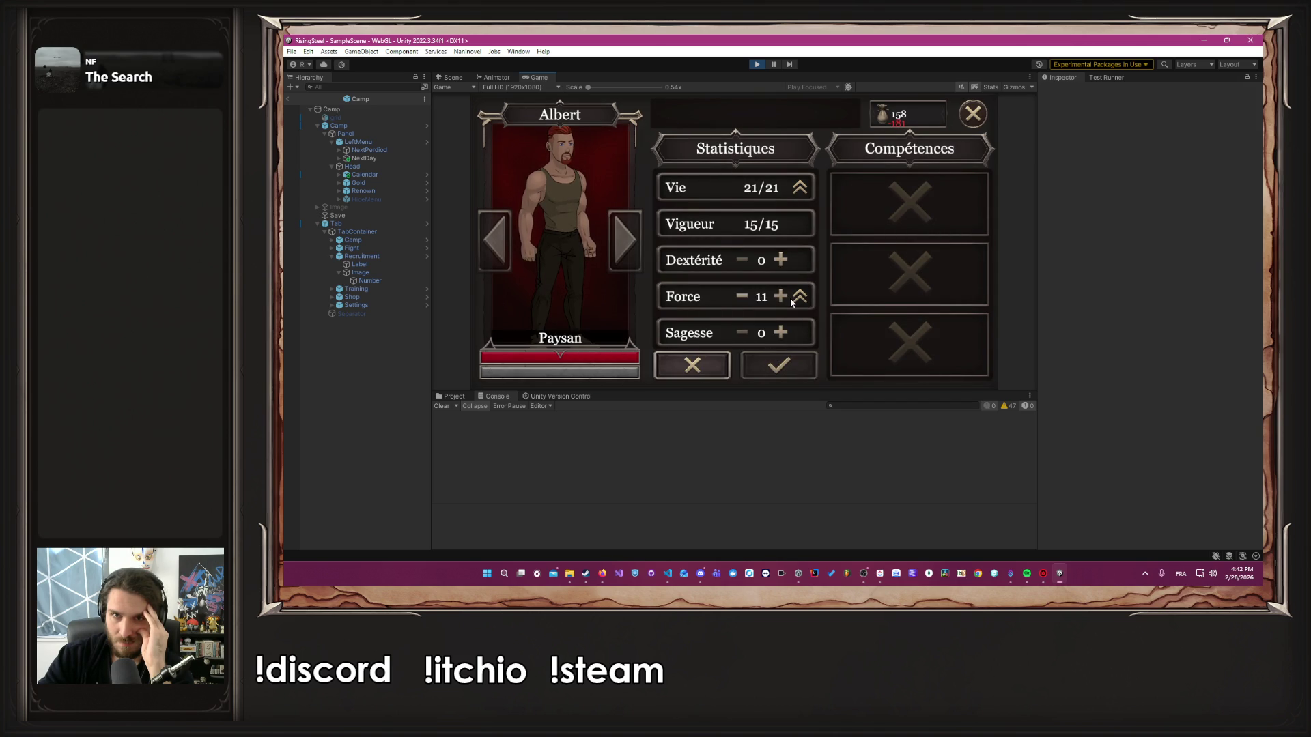
left_click(741, 296)
left_click(760, 370)
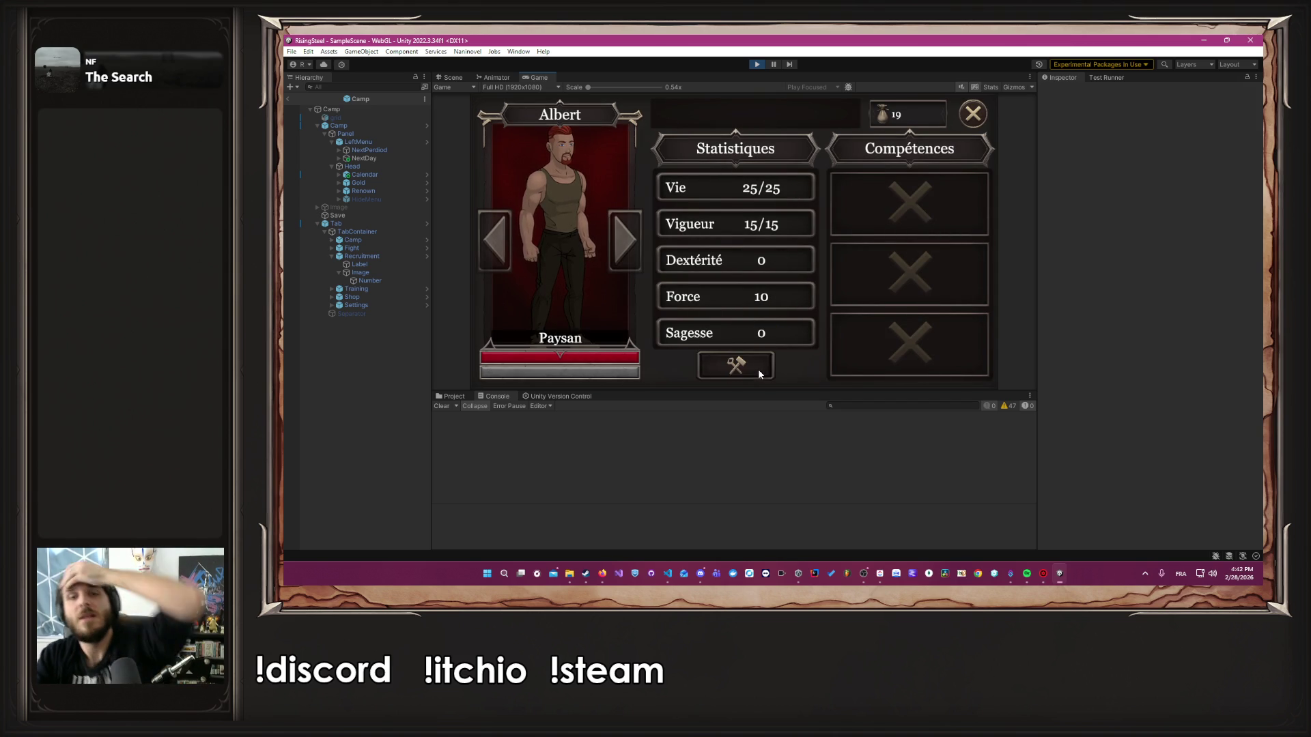
left_click(973, 114)
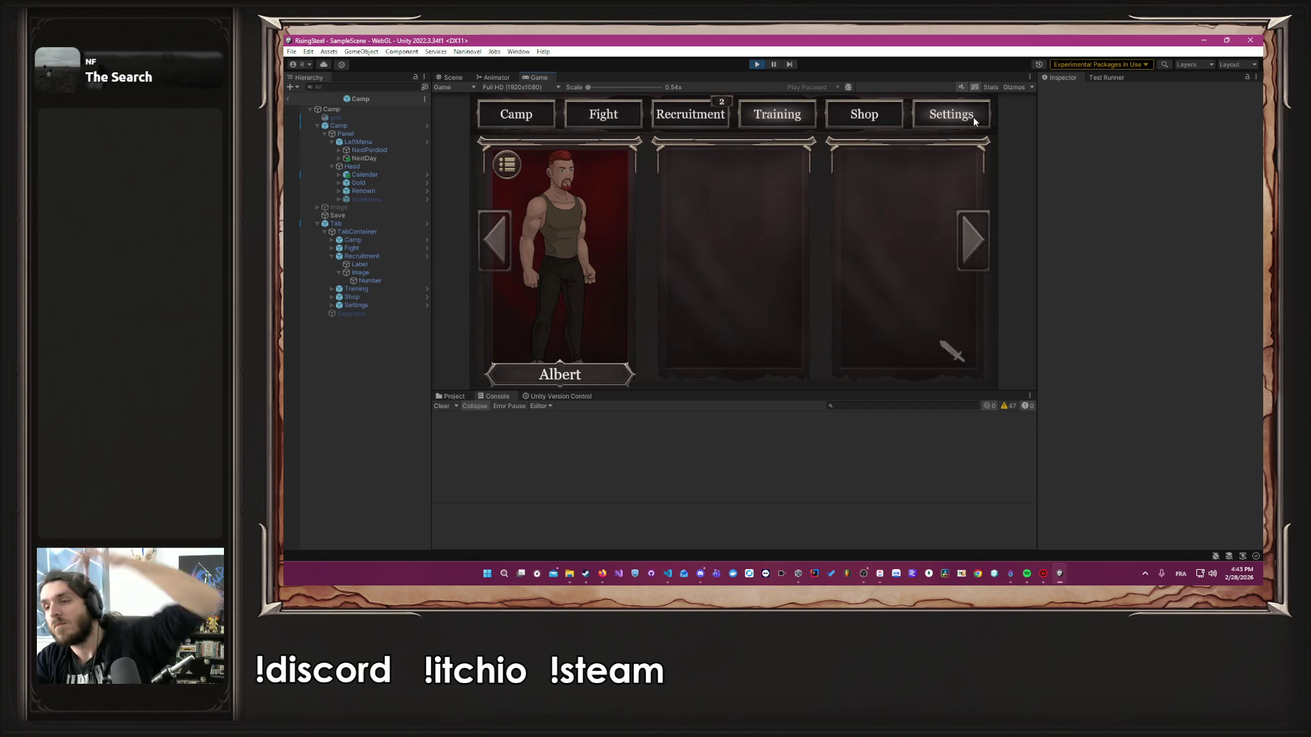
Check the shop, then choose Mission from the Fight section
left_click(840, 111)
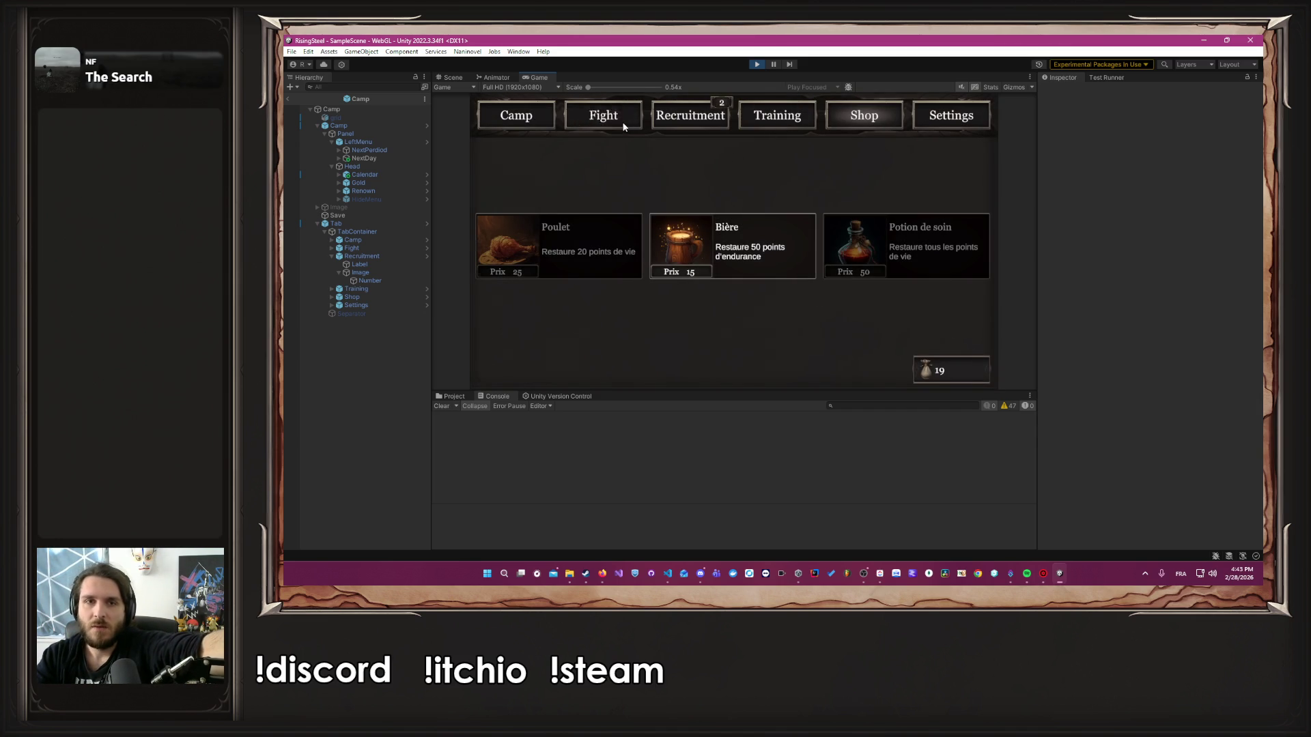
left_click(623, 126)
left_click(835, 285)
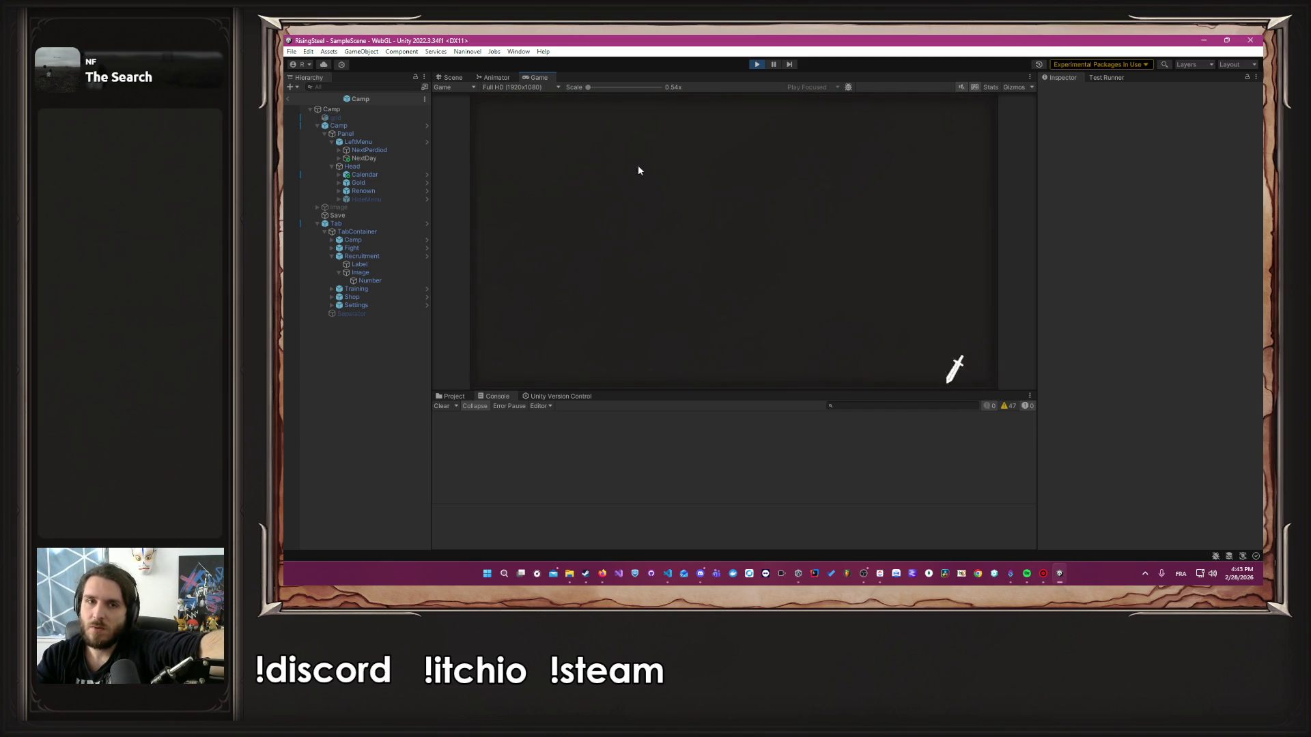
Select the village defence mission, skip the narration, and defeat Bob with Attaque
left_click(808, 350)
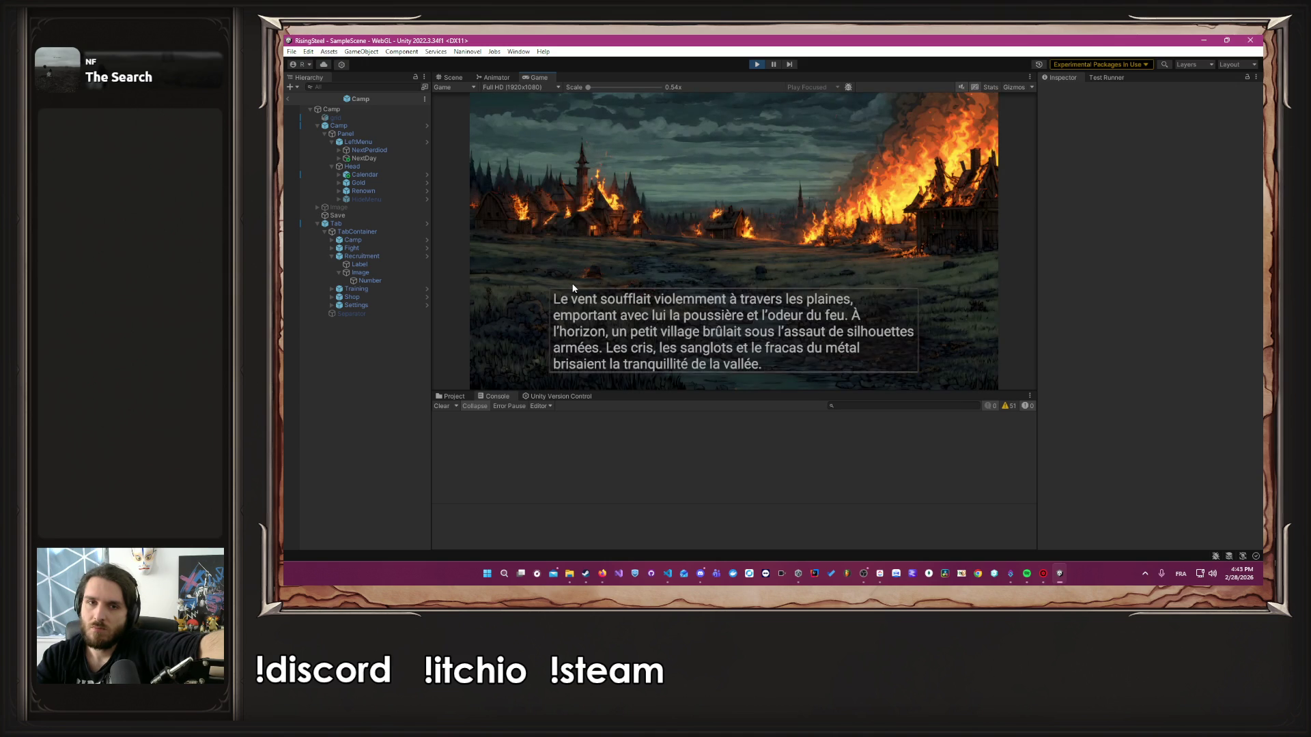
left_click(572, 287)
left_click(573, 288)
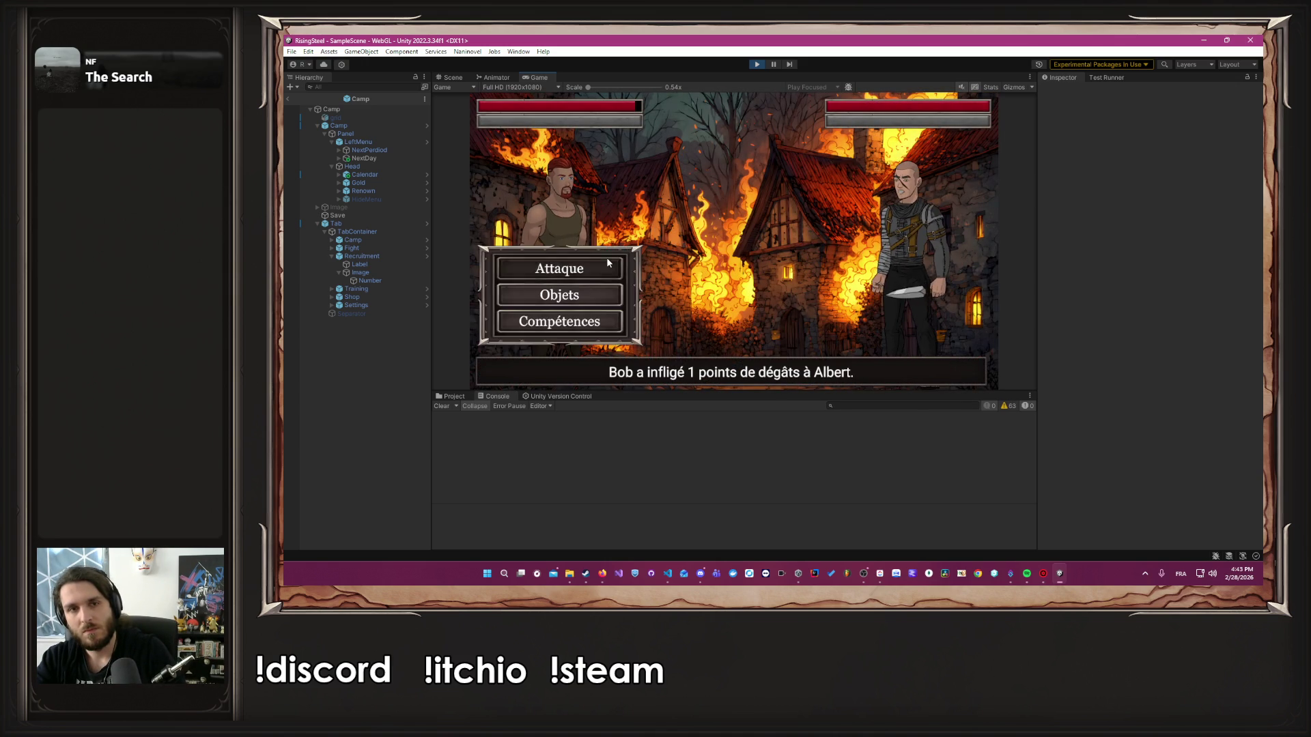
left_click(607, 257)
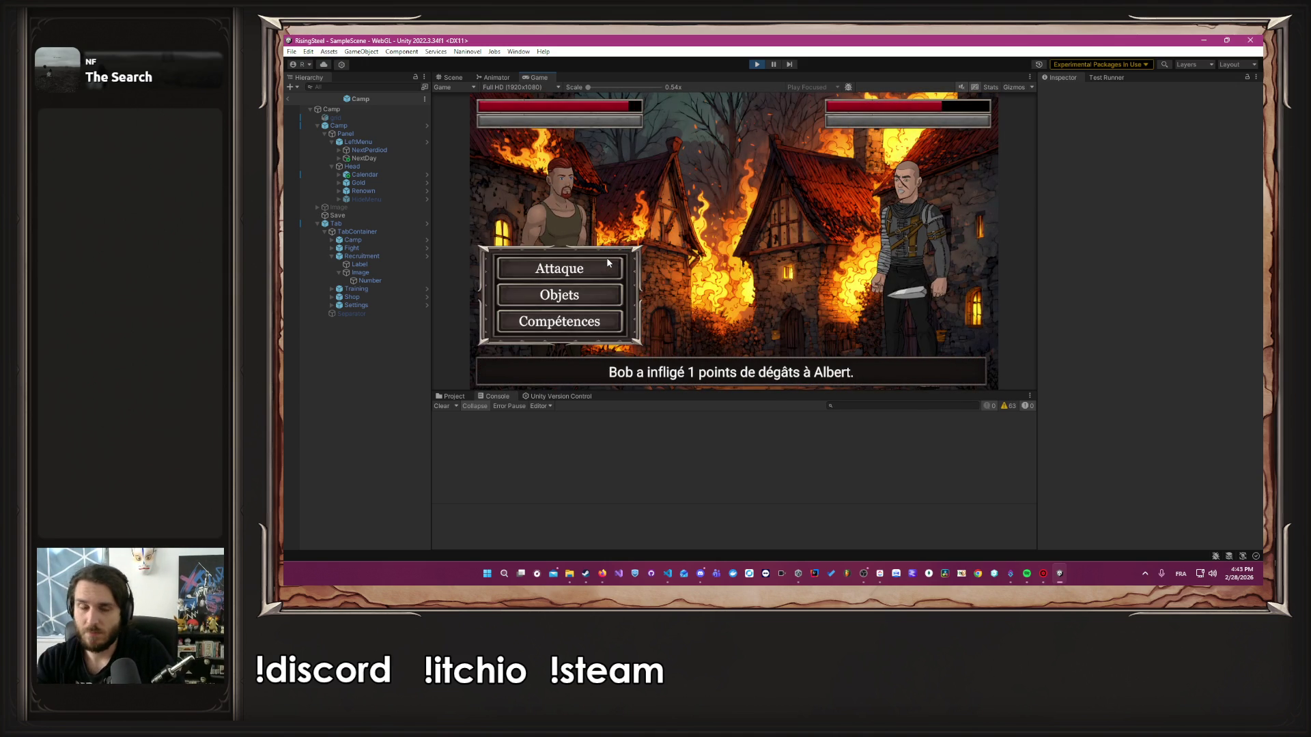
left_click(607, 263)
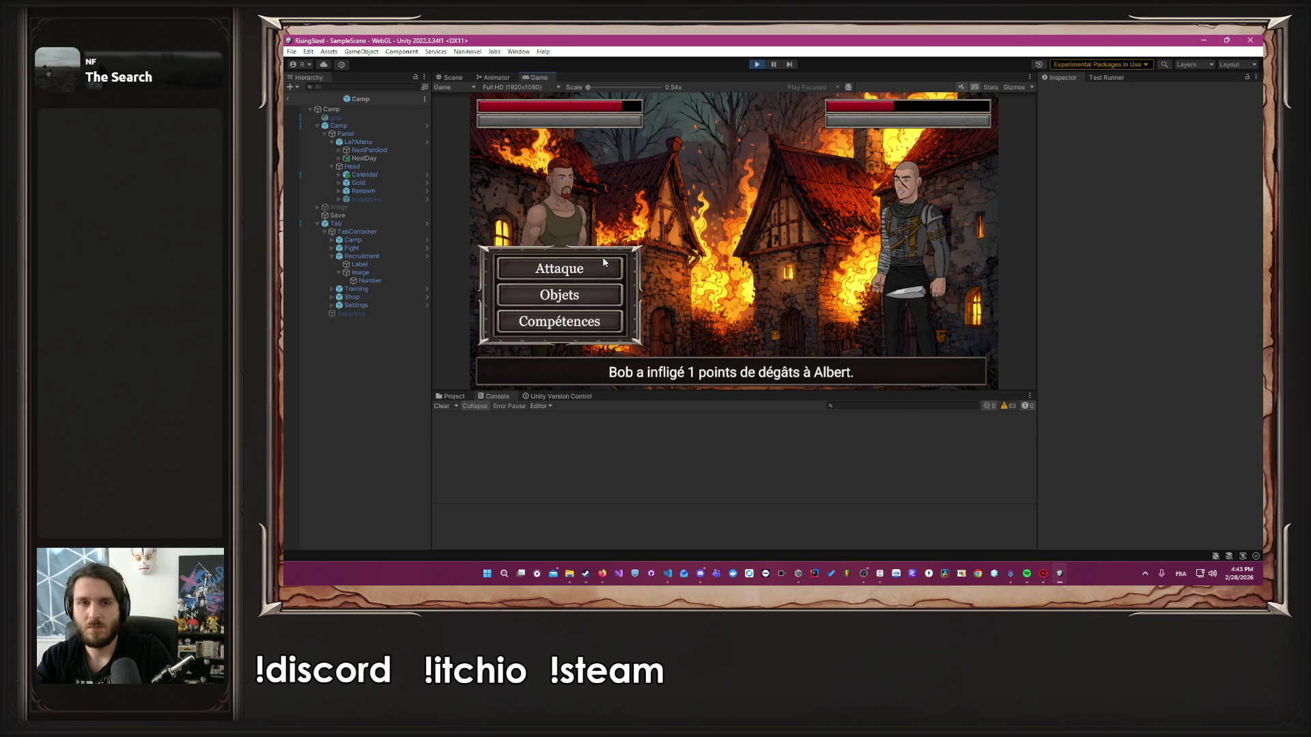
left_click(603, 260)
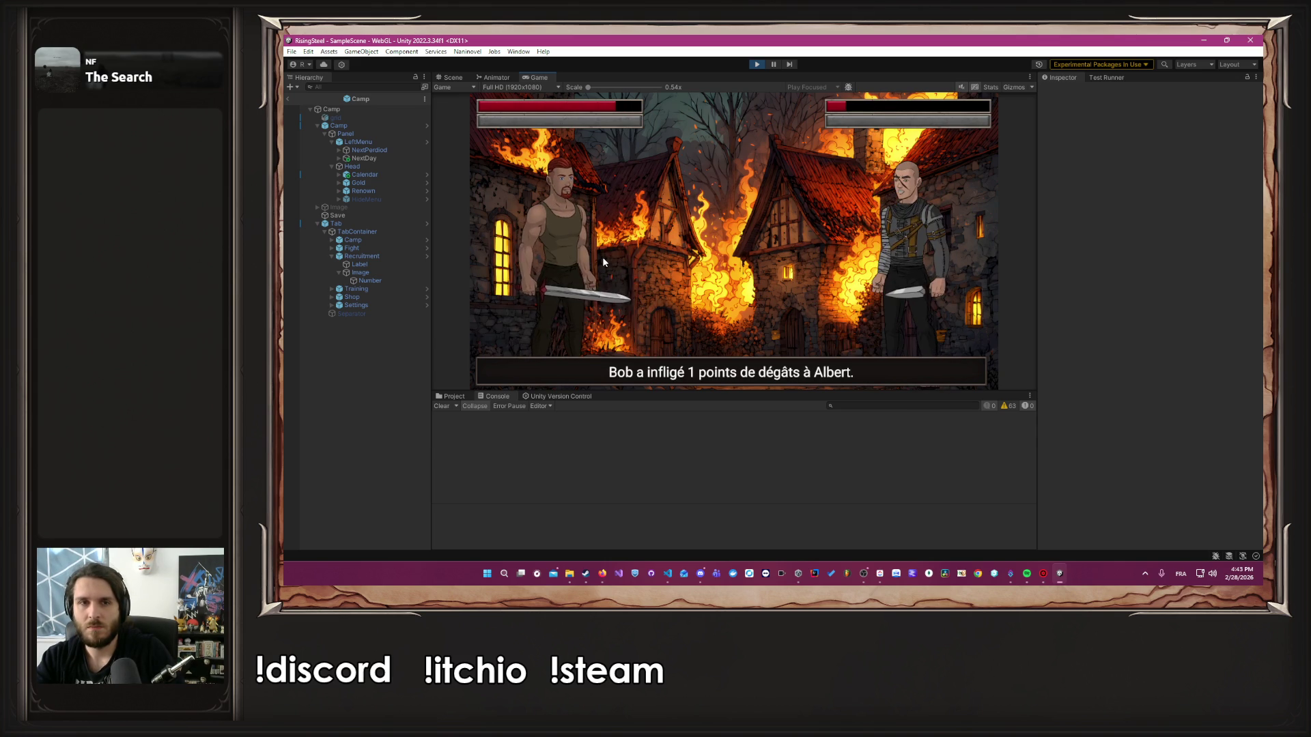
left_click(602, 257)
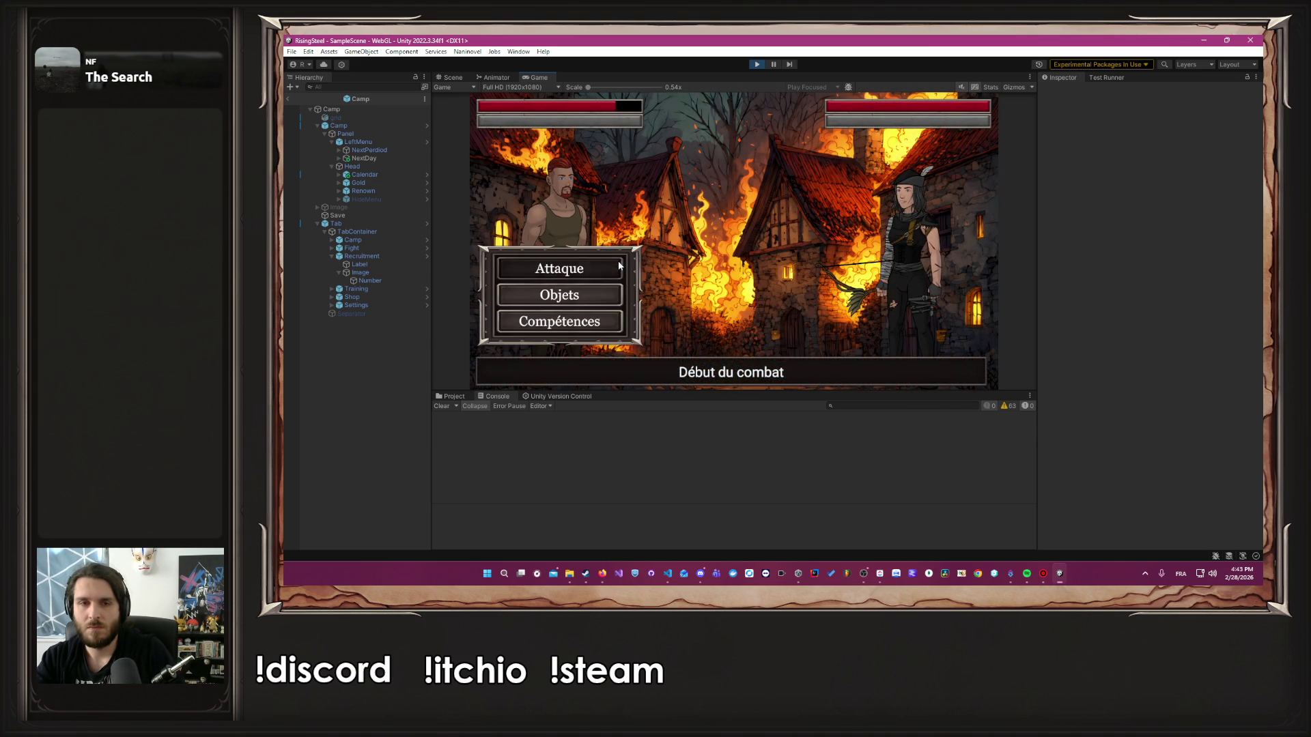
Attack Robin five times until he is vaincu
left_click(617, 260)
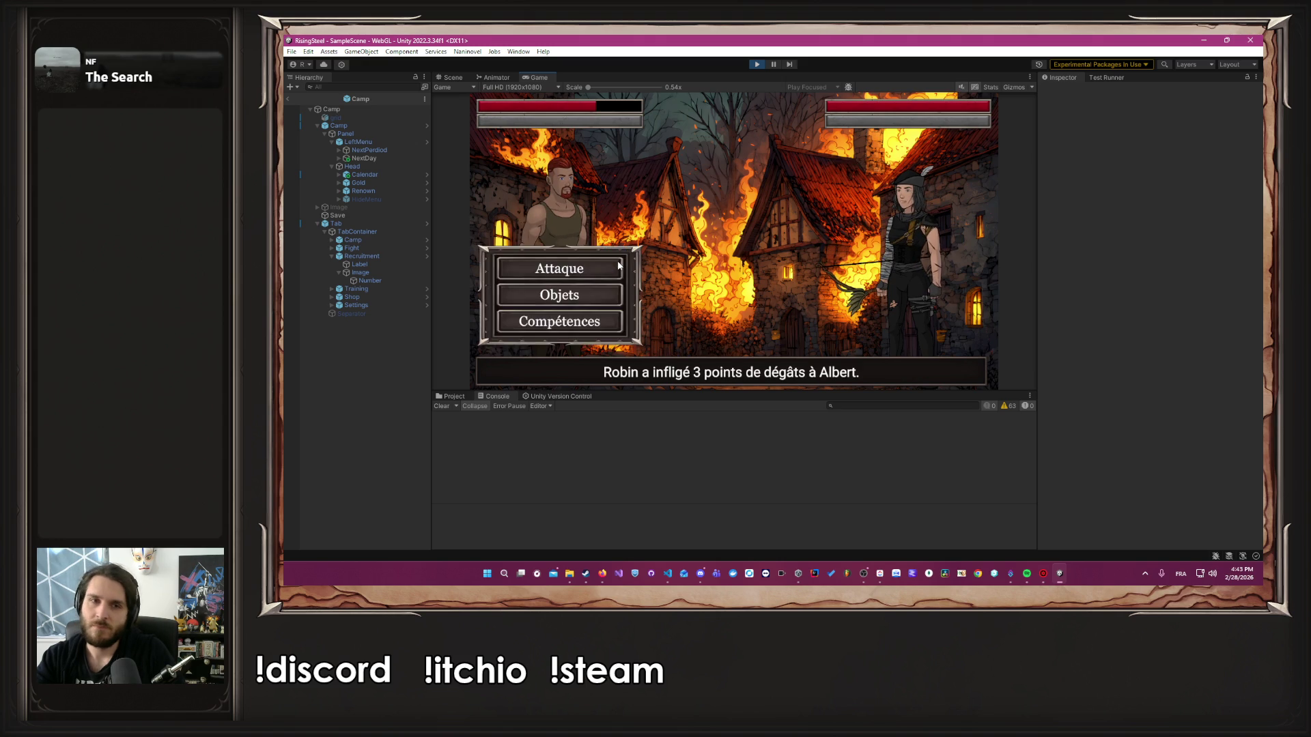
left_click(617, 261)
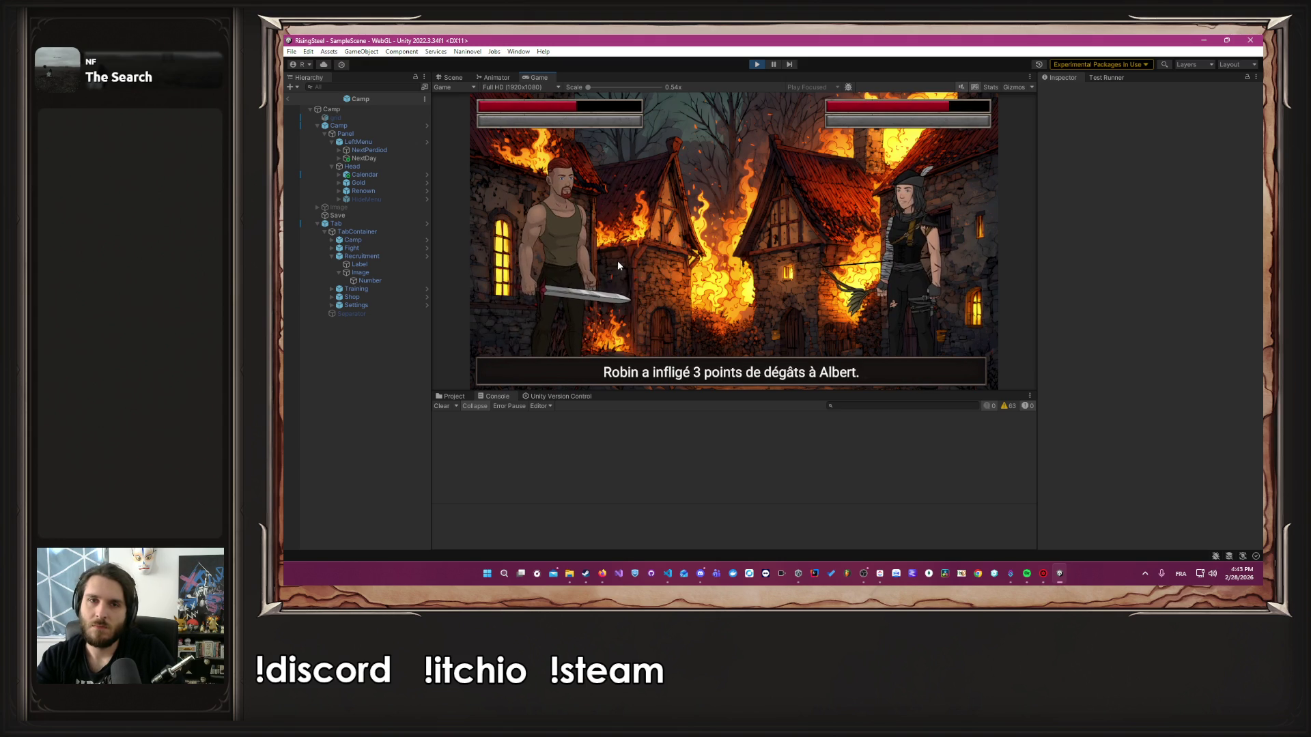
left_click(617, 260)
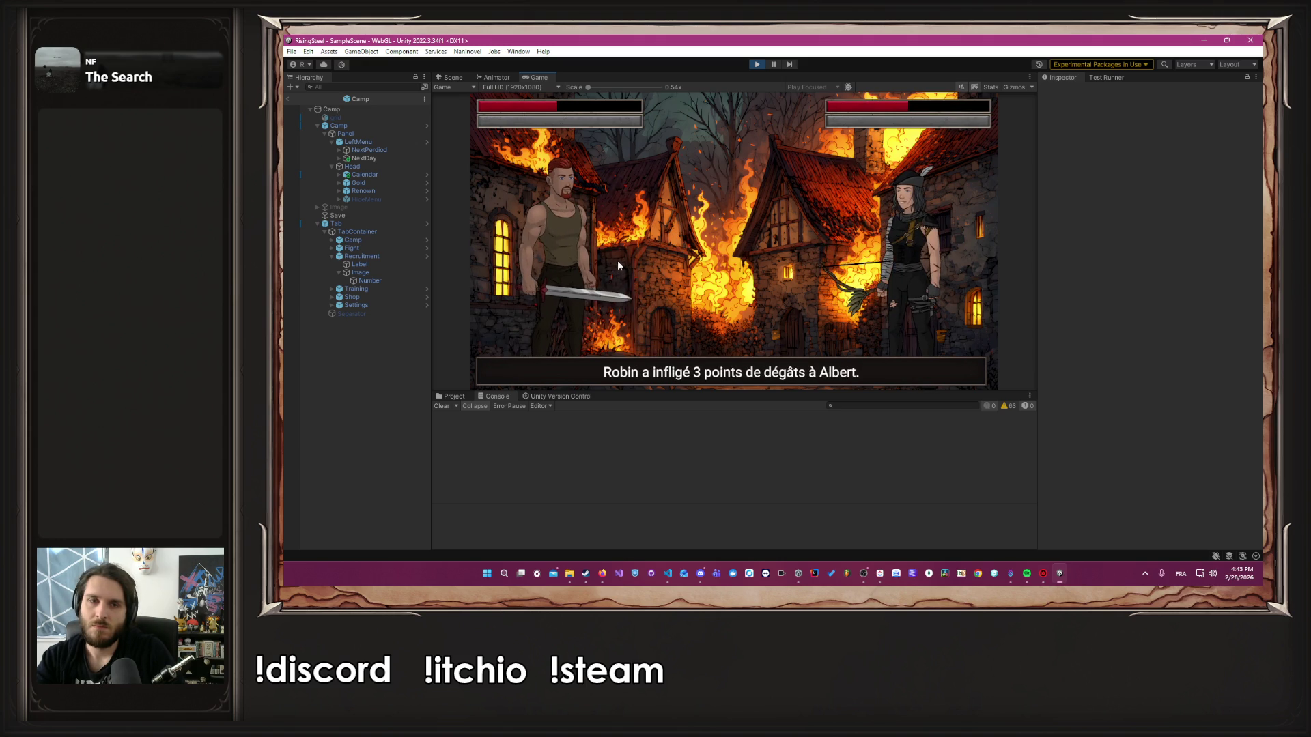
left_click(617, 261)
left_click(617, 261)
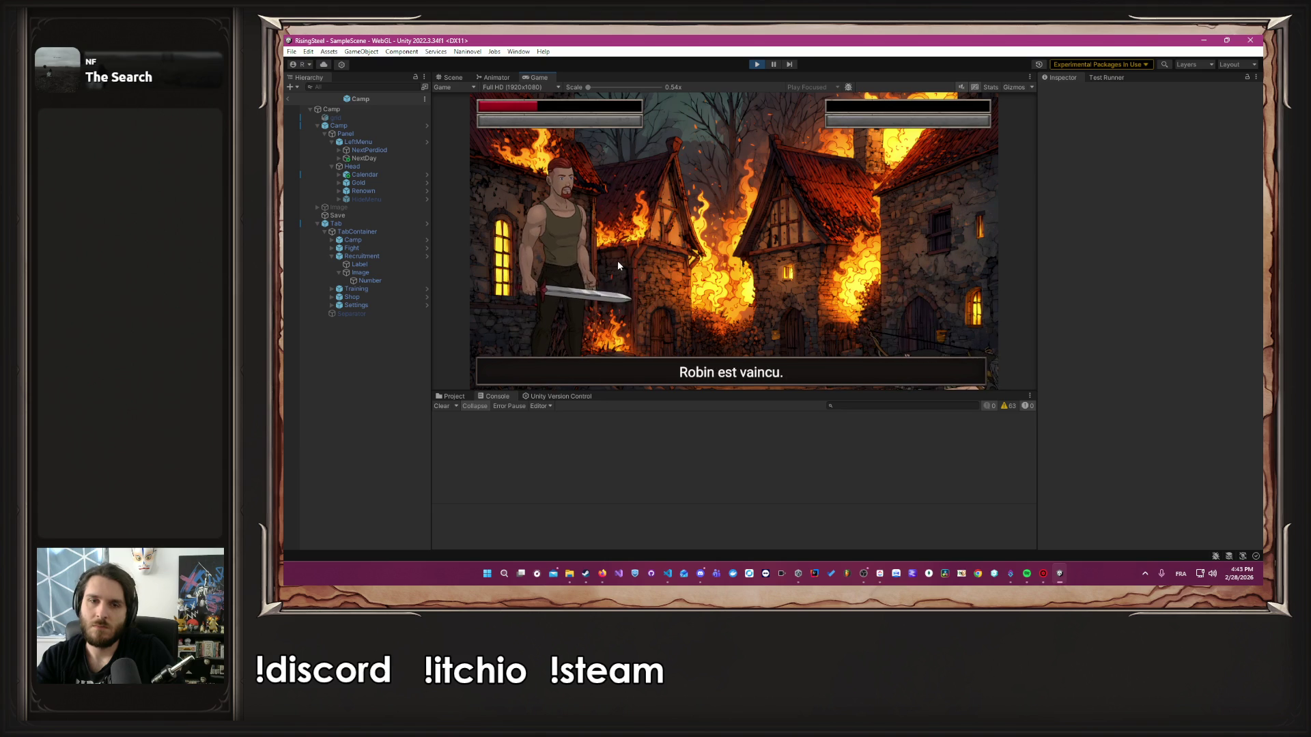
Decide Robin's fate and equip Frappe Puissante in Albert's first skill slot
left_click(635, 238)
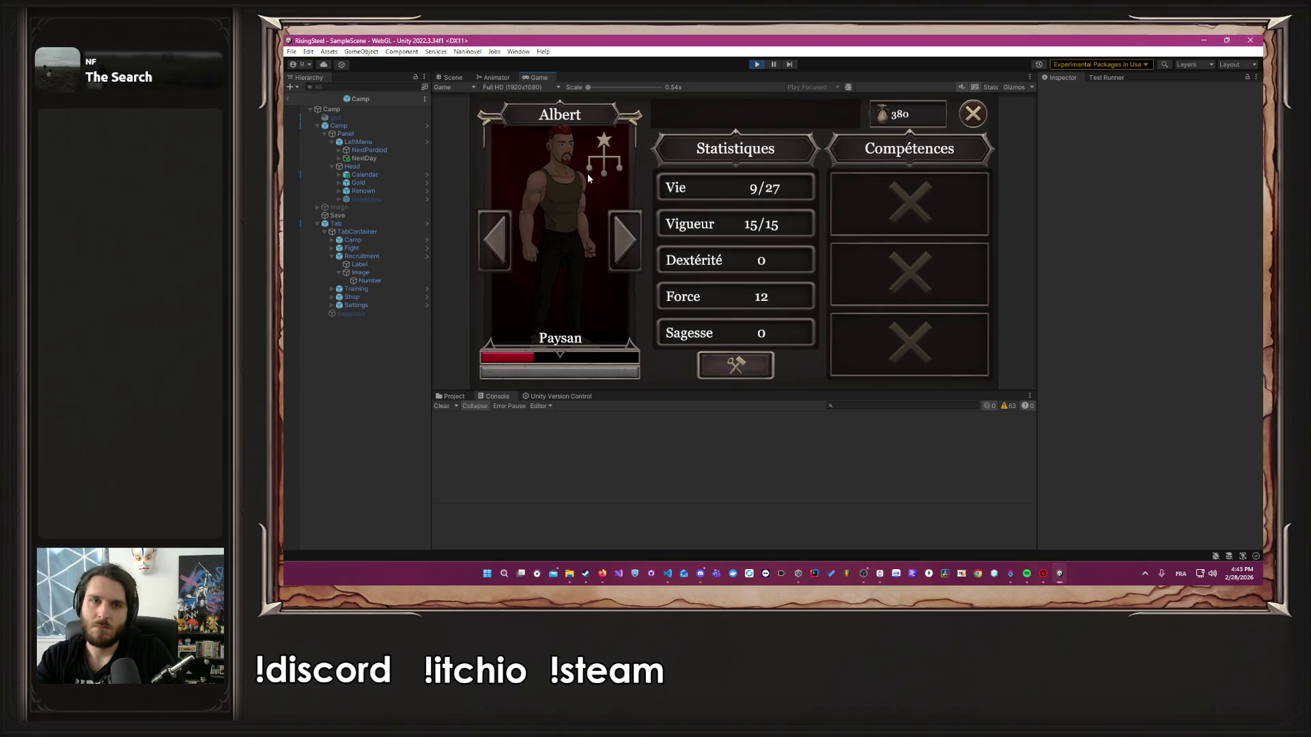
left_click(925, 216)
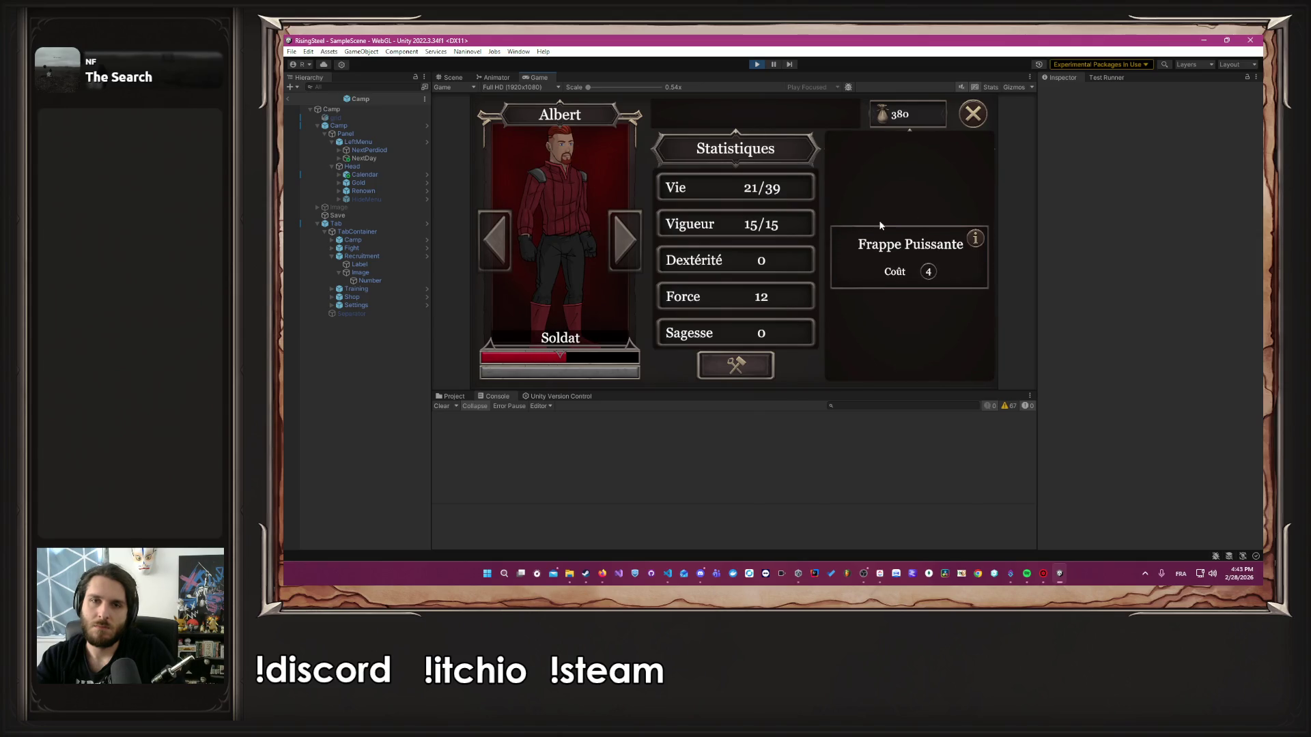
left_click(968, 119)
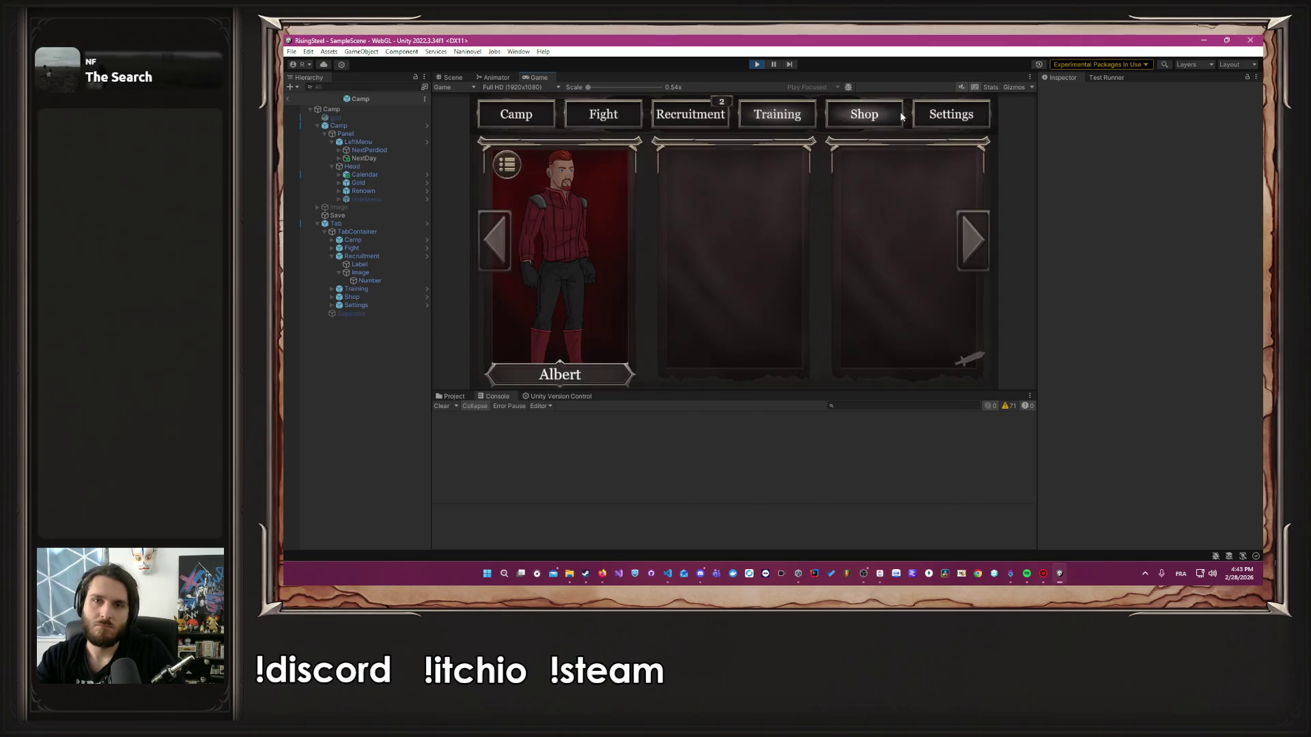
Buy the Parchemin de Chasseur, leaving 155 gold, and heal Albert to 39/39 Vie with Poulet
left_click(888, 112)
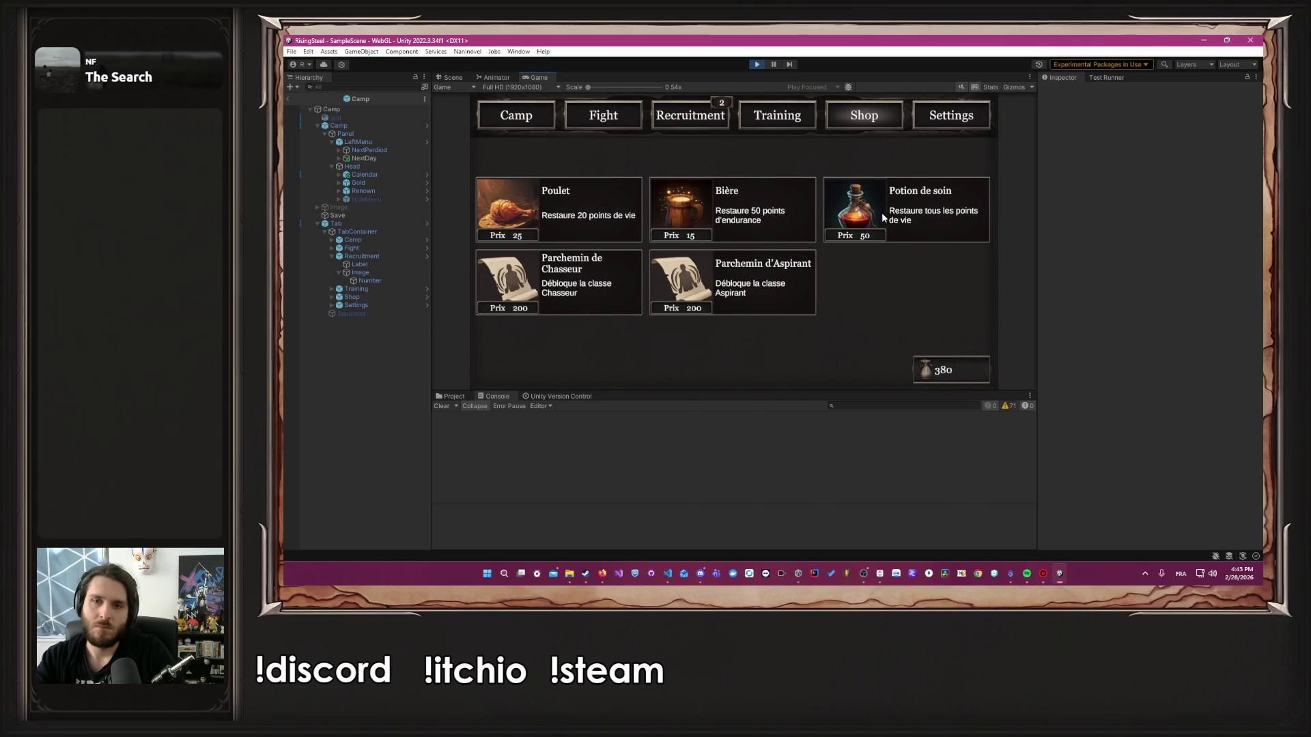
left_click(582, 298)
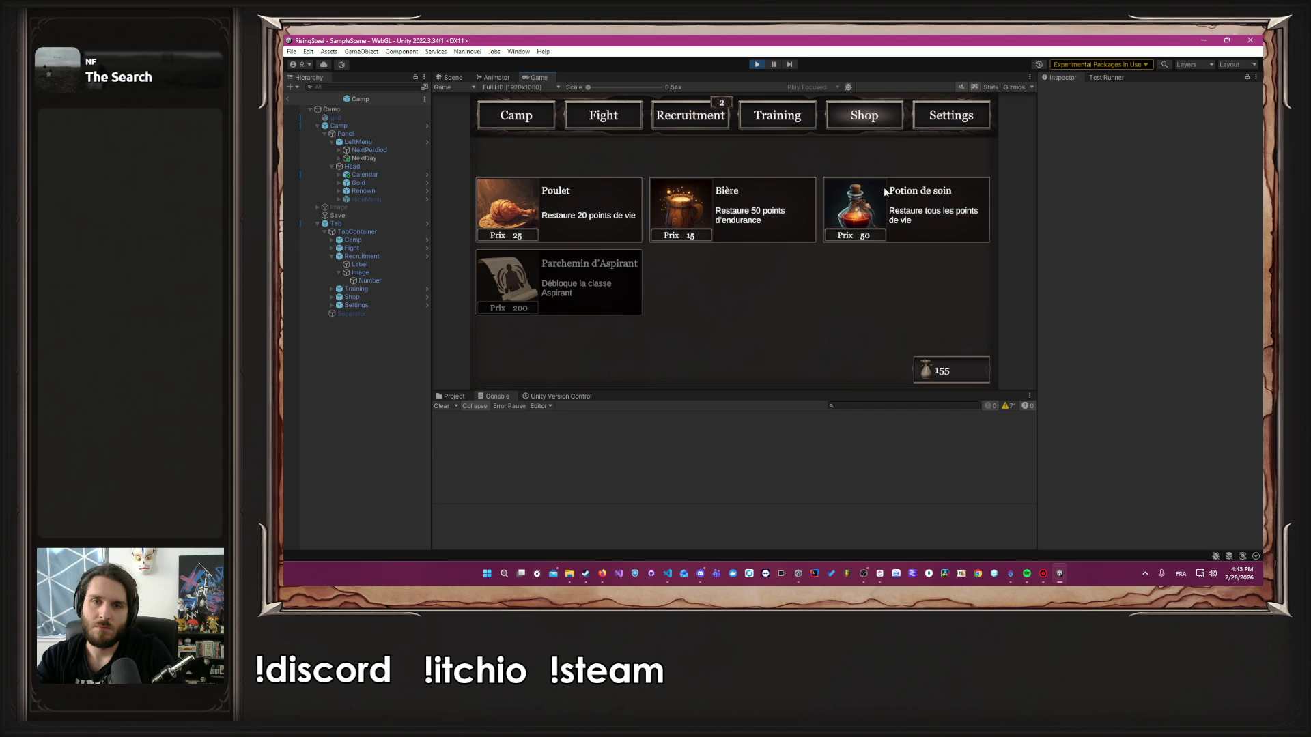
left_click(793, 126)
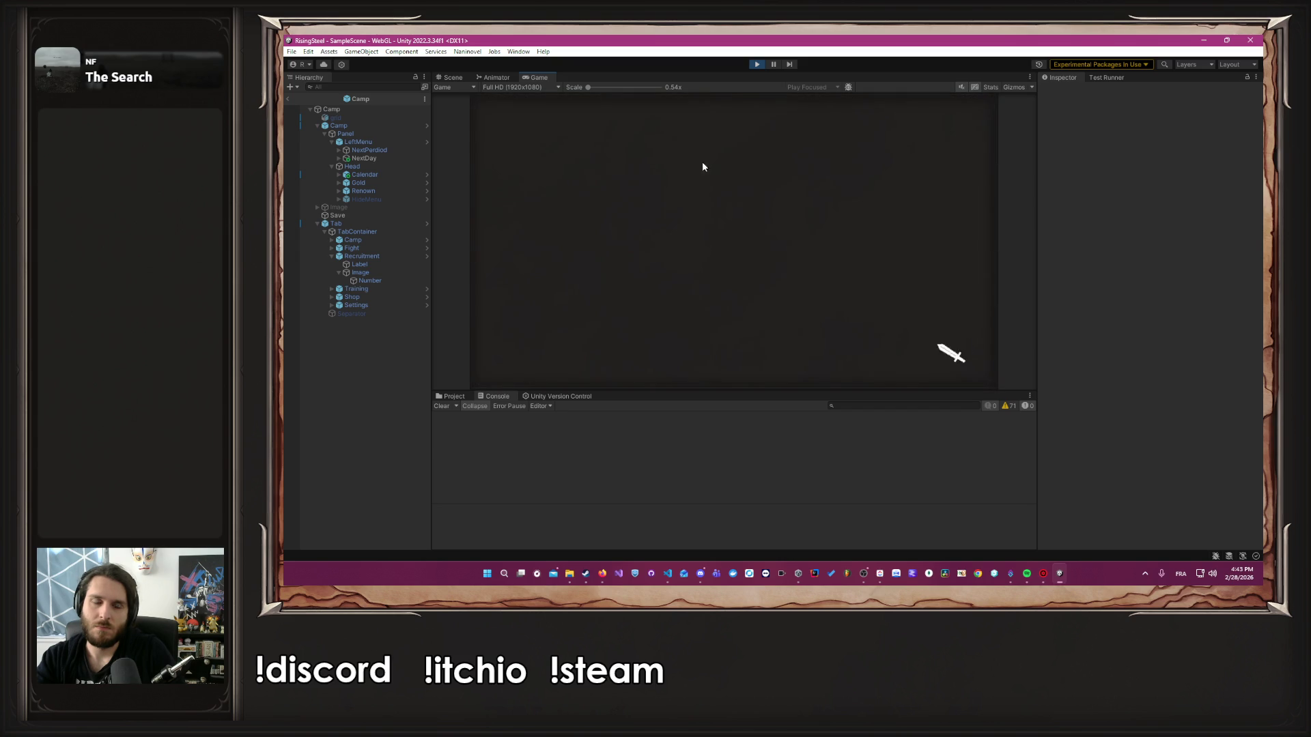
left_click(596, 211)
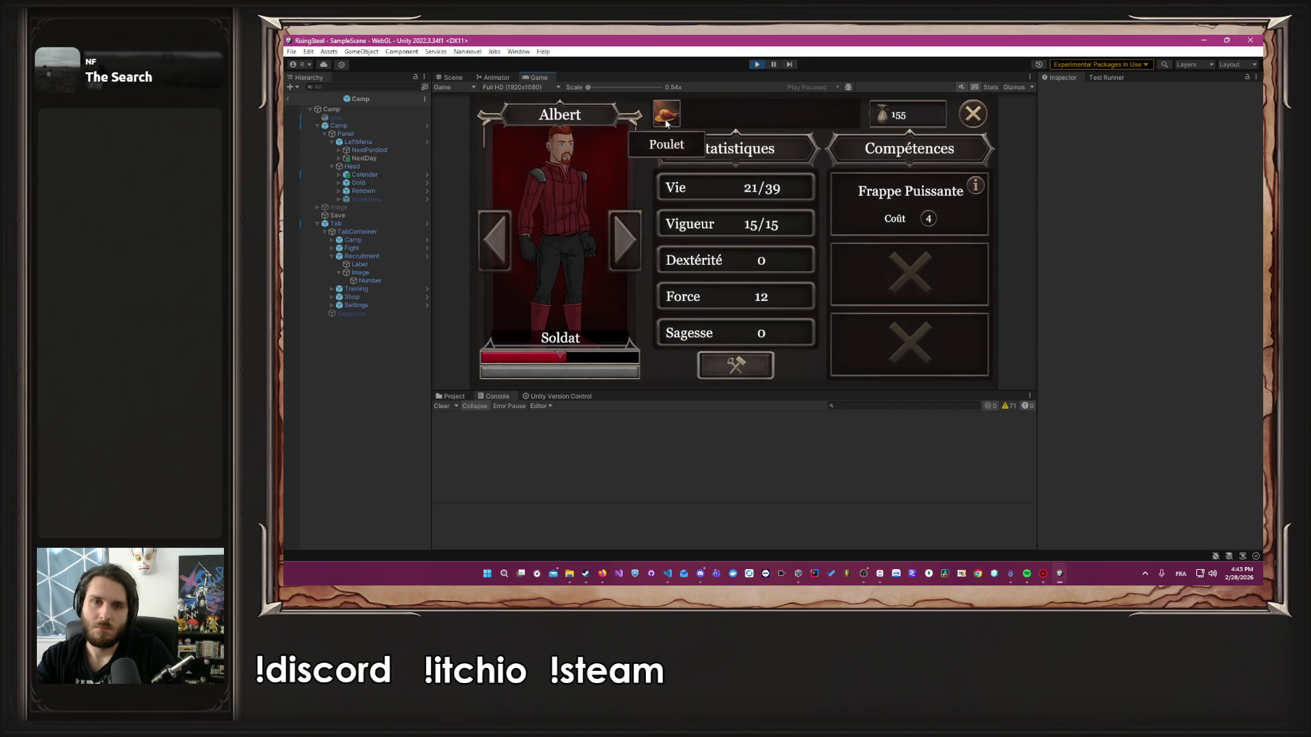
left_click(668, 122)
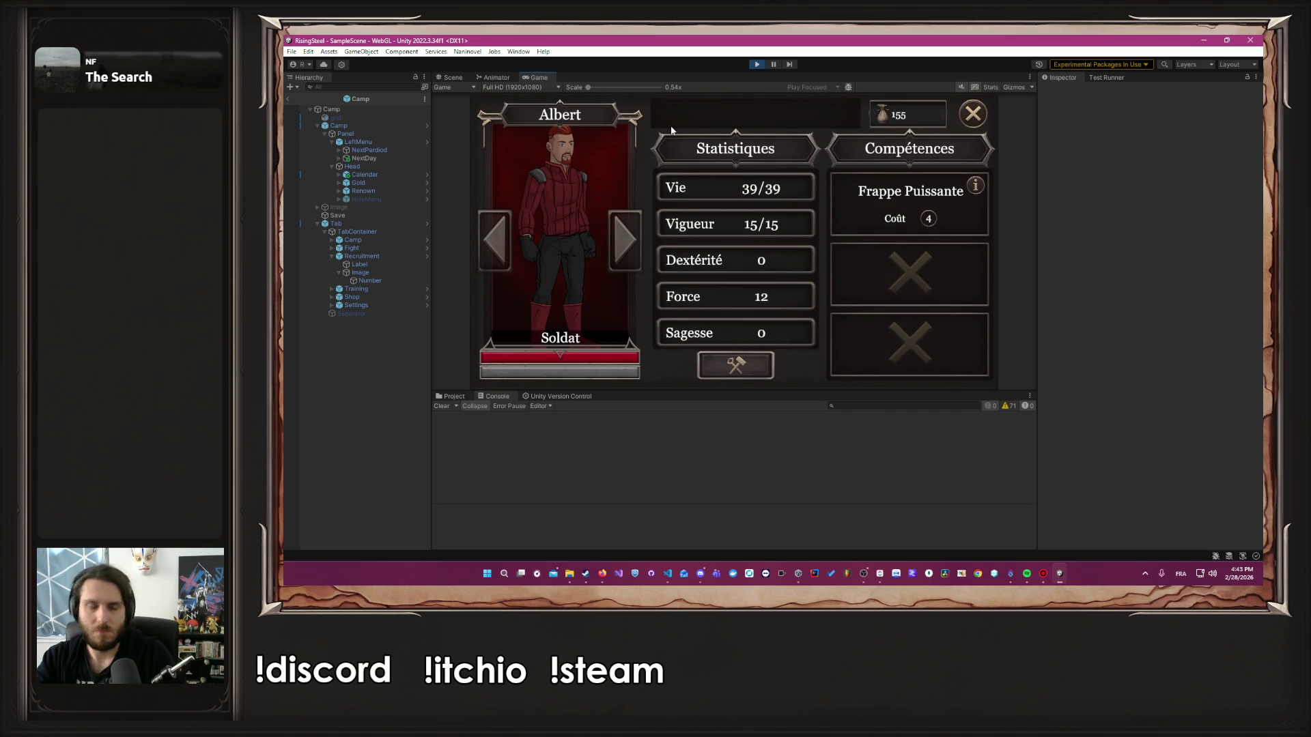
left_click(972, 112)
left_click(594, 114)
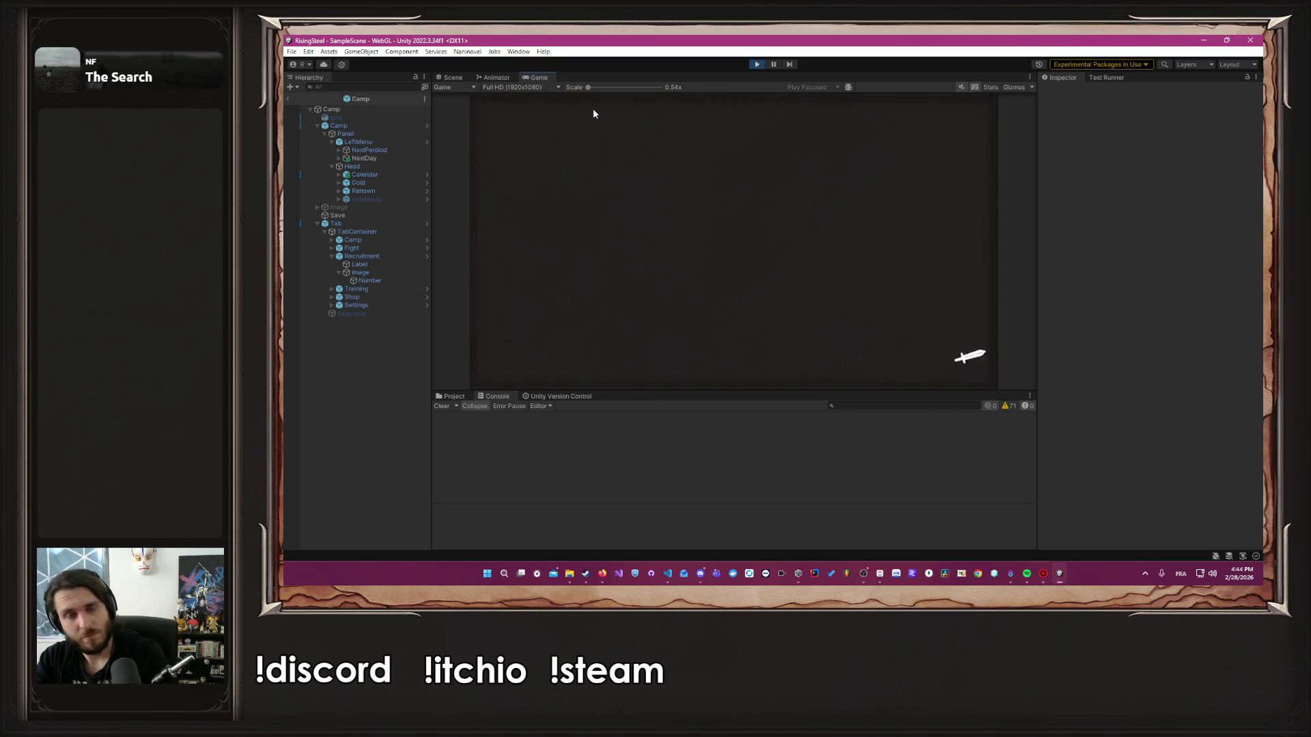
Enter an arena fight and beat Caldrin with Frappe Puissante and two attacks
left_click(618, 236)
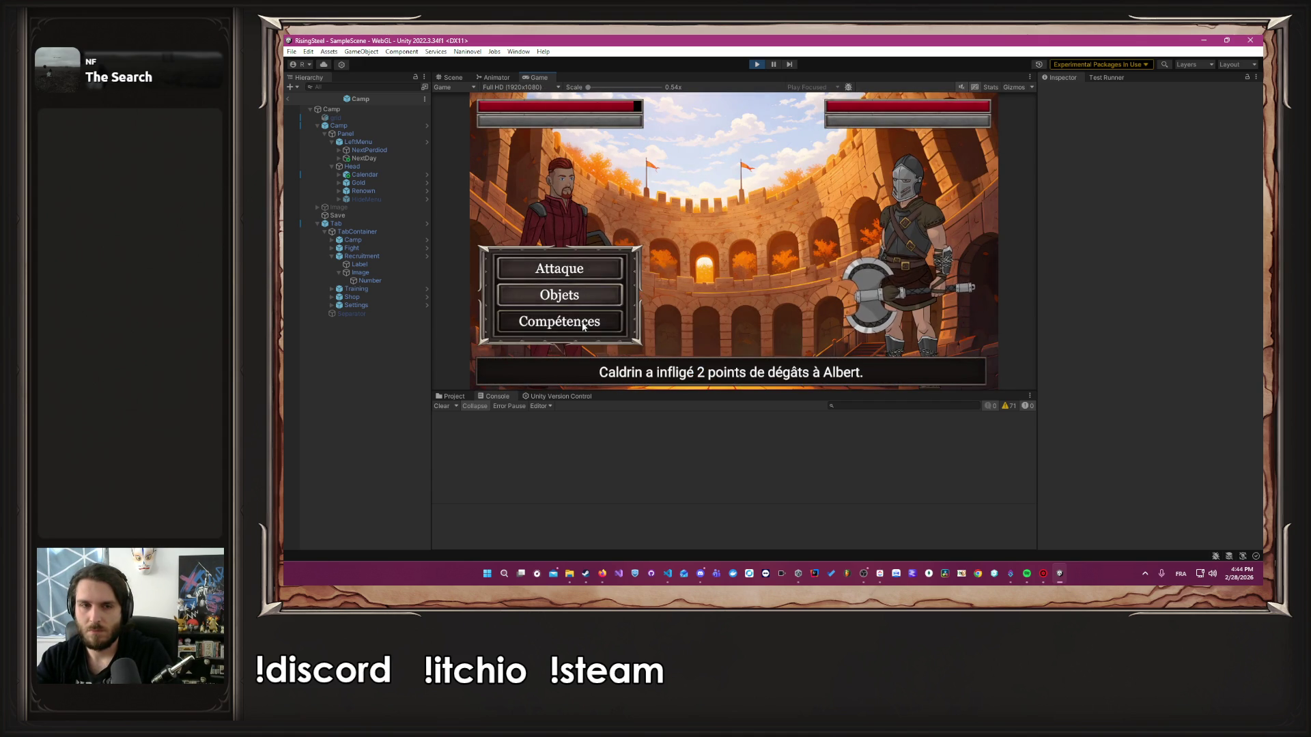
left_click(583, 323)
left_click(706, 190)
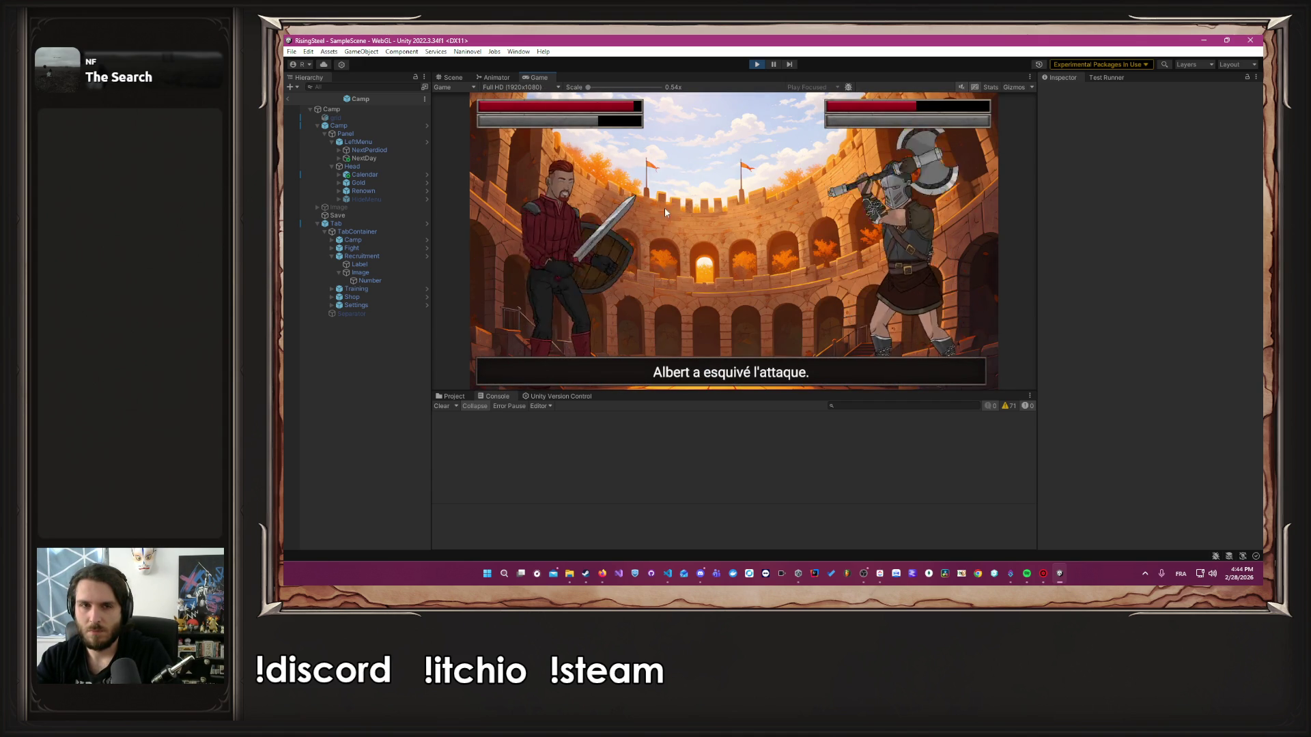
left_click(561, 269)
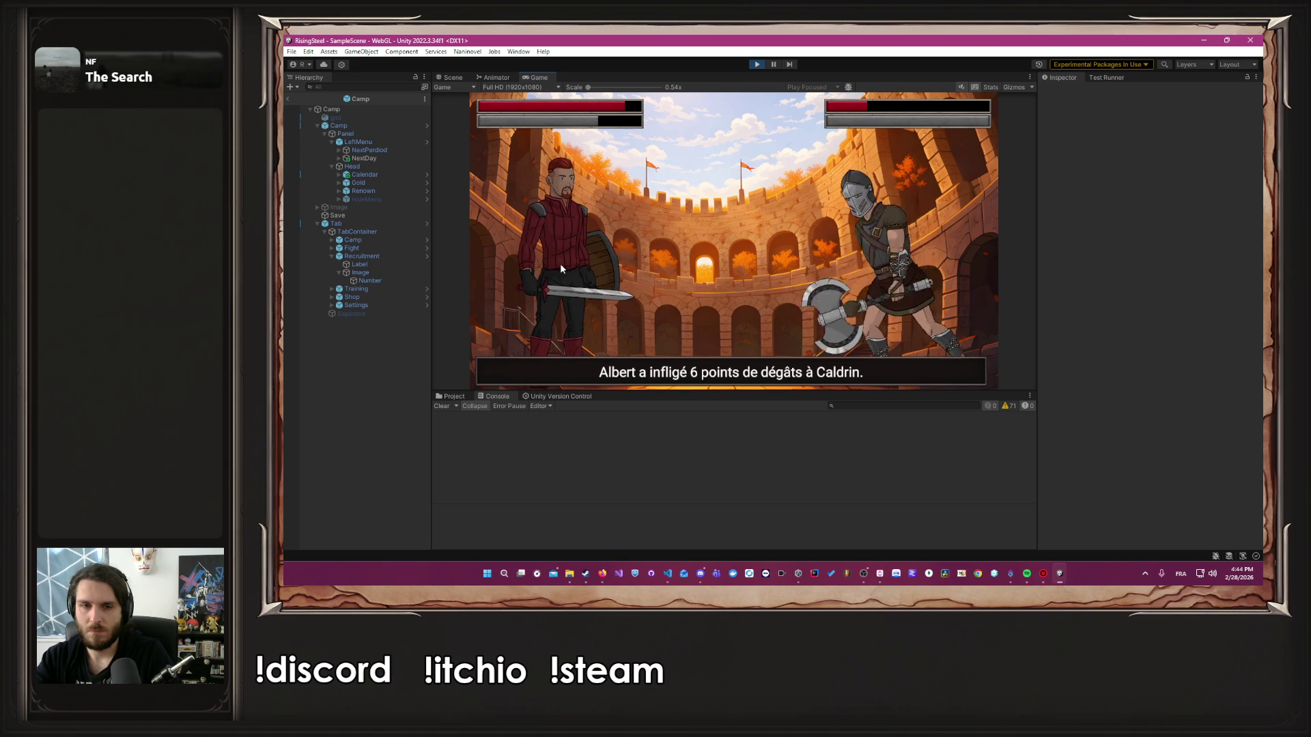
left_click(561, 268)
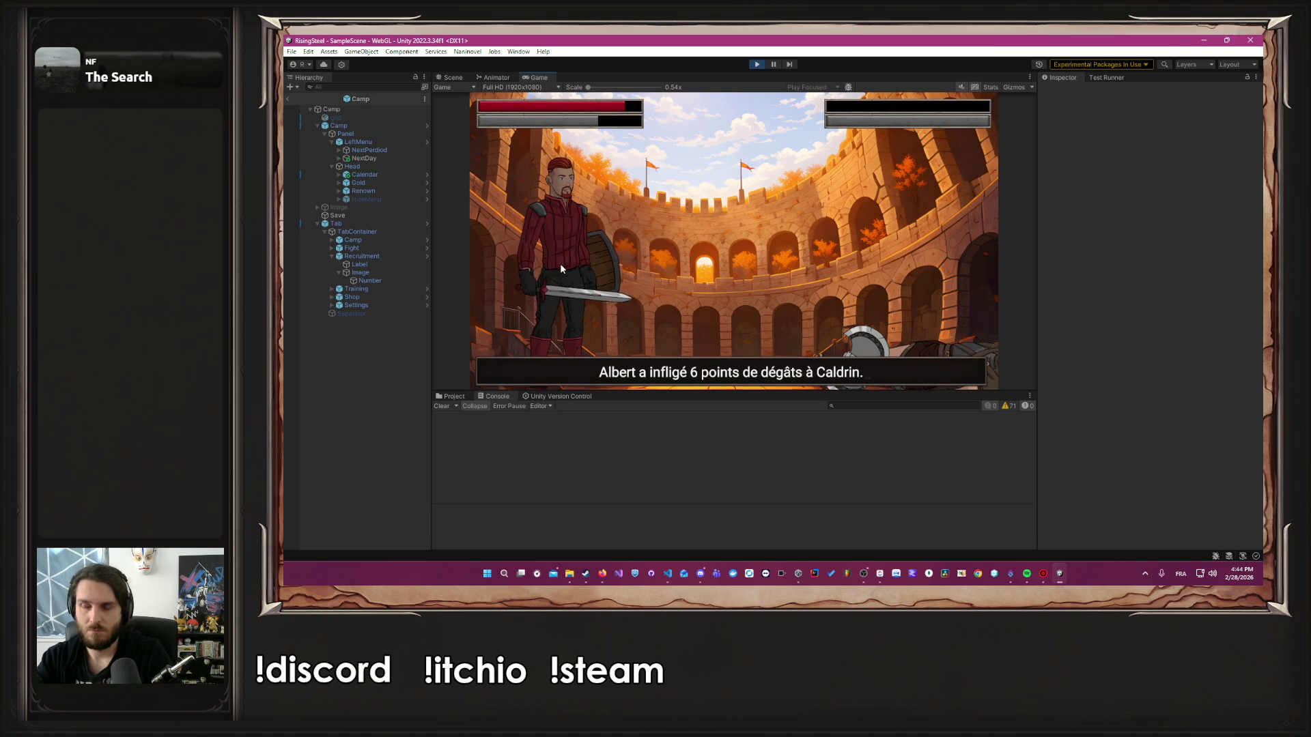
Fight again and defeat Vaella with two attacks and Frappe Puissante
left_click(676, 222)
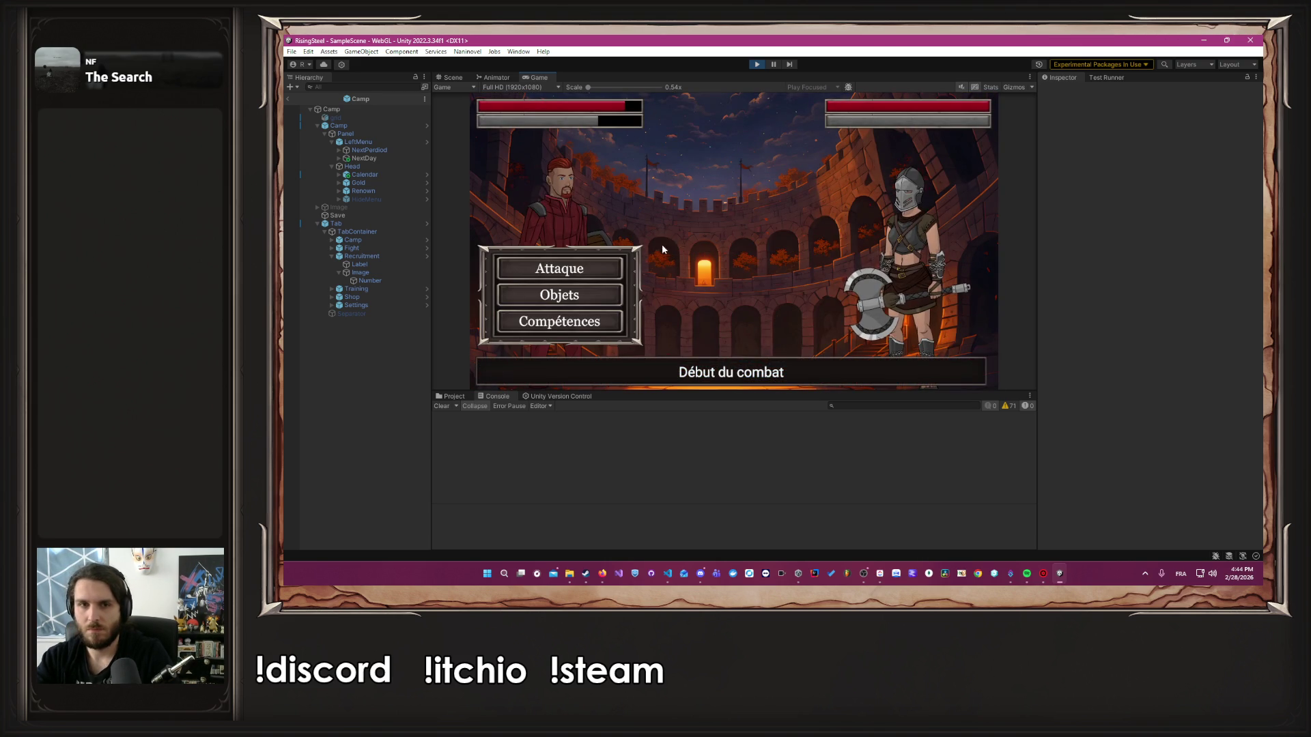
left_click(571, 268)
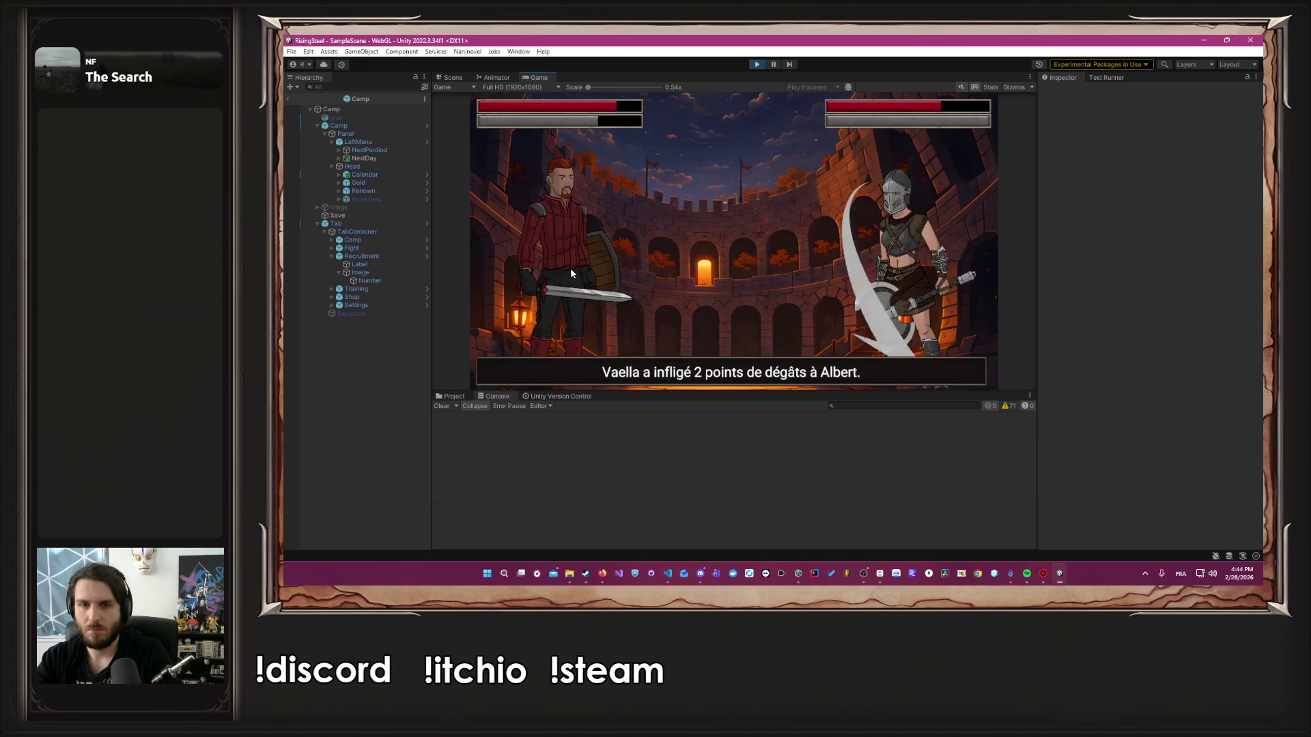
left_click(571, 268)
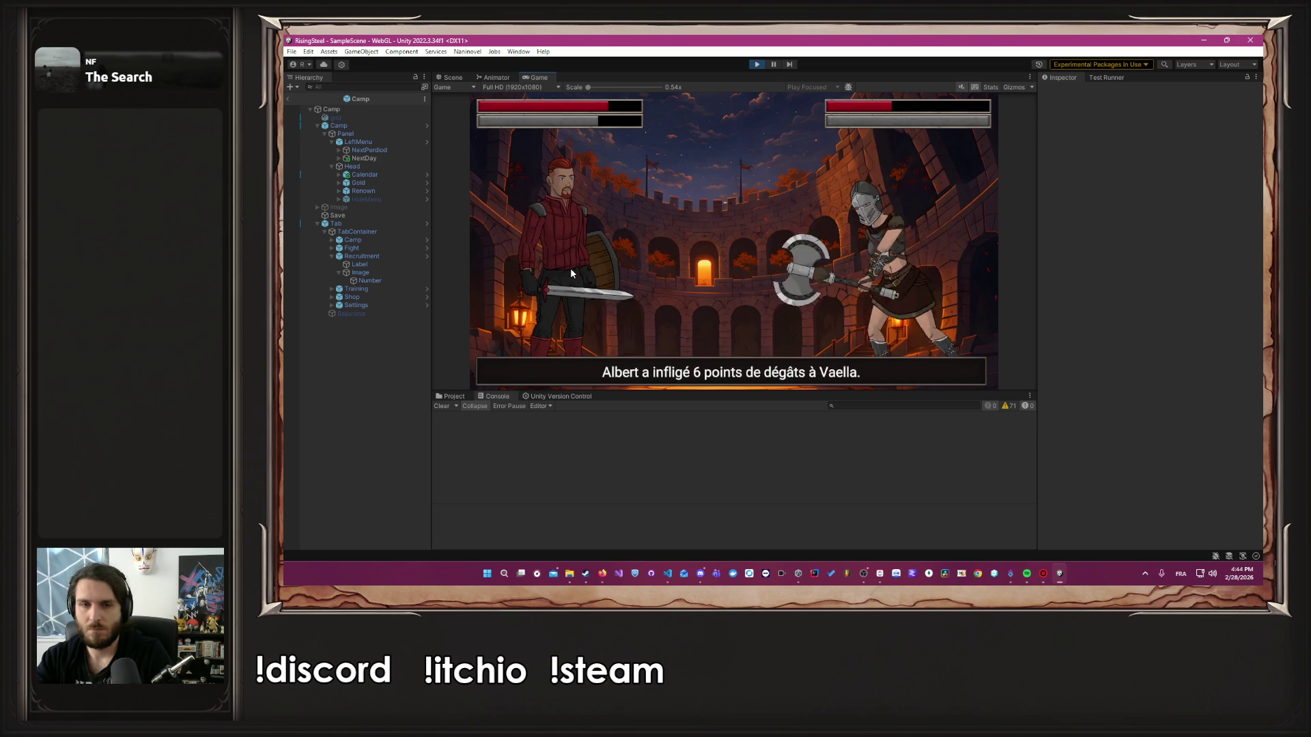
left_click(580, 324)
left_click(703, 183)
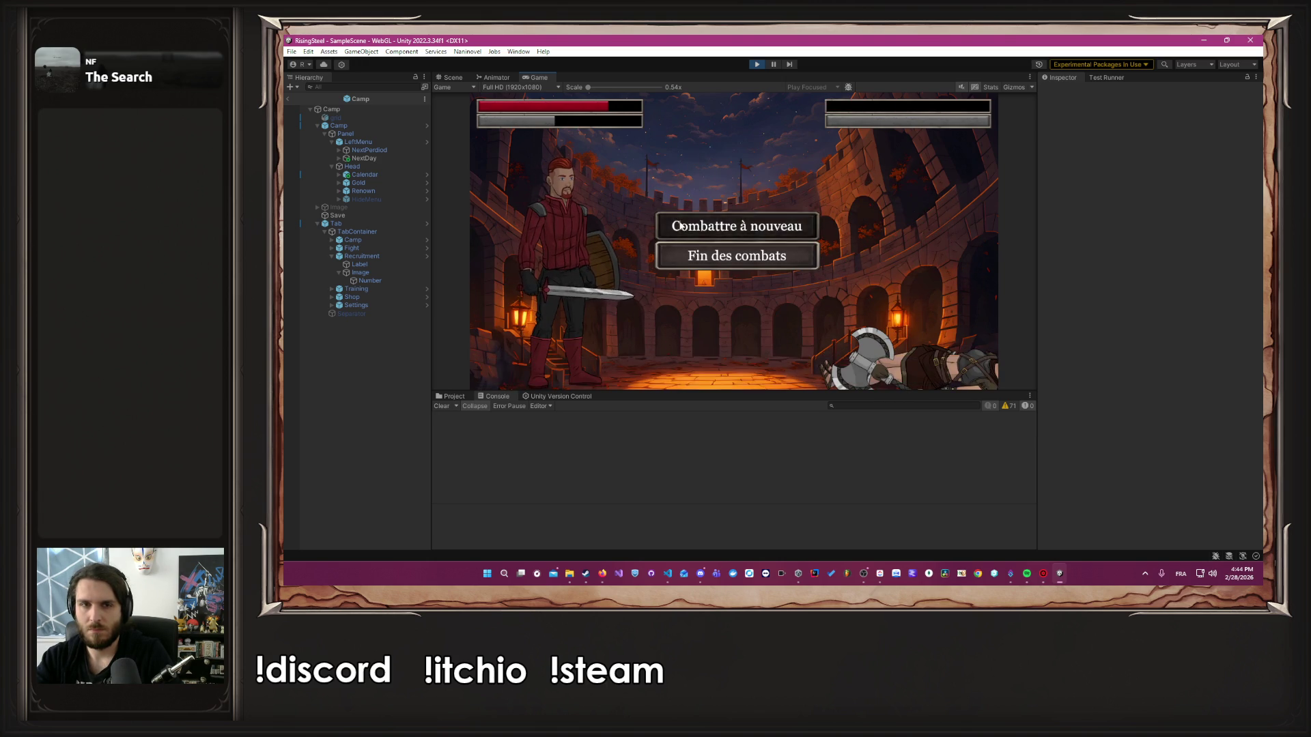
Defeat Lyam with an attack and Frappe Puissante, then end the fights at 422 gold
left_click(657, 232)
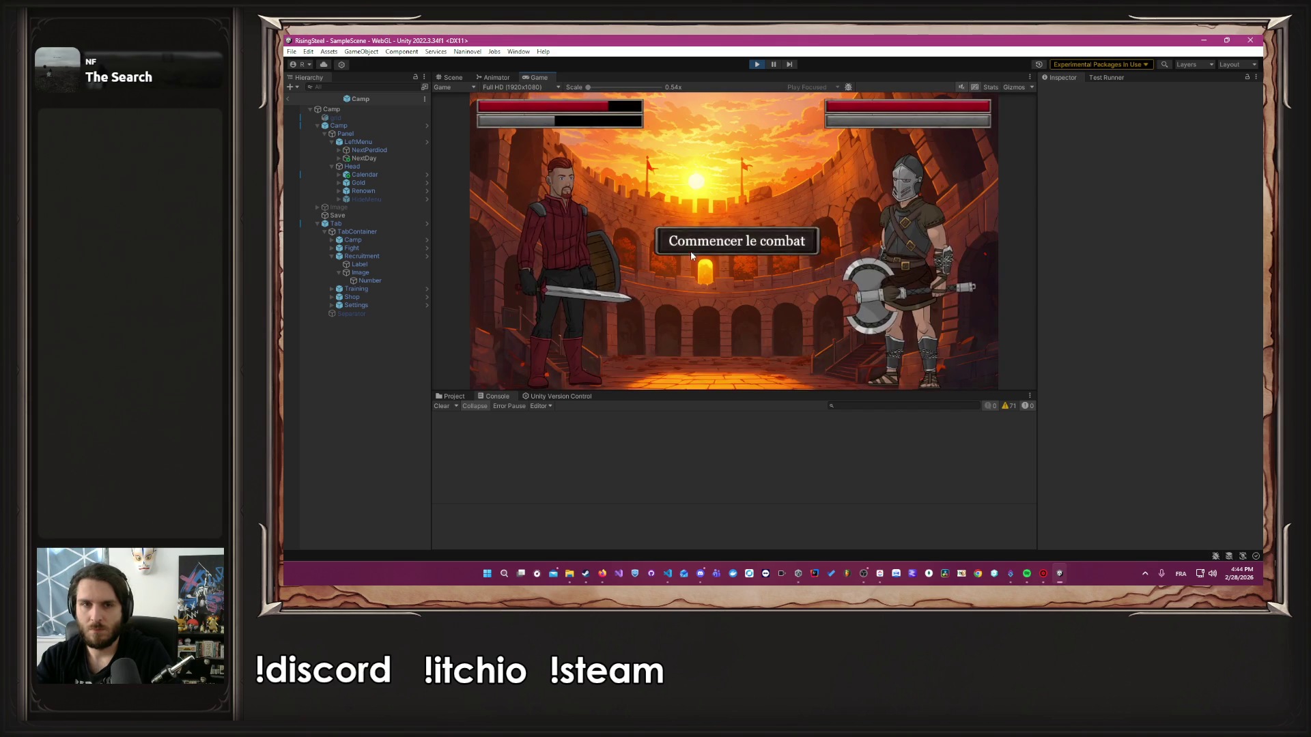
left_click(592, 269)
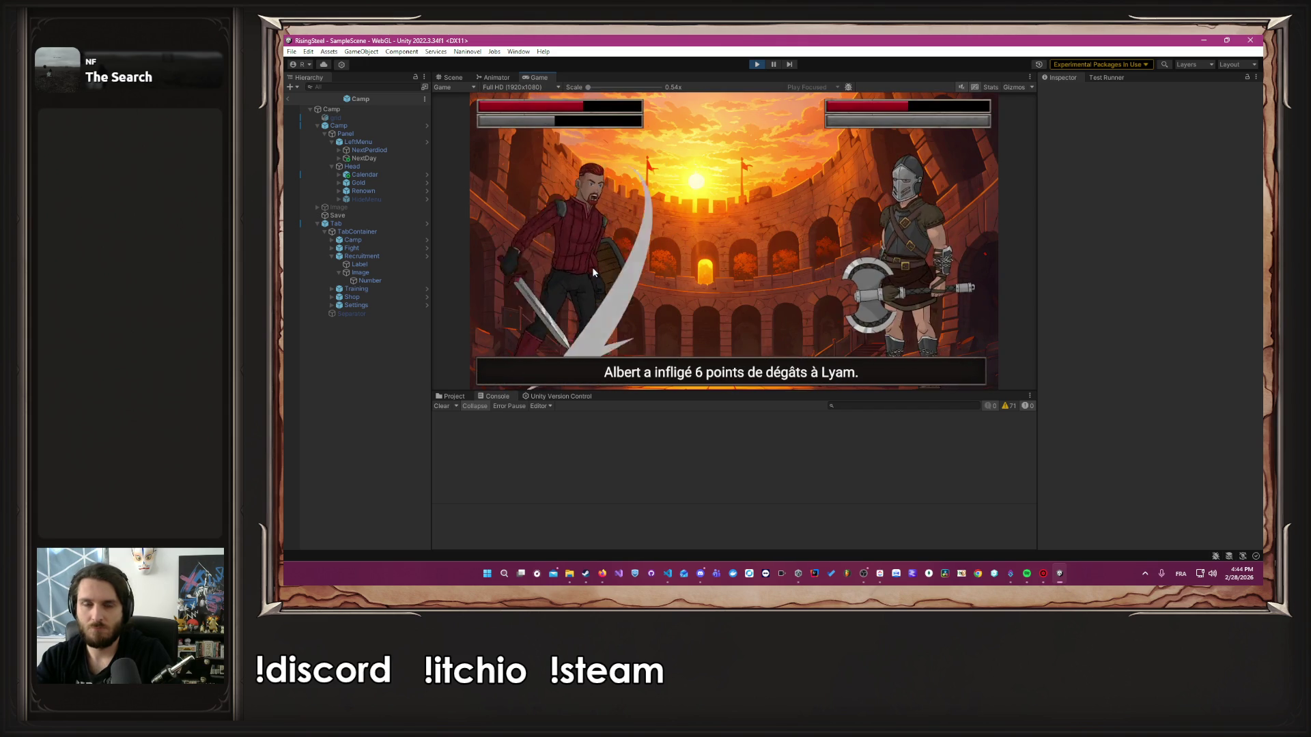
left_click(582, 329)
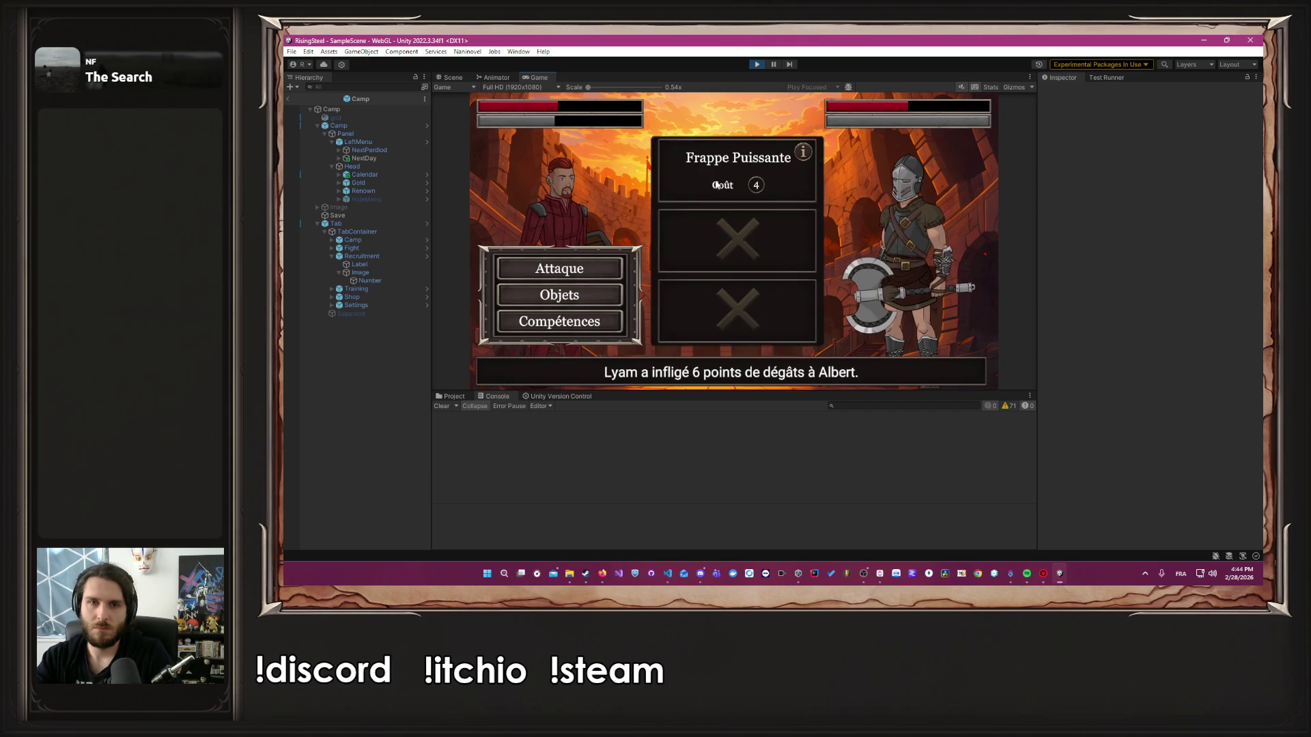
left_click(716, 184)
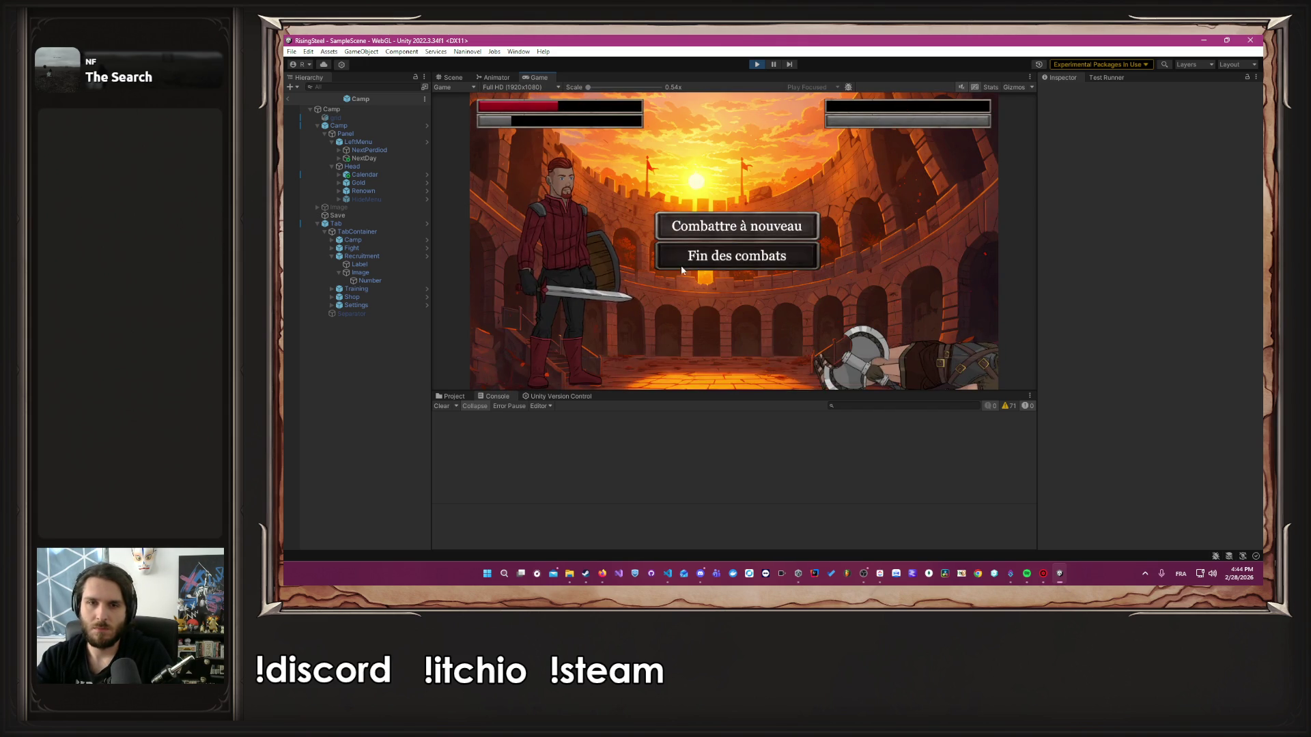
left_click(691, 269)
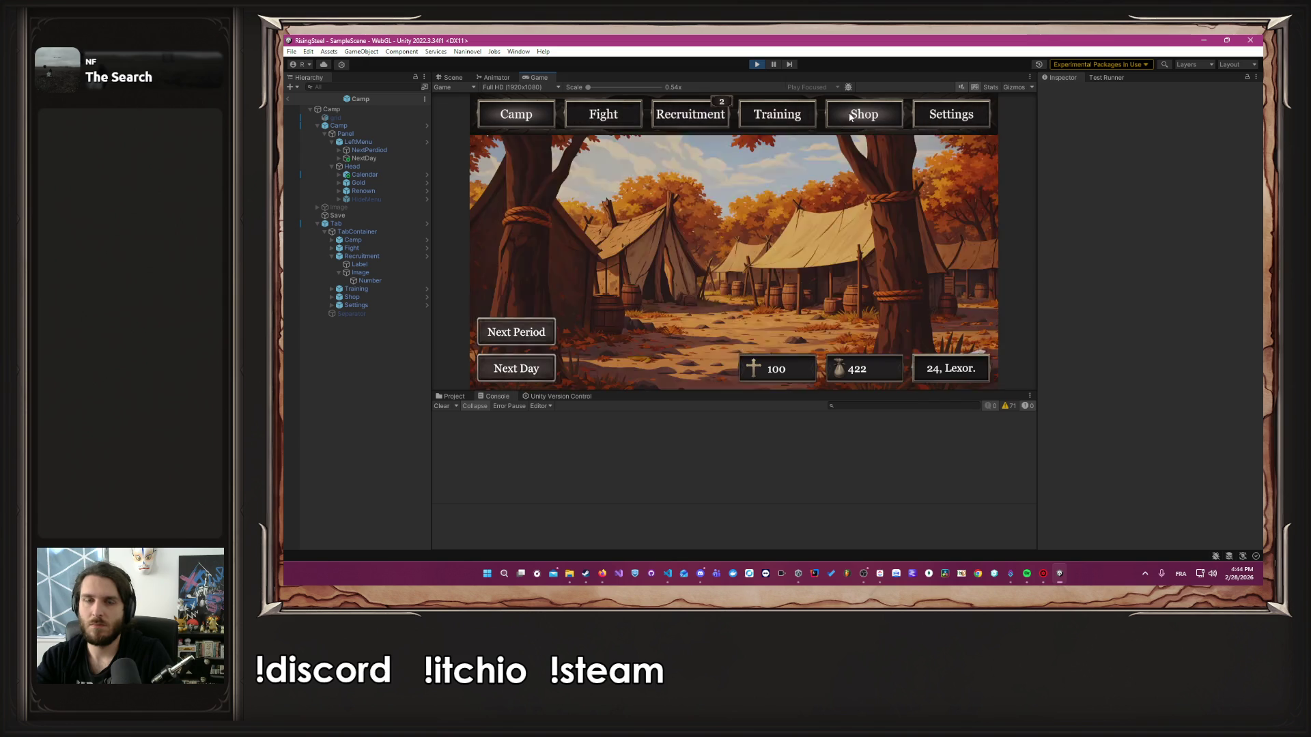
Feed Albert Poulet and Bière for full Vie and Vigueur, then switch to ClickUp
left_click(863, 114)
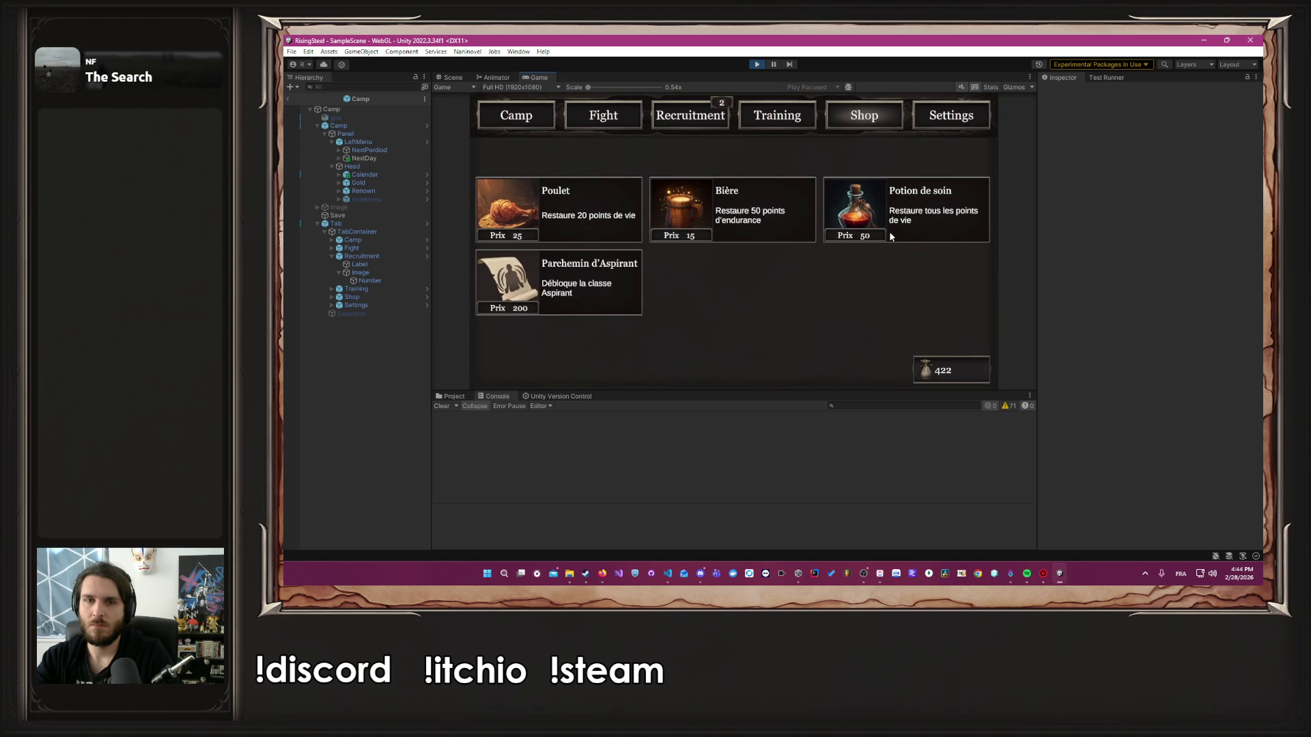
left_click(722, 120)
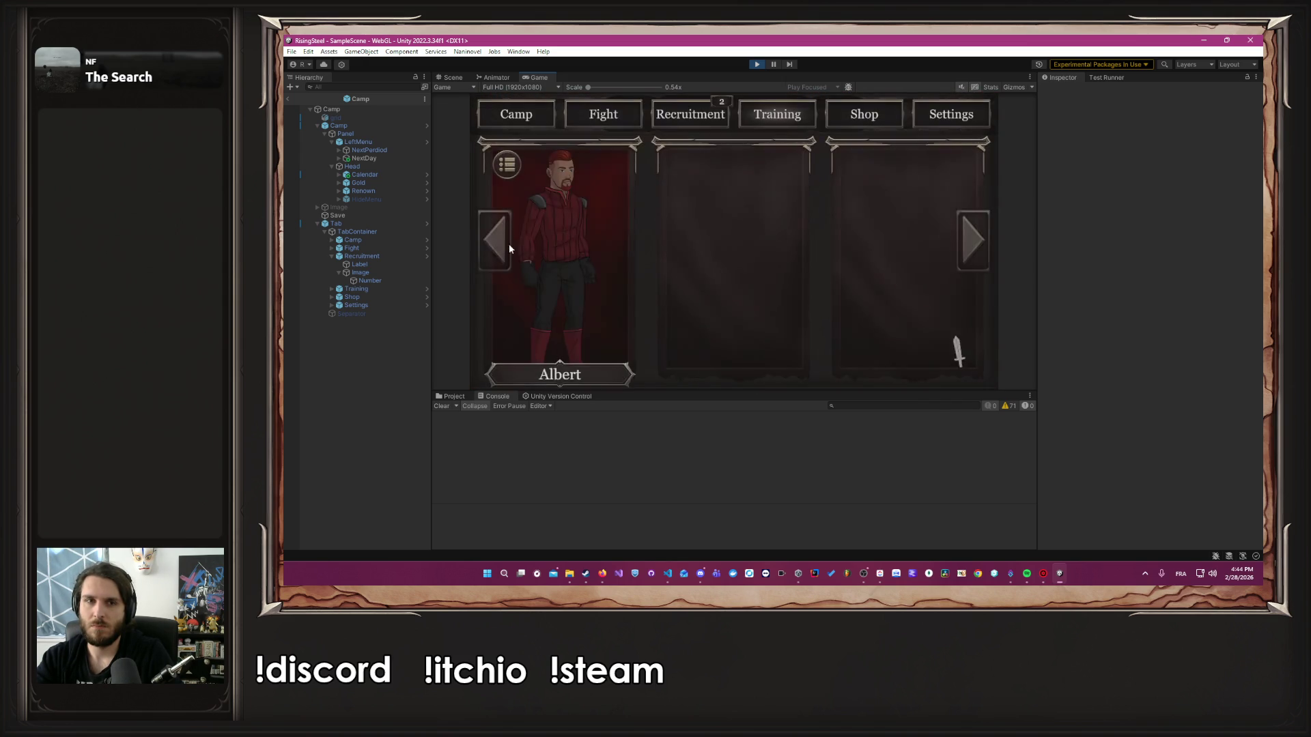
left_click(518, 246)
left_click(699, 114)
left_click(666, 116)
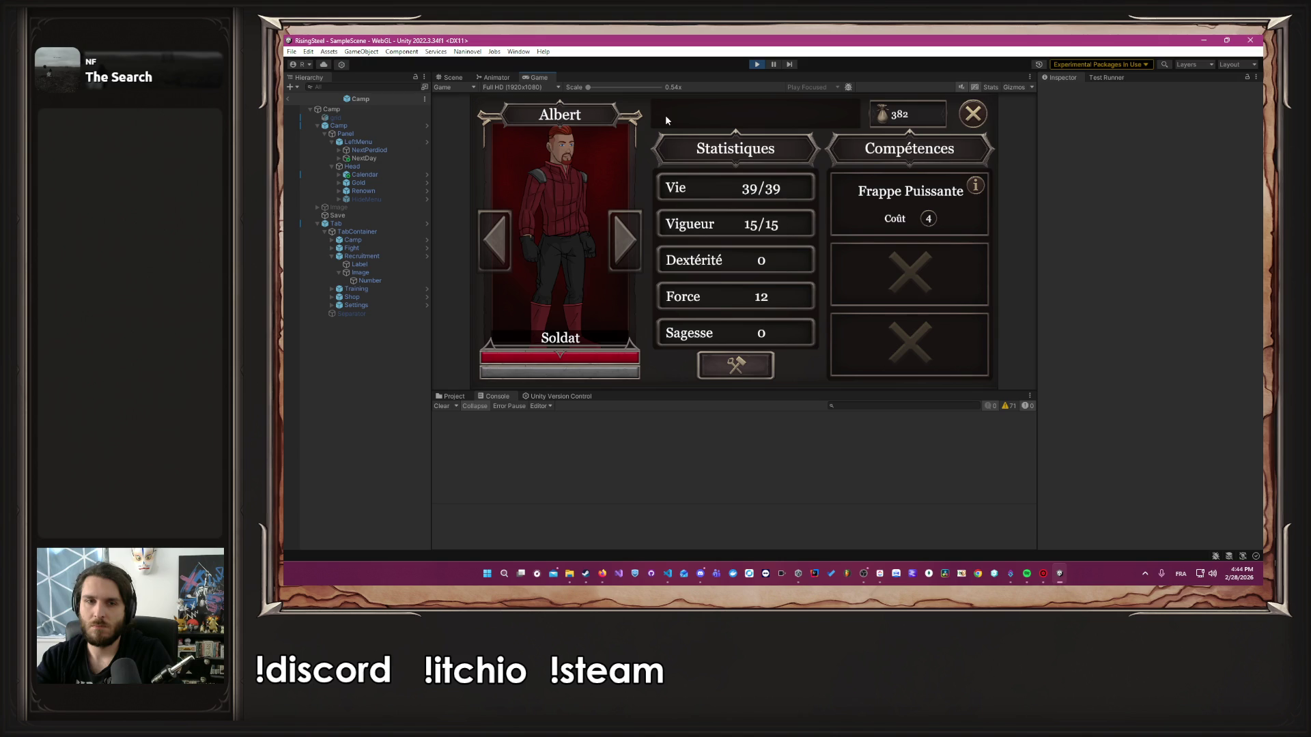
left_click(968, 115)
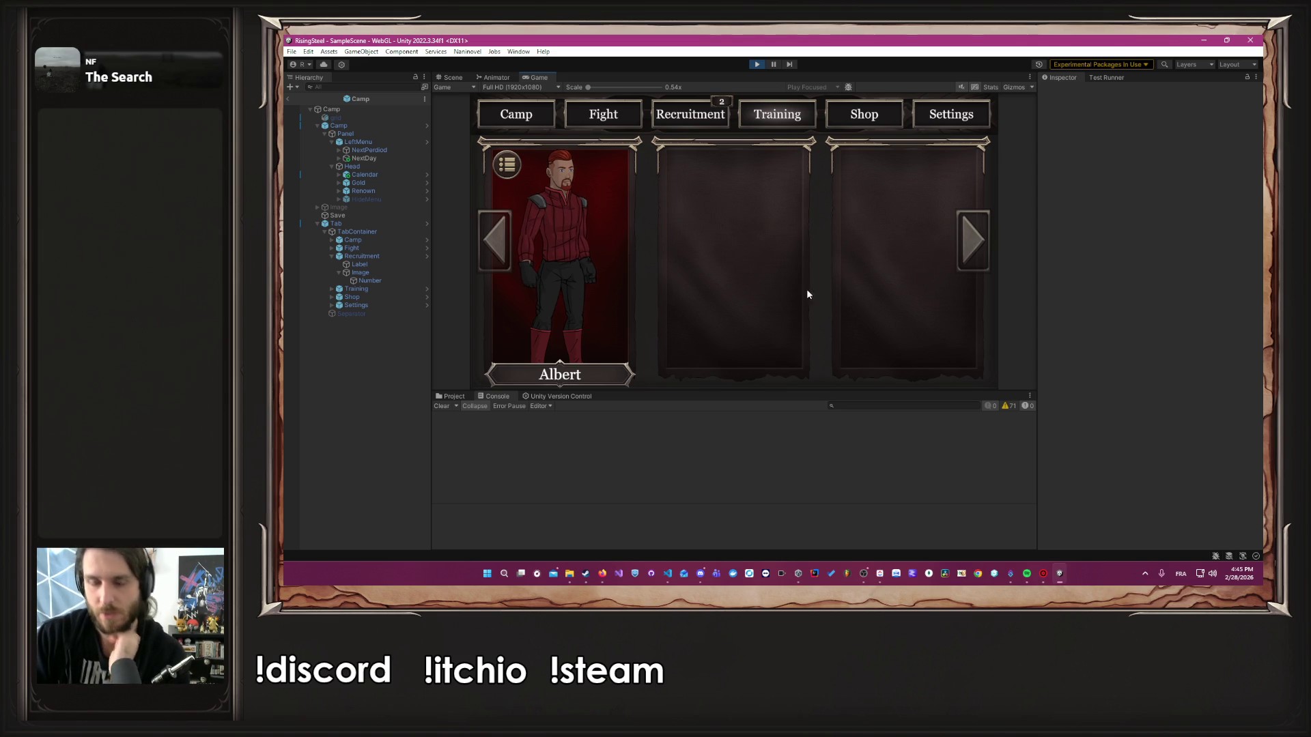
left_click(879, 574)
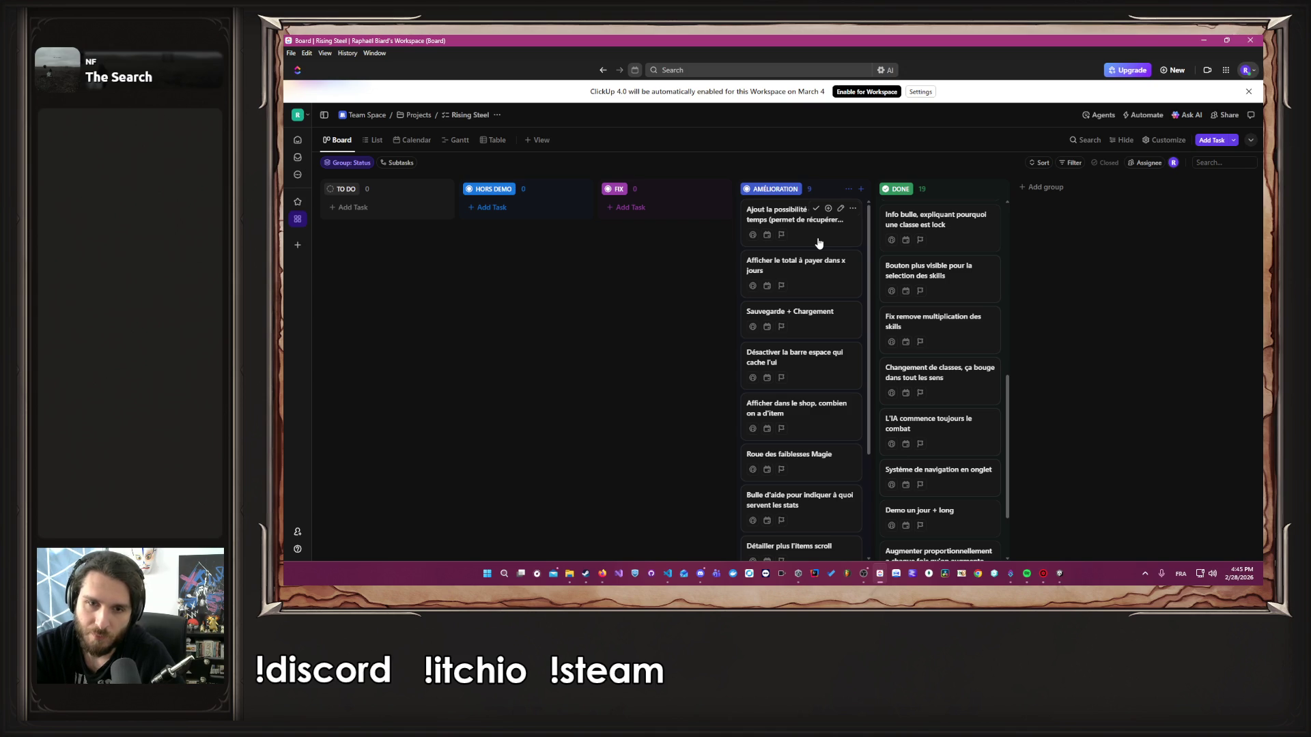
Move 'Désactiver la barre espace qui cache l'ui' below 'Afficher dans le shop, combien on a d'item'
left_click_drag(805, 362, 812, 410)
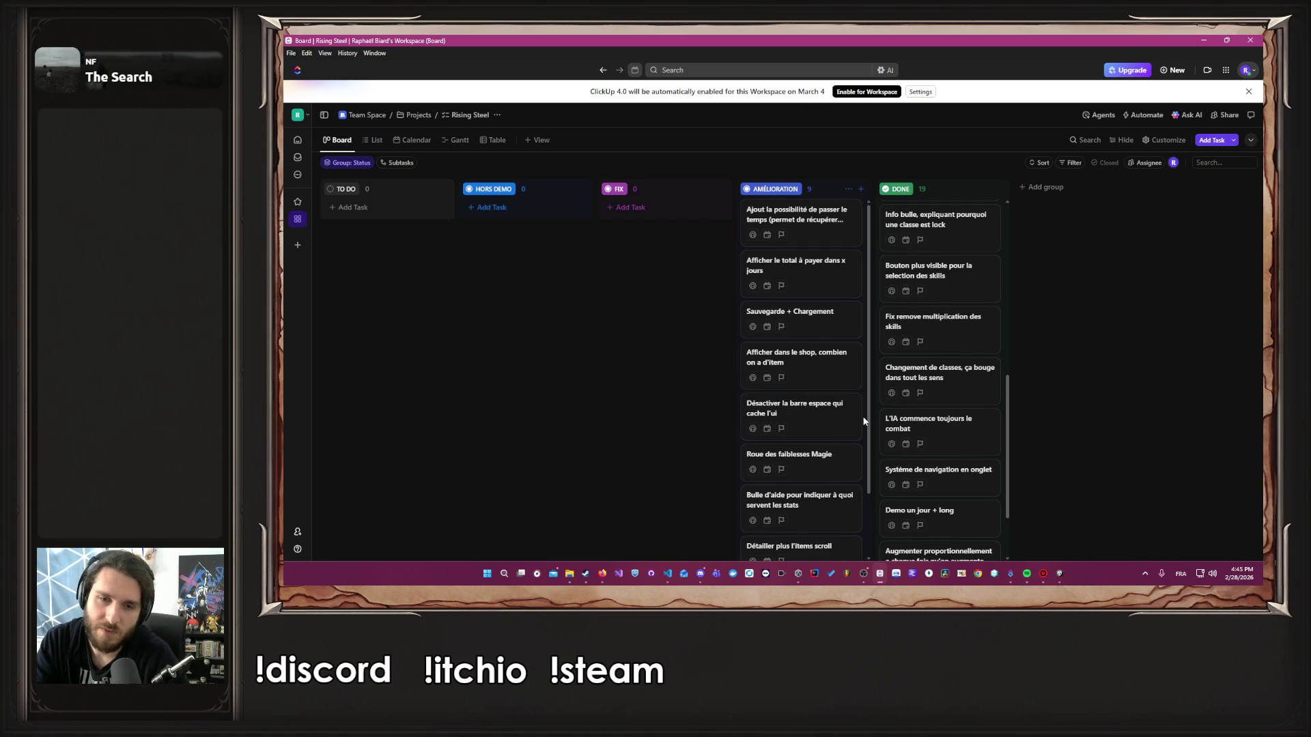
scroll(864, 421, "down", 2)
scroll(864, 424, "down", 1)
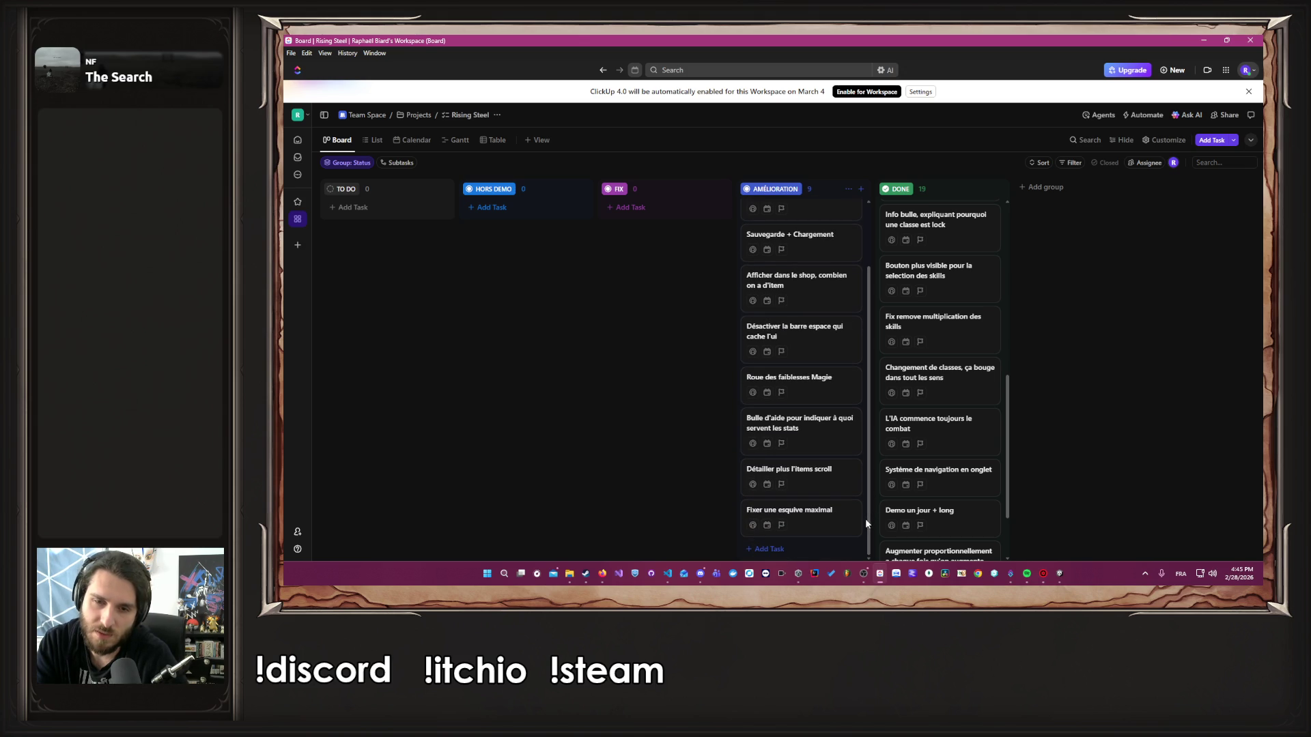
scroll(748, 468, "up", 3)
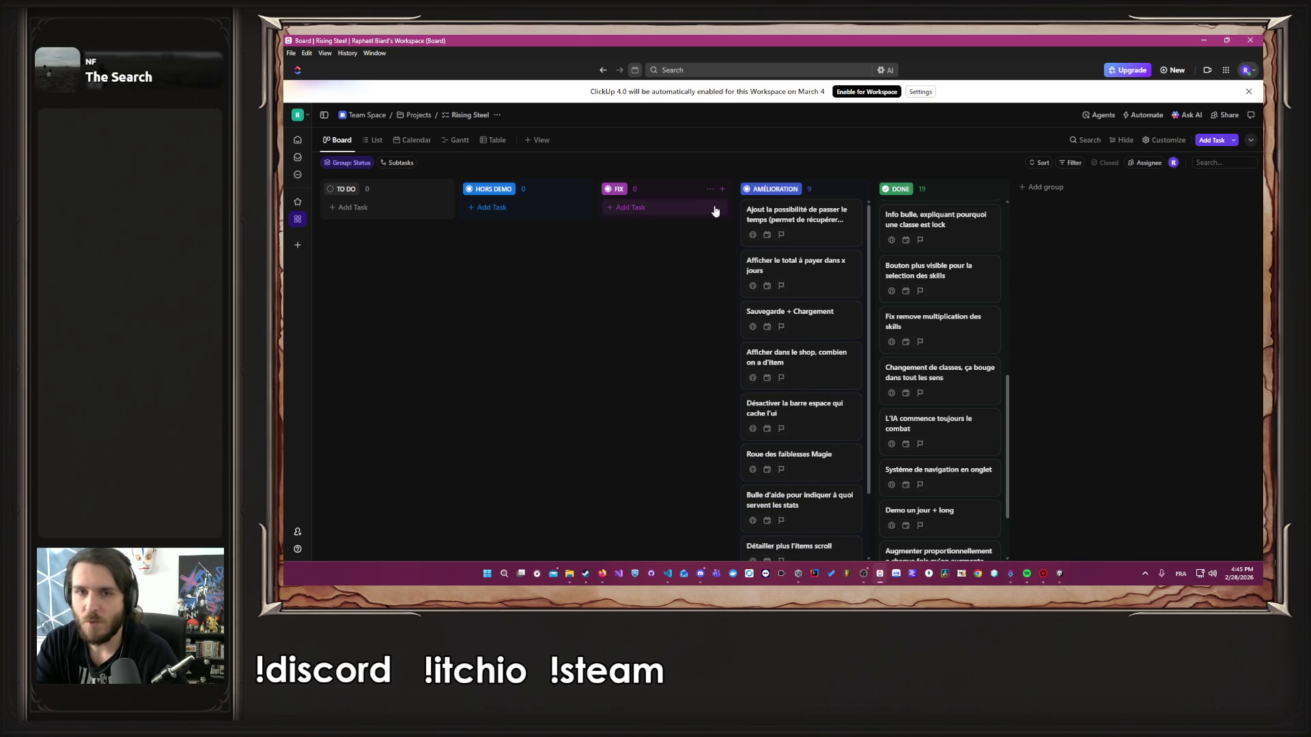